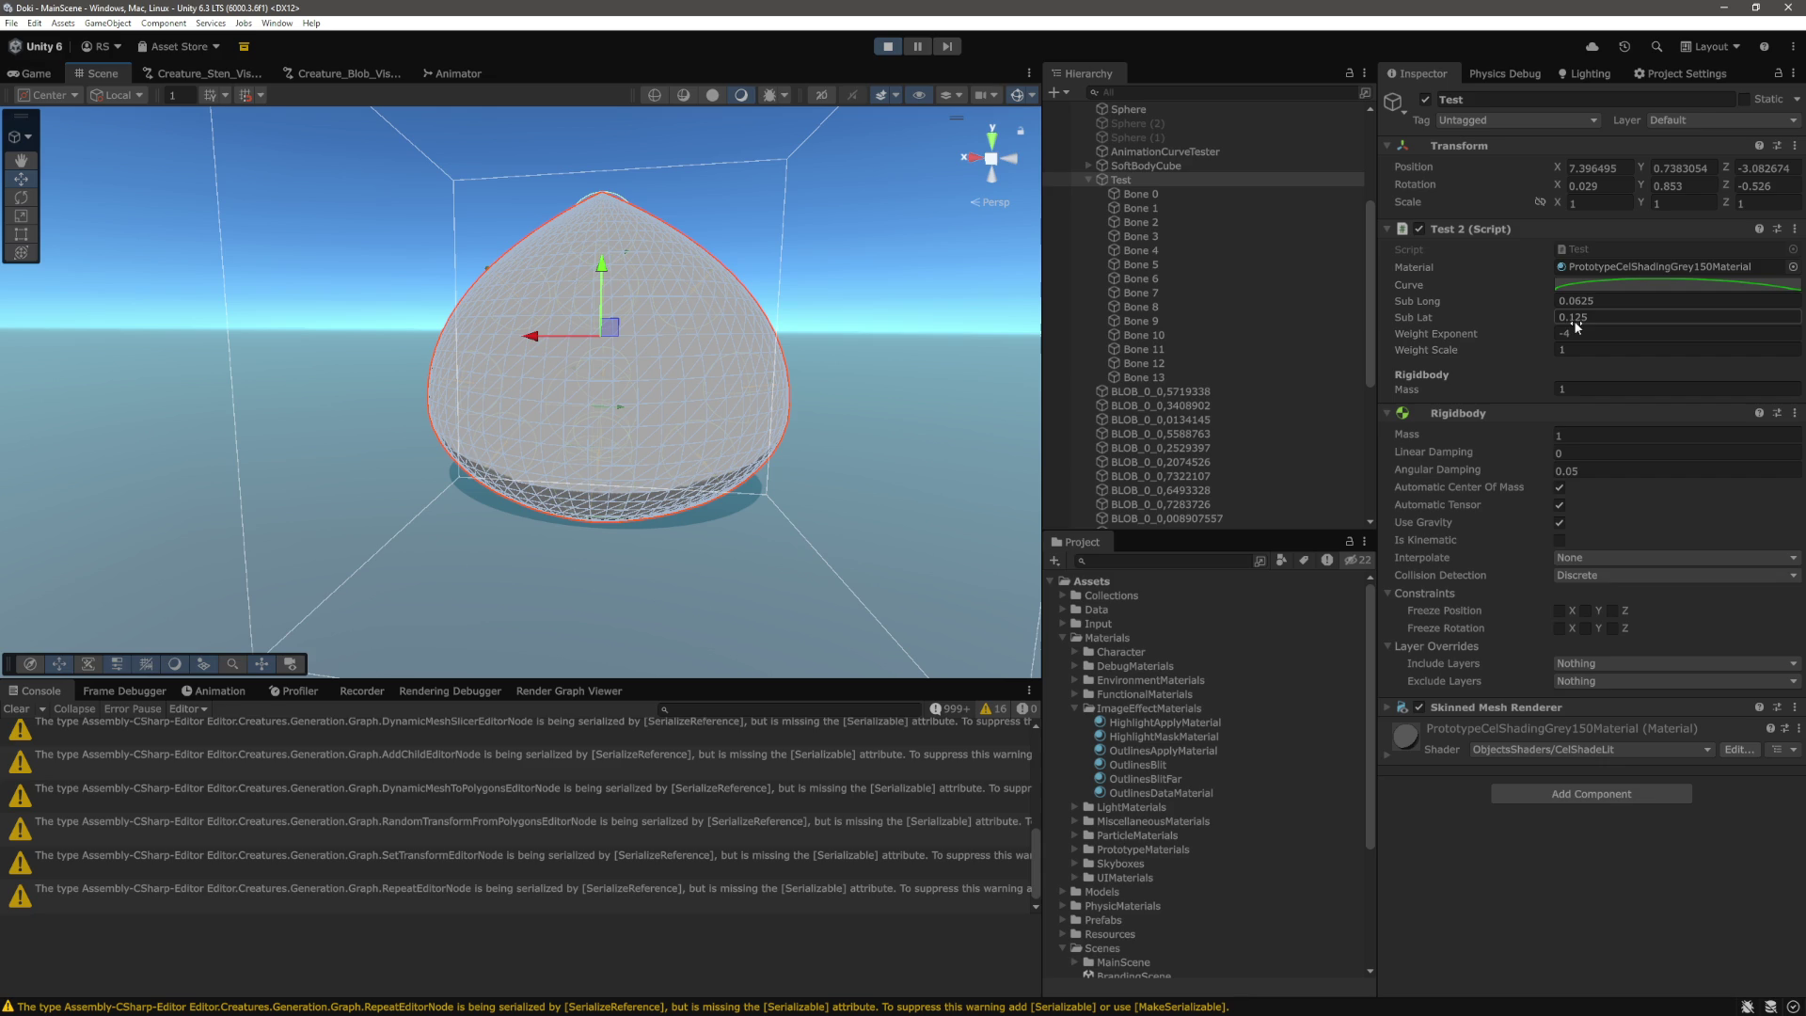
Select Bone 0 through Bone 13 and pan the scene view around the wobbling blob.
click(1161, 195)
shift+click(1144, 377)
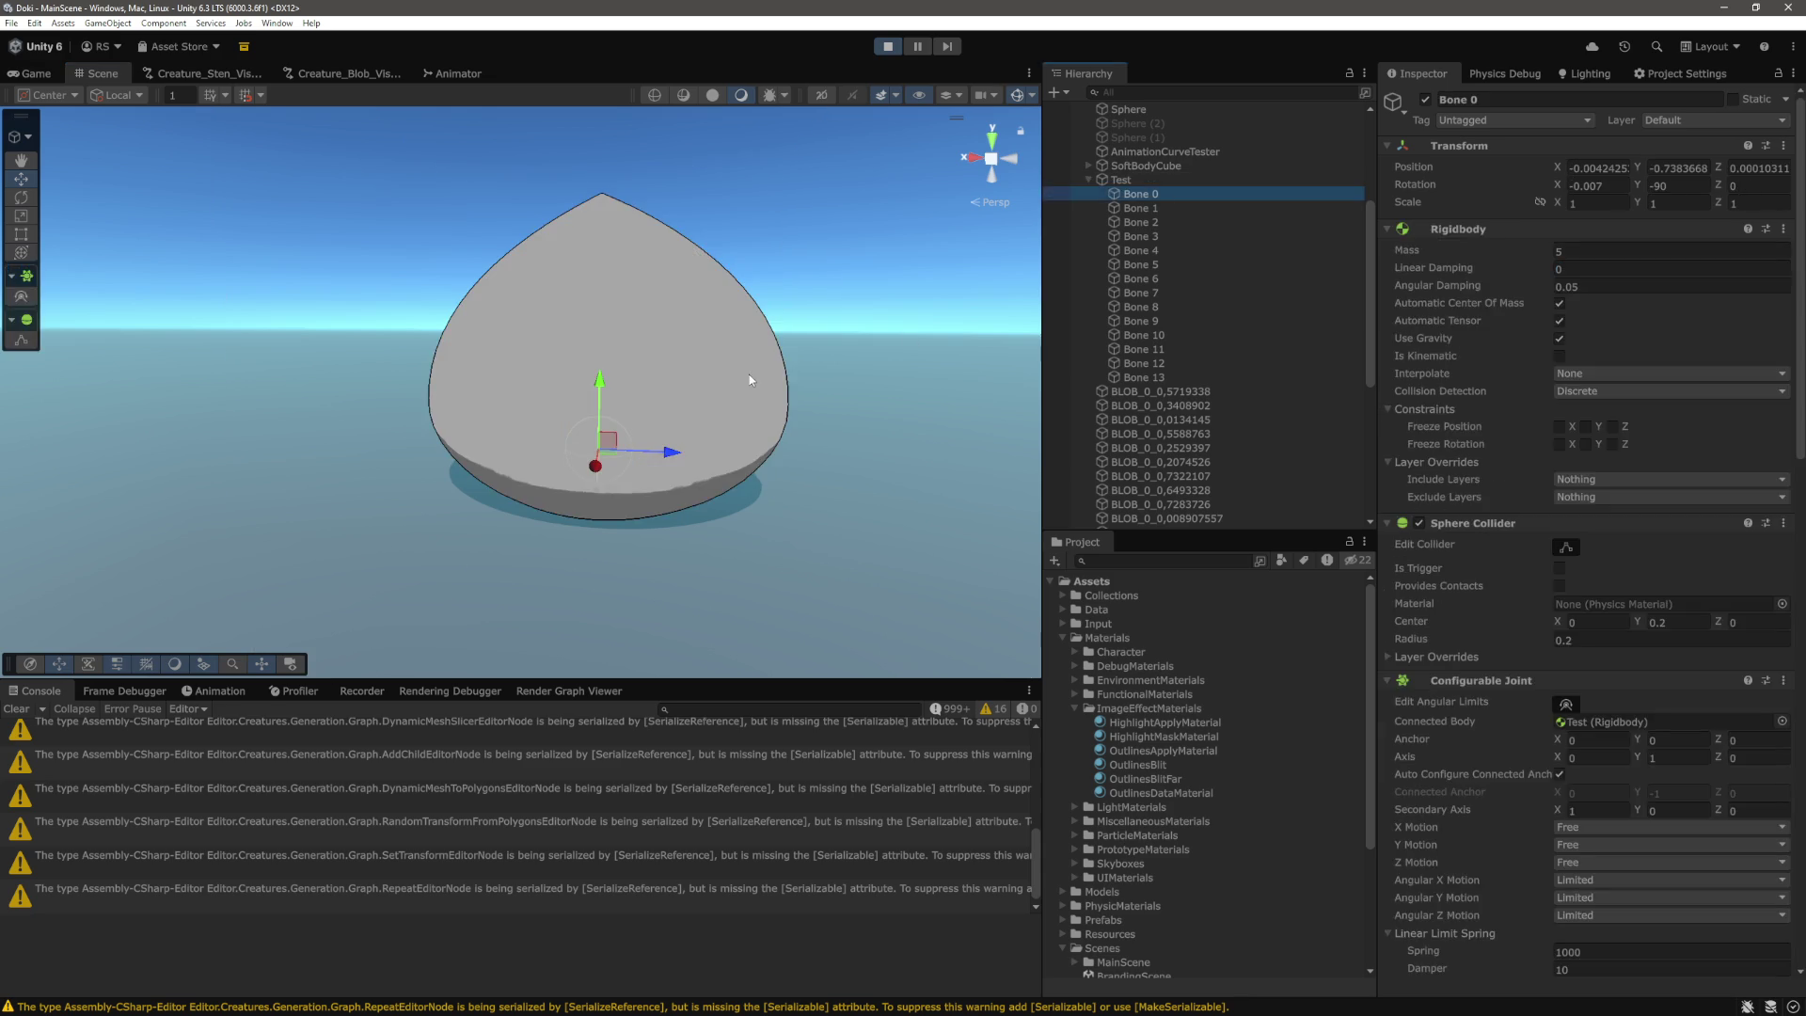
mouse_move(785, 387)
mouse_down()
mouse_move(770, 364)
mouse_move(846, 348)
mouse_move(752, 442)
mouse_move(688, 392)
mouse_up()
drag(809, 414, 783, 466)
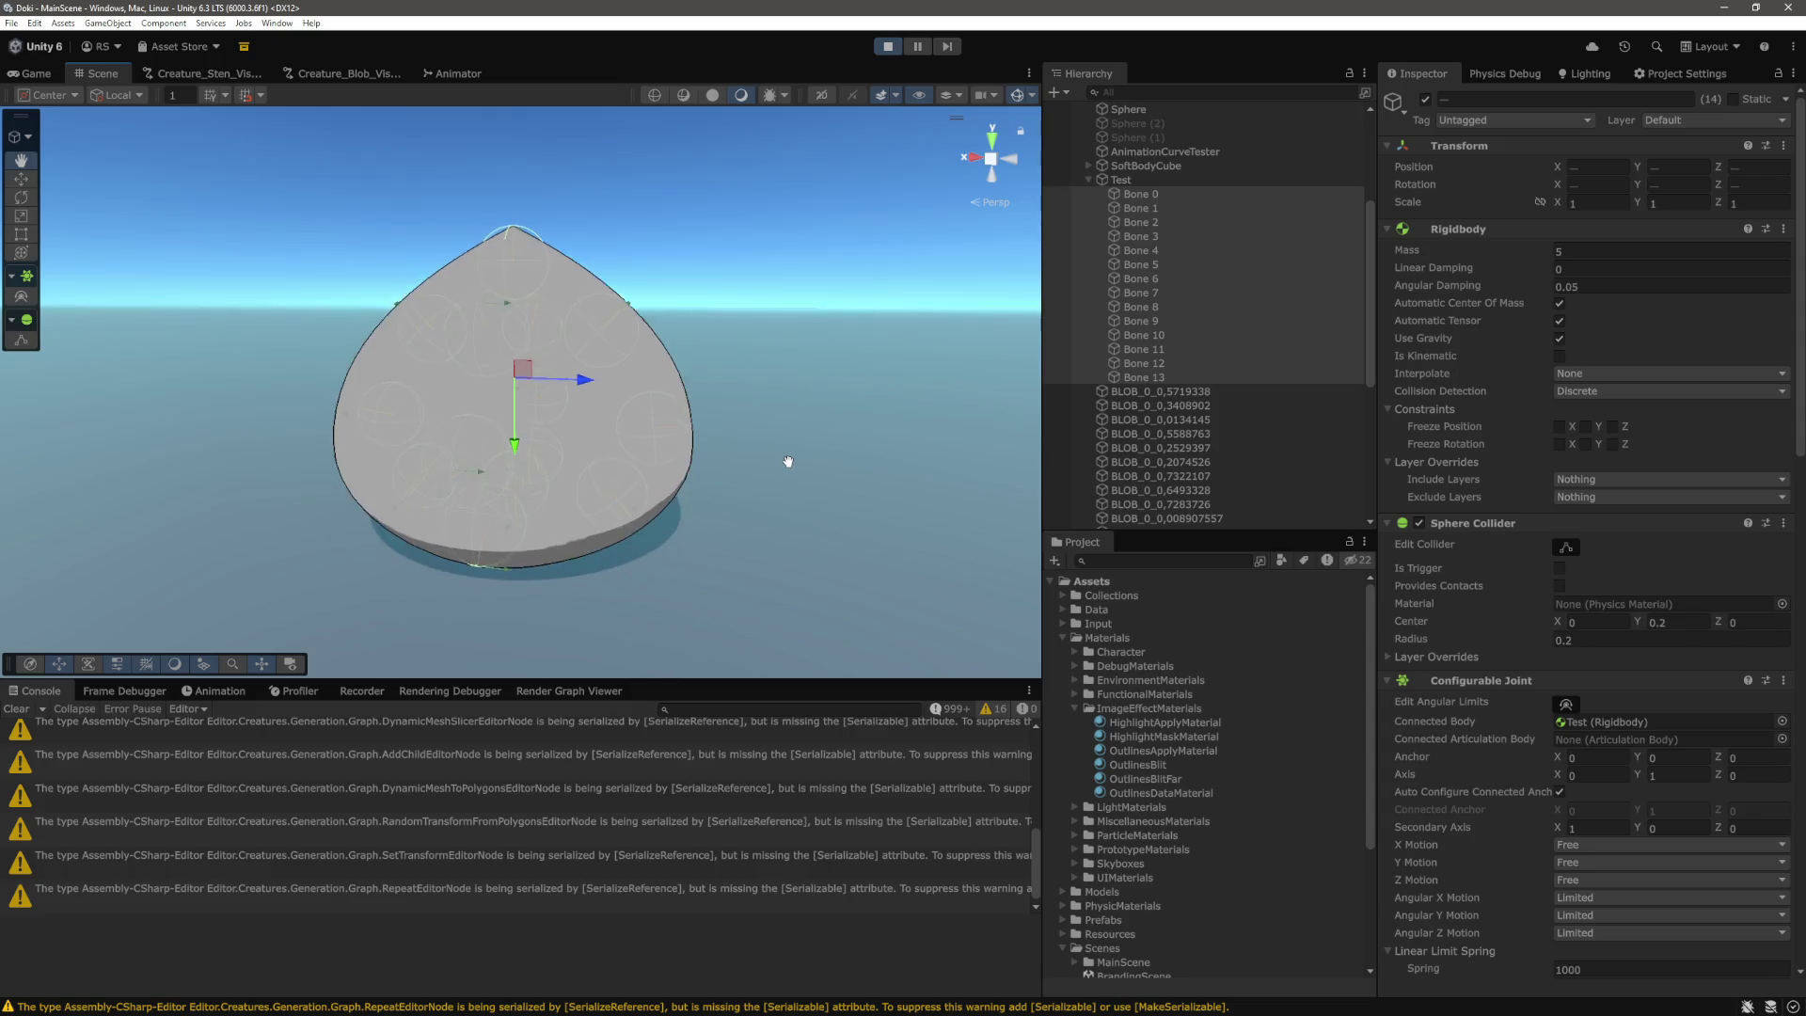
mouse_move(760, 385)
mouse_down()
mouse_move(828, 414)
mouse_move(752, 465)
mouse_move(766, 472)
mouse_move(779, 412)
mouse_move(801, 492)
mouse_move(565, 468)
mouse_move(822, 282)
mouse_move(750, 382)
mouse_move(917, 240)
mouse_move(894, 258)
mouse_up()
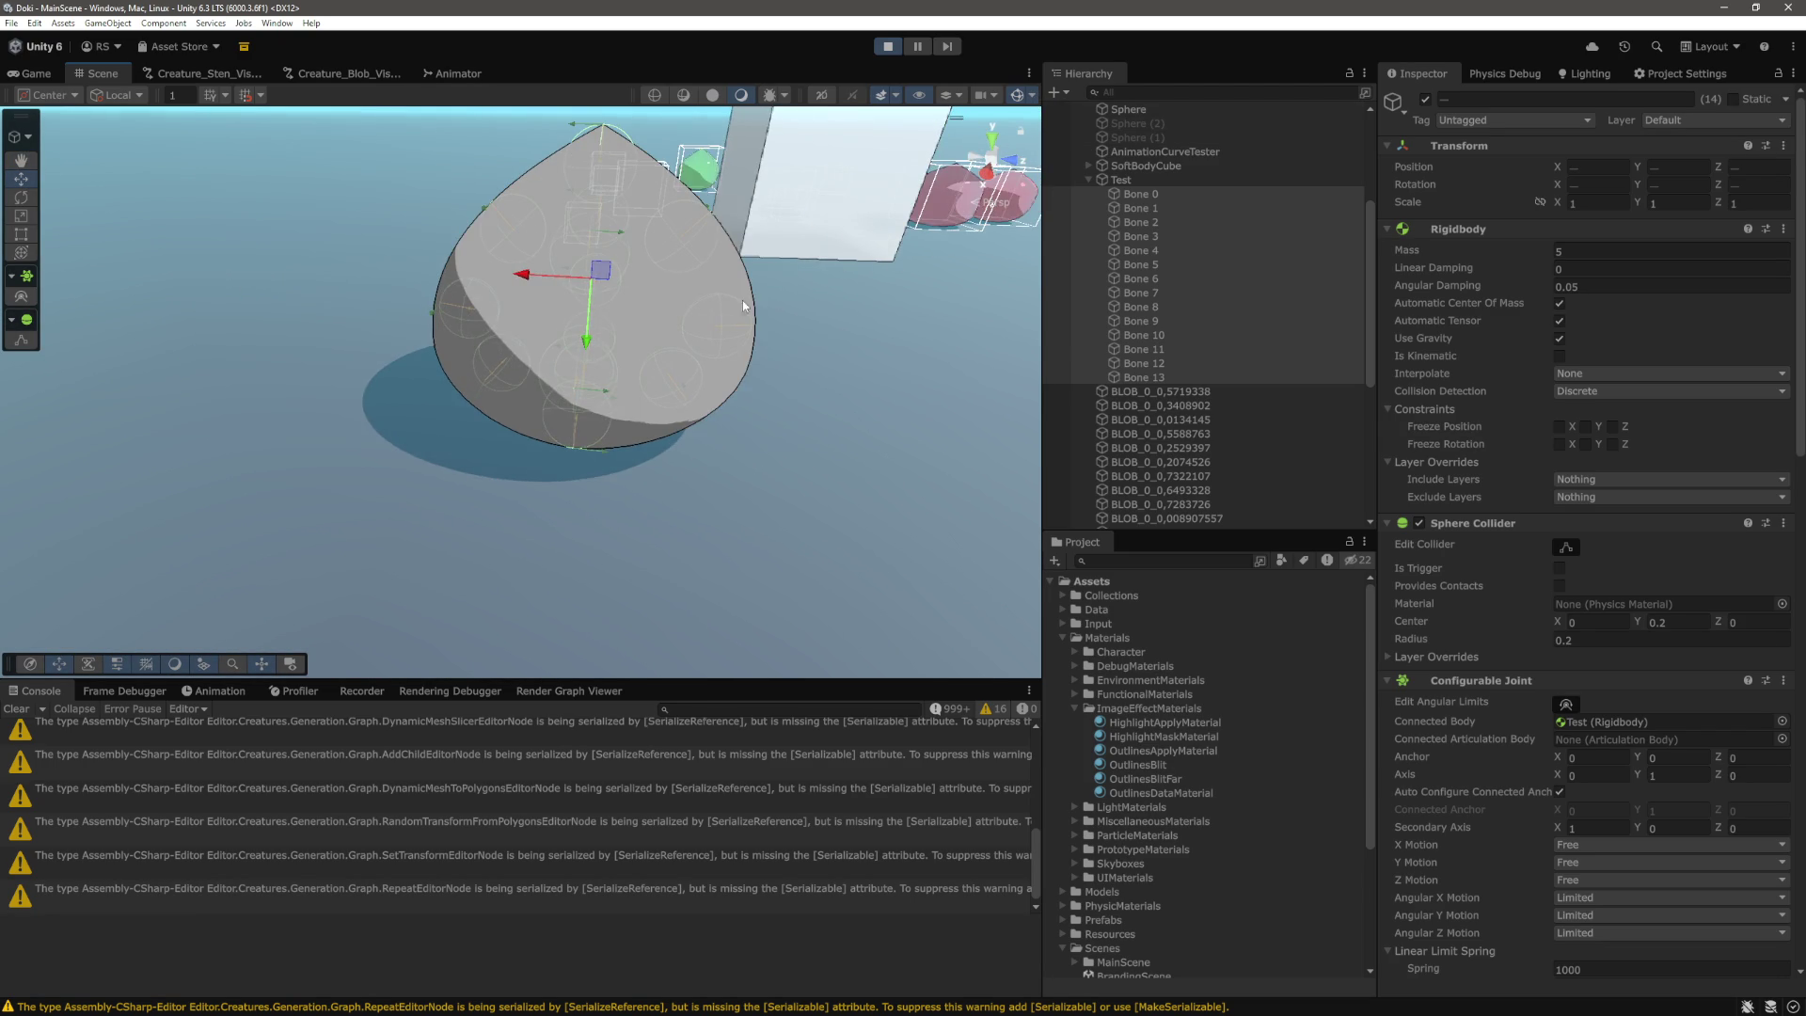
scroll(1219, 353, up, 2)
Drop OutlinesDataMaterial onto Materials Element 0 of the Test blob's Skinned Mesh Renderer.
click(1120, 234)
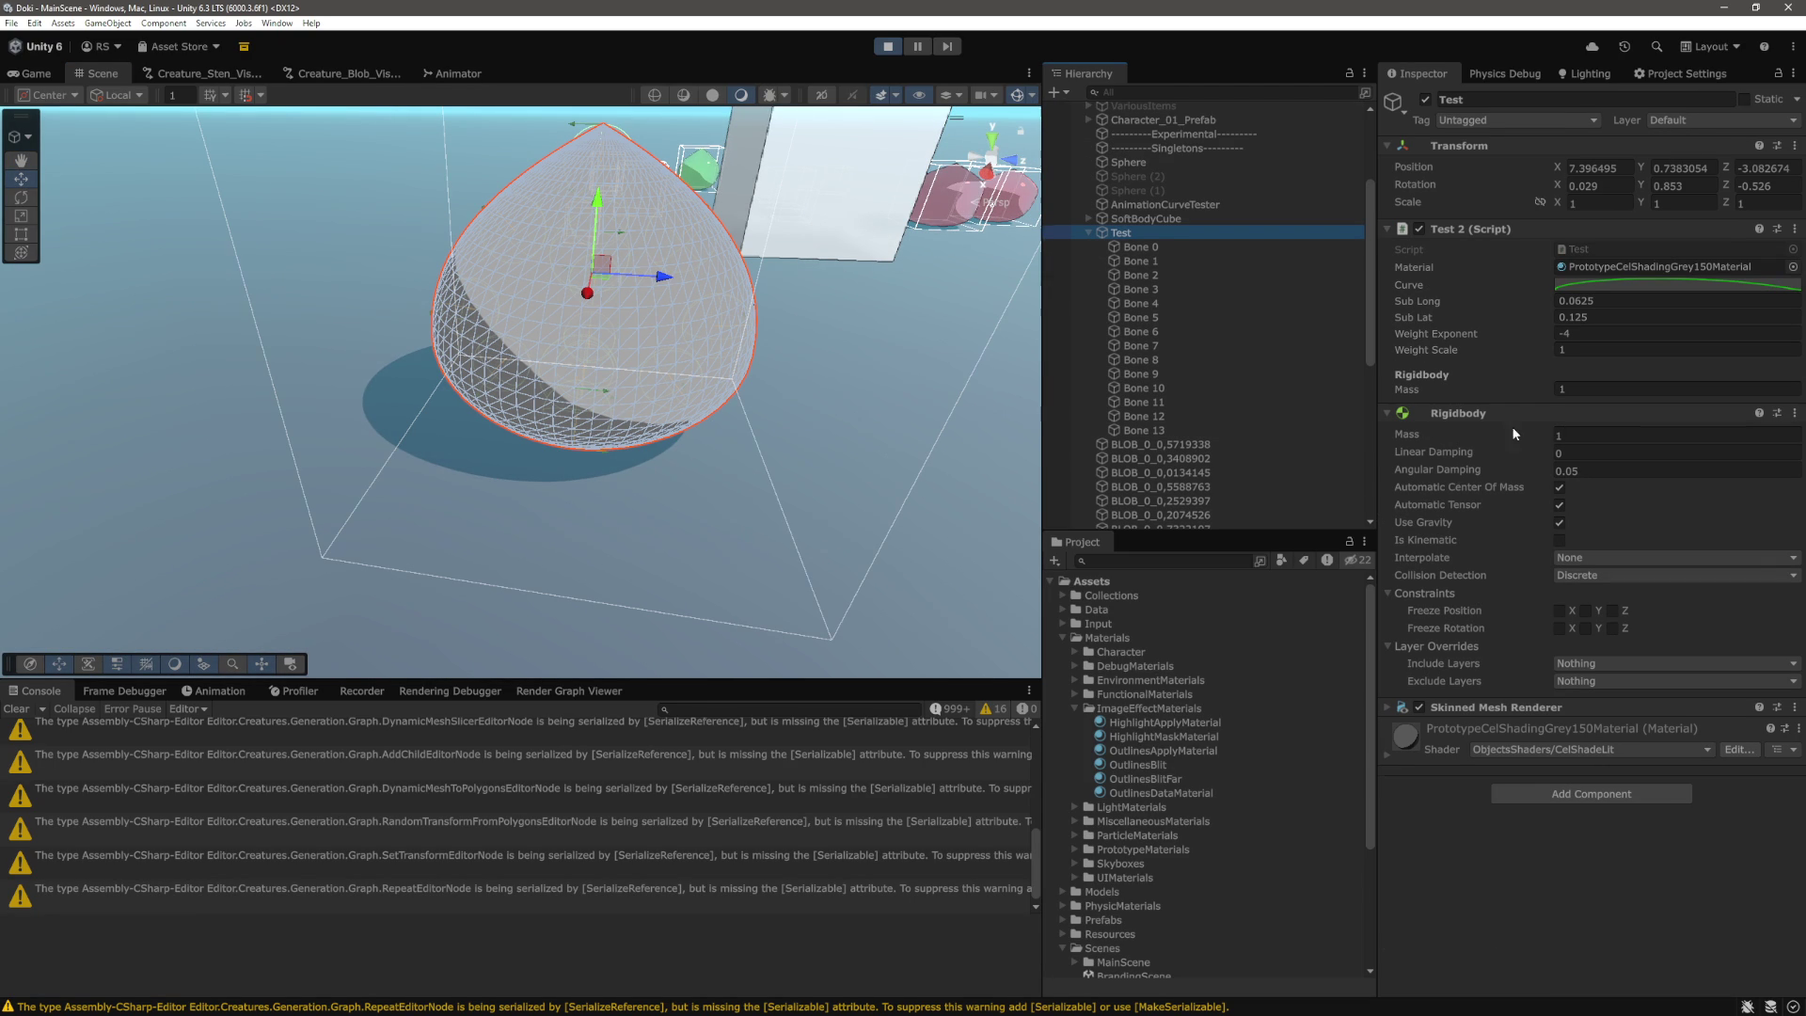
click(1387, 707)
scroll(1490, 621, down, 3)
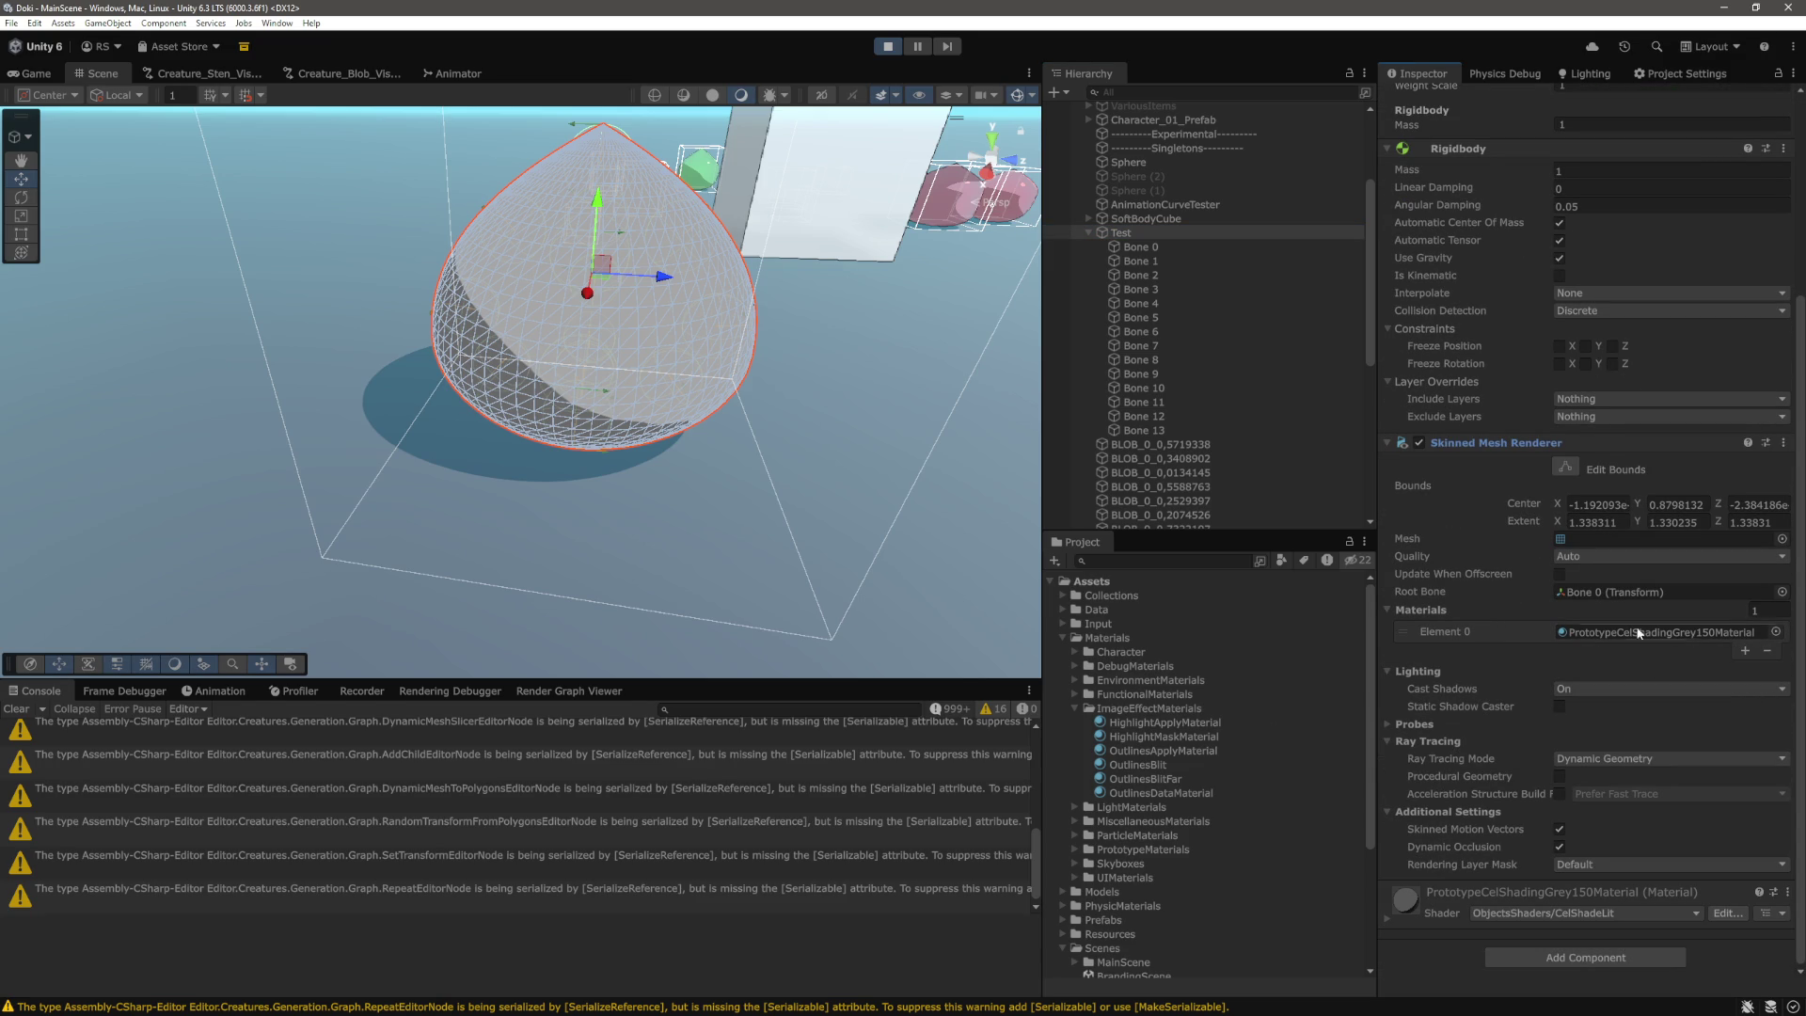
scroll(1247, 721, down, 2)
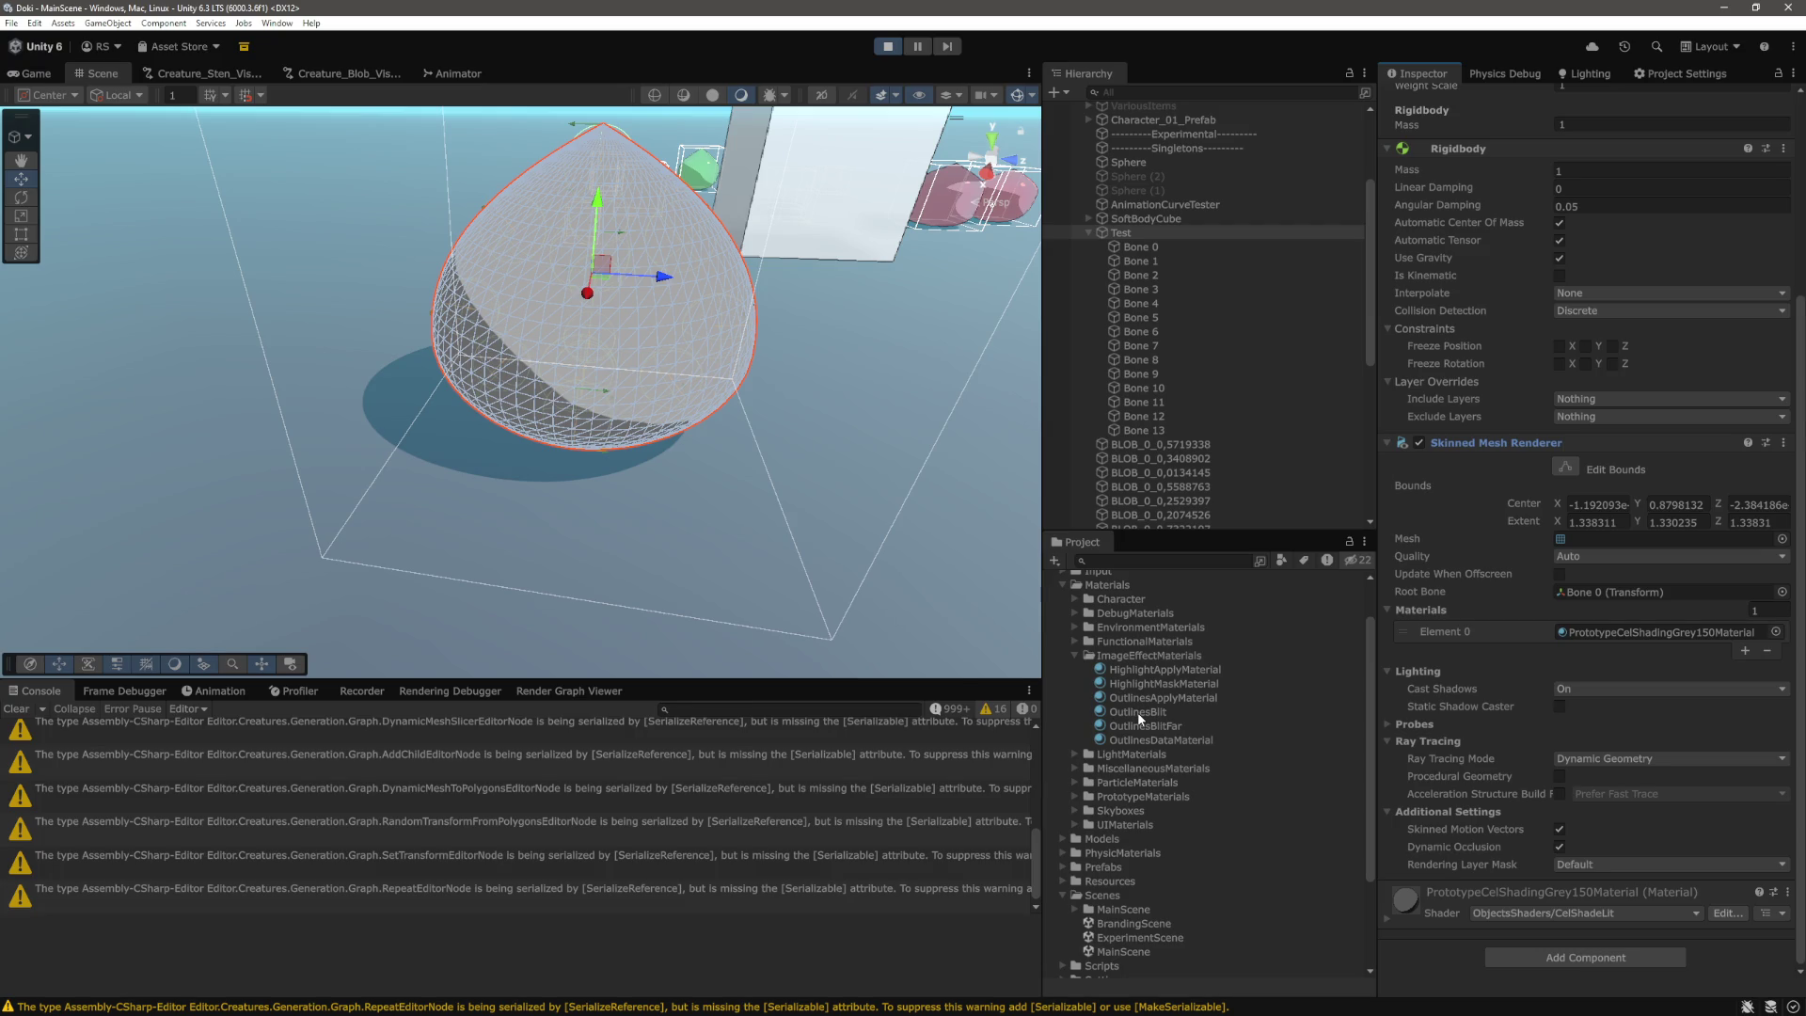
drag(1132, 739, 1599, 636)
scroll(662, 453, up, 5)
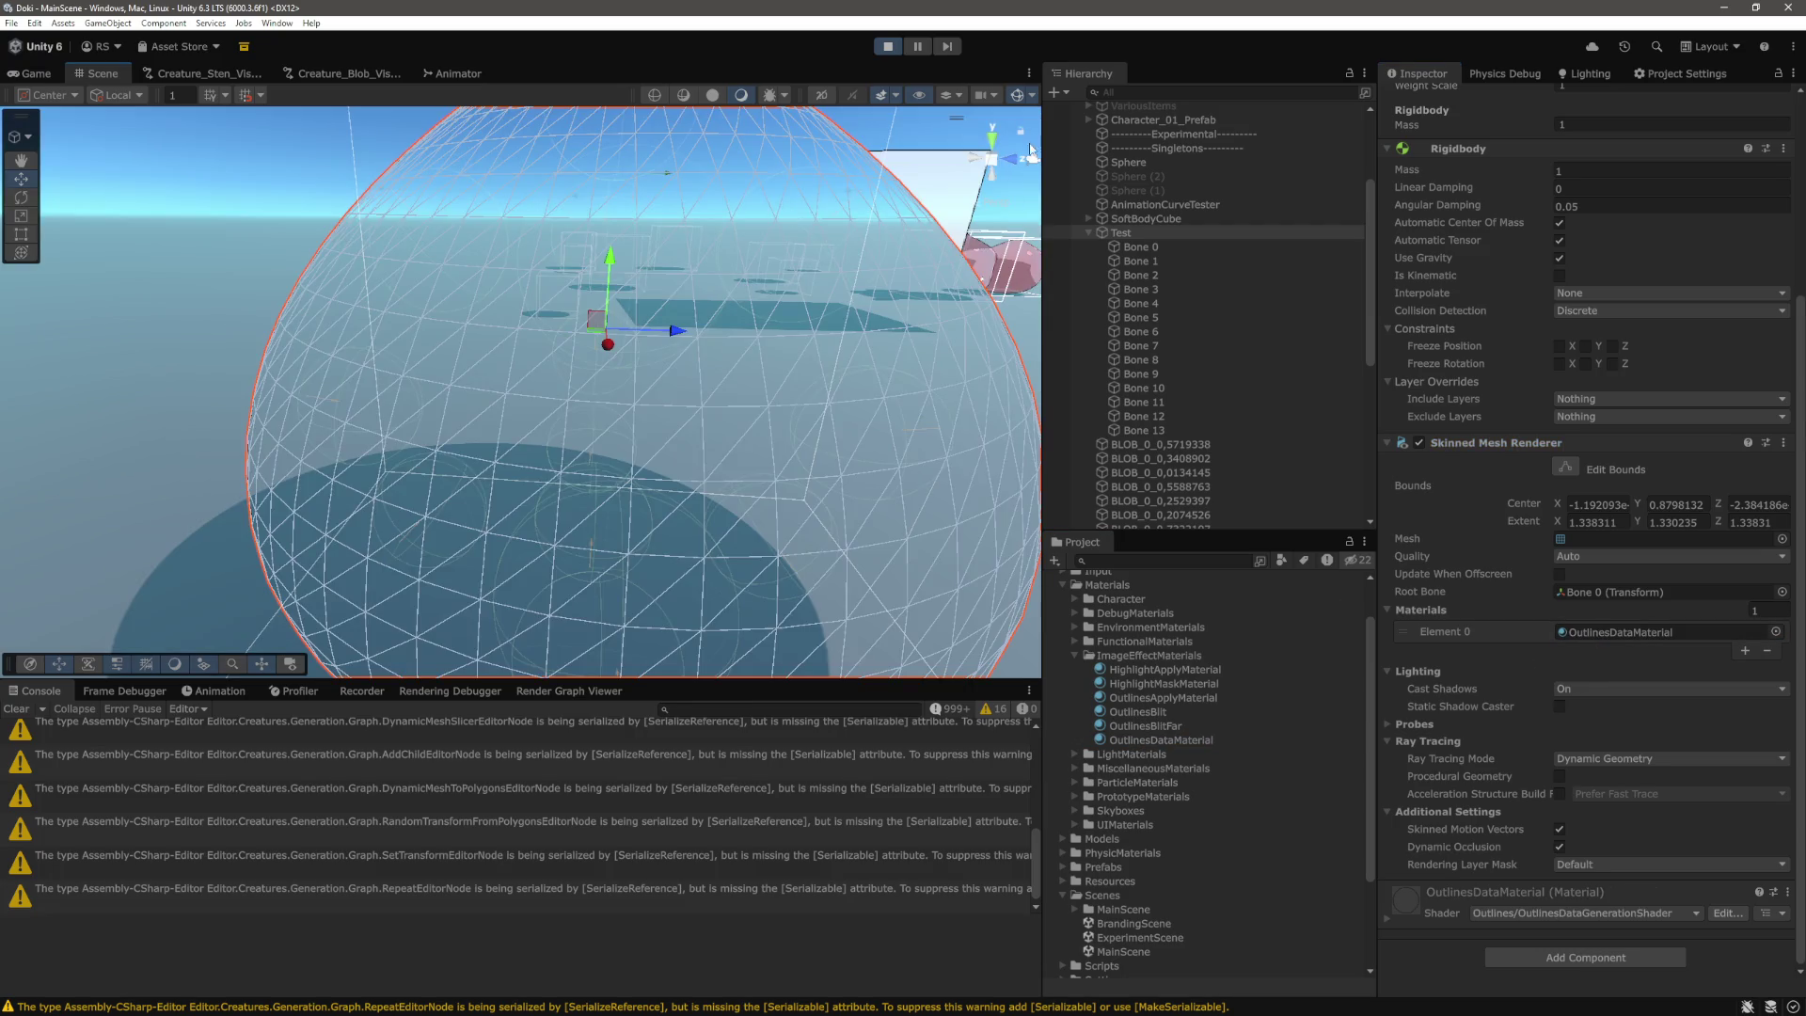
Turn off the selection wireframe in the Gizmos options and reselect Bone 0.
click(1032, 96)
click(1036, 183)
scroll(658, 295, down, 5)
scroll(658, 296, up, 3)
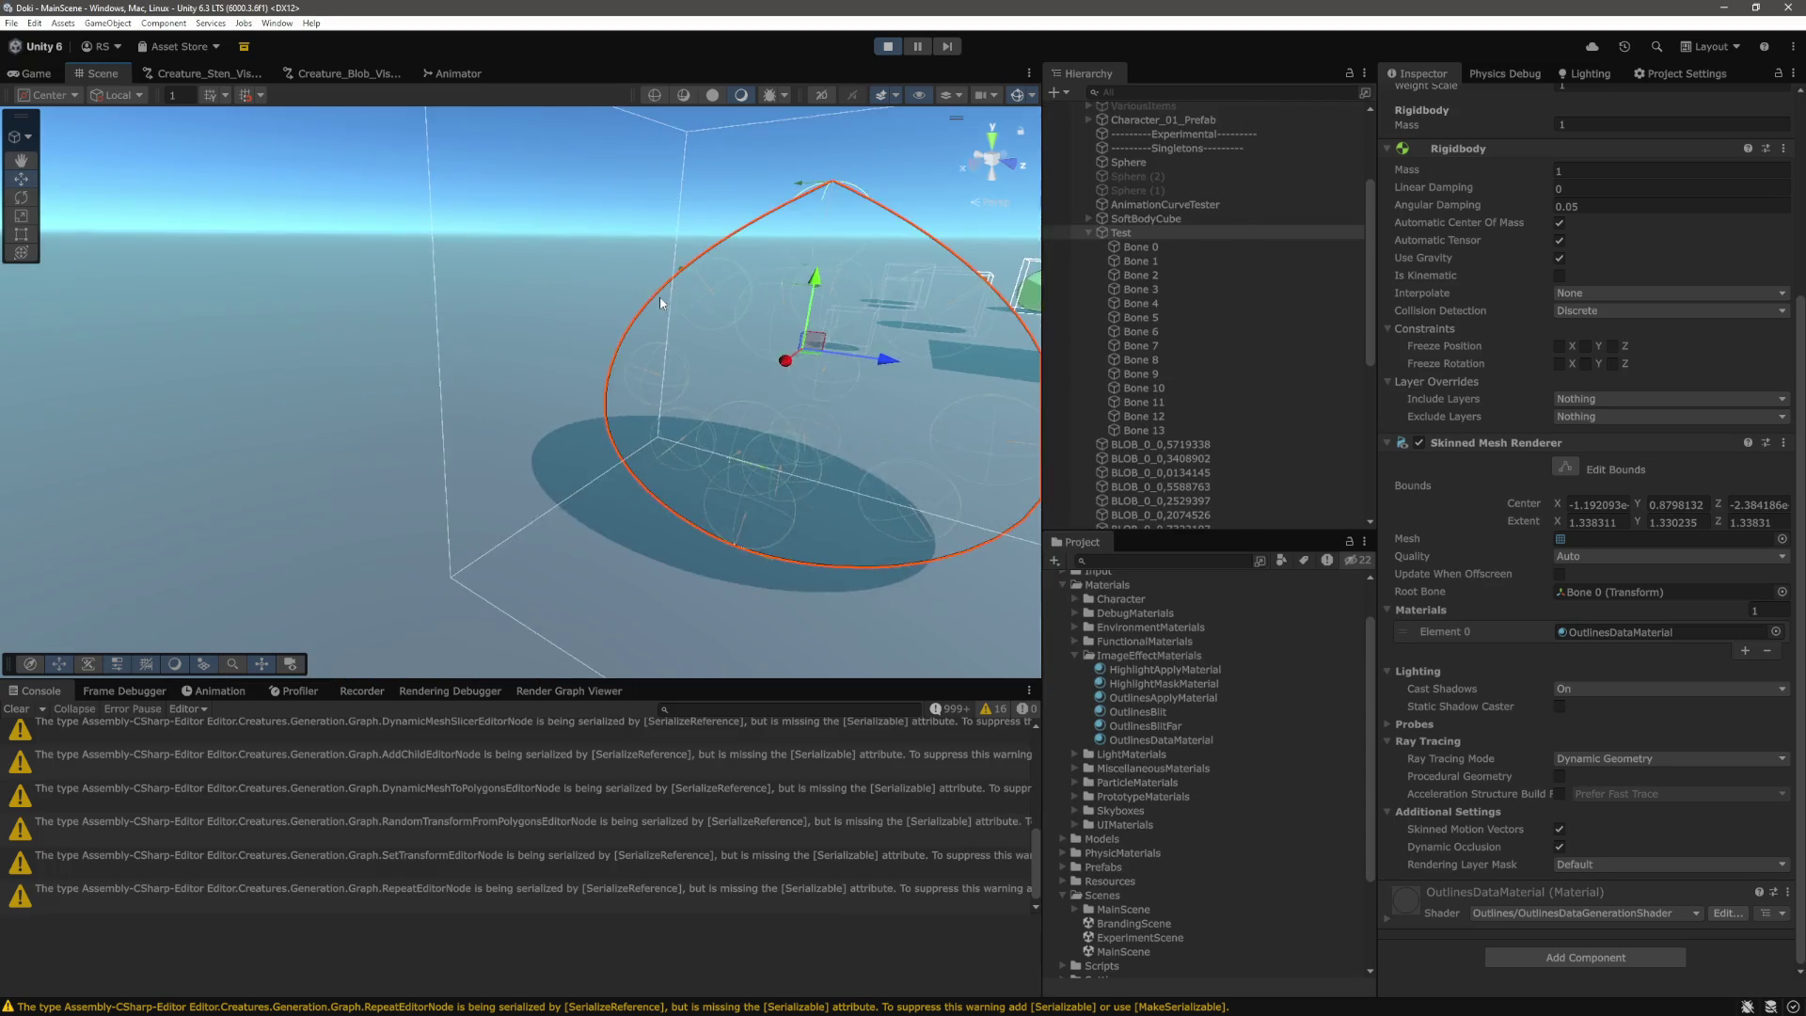
click(846, 189)
drag(846, 189, 860, 261)
click(1140, 247)
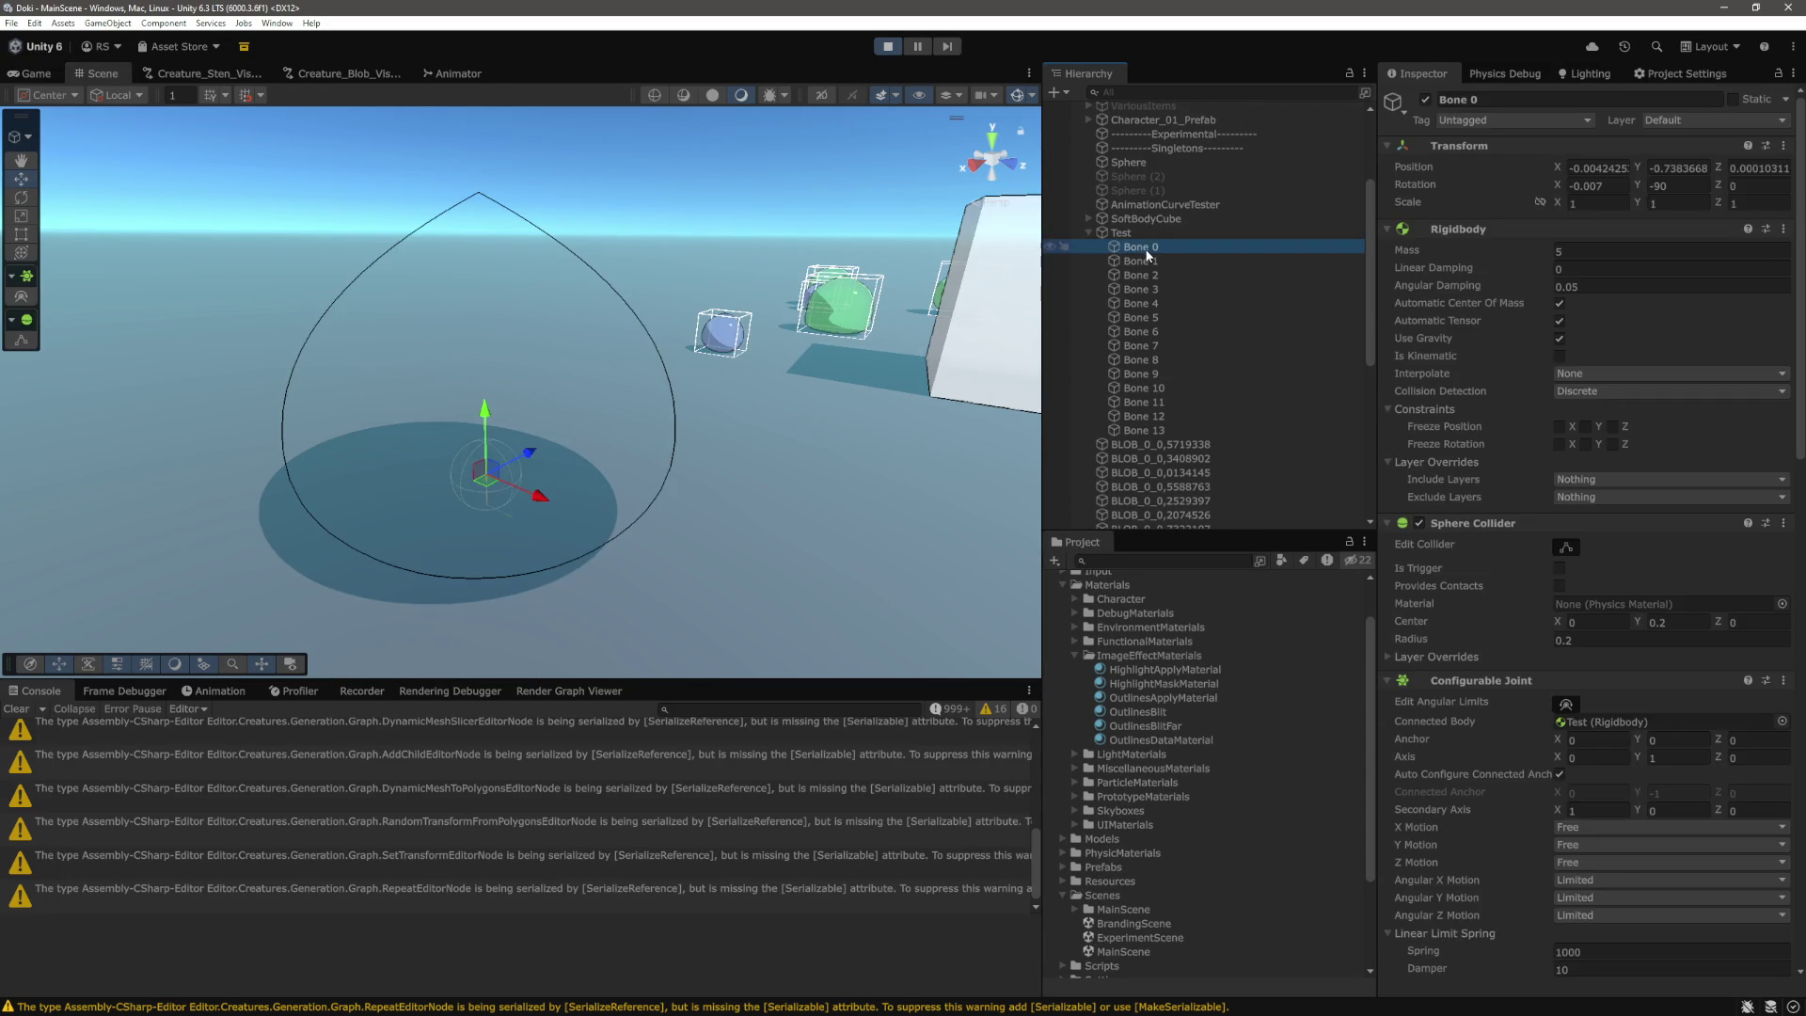
shift+click(1152, 427)
mouse_move(602, 395)
alt+mouse_down()
mouse_move(602, 444)
mouse_move(374, 508)
mouse_move(613, 548)
mouse_move(680, 538)
mouse_move(677, 395)
alt+mouse_up()
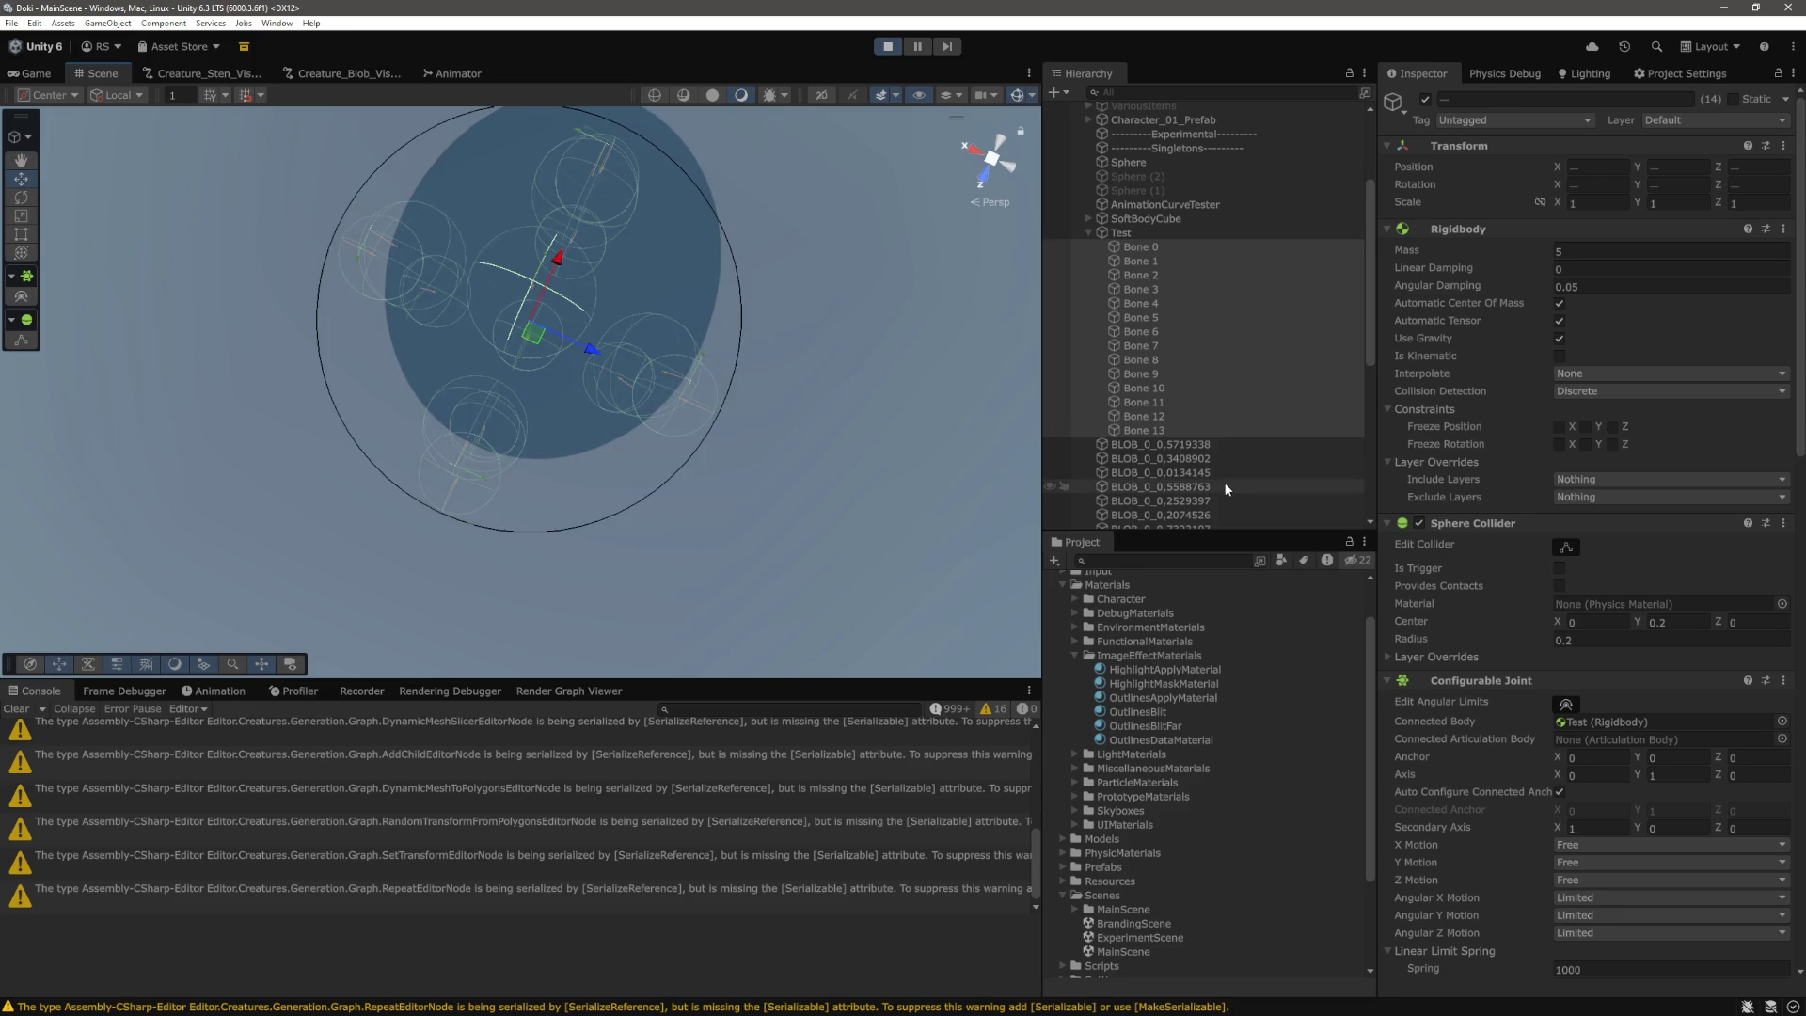
click(1120, 232)
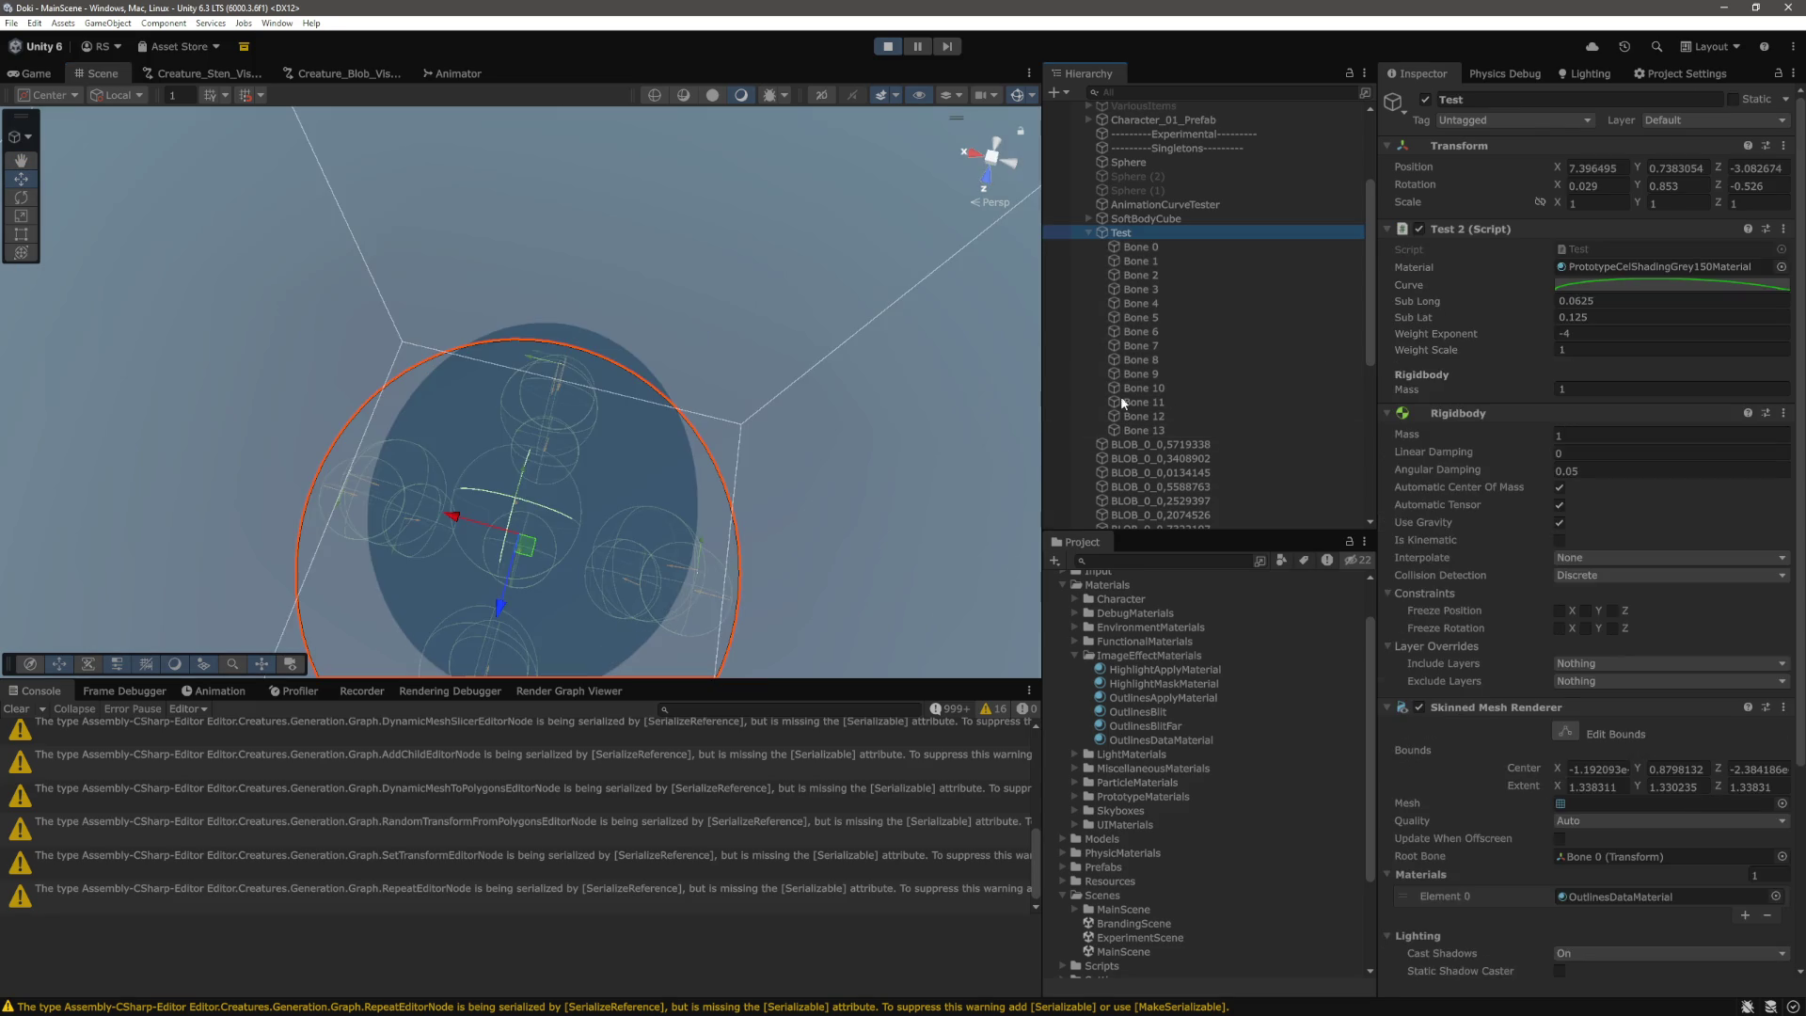
mouse_move(693, 455)
mouse_down()
mouse_move(777, 502)
mouse_move(788, 302)
mouse_up()
Stop play mode, multiply Test's Sub Long by 2 to 0.125, and play again.
key(ctrl+p)
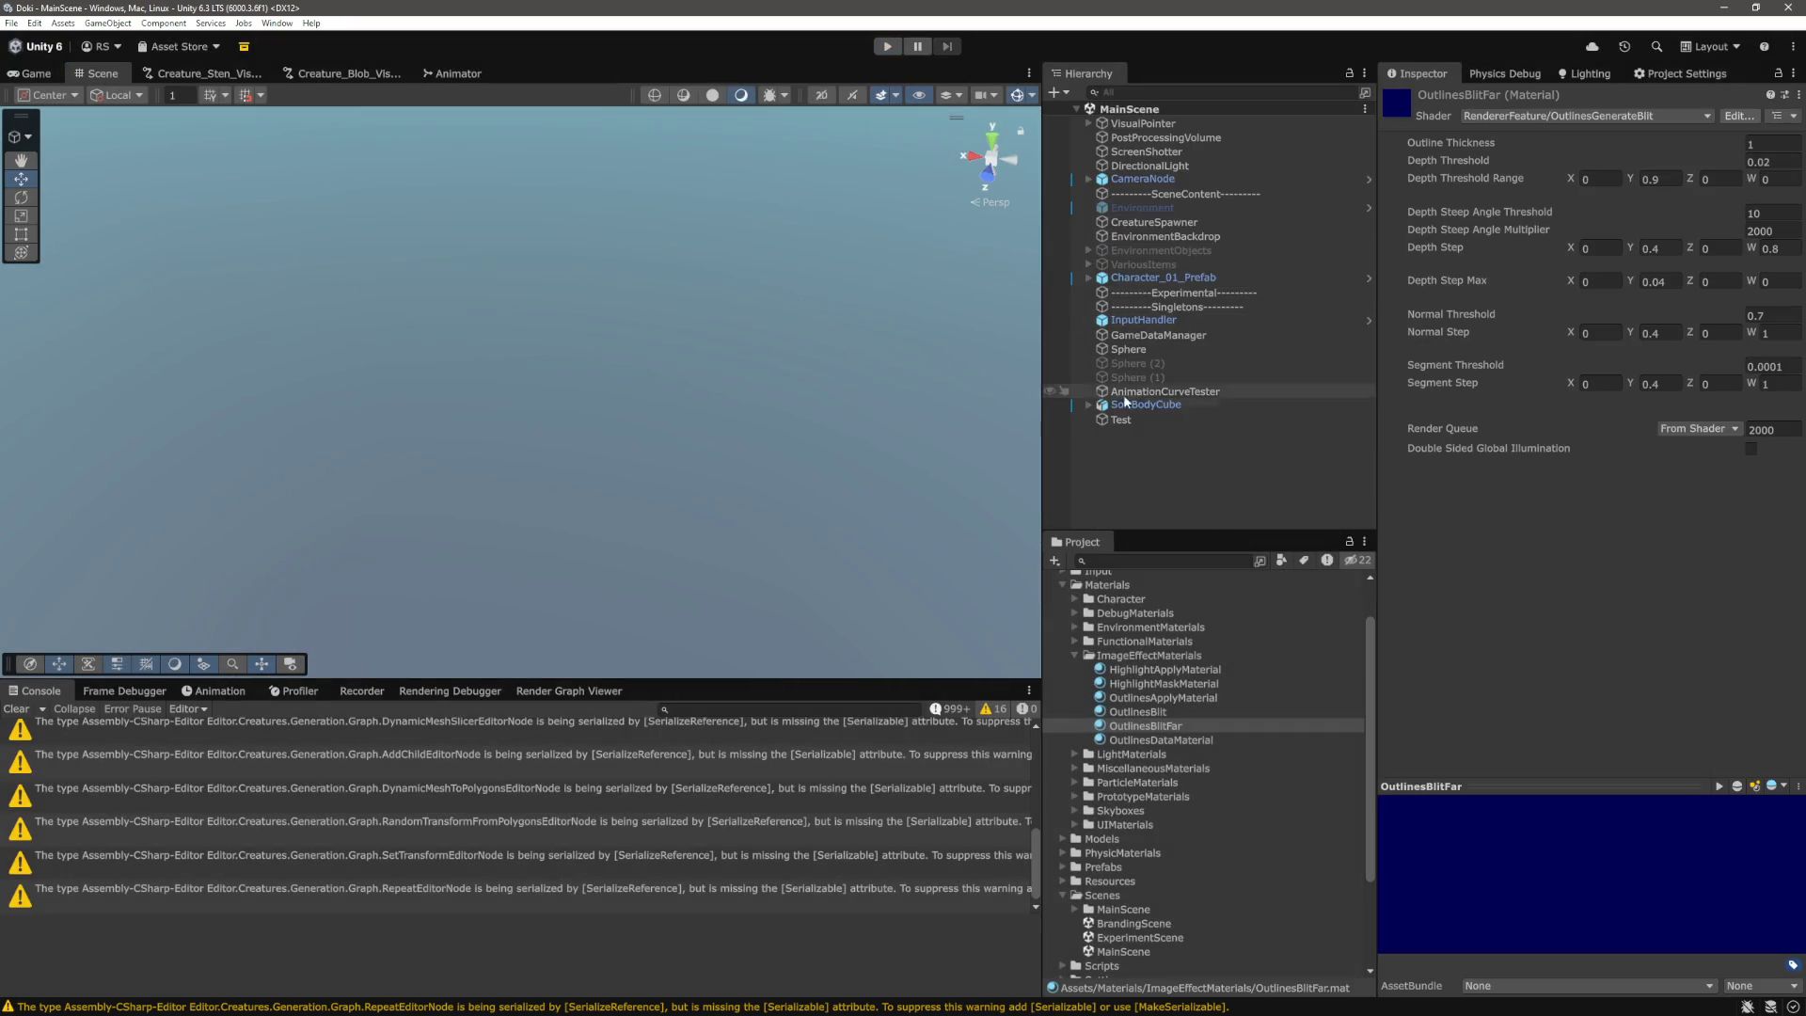
click(1176, 420)
click(1631, 302)
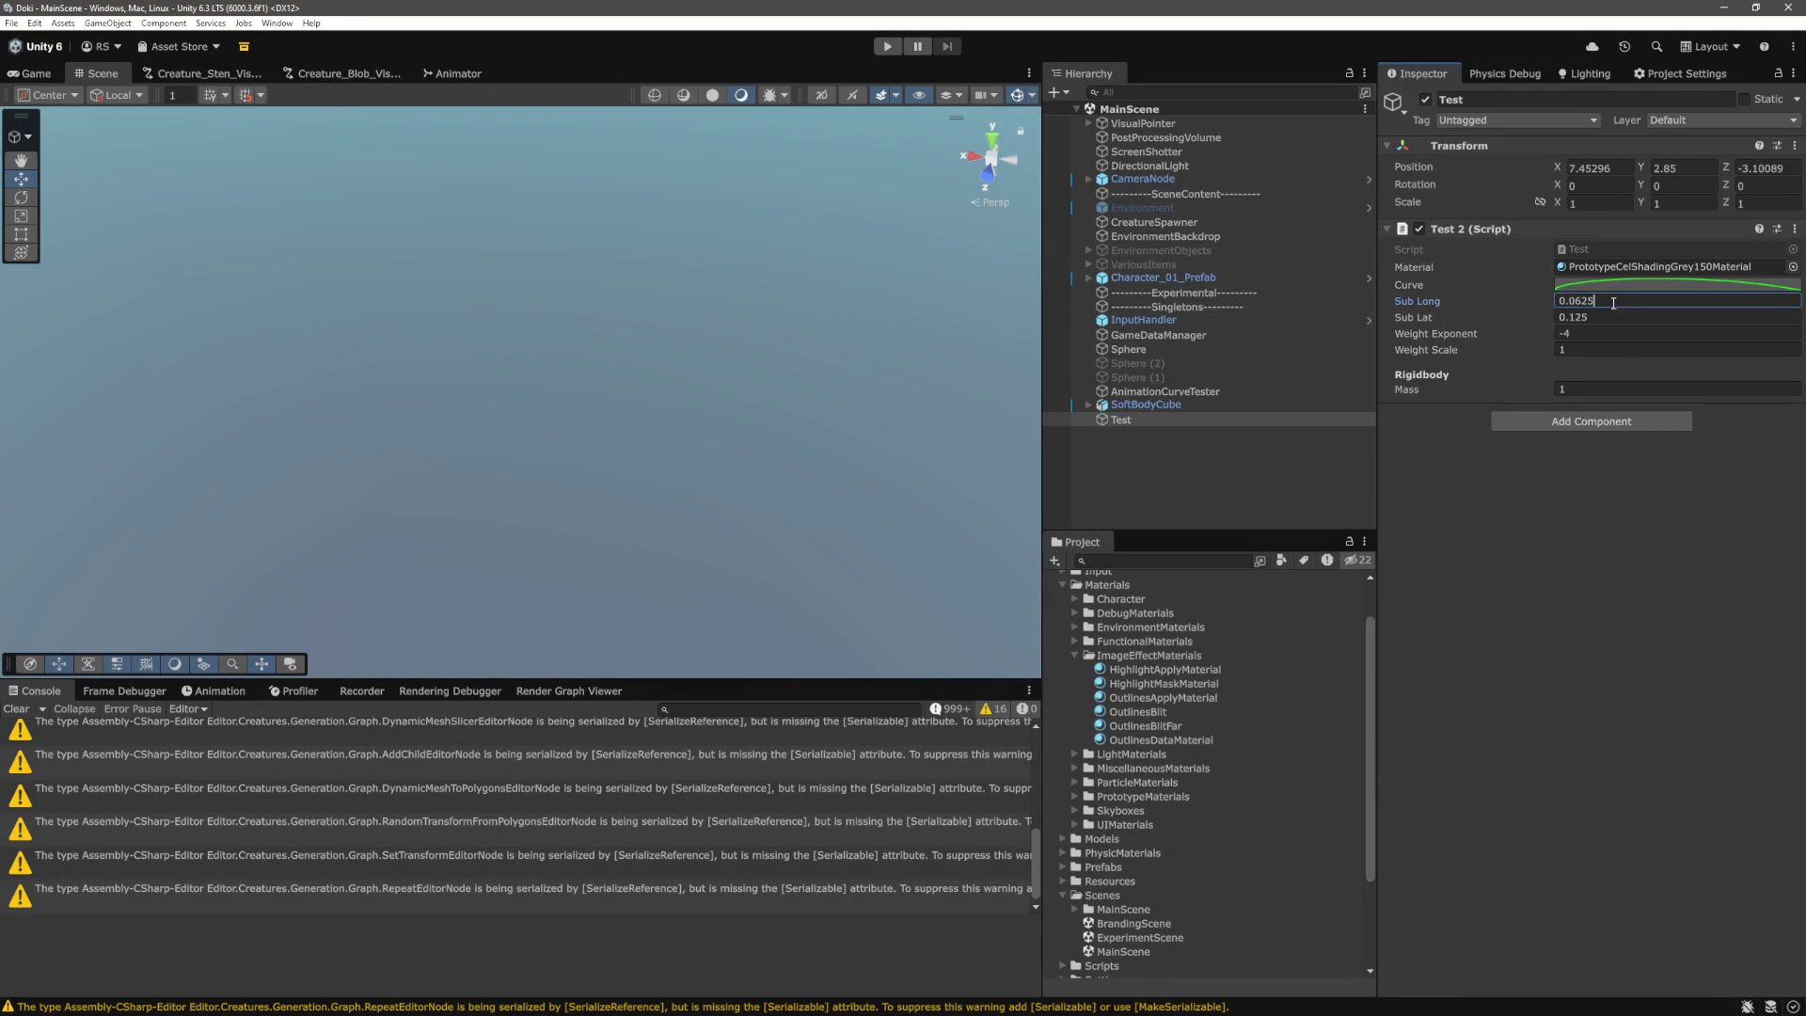
text(*2)
key(Return)
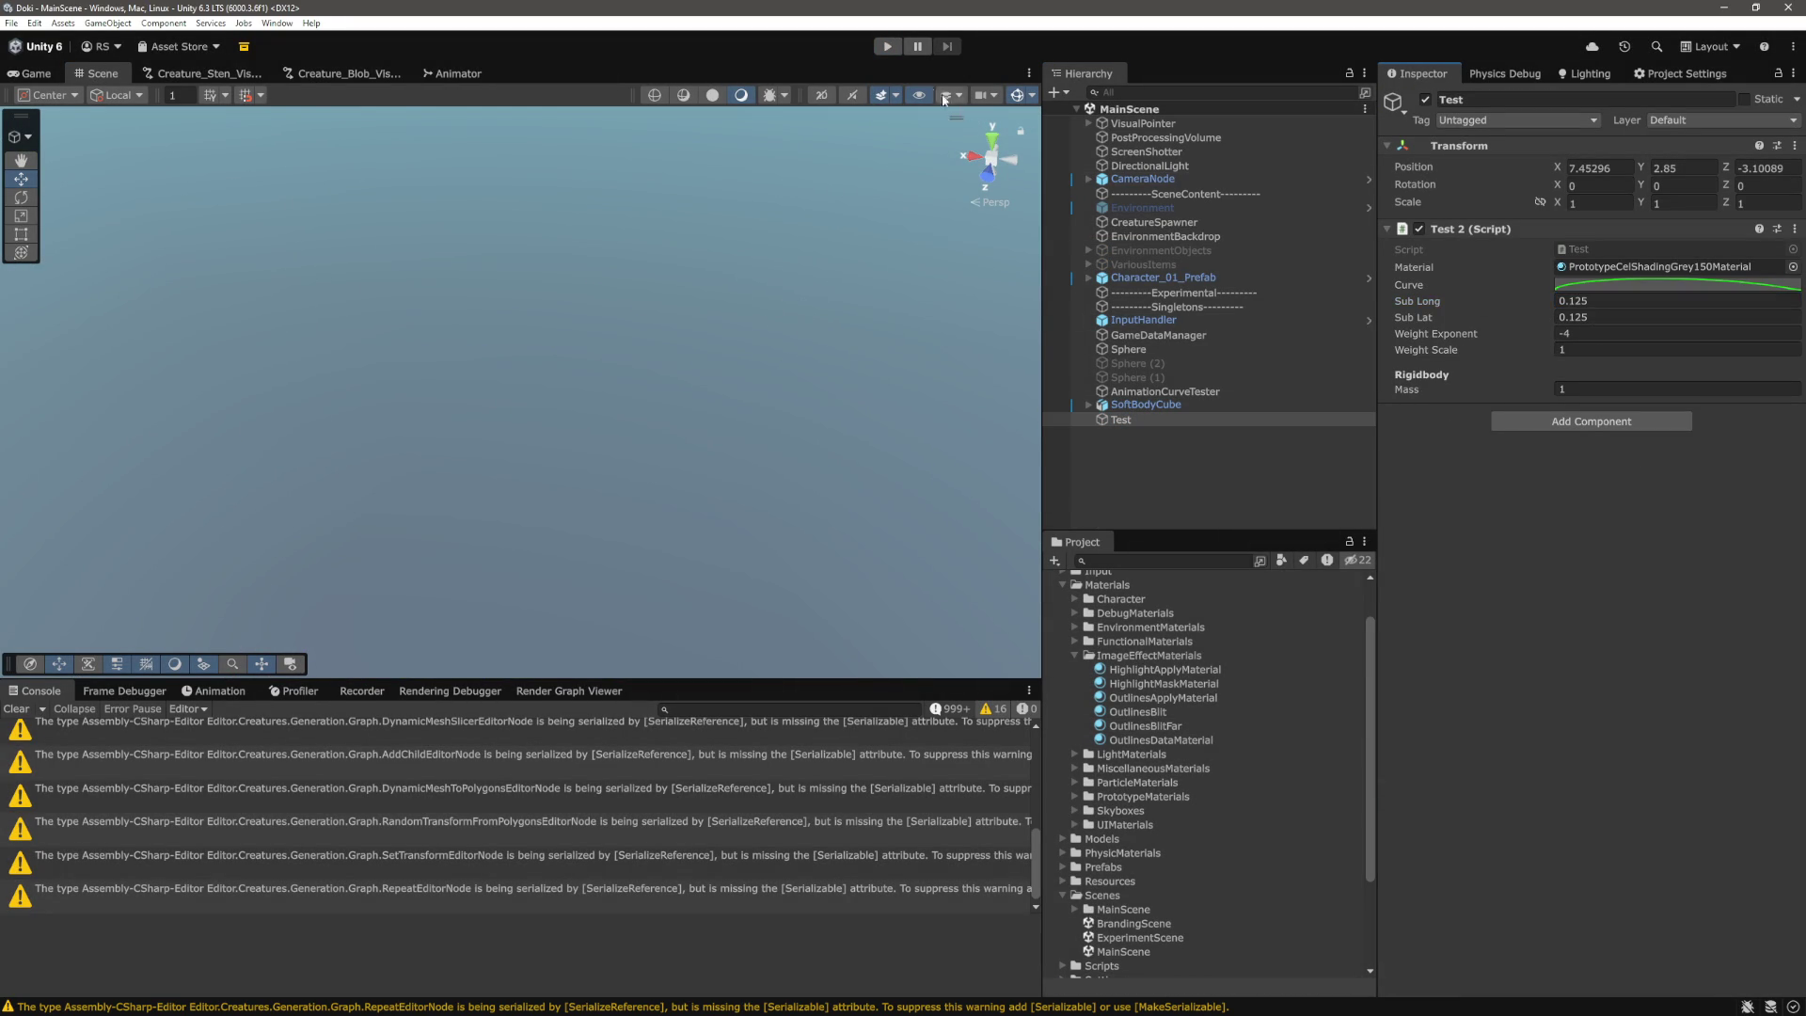
click(888, 46)
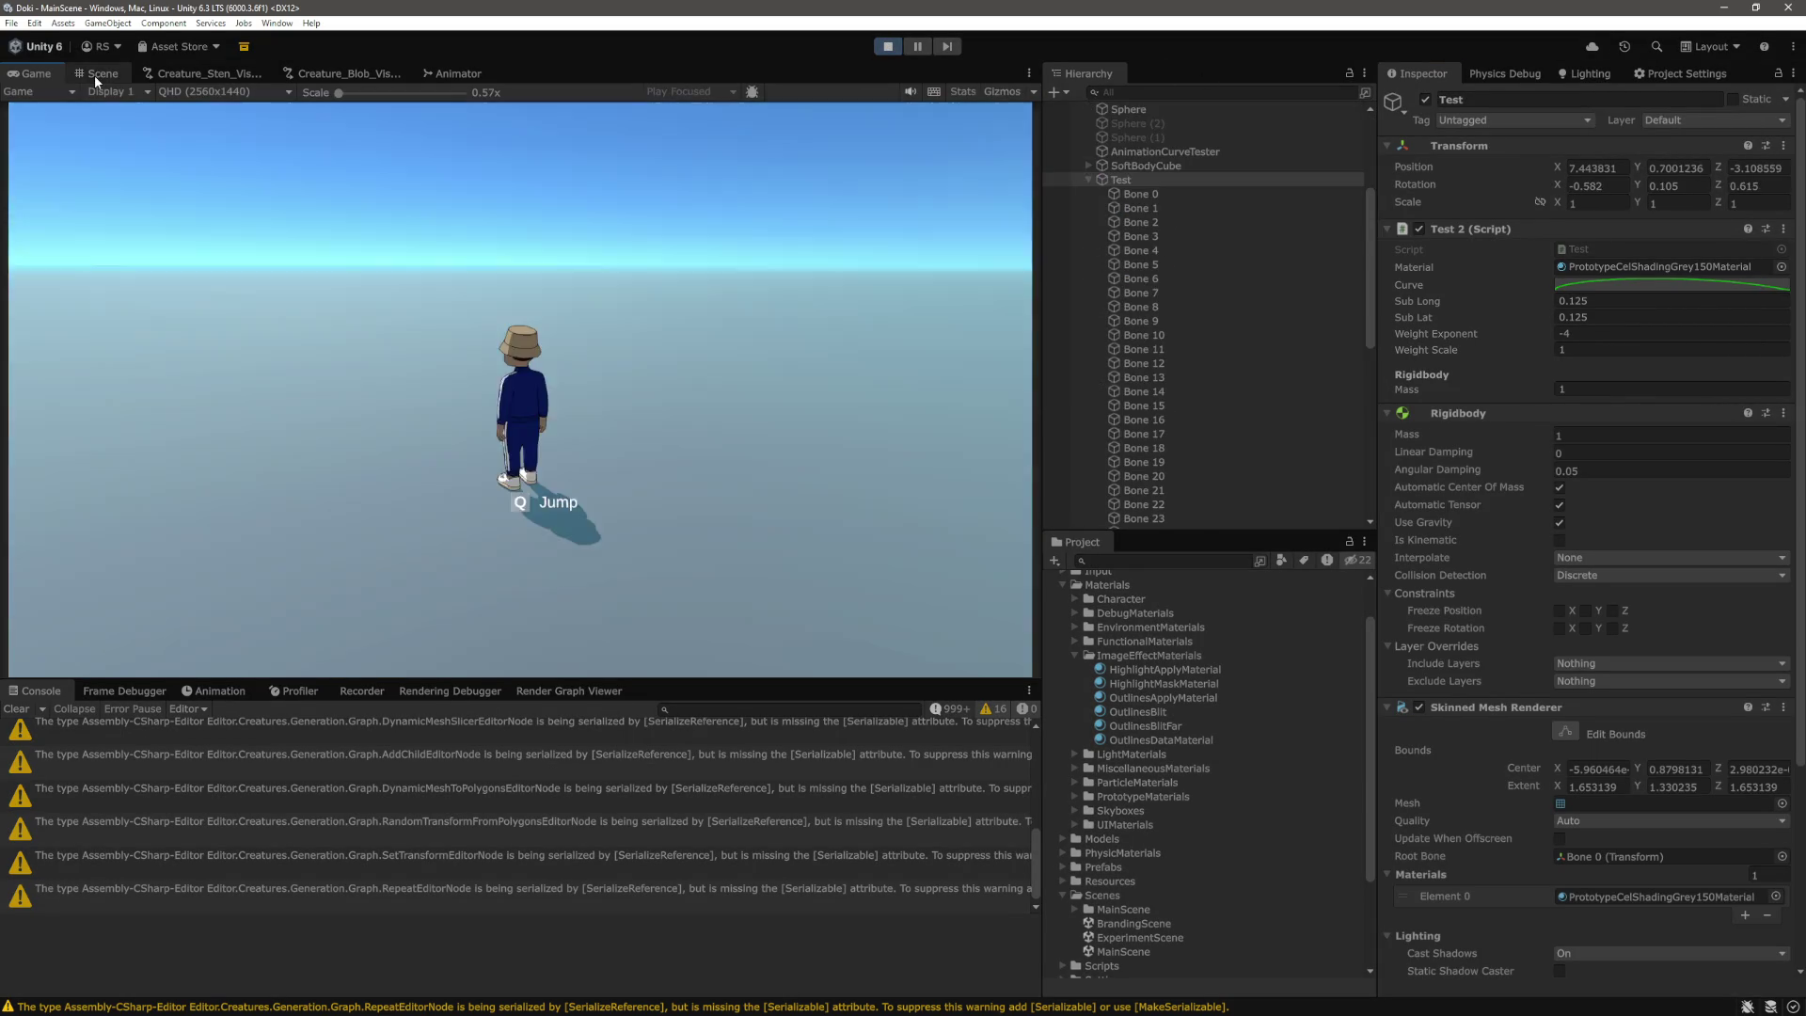
click(103, 73)
key(f)
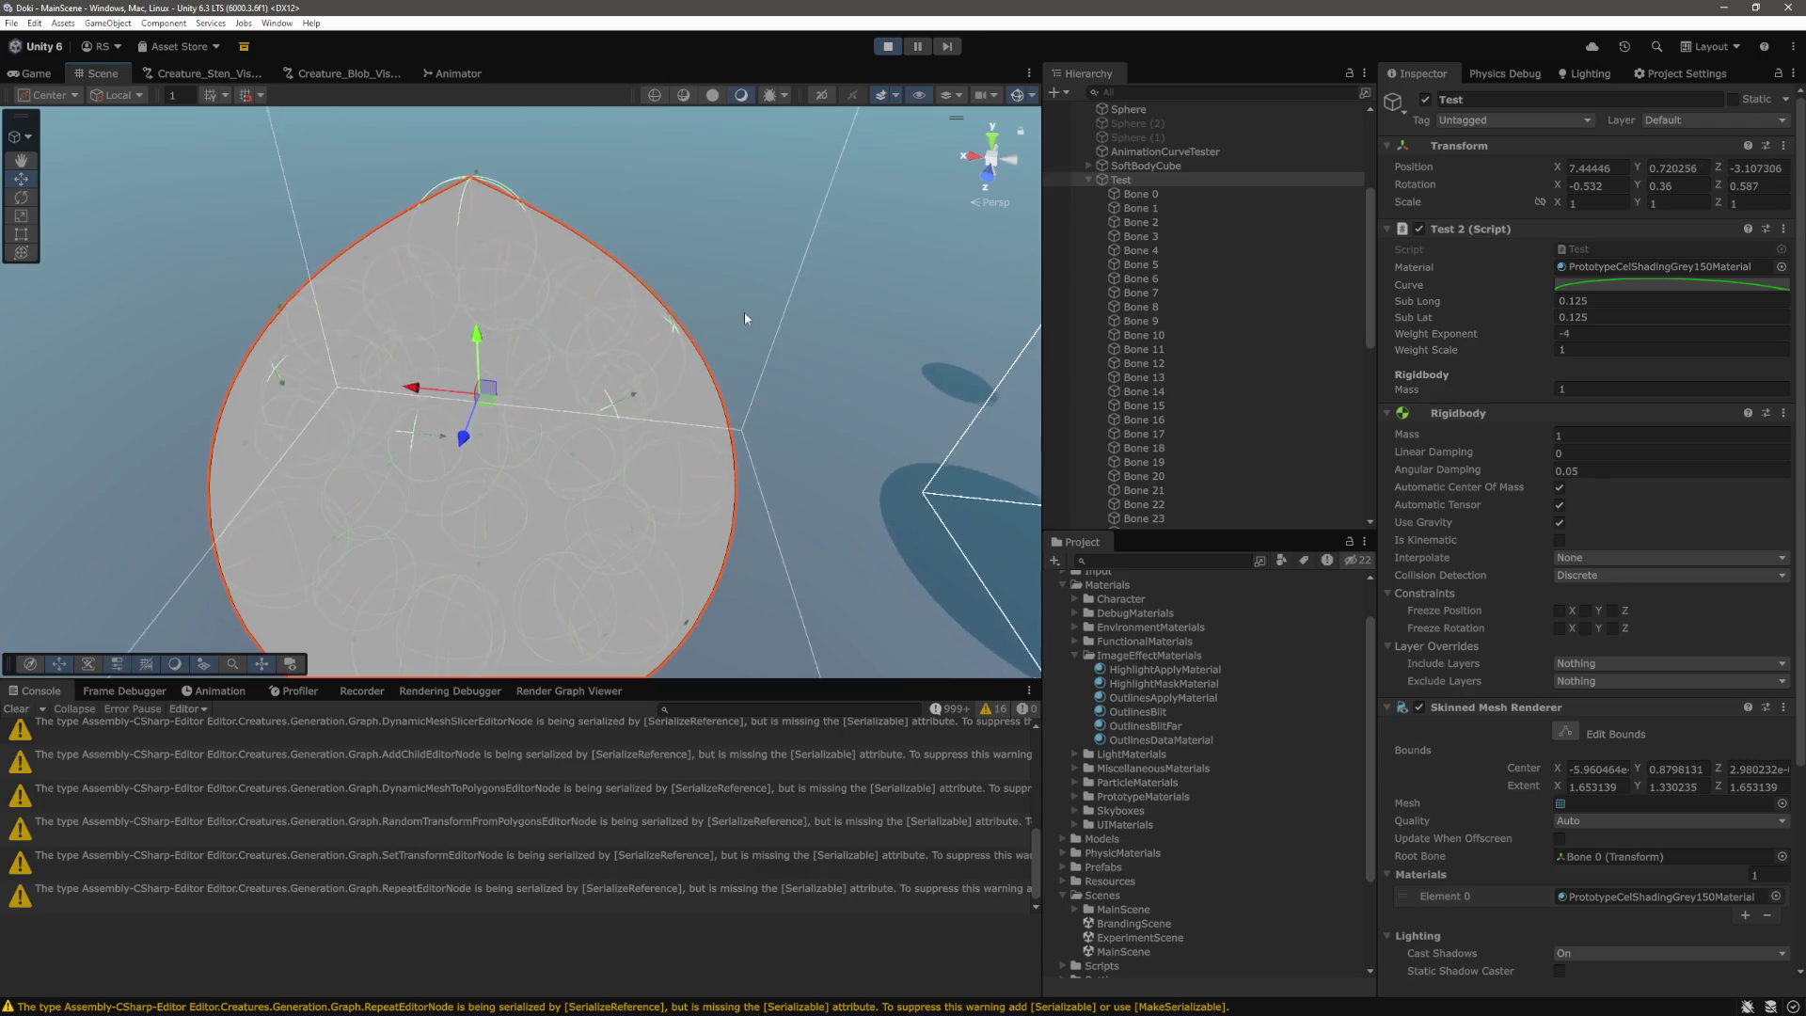
click(1141, 194)
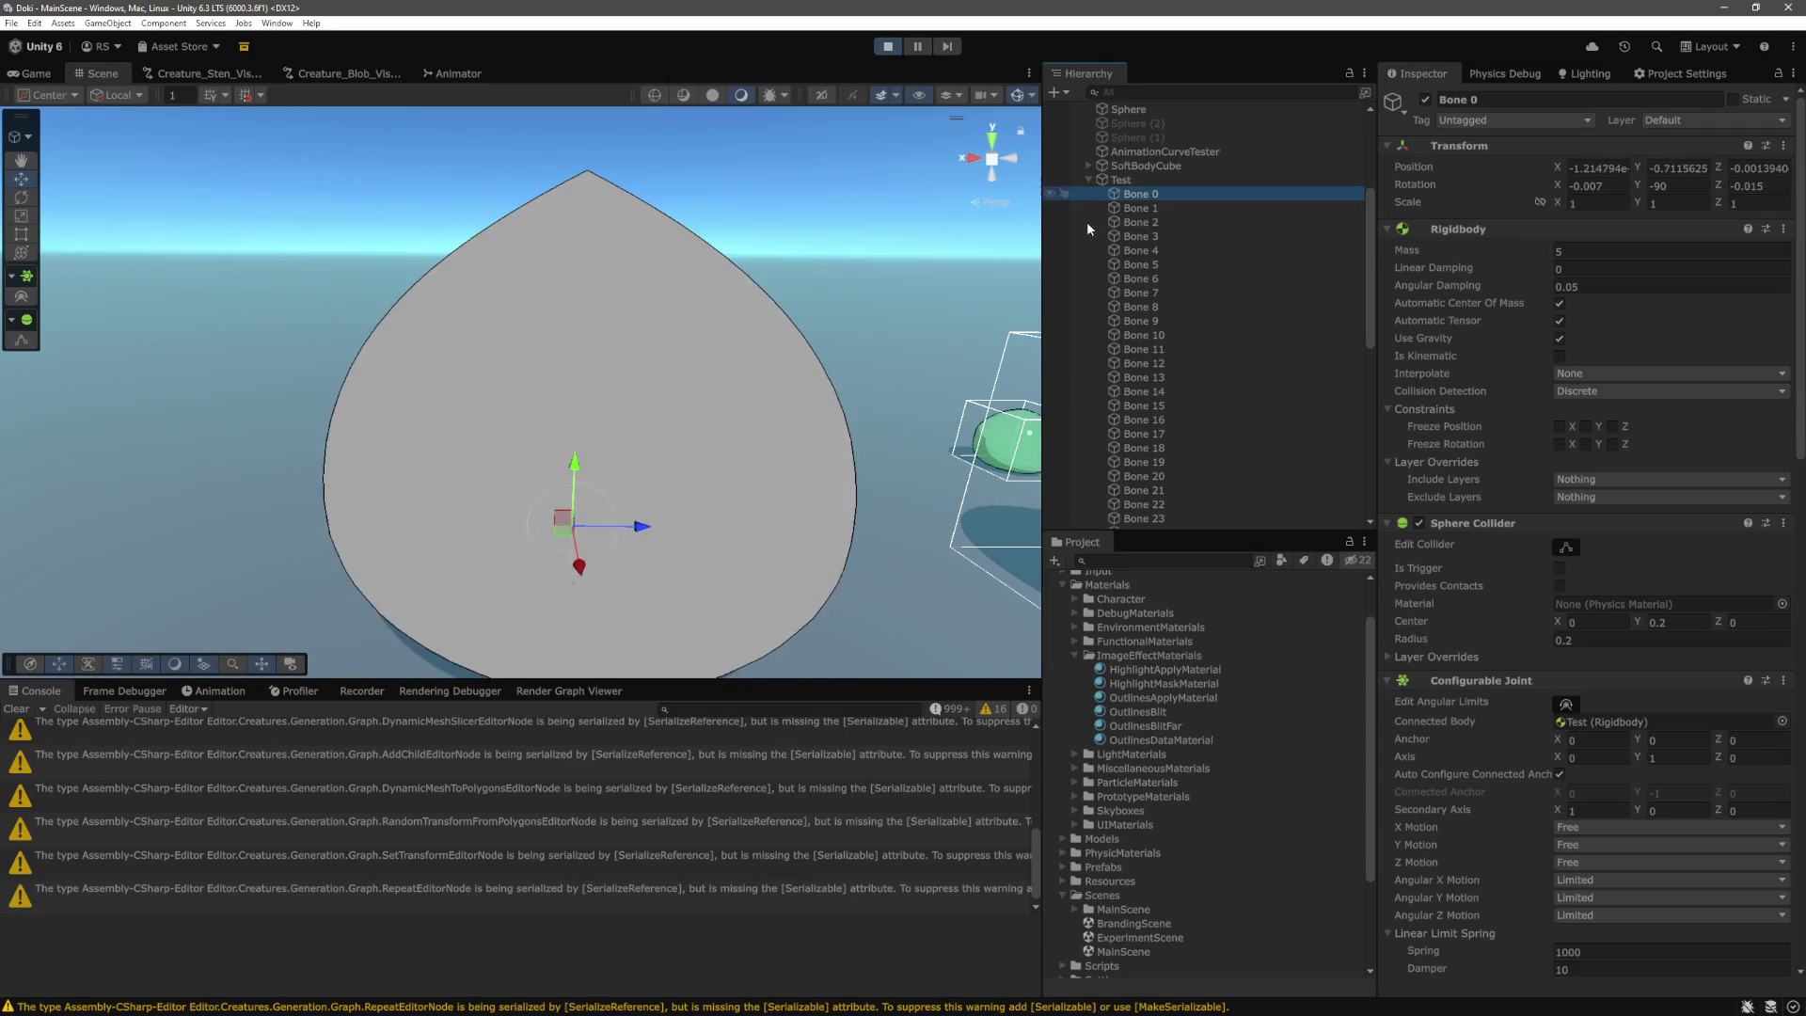
scroll(821, 322, down, 3)
scroll(1159, 444, down, 3)
click(1159, 440)
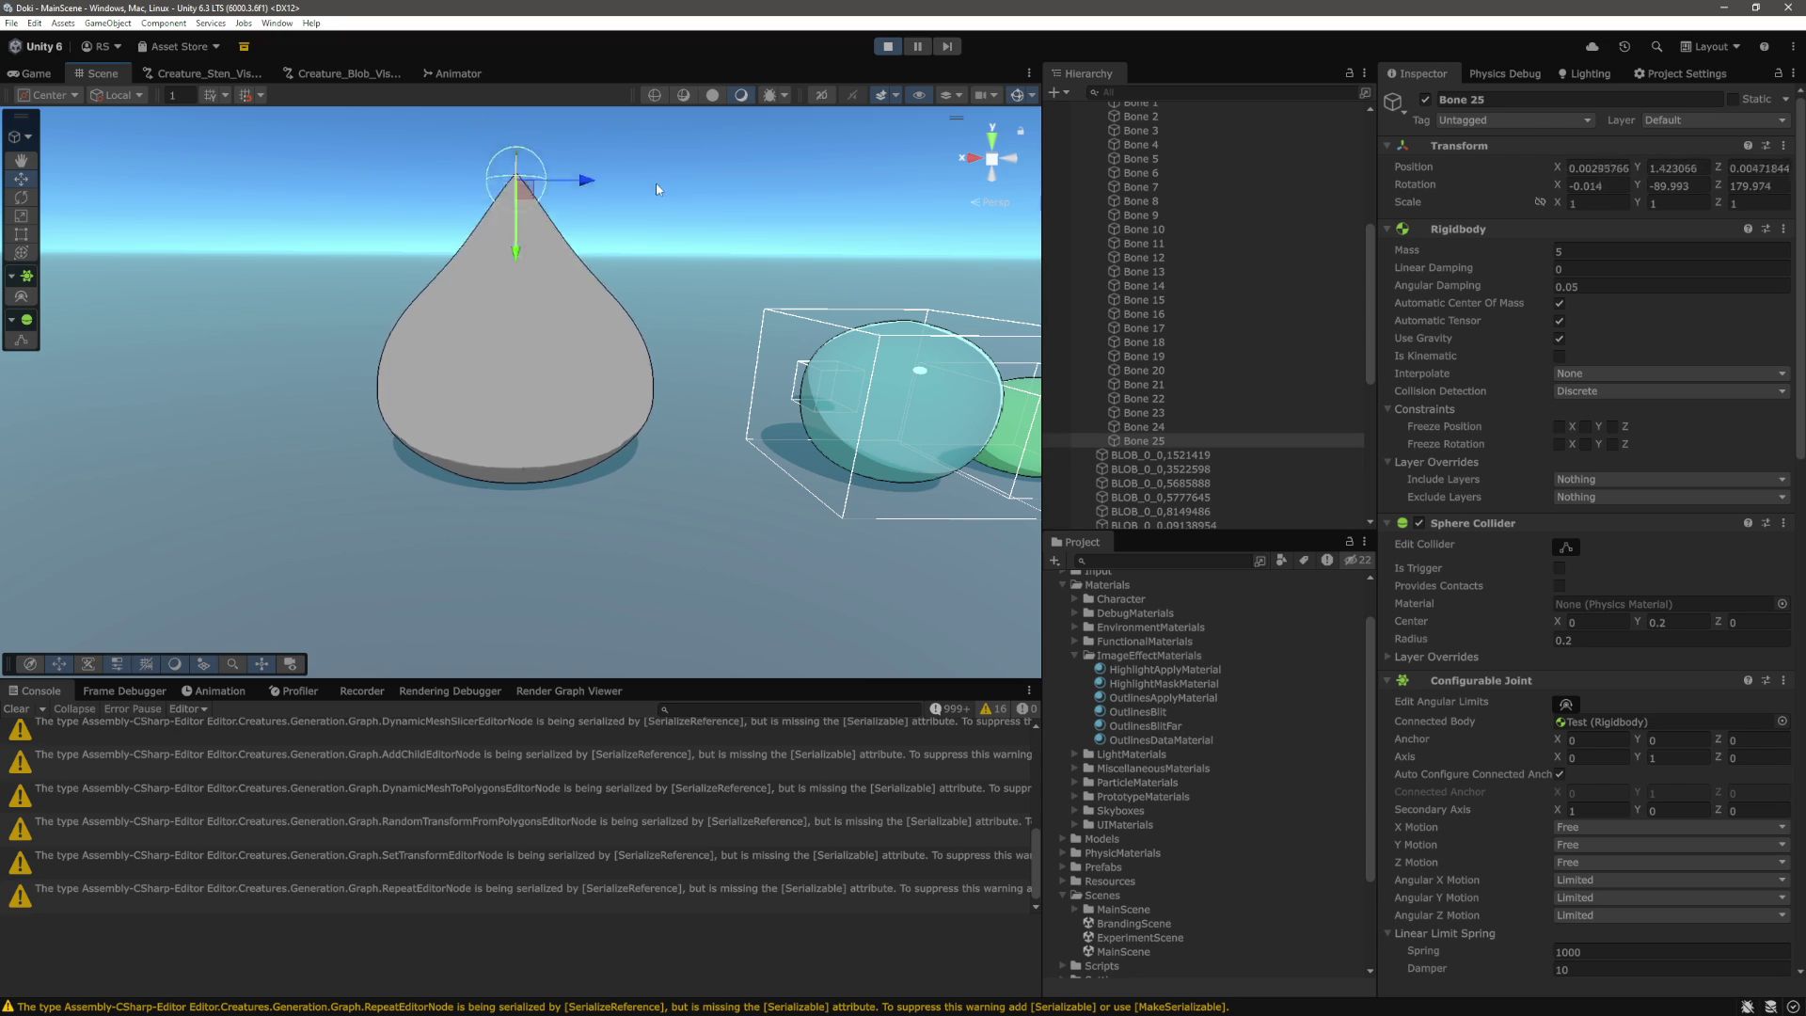
click(1184, 371)
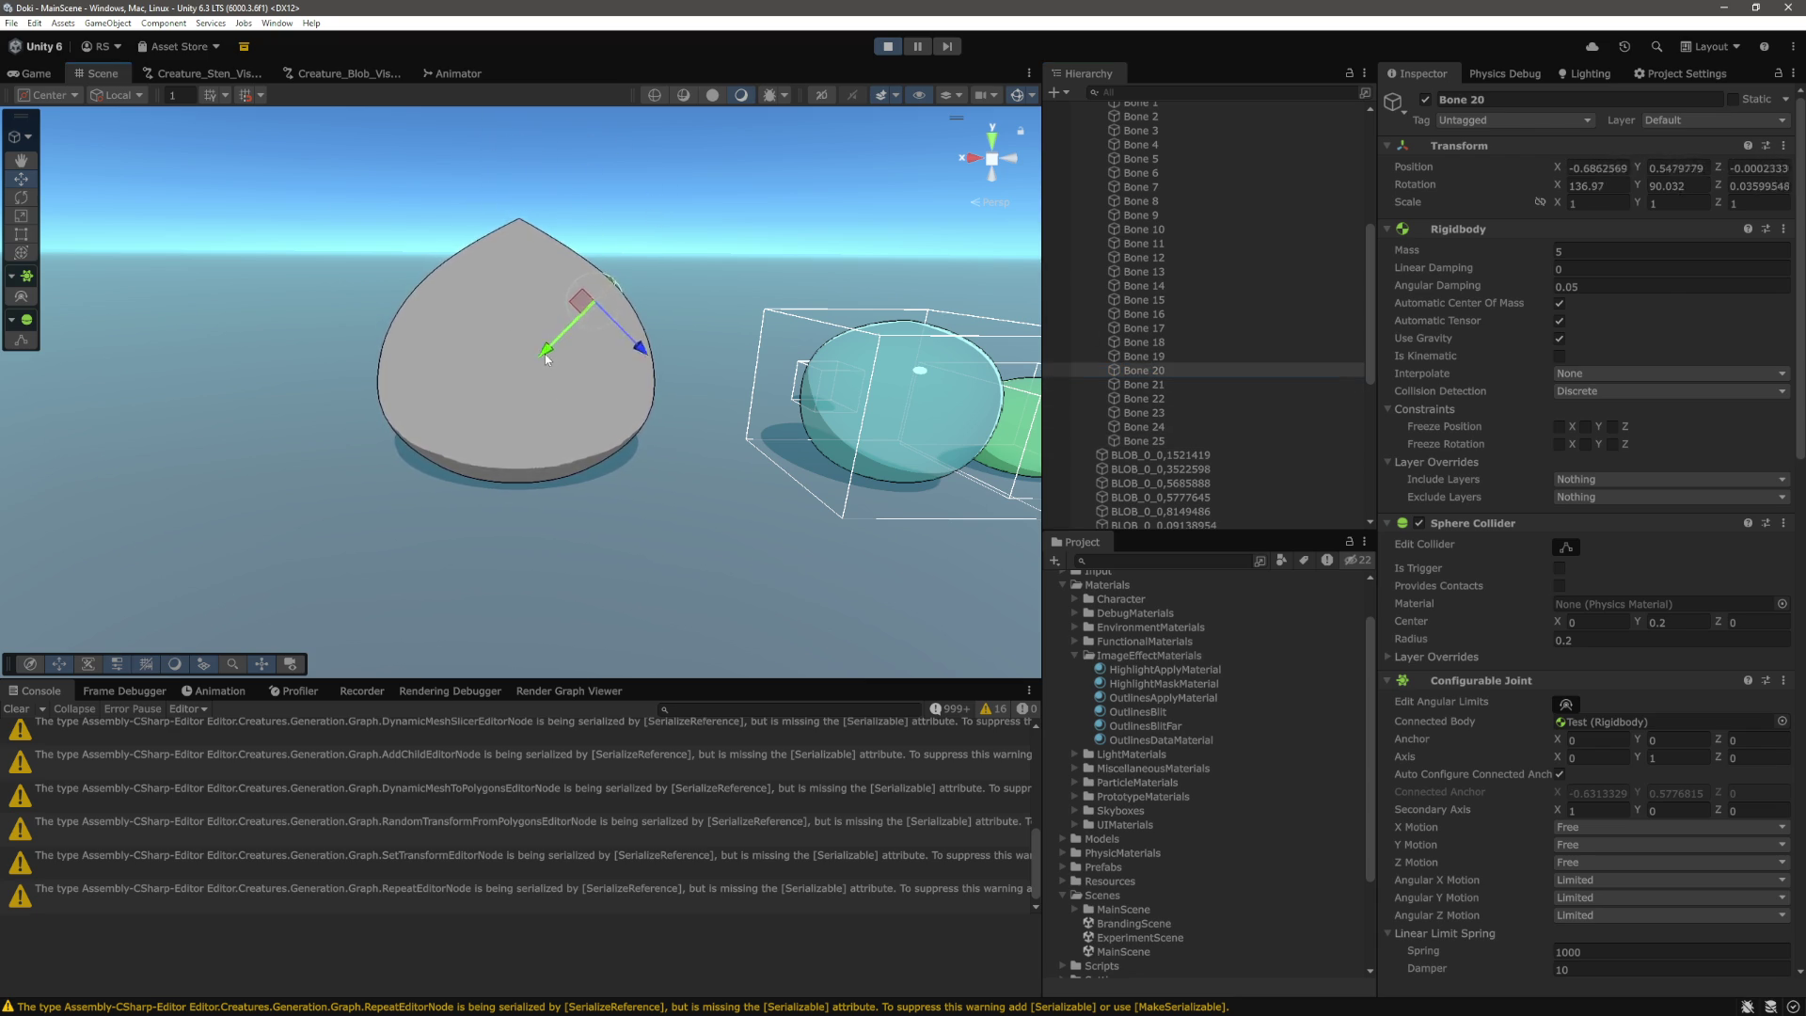
mouse_move(522, 429)
mouse_down()
mouse_move(695, 409)
mouse_move(694, 347)
mouse_move(695, 370)
mouse_up()
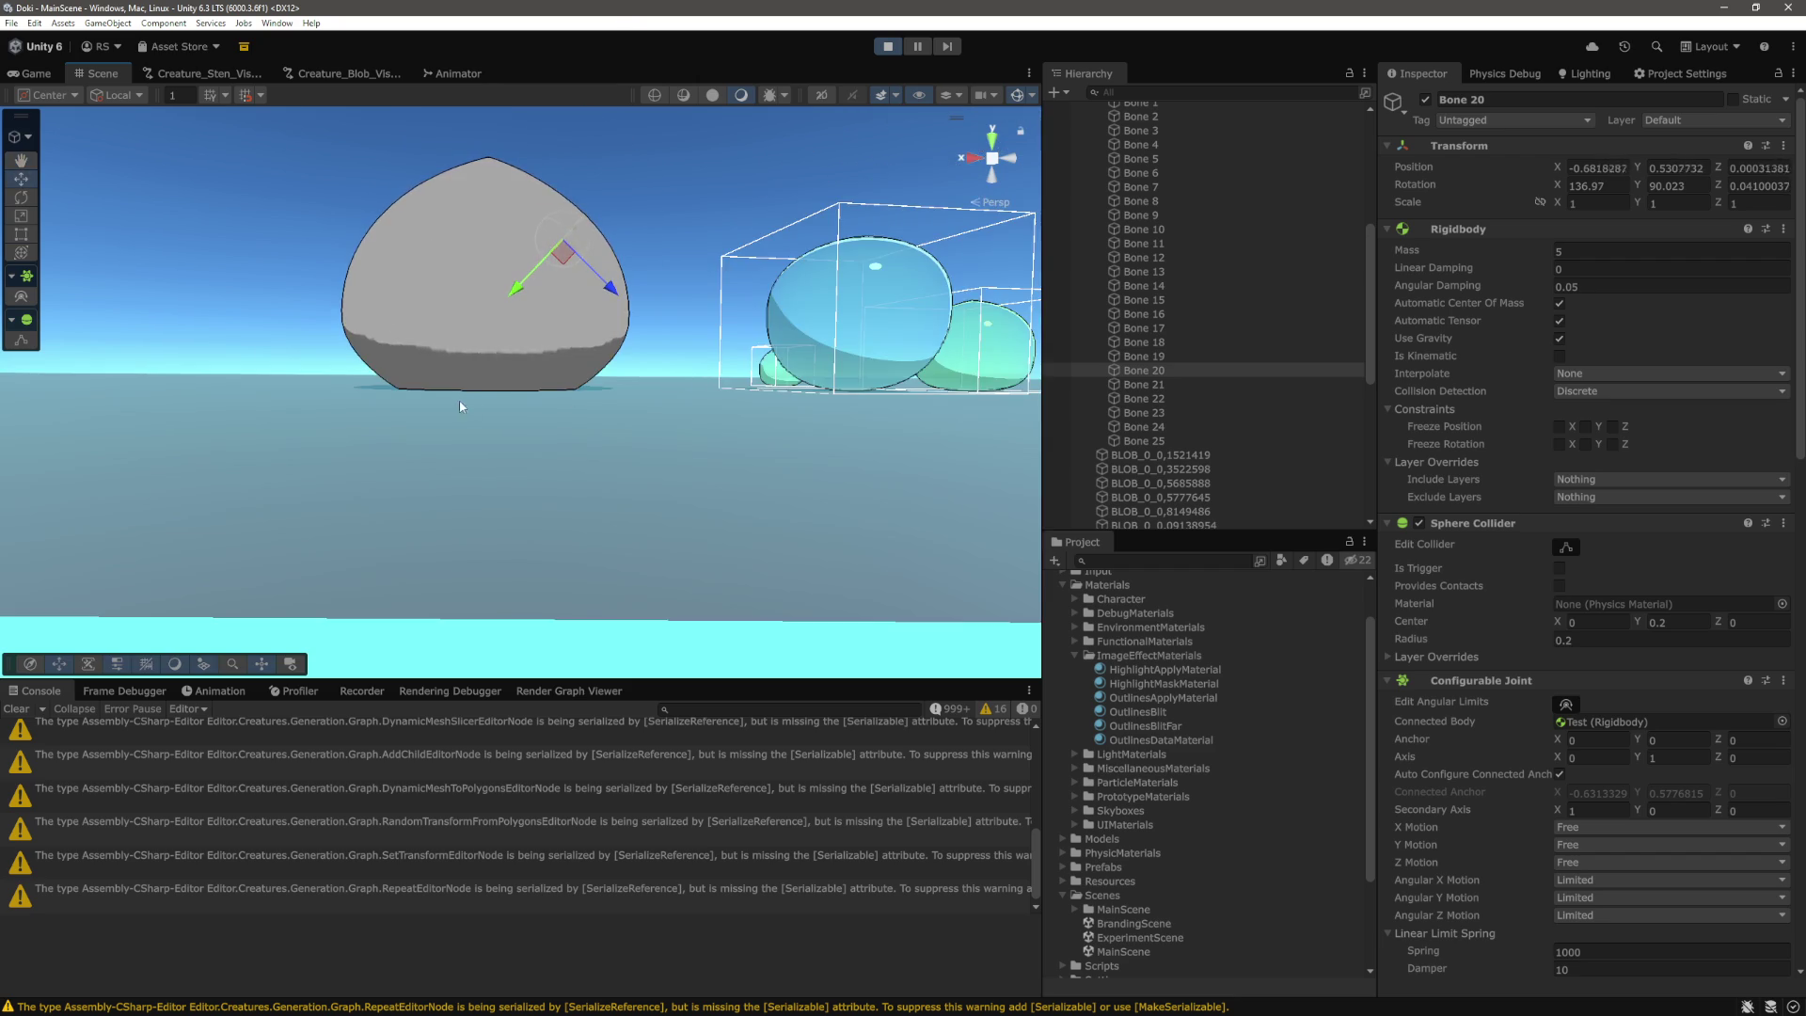
drag(568, 397, 564, 394)
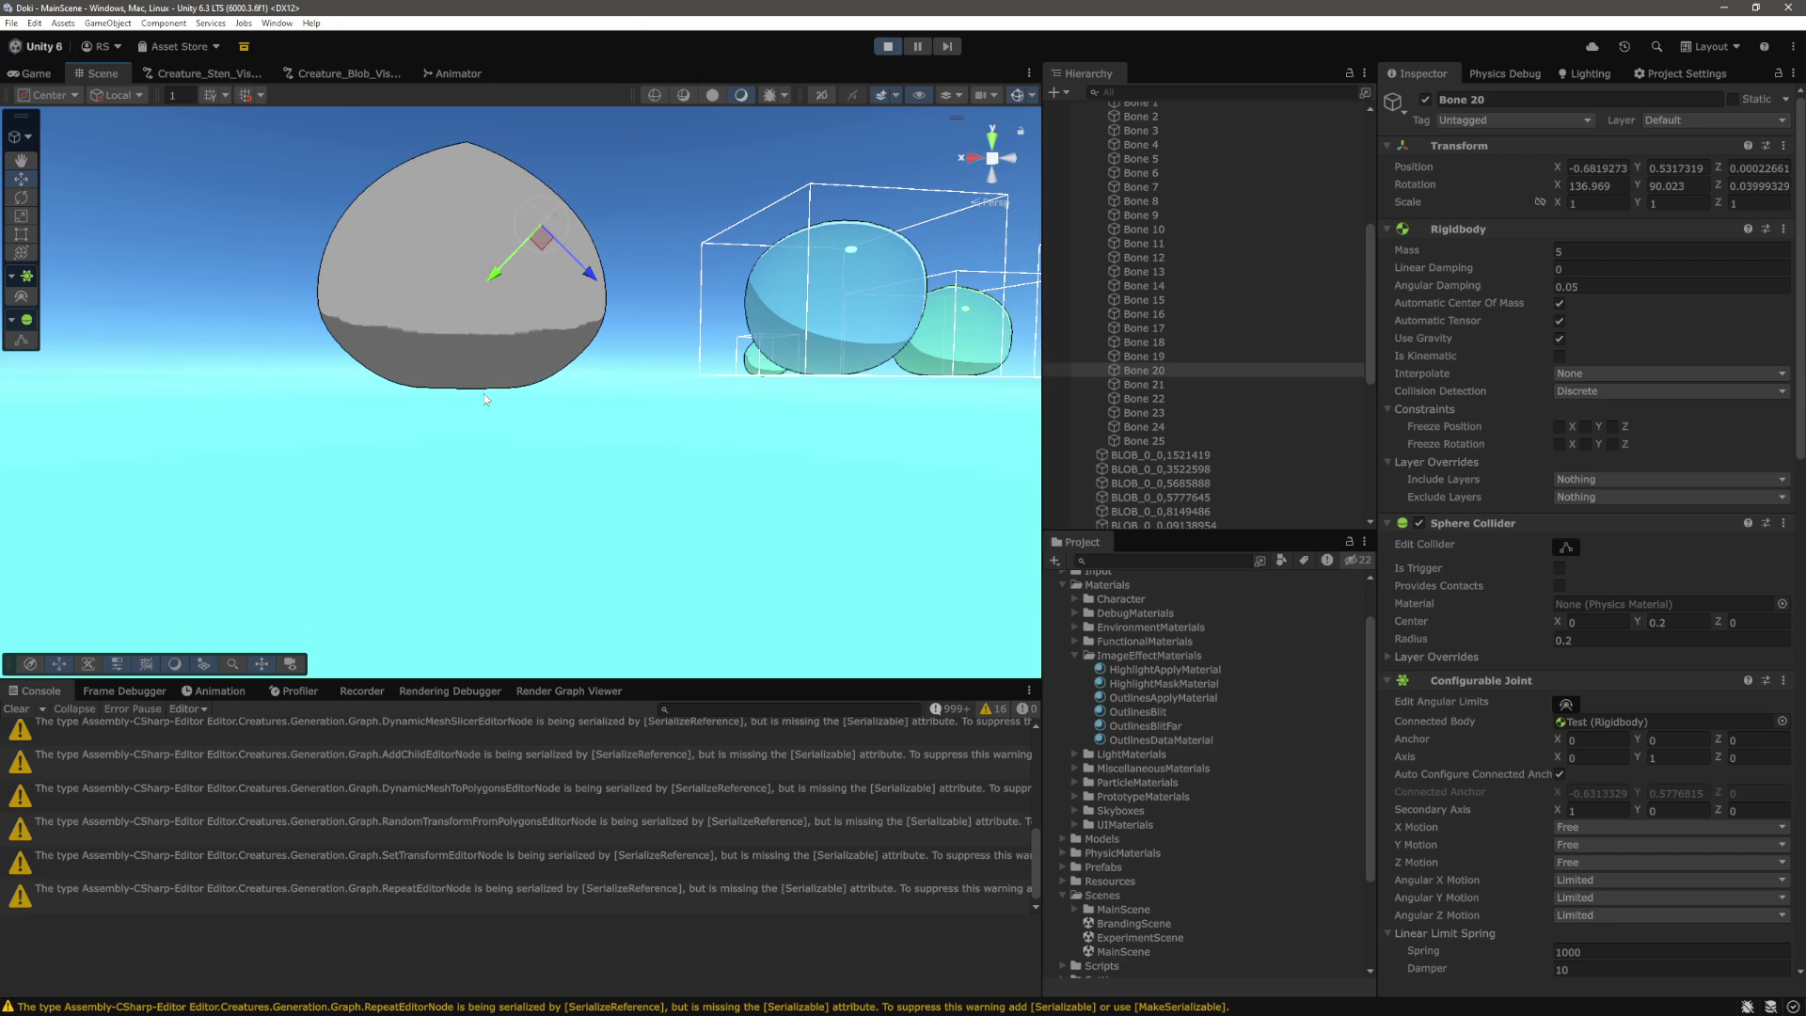
click(1144, 438)
scroll(1144, 437, up, 3)
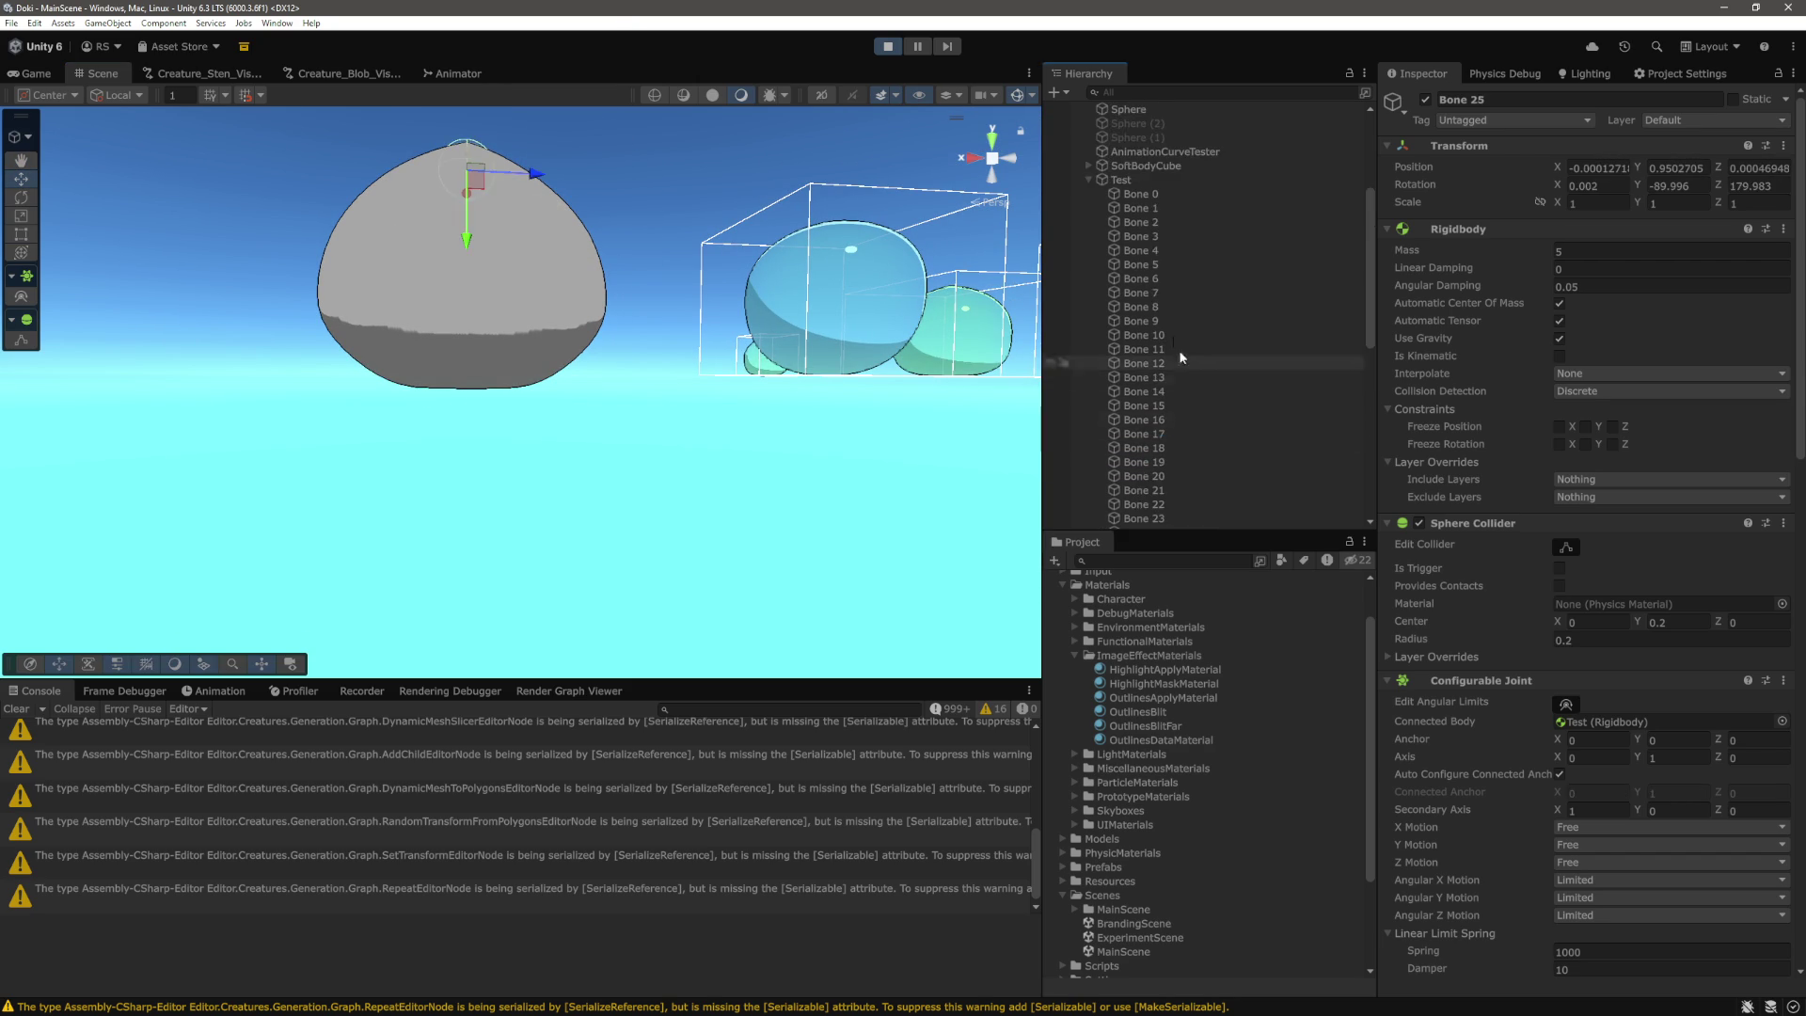
shift+click(1136, 193)
mouse_move(631, 275)
mouse_down()
mouse_move(645, 309)
mouse_move(612, 272)
mouse_up()
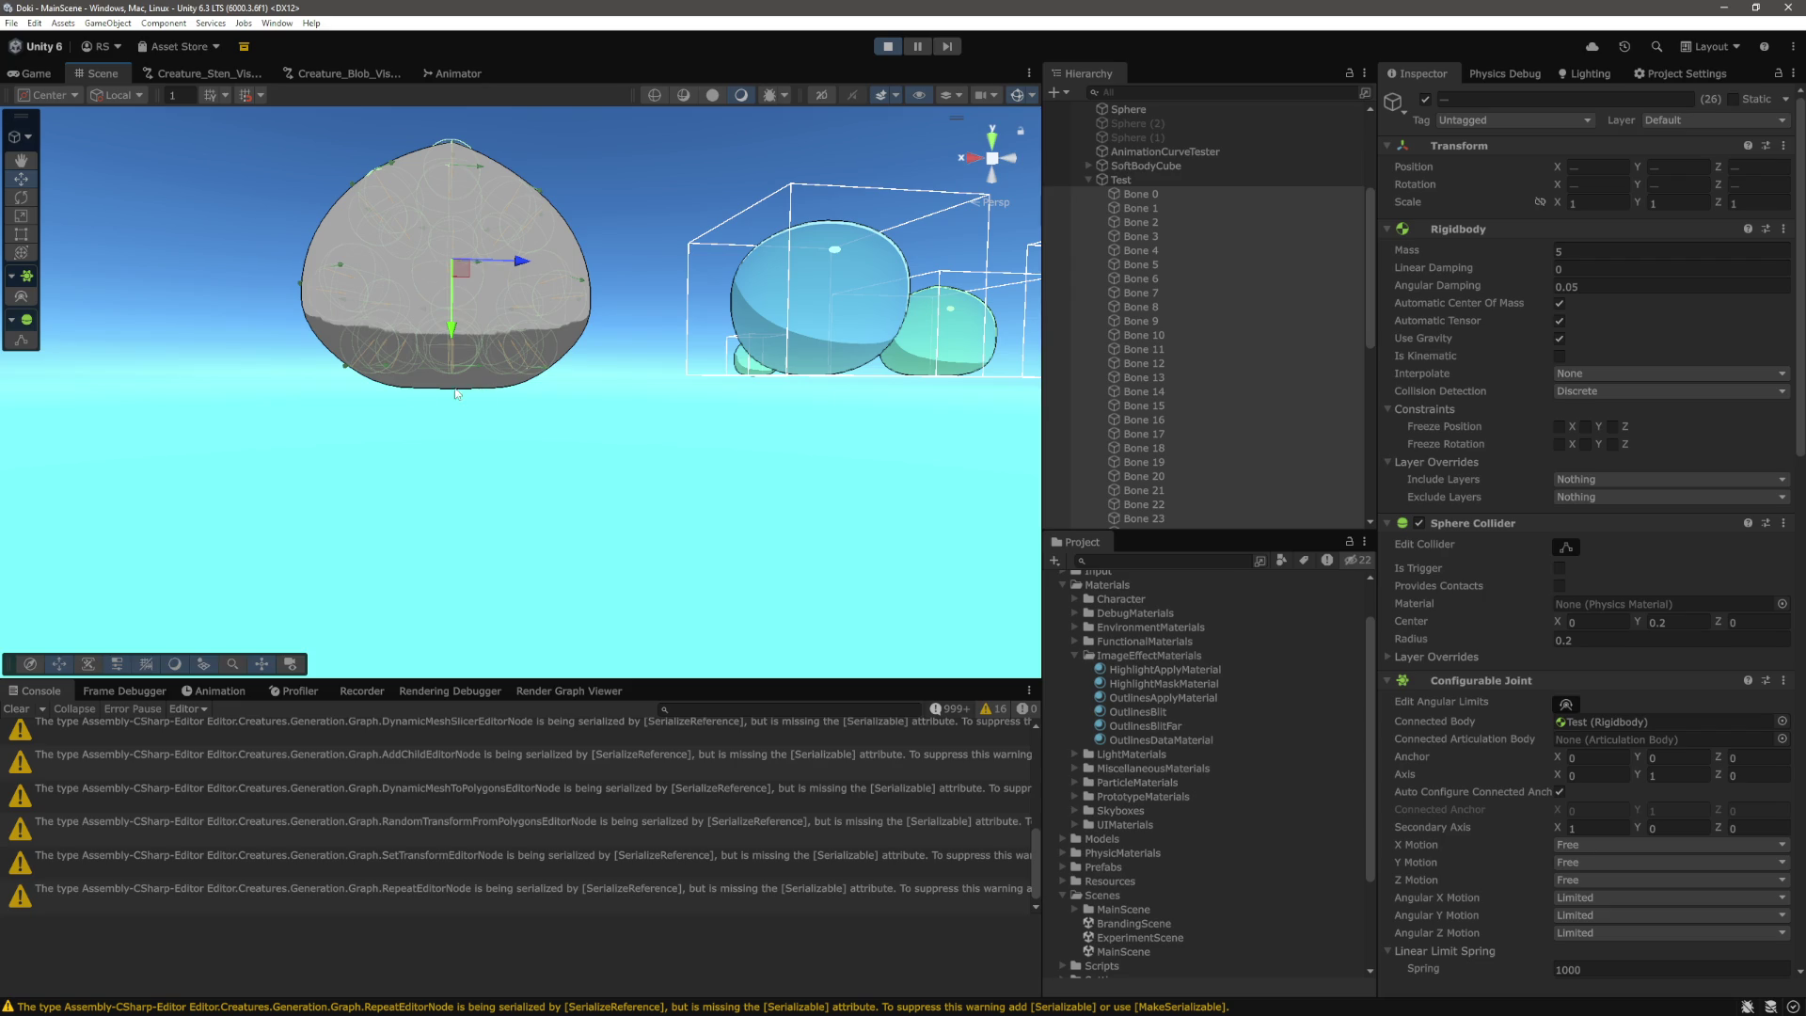
scroll(452, 392, up, 3)
double_click(1143, 349)
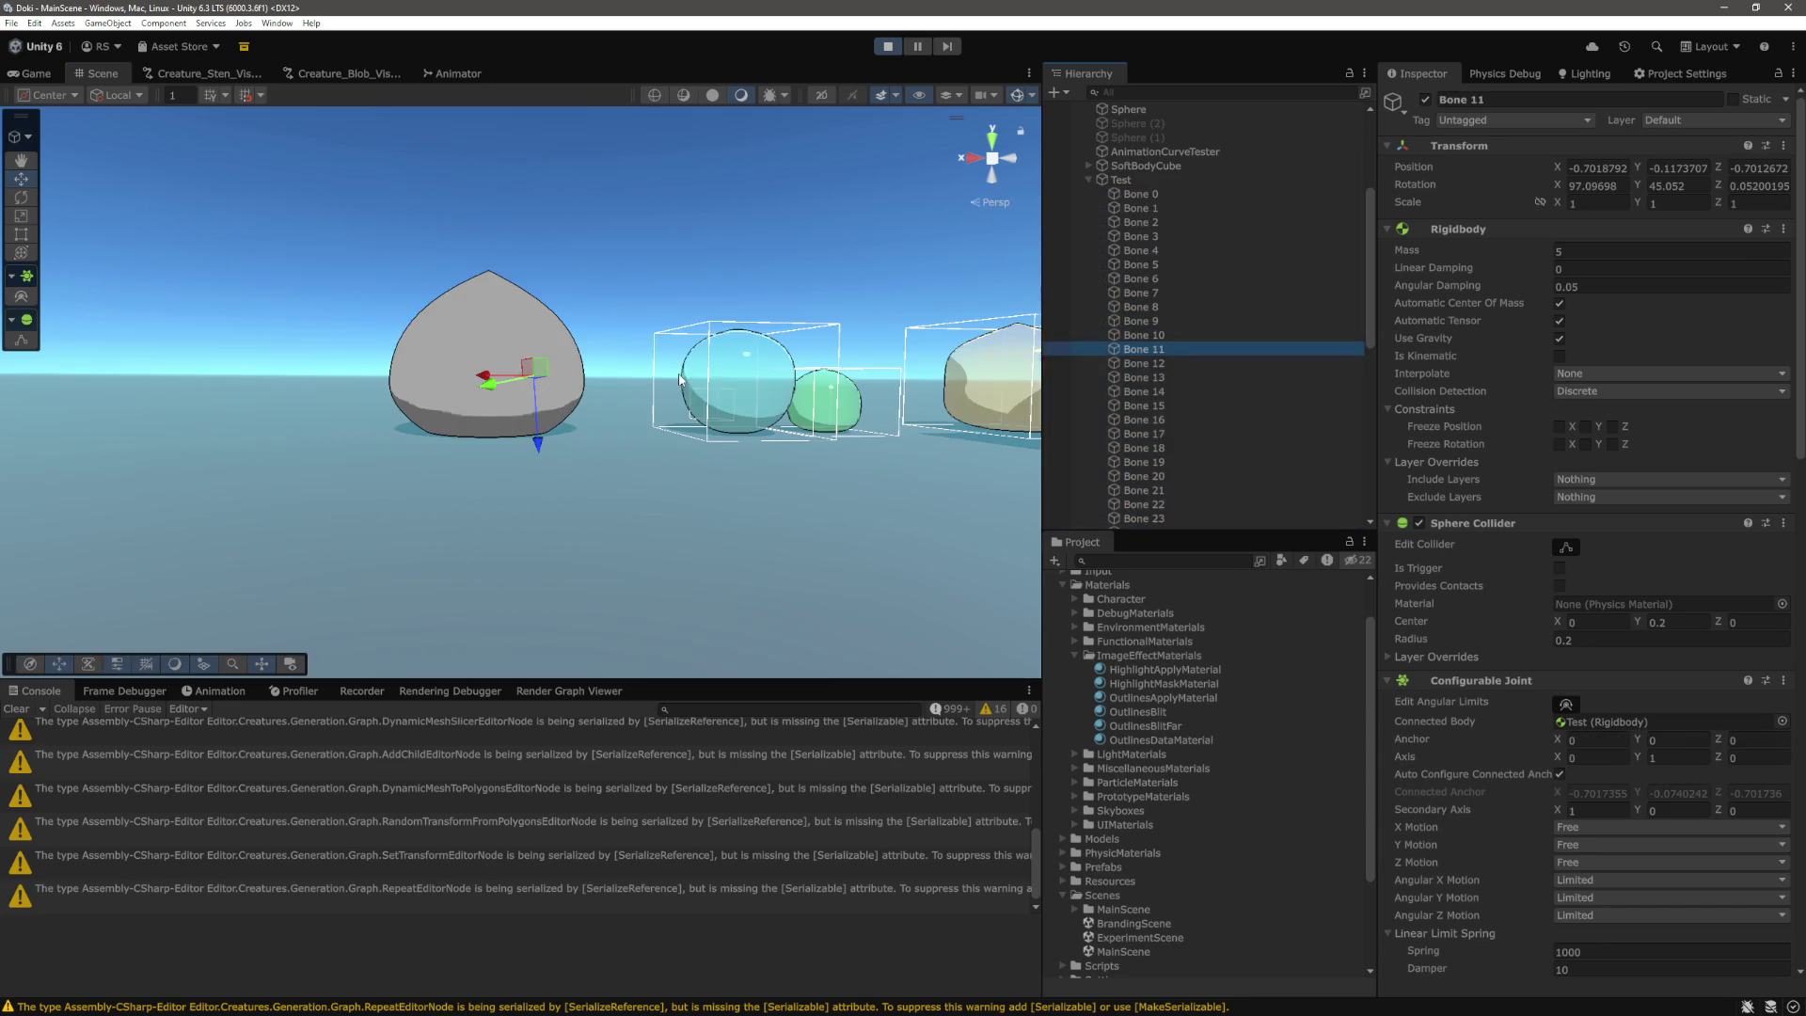
click(1163, 292)
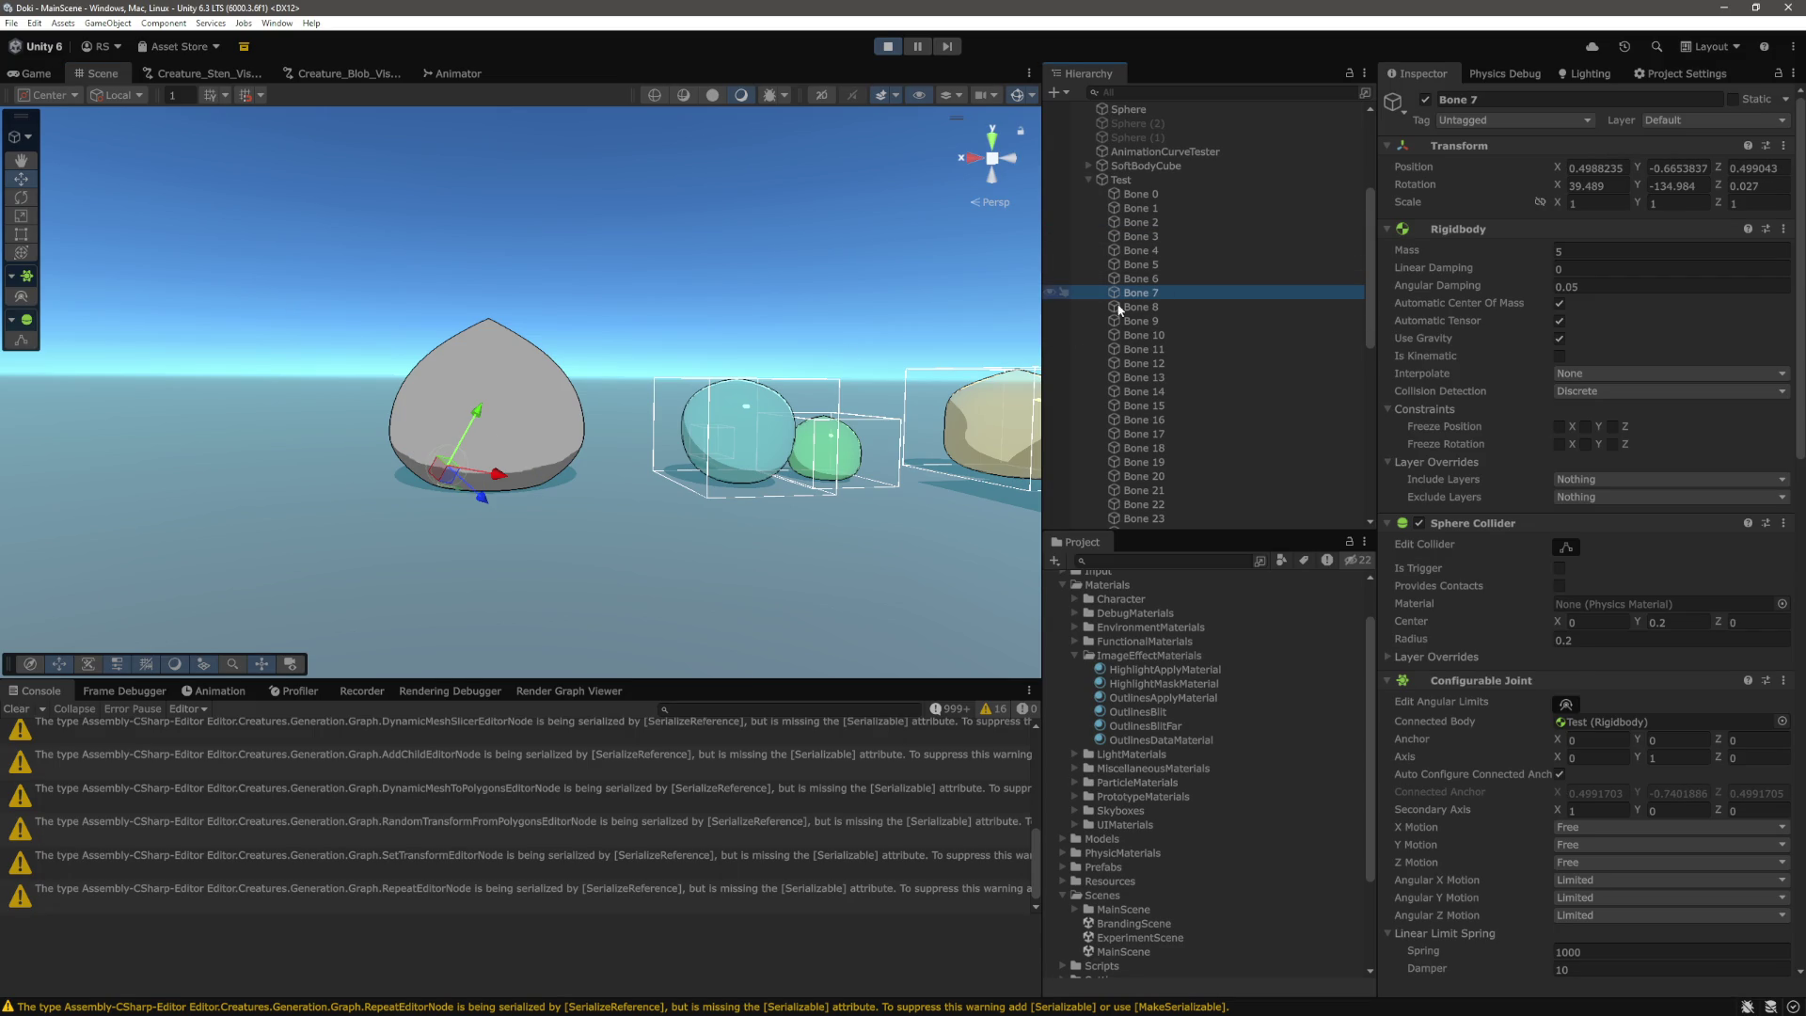
click(1121, 179)
scroll(611, 386, down, 5)
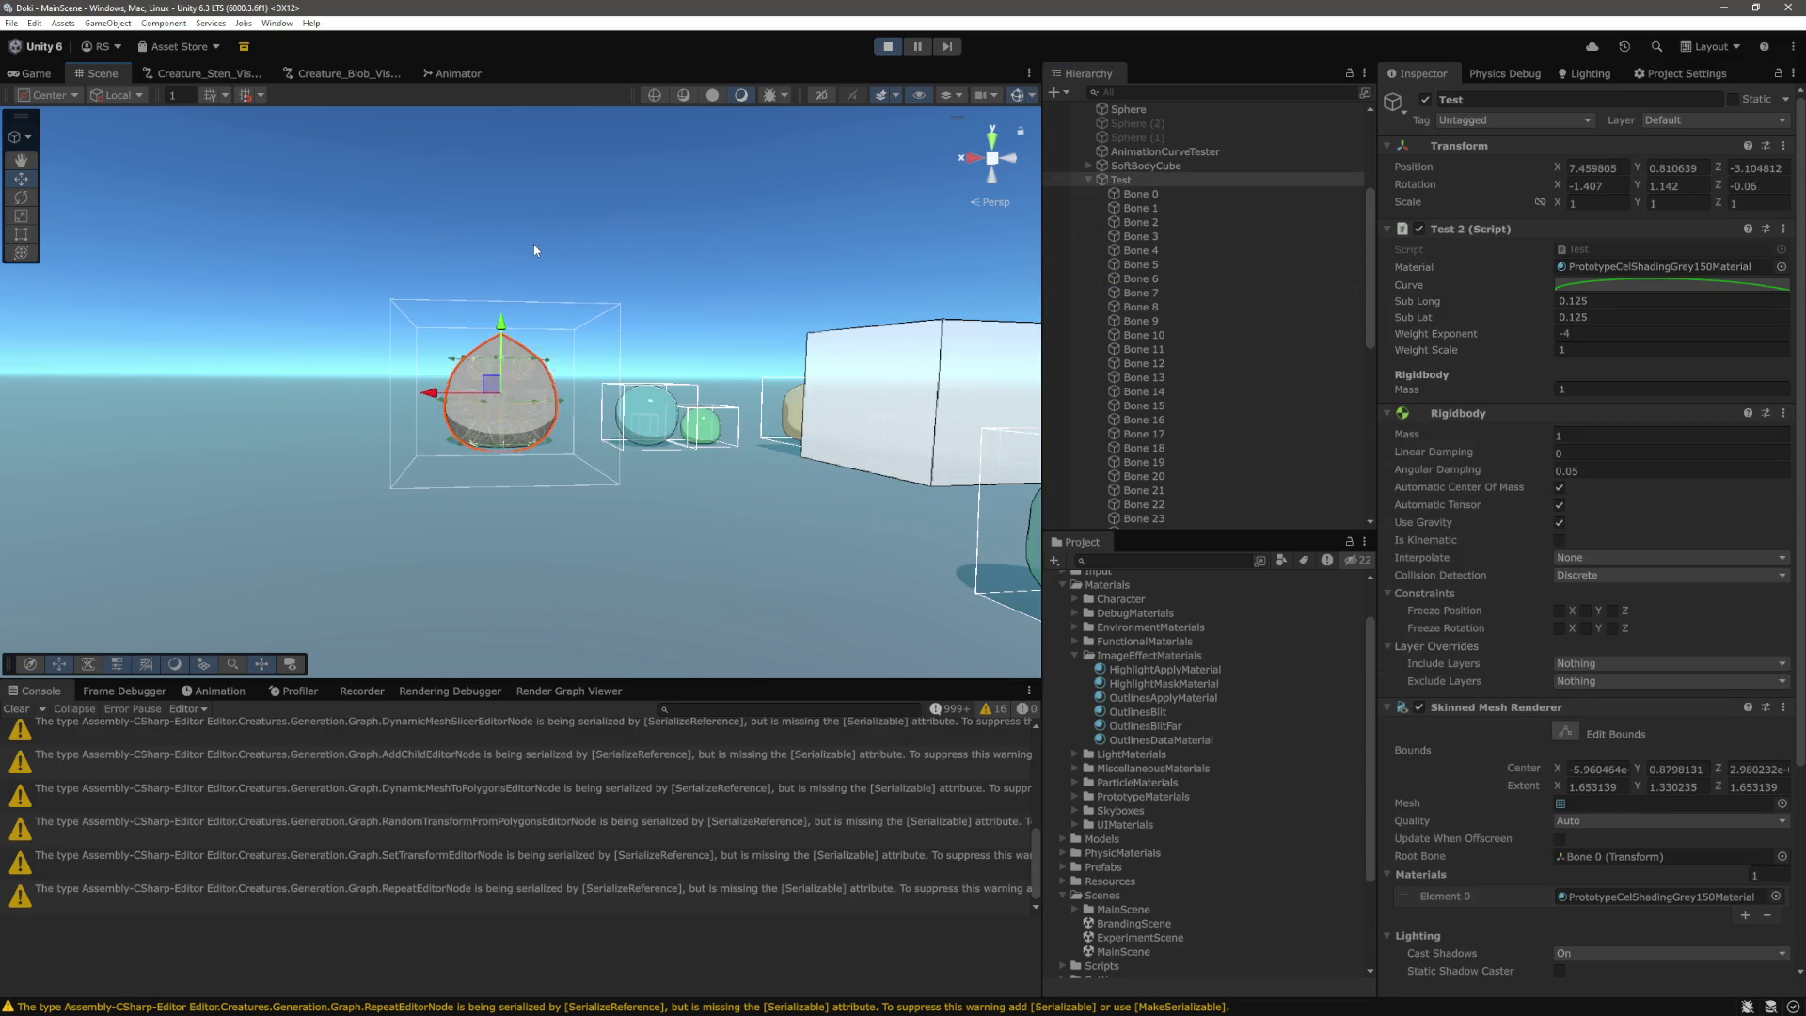
Raise the running blob on its Y arrow, zoom in to watch it land, and select all 26 bones.
drag(505, 327, 536, 212)
scroll(534, 205, up, 4)
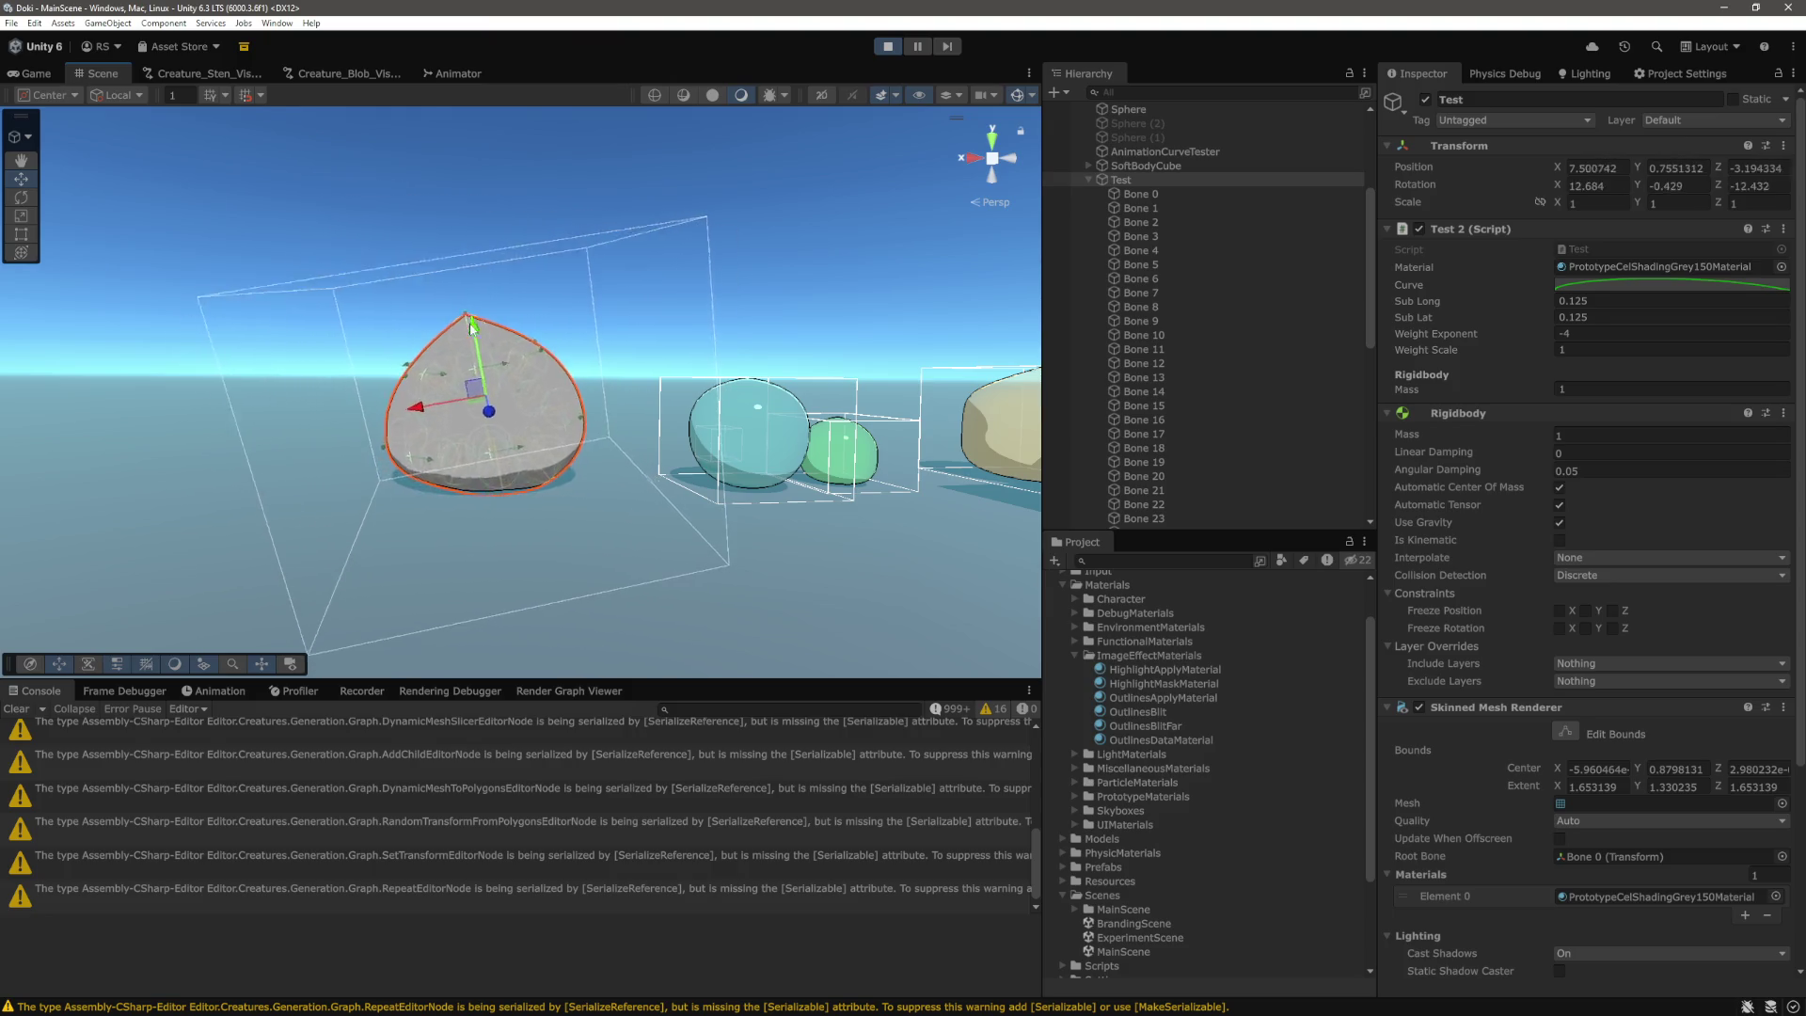
scroll(611, 377, up, 5)
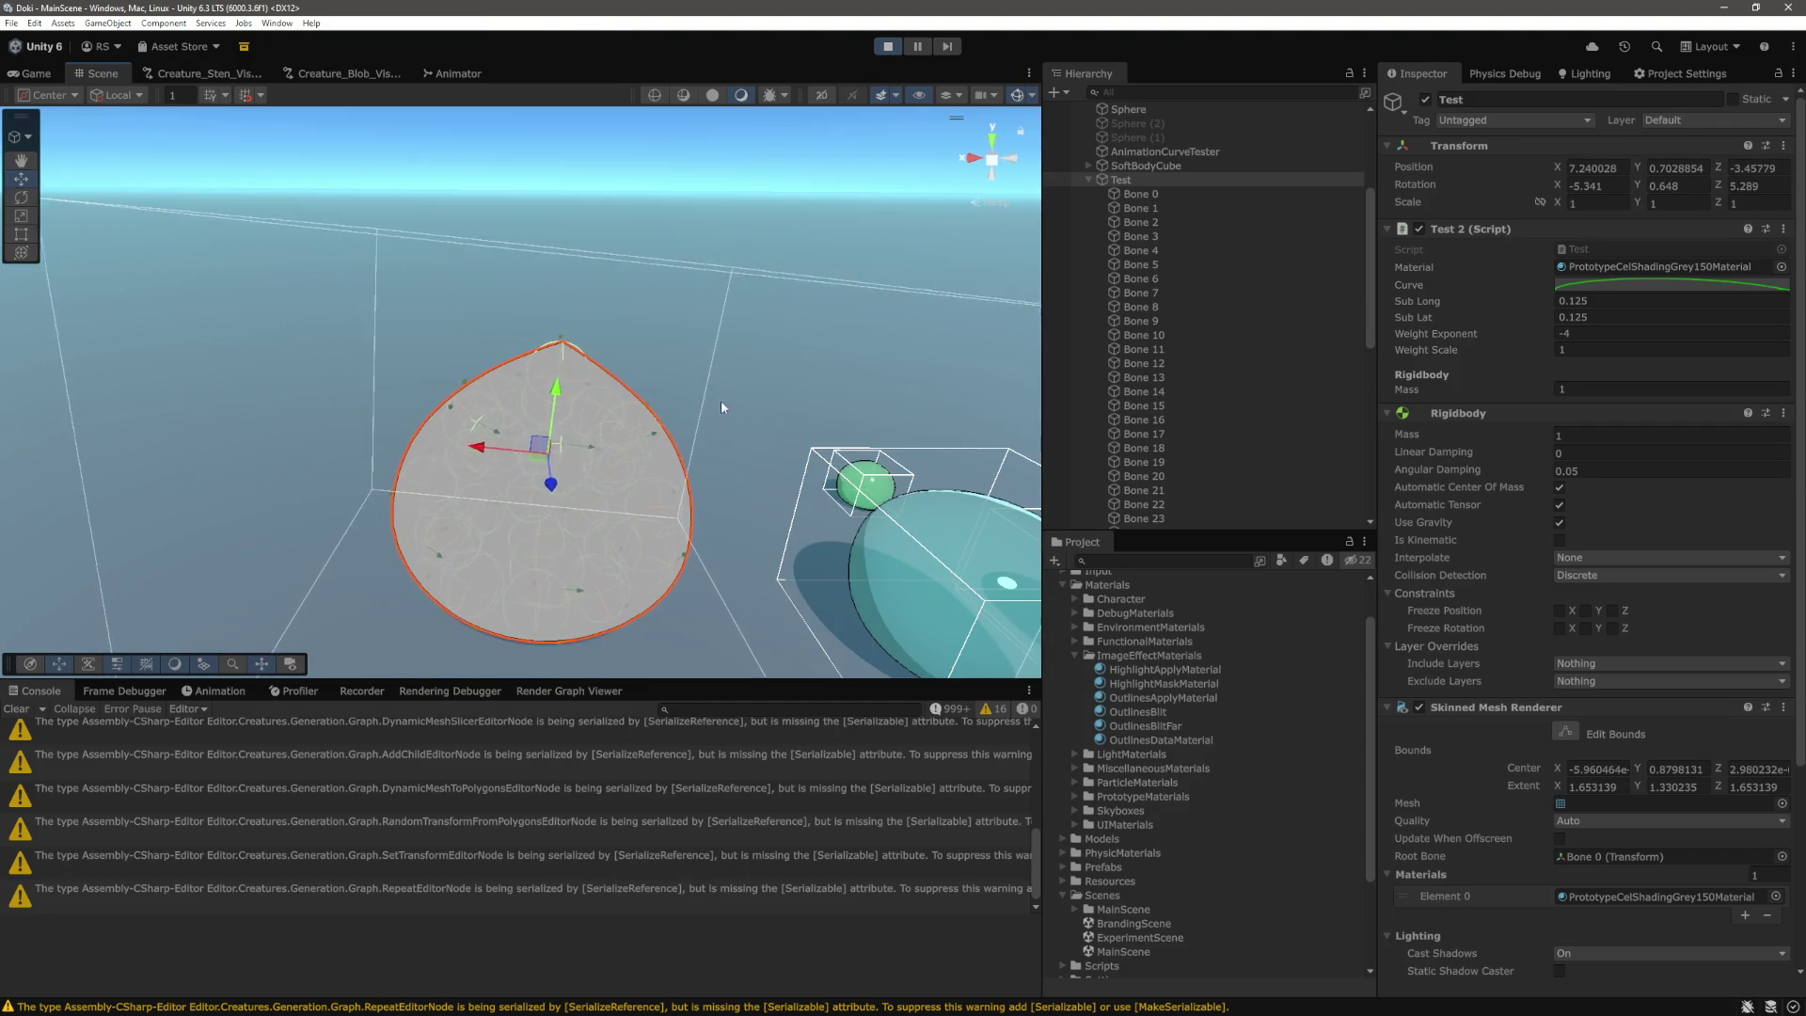
scroll(602, 395, up, 2)
mouse_move(567, 400)
mouse_down()
mouse_move(717, 381)
mouse_move(729, 334)
mouse_up()
click(1141, 194)
scroll(1183, 427, down, 3)
Select Bone 0 through Bone 25 and bring up their Sphere Collider settings.
shift+click(1144, 387)
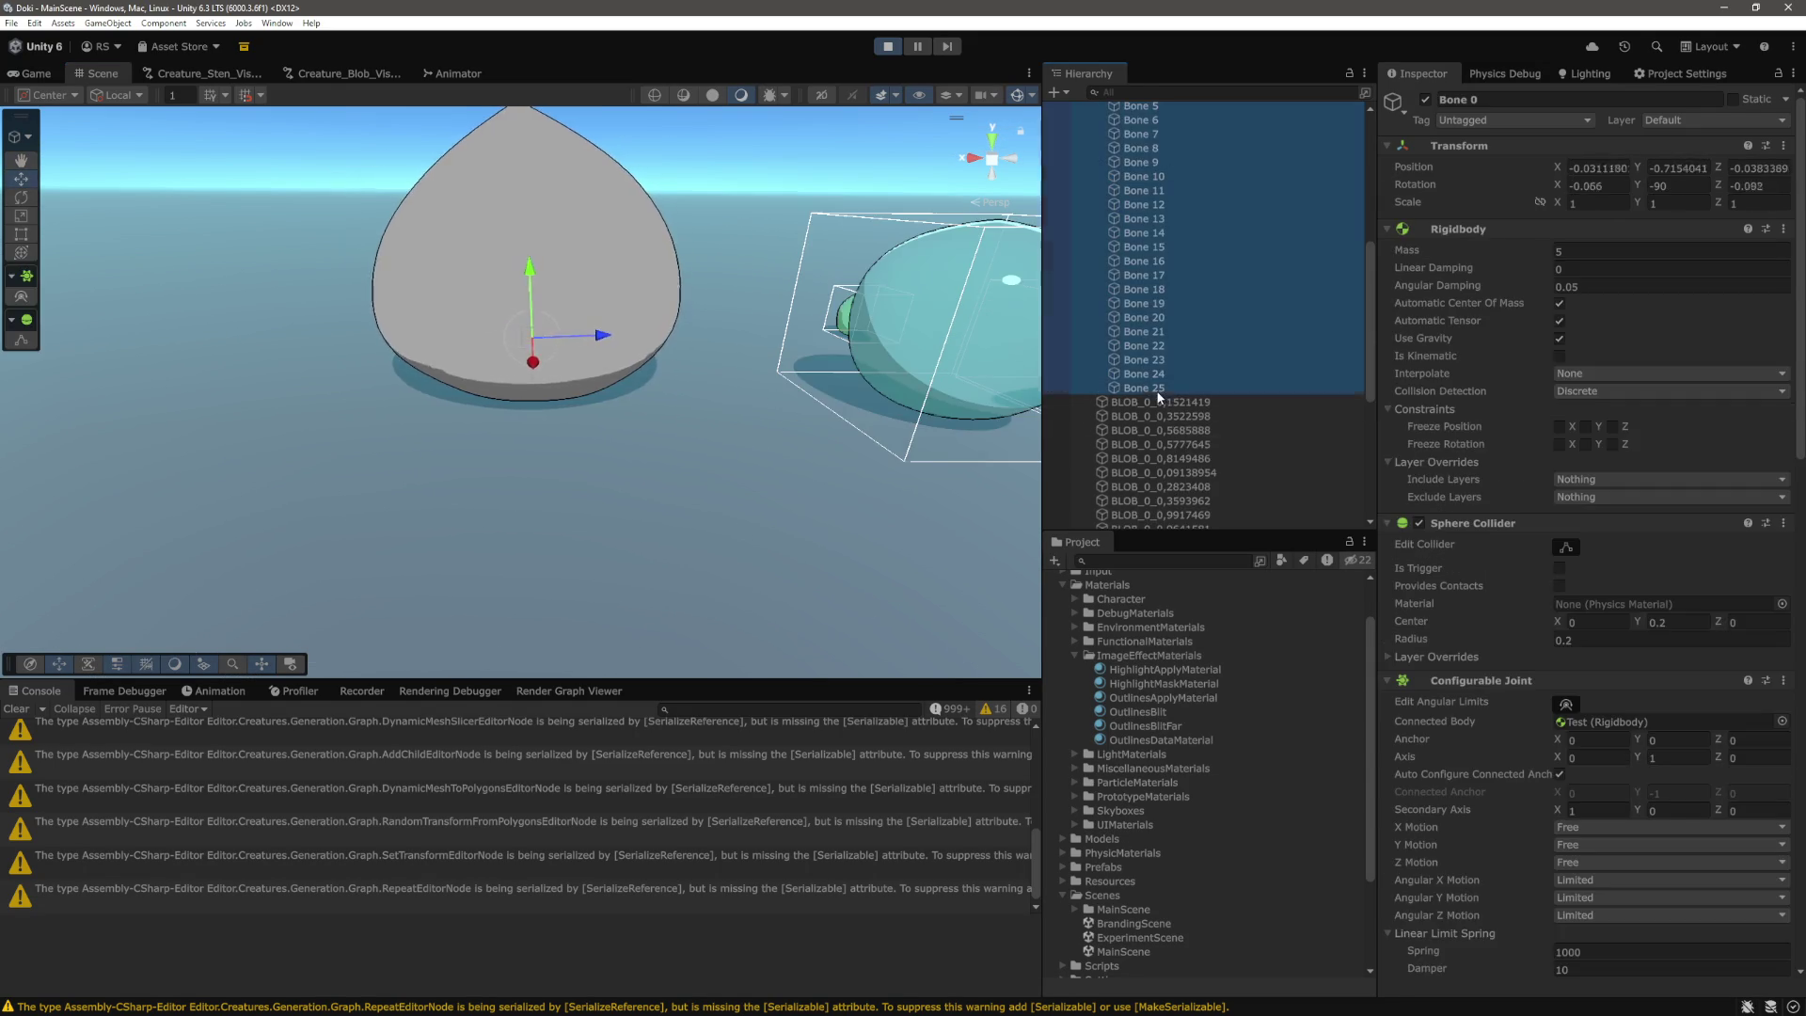
scroll(1568, 608, down, 1)
scroll(1567, 608, down, 4)
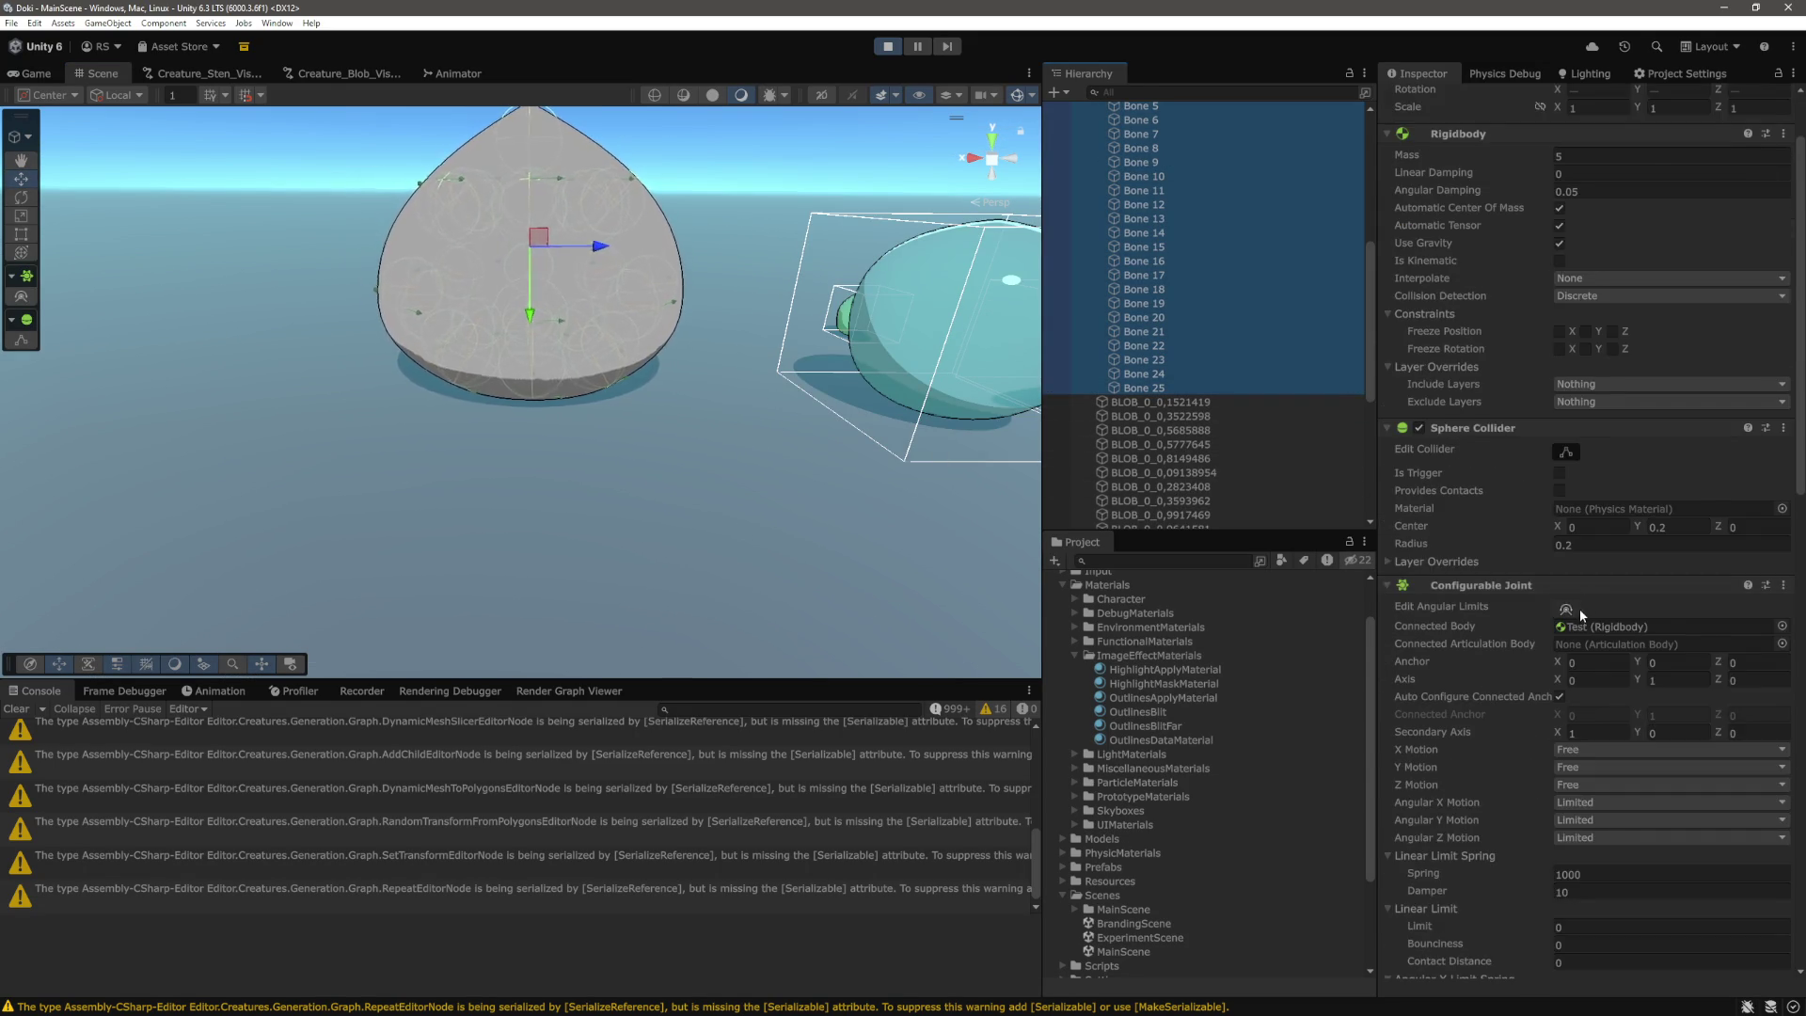
scroll(1579, 607, up, 4)
scroll(1588, 605, down, 4)
scroll(1587, 606, down, 6)
scroll(1584, 596, up, 10)
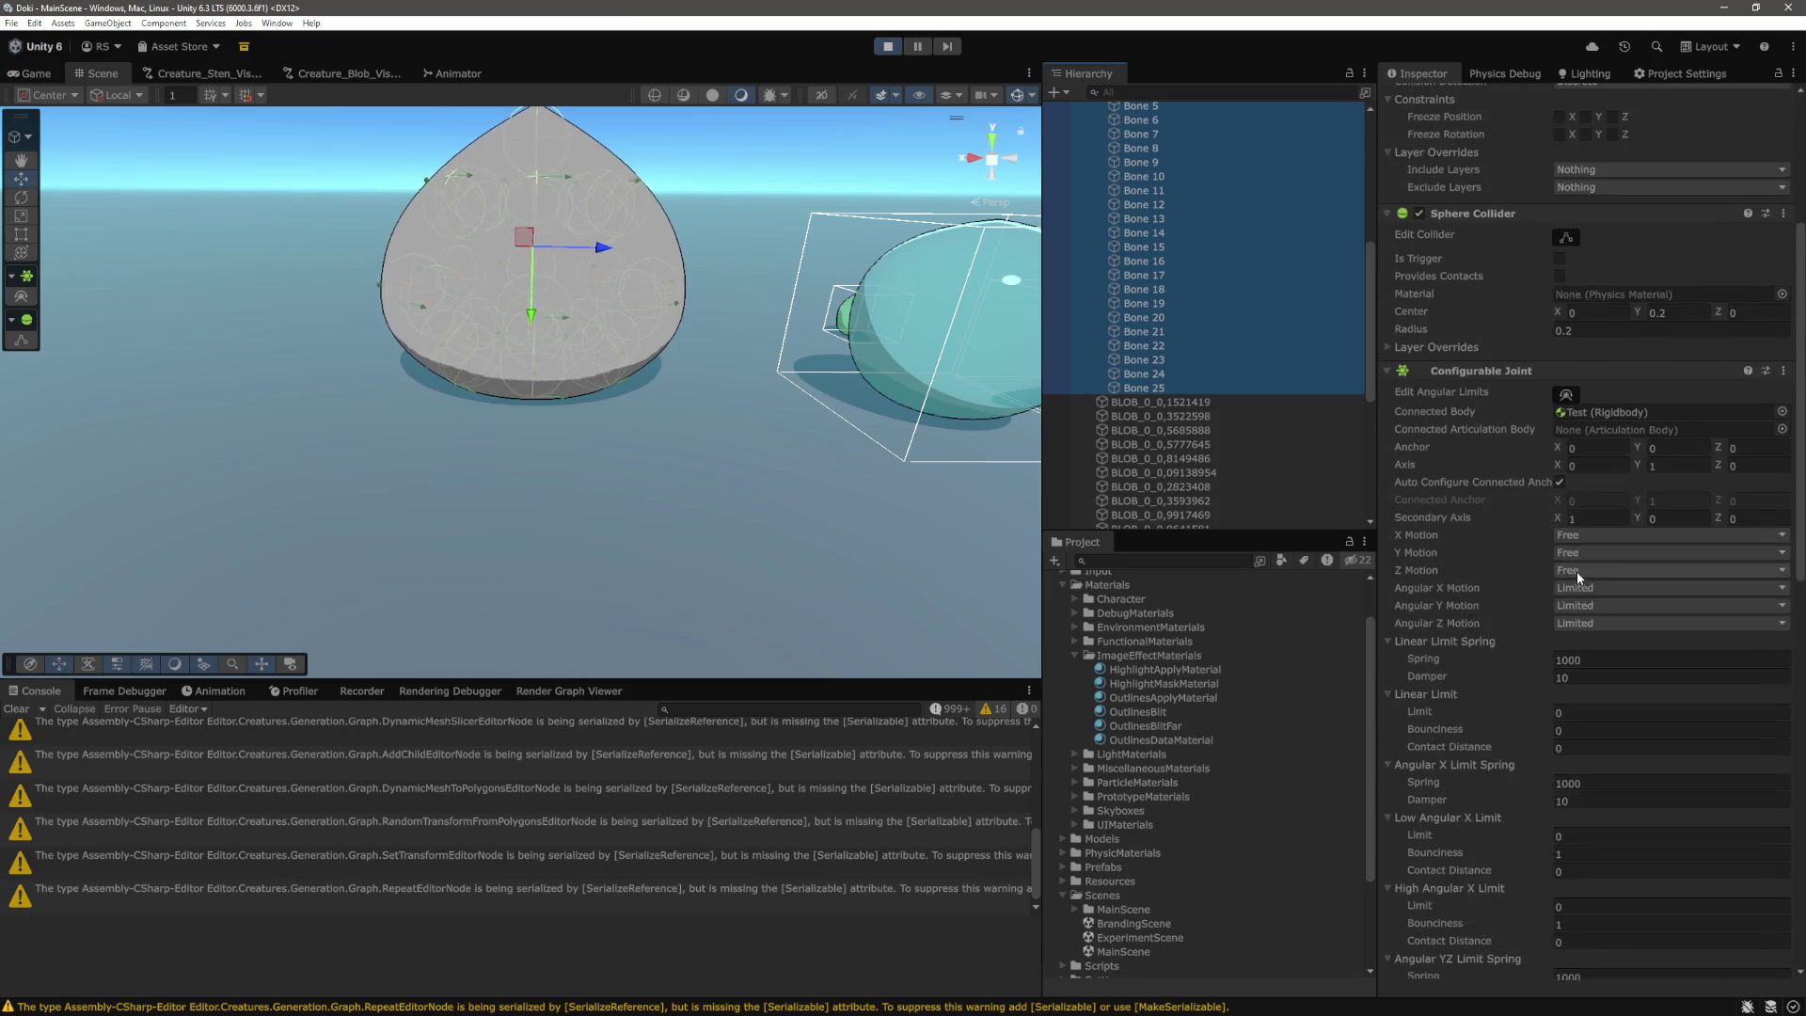
Set the Sphere Collider Center Y and Radius both to 0.15.
click(1686, 552)
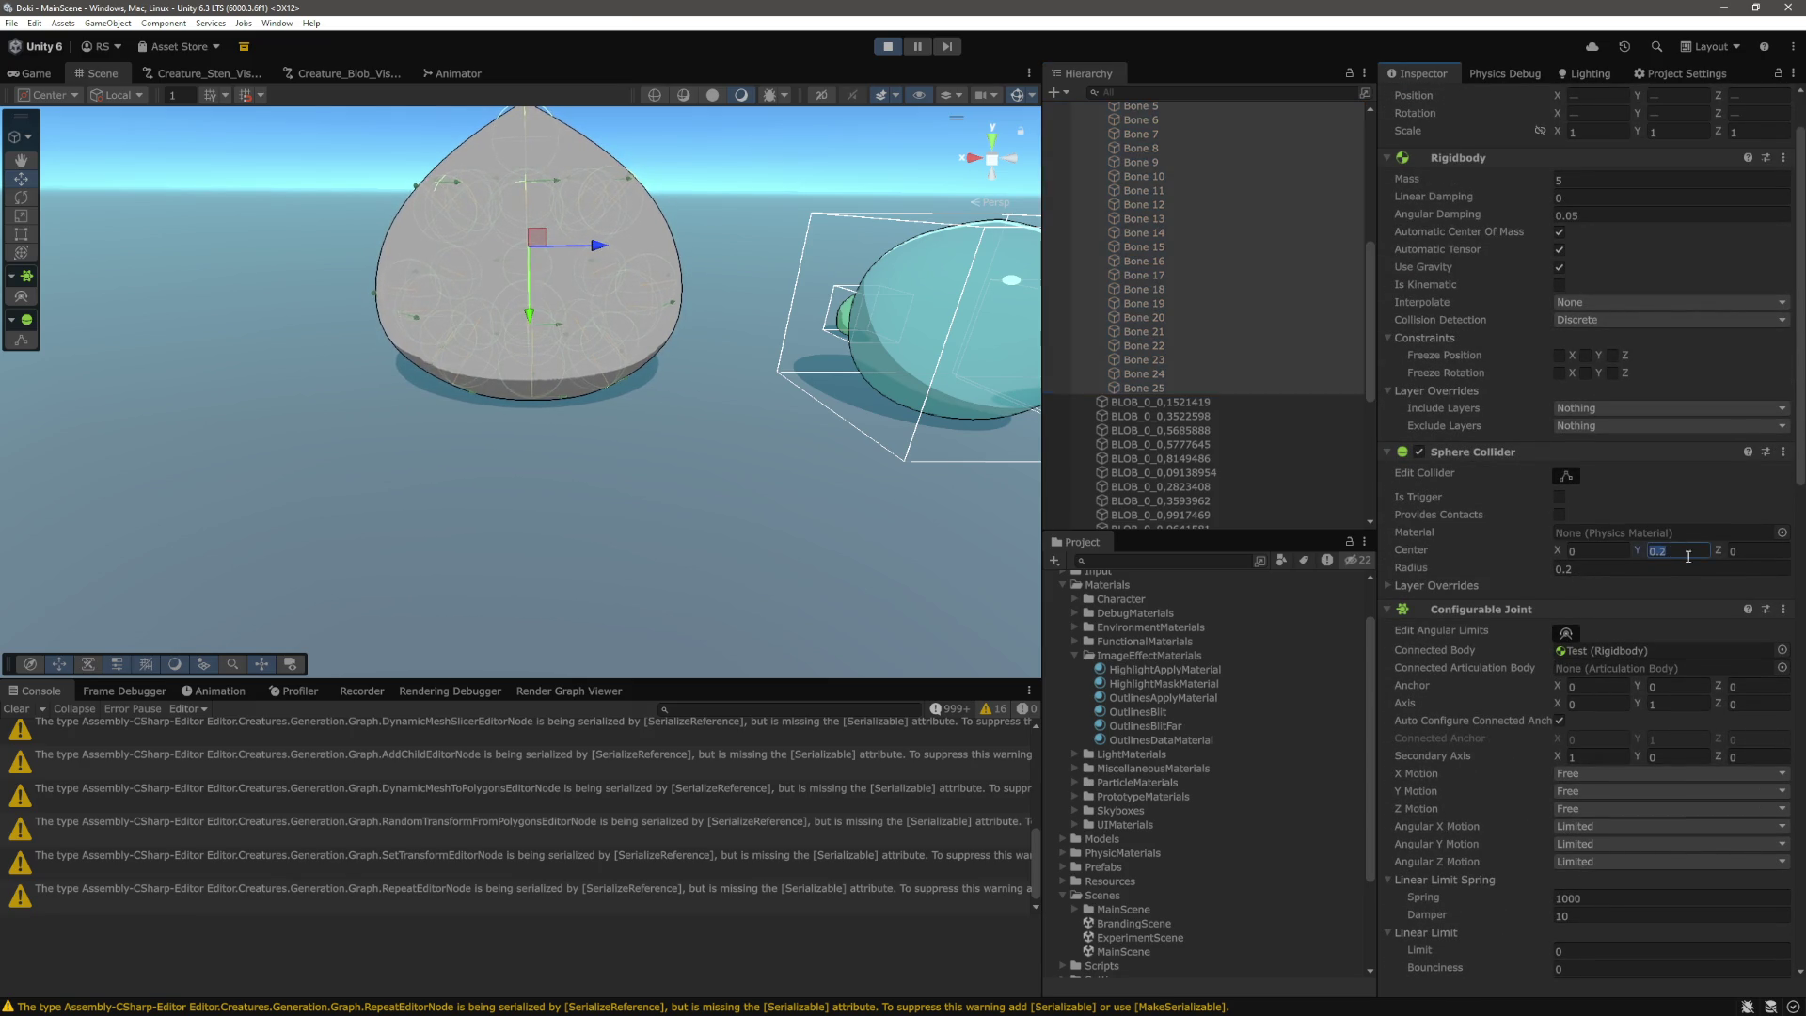
text(0.15)
click(1684, 568)
text(0.15)
scroll(1238, 402, up, 5)
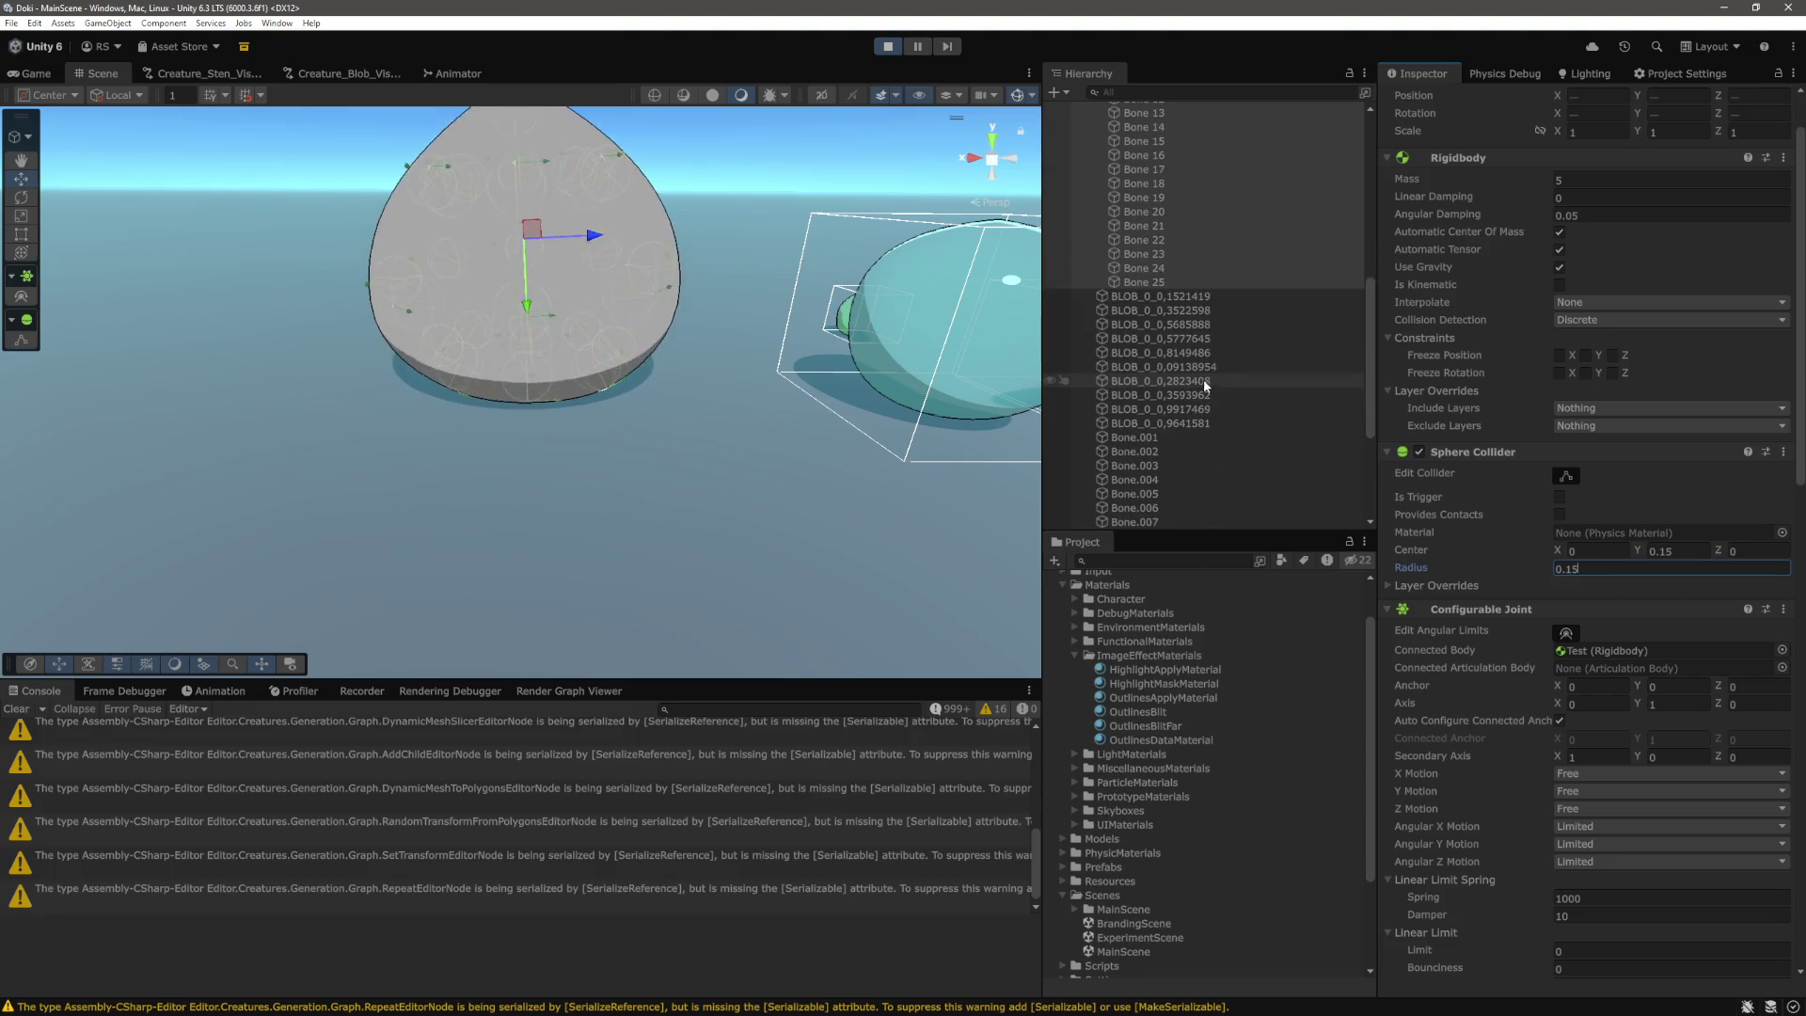
click(625, 301)
Push the Test blob sideways along X and frame it to watch it jiggle.
scroll(625, 301, down, 3)
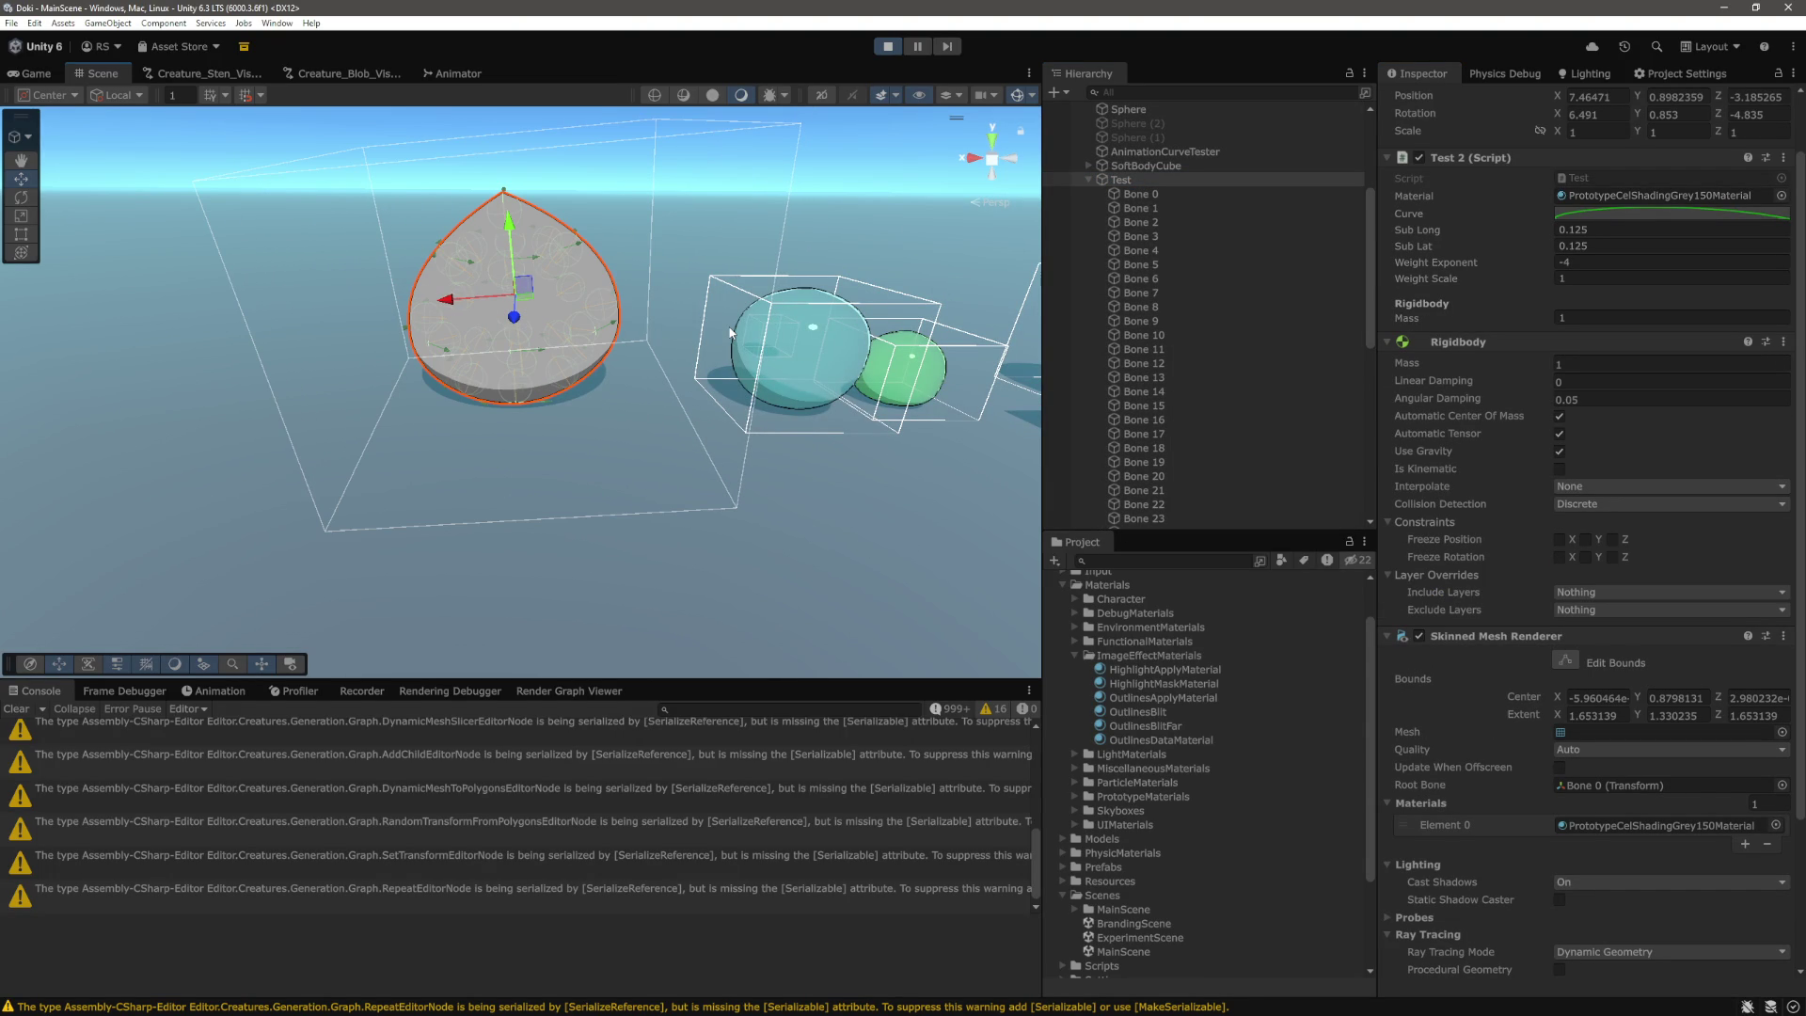
scroll(730, 331, up, 3)
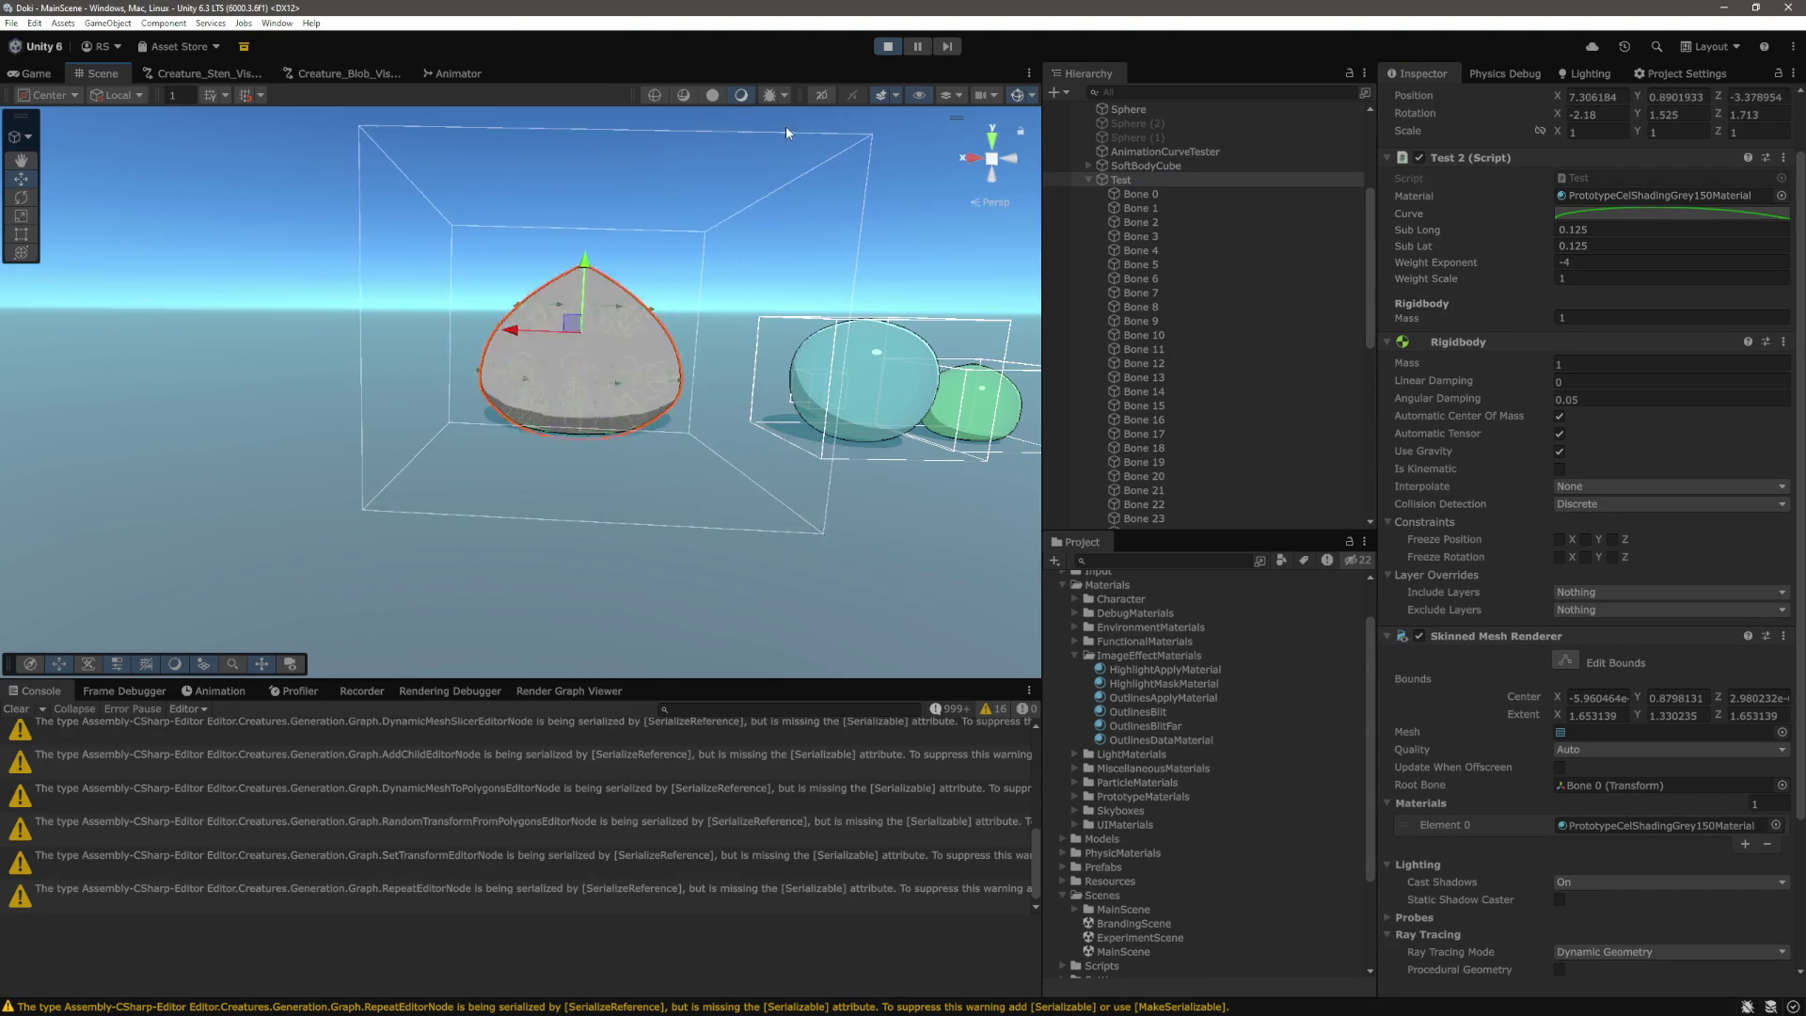
mouse_move(513, 330)
mouse_down()
mouse_move(381, 329)
mouse_move(550, 6)
mouse_up()
mouse_move(611, 348)
mouse_down()
mouse_move(592, 285)
mouse_move(461, 301)
mouse_move(533, 318)
mouse_up()
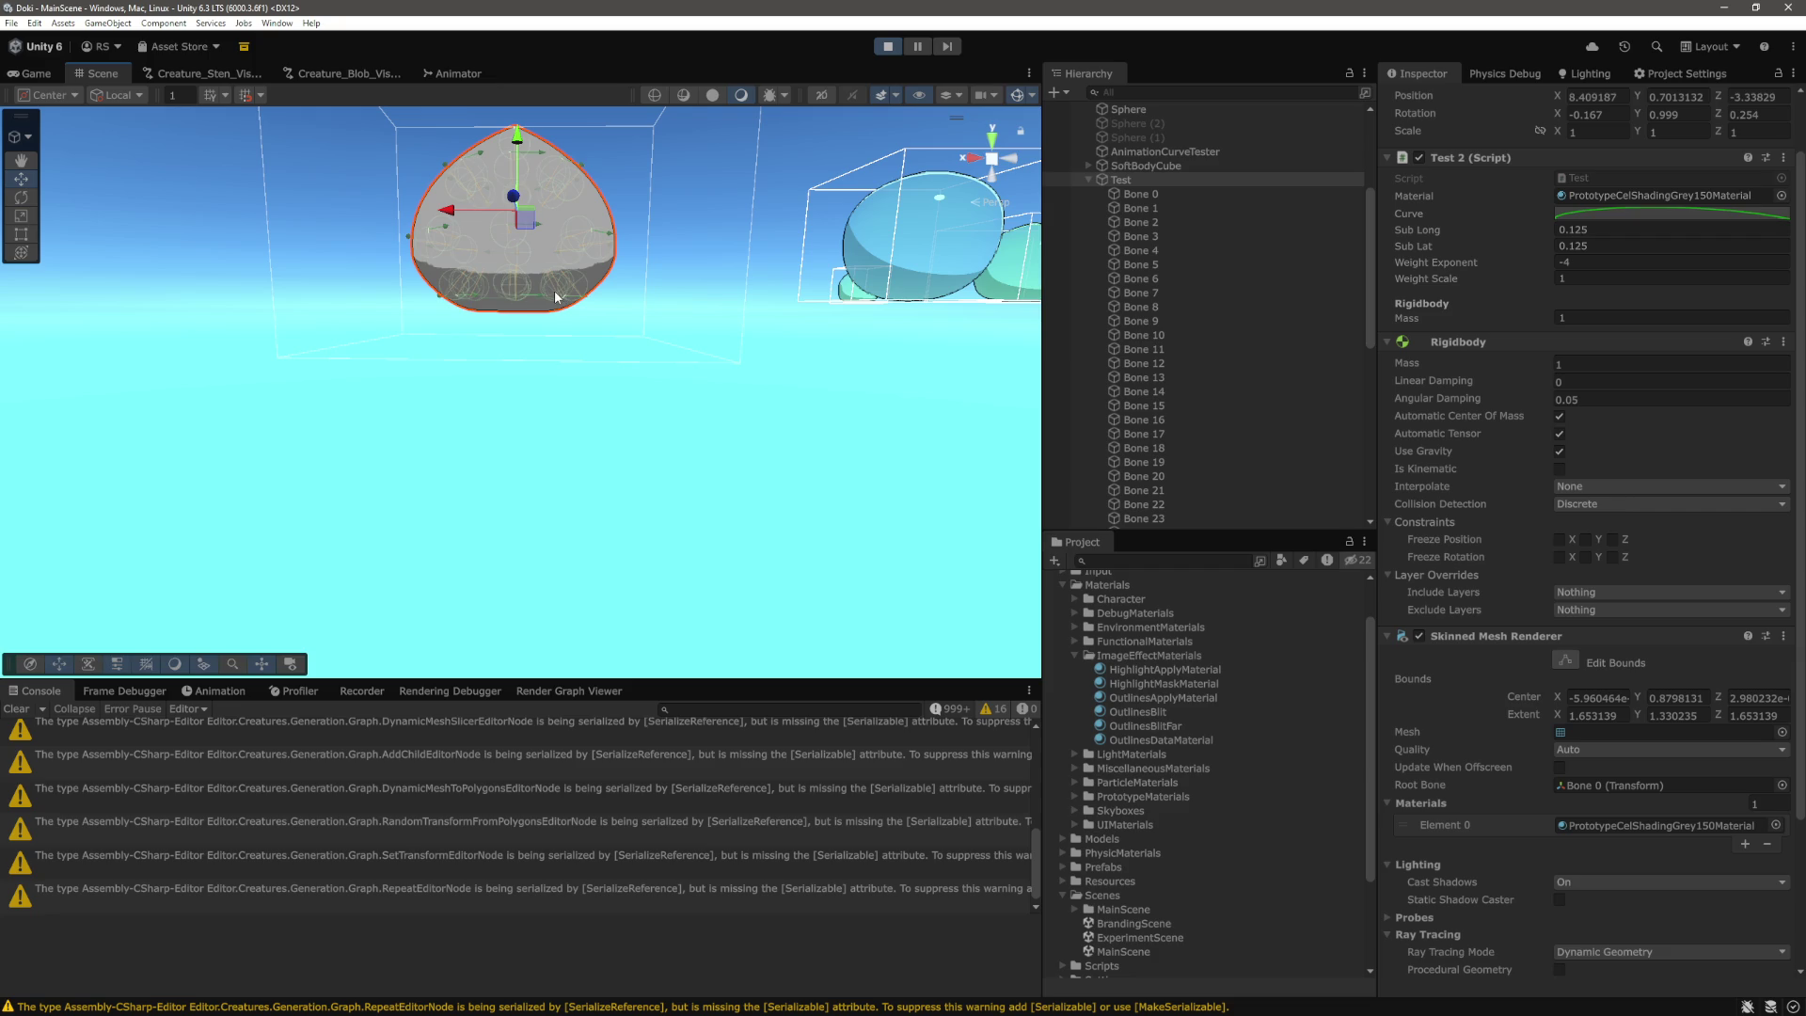
drag(575, 297, 578, 273)
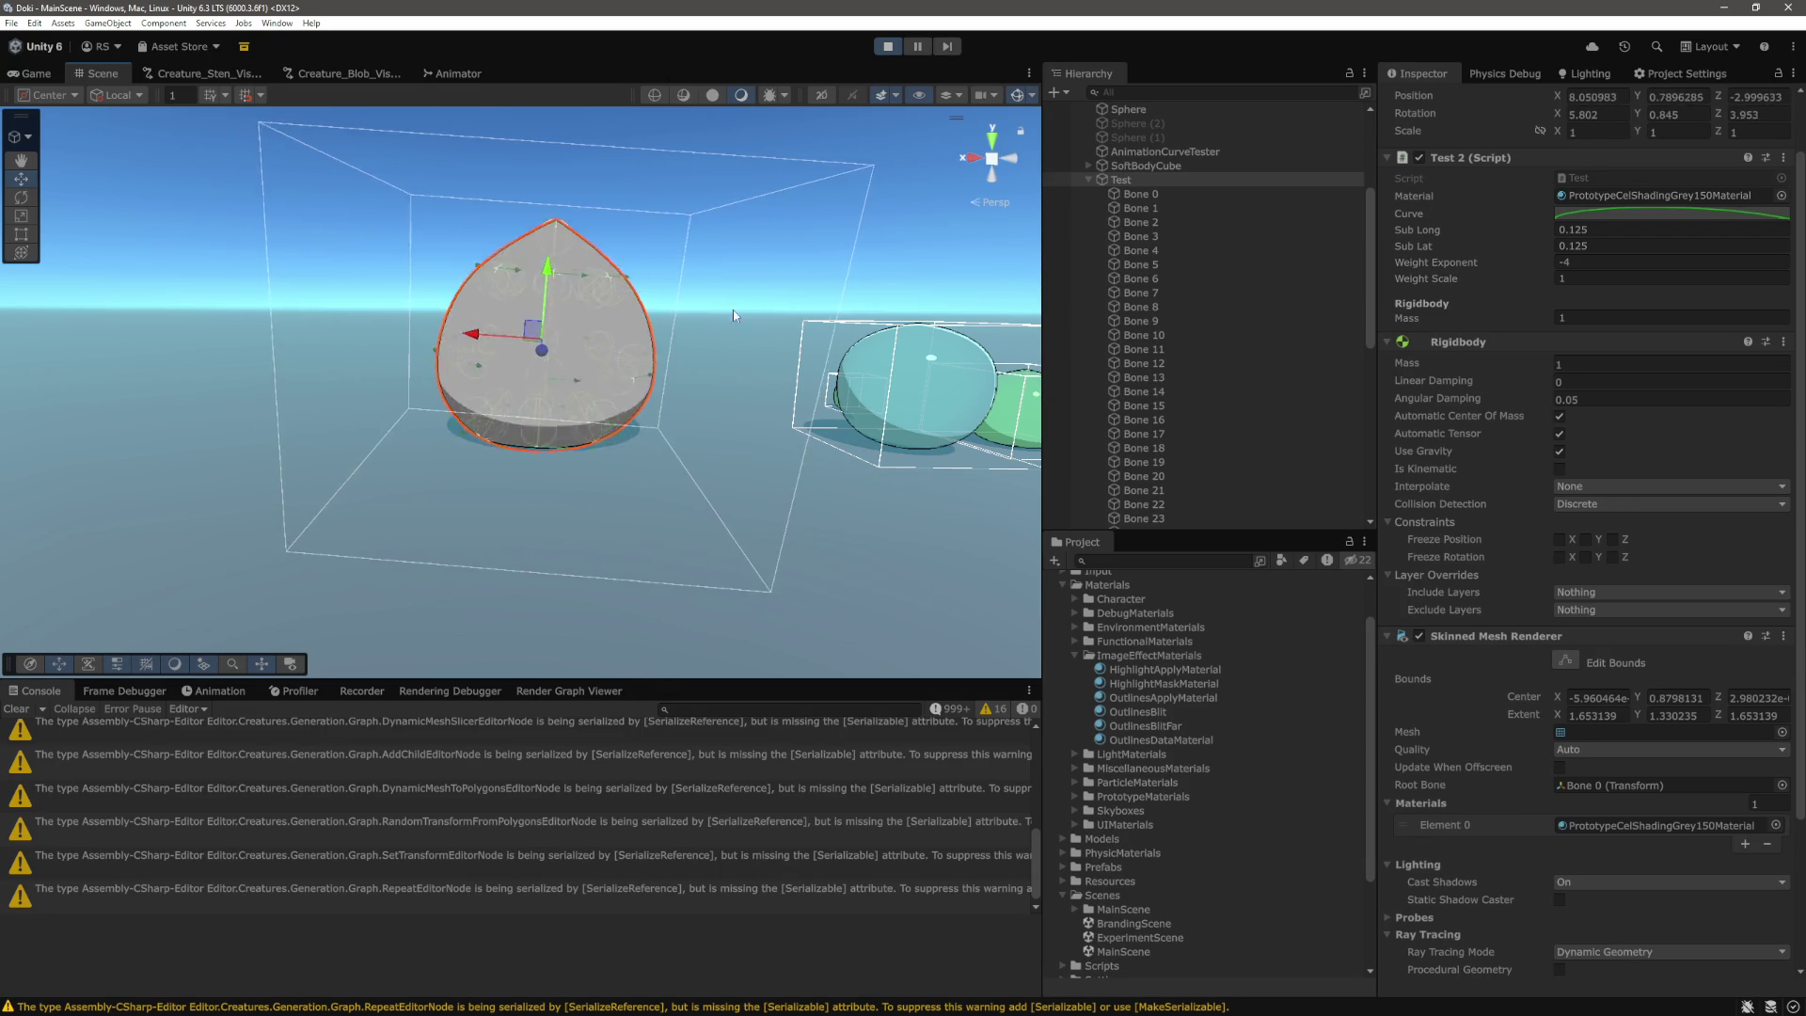
drag(732, 309, 600, 202)
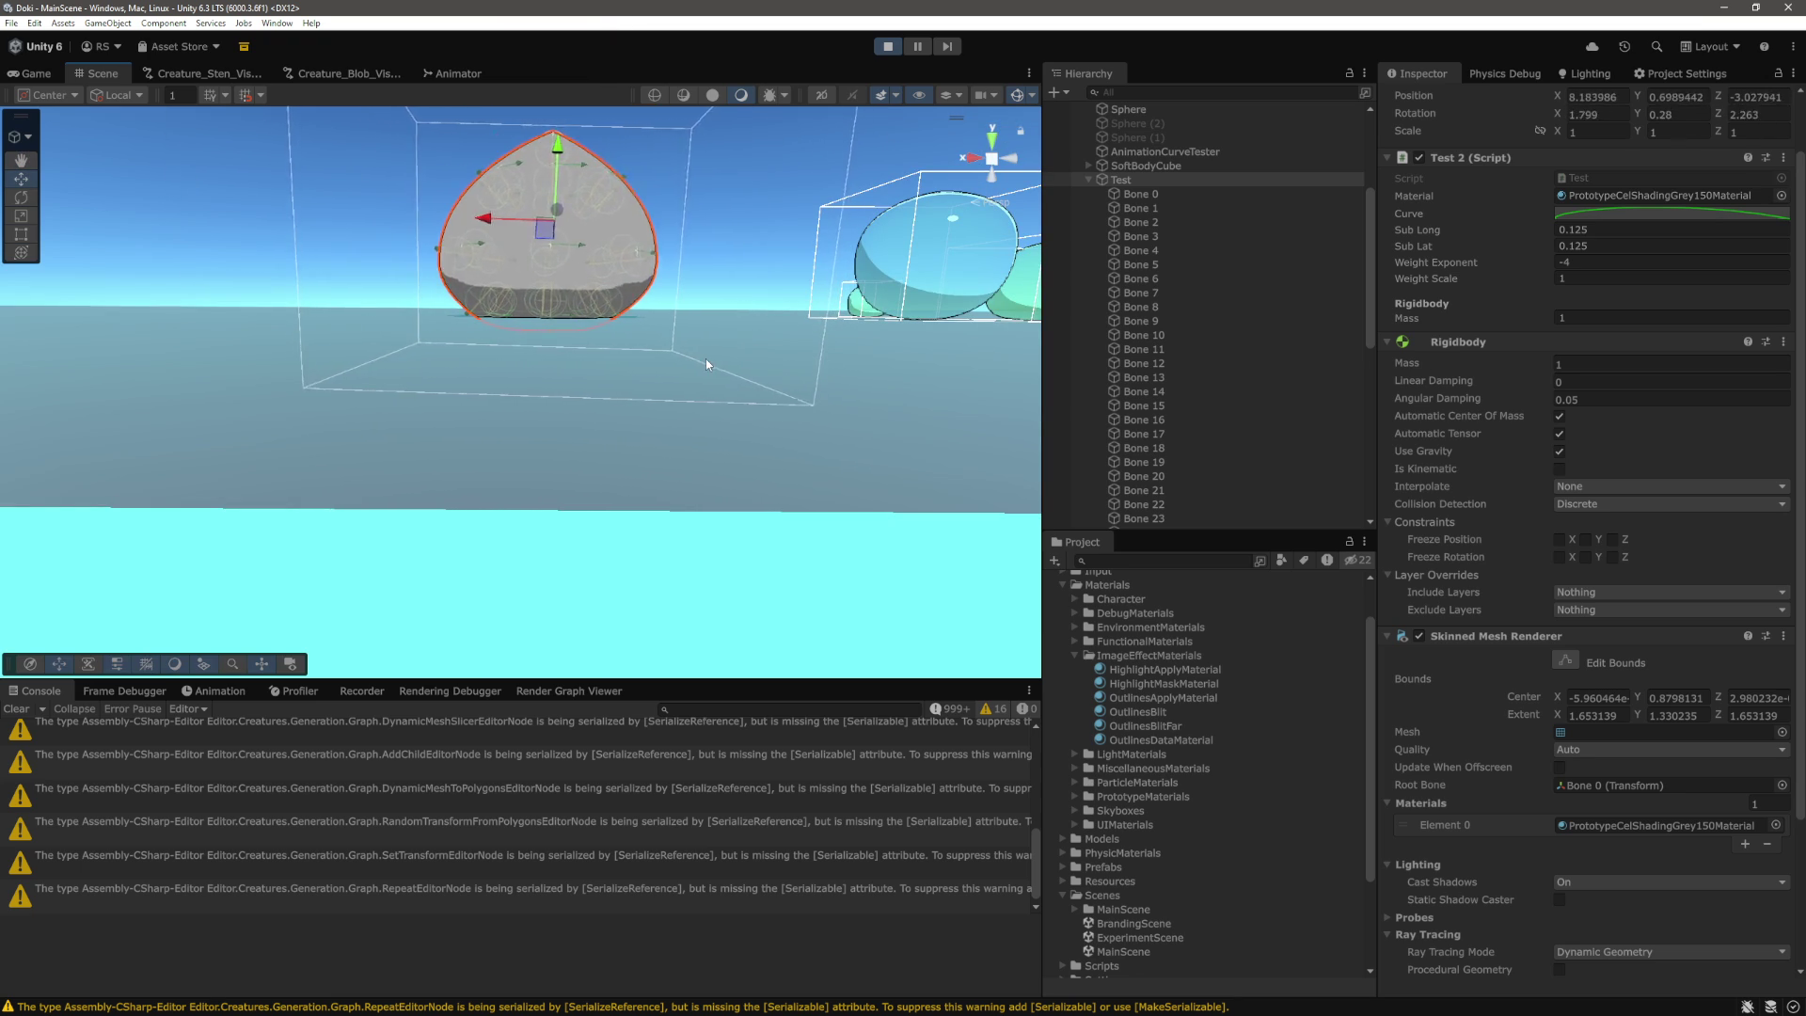
drag(706, 358, 741, 362)
key(f)
scroll(737, 375, up, 3)
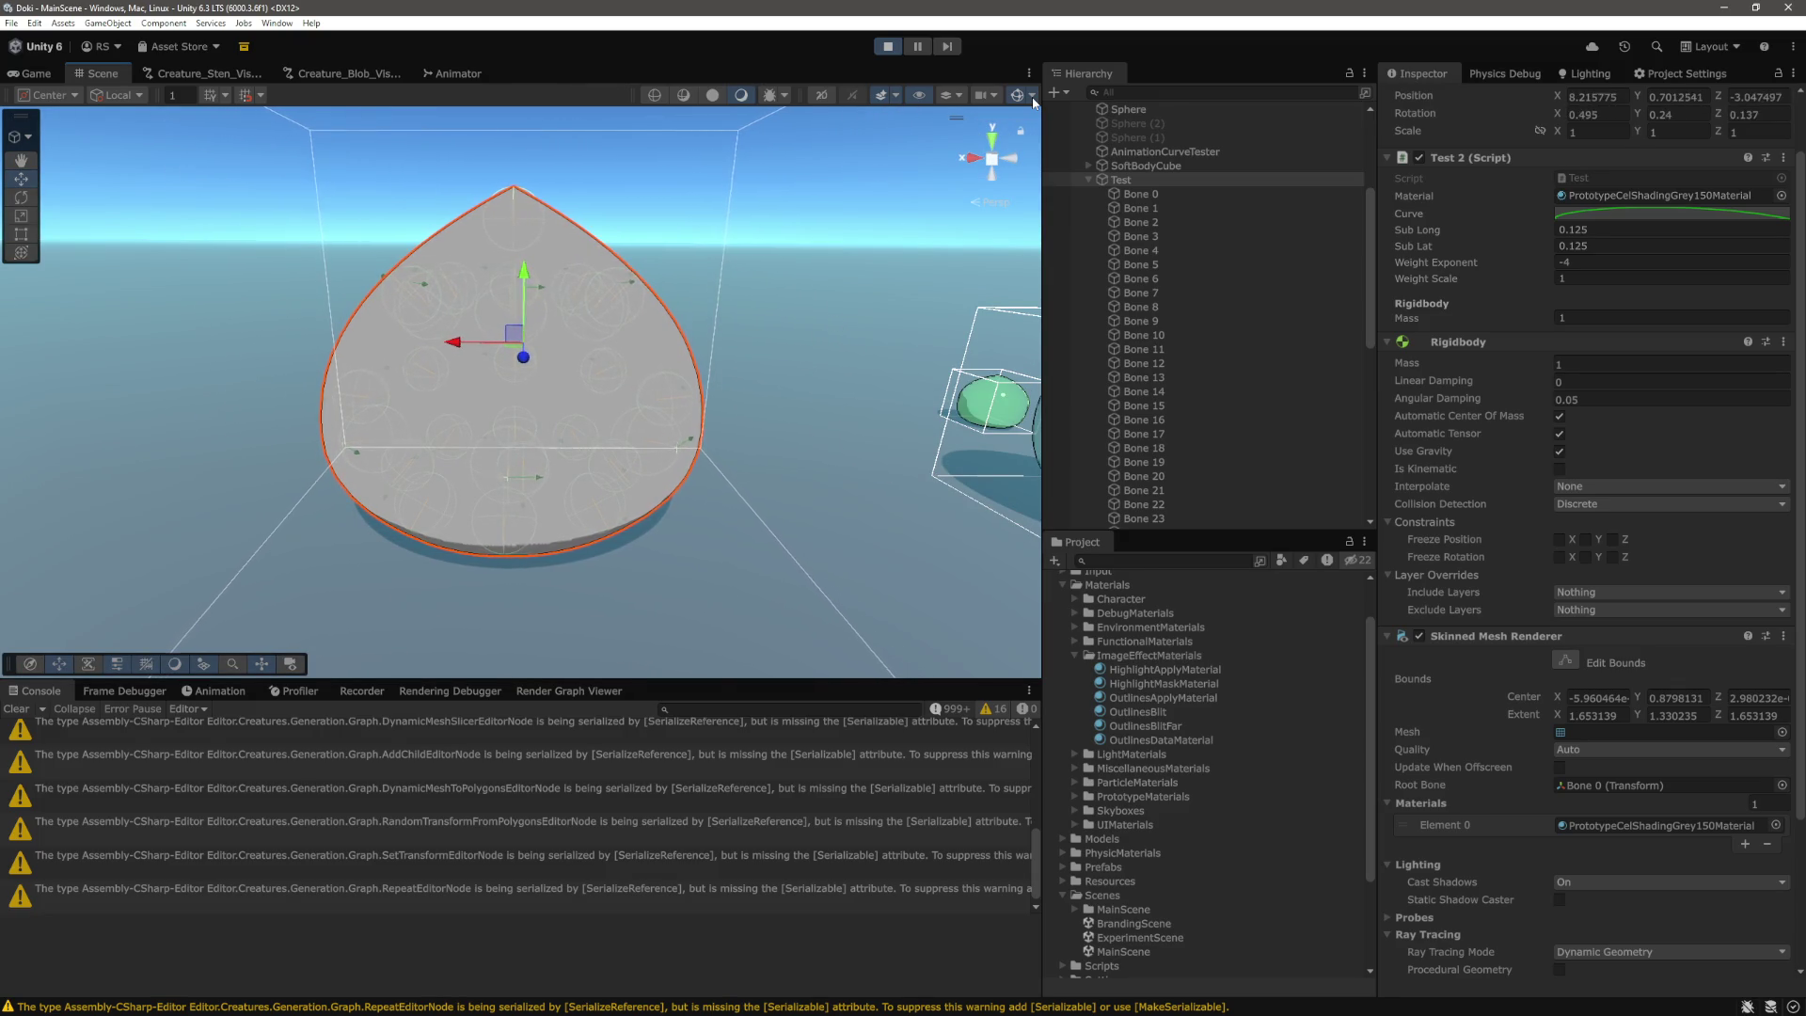
Toggle the Gizmos visibility options and exit play mode.
click(1032, 98)
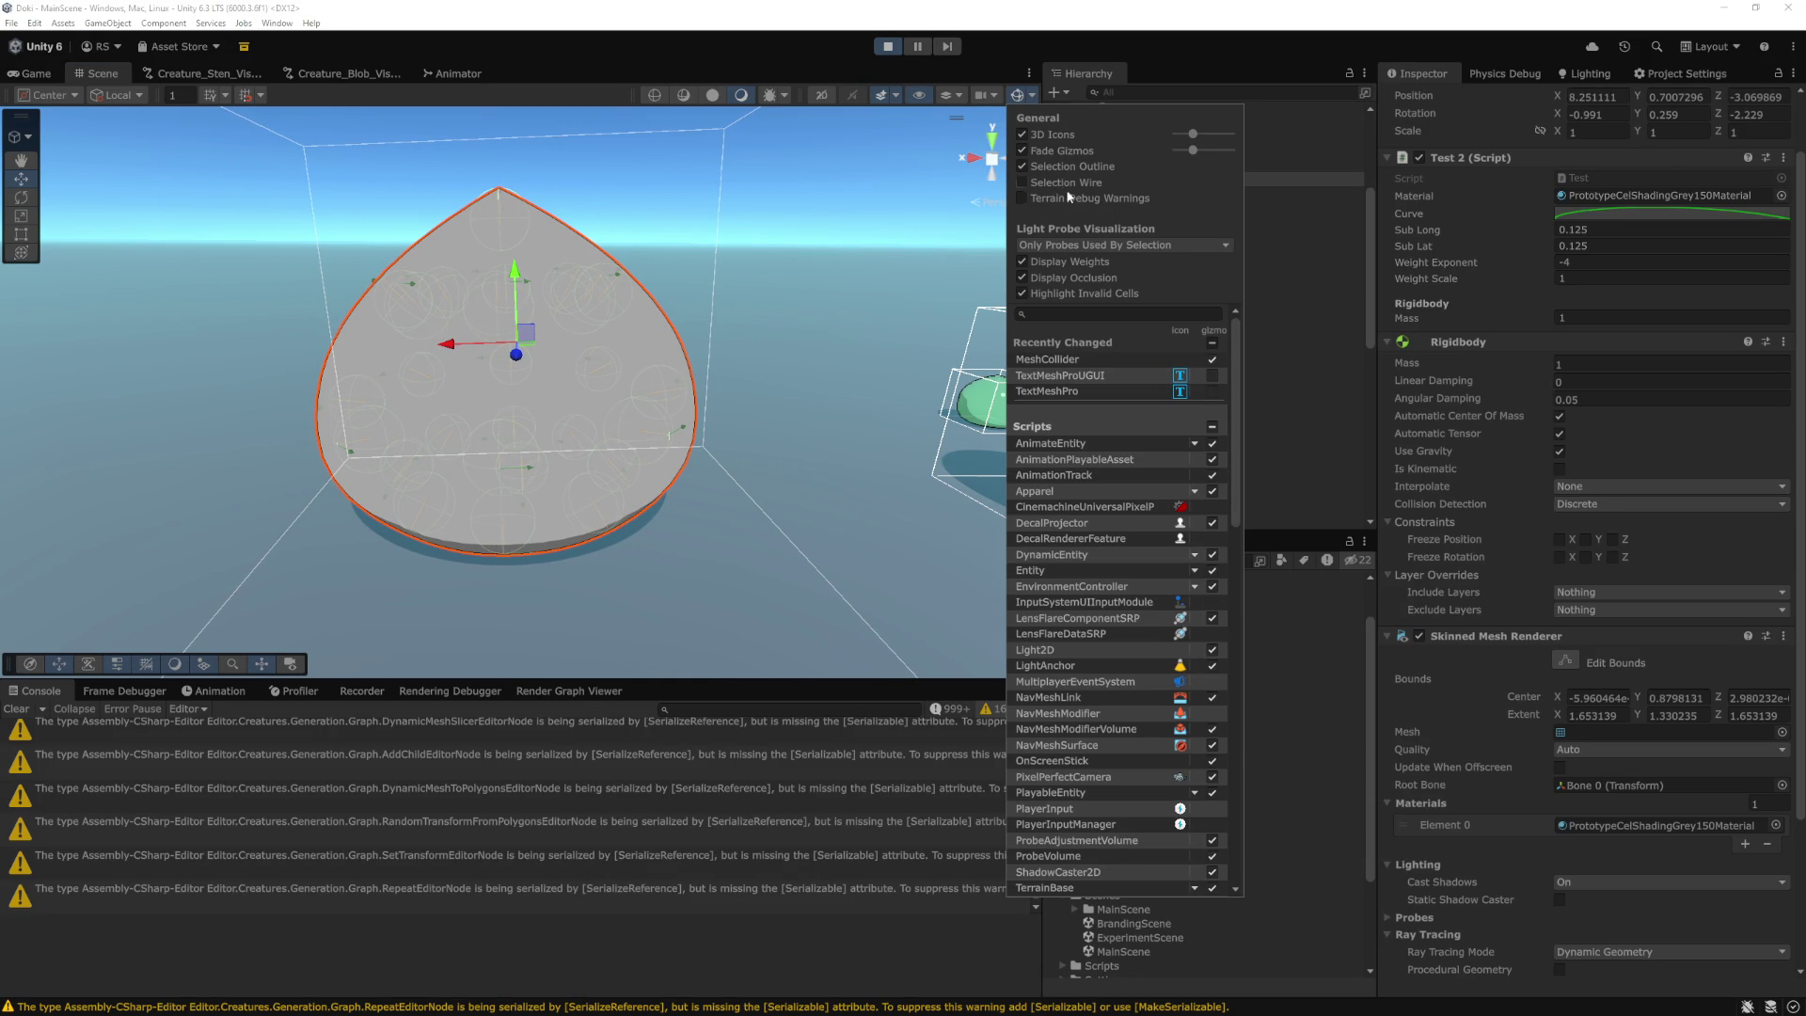
click(1029, 92)
drag(853, 222, 857, 205)
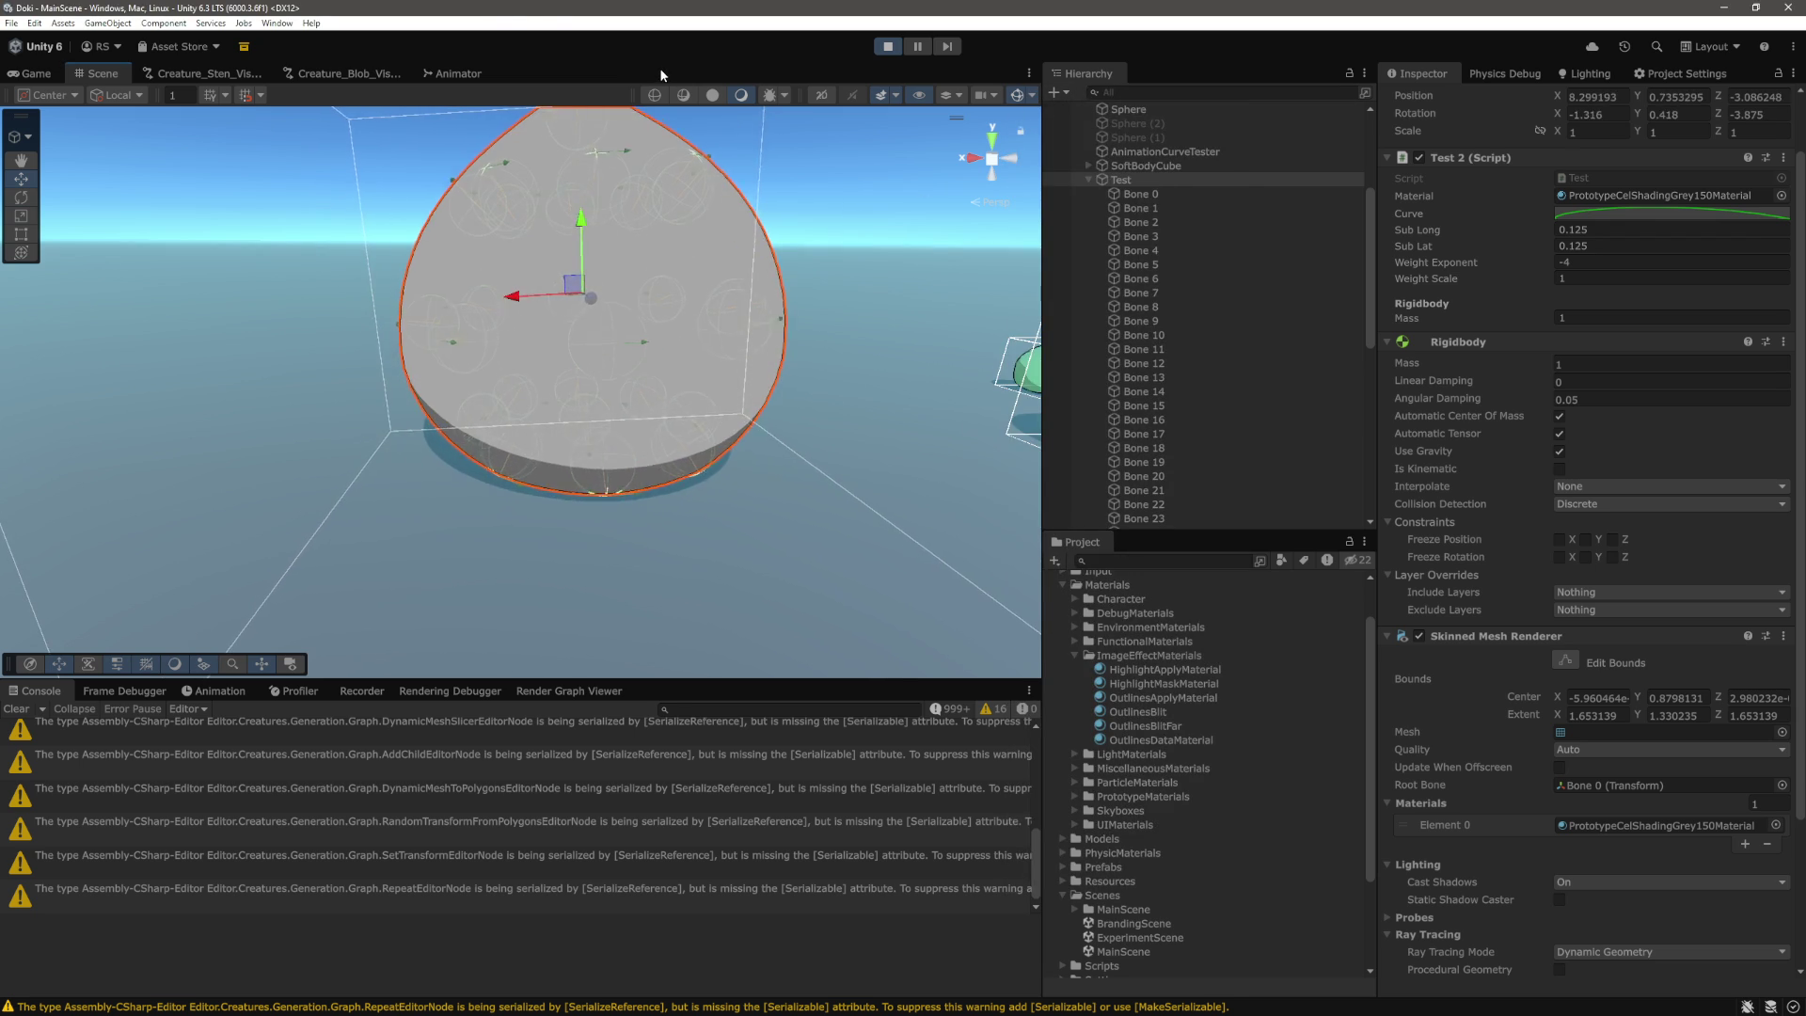
scroll(734, 201, down, 5)
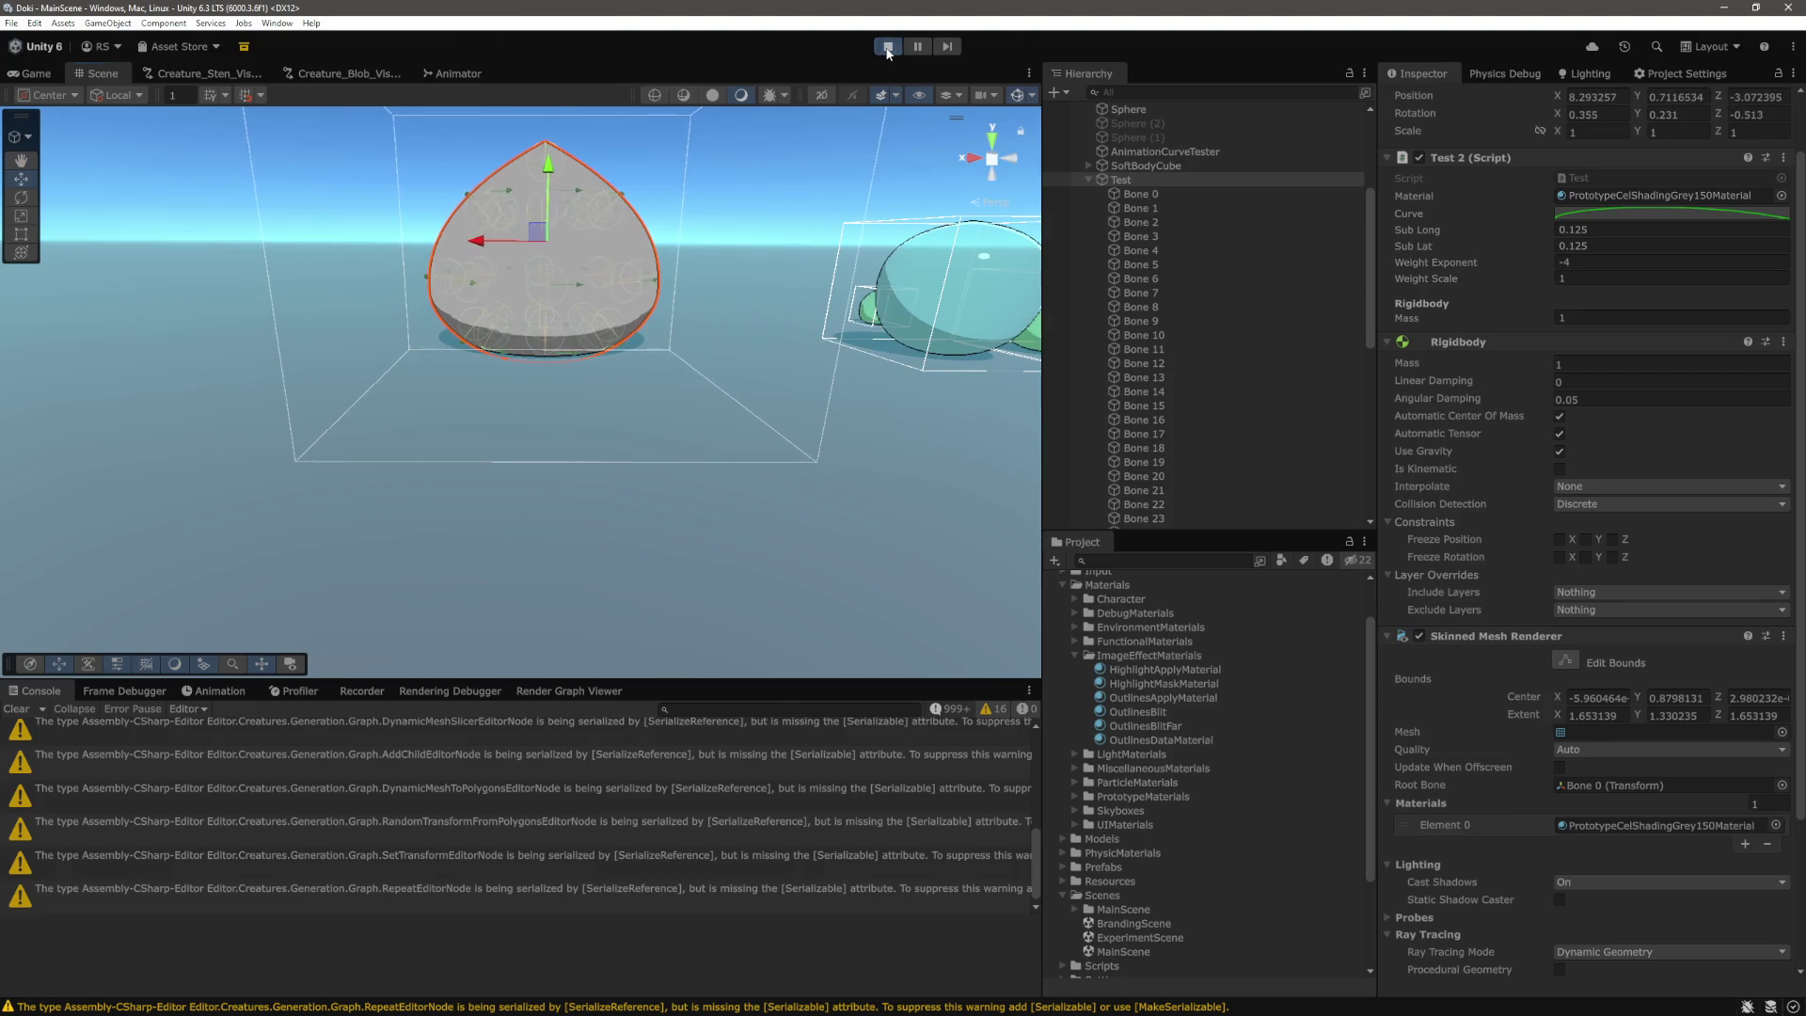
key(ctrl+p)
Change Test's Weight Exponent from -4 to -8 and enter play mode.
click(1122, 421)
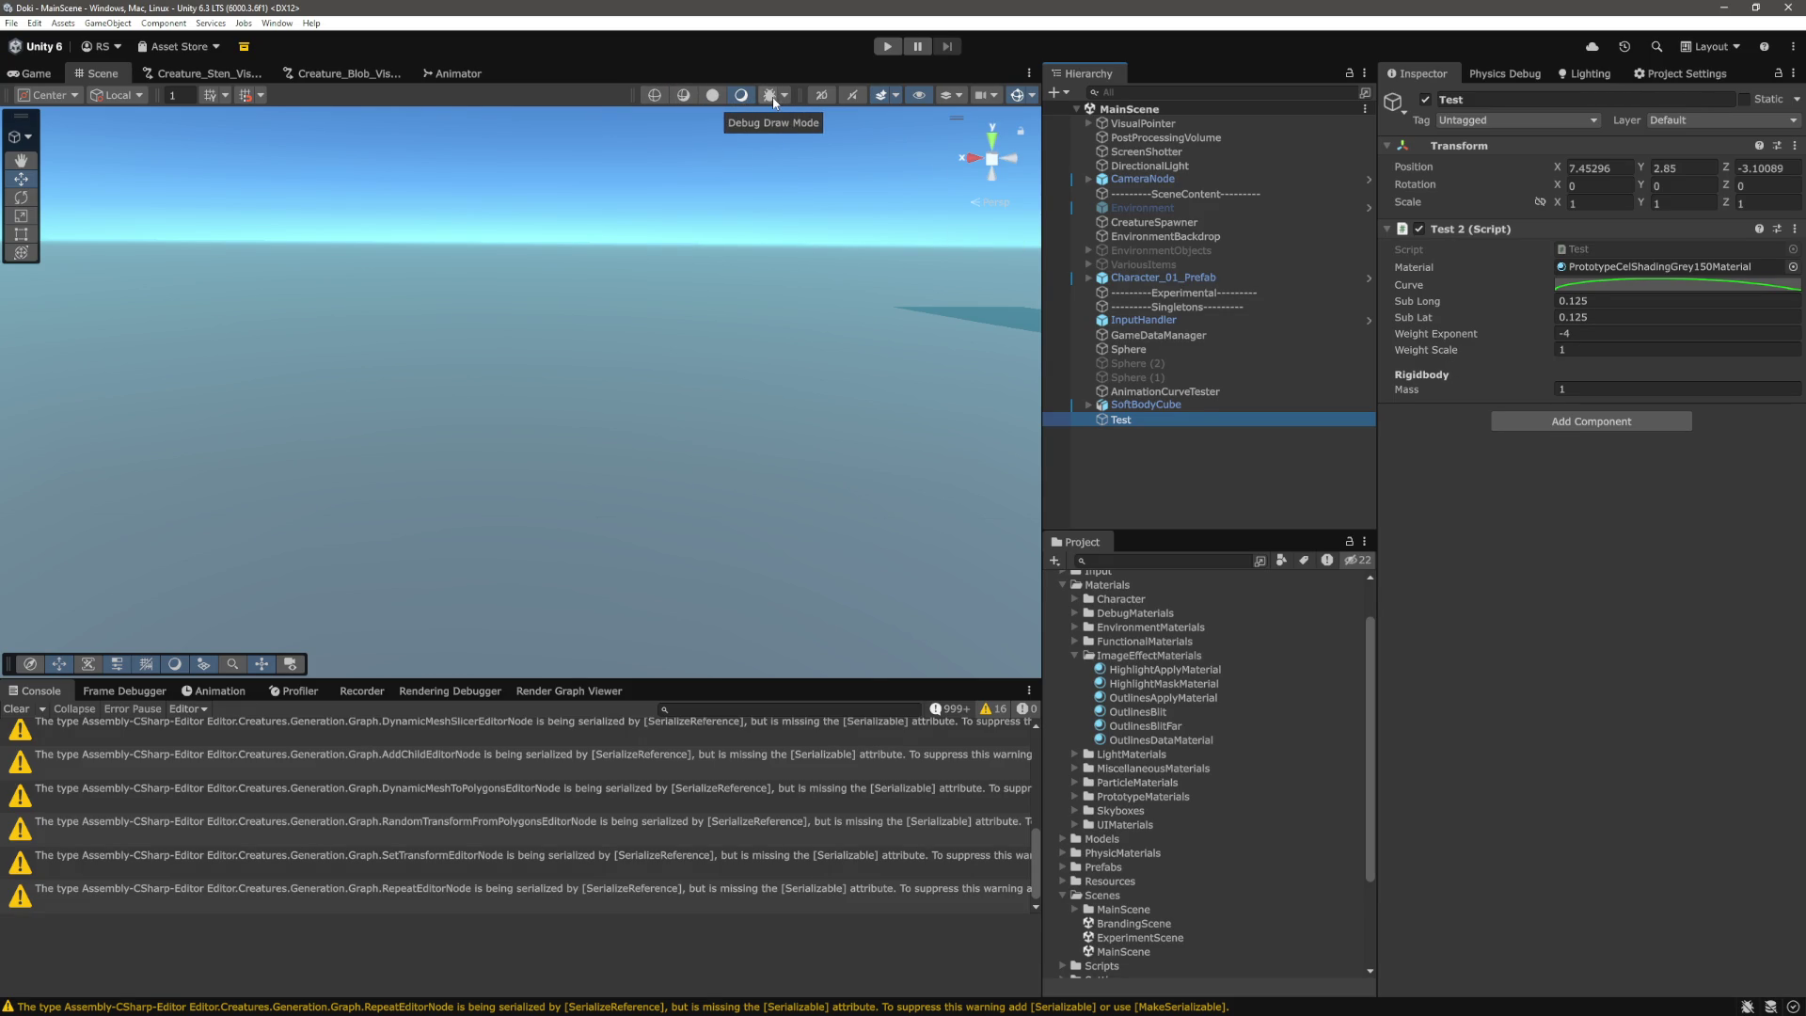
click(1601, 334)
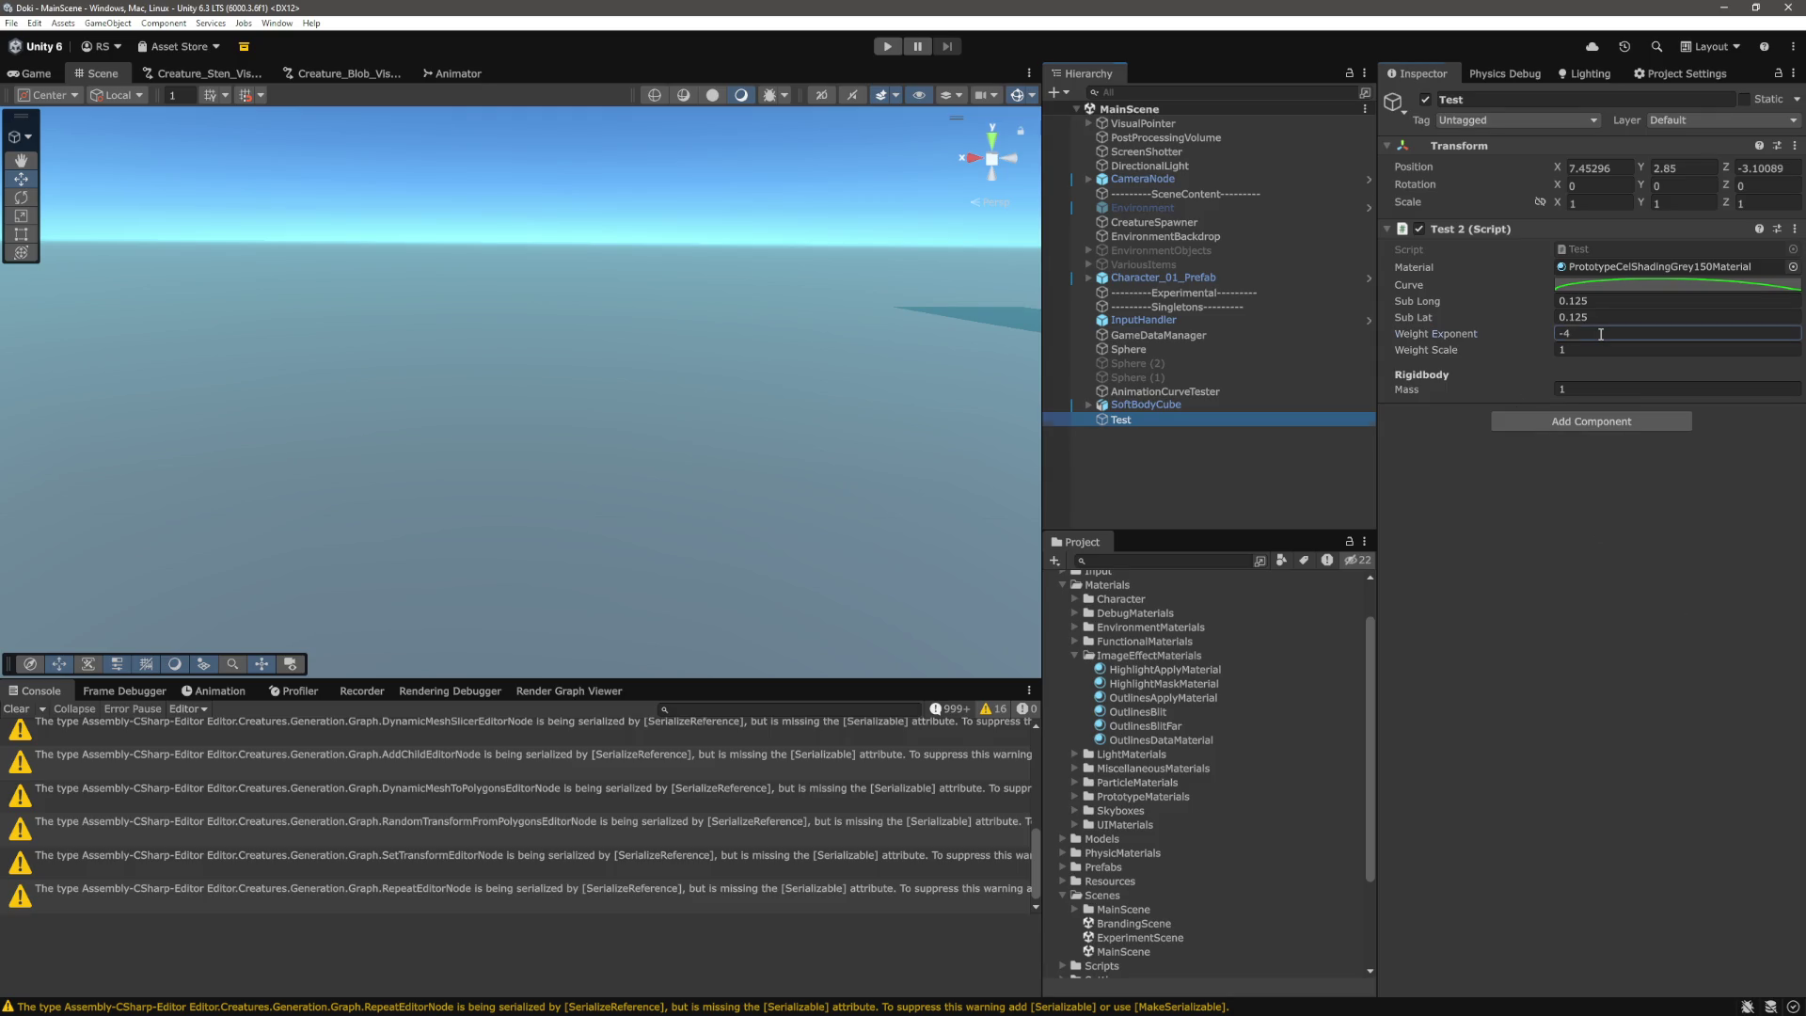
click(1603, 334)
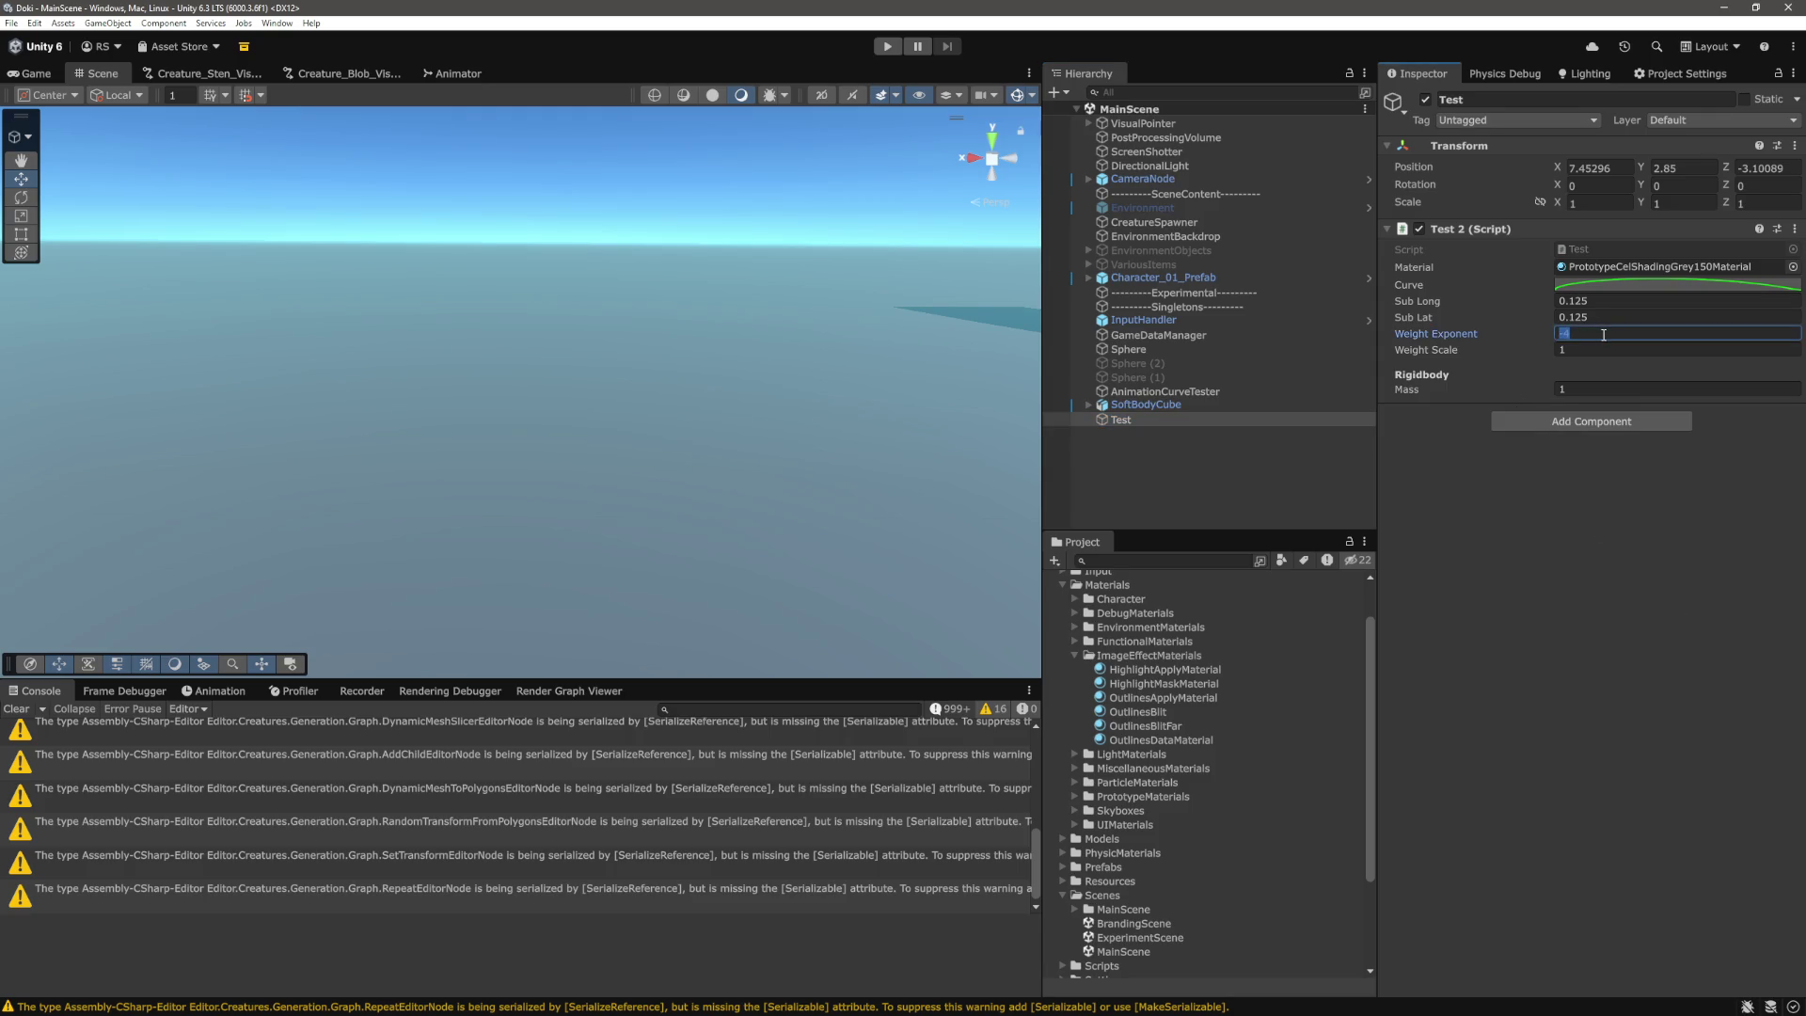
text(-8)
click(887, 46)
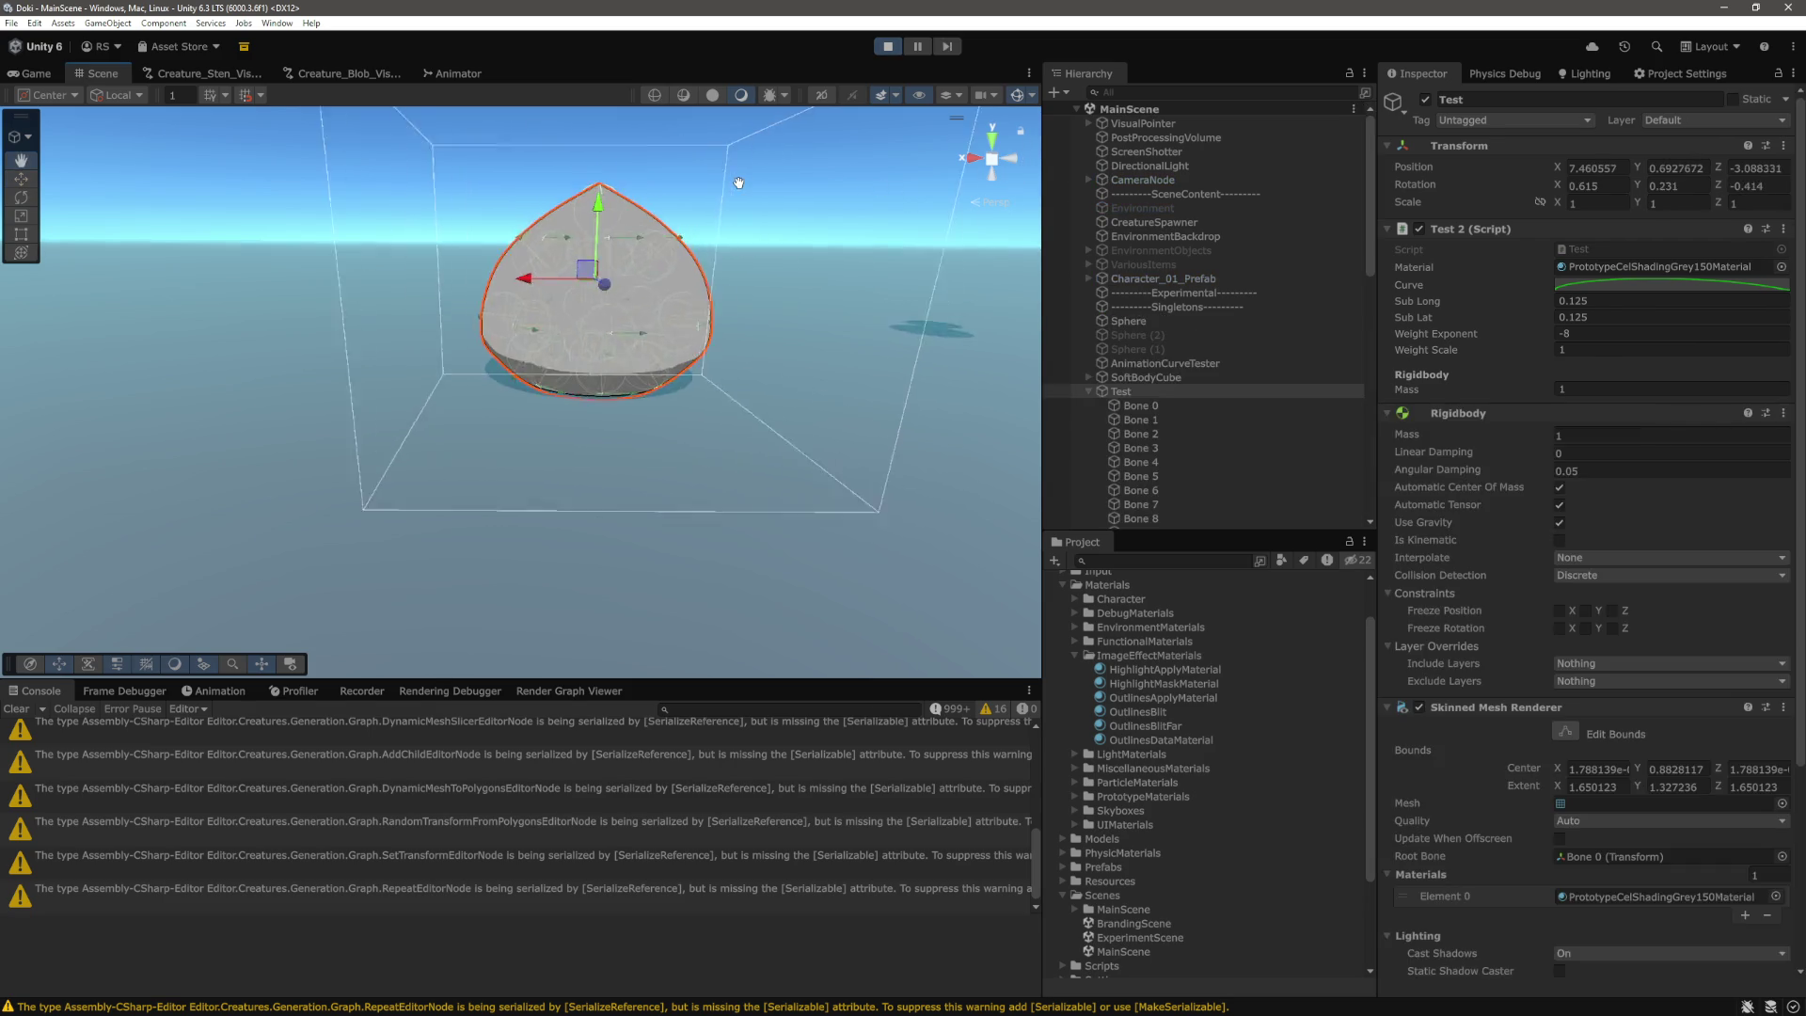
Try the Scene draw modes and settle on wireframe display.
click(655, 95)
click(793, 184)
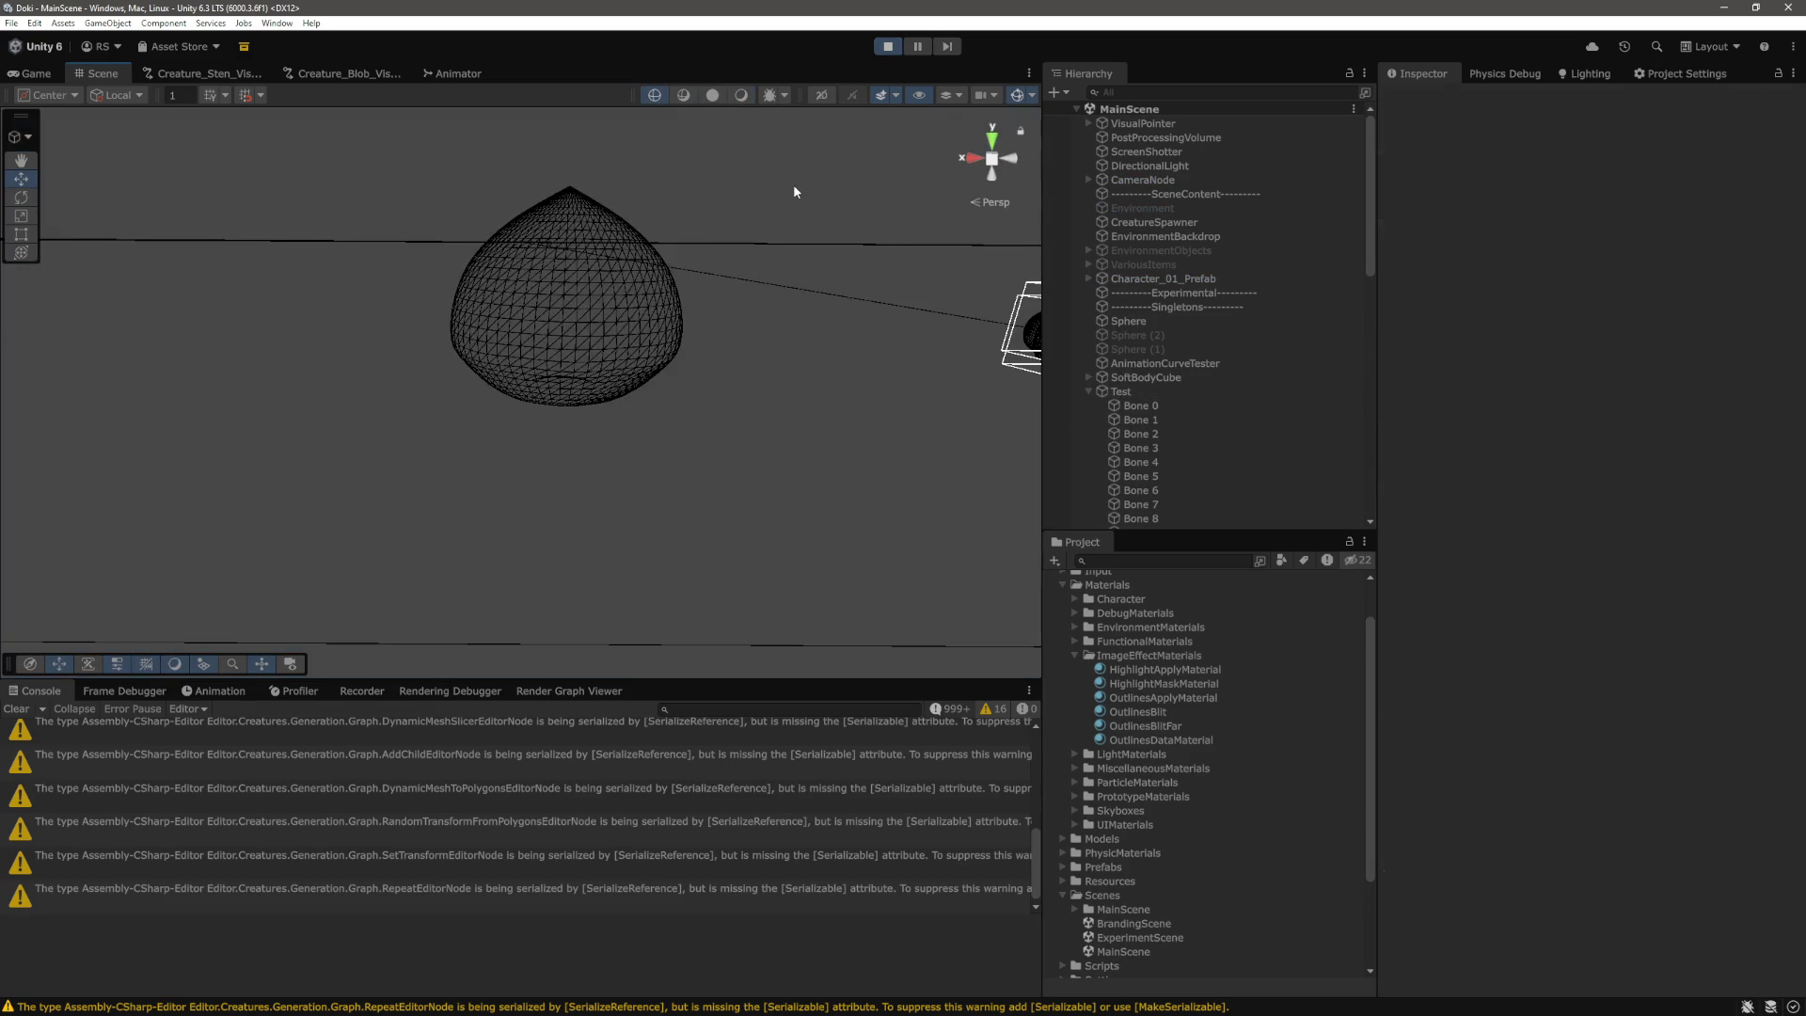
click(684, 95)
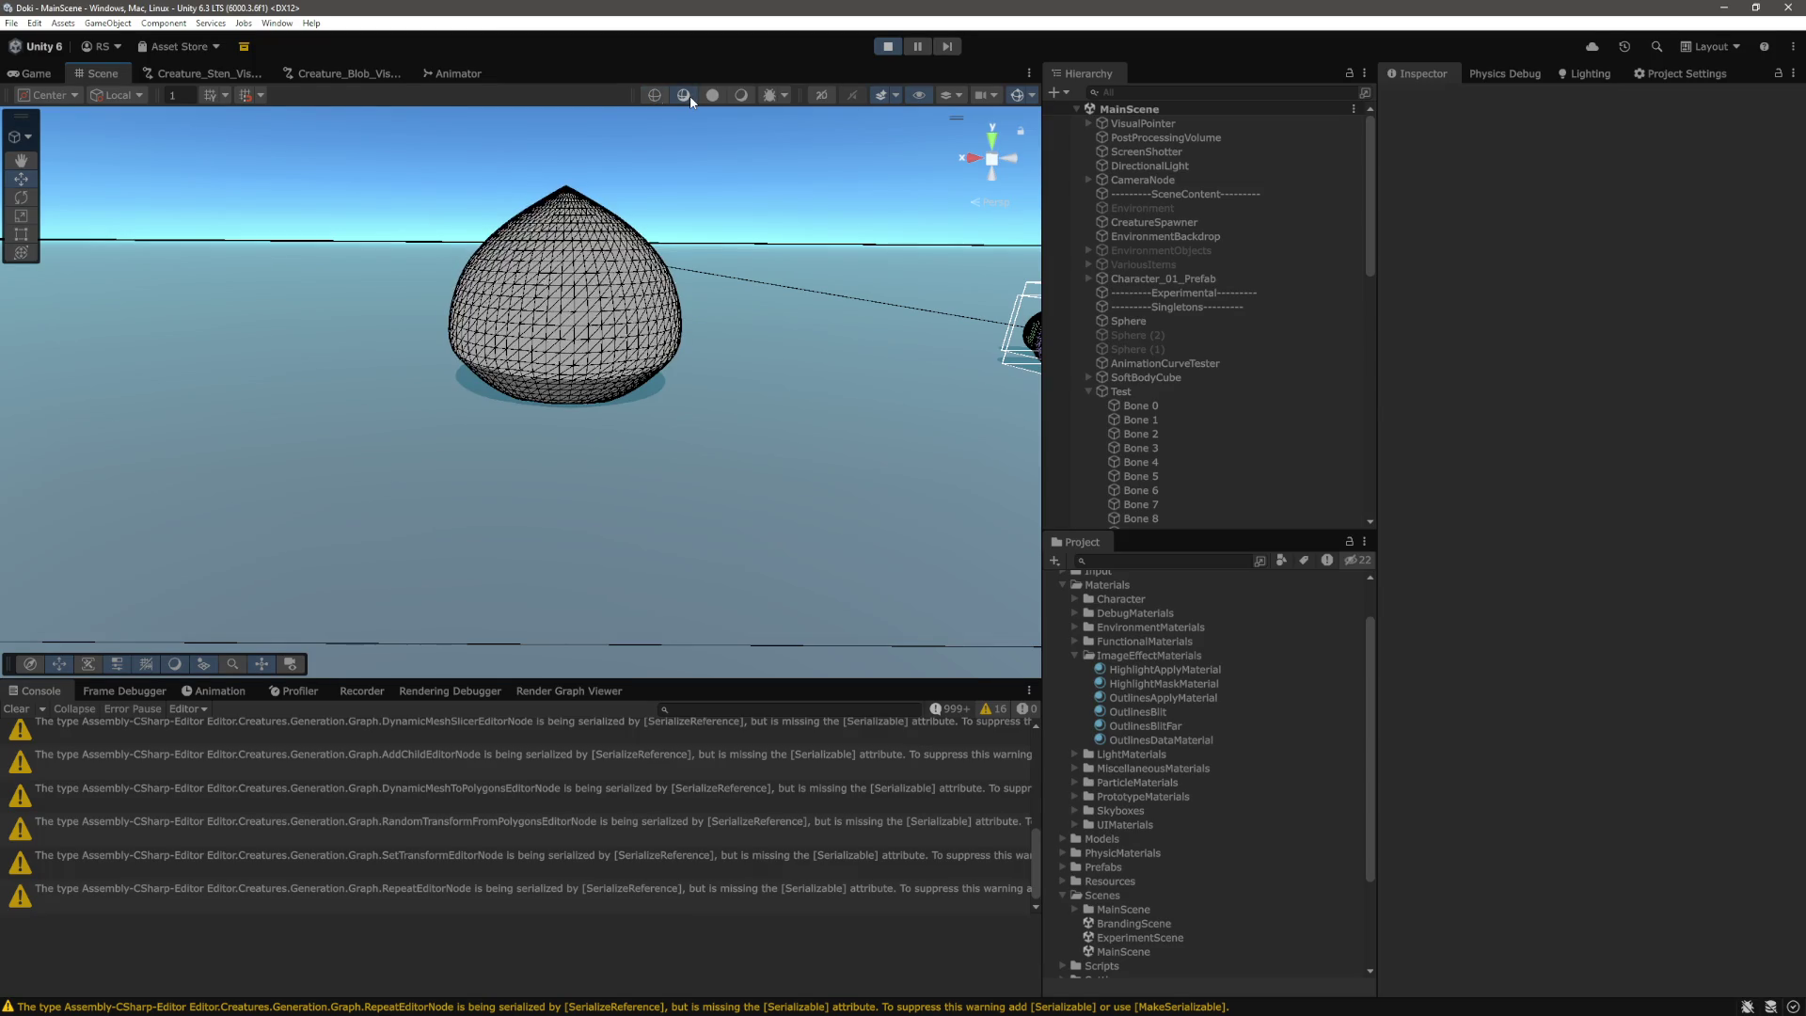
click(711, 96)
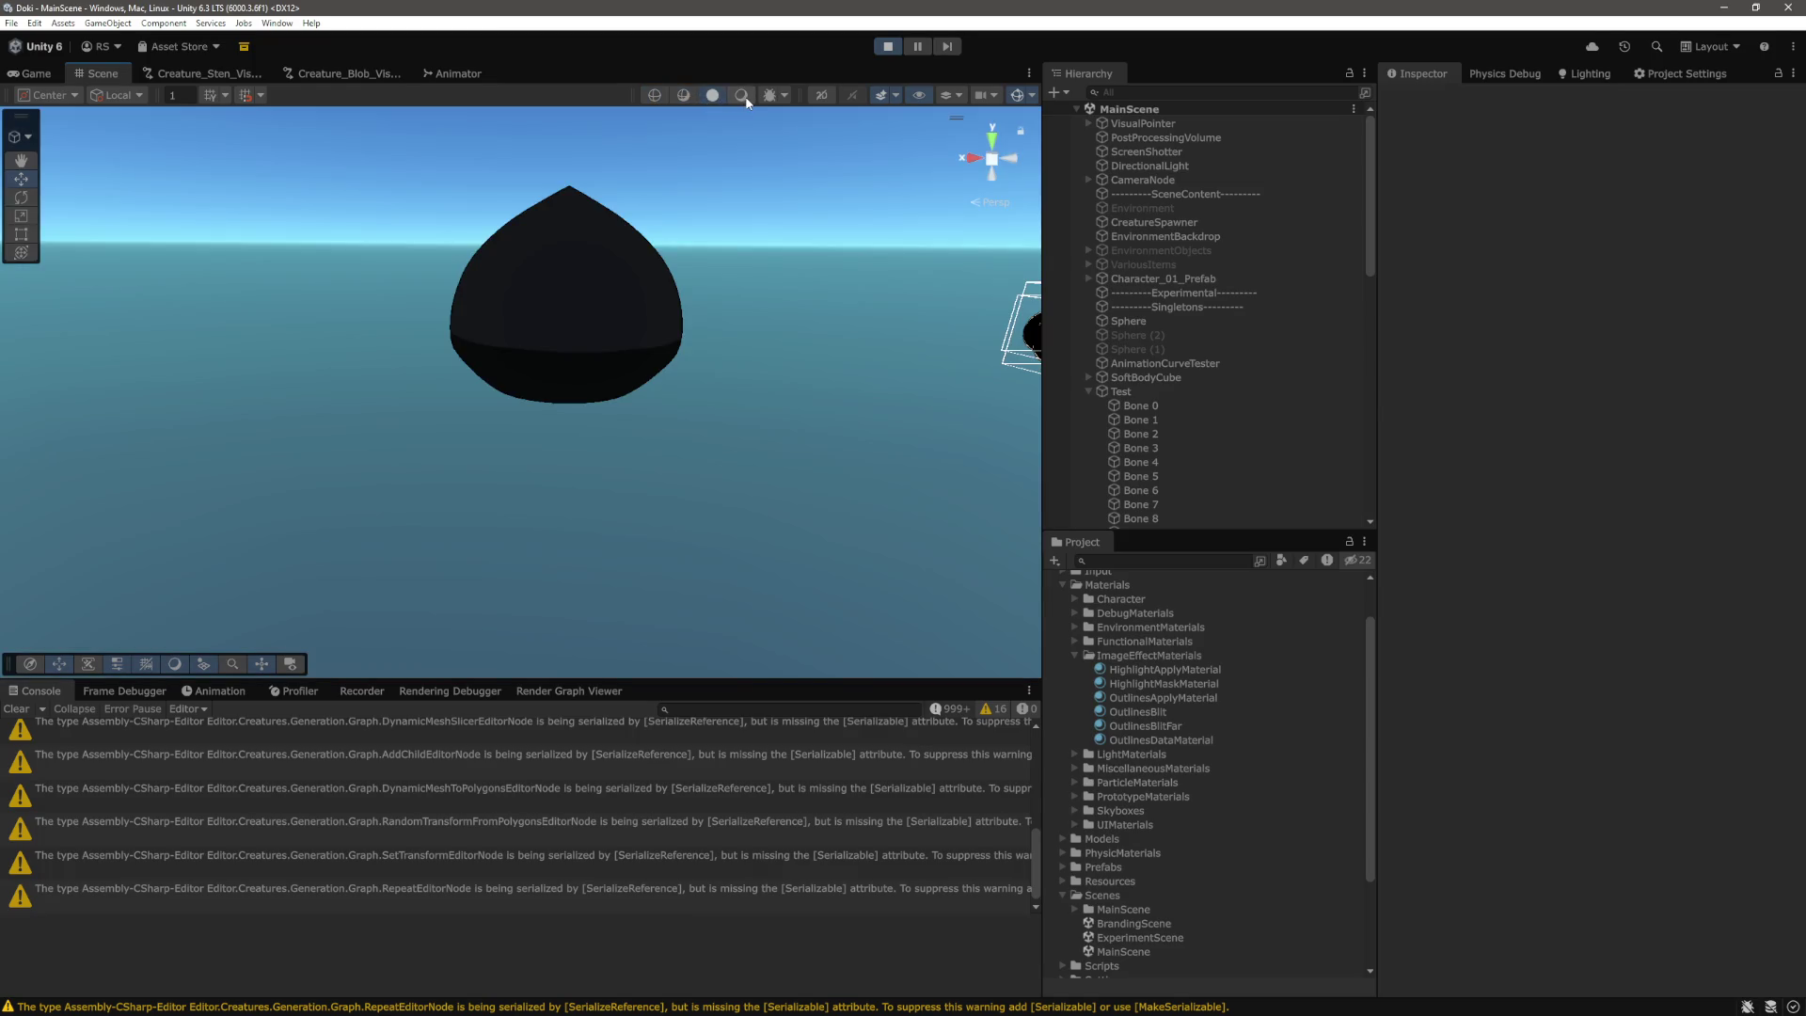
click(745, 97)
click(655, 95)
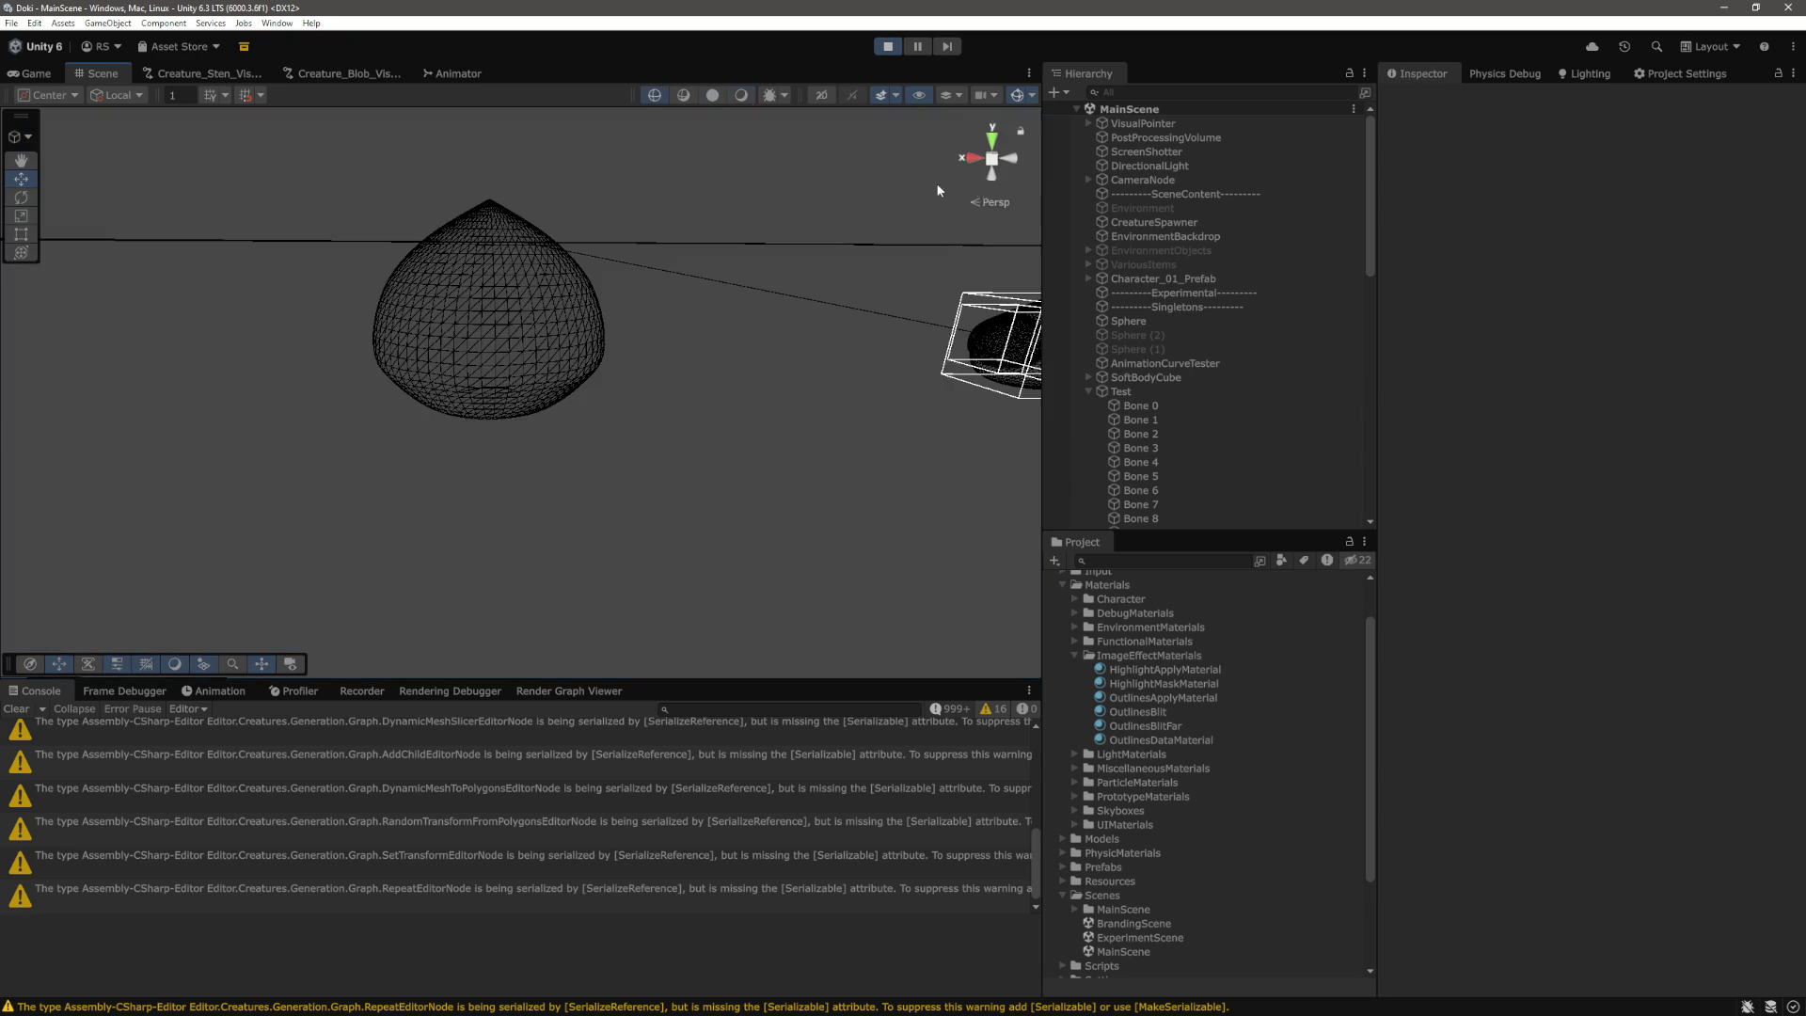
Select all 26 bones to show their colliders, then select the Test parent.
click(1178, 436)
scroll(1152, 381, down, 2)
scroll(1153, 381, down, 2)
click(1155, 301)
scroll(1159, 369, down, 10)
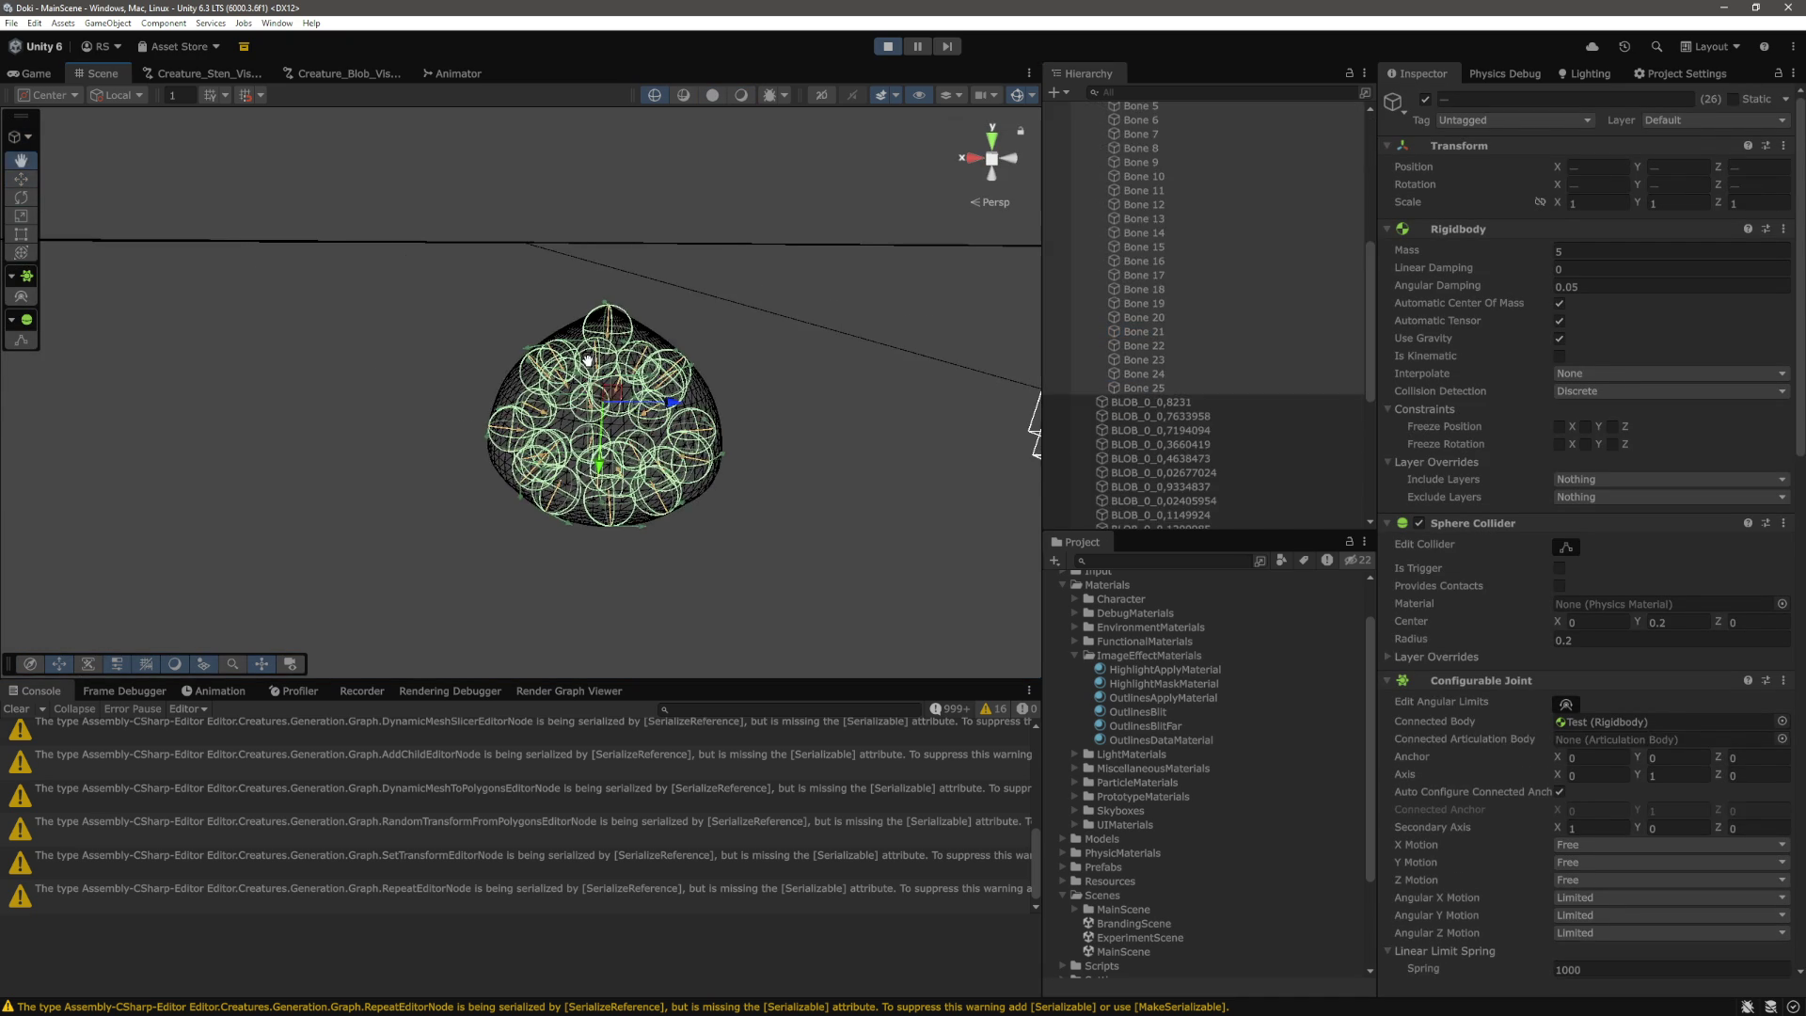
shift+click(1159, 368)
scroll(1130, 139, up, 5)
click(1121, 127)
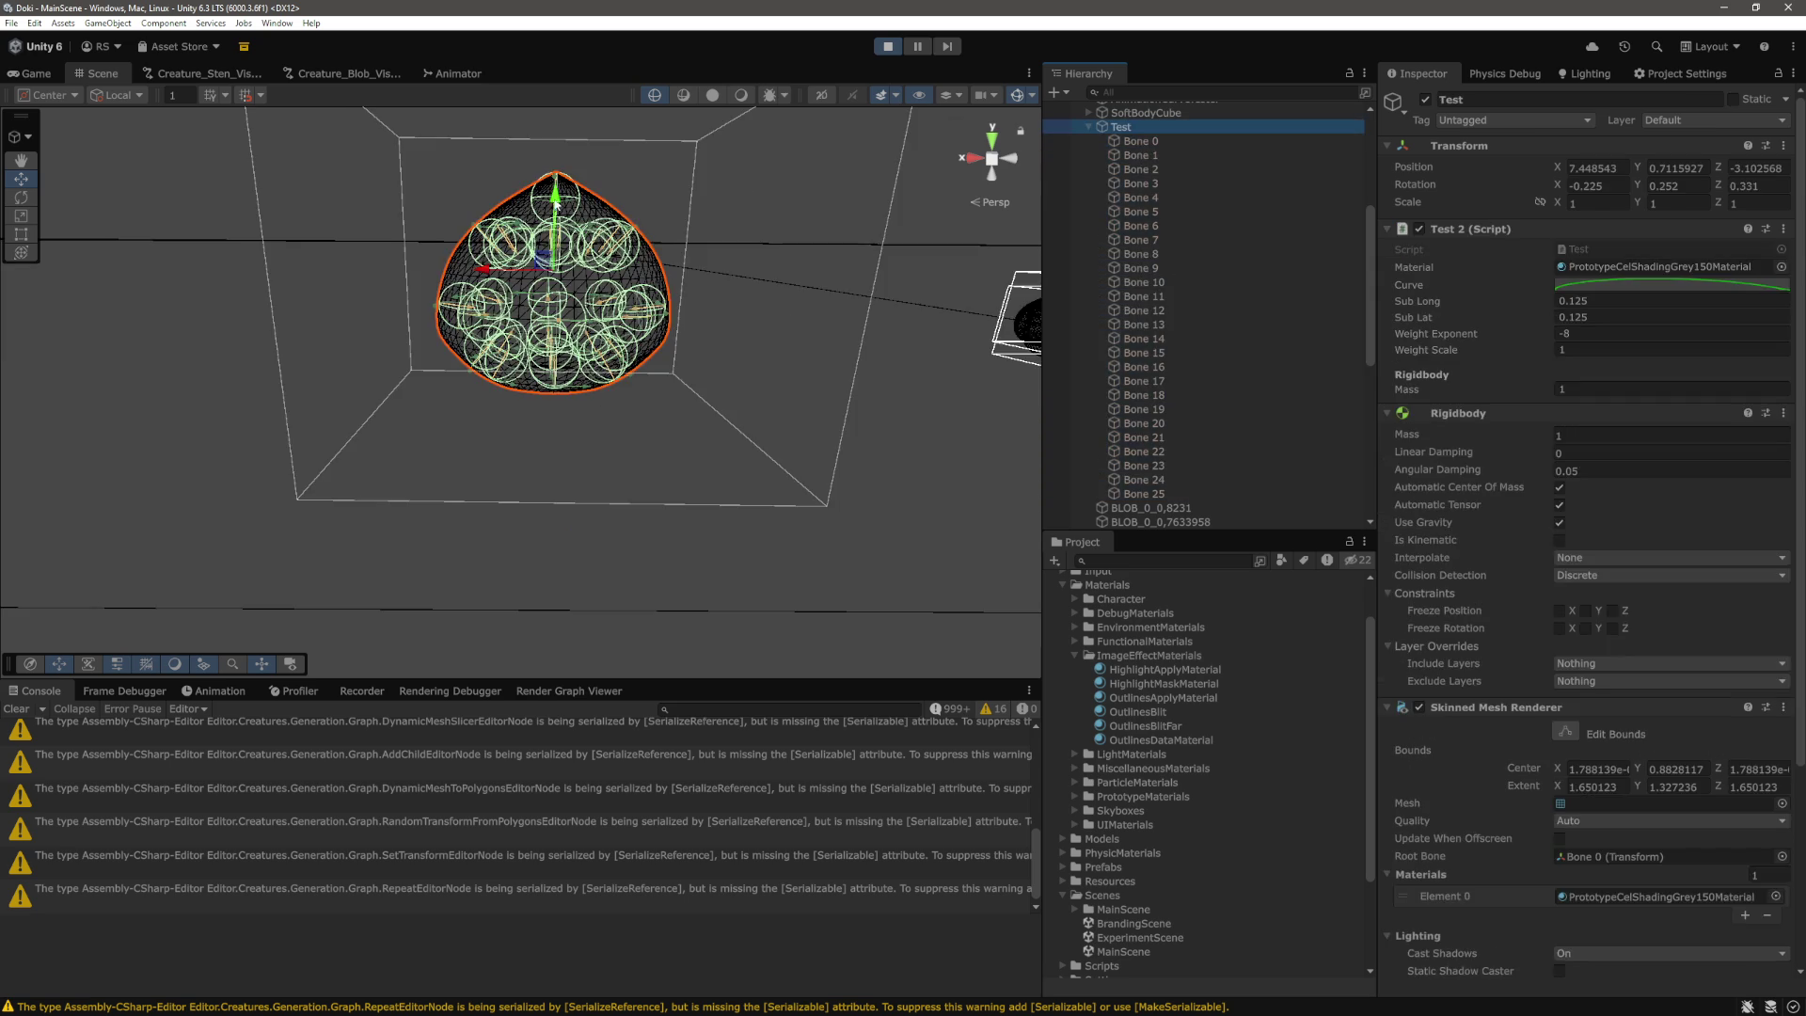
Lift the blob into the air with the move handle, then switch to the Game view.
scroll(679, 254, down, 3)
scroll(678, 254, up, 5)
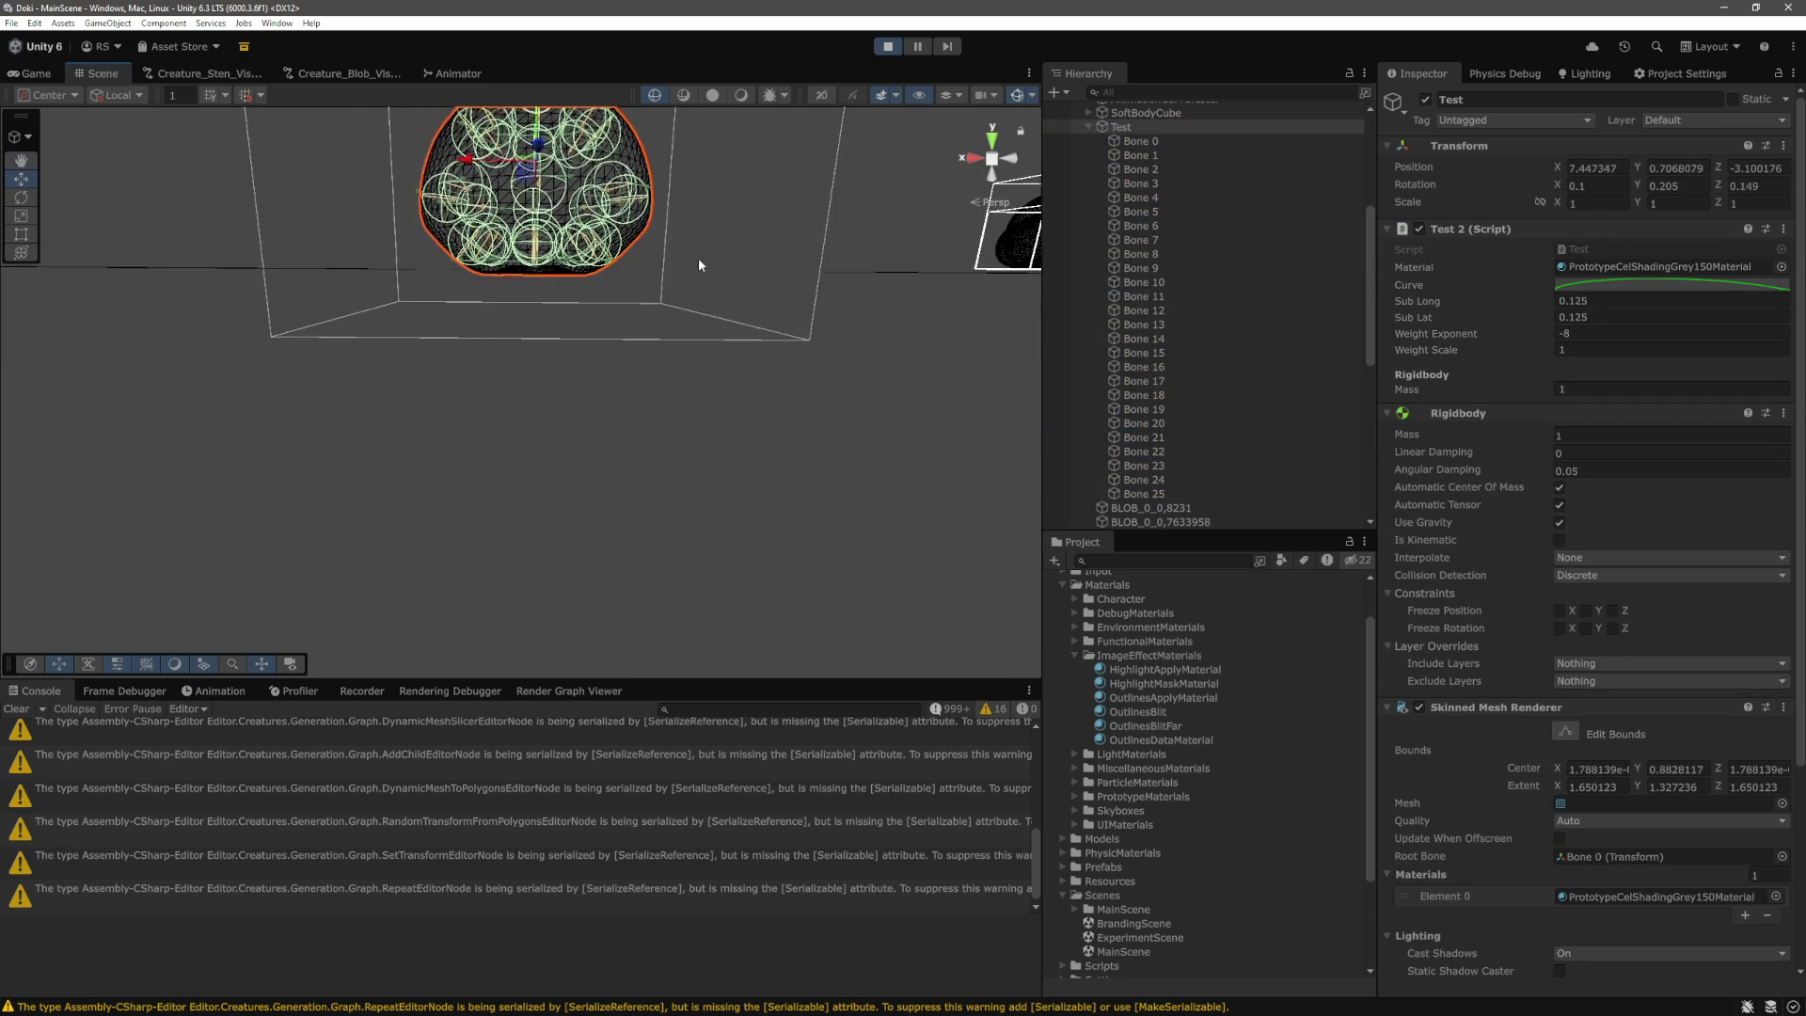
scroll(578, 325, down, 3)
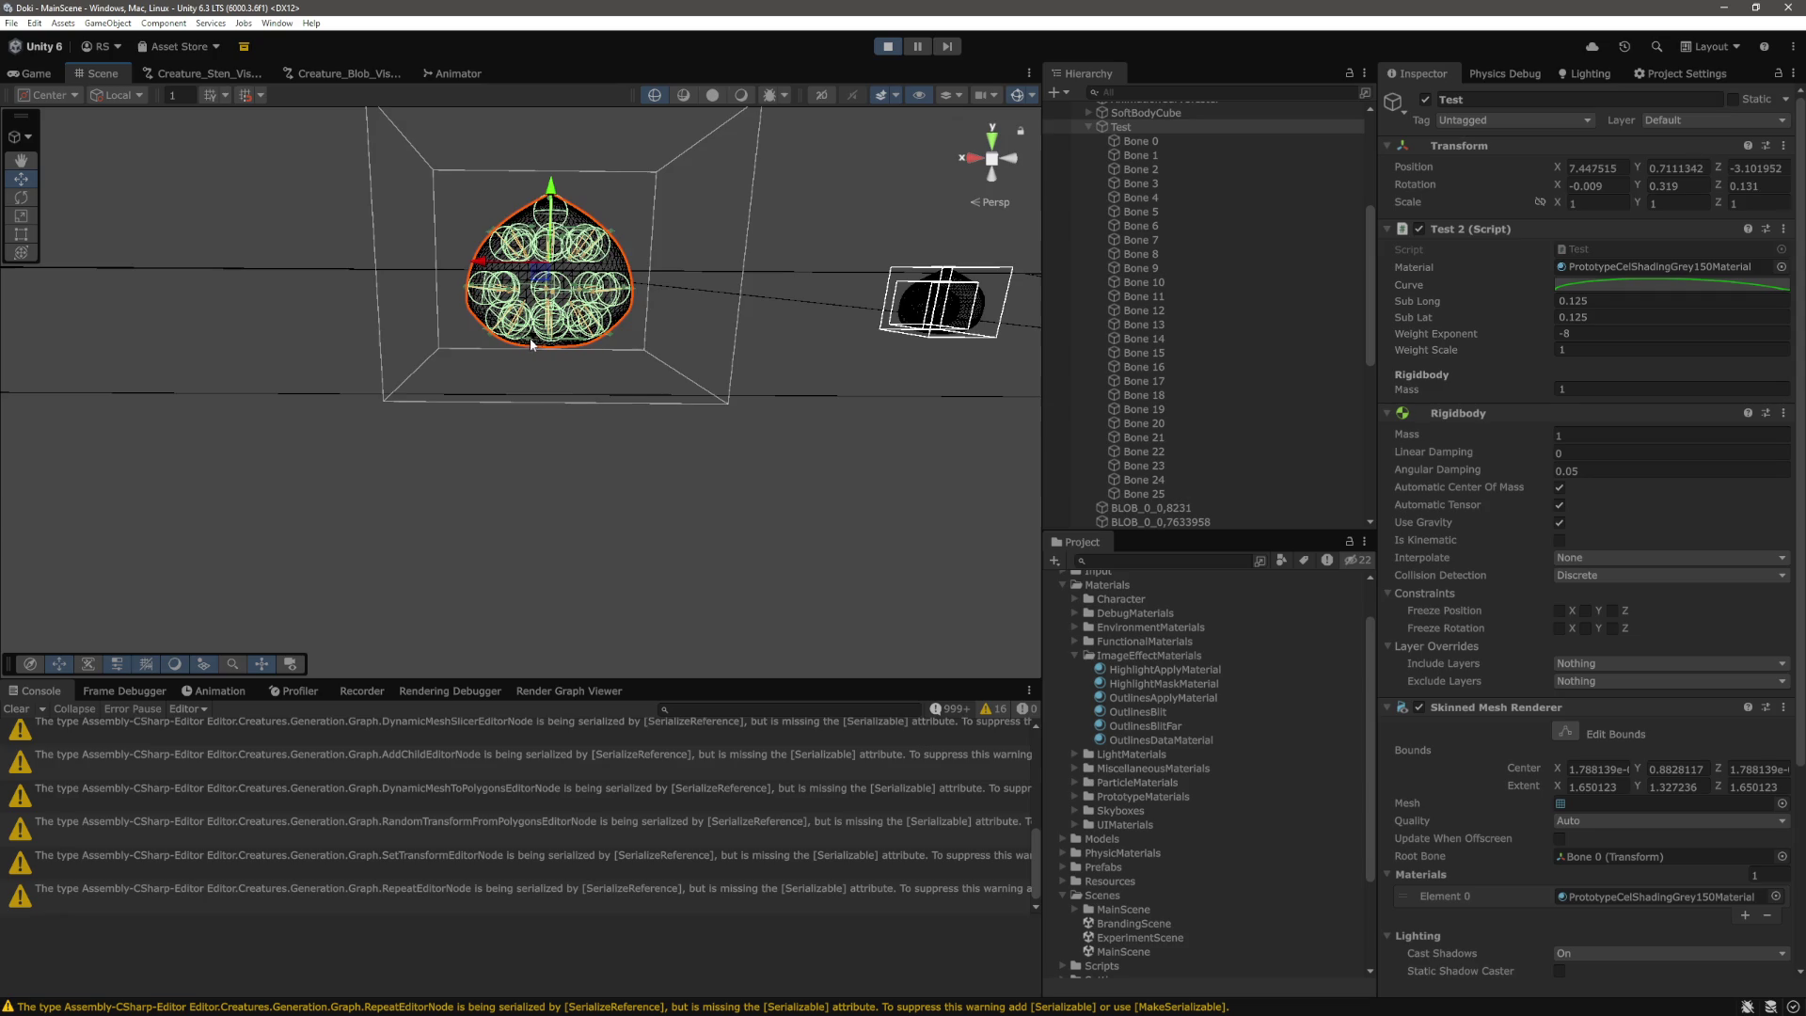
drag(560, 196, 587, 24)
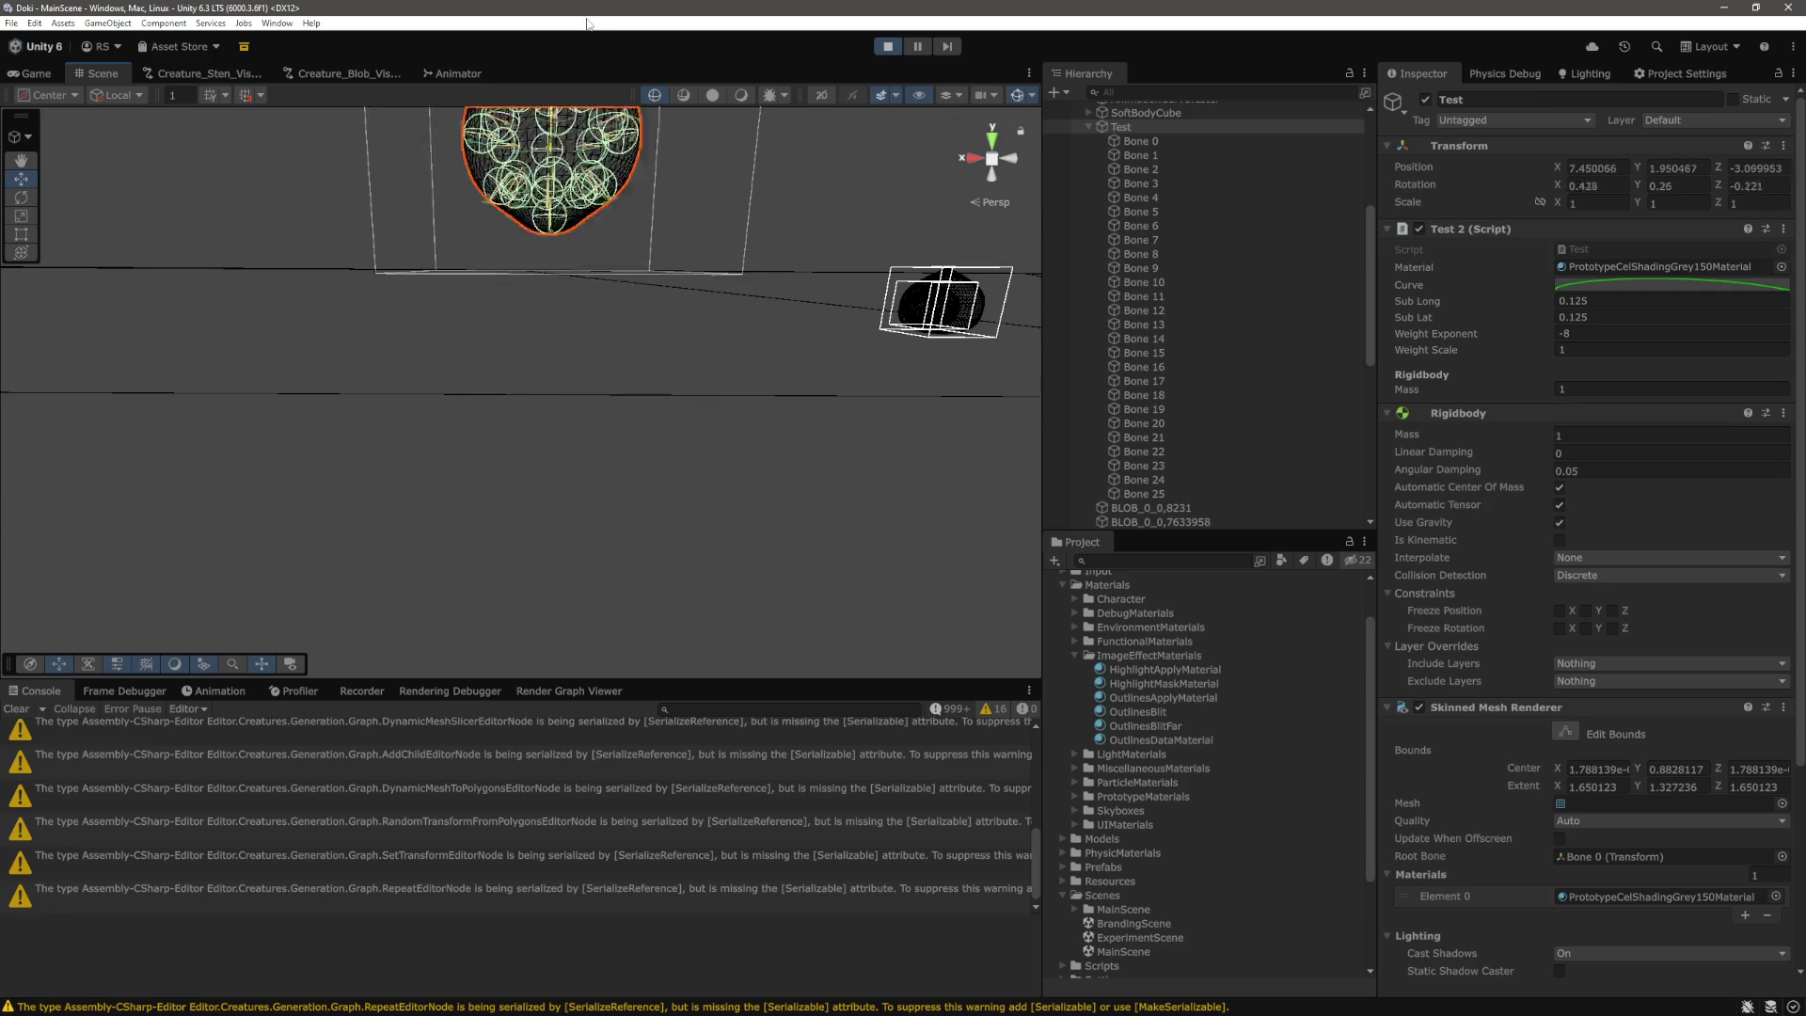
scroll(383, 153, up, 2)
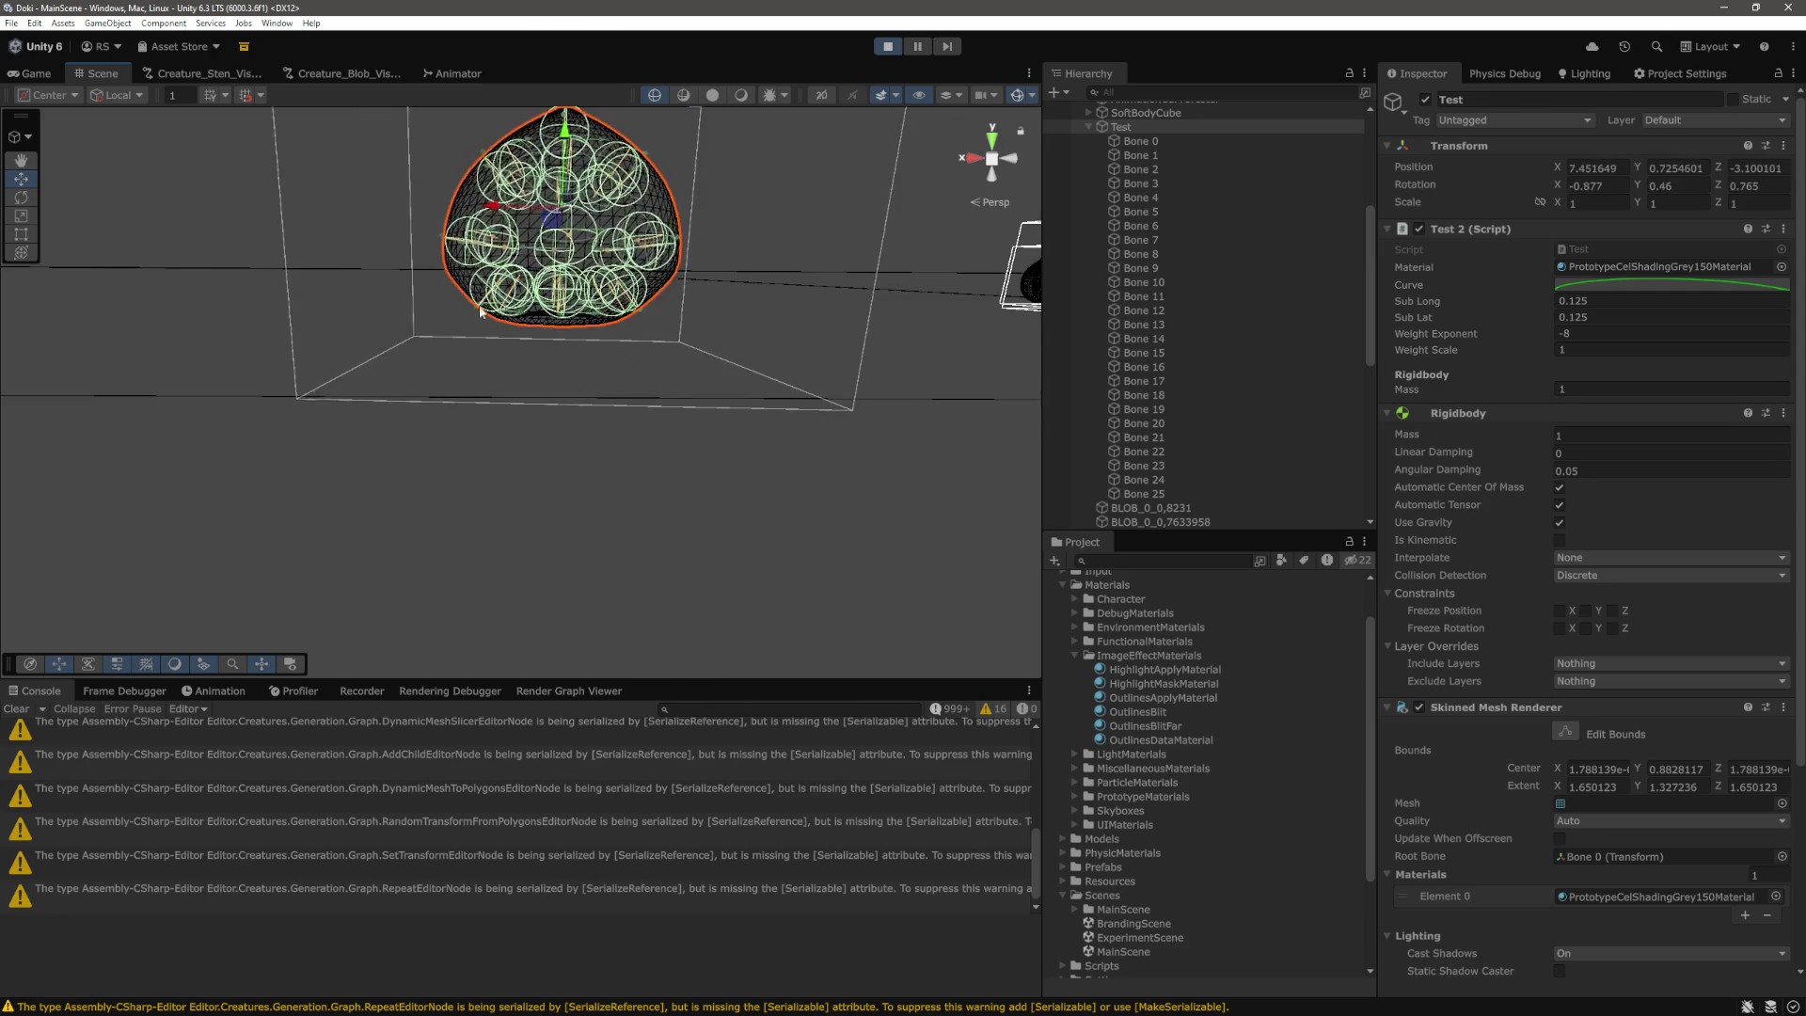
click(35, 74)
Run the character into the blob with the movement keys, rolling it over.
key(w)
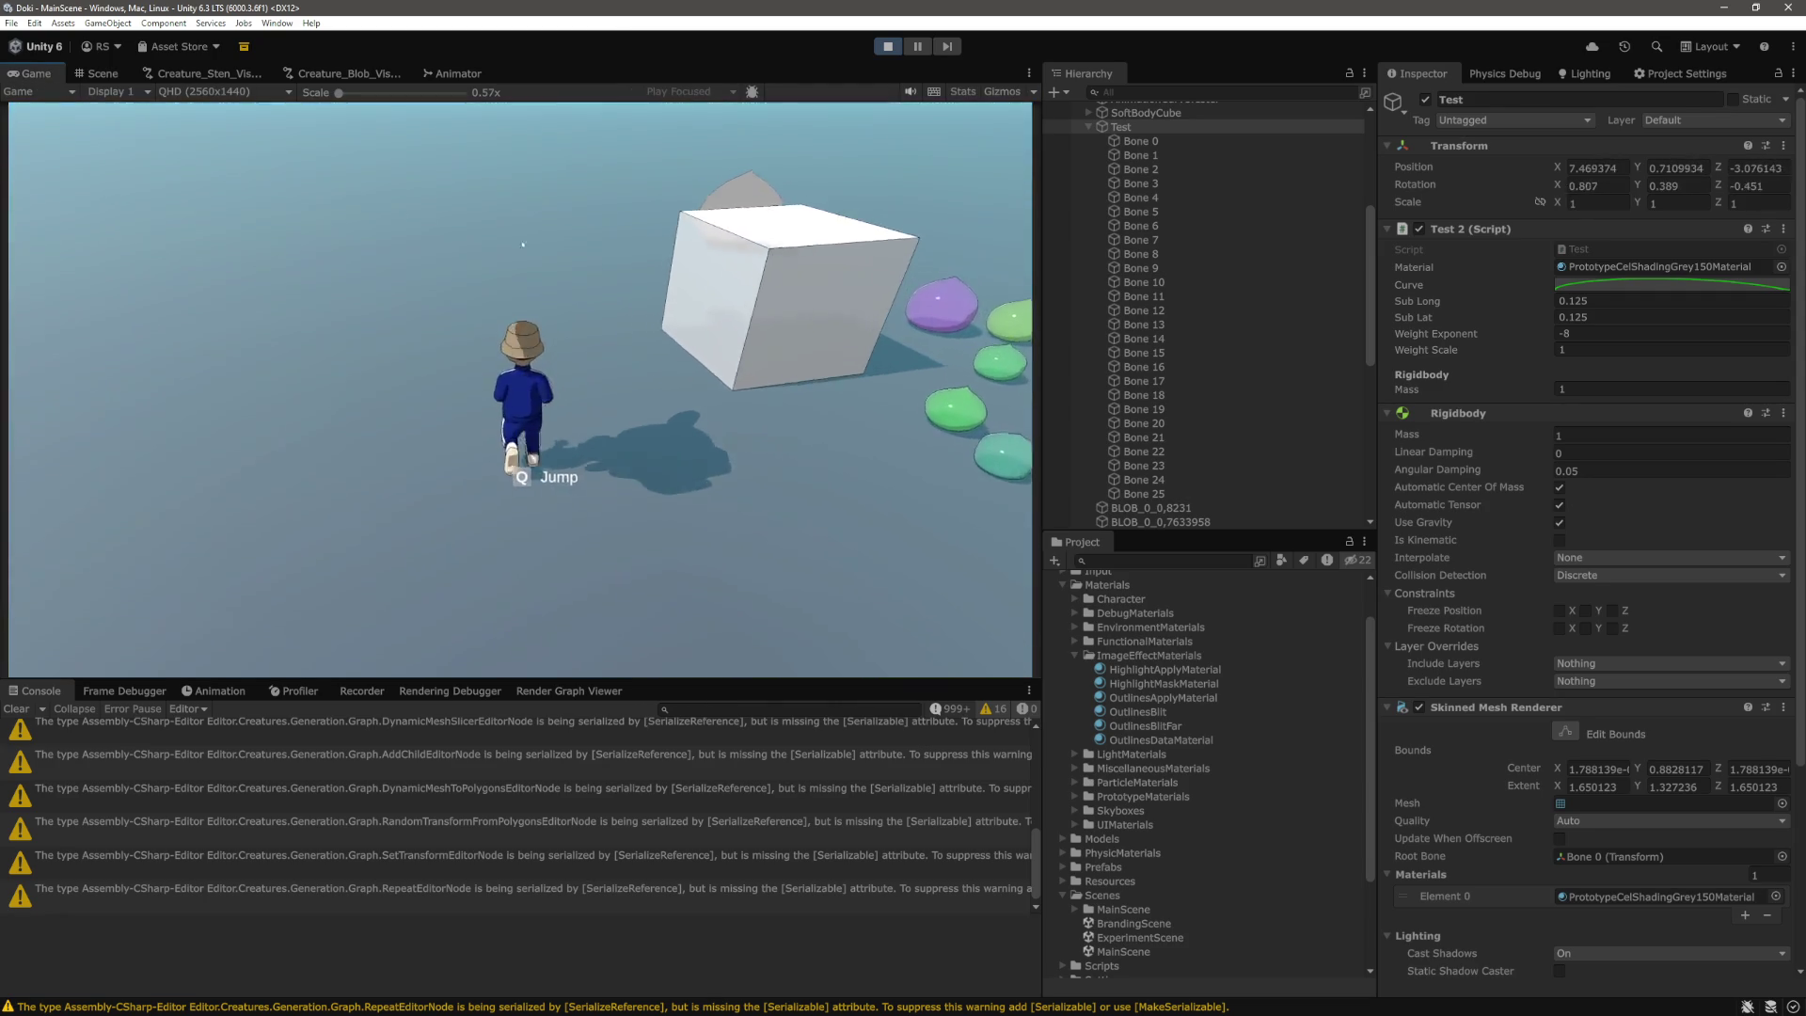
key(a)
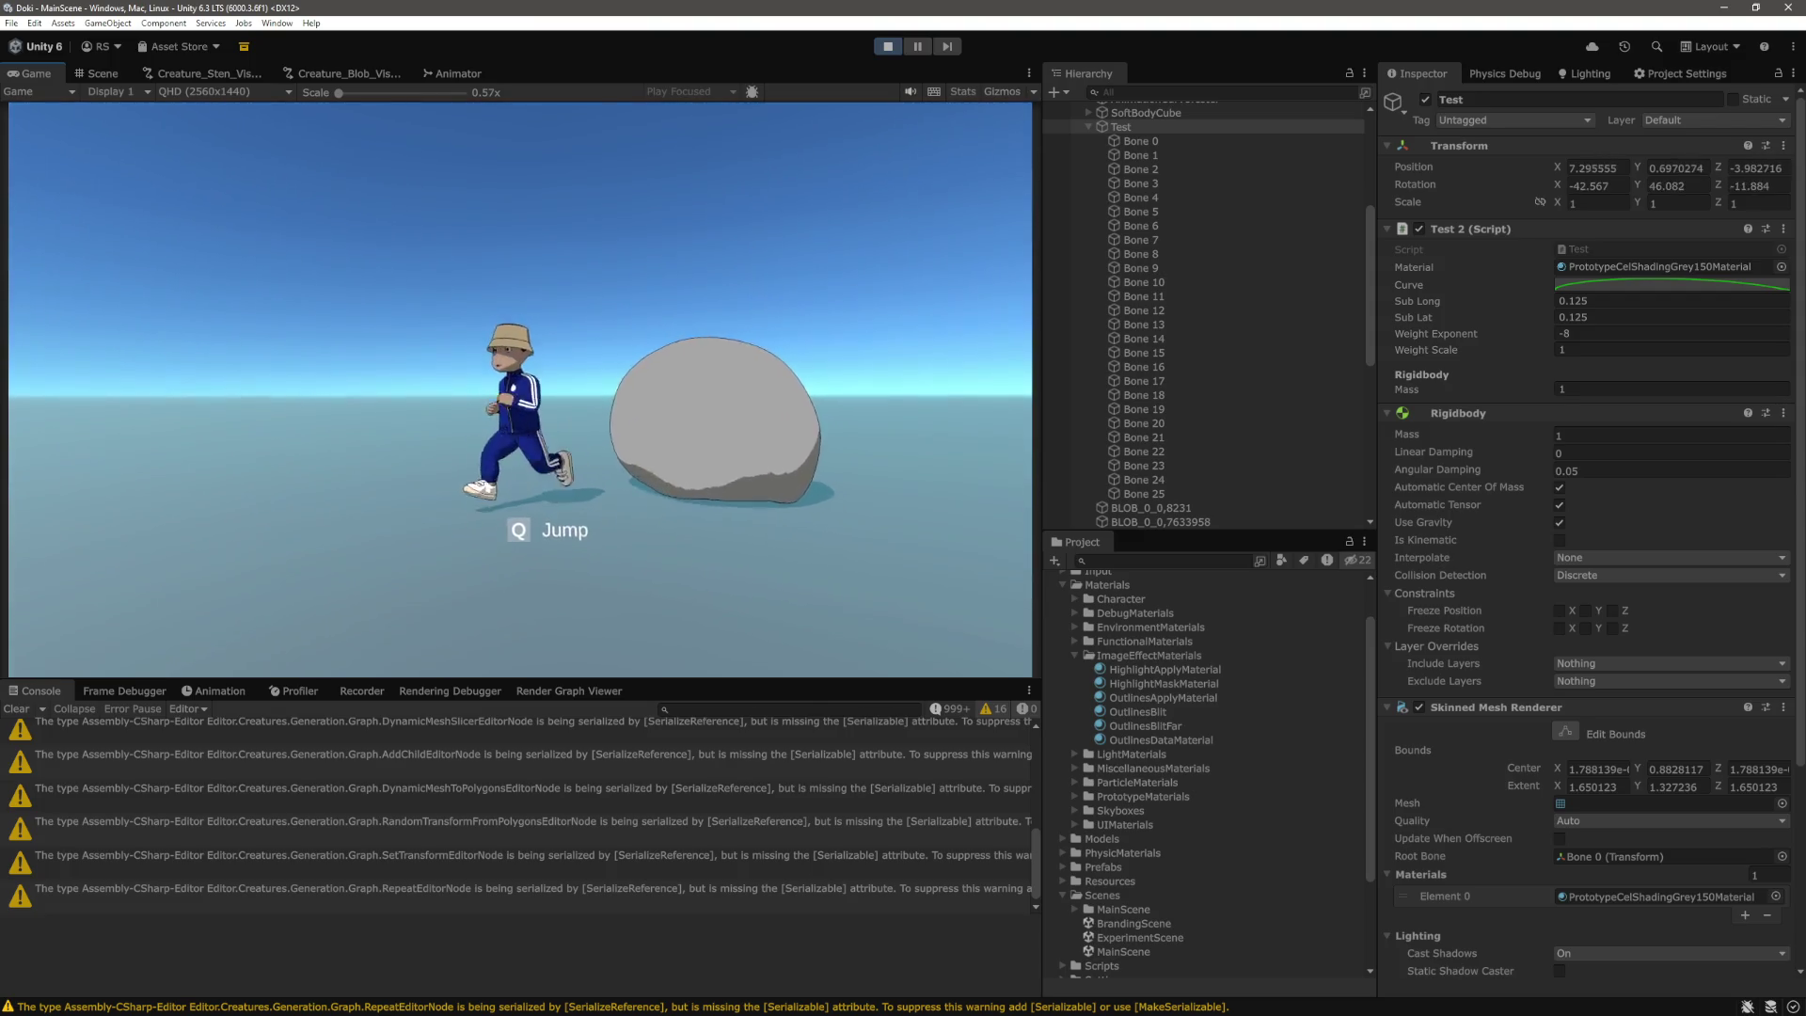
key(w)
key(a)
key(s)
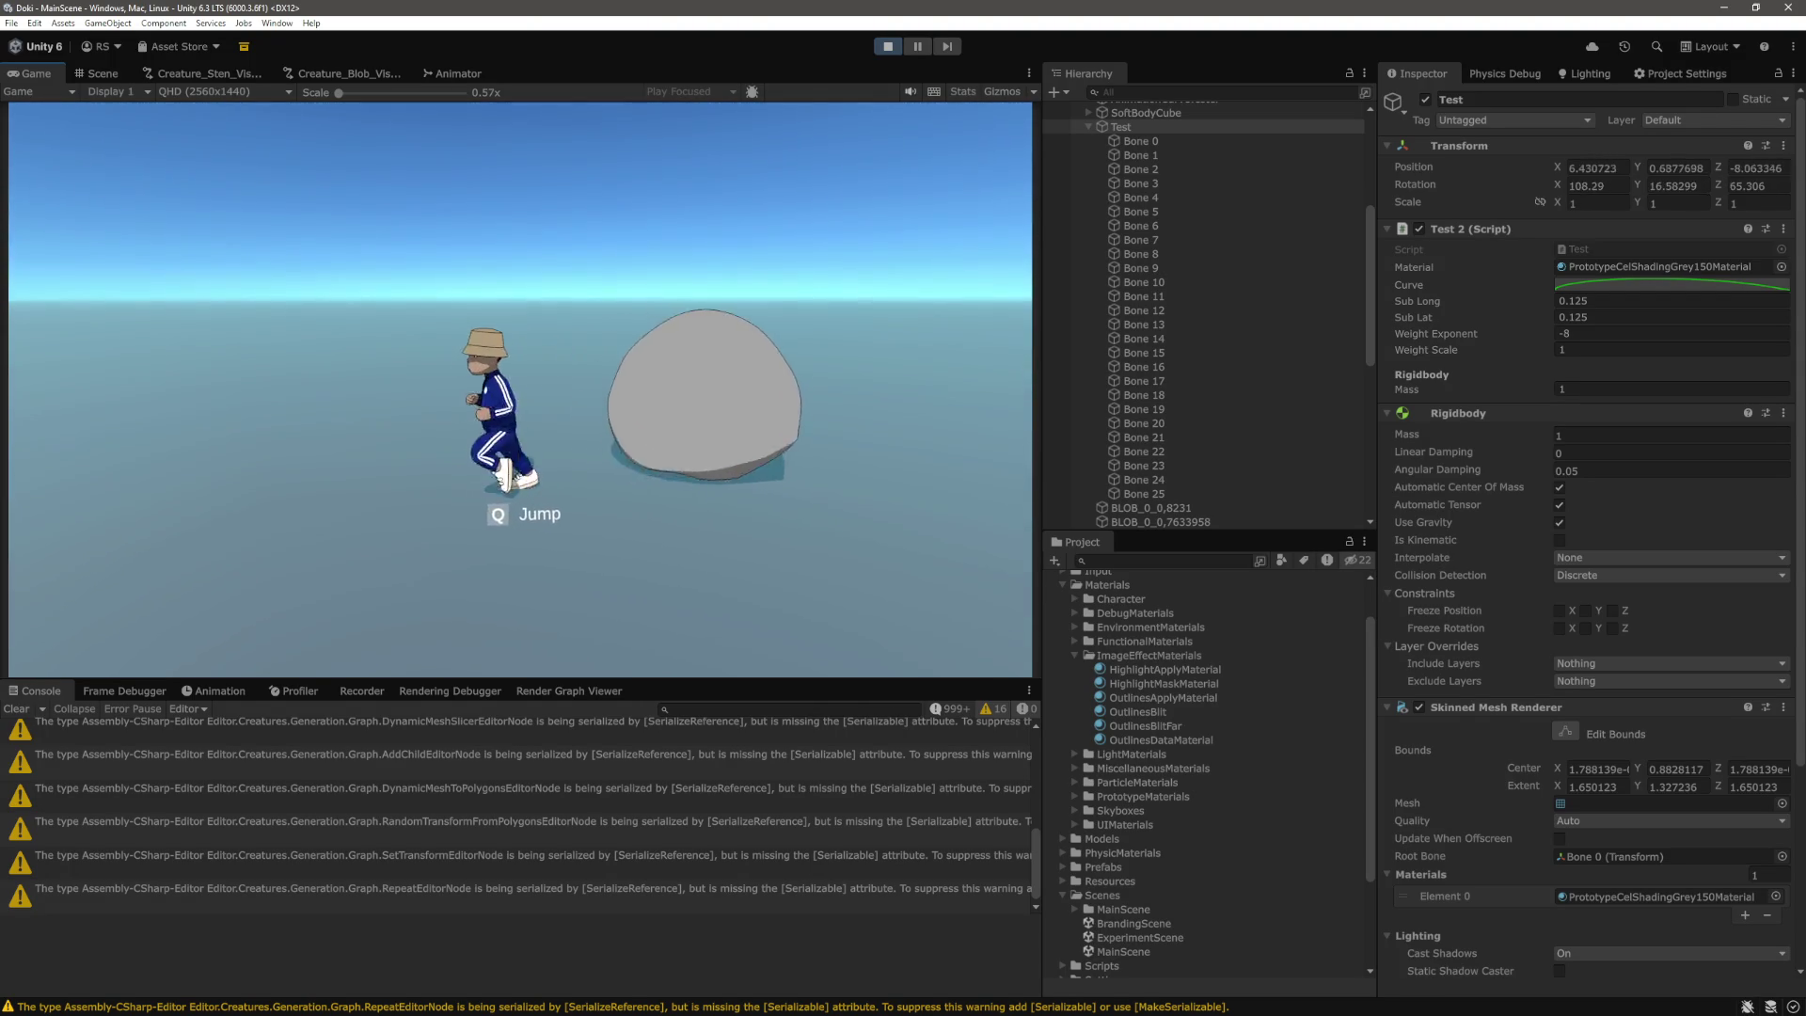
key(d)
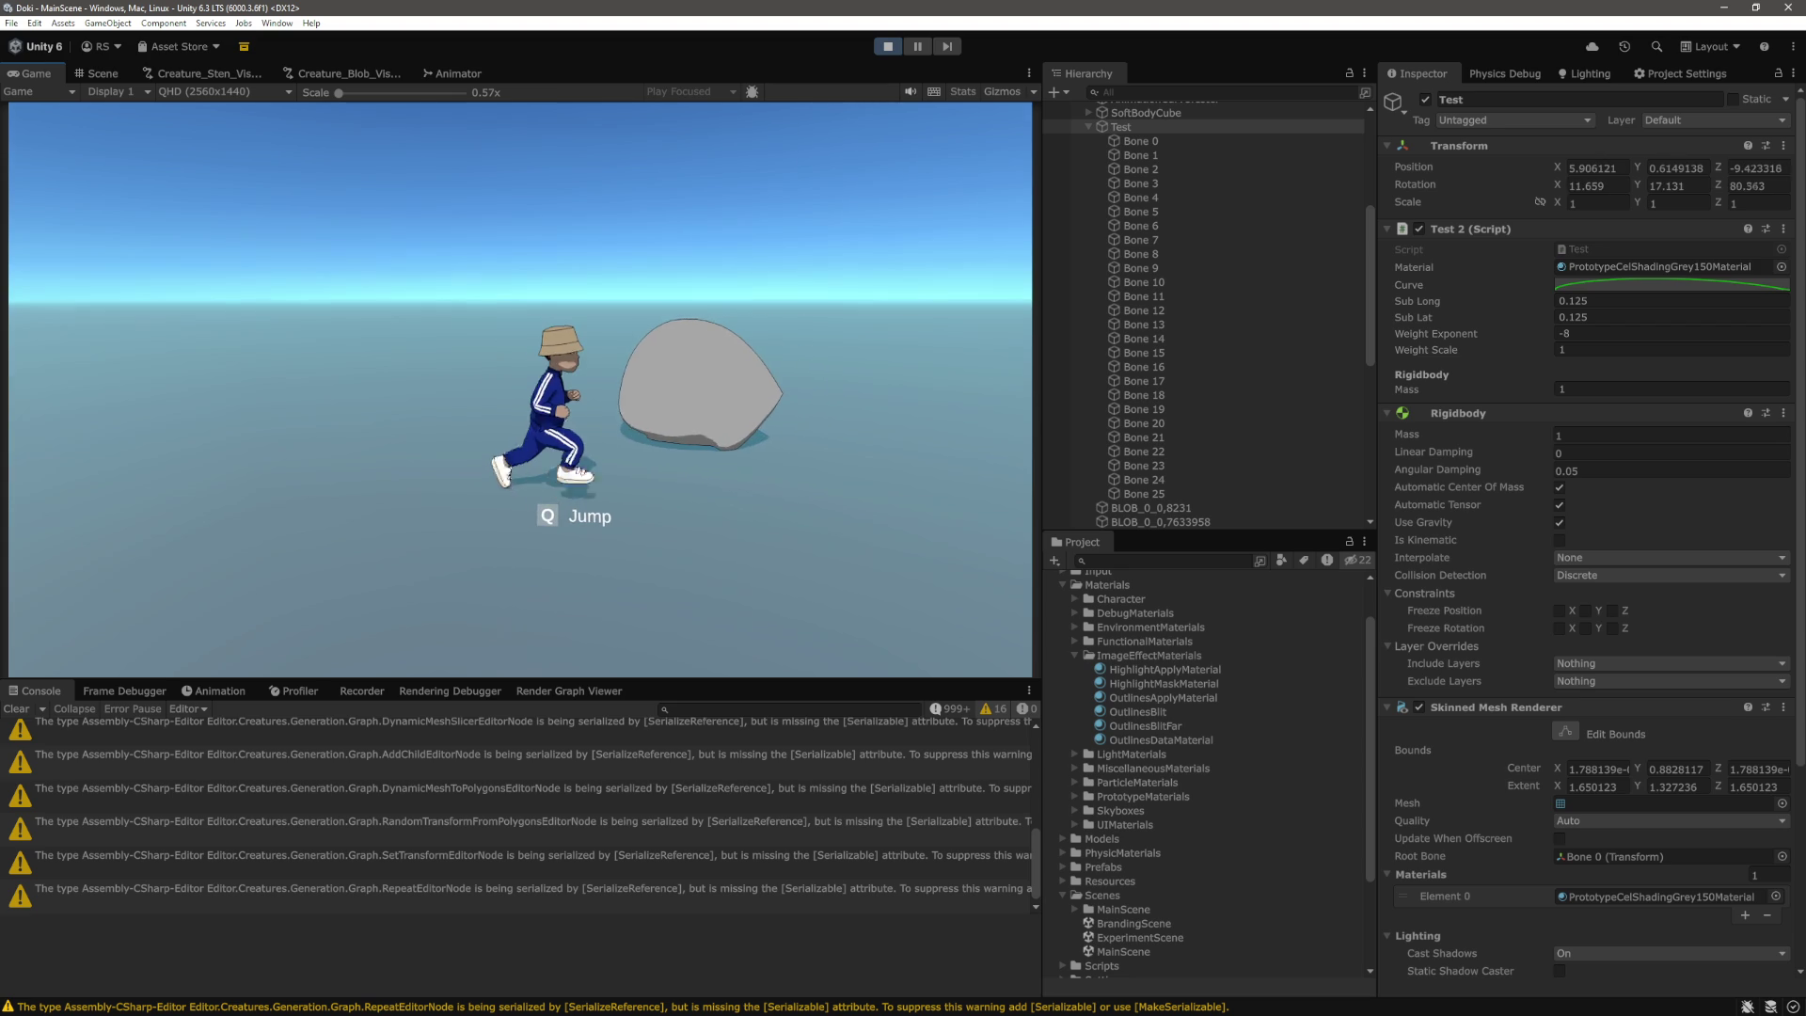
key(a)
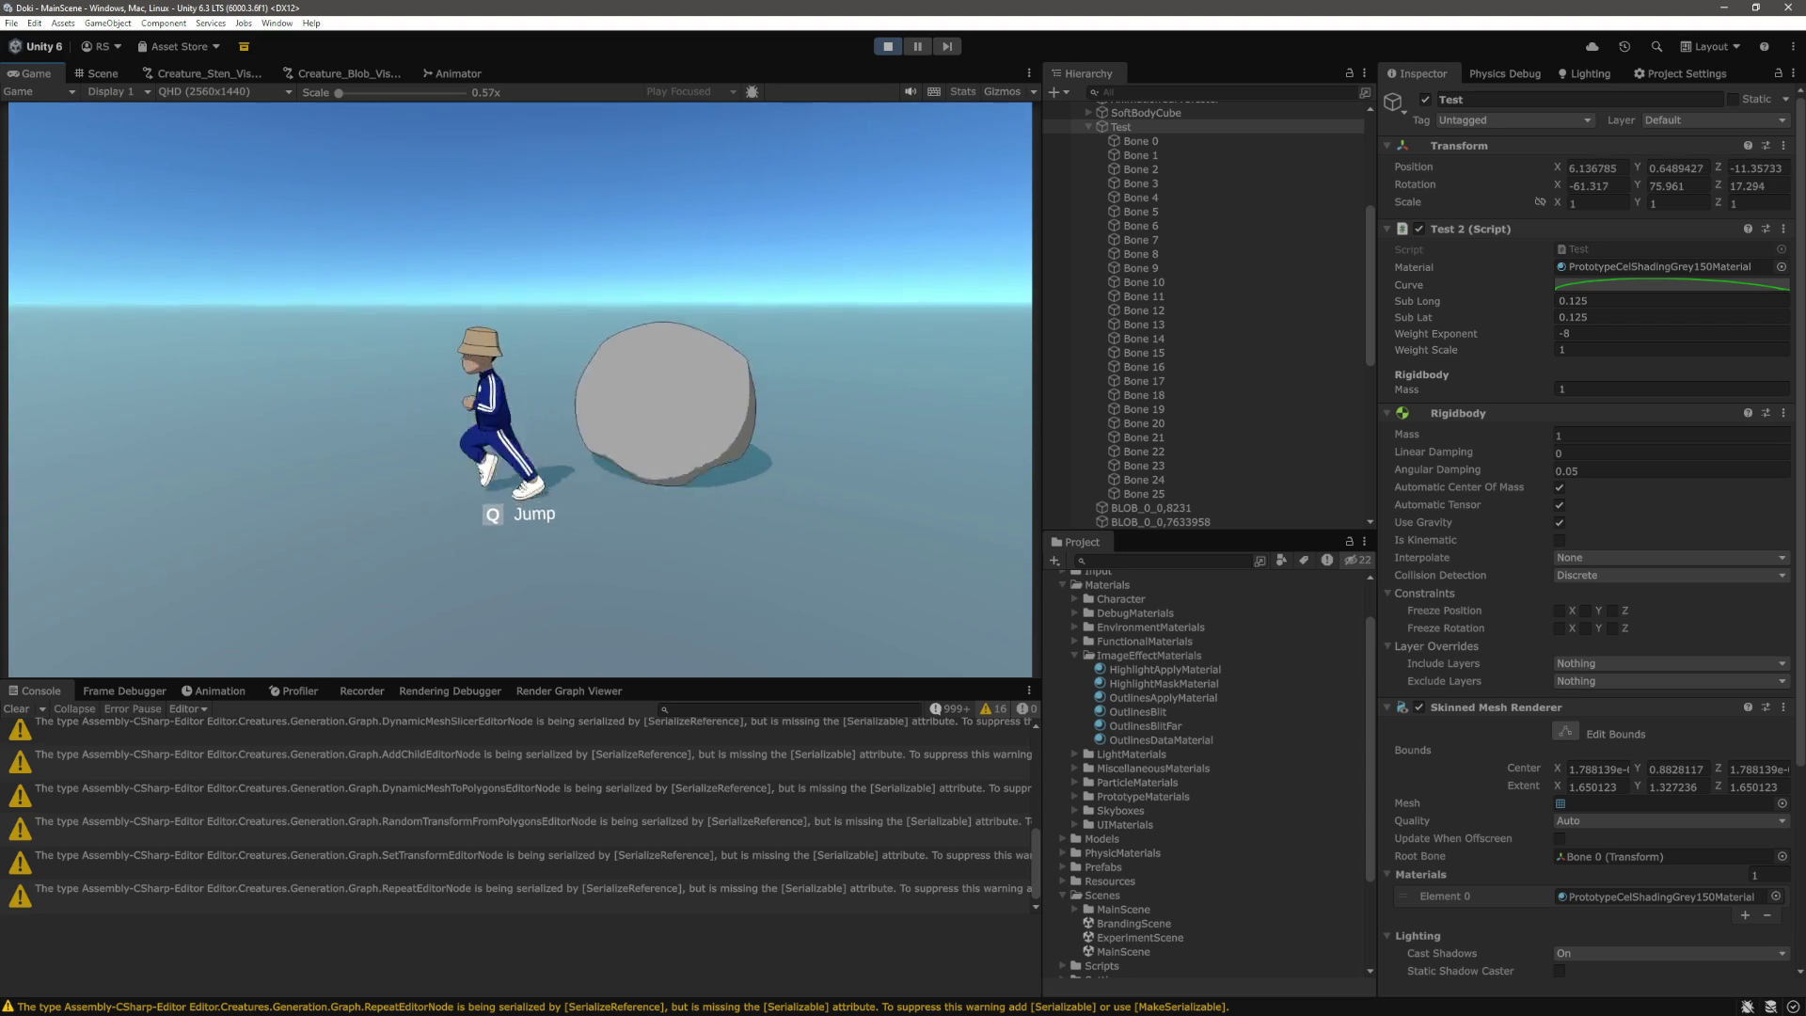
Circle behind the blob and keep pushing it sideways across the ground.
key(d)
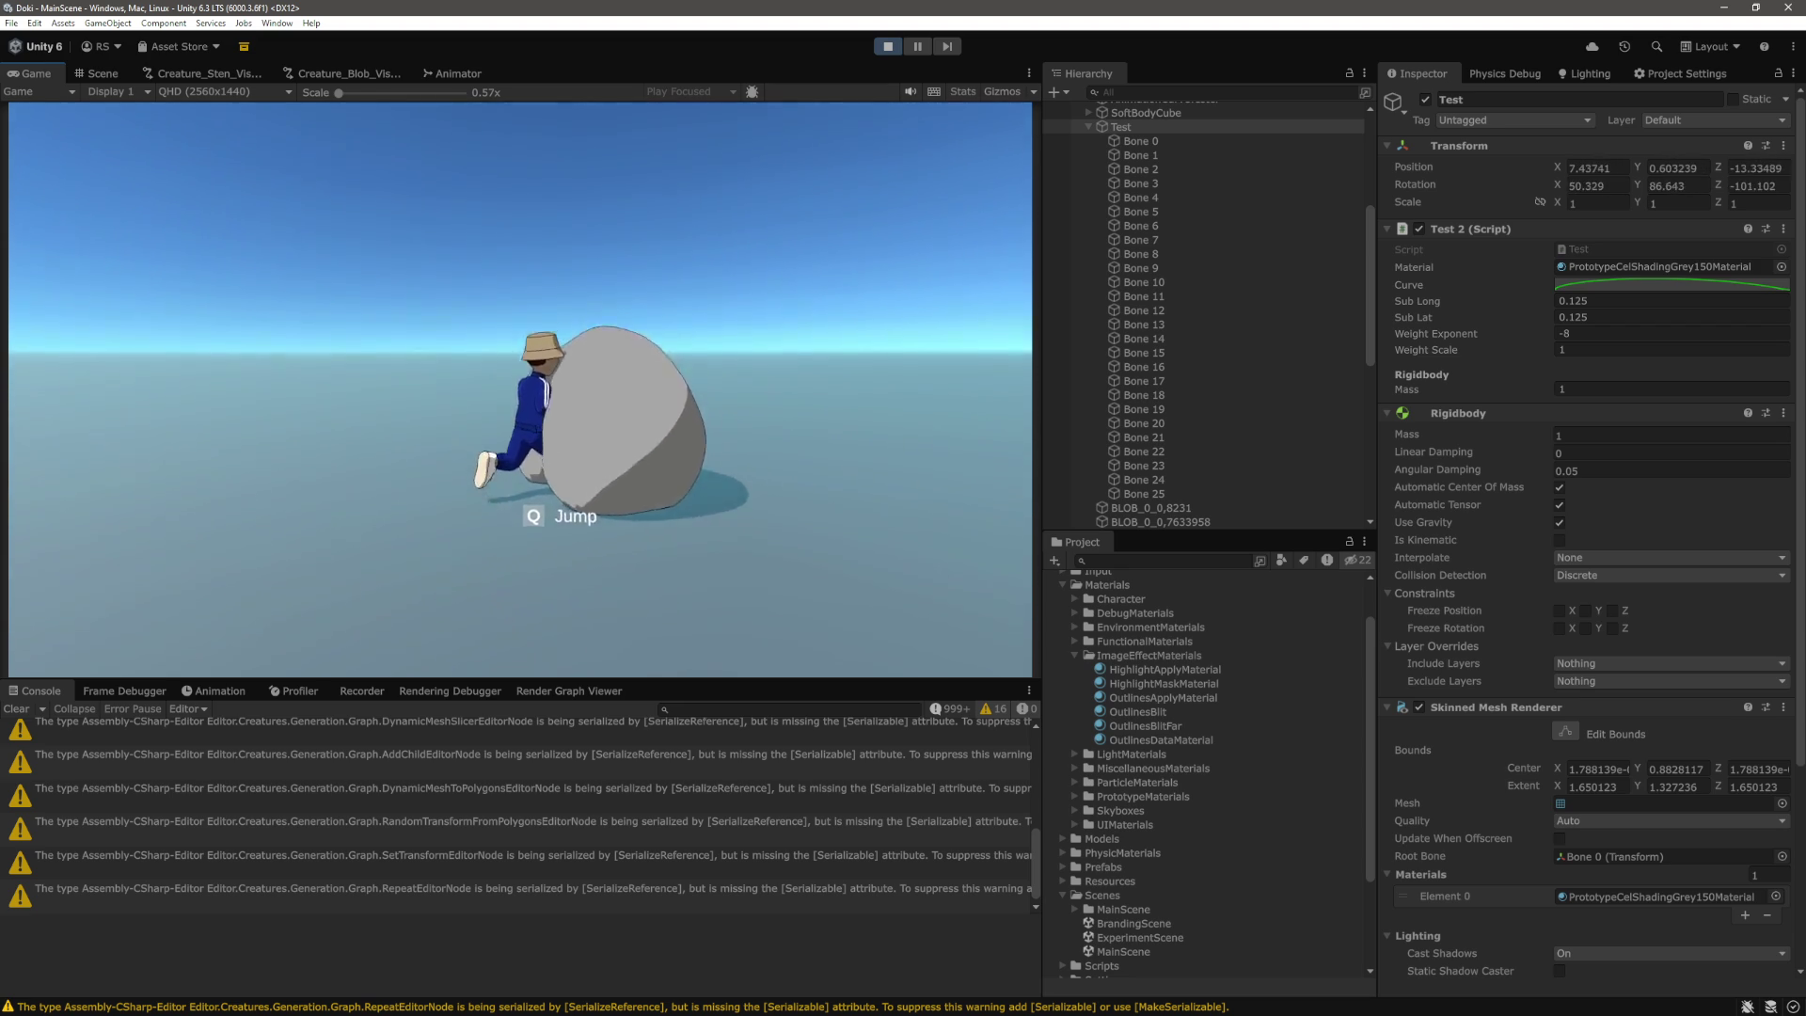
key(d)
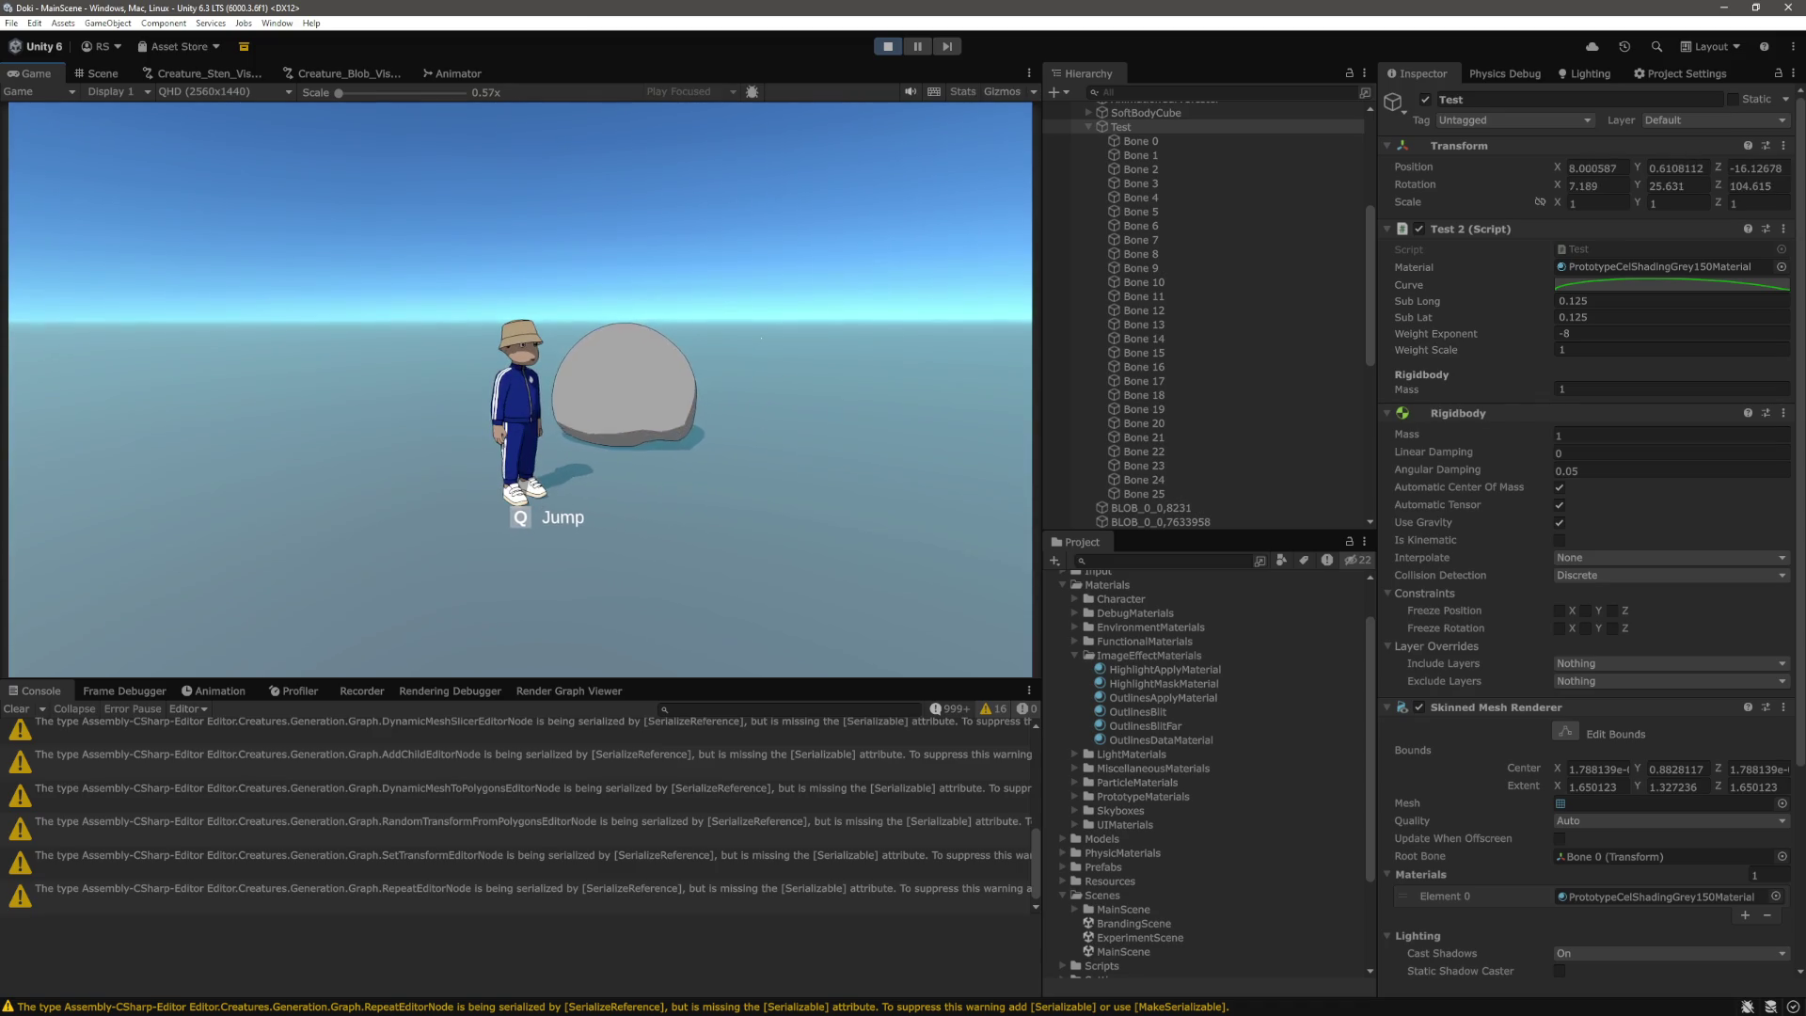
key(d)
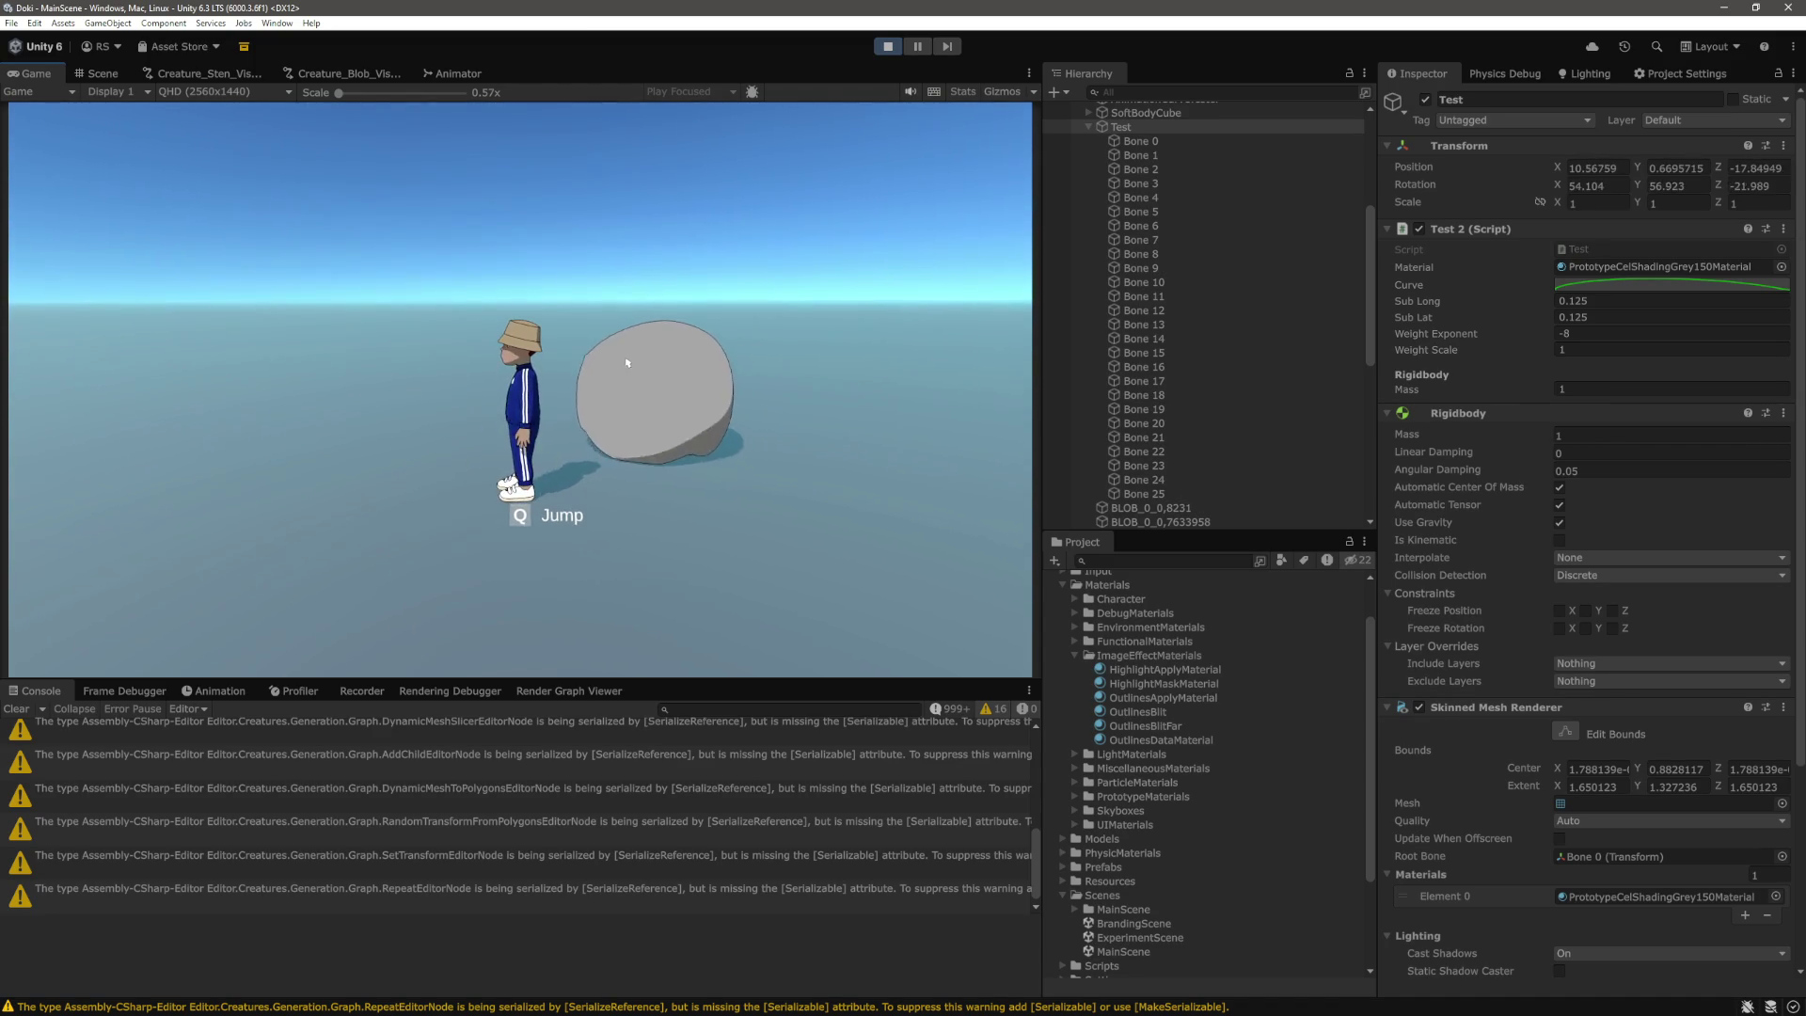
key(w)
key(w)
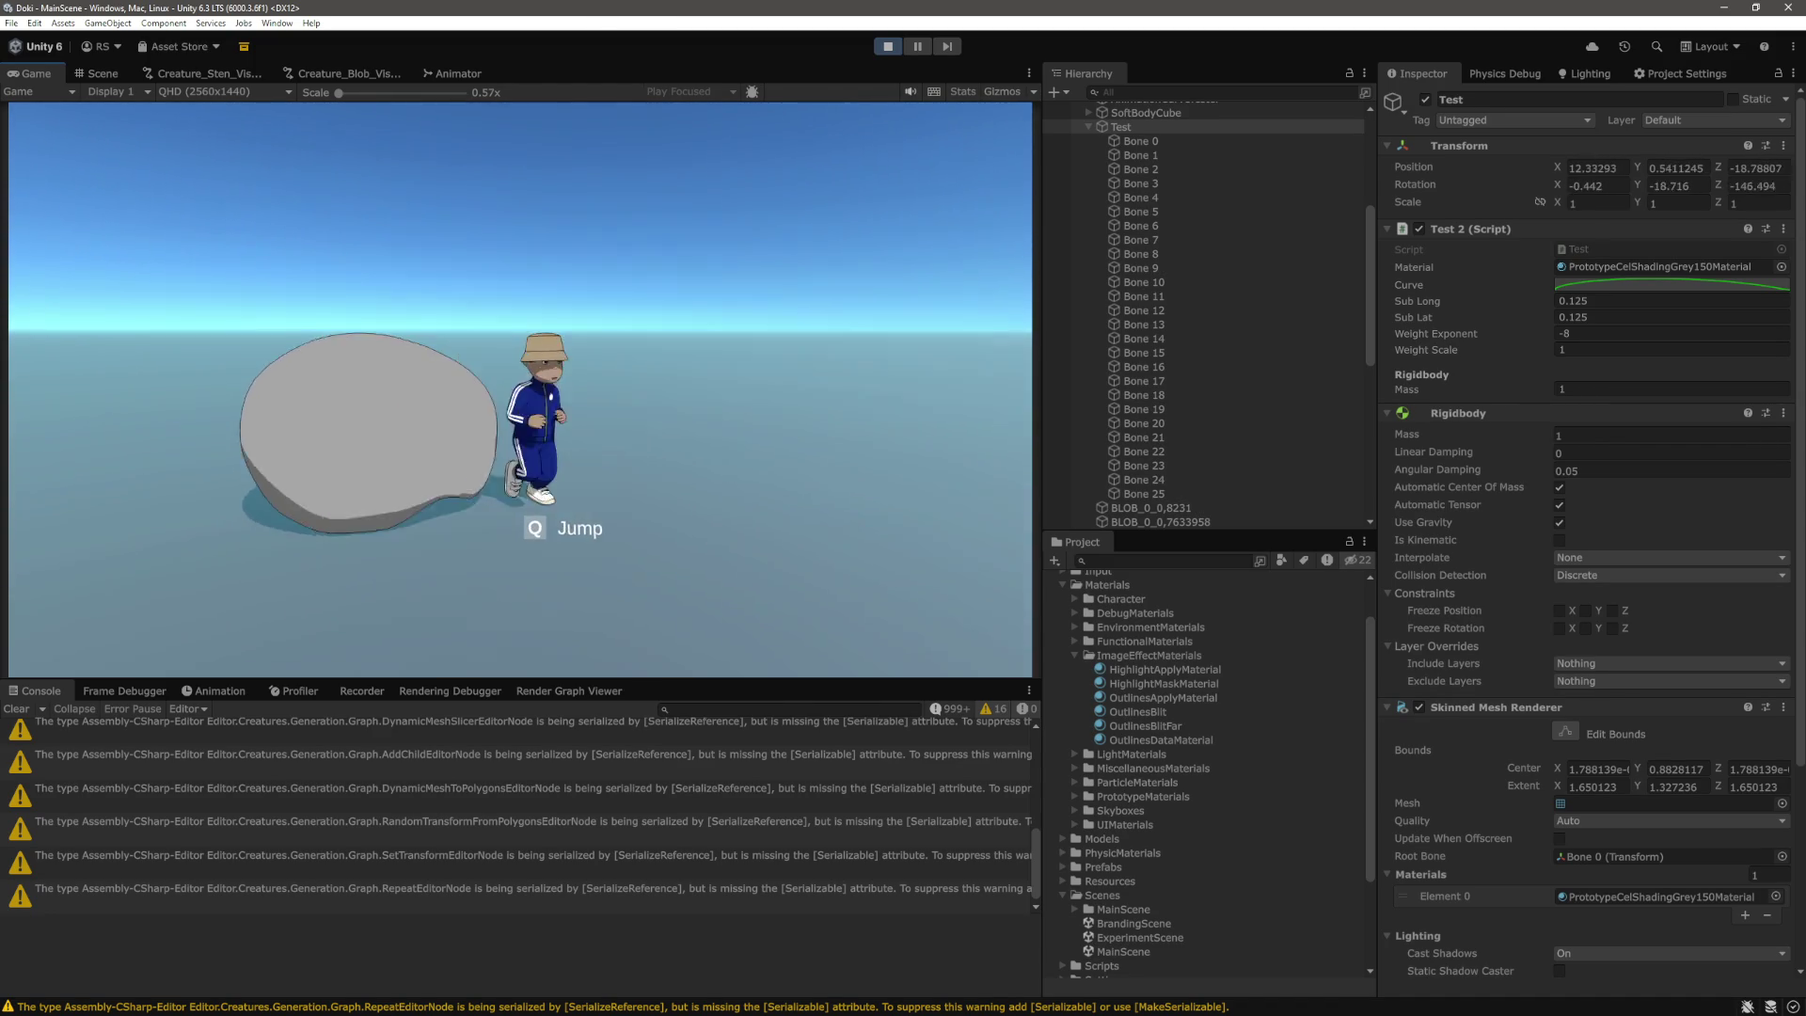
key(s)
key(s)
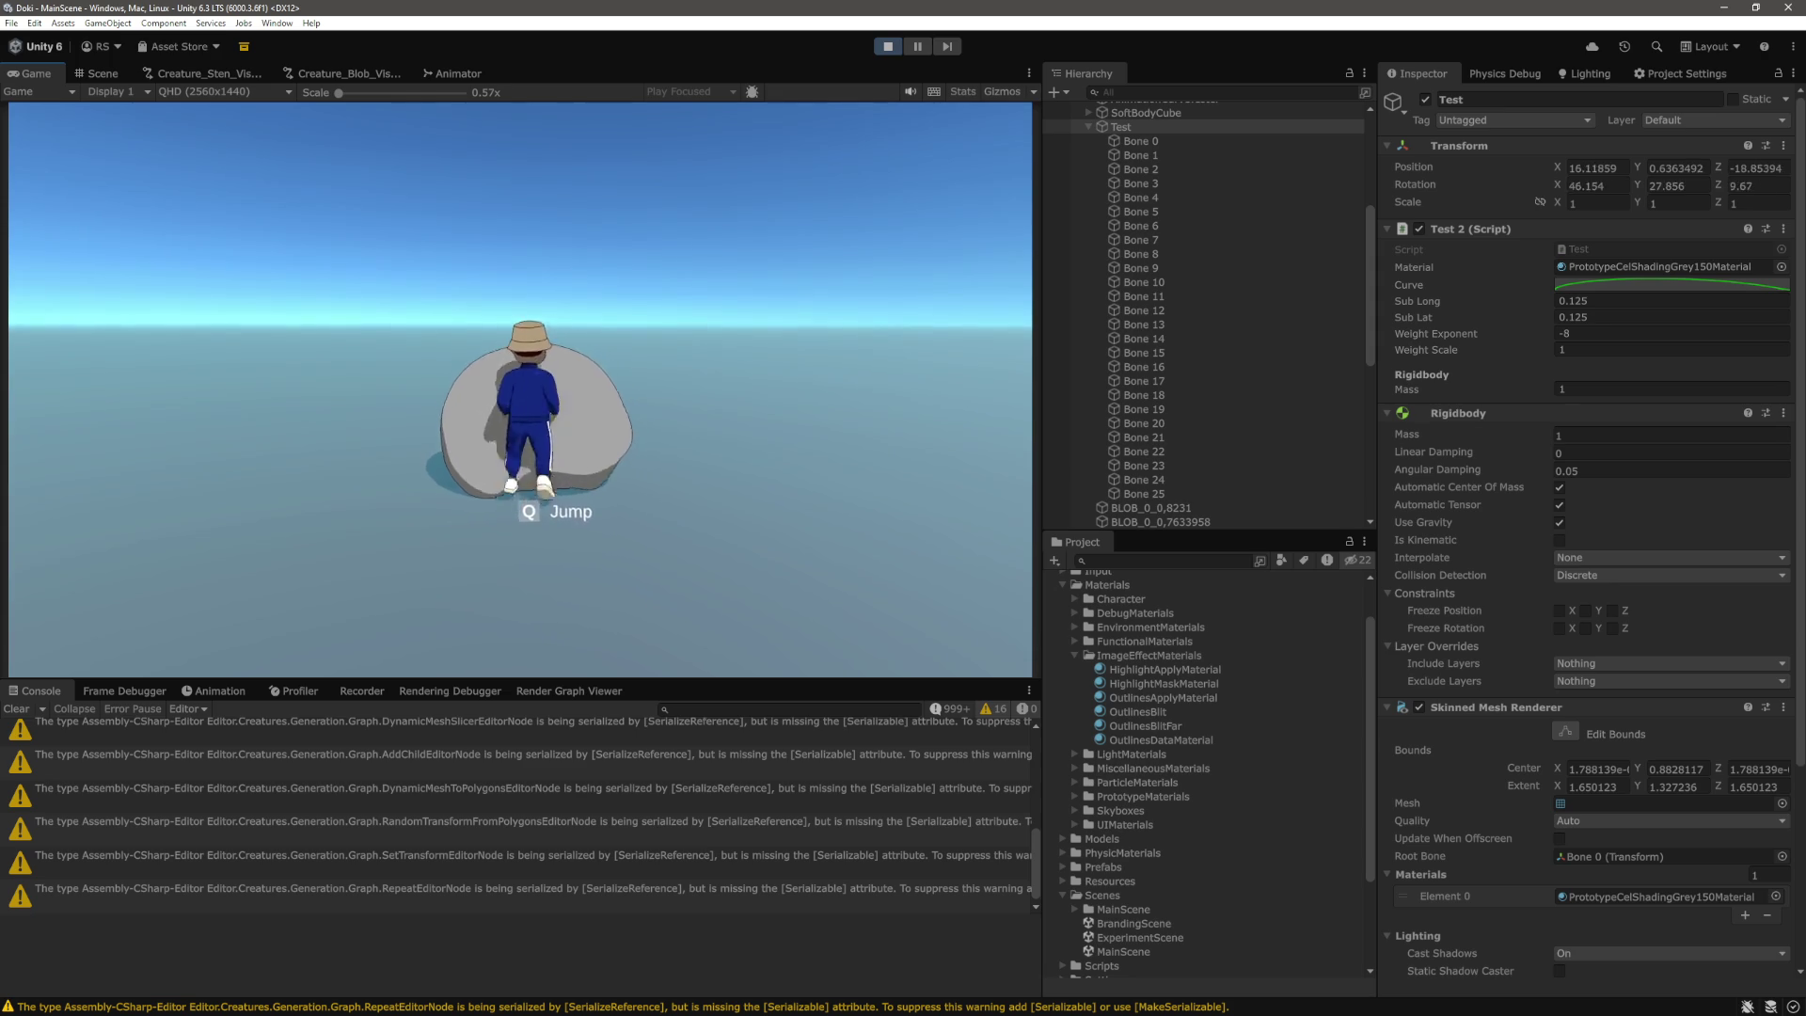
key(d)
key(a)
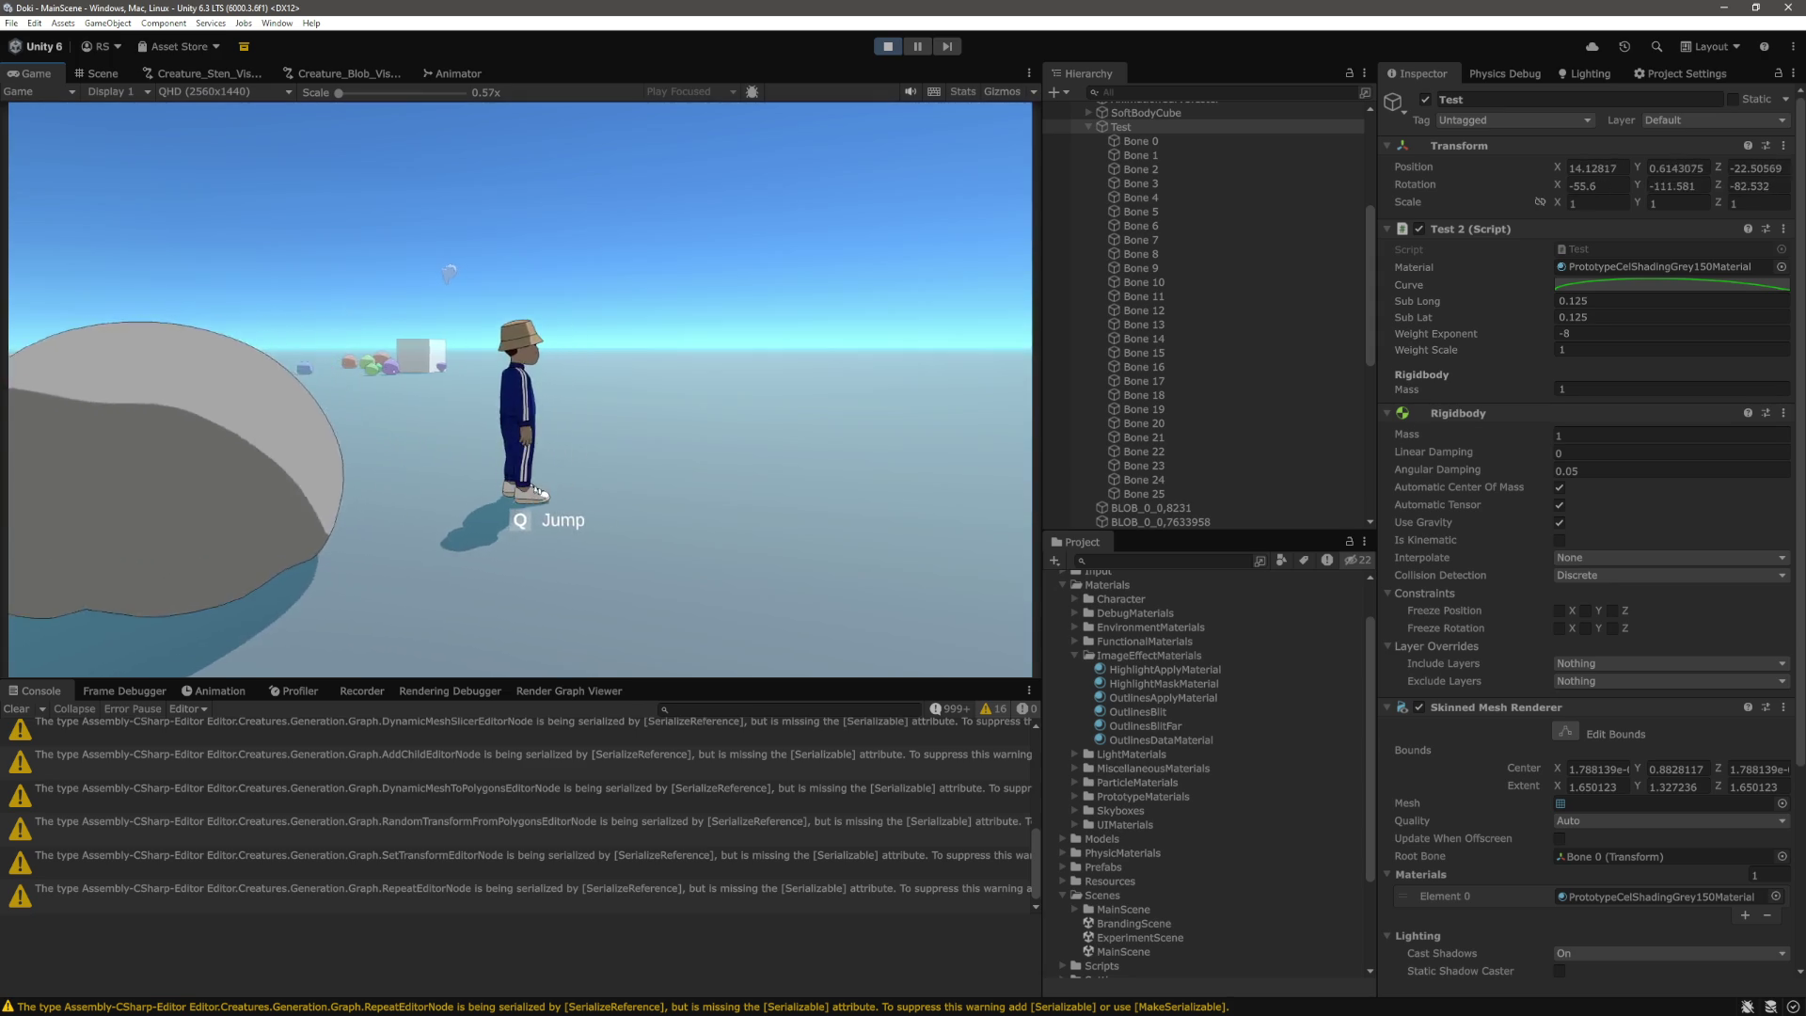
key(w)
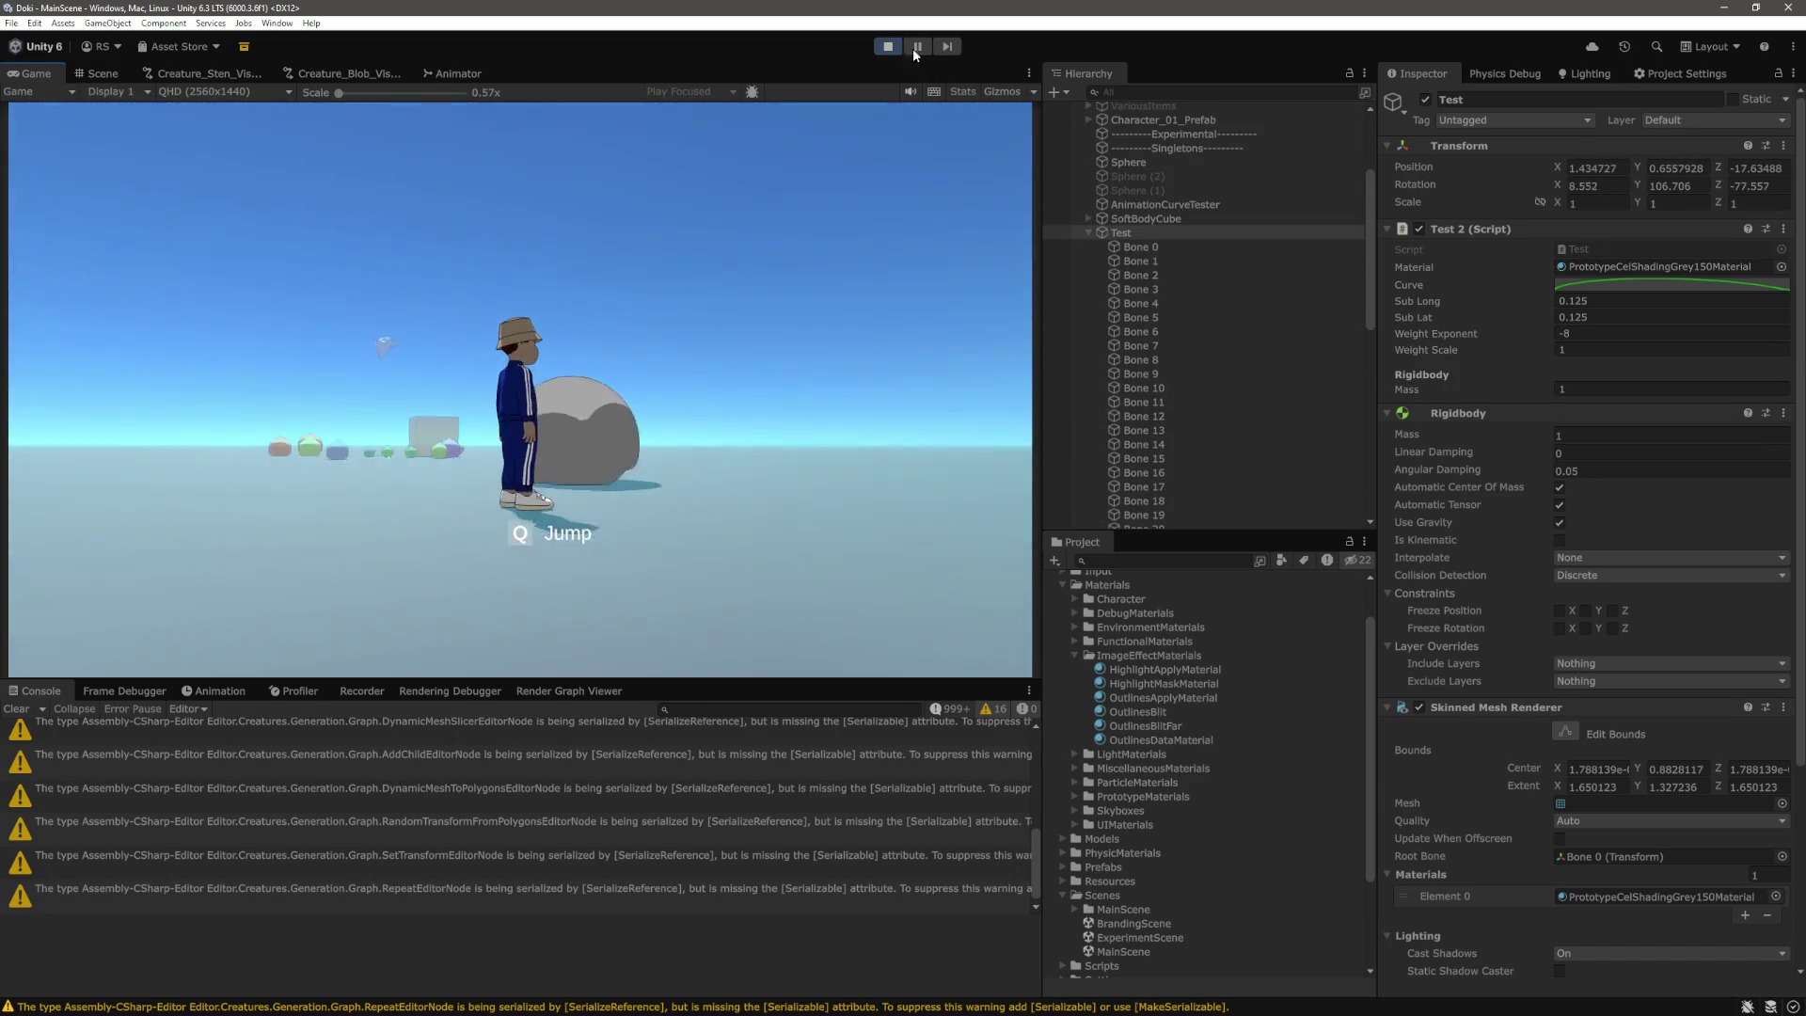
Stop play, set Test's Weight Exponent to -2, and run the scene again.
click(888, 46)
click(1606, 332)
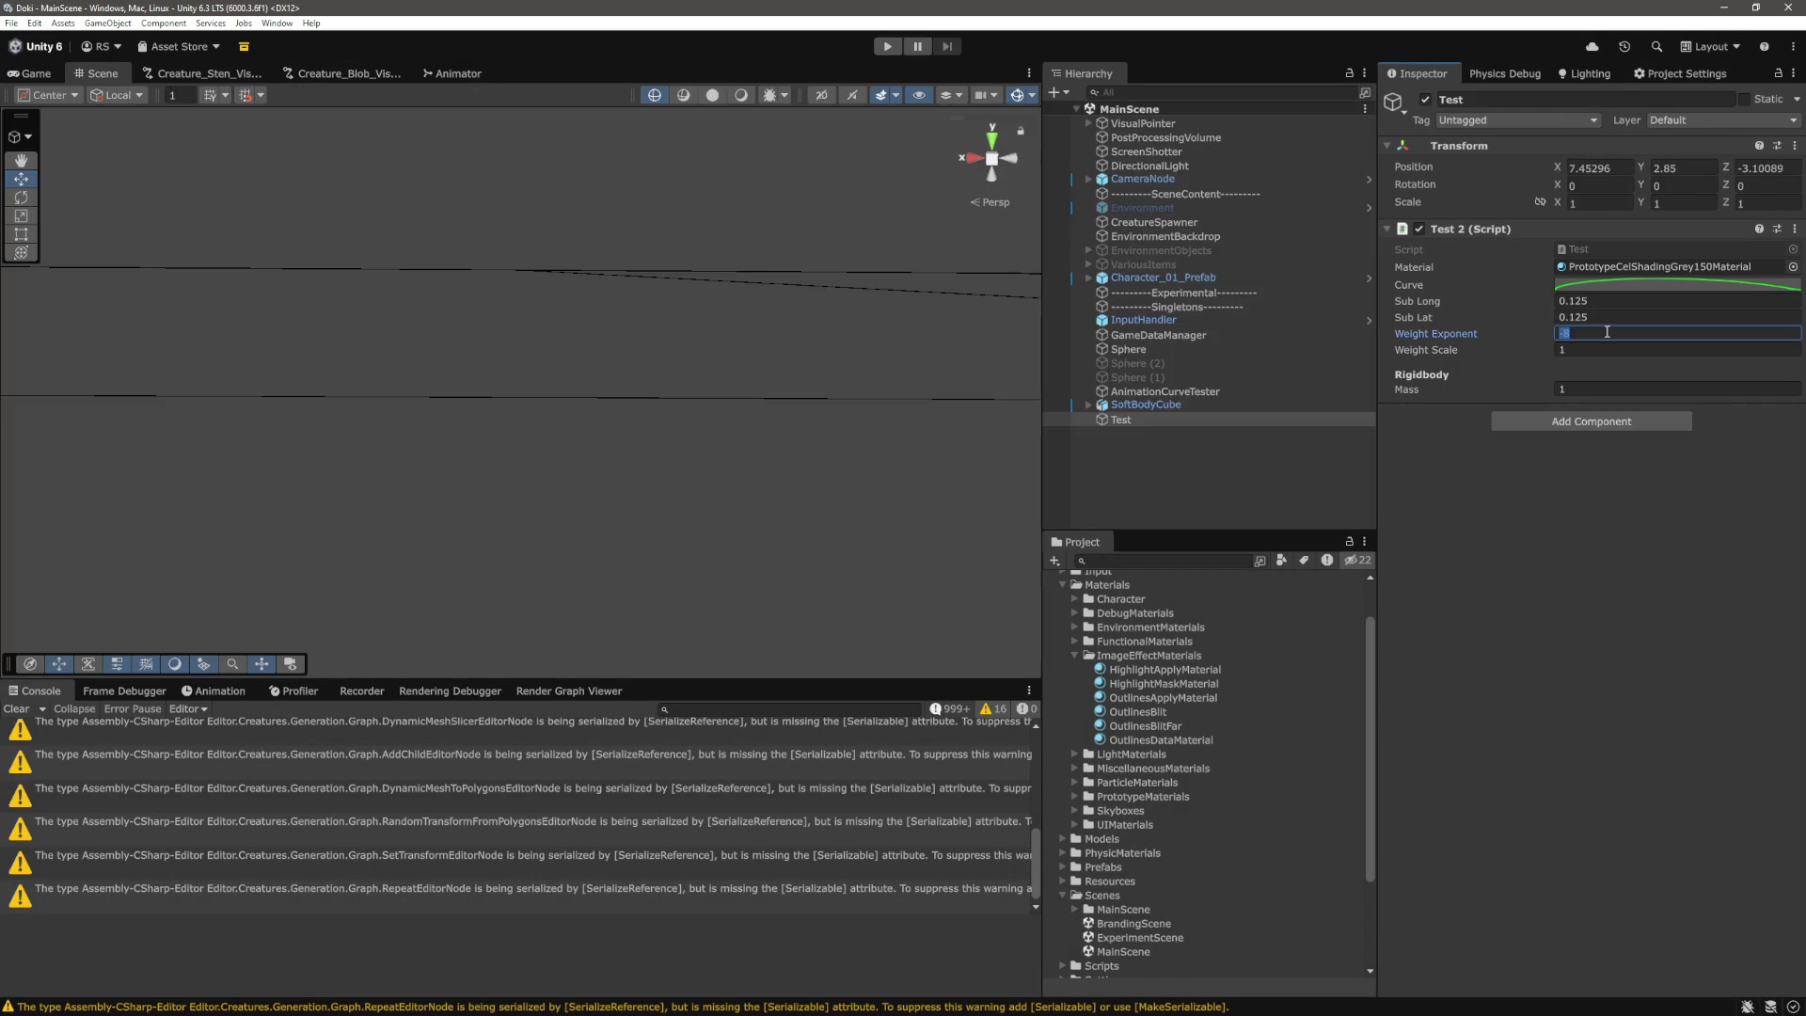
text(-2)
key(Return)
click(884, 47)
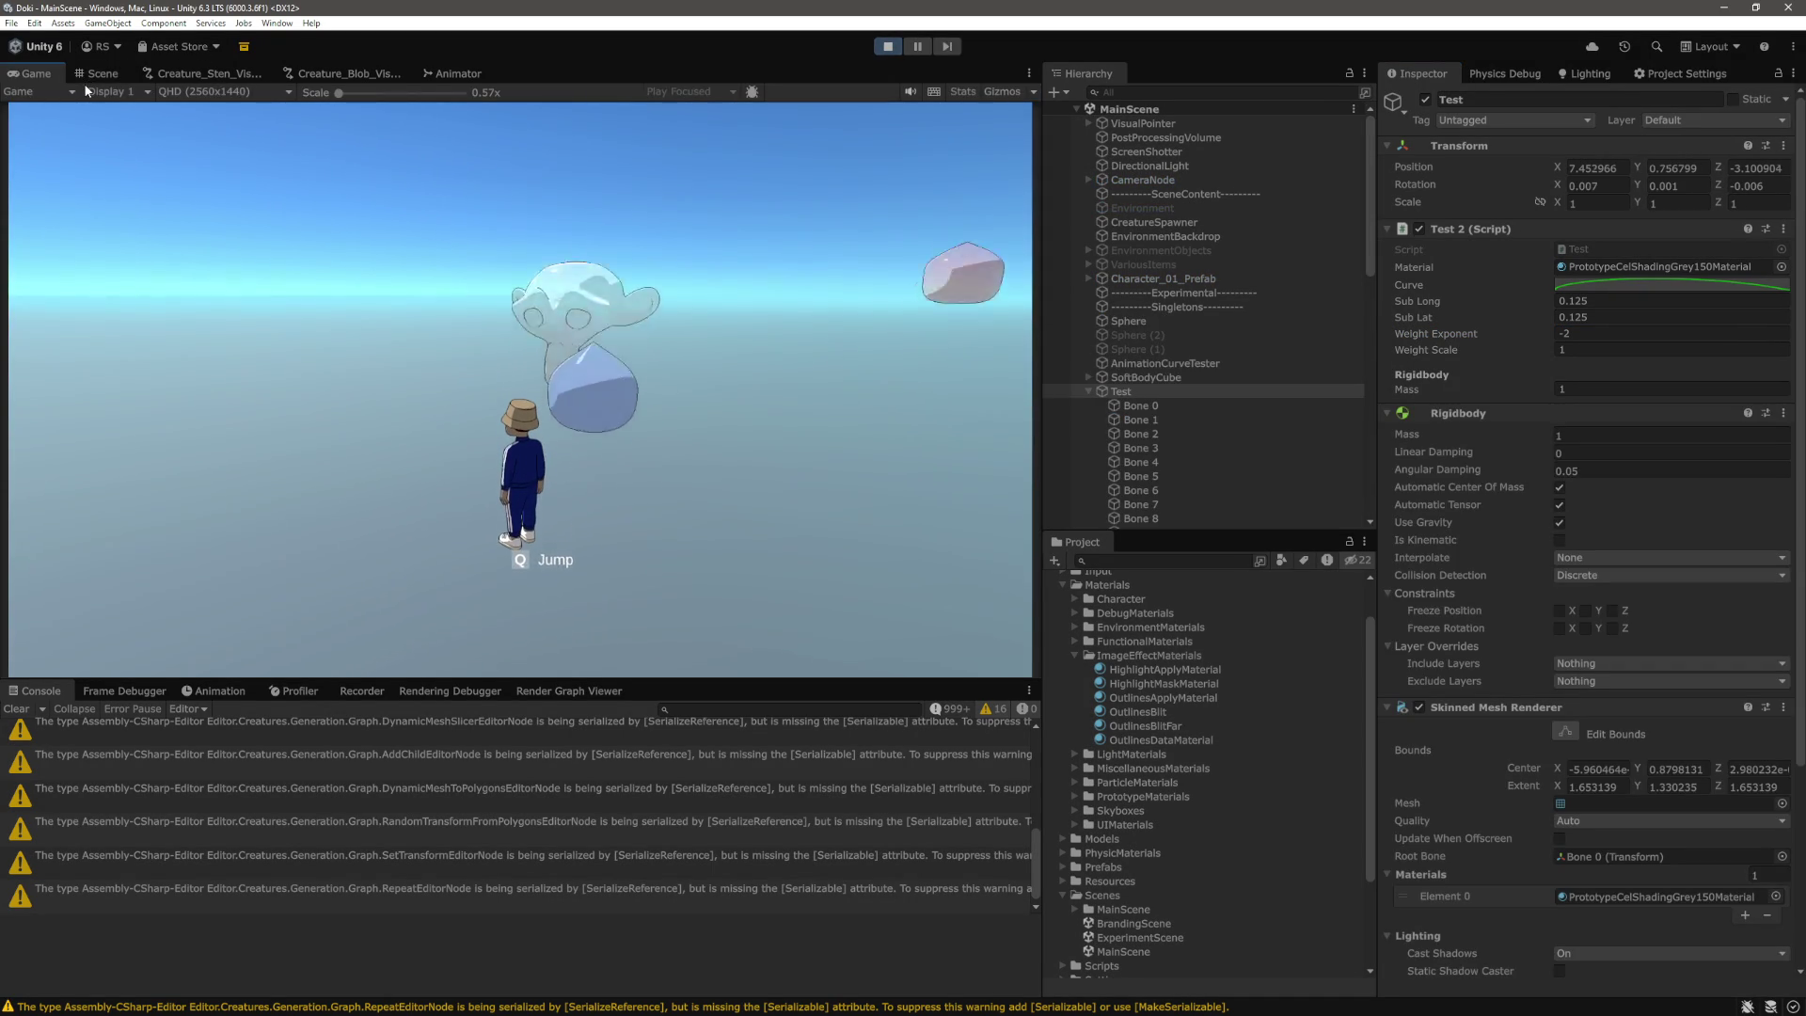
Zoom around the blob's bone spheres in the Scene view, then switch to Test.cs in VS Code.
click(98, 74)
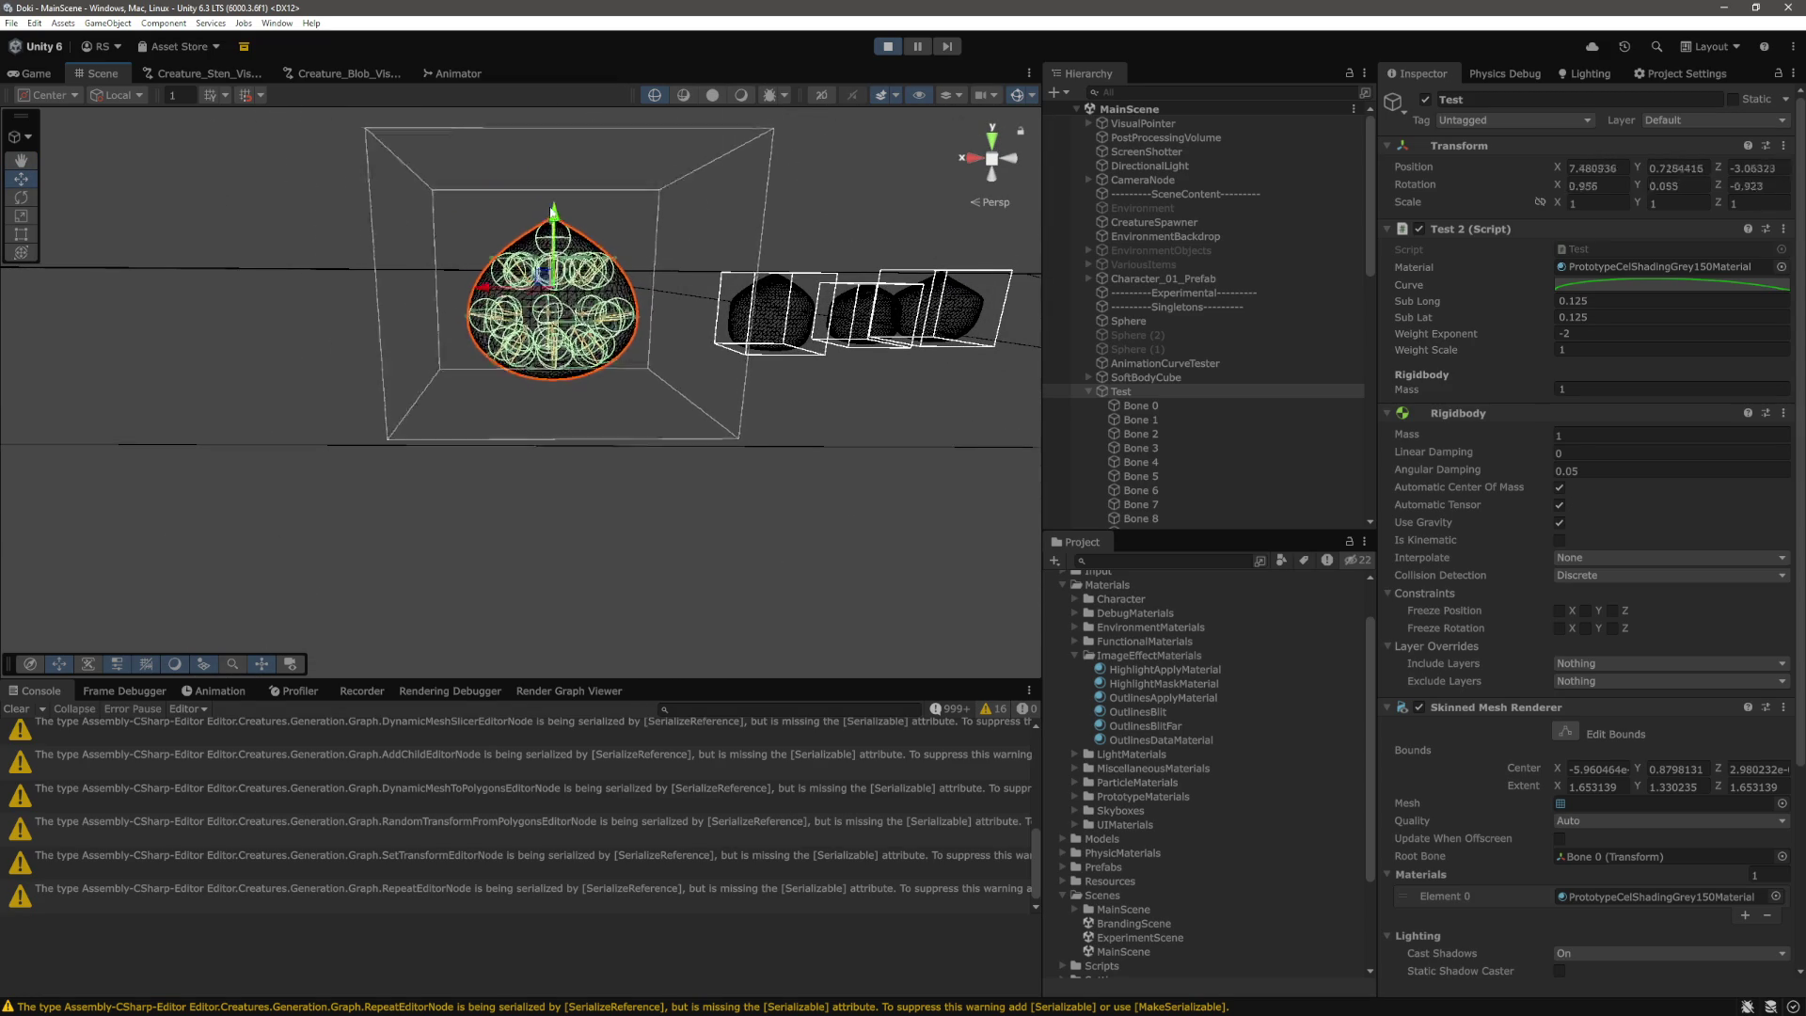
scroll(602, 236, down, 3)
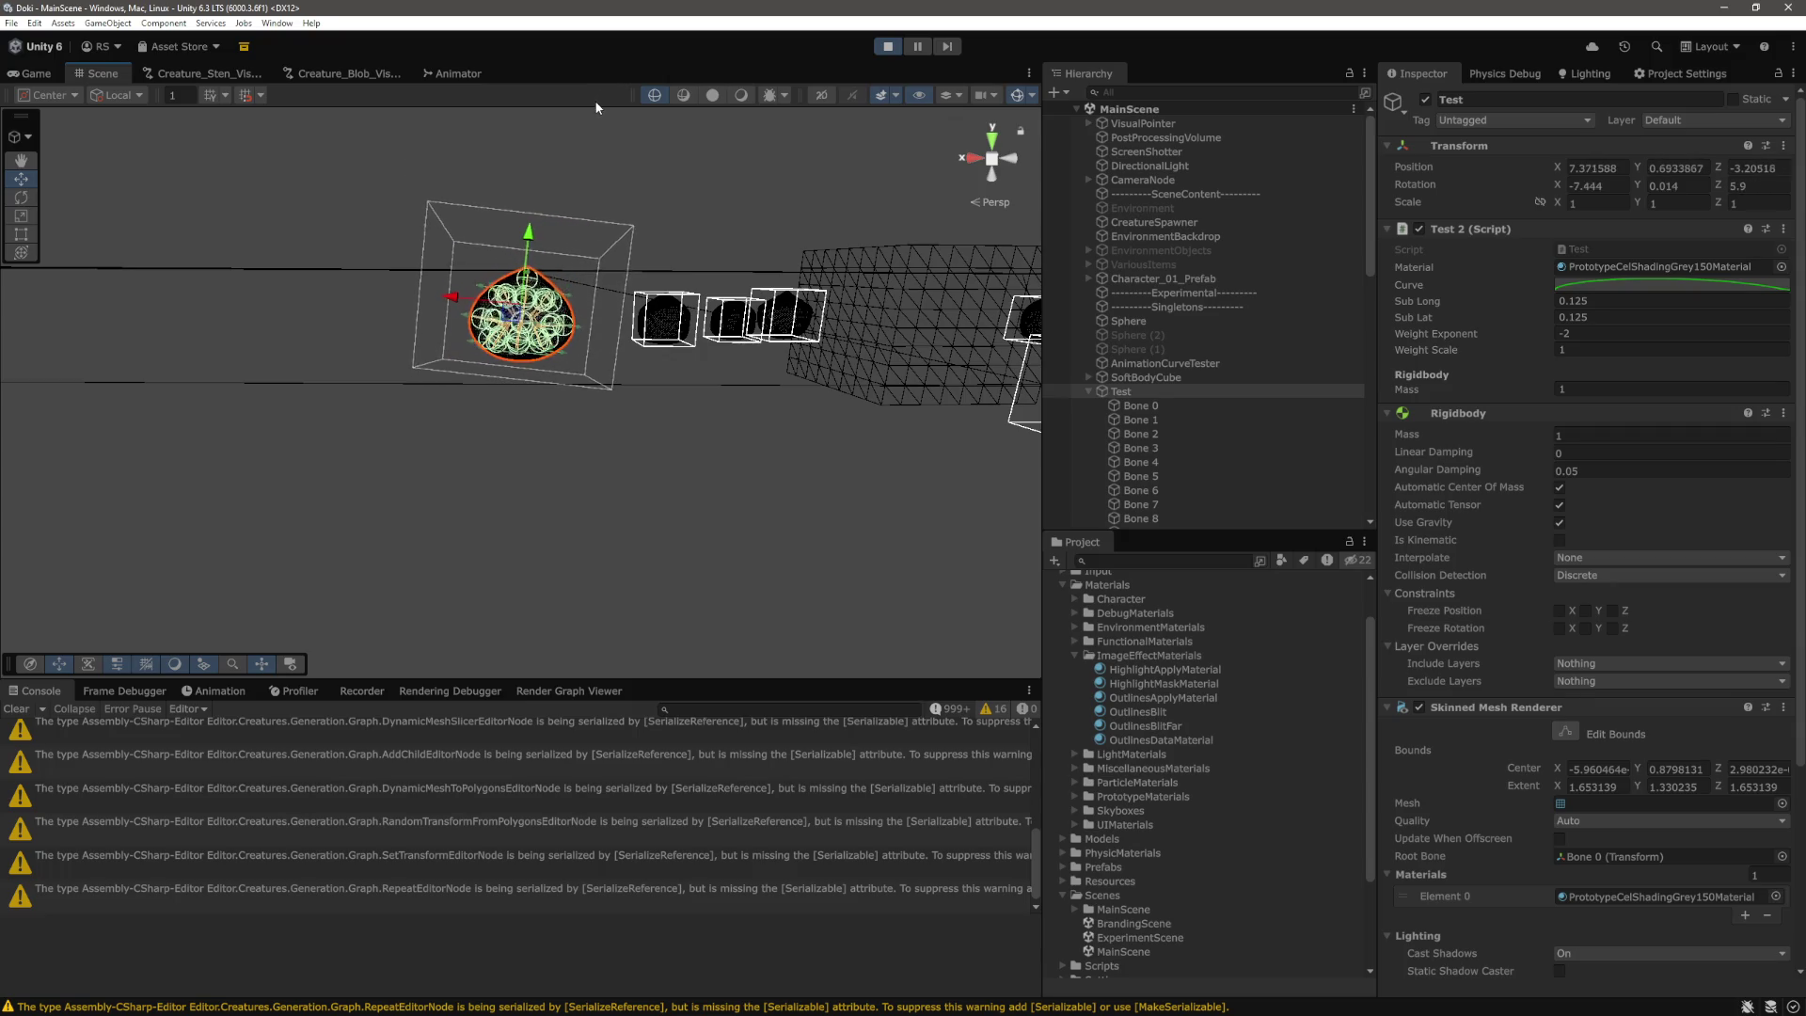
scroll(620, 263, up, 3)
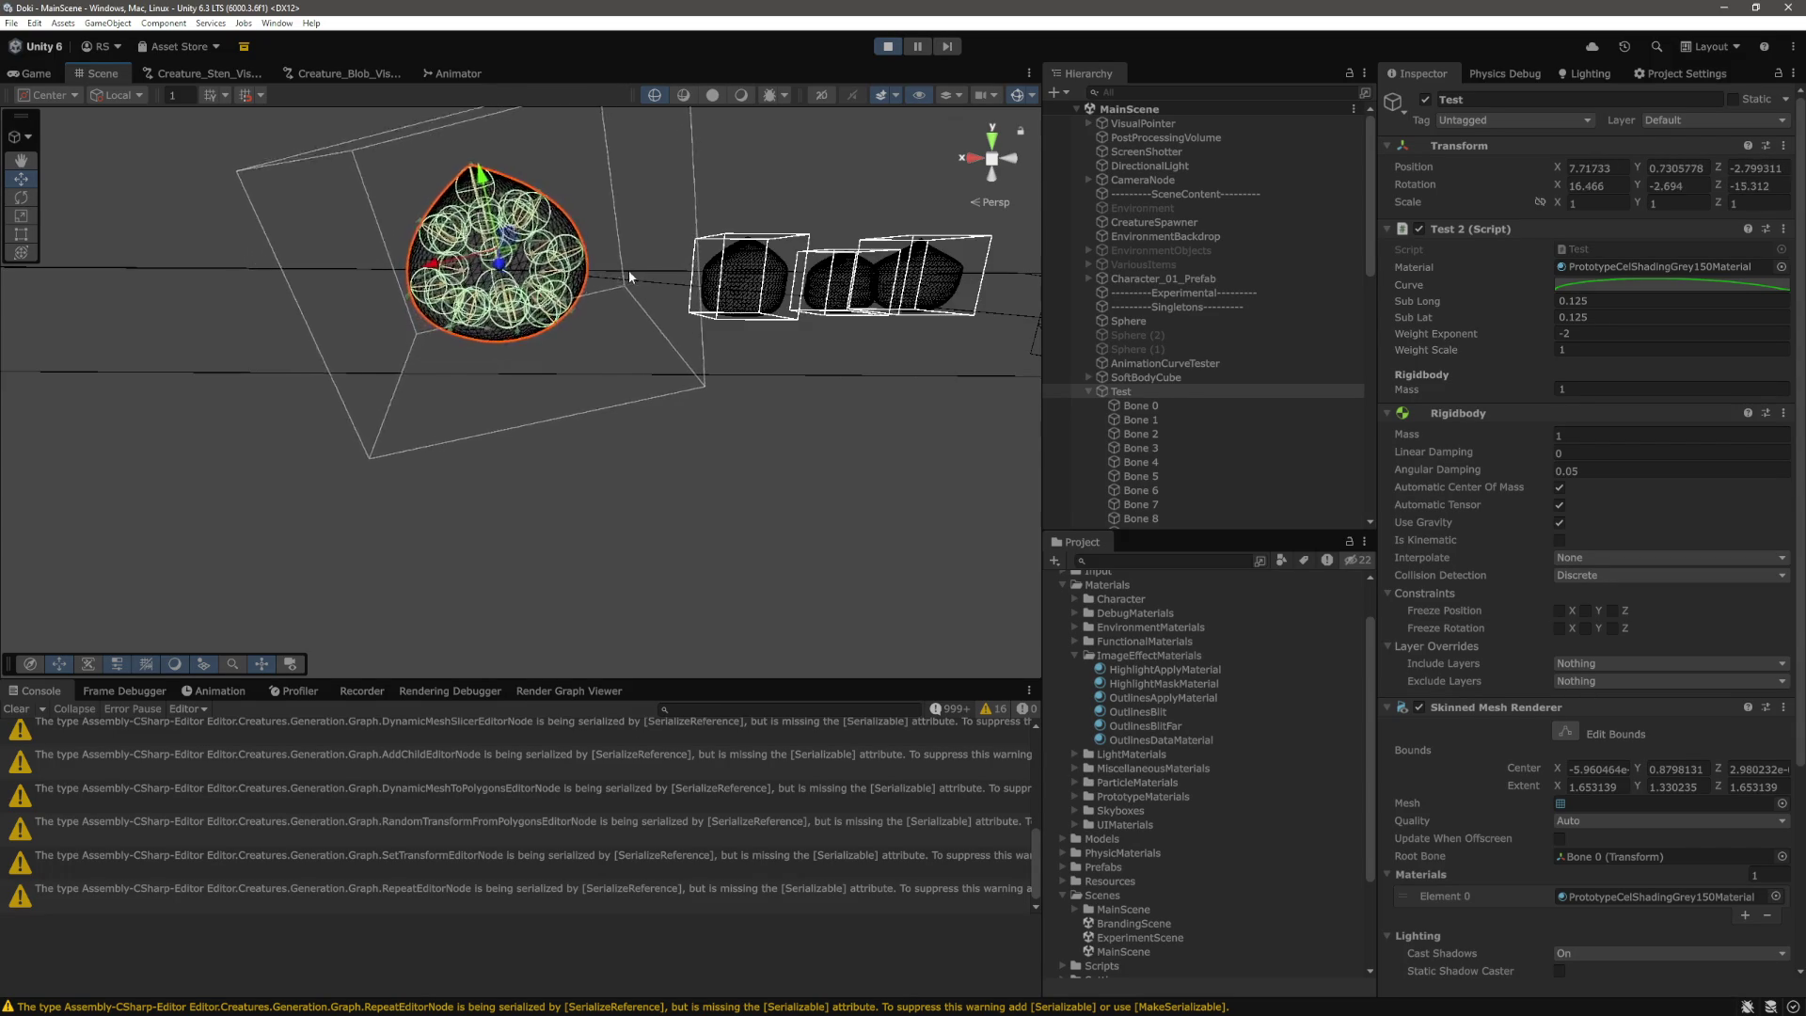
key(alt+Tab)
scroll(977, 547, down, 1)
scroll(978, 546, down, 20)
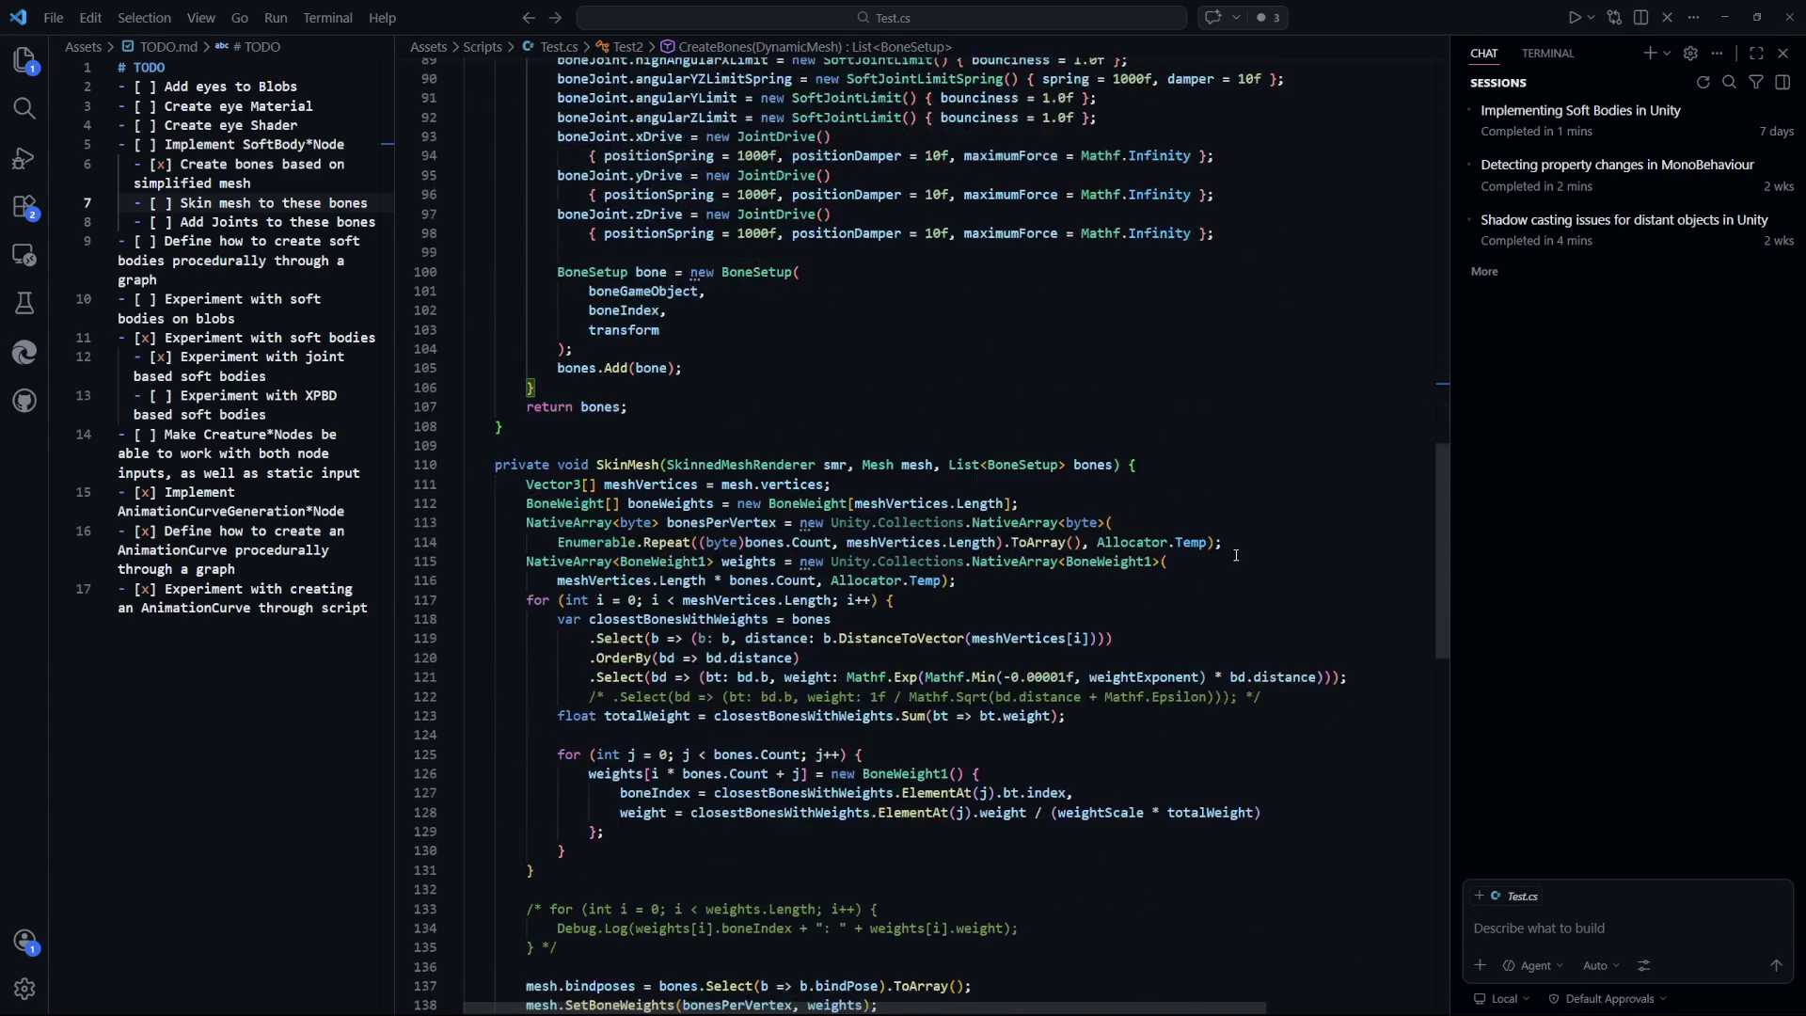
Highlight the SkinMesh bone-weight line using weightExponent in Test.cs, then return to Unity.
click(1317, 673)
drag(1349, 500, 588, 500)
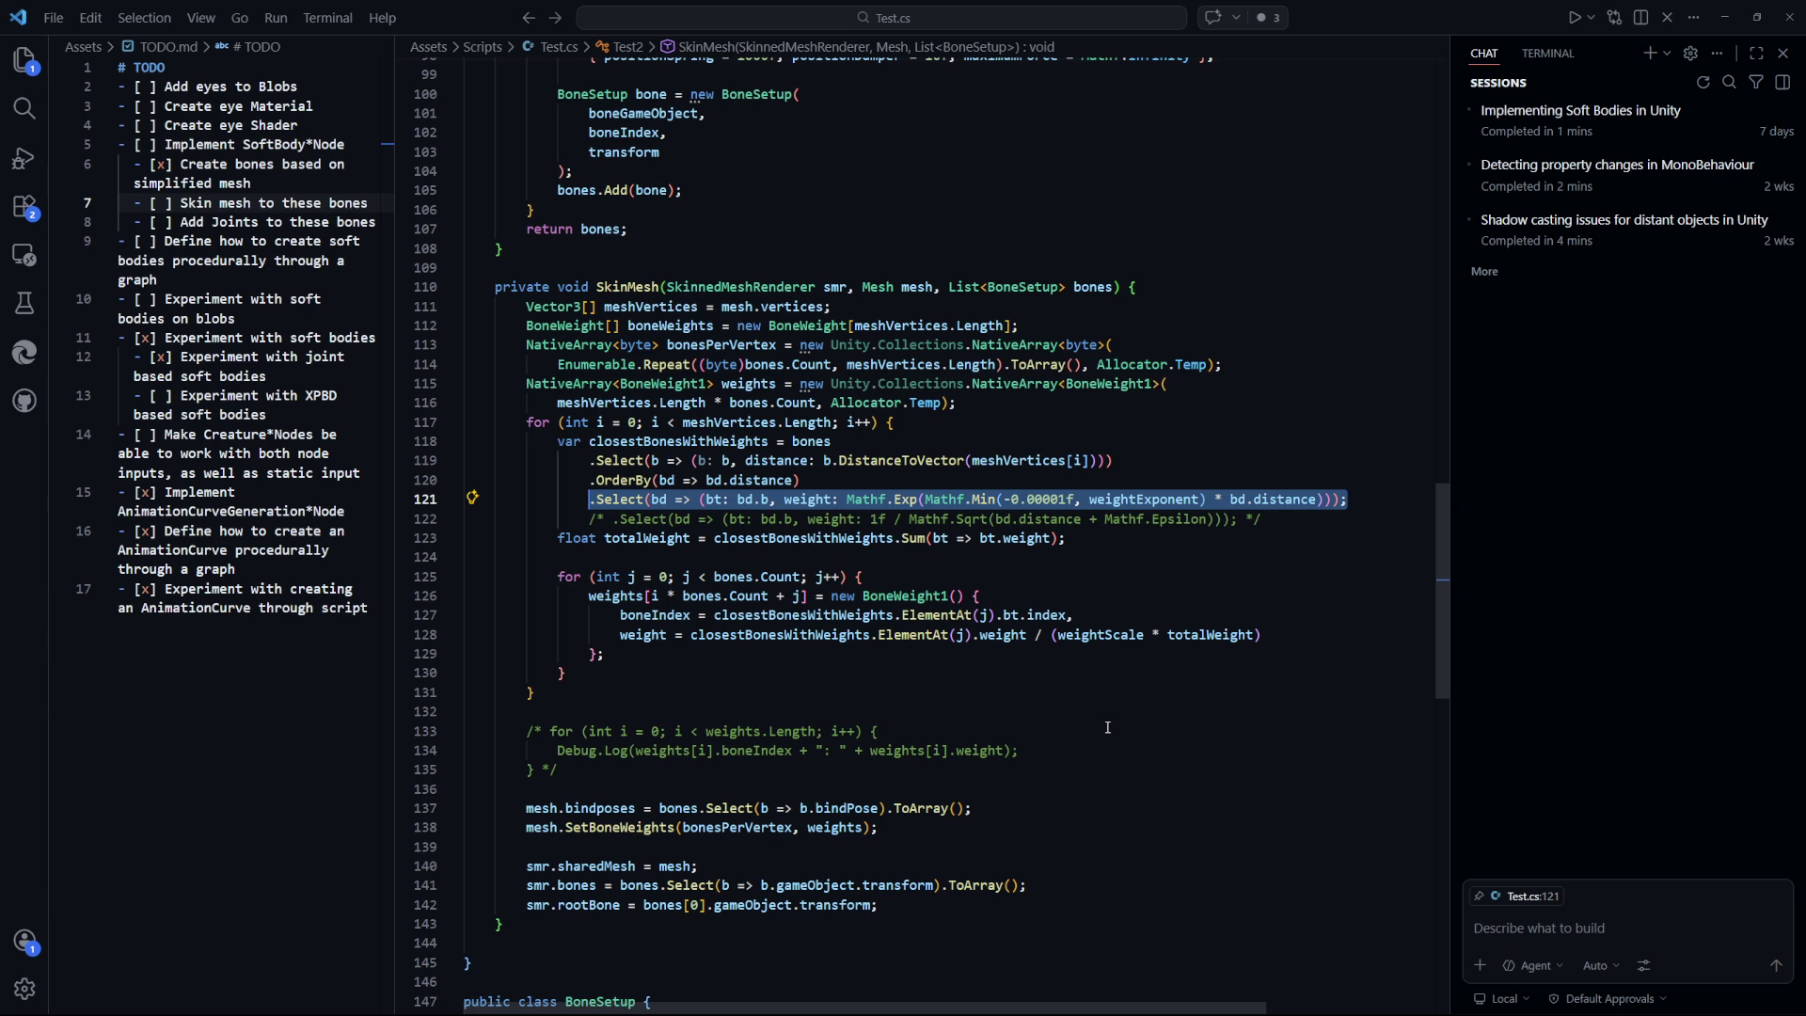
key(alt+Tab)
scroll(476, 415, up, 3)
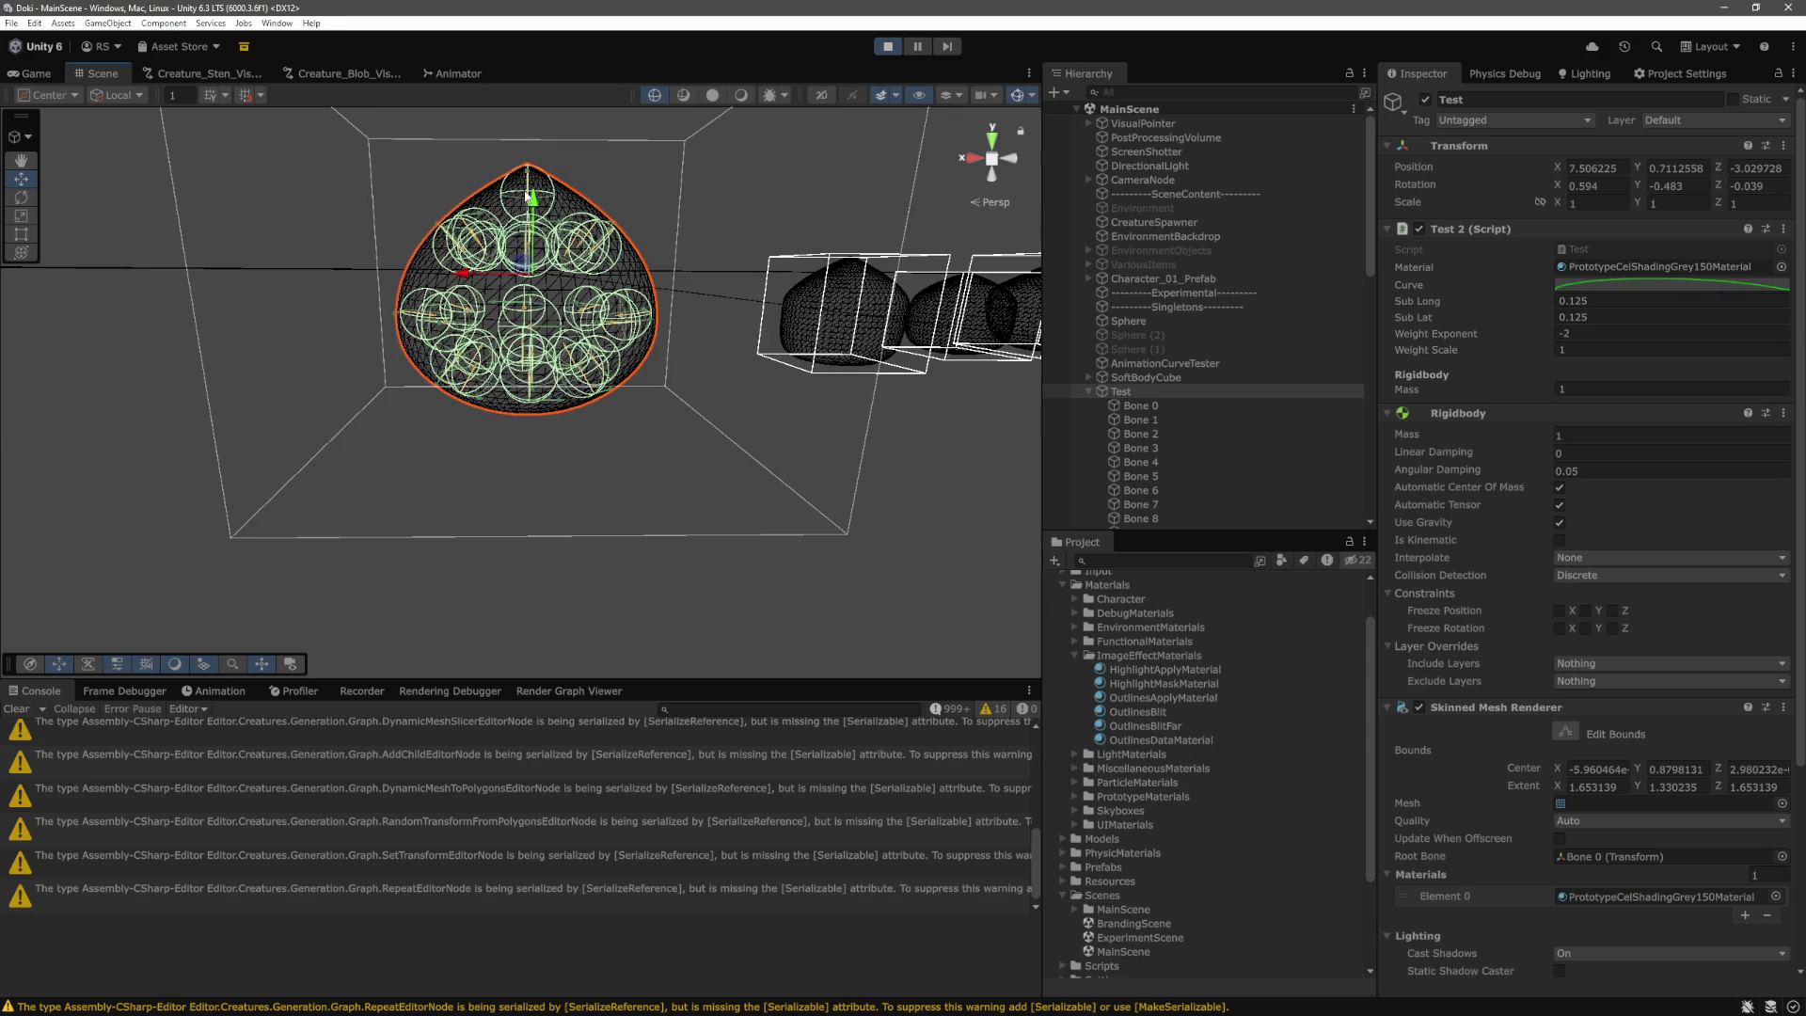
Centre the Scene view on the blob and switch it to fully shaded draw mode.
drag(528, 407, 527, 358)
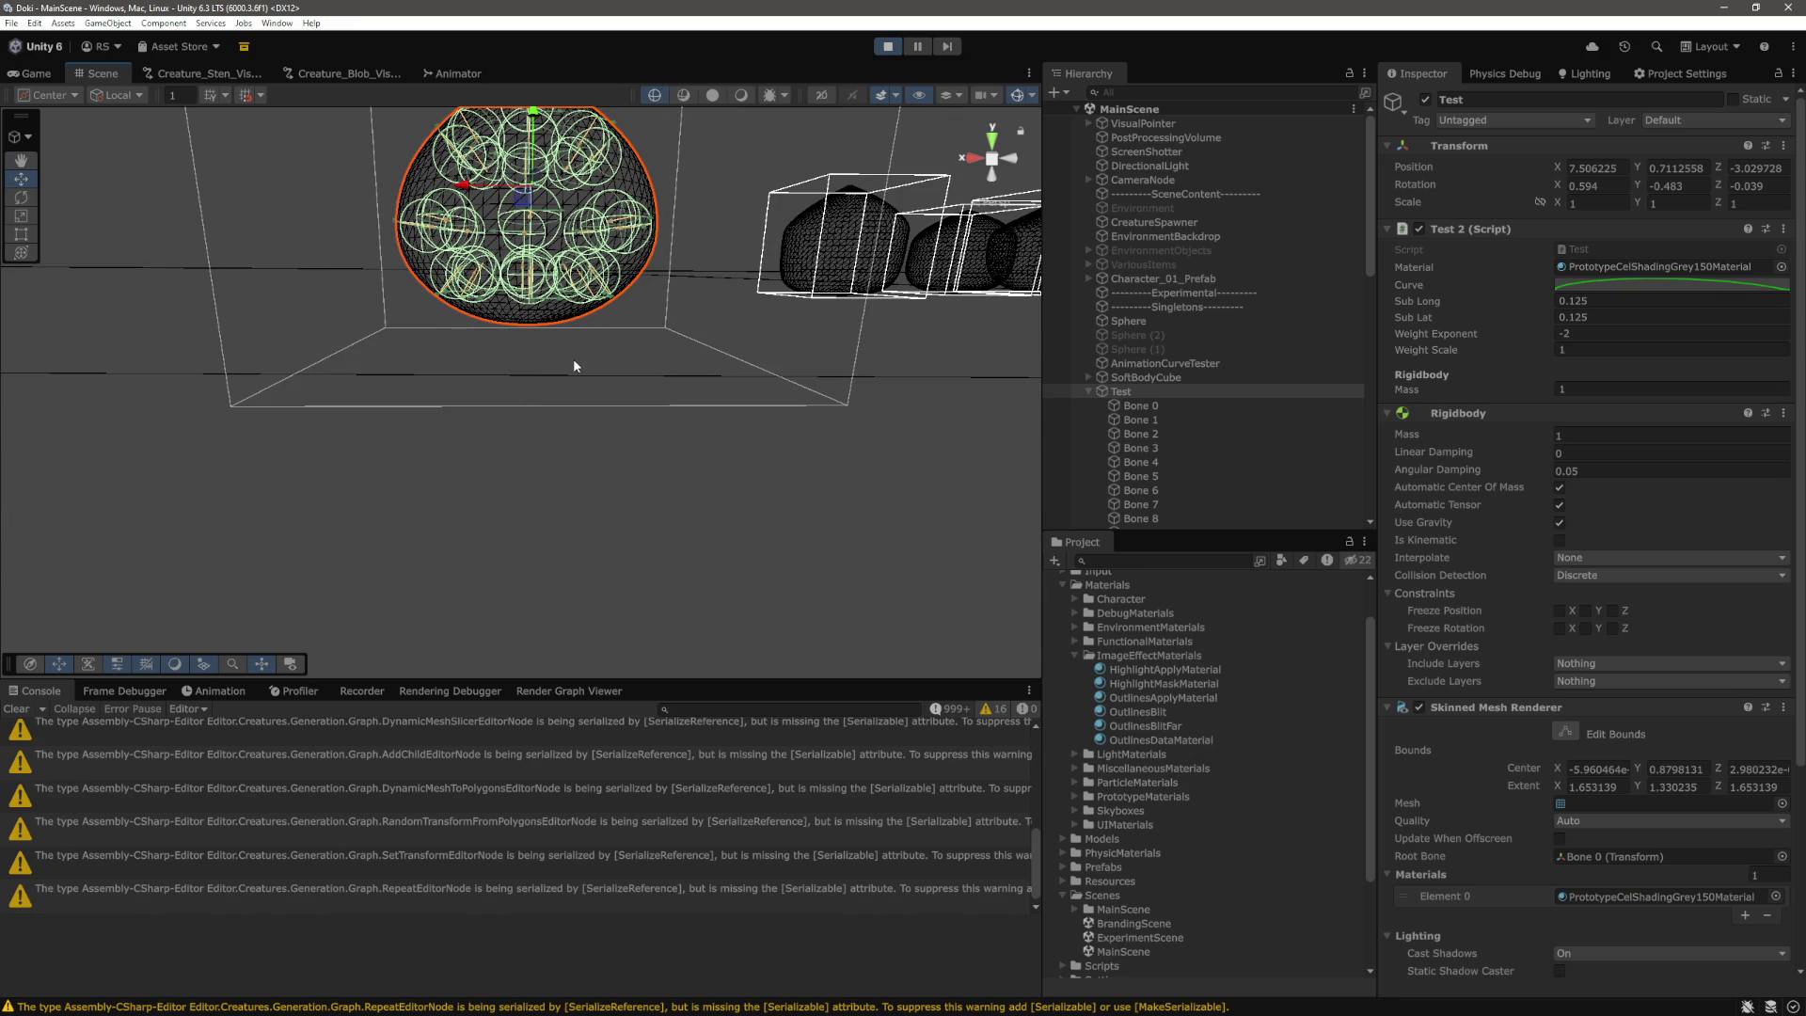
drag(657, 426, 759, 335)
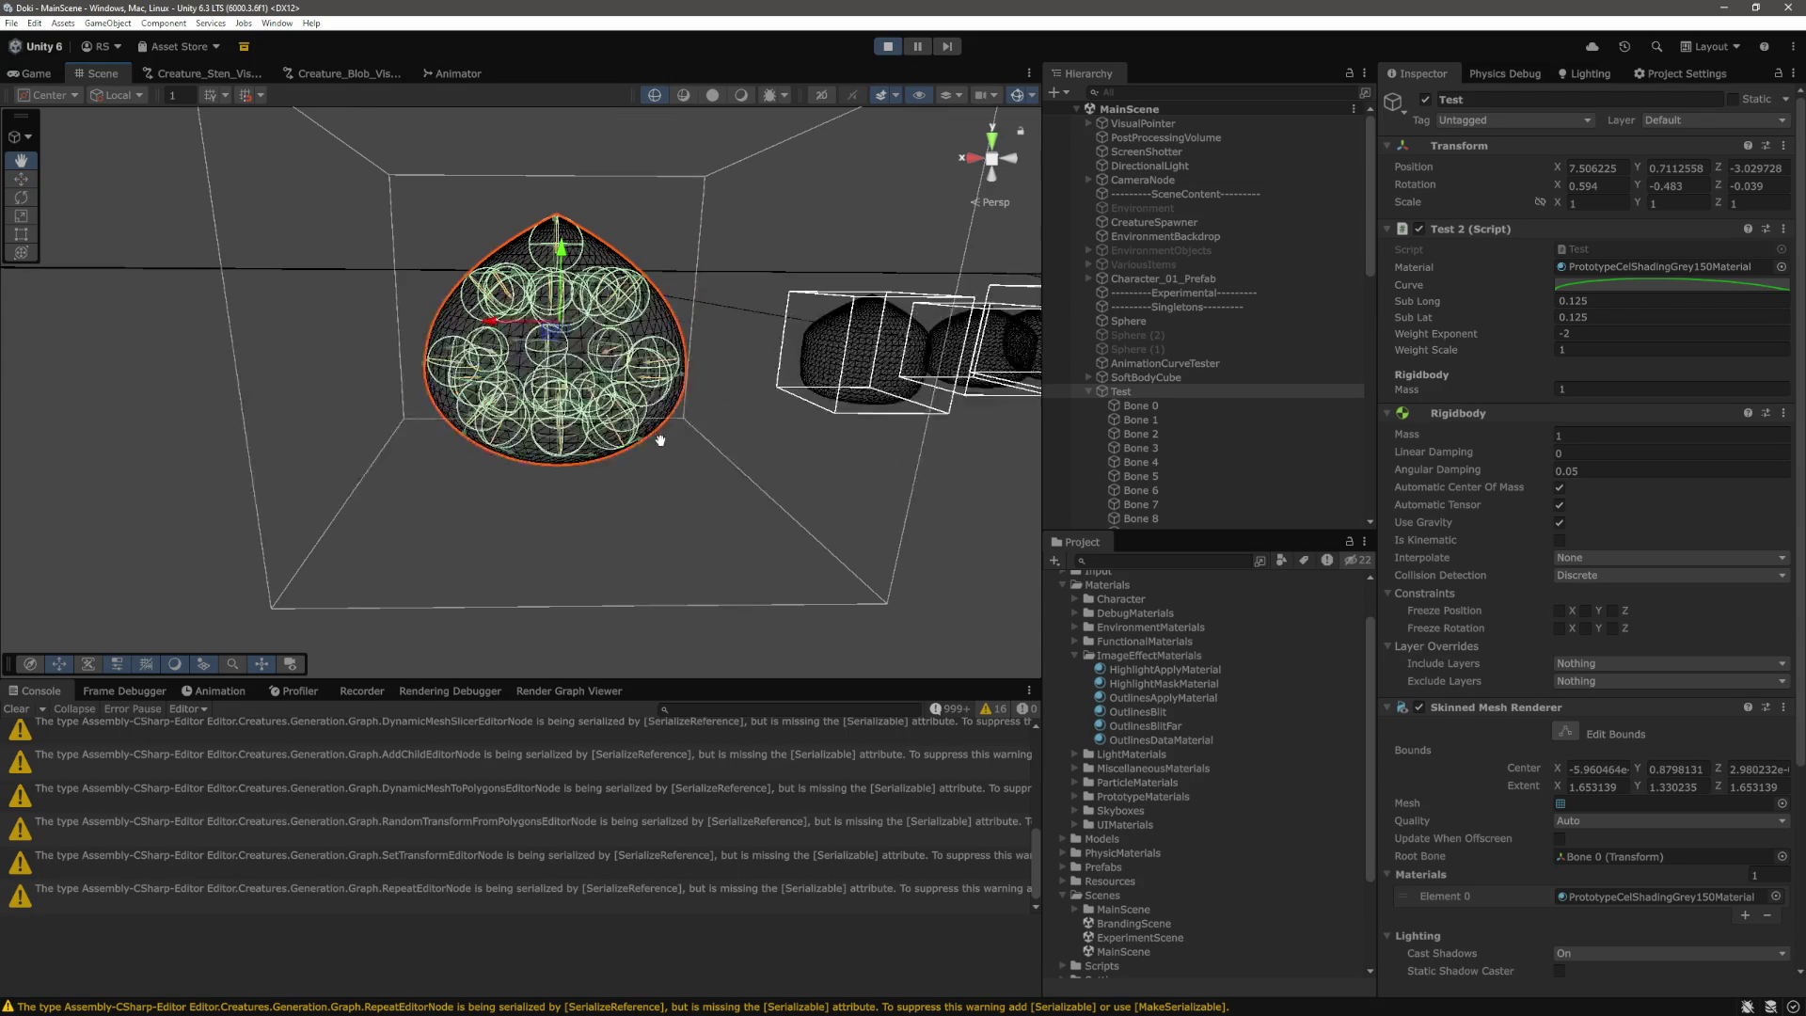
scroll(758, 335, down, 3)
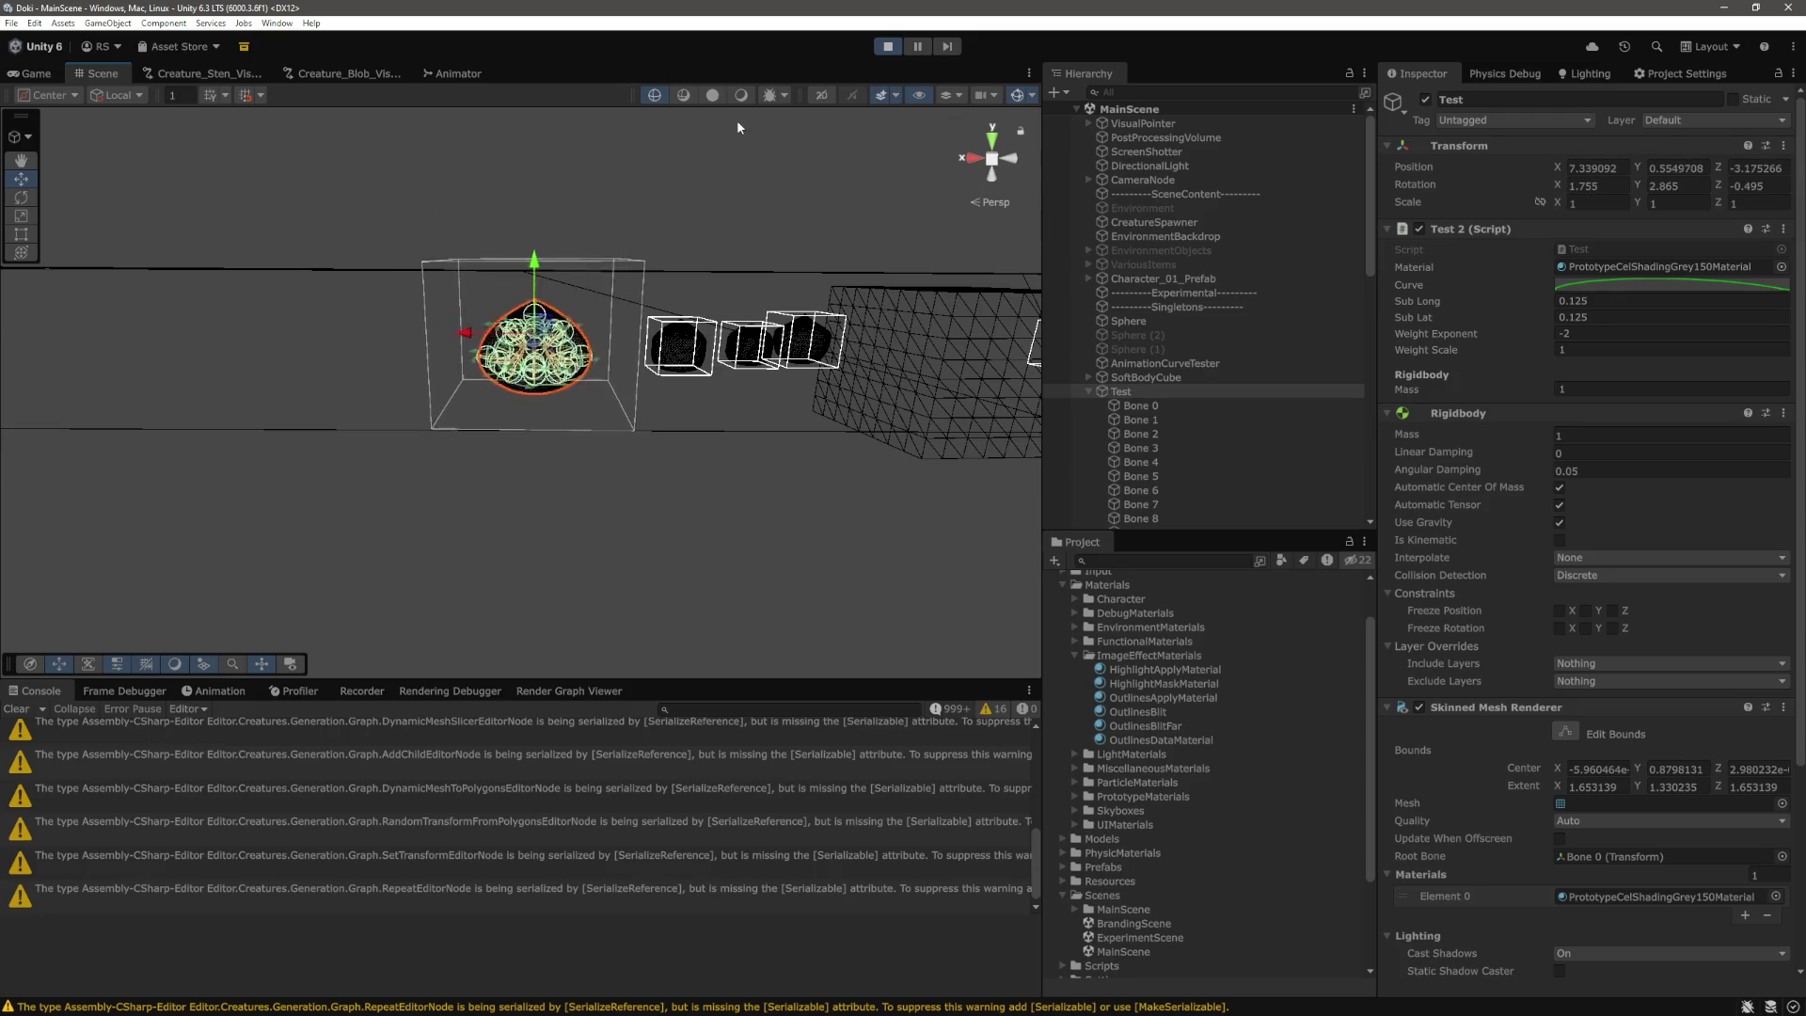
click(742, 95)
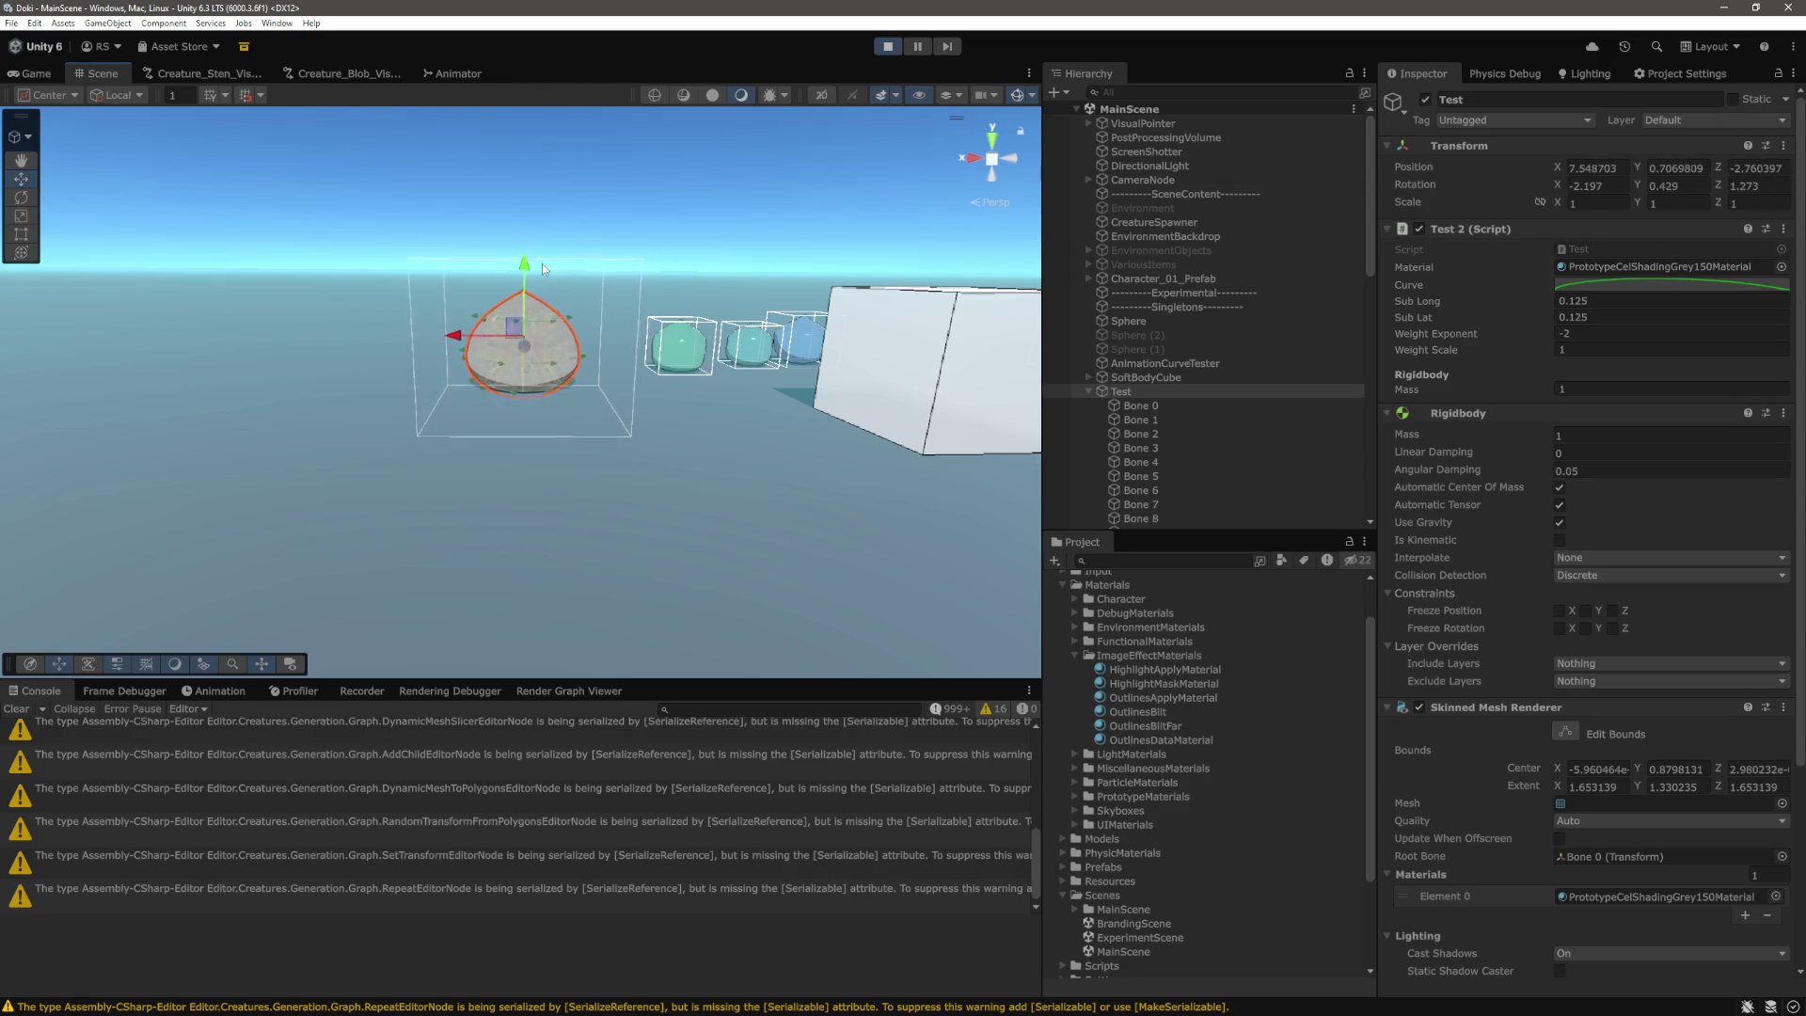
Lift the blob high above the ground, watch it fall, then select Bone 0.
mouse_move(515, 282)
mouse_down()
mouse_move(571, 7)
mouse_move(502, 279)
mouse_move(527, 35)
mouse_up()
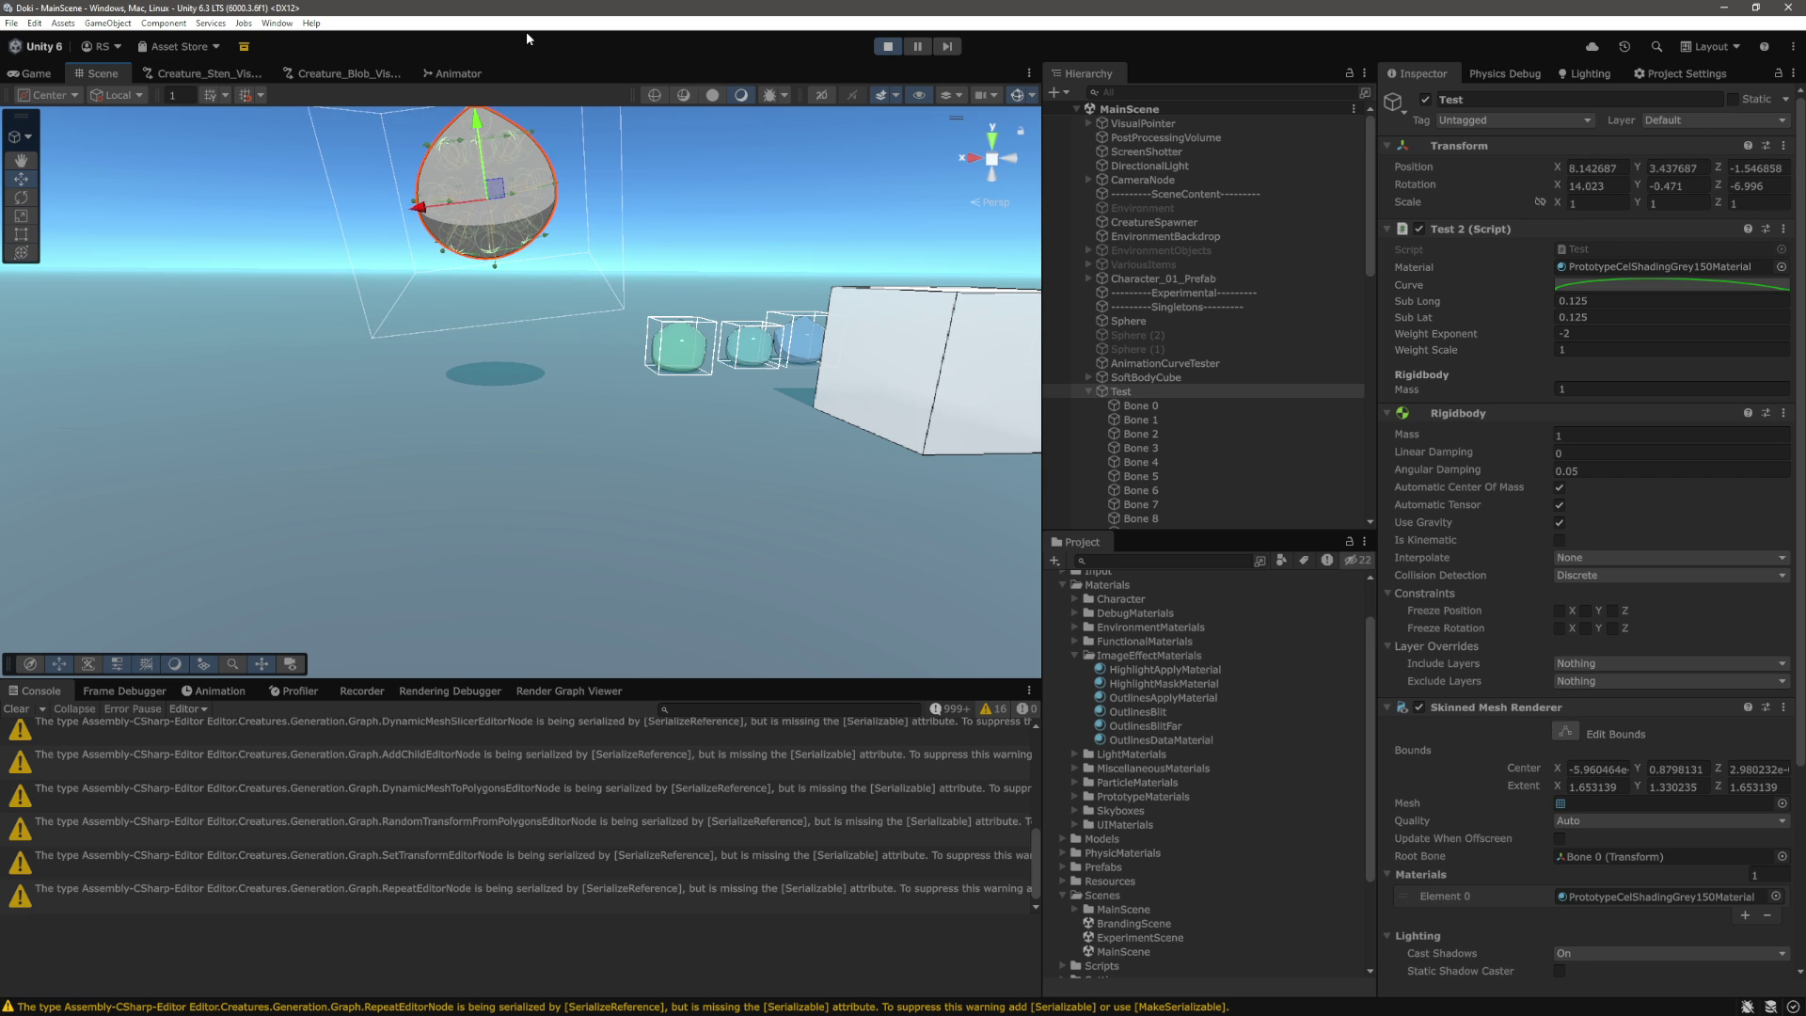
key(f)
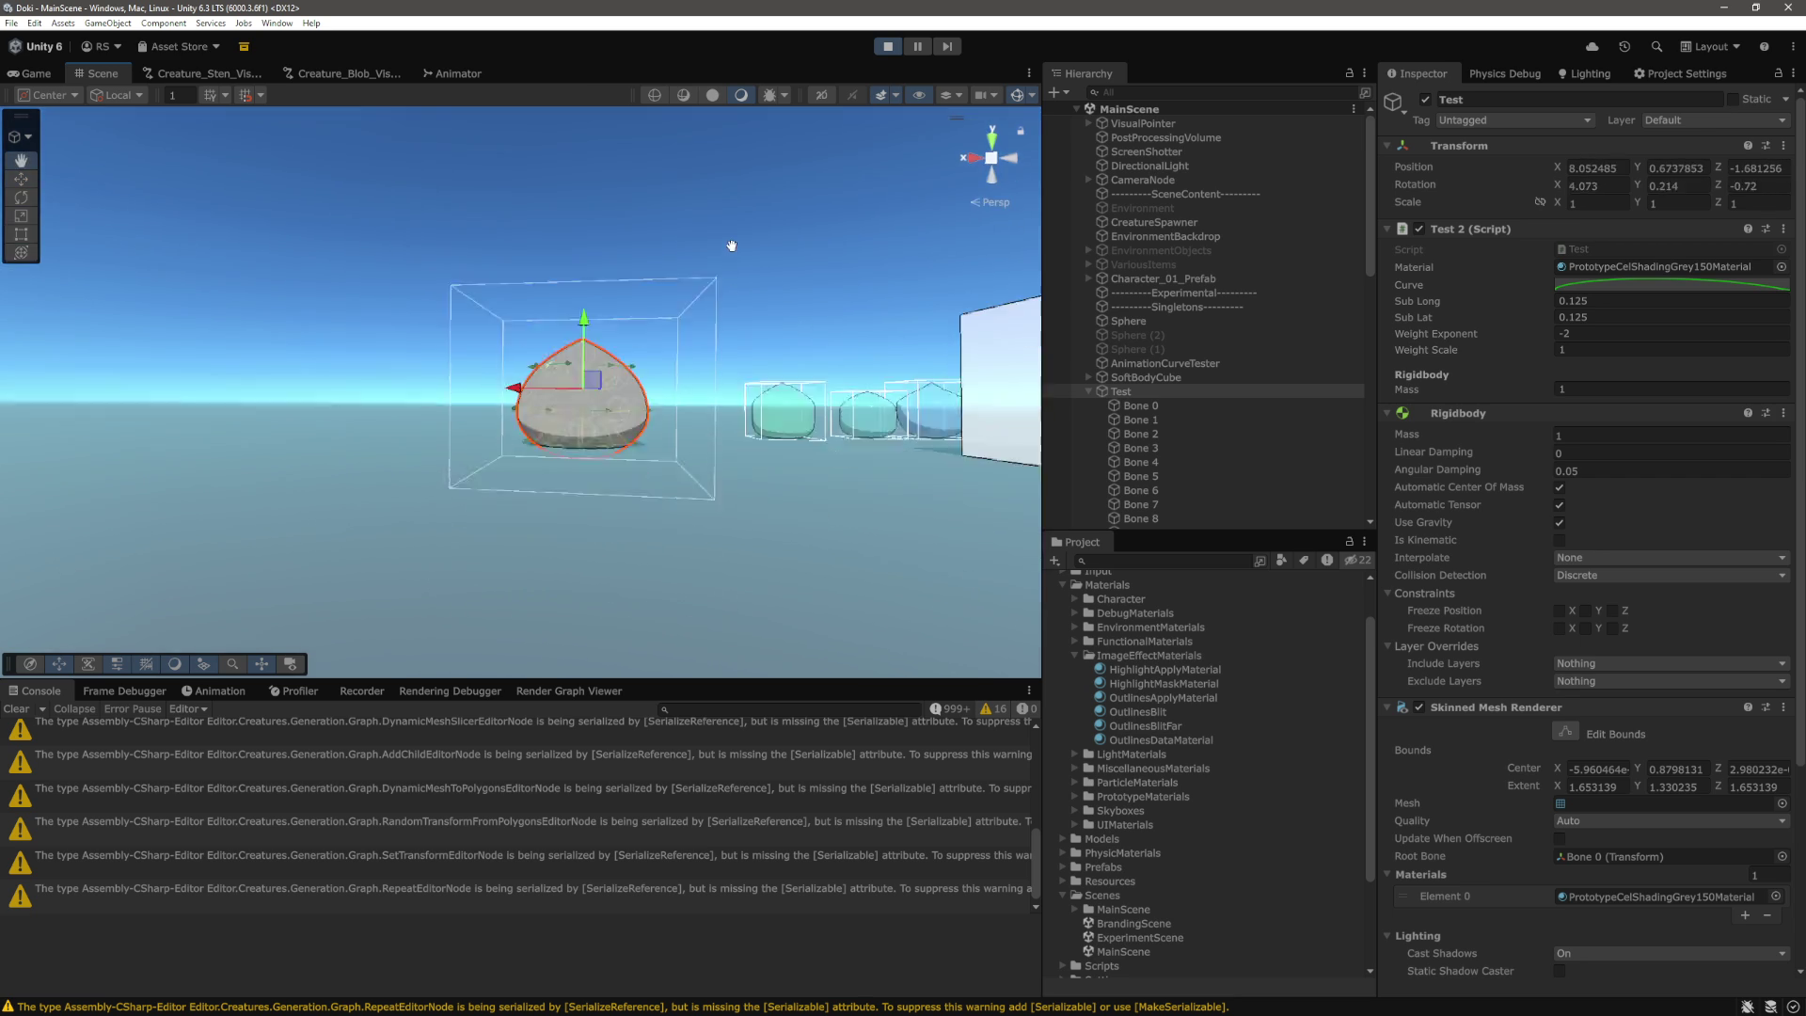
drag(827, 324, 640, 69)
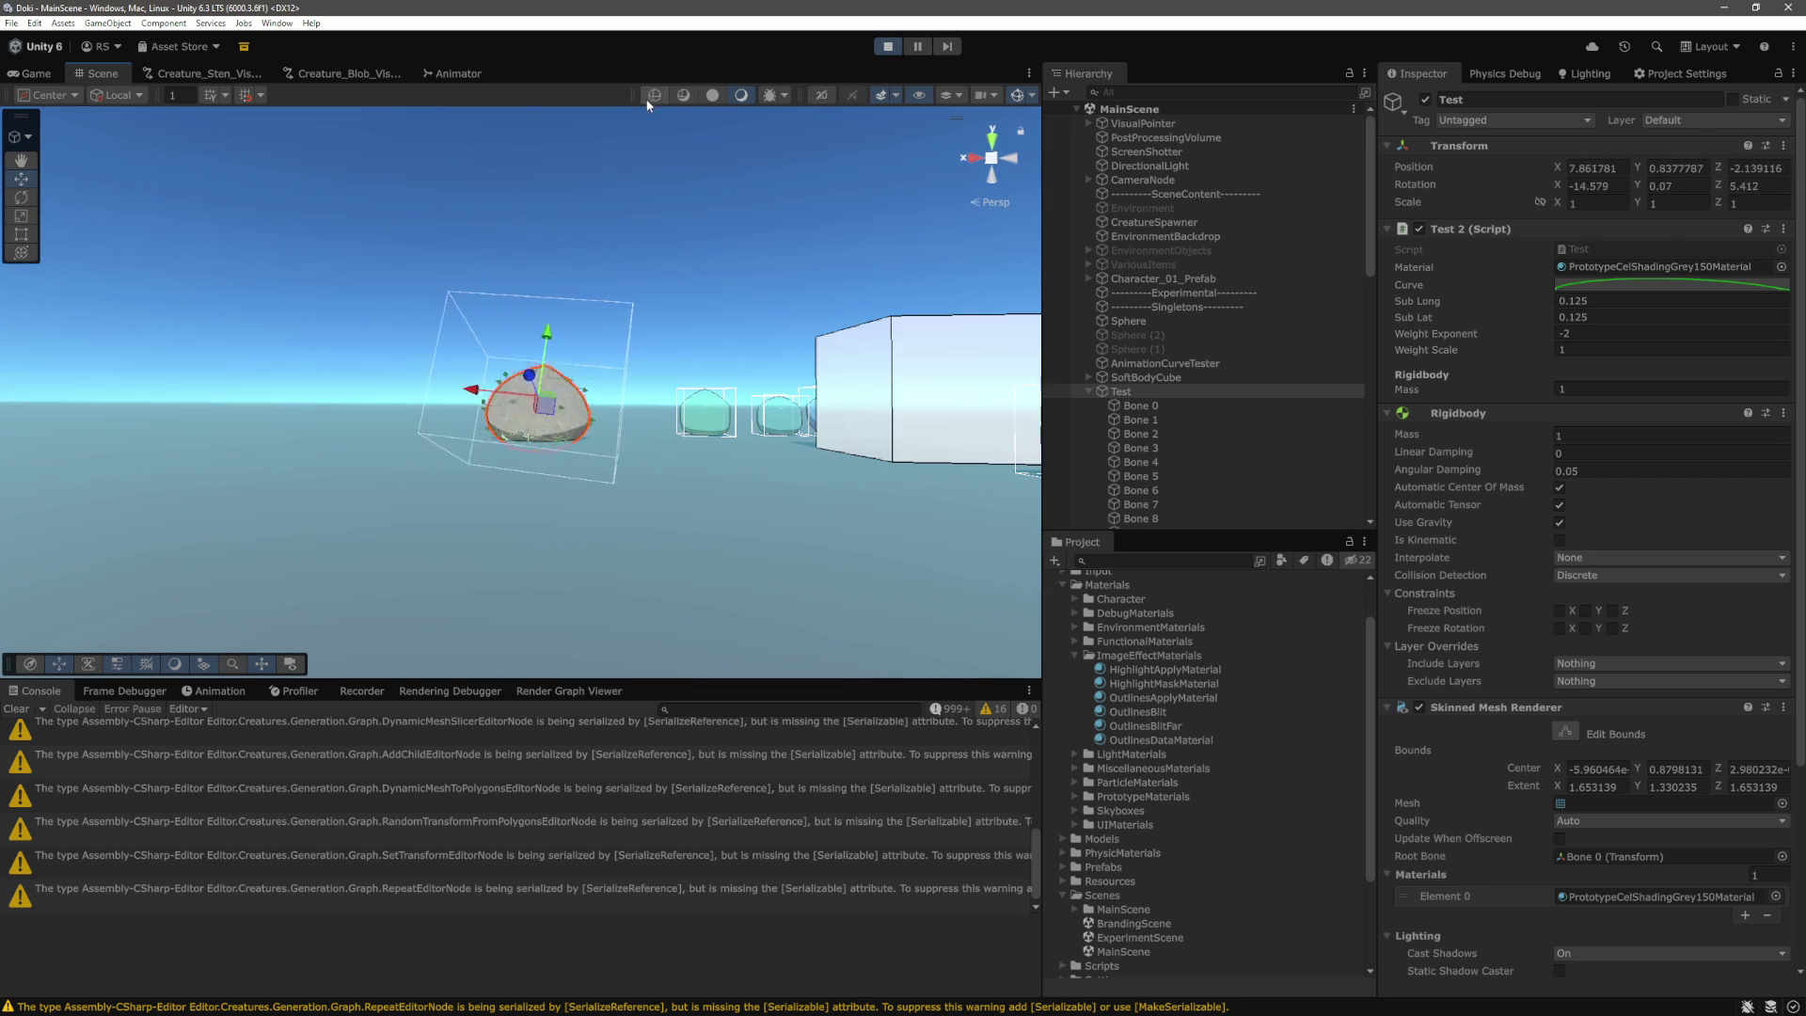
mouse_move(732, 314)
mouse_down()
mouse_move(719, 361)
mouse_move(695, 331)
mouse_move(625, 313)
mouse_up()
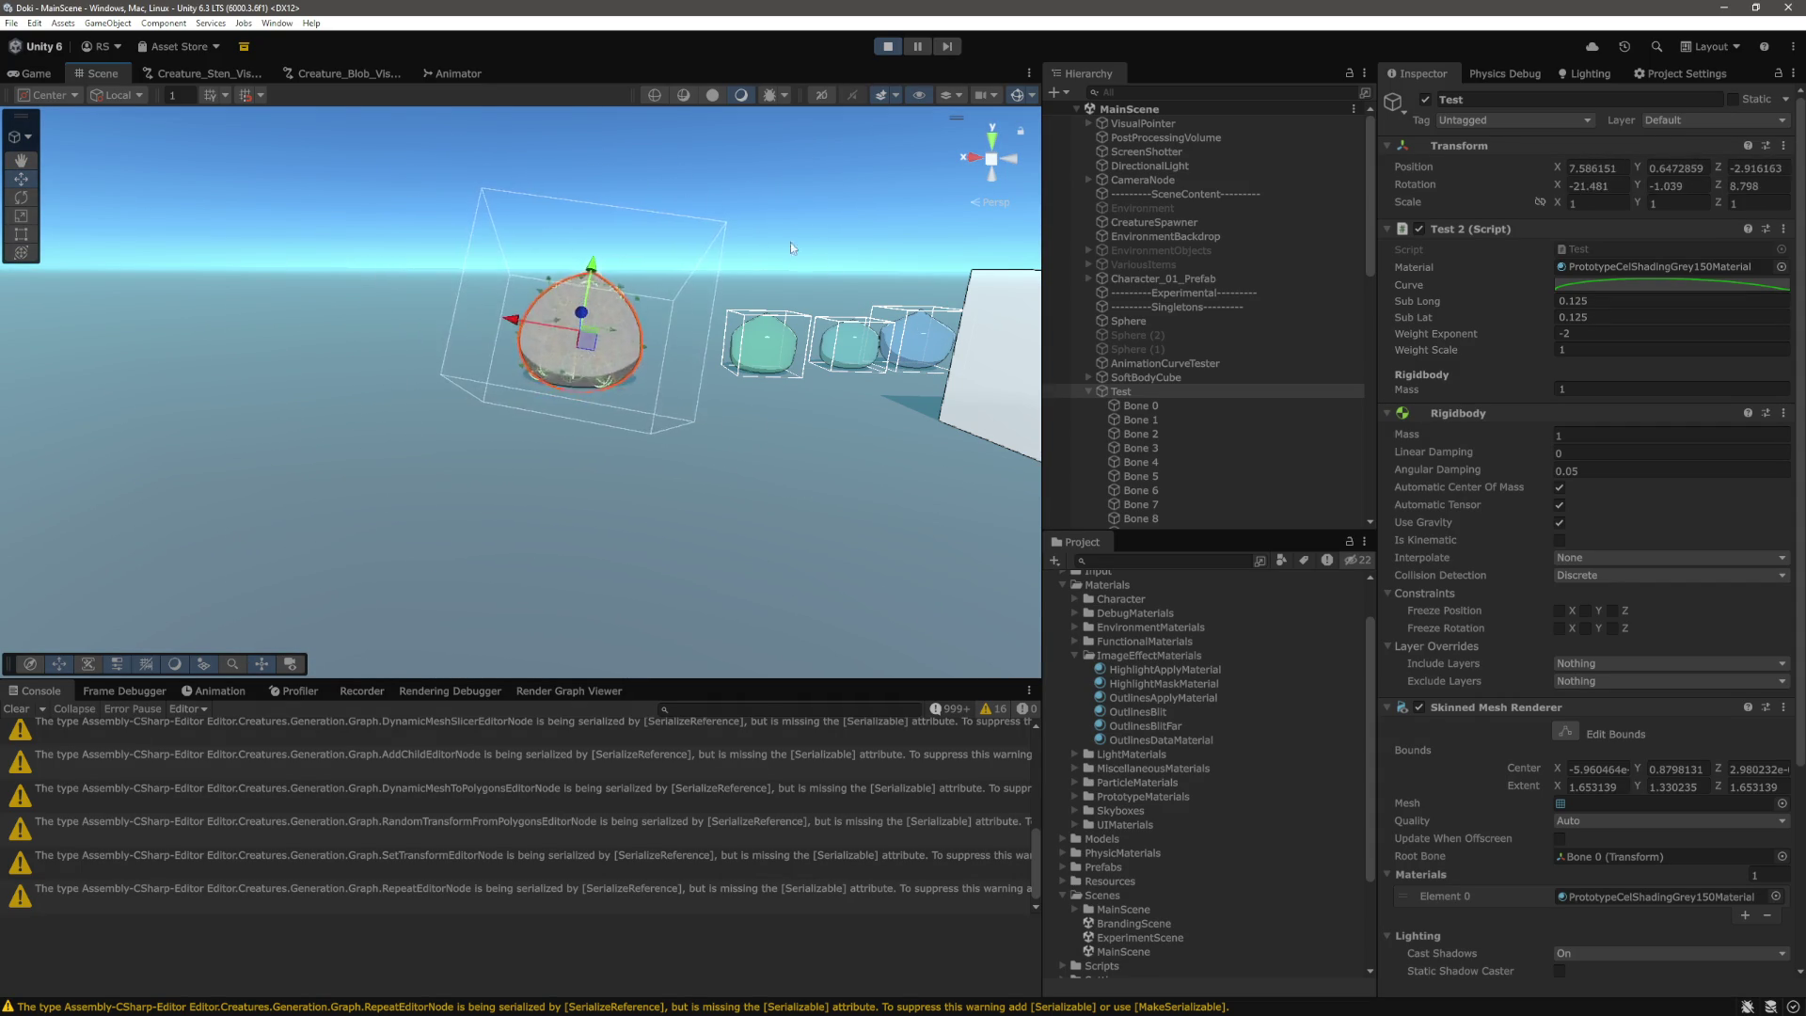
drag(790, 241, 621, 308)
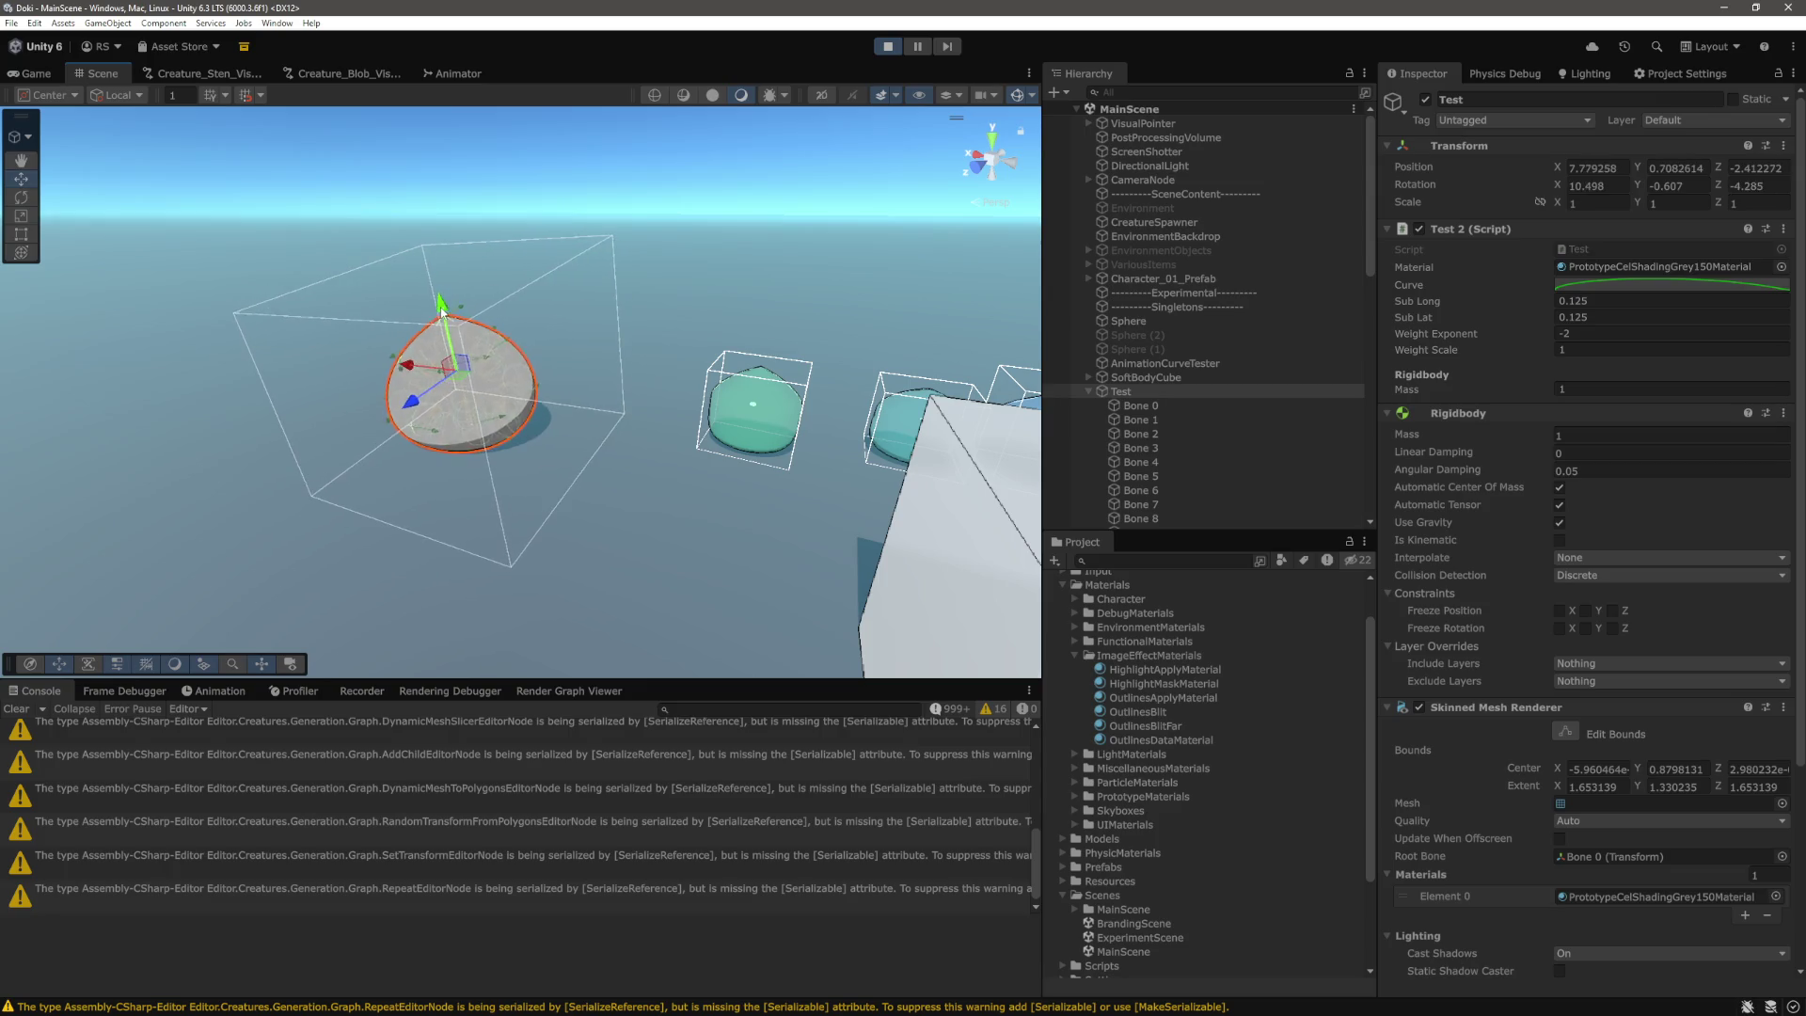
key(f)
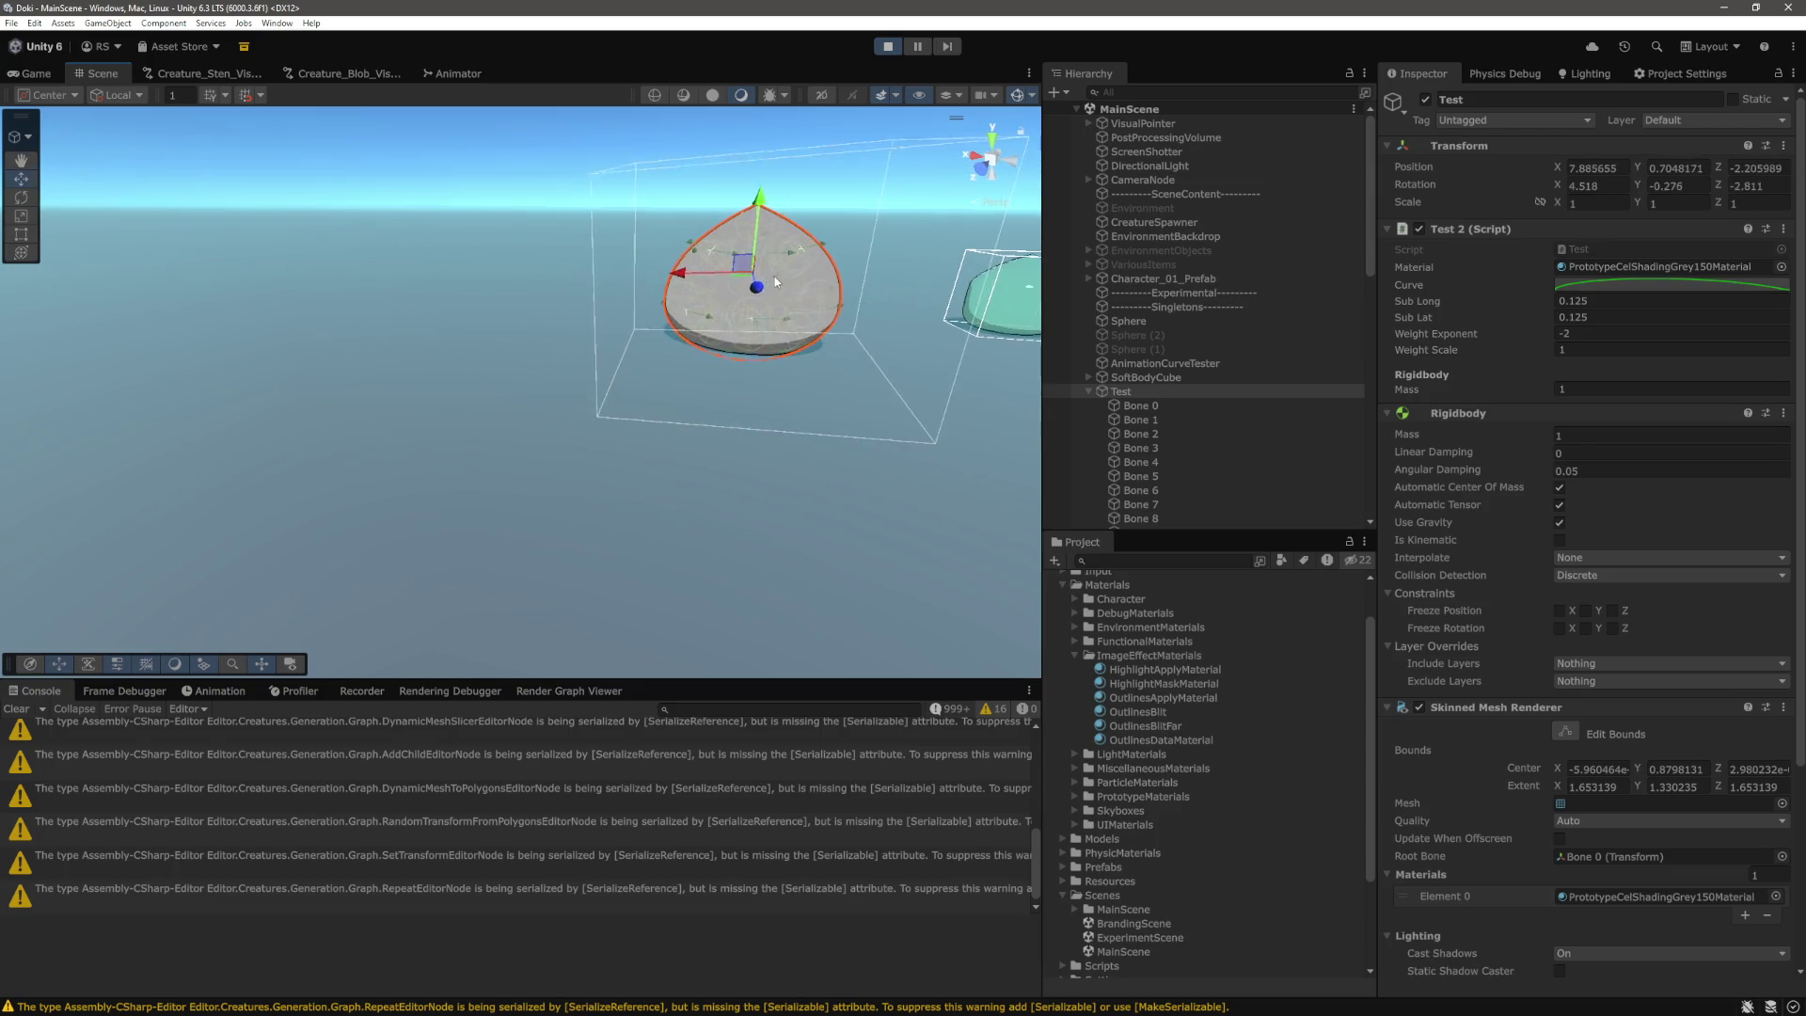
scroll(1209, 383, down, 5)
click(1141, 194)
scroll(1193, 431, down, 3)
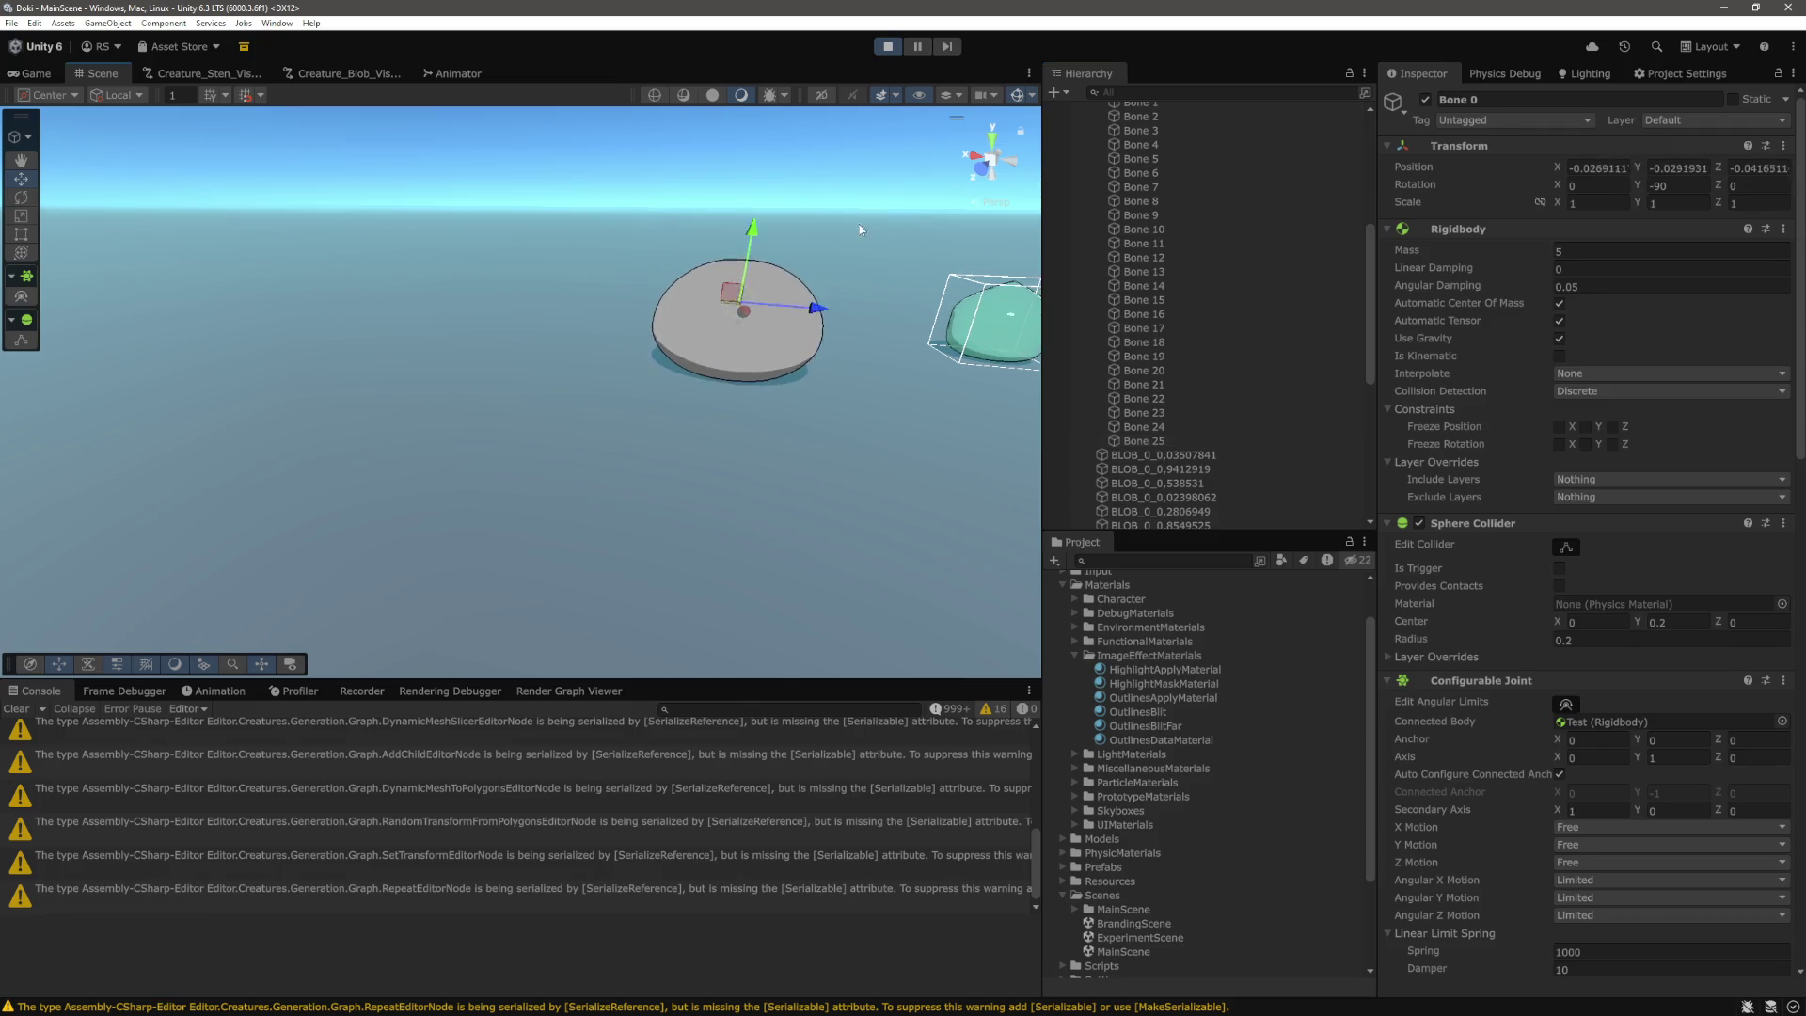
Select Bone 0 through Bone 25 in the Hierarchy.
scroll(1185, 311, up, 5)
click(1138, 248)
scroll(1166, 292, down, 2)
shift+click(1144, 494)
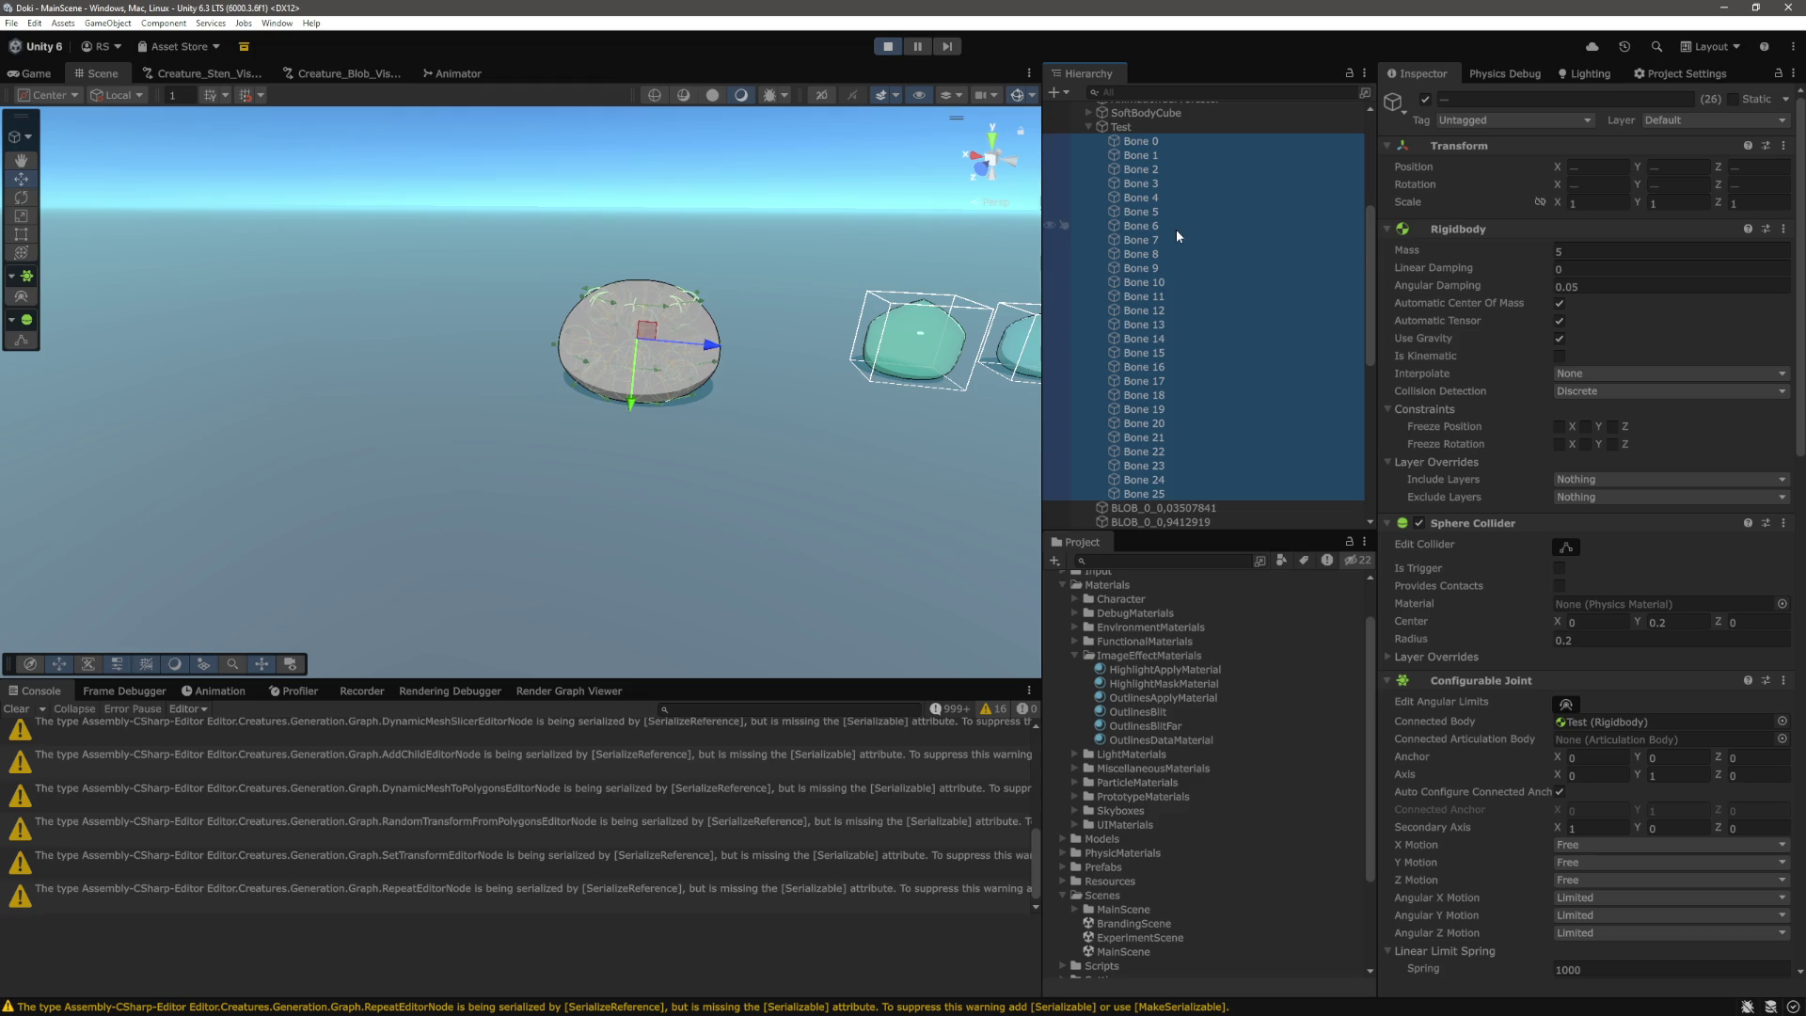
Reselect only Bone 0 to inspect its Configurable Joint, then show the Game view.
scroll(1183, 268, up, 1)
click(1141, 194)
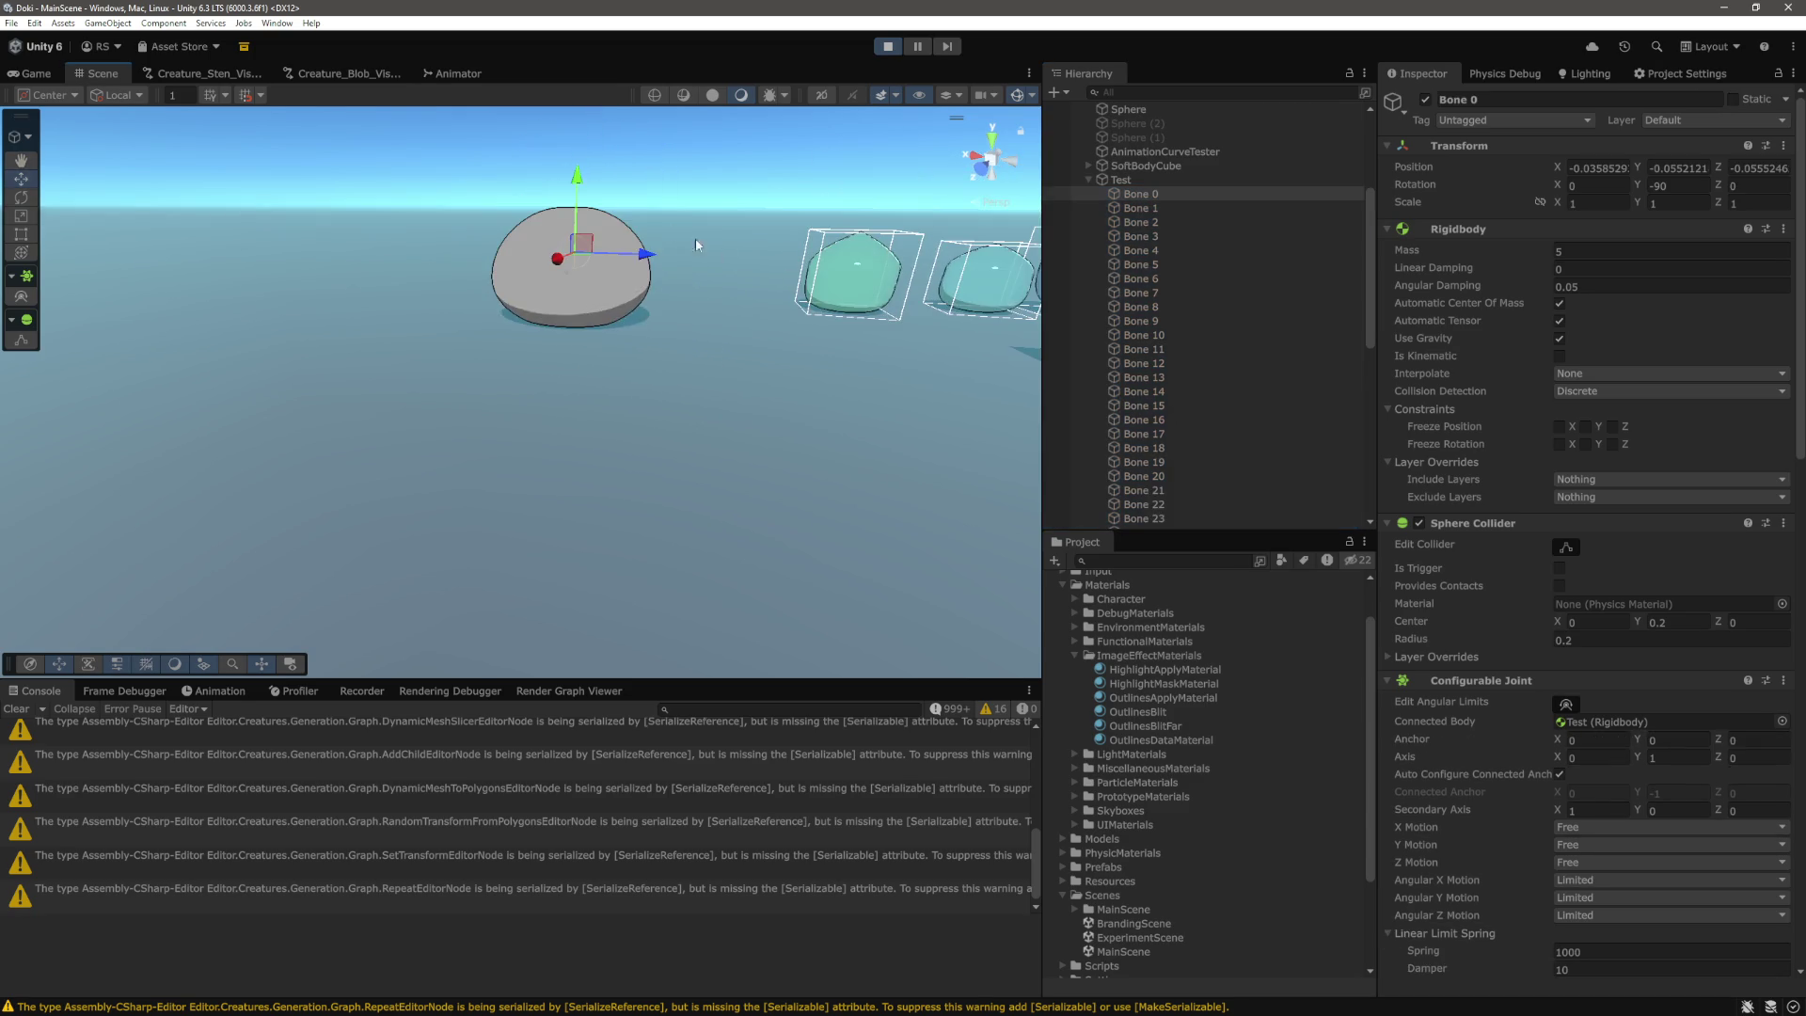
click(1181, 208)
click(1140, 206)
click(1141, 193)
scroll(1162, 294, down, 4)
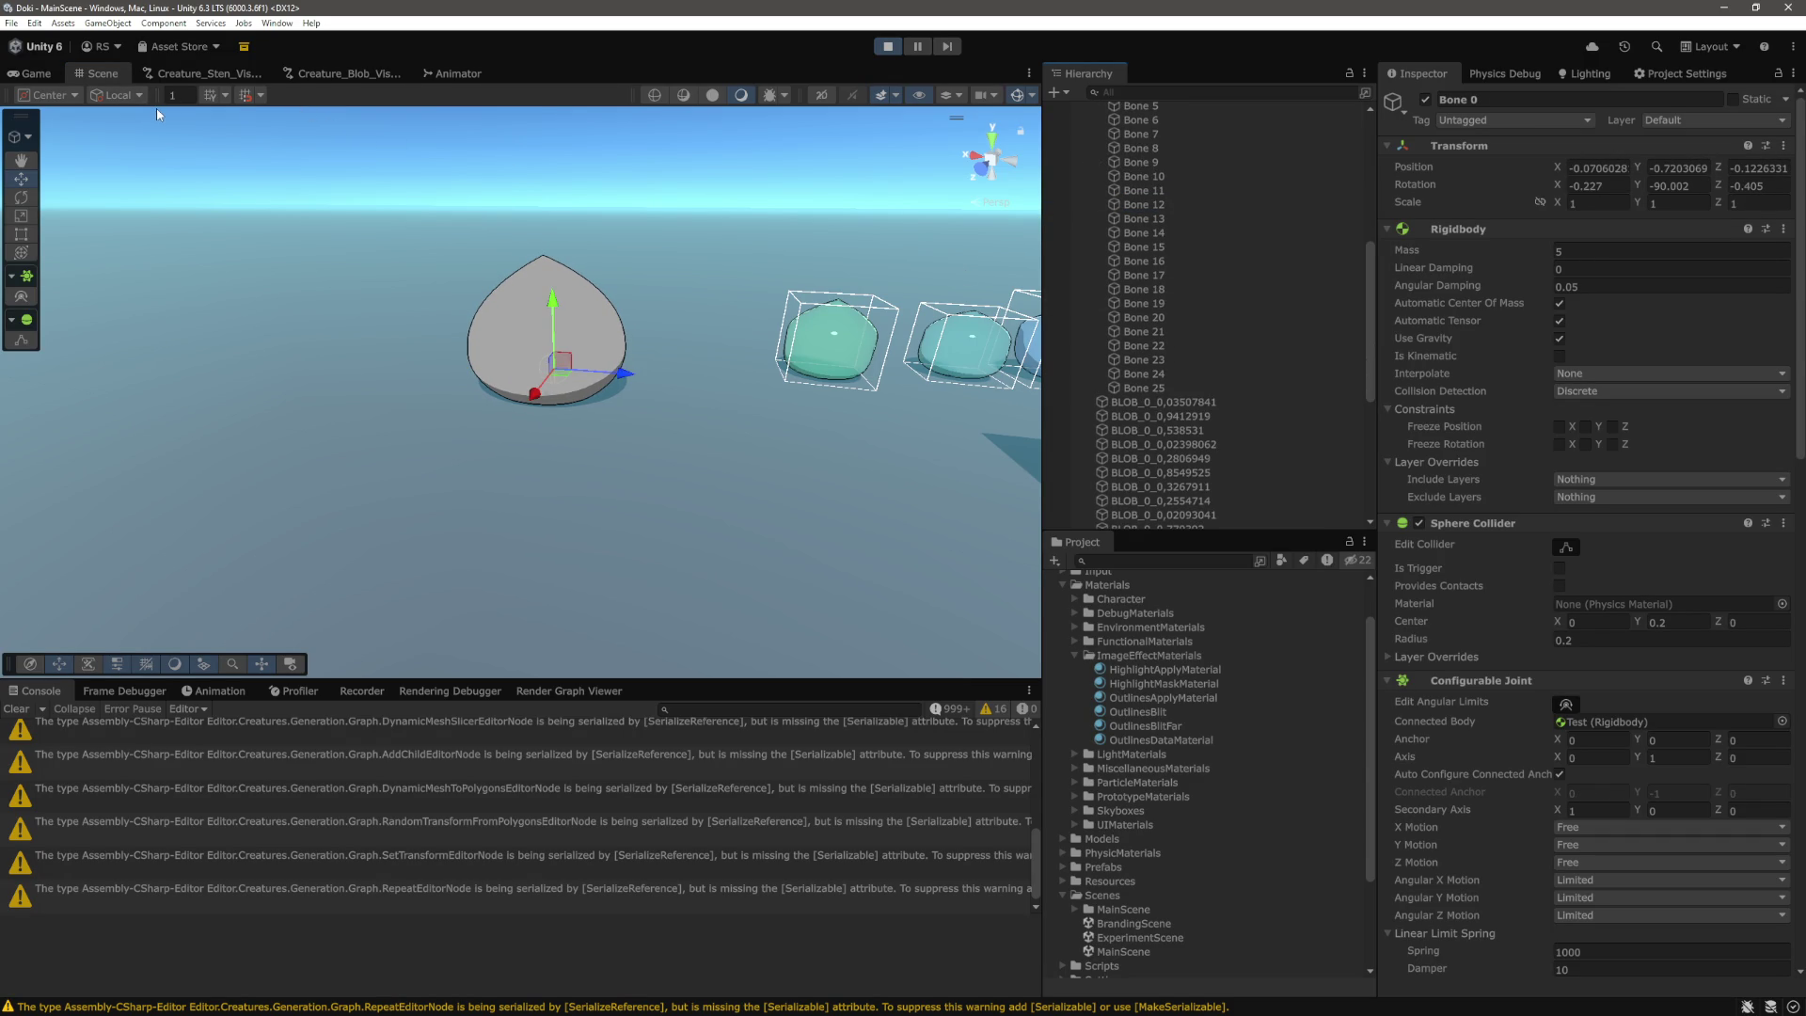
click(36, 74)
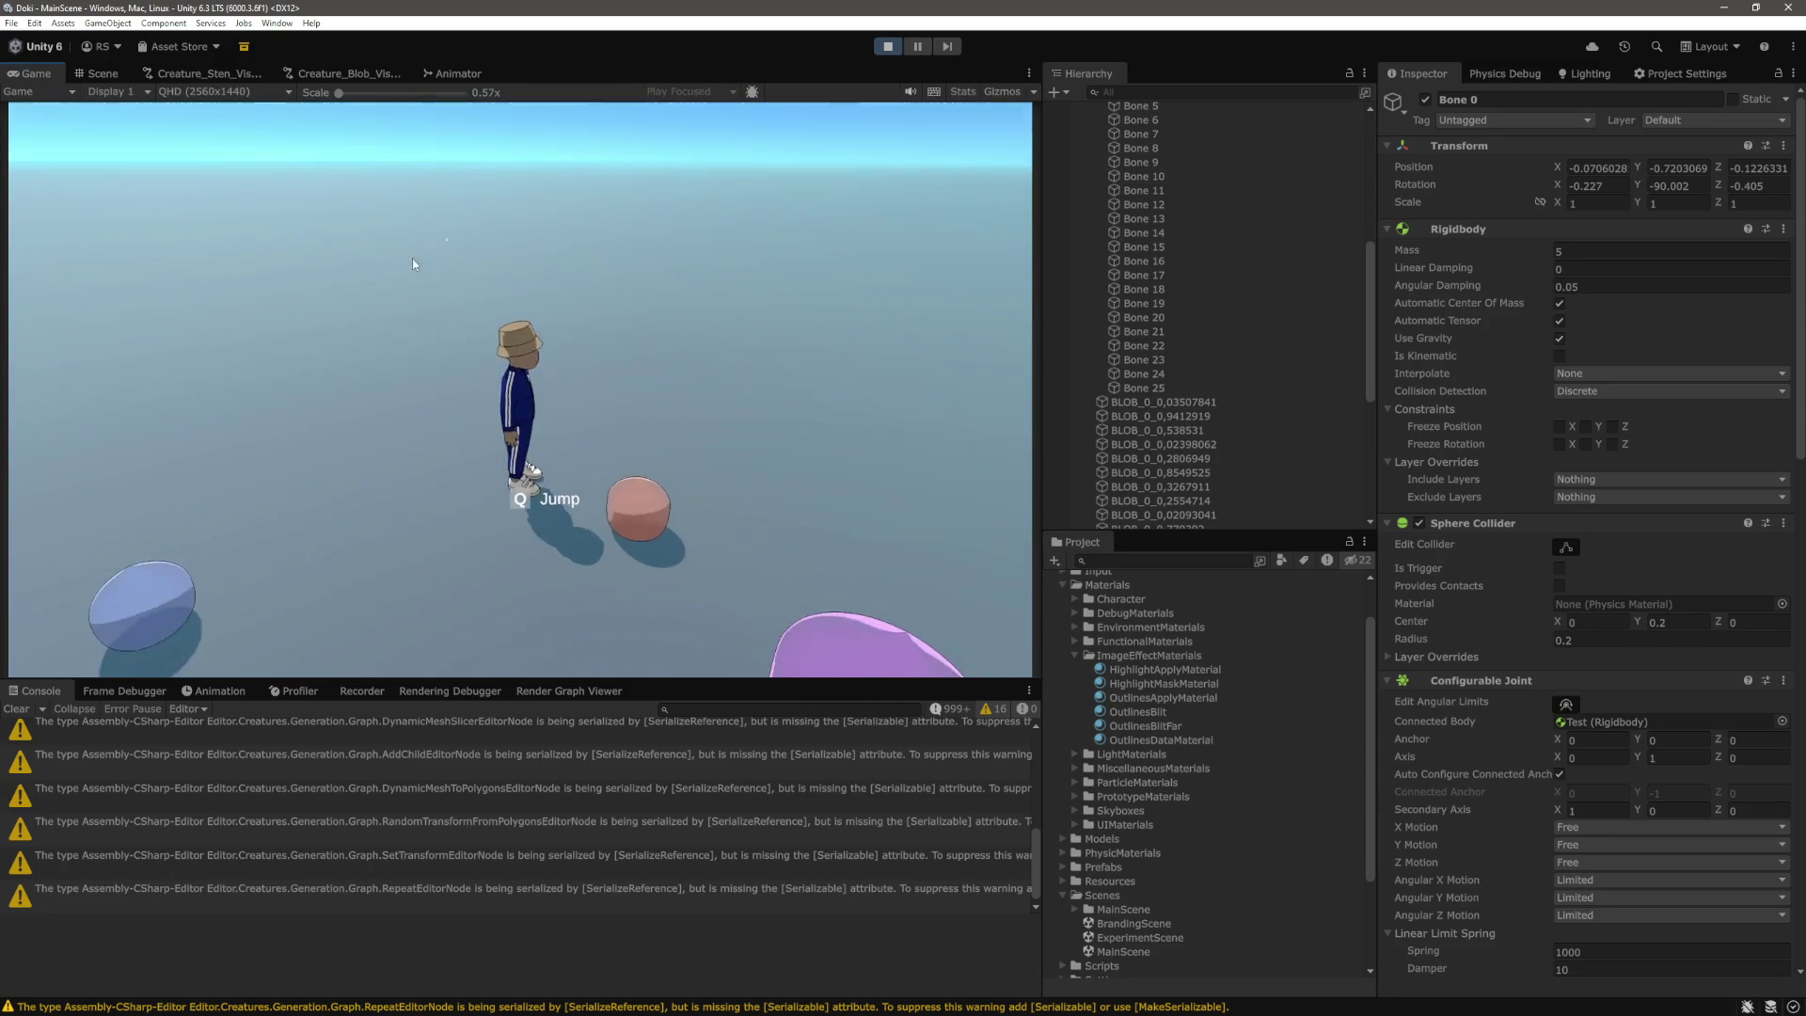
Collapse Test's bone list and focus the Game view to run the character to the grey blob.
scroll(1226, 284, up, 5)
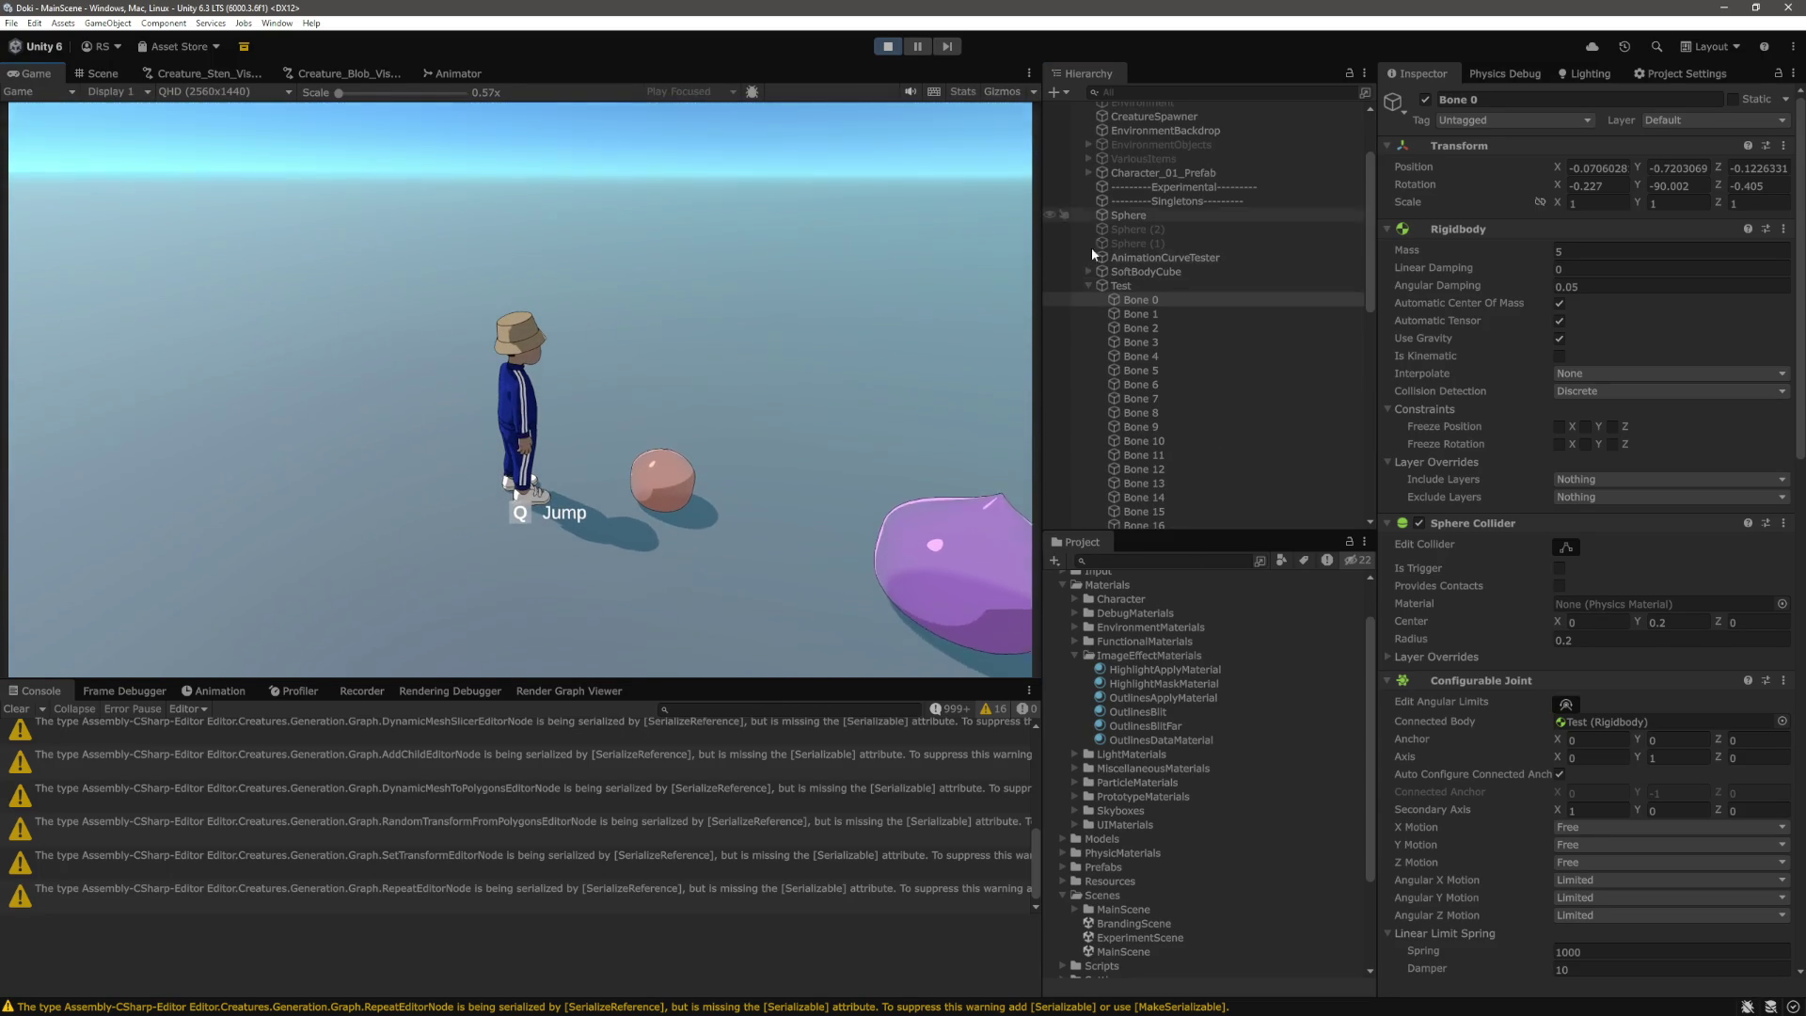
click(1089, 286)
scroll(1212, 315, down, 5)
click(742, 380)
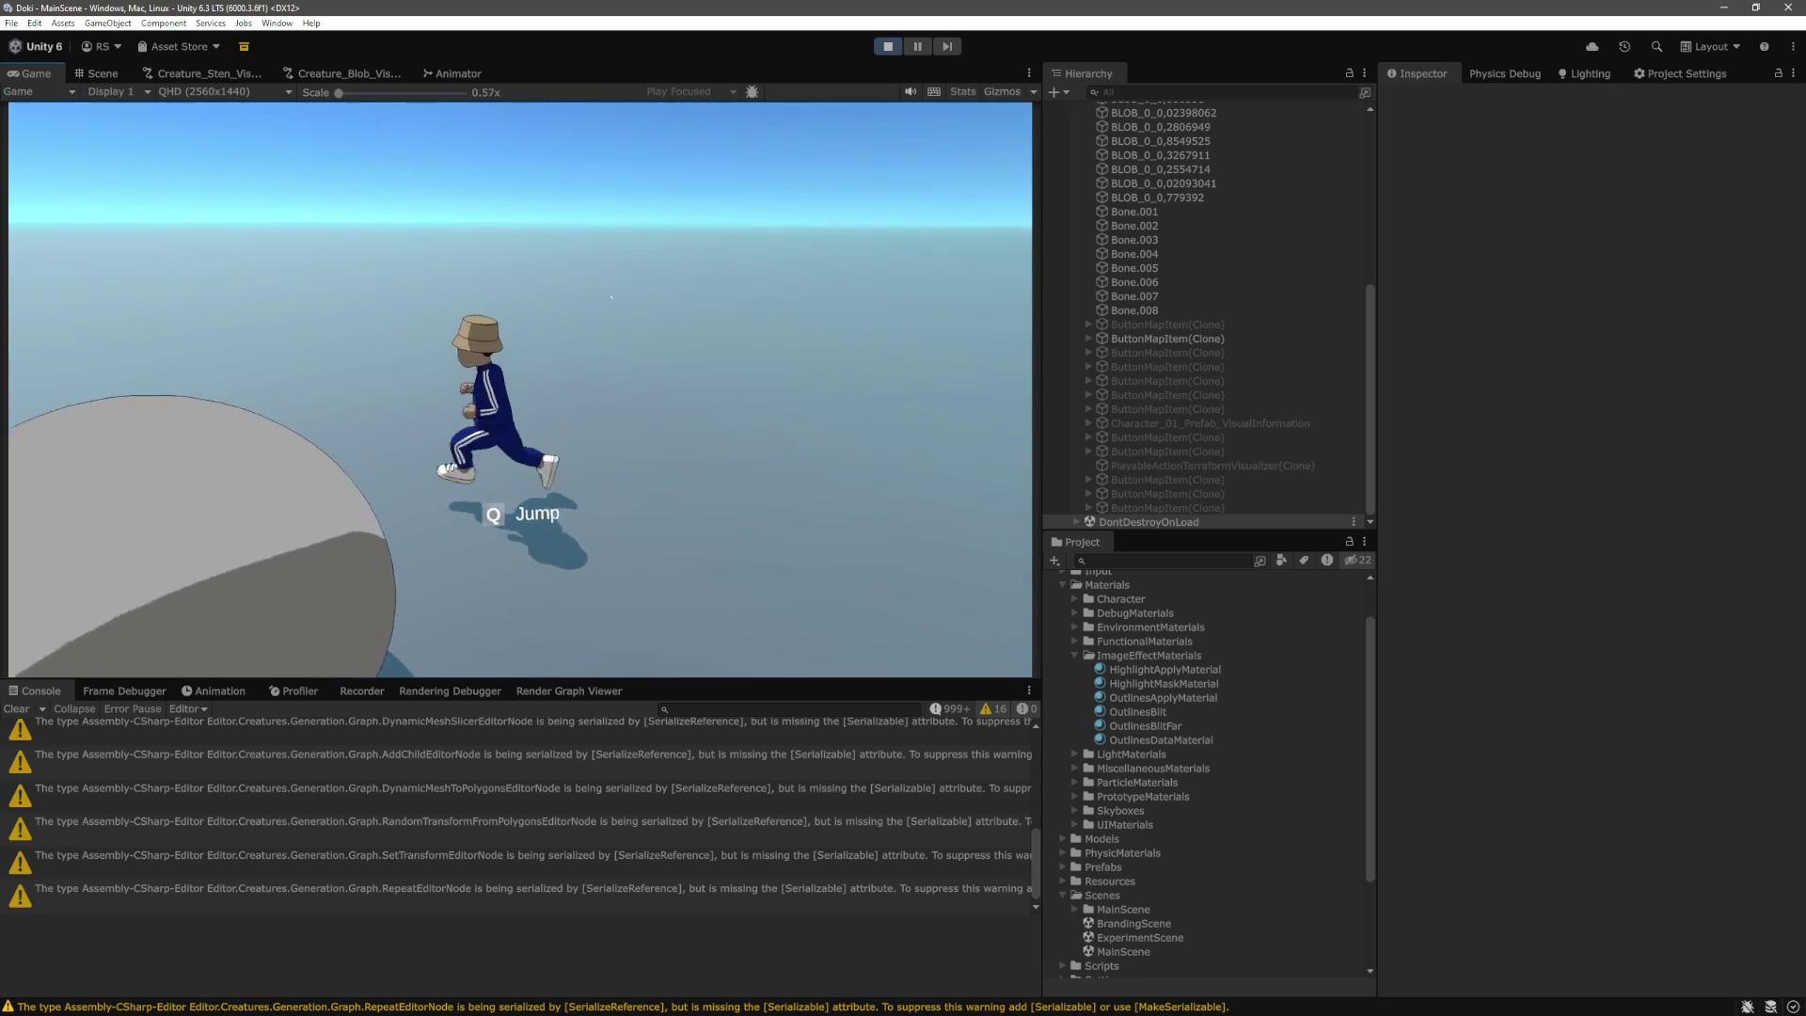
Back in the Scene view, select the Test blob and frame it with F.
click(103, 73)
scroll(1152, 315, up, 5)
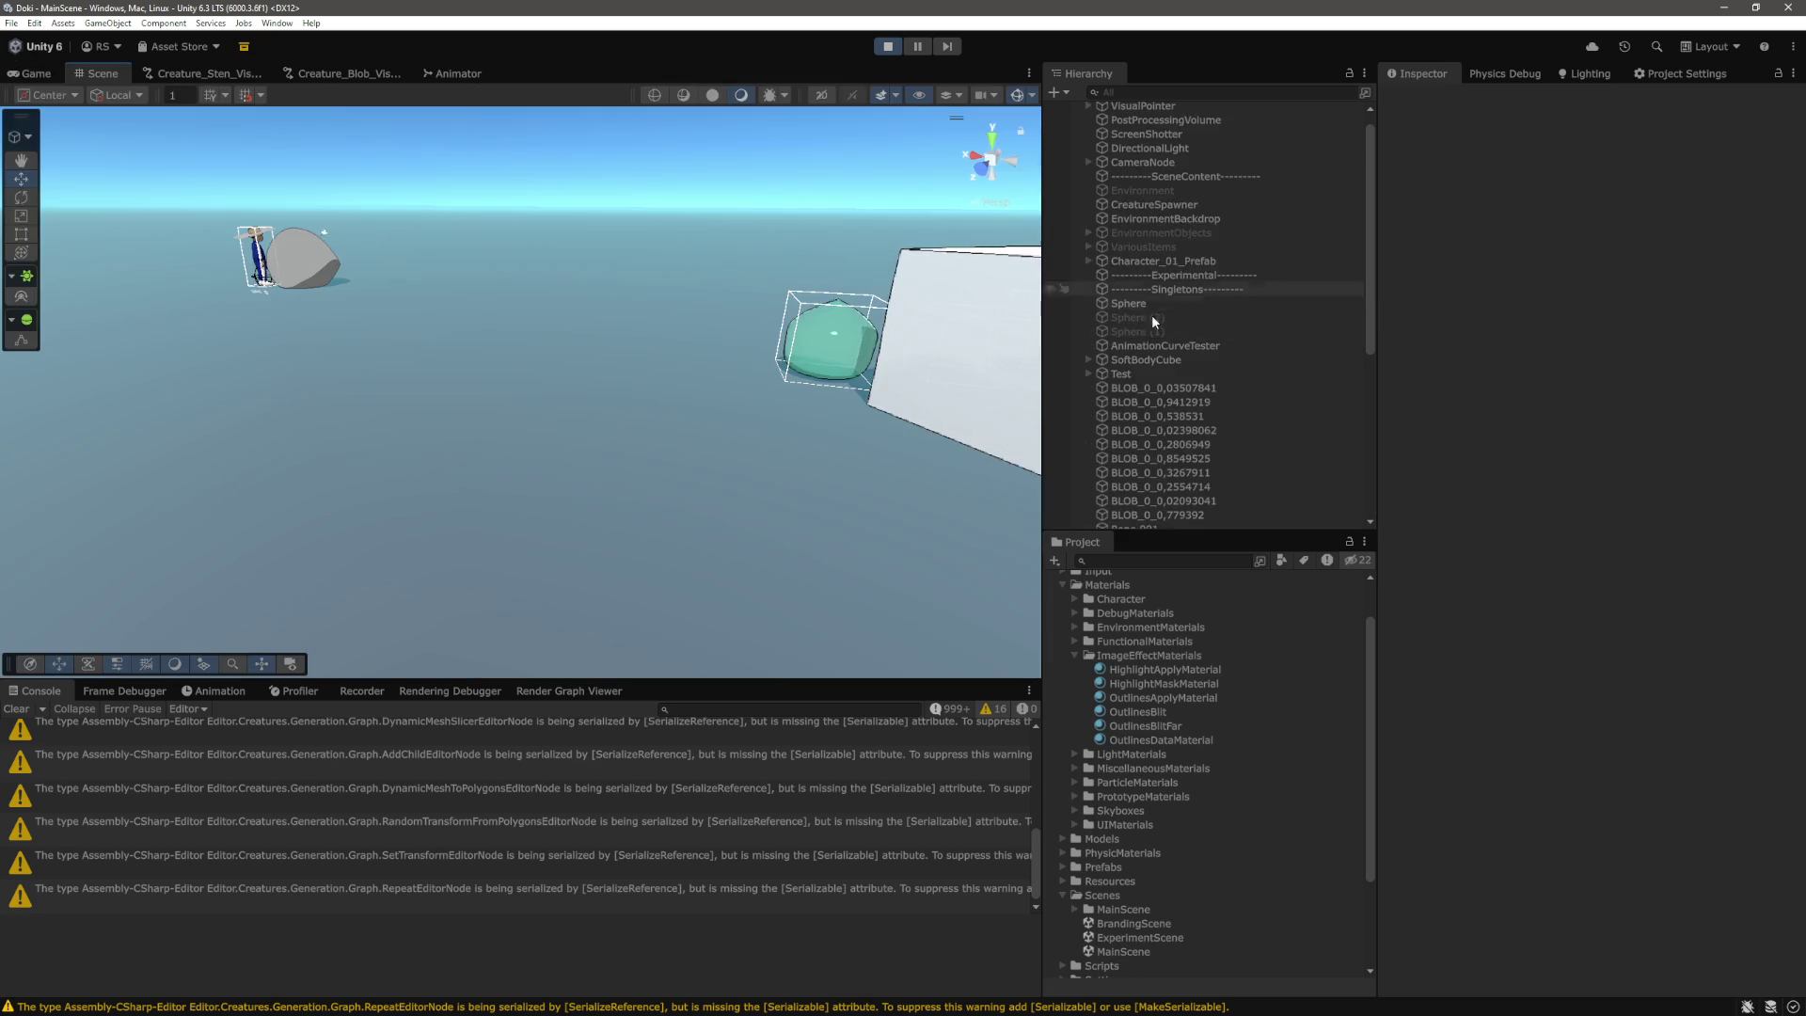
click(1122, 373)
key(f)
Expand Test, select Bone 0 through Bone 25, and set their Rigidbody Mass to 1.
scroll(715, 375, up, 5)
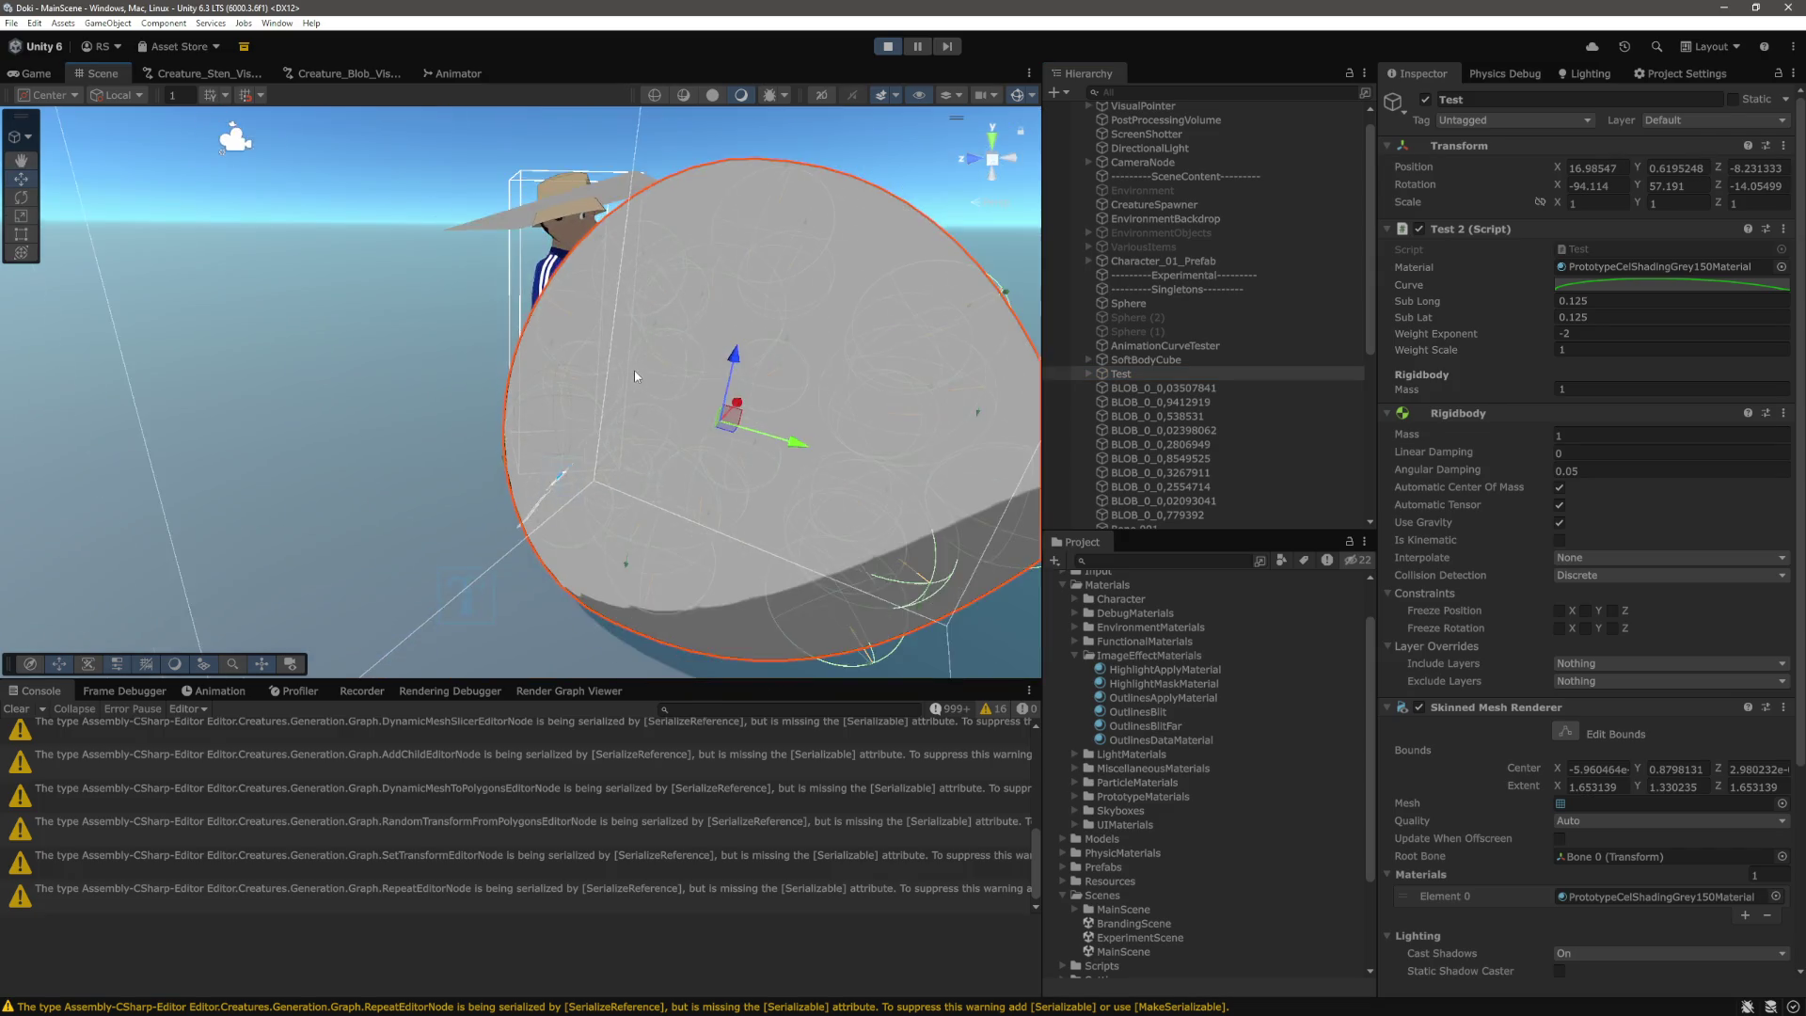
click(1089, 373)
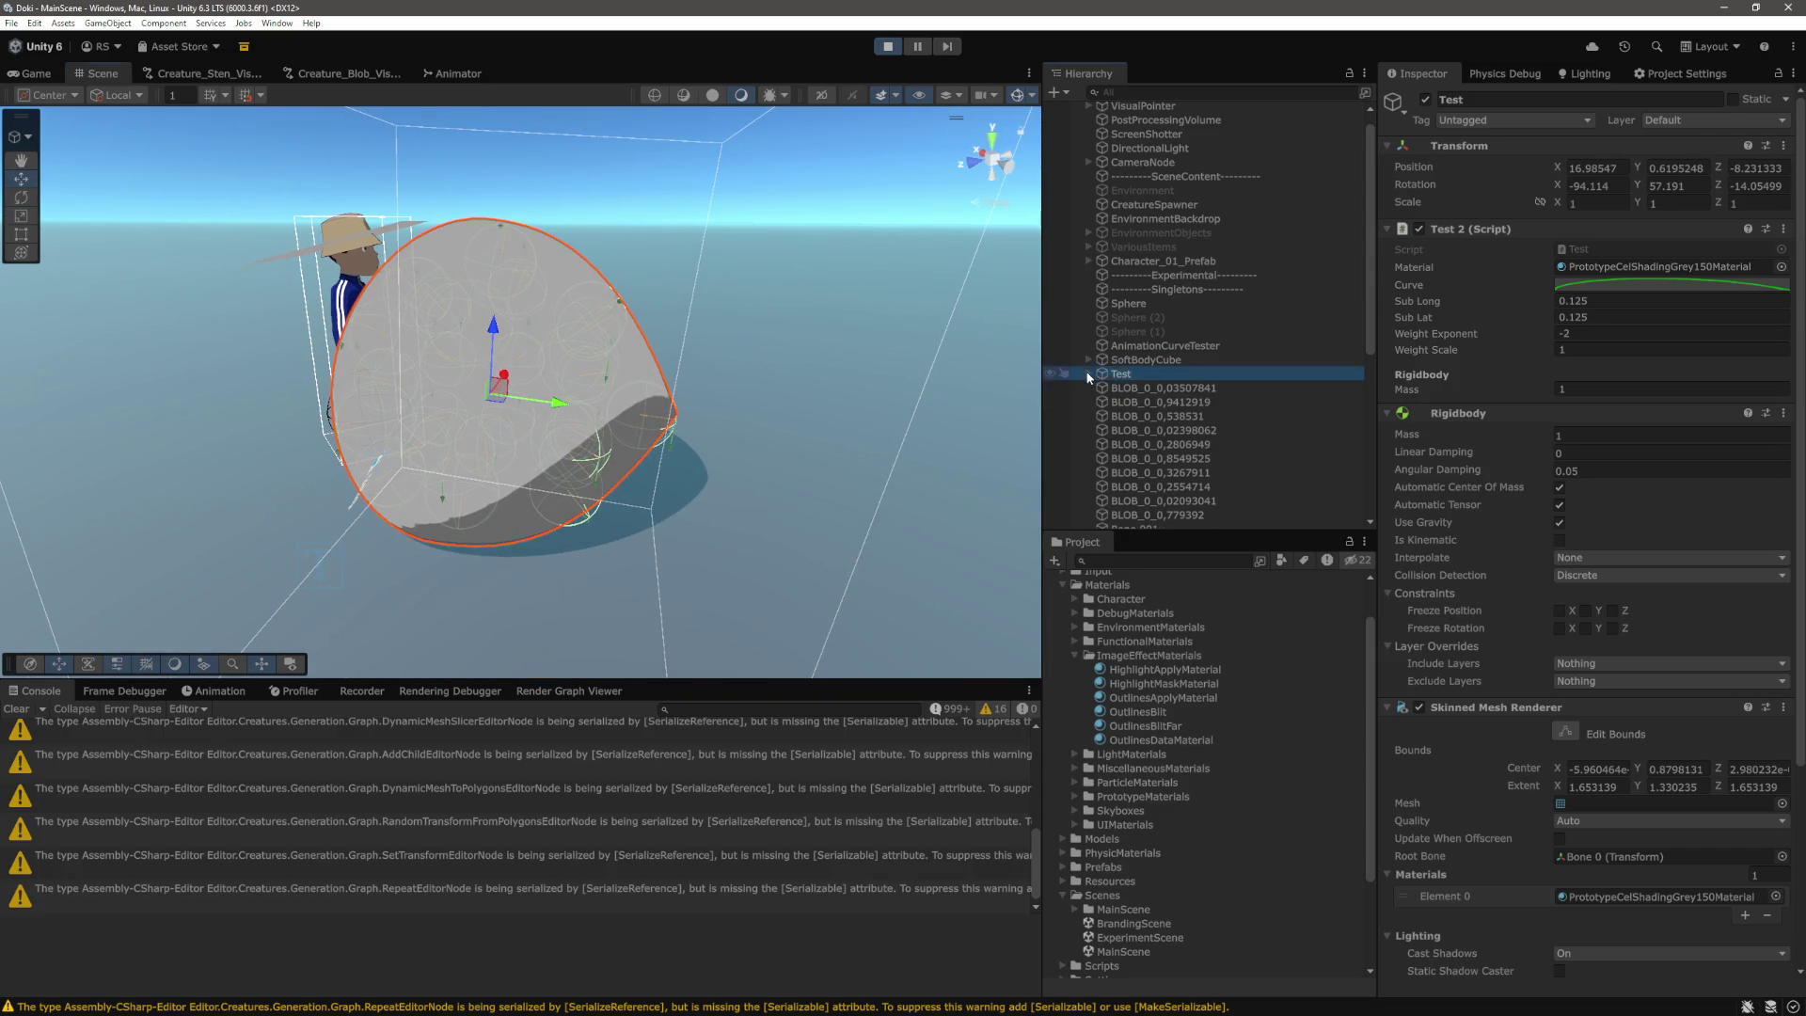
scroll(1166, 312, down, 5)
key(Down)
scroll(1240, 363, down, 5)
shift+click(1145, 317)
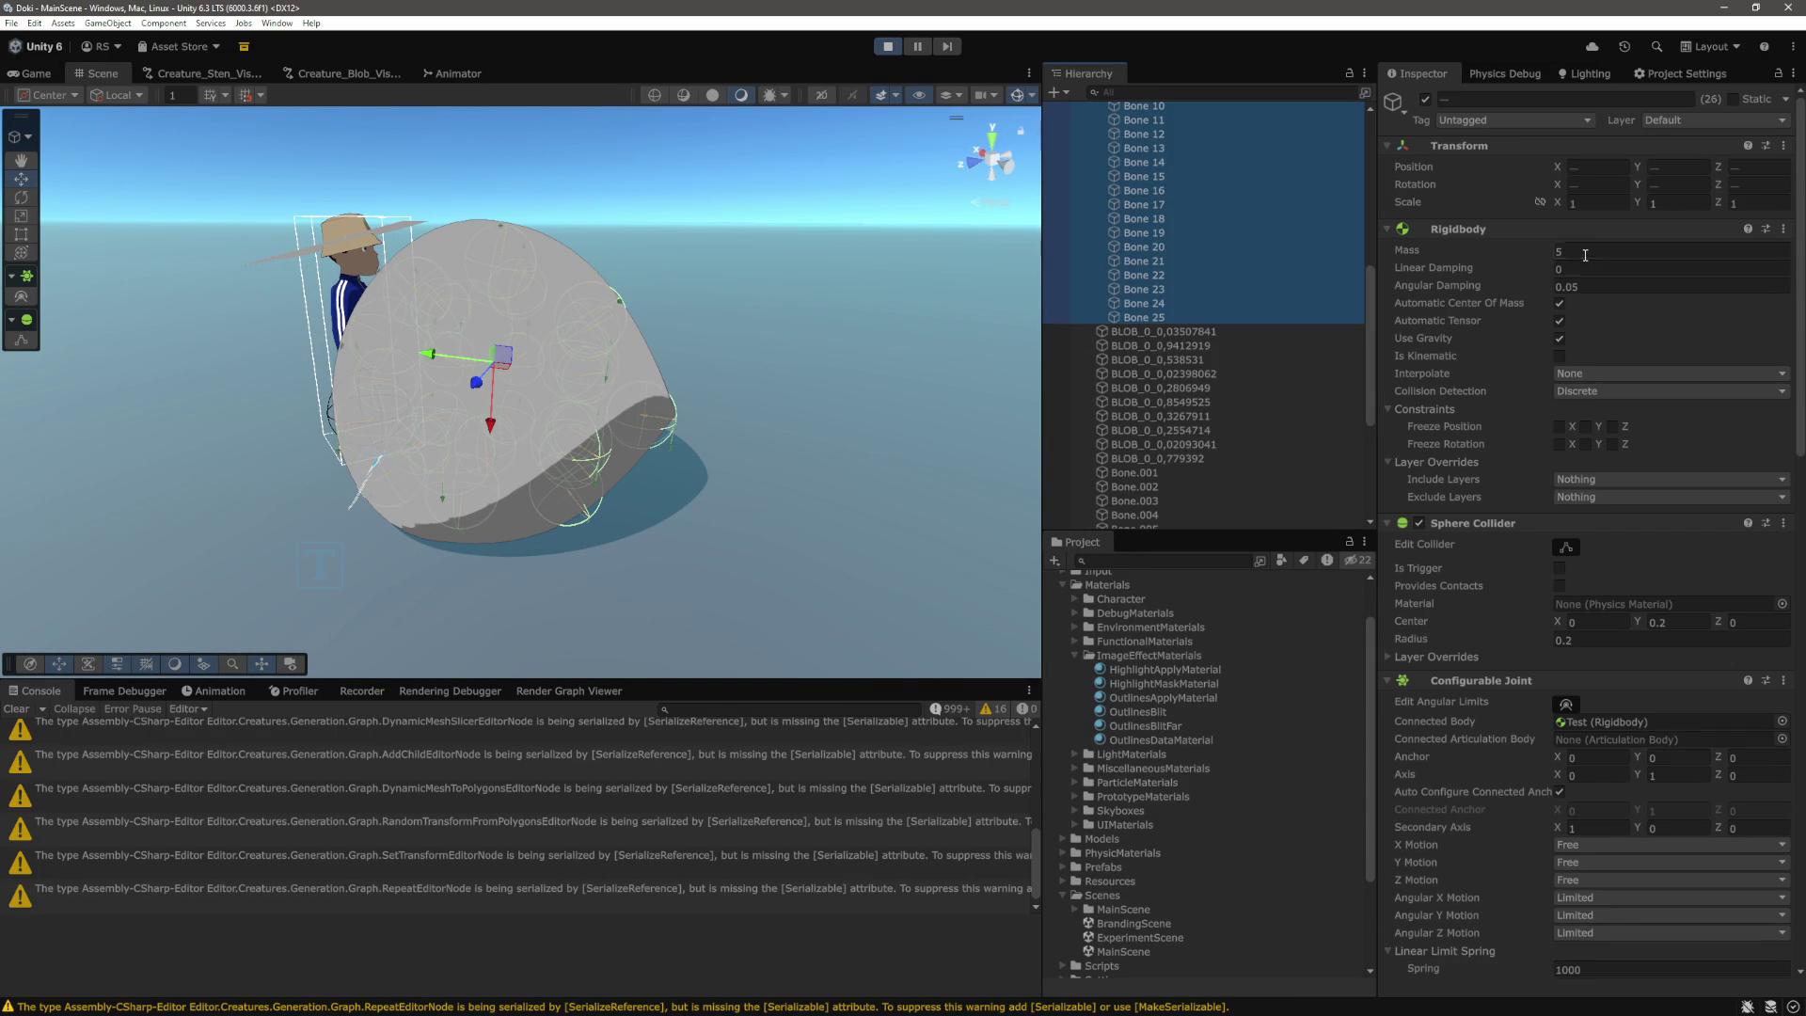
click(1559, 267)
click(1581, 250)
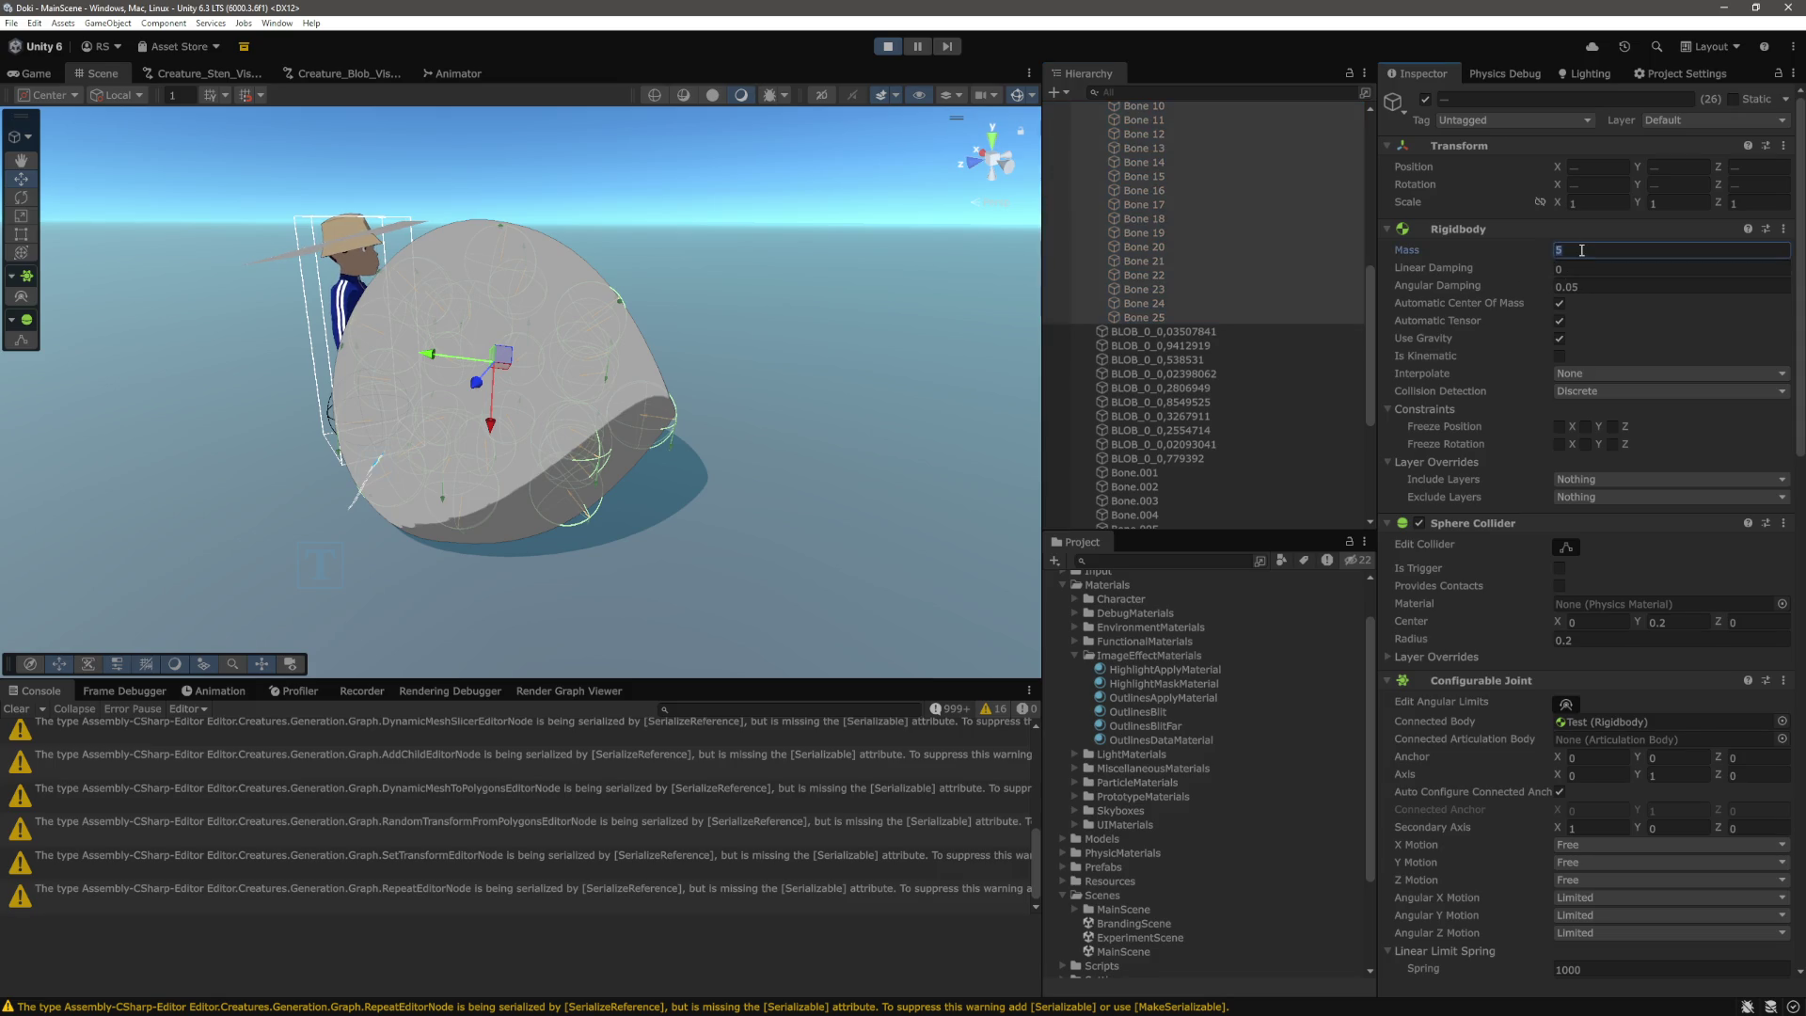
text(1)
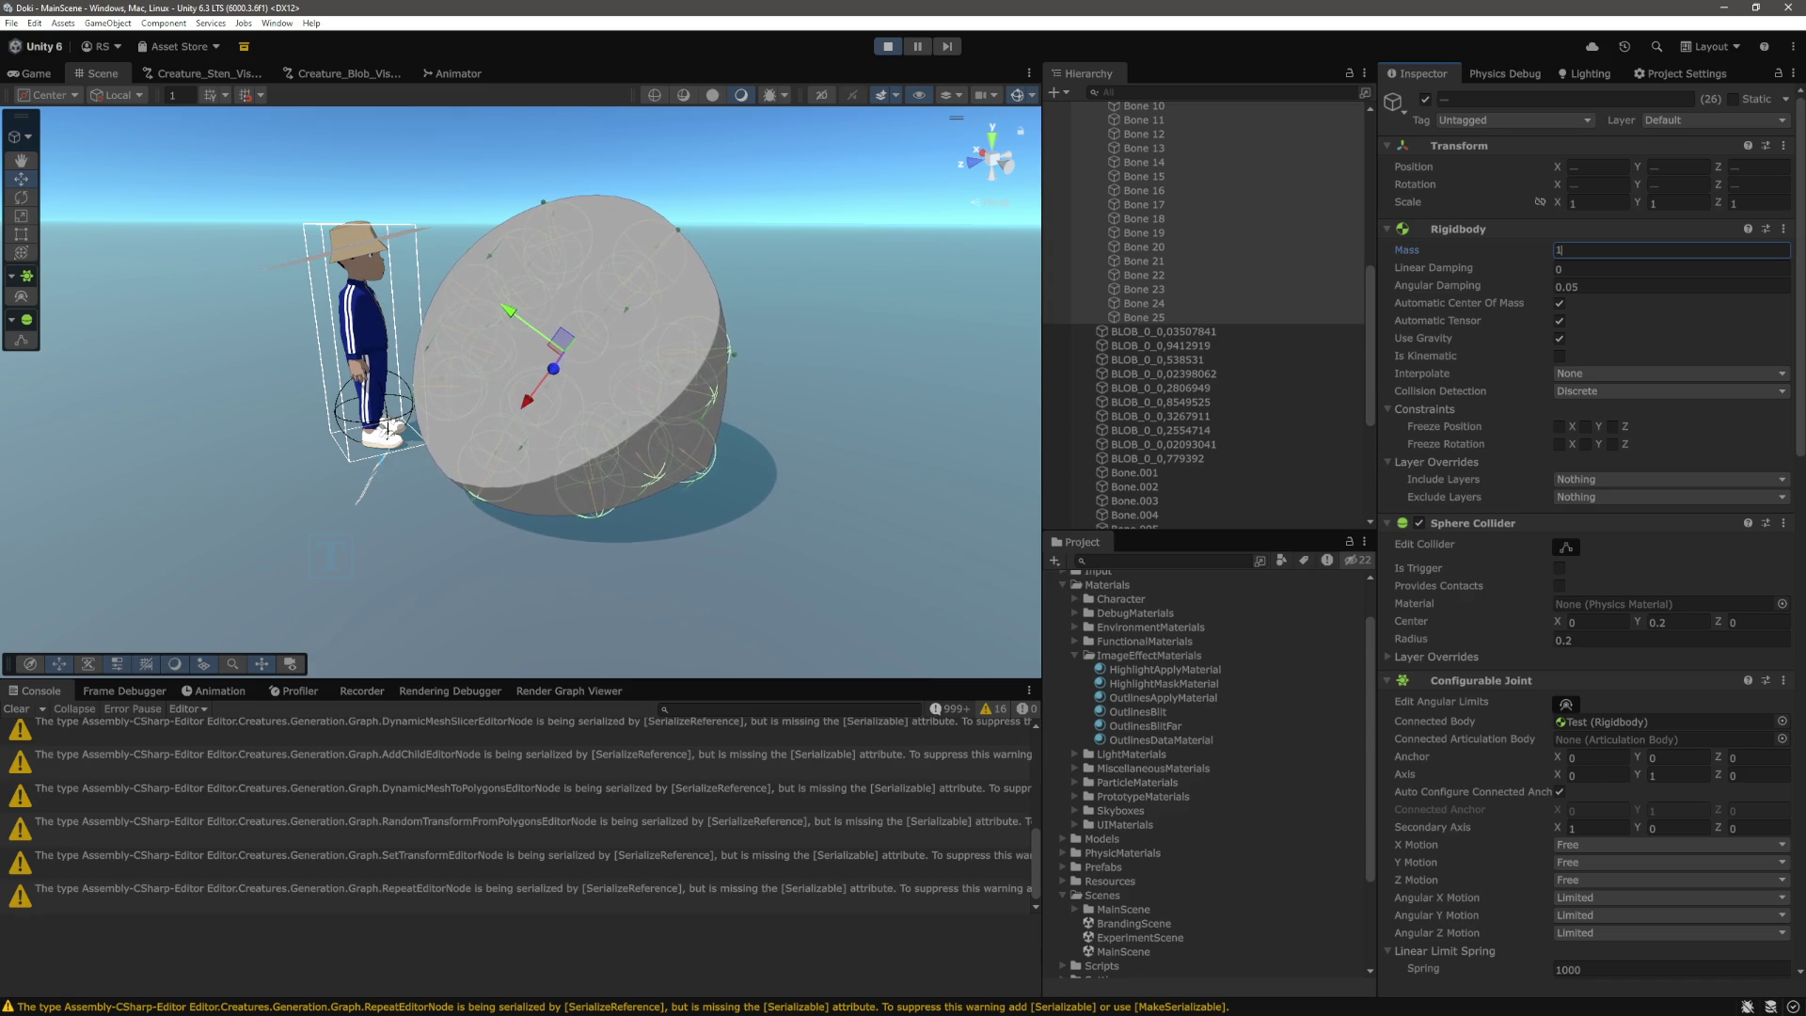
key(alt+Tab)
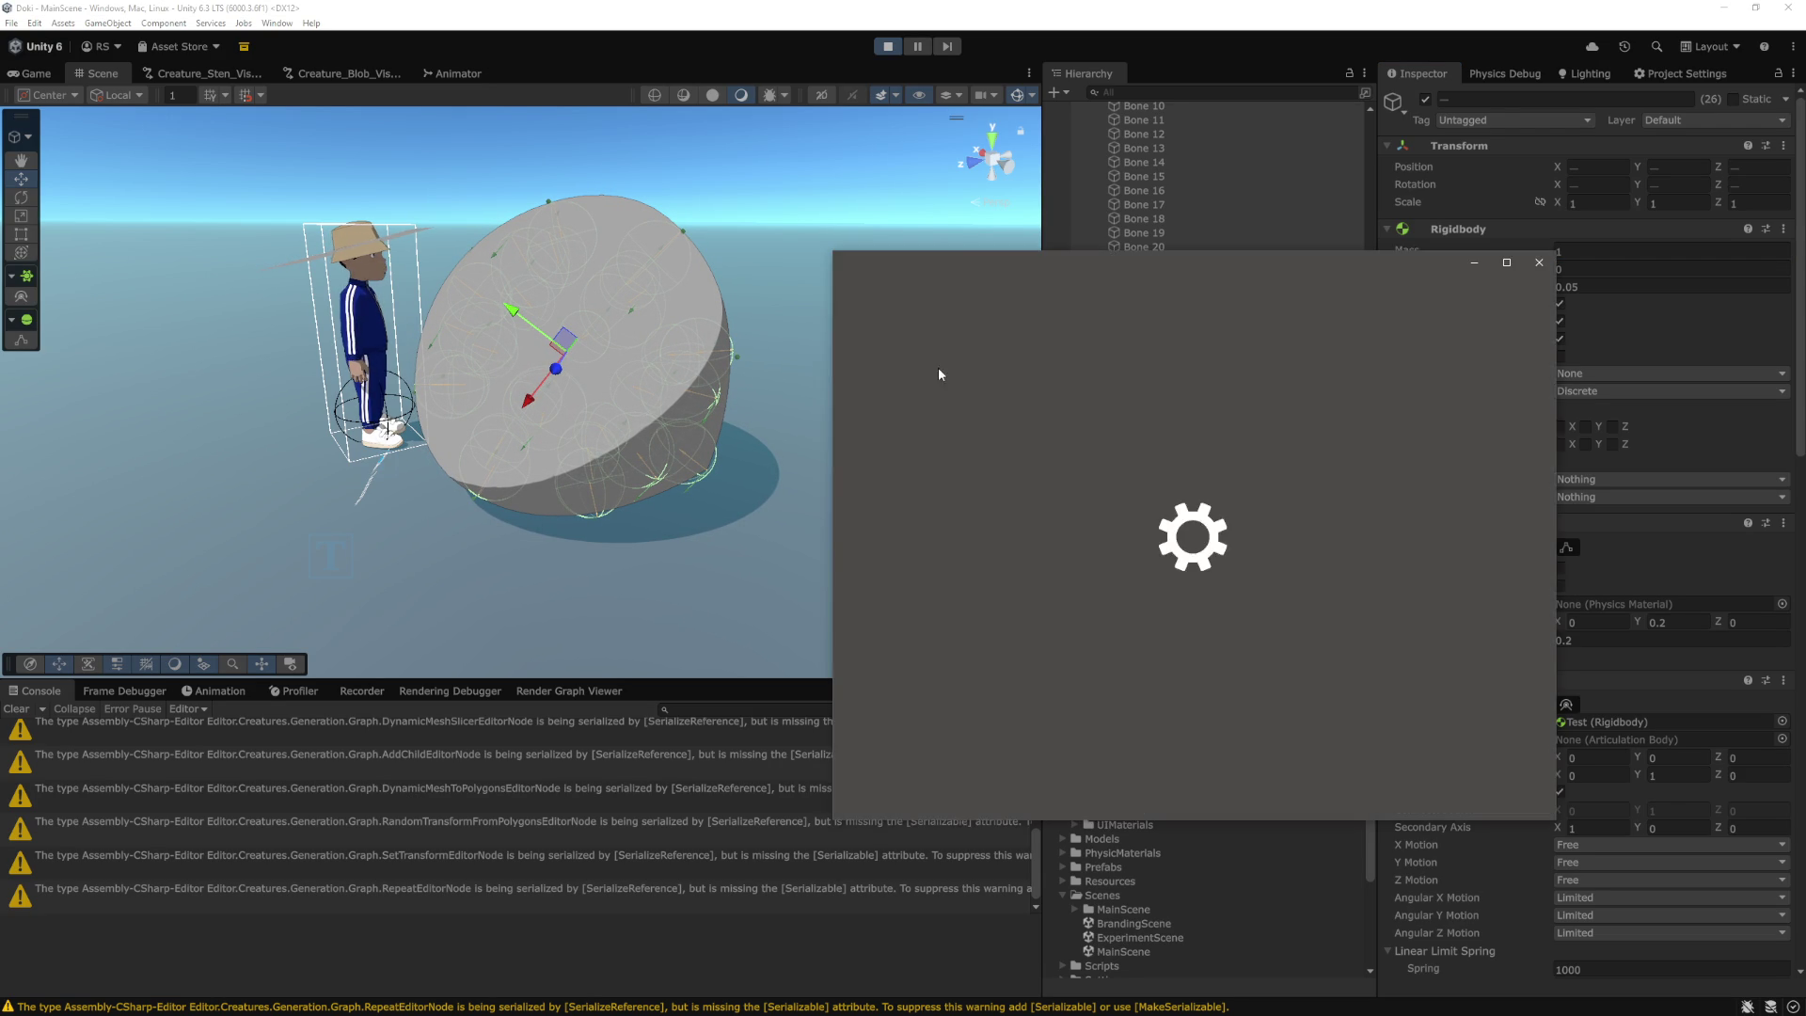
Close the Windows Settings window and verify Bone 0's Rigidbody Mass is now 1.
click(1539, 262)
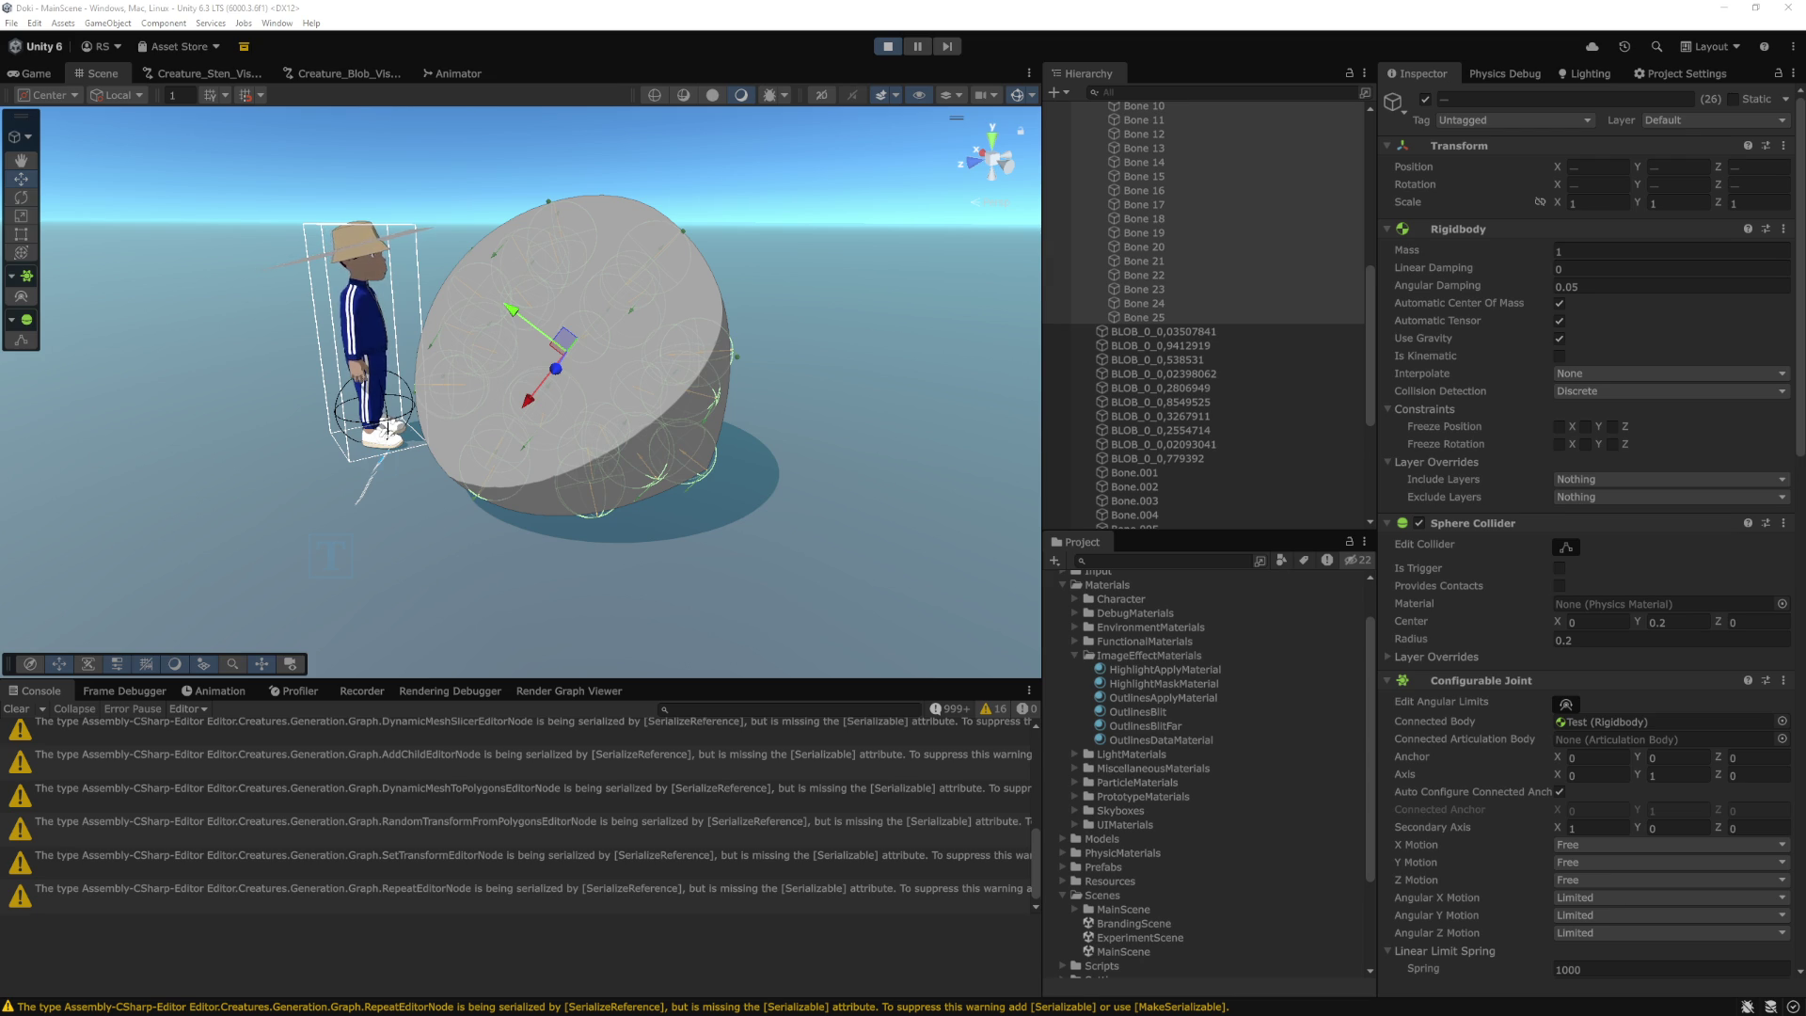
click(1600, 251)
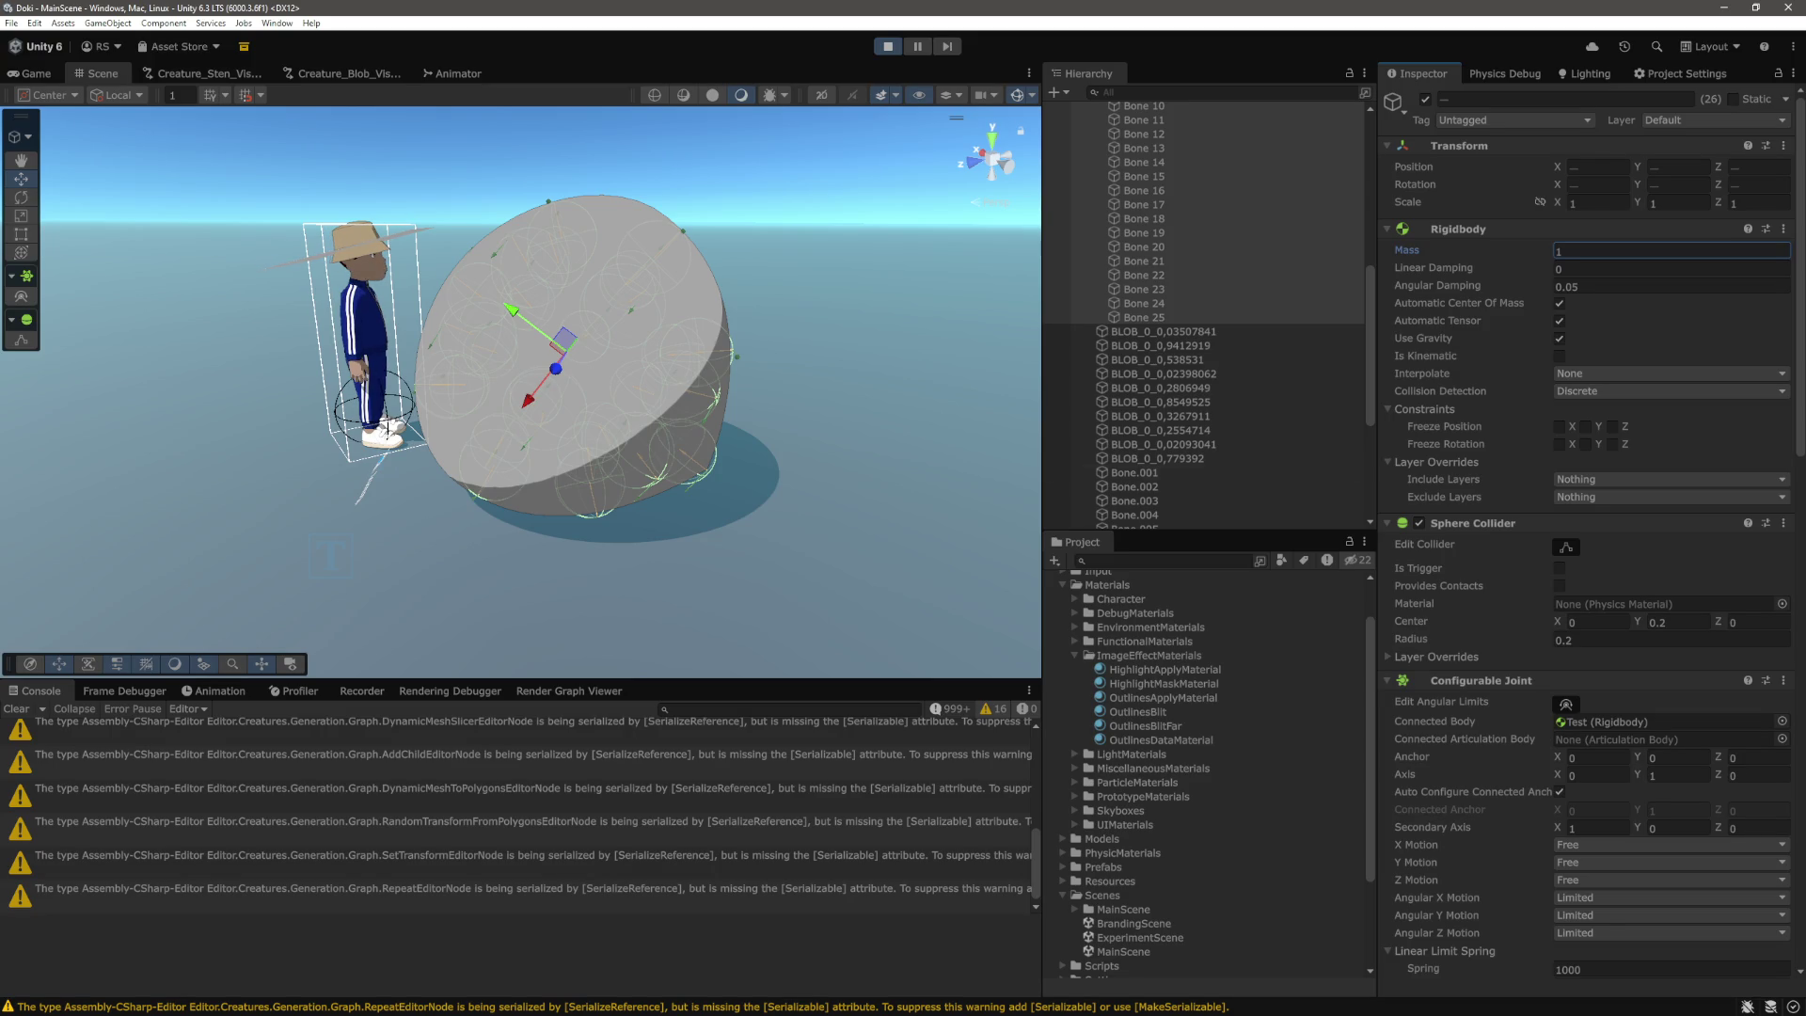
click(1178, 461)
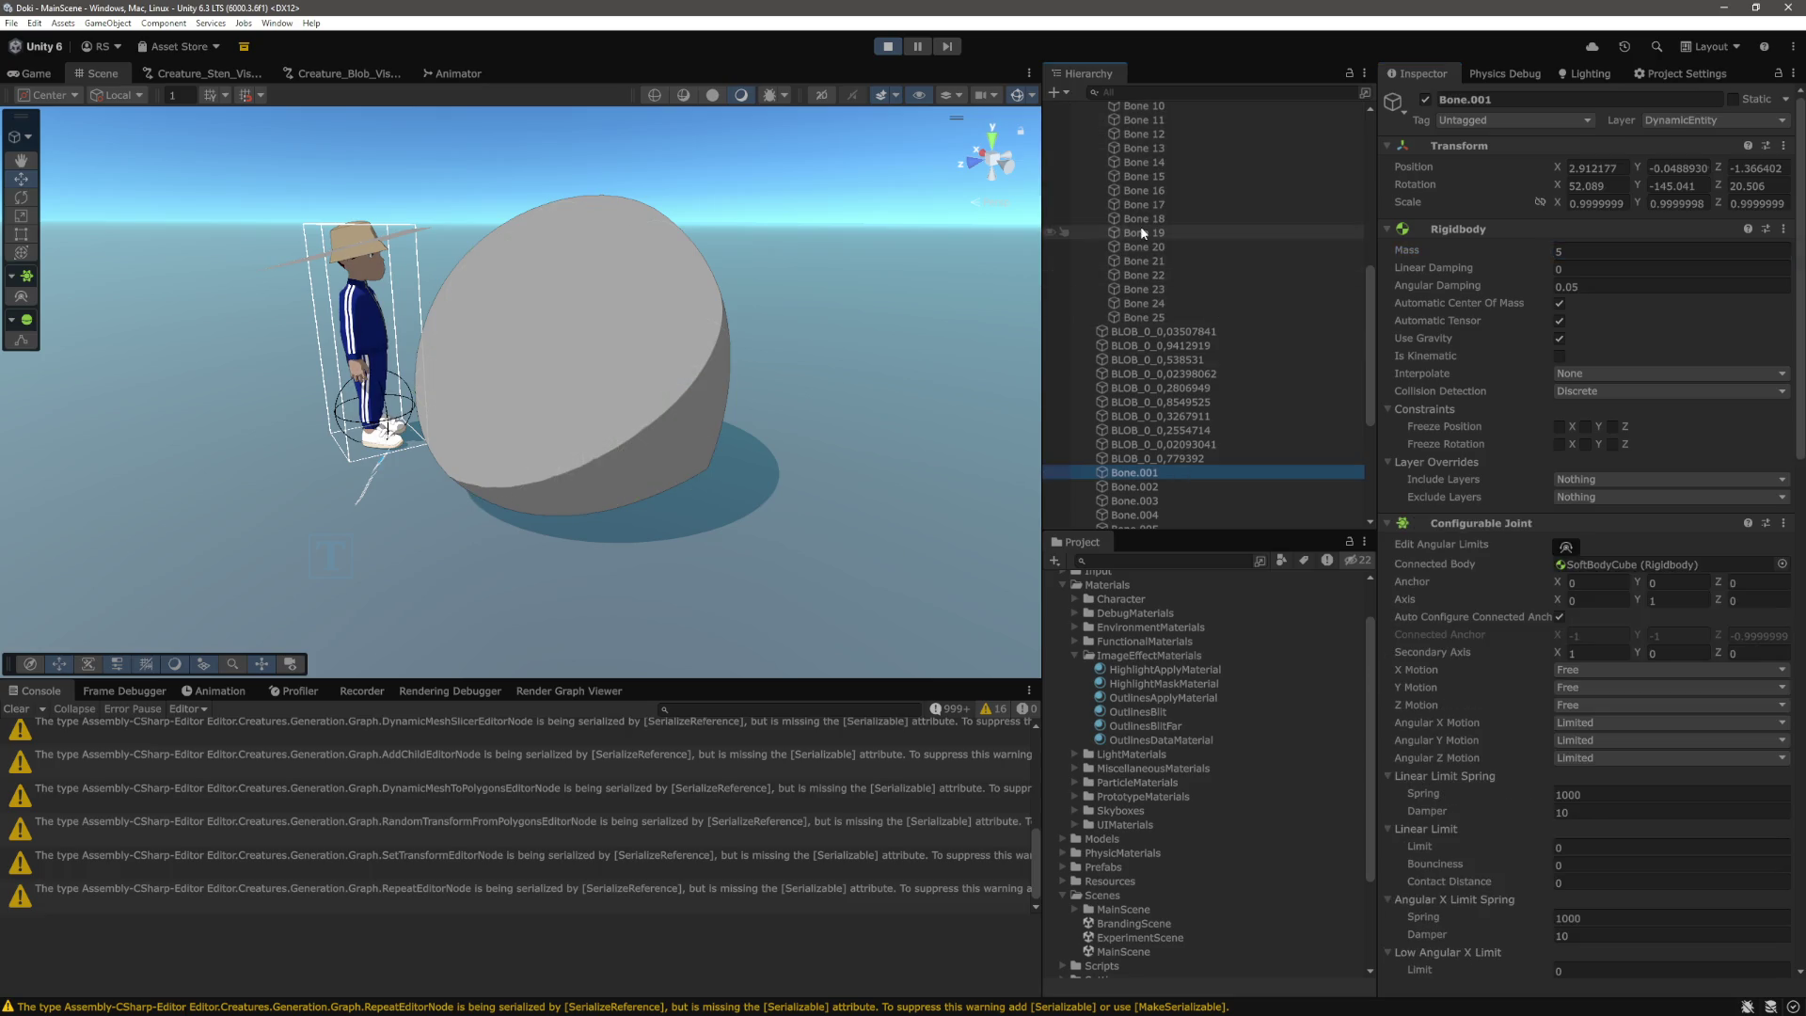
click(1143, 260)
scroll(1167, 310, up, 4)
scroll(1167, 312, up, 3)
click(1138, 230)
drag(826, 371, 769, 339)
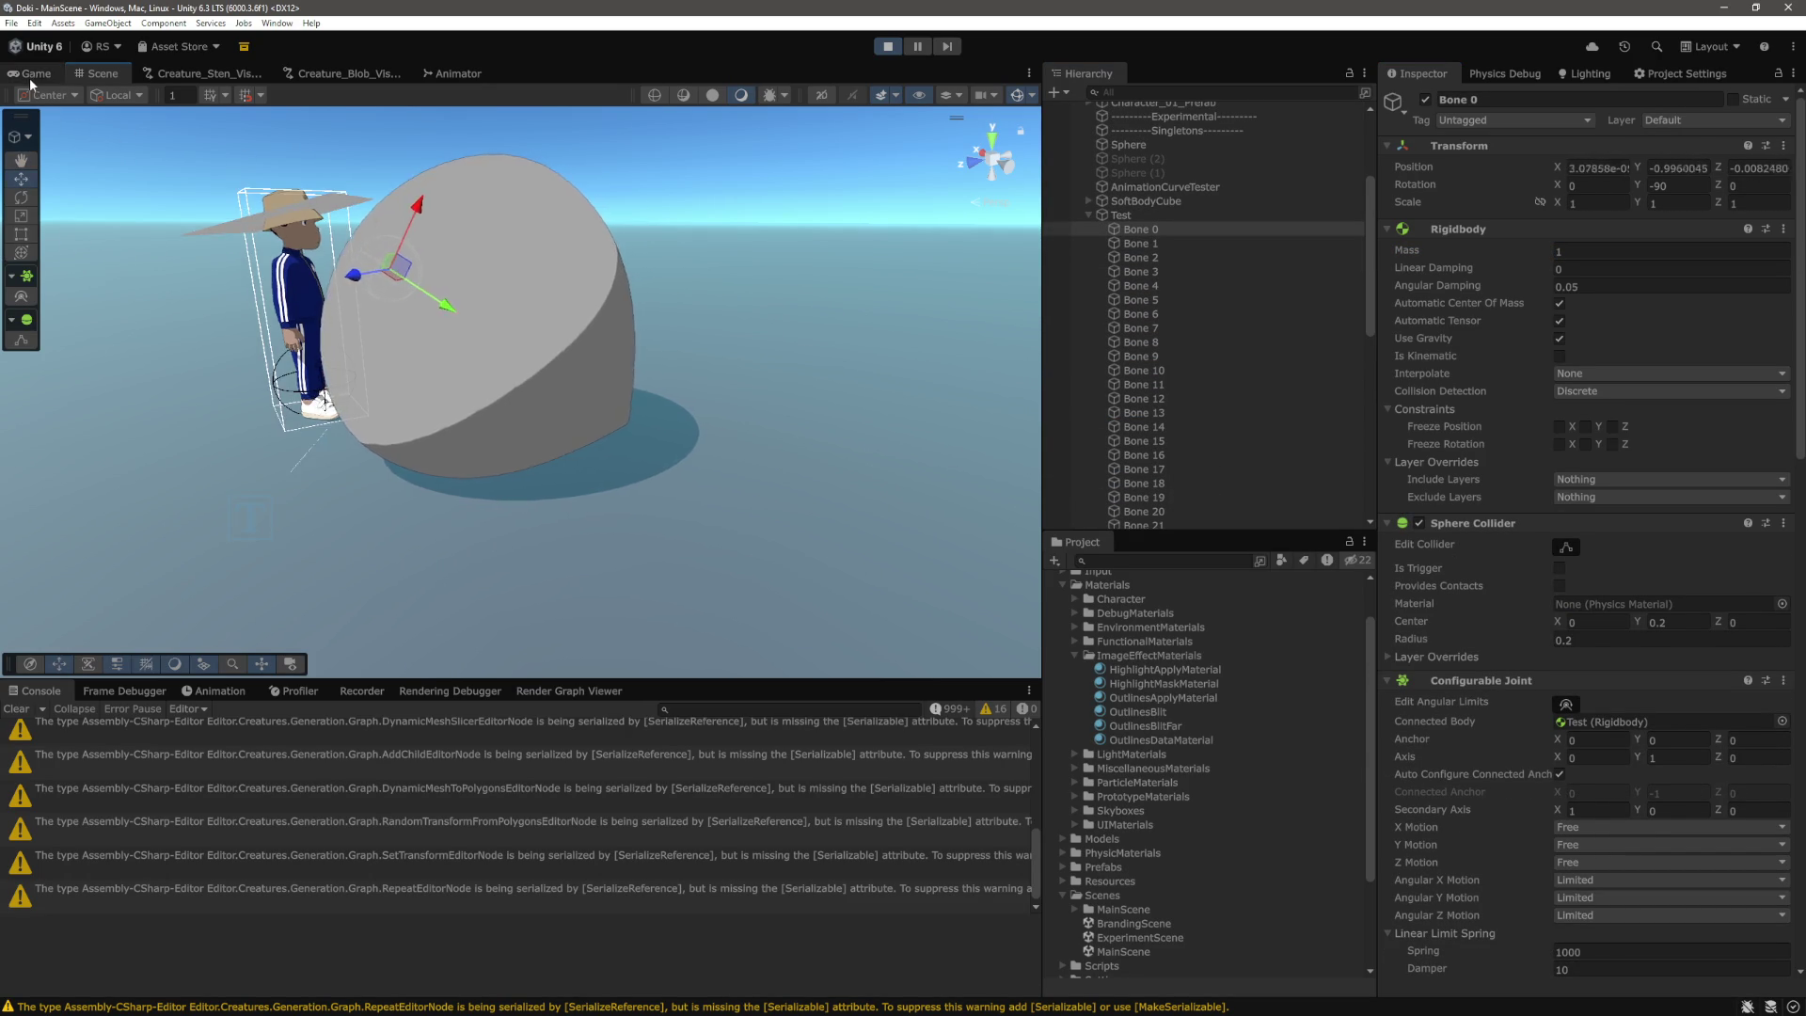
Switch to the Game view, collapsing Test's bones and clearing the bone selection.
key(ctrl+2)
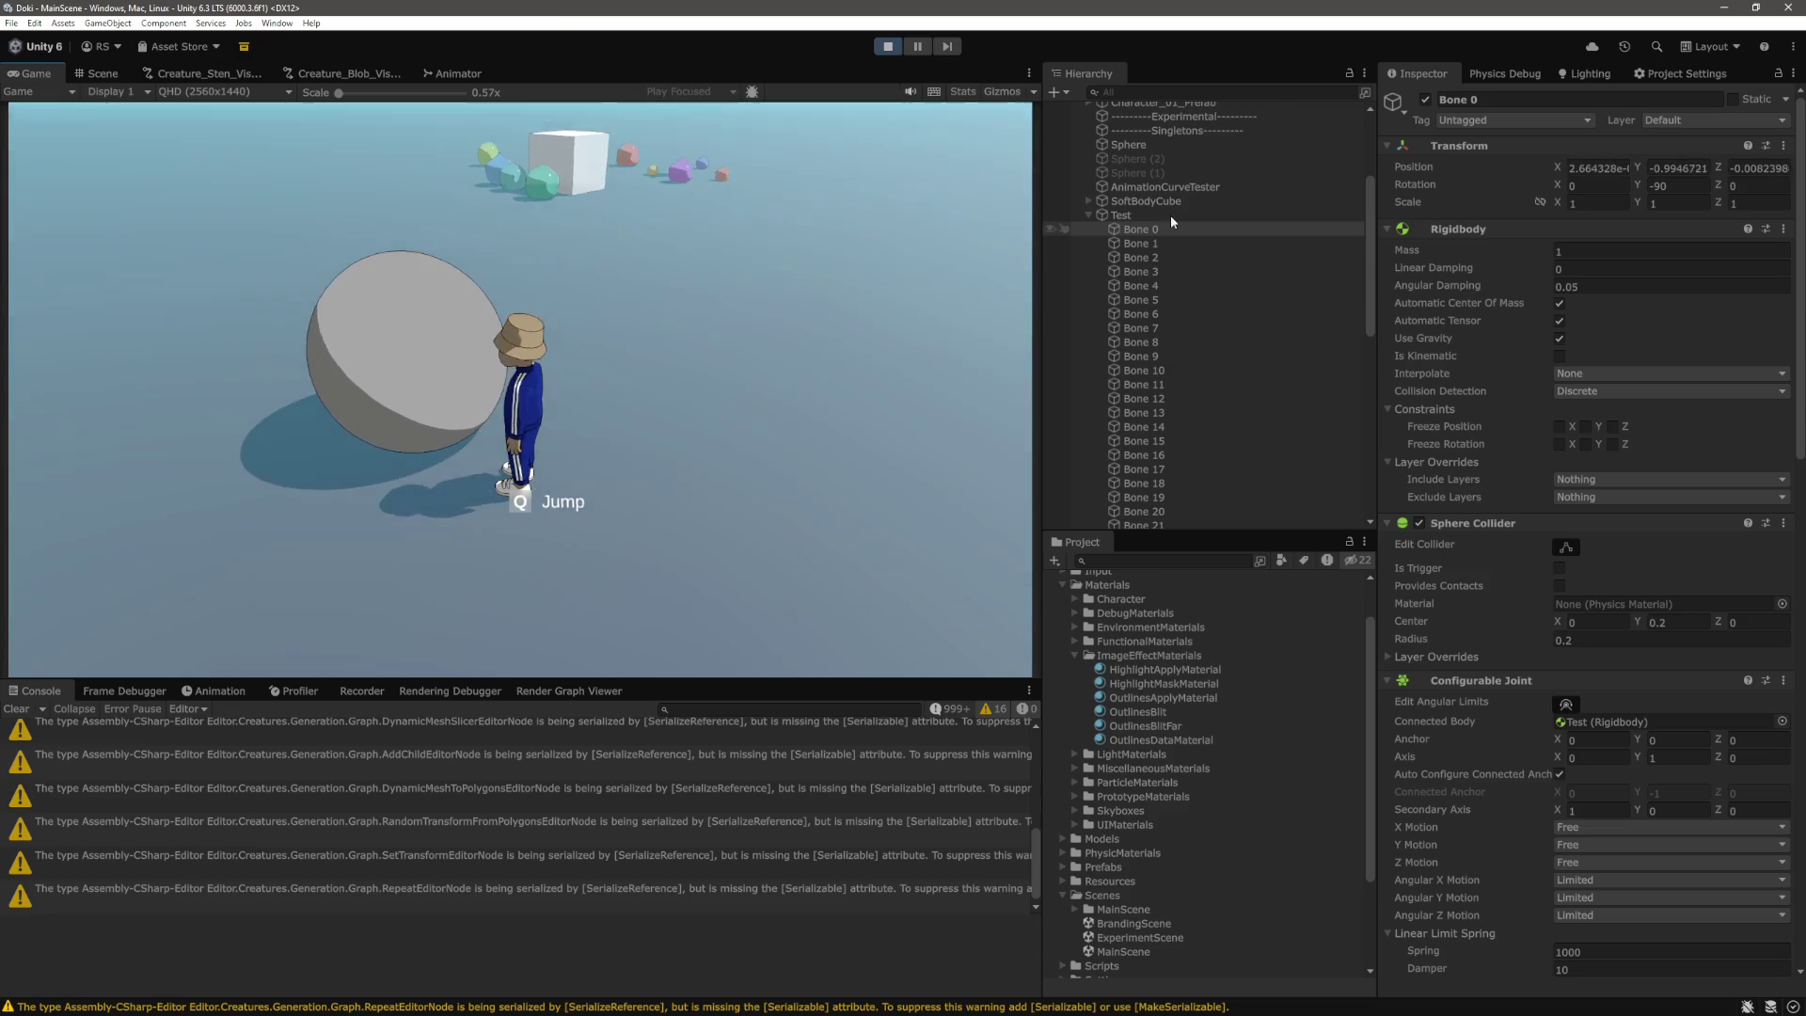
click(1090, 215)
scroll(1246, 487, down, 3)
click(1153, 519)
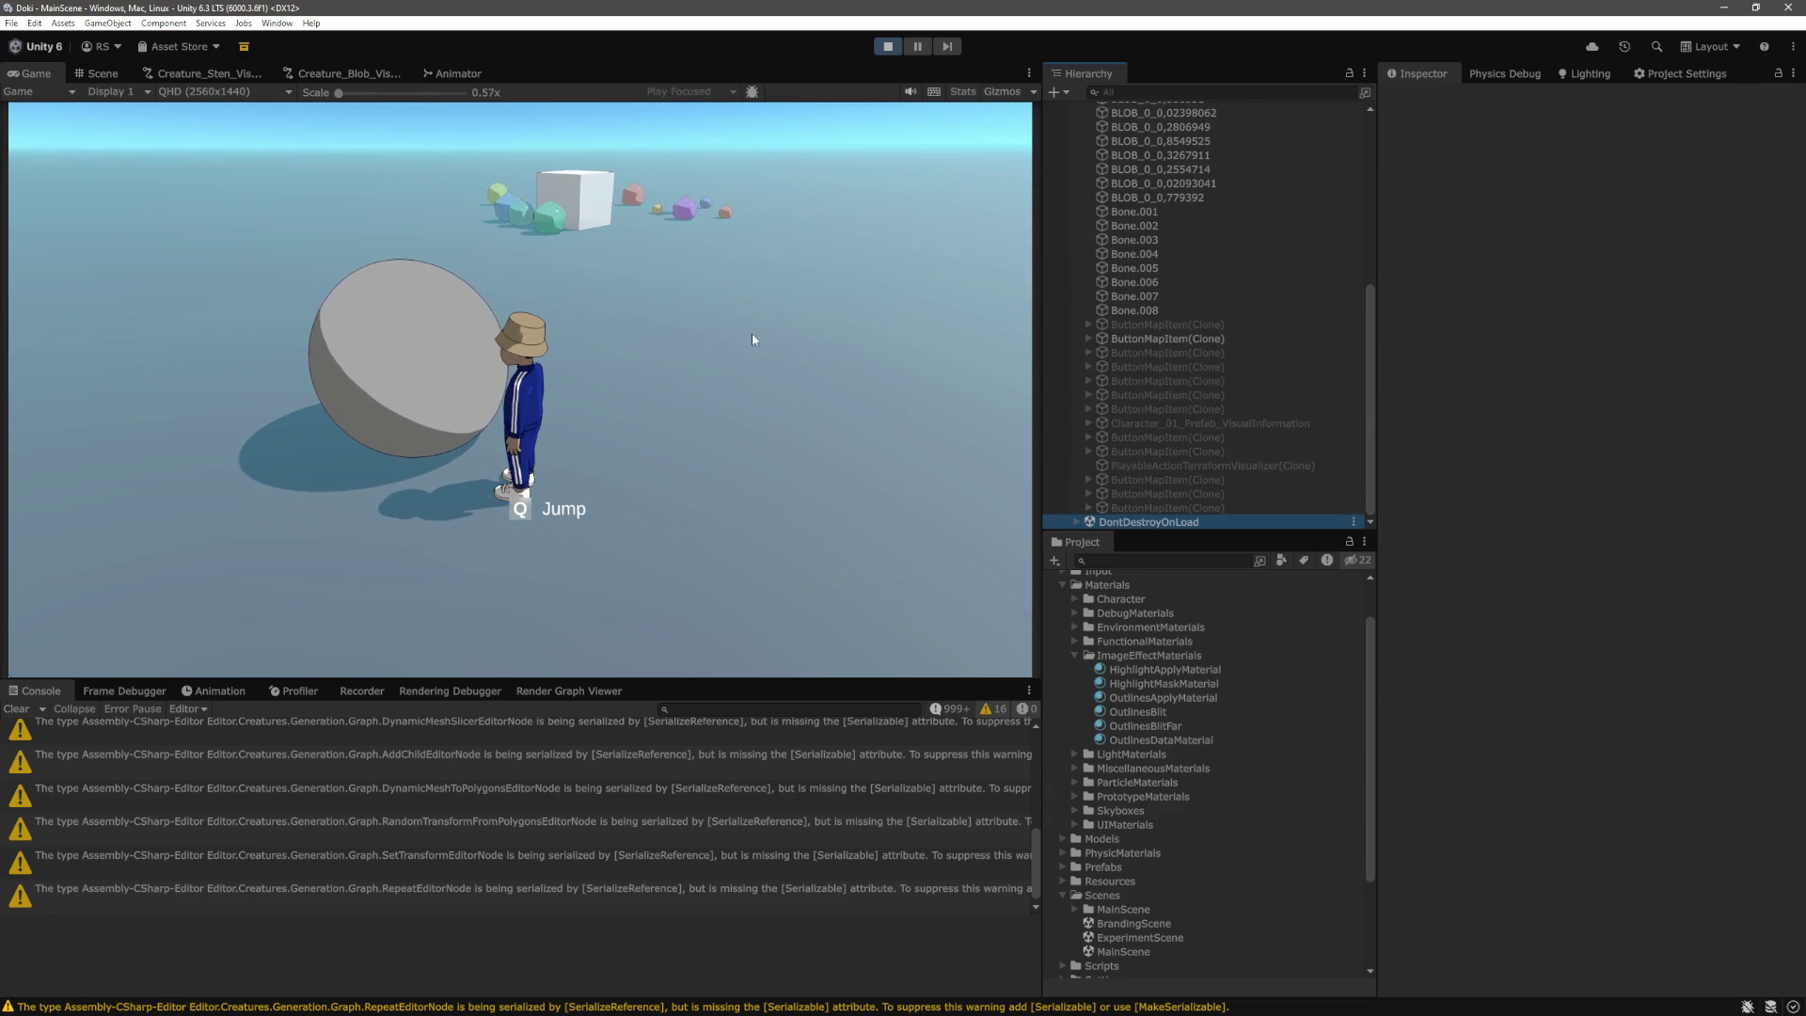
Walk the character into the lighter blob with WASD, then return to the Scene view.
key(d)
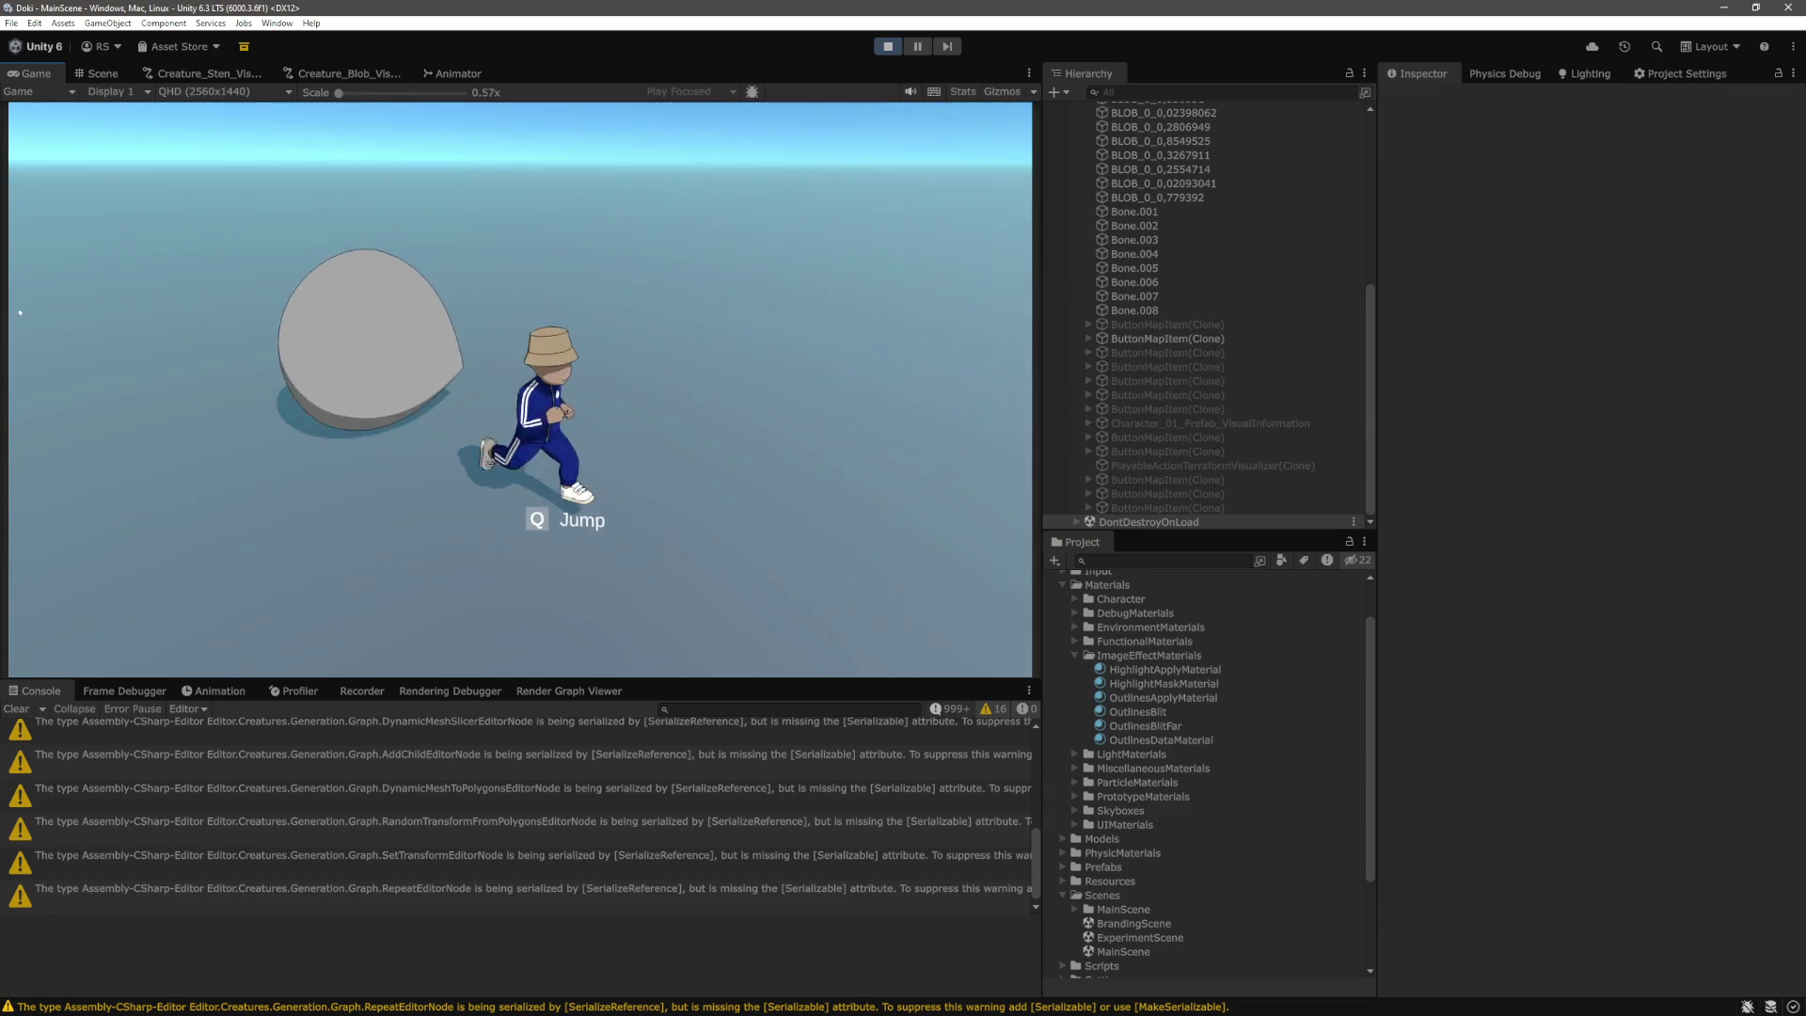
key(w)
key(a)
key(s)
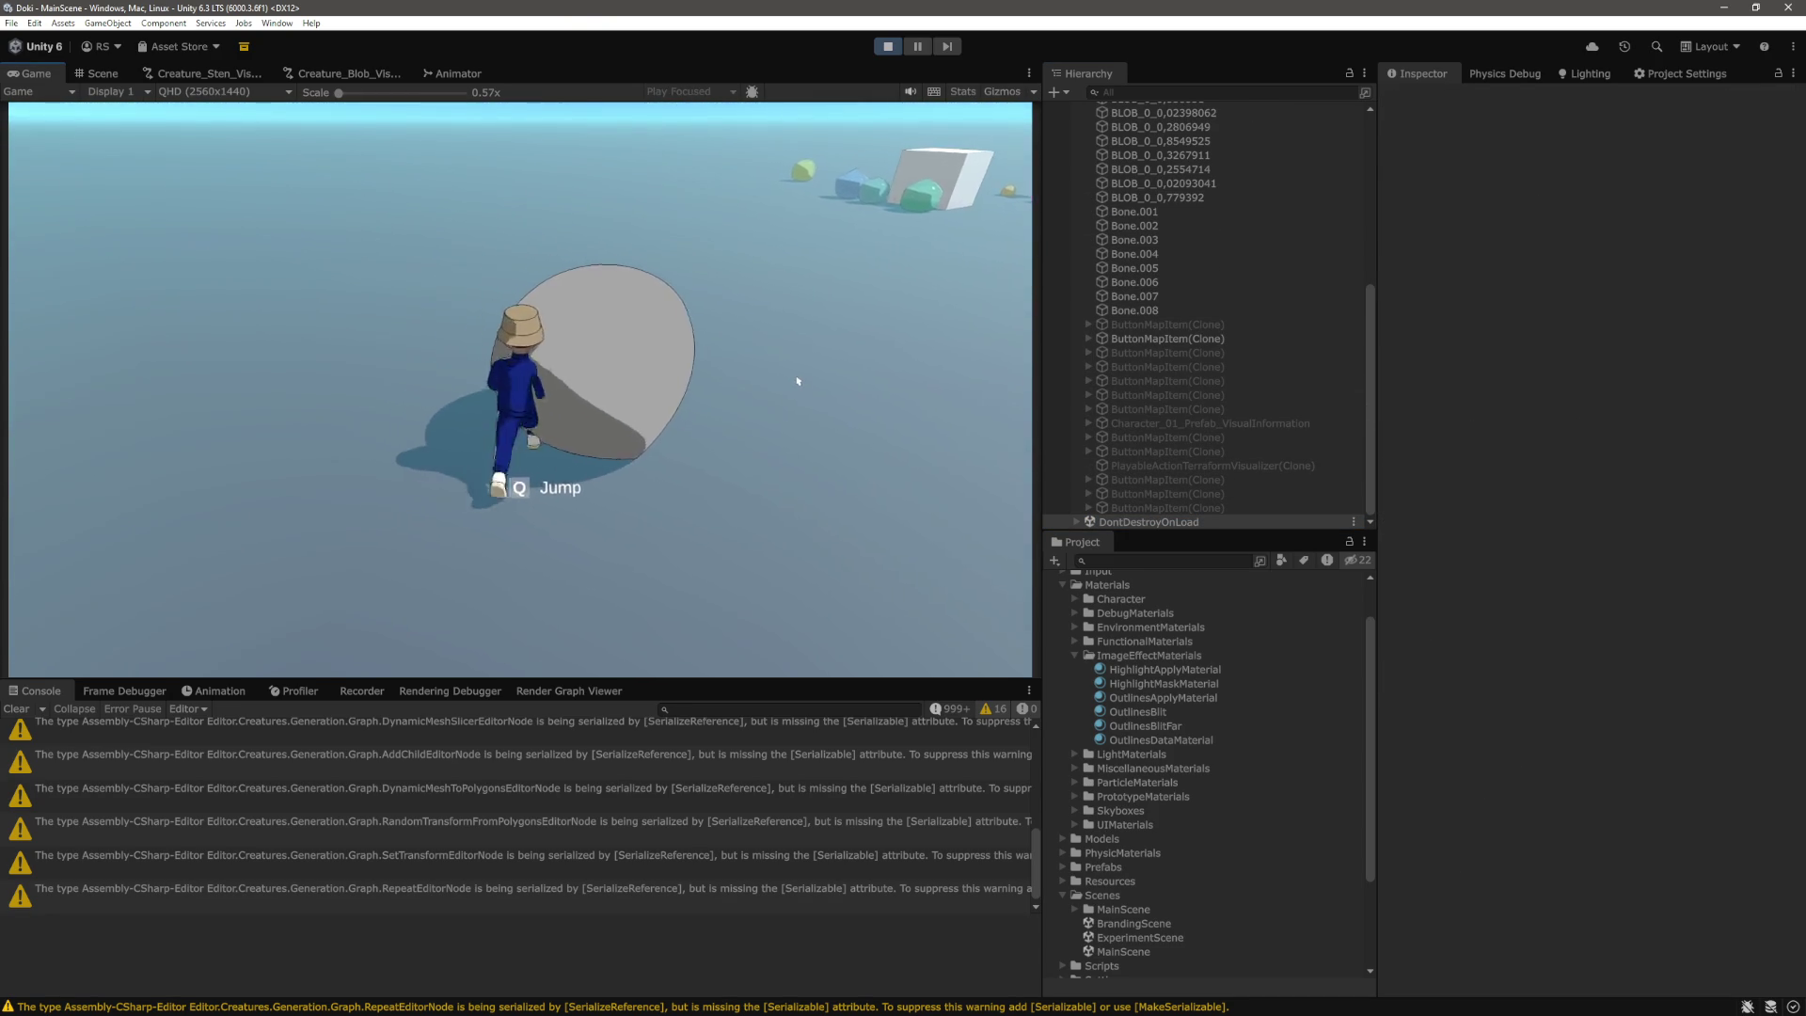
key(w)
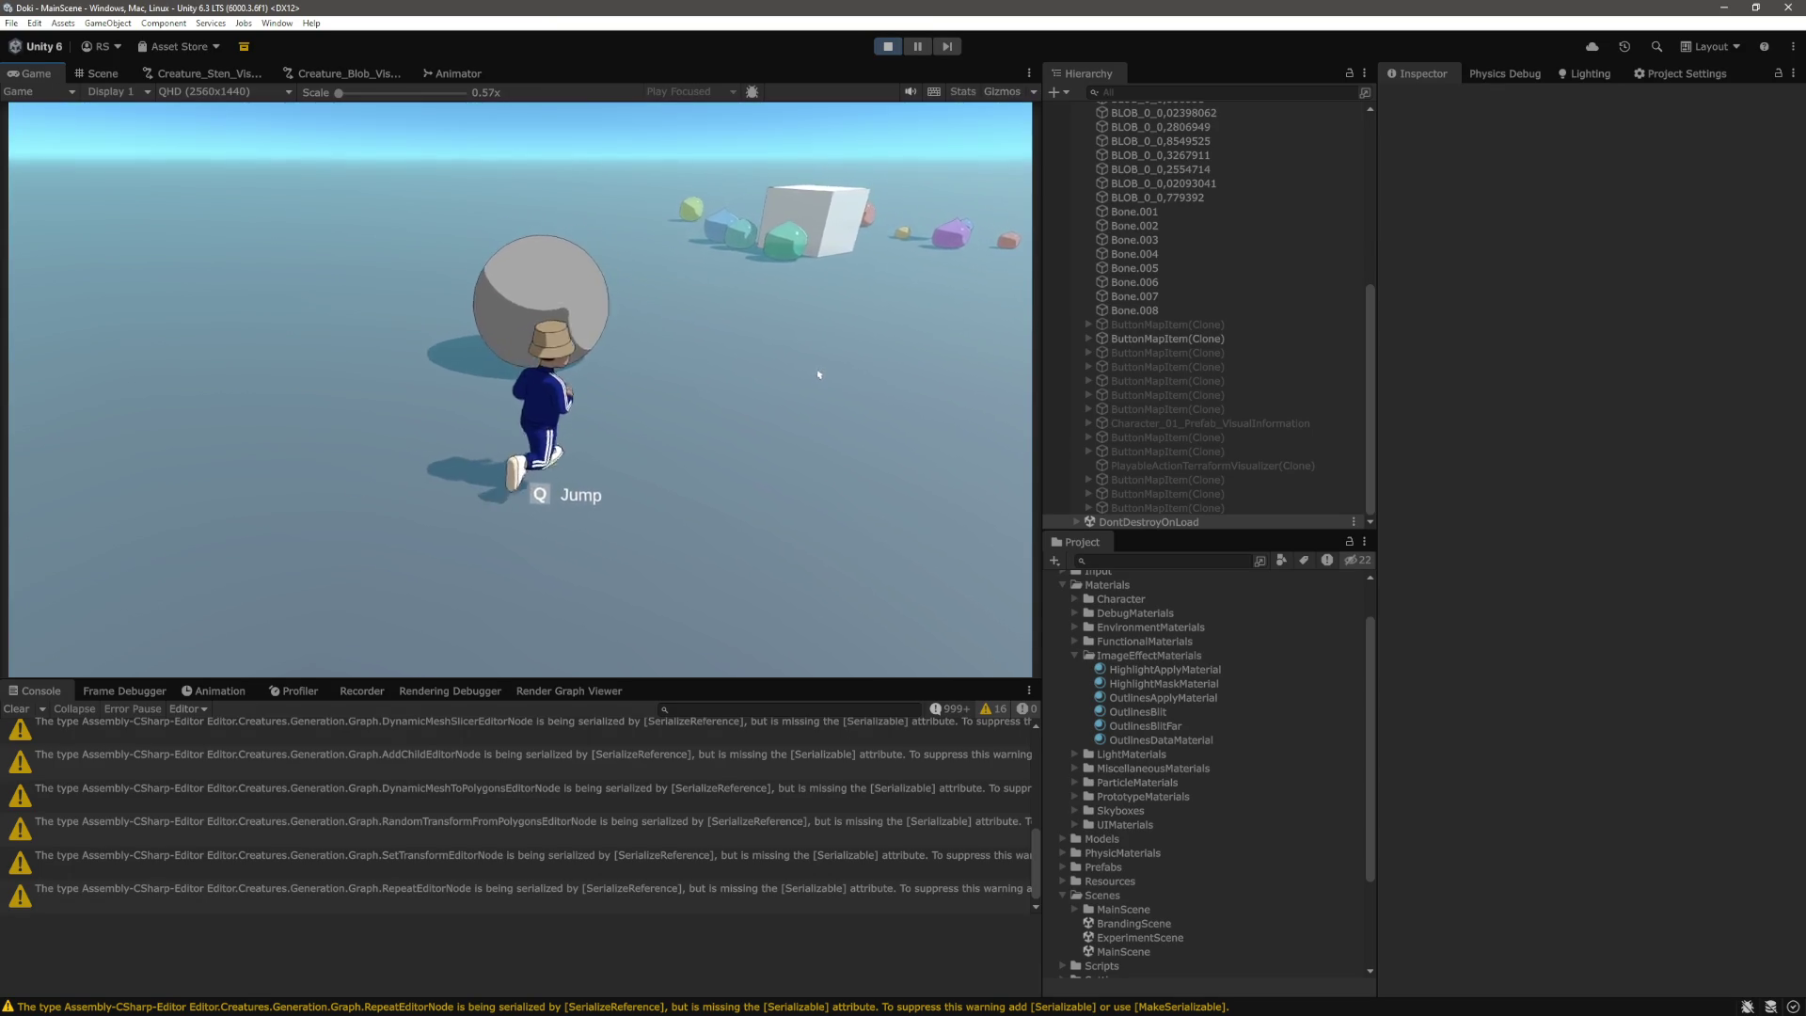
key(d)
key(s)
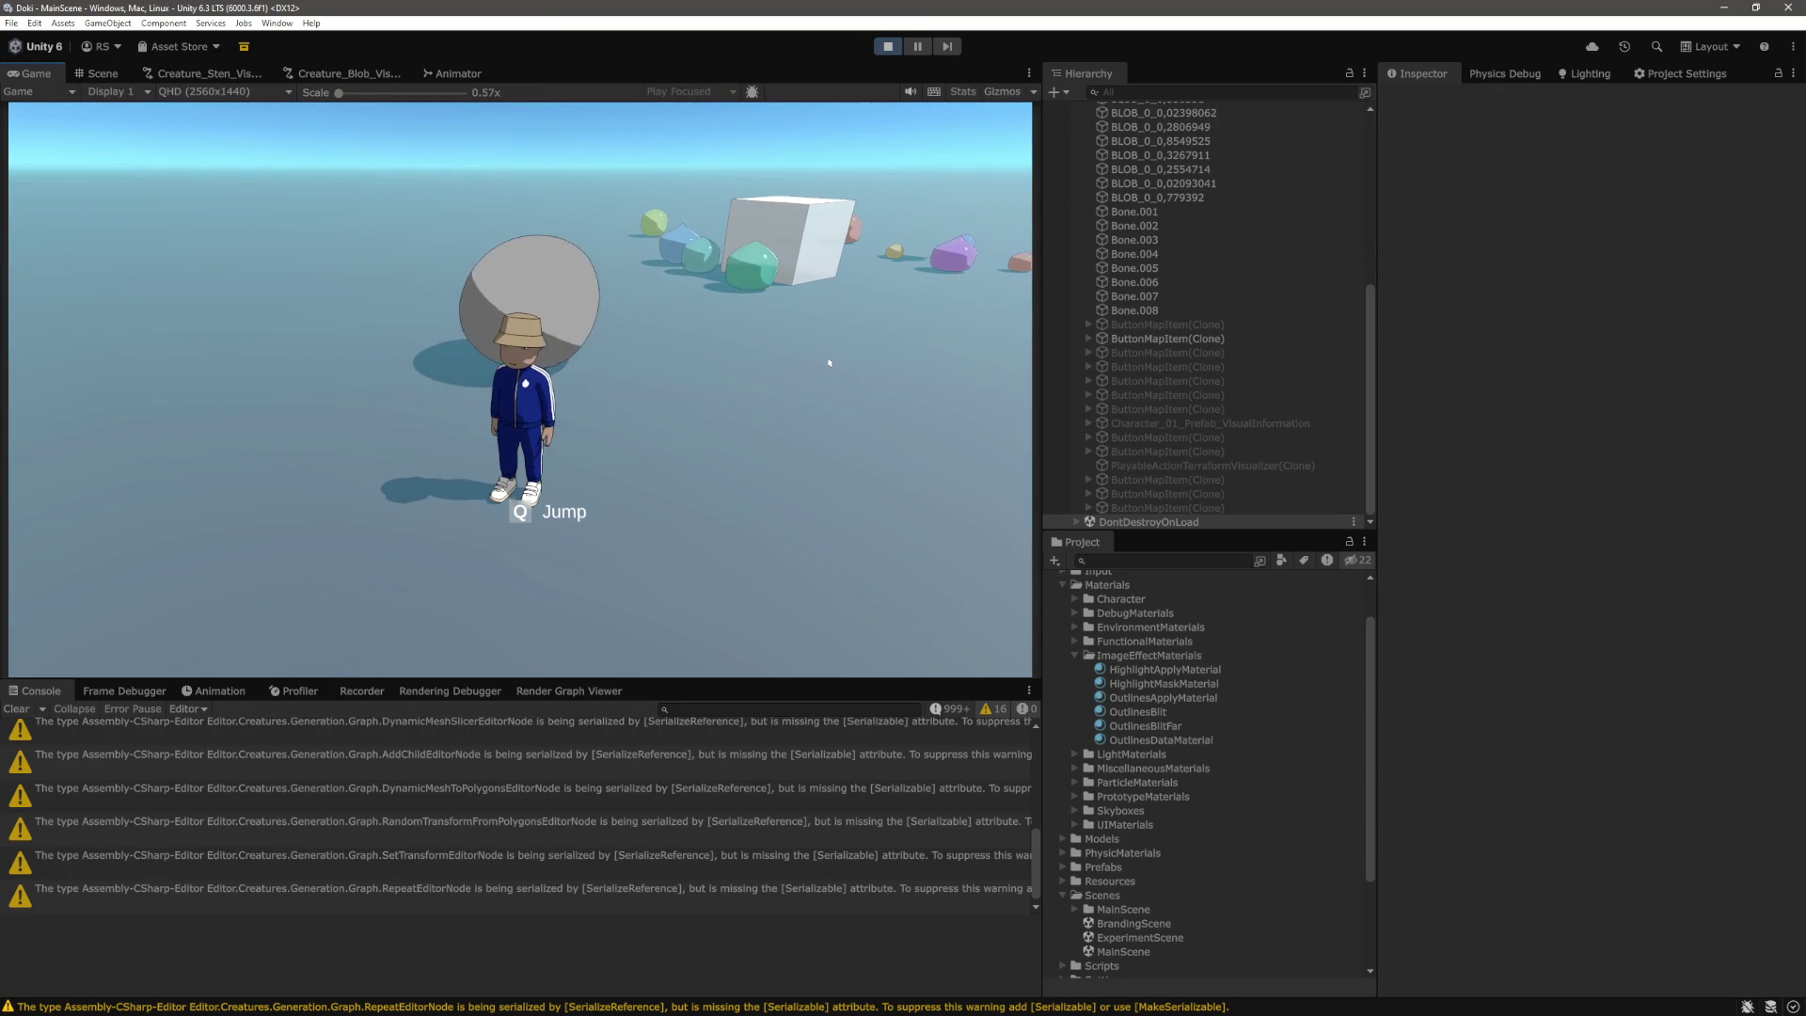
click(109, 77)
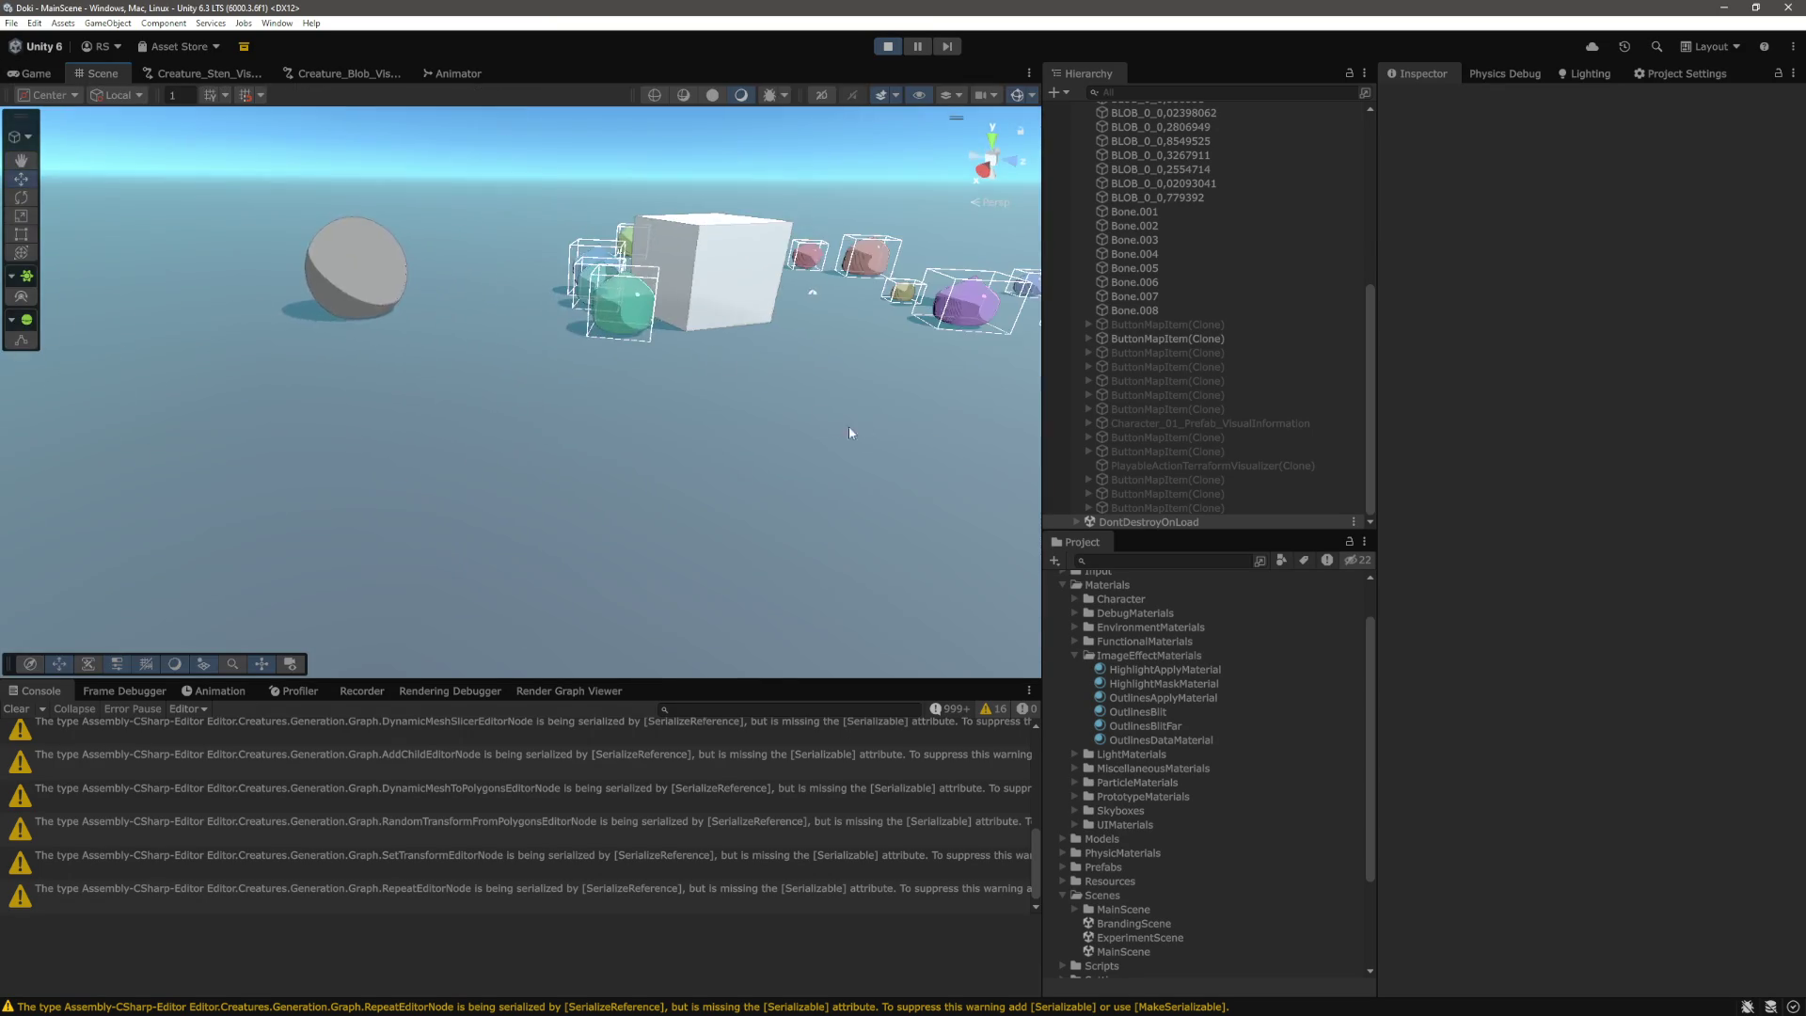
Frame the soft blob in the Scene view, then inspect BLOB, Bone.001 and finally Bone 0.
click(764, 372)
key(f)
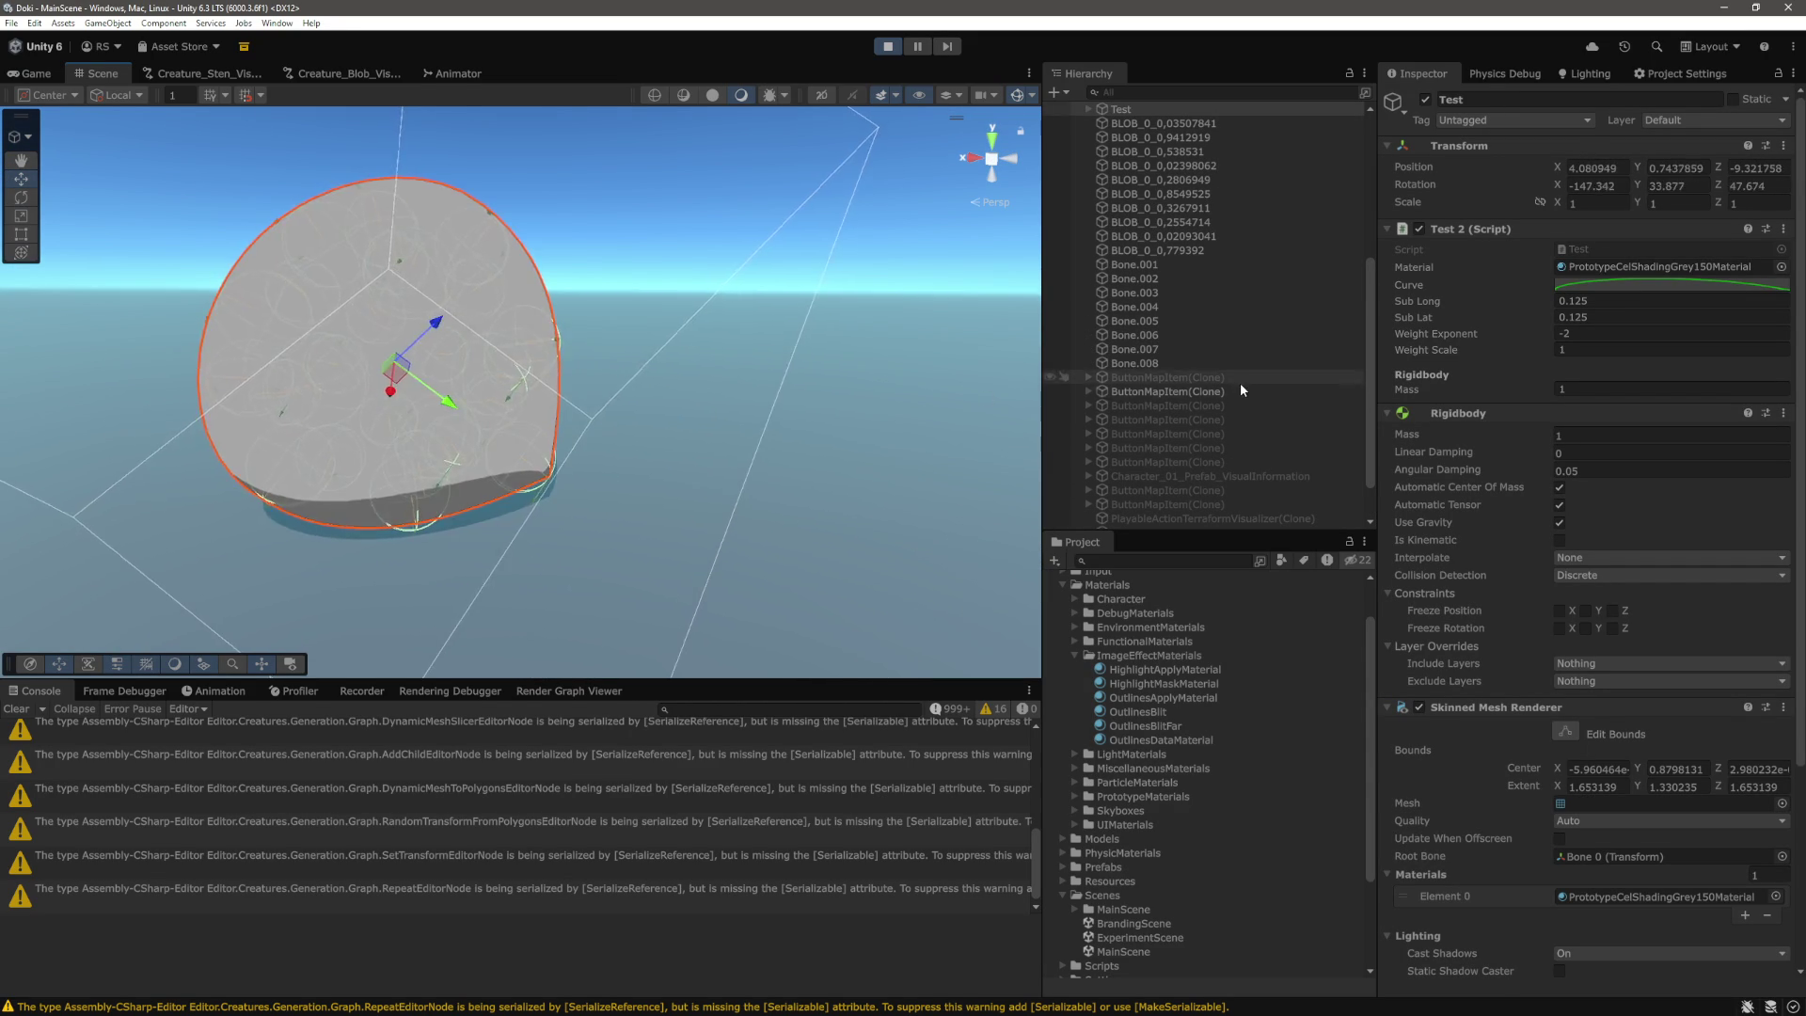
scroll(1240, 382, up, 5)
click(1170, 280)
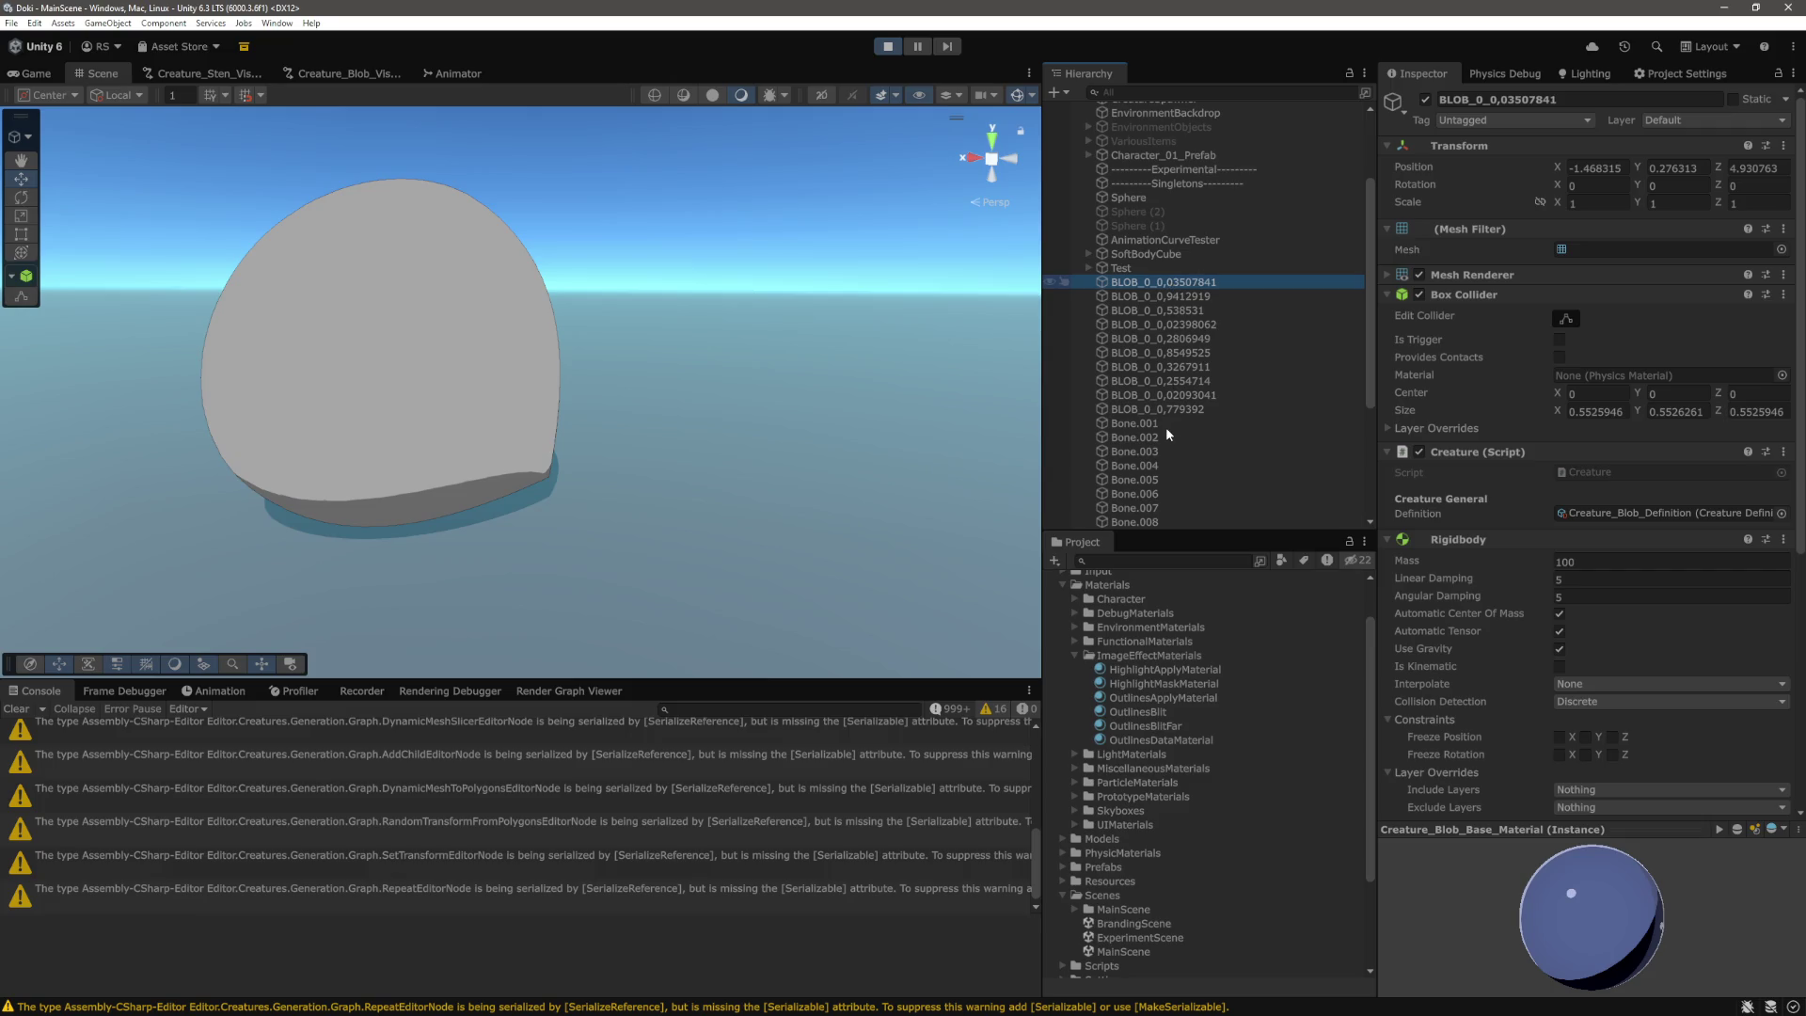
click(1166, 425)
scroll(1166, 427, down, 5)
scroll(1165, 427, up, 10)
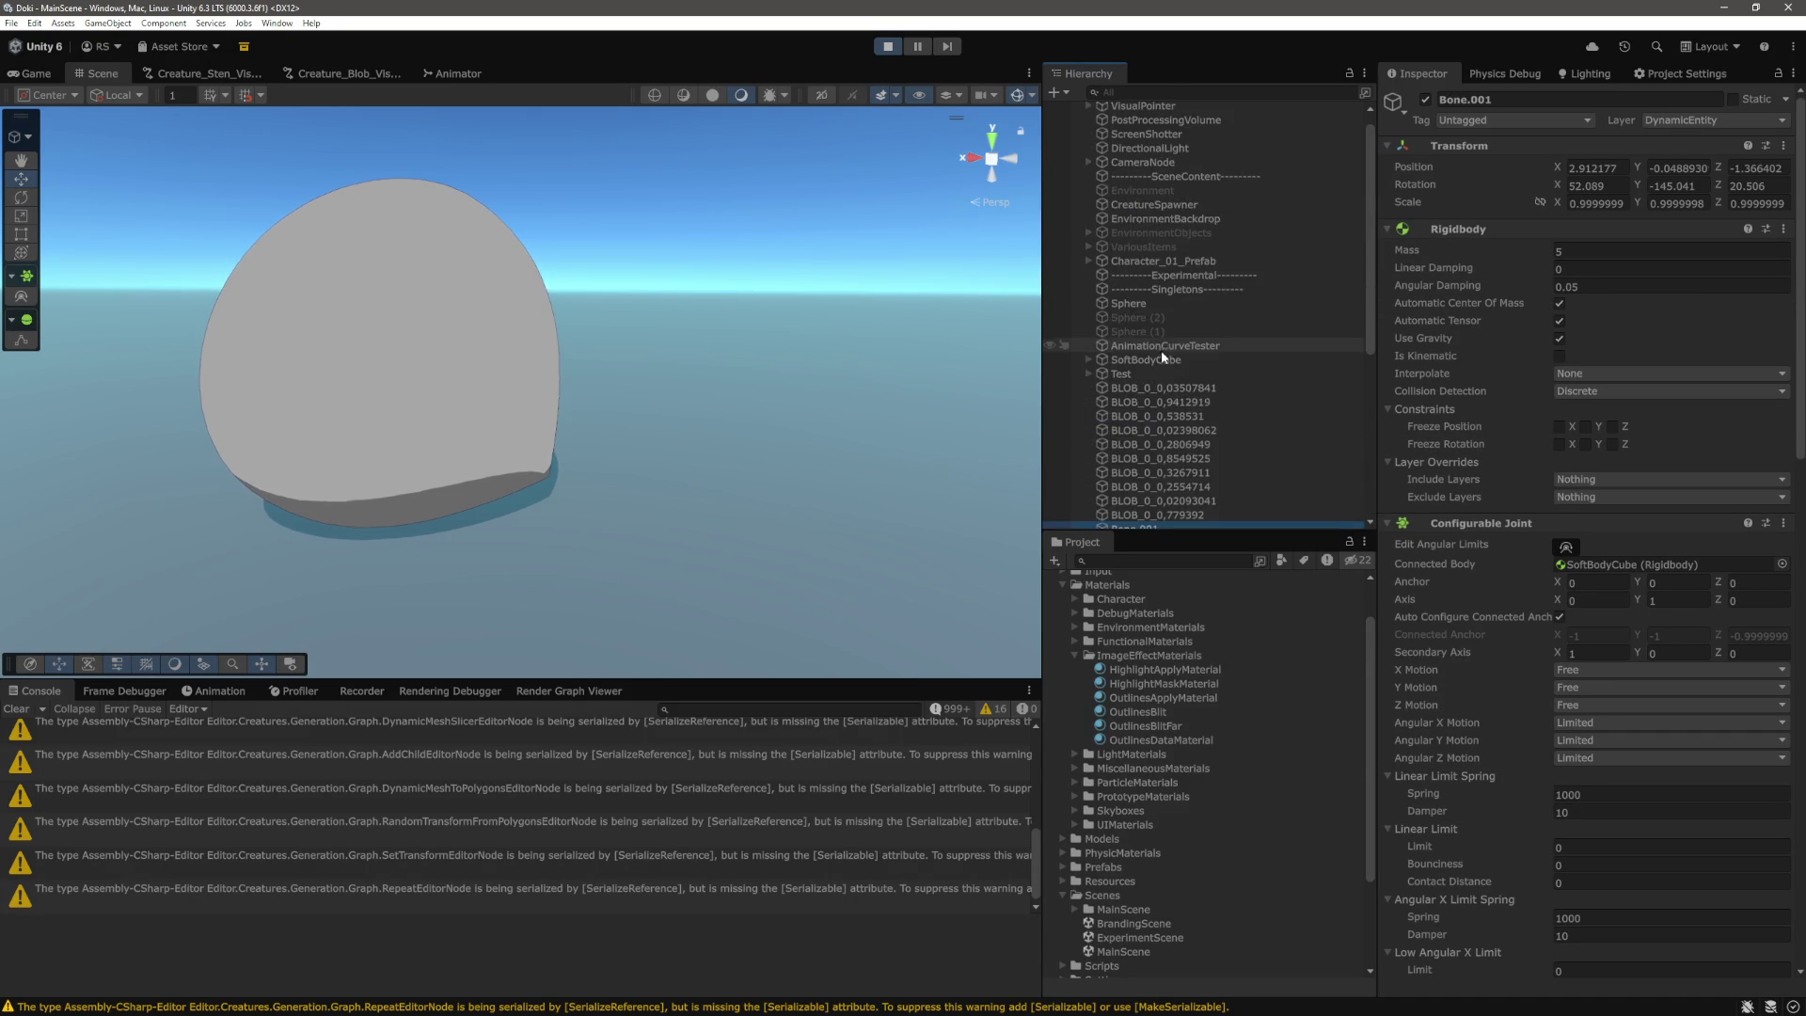
scroll(1179, 381, down, 4)
click(1140, 230)
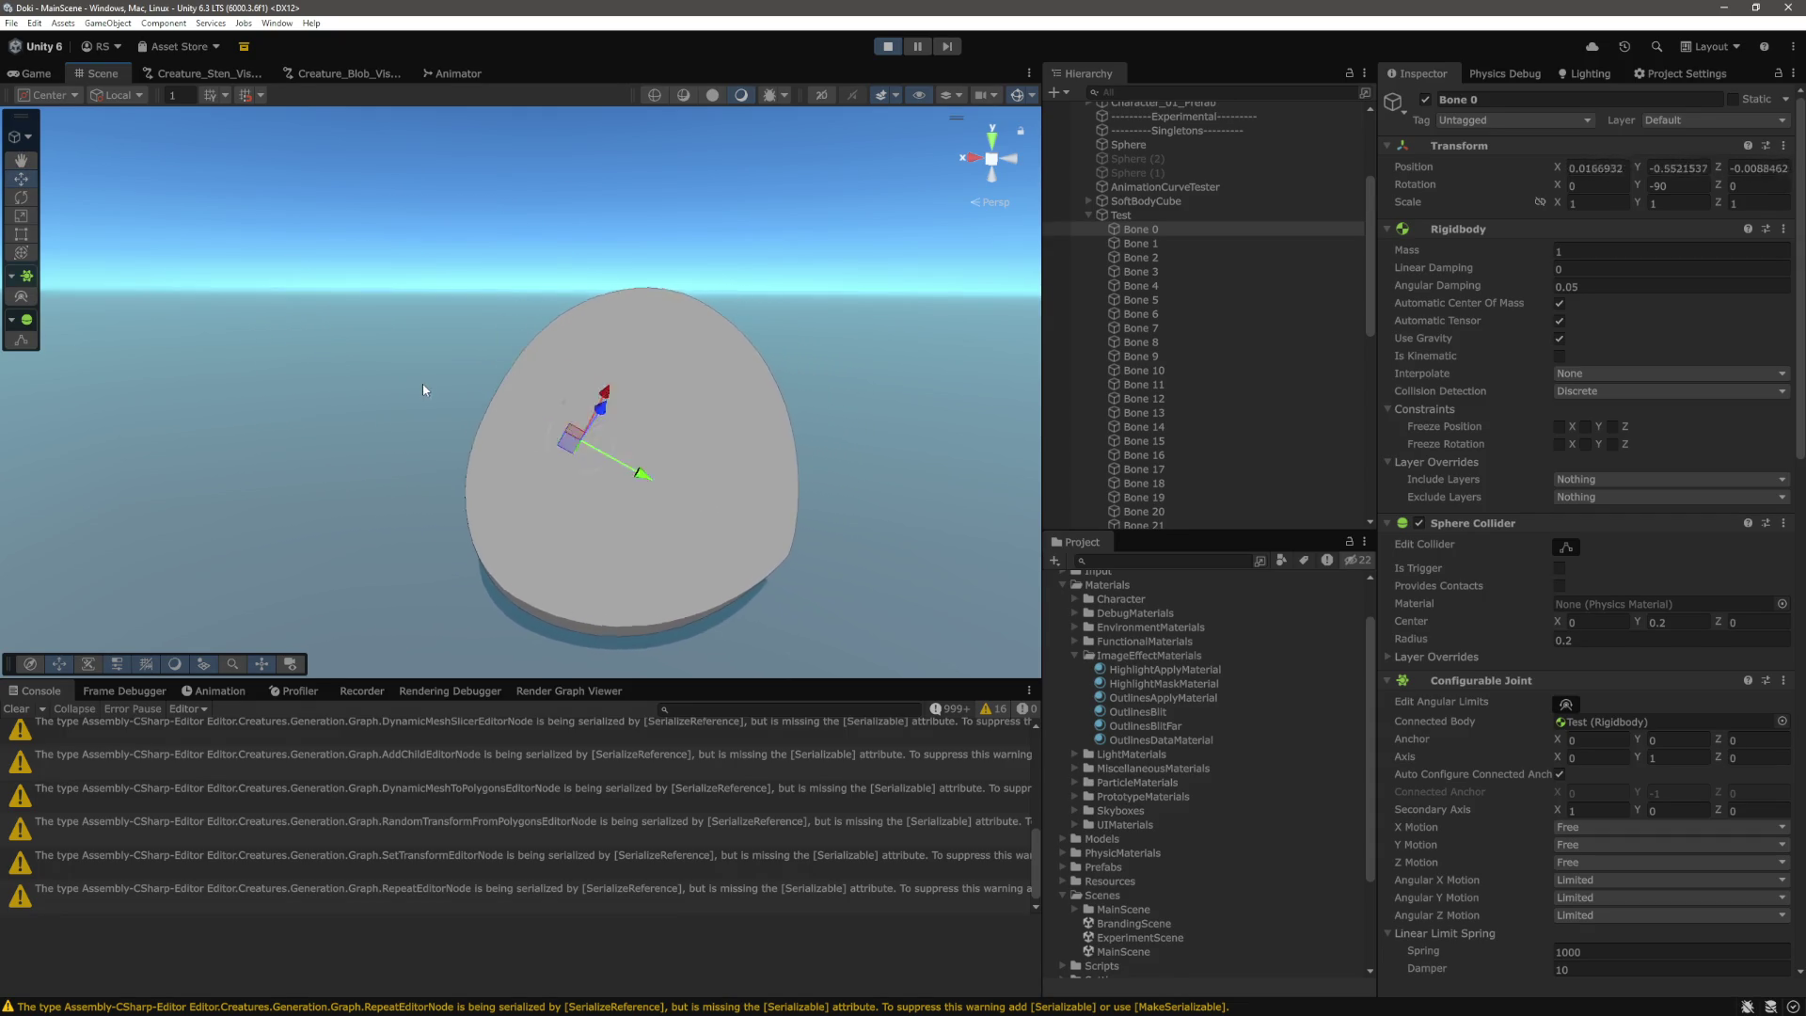
Set the Rigidbody Mass of all 26 blob bones to 10.
drag(769, 481, 710, 404)
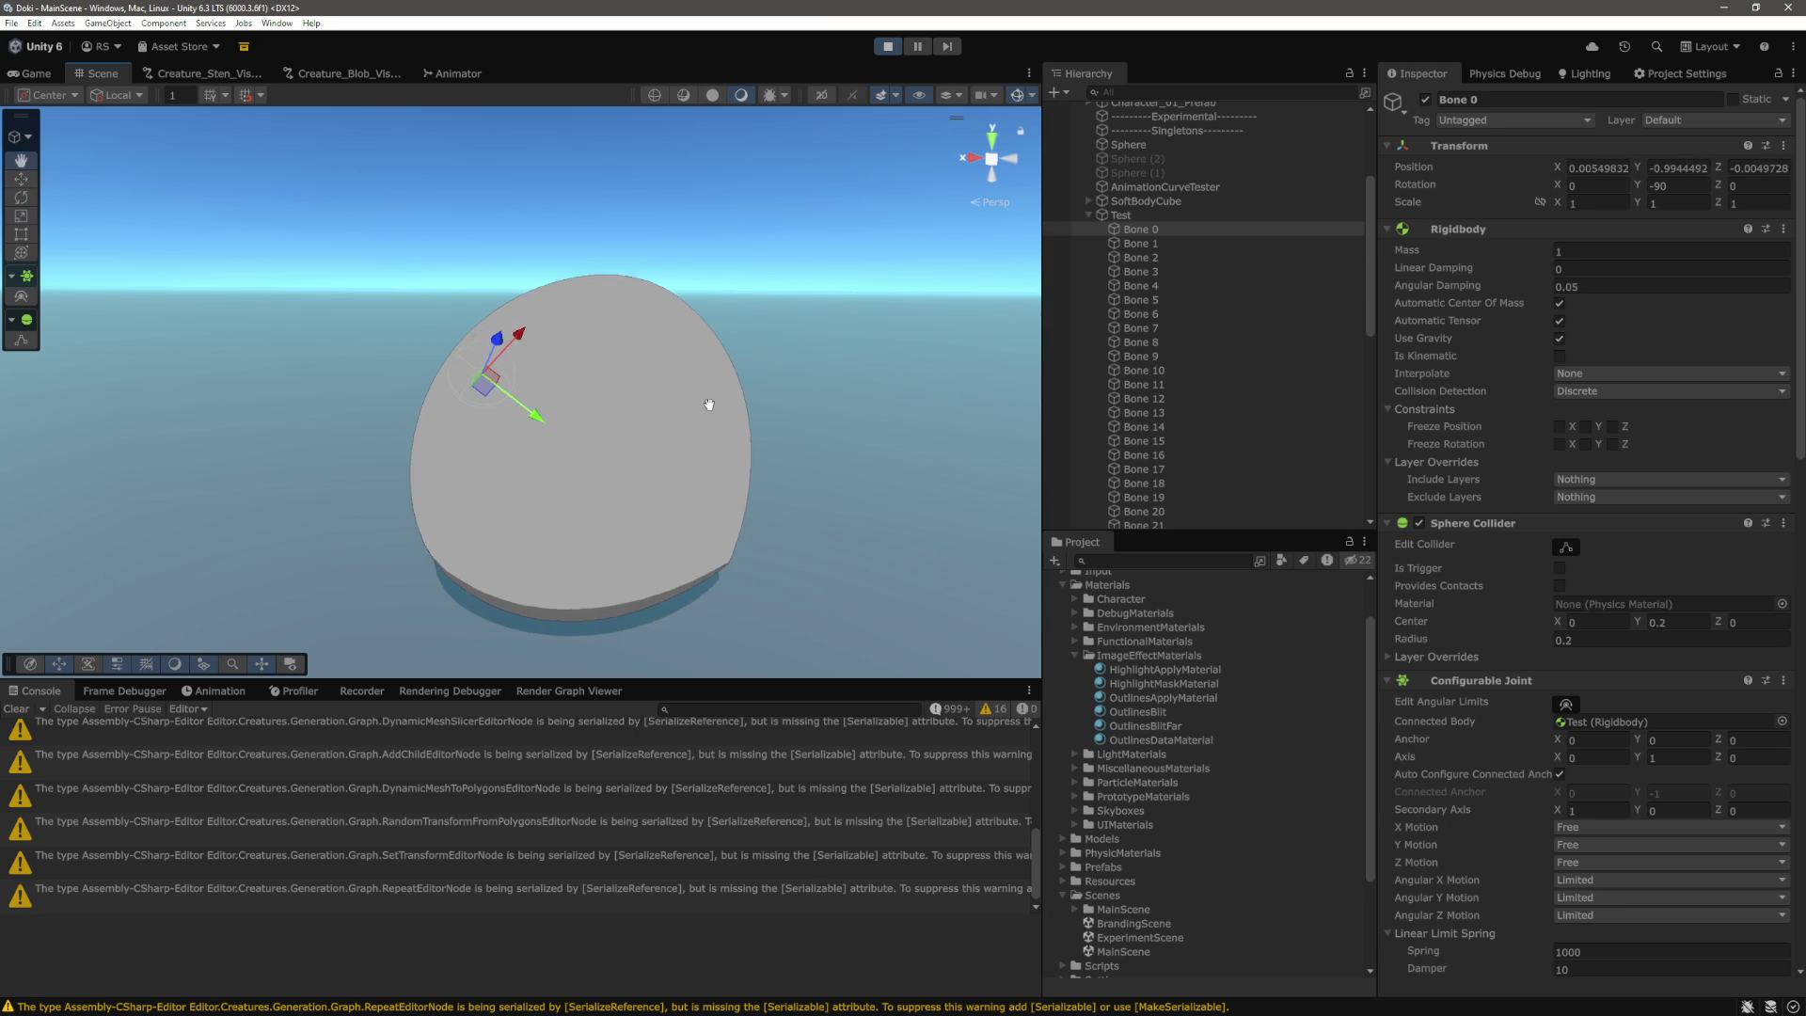
scroll(1159, 311, down, 3)
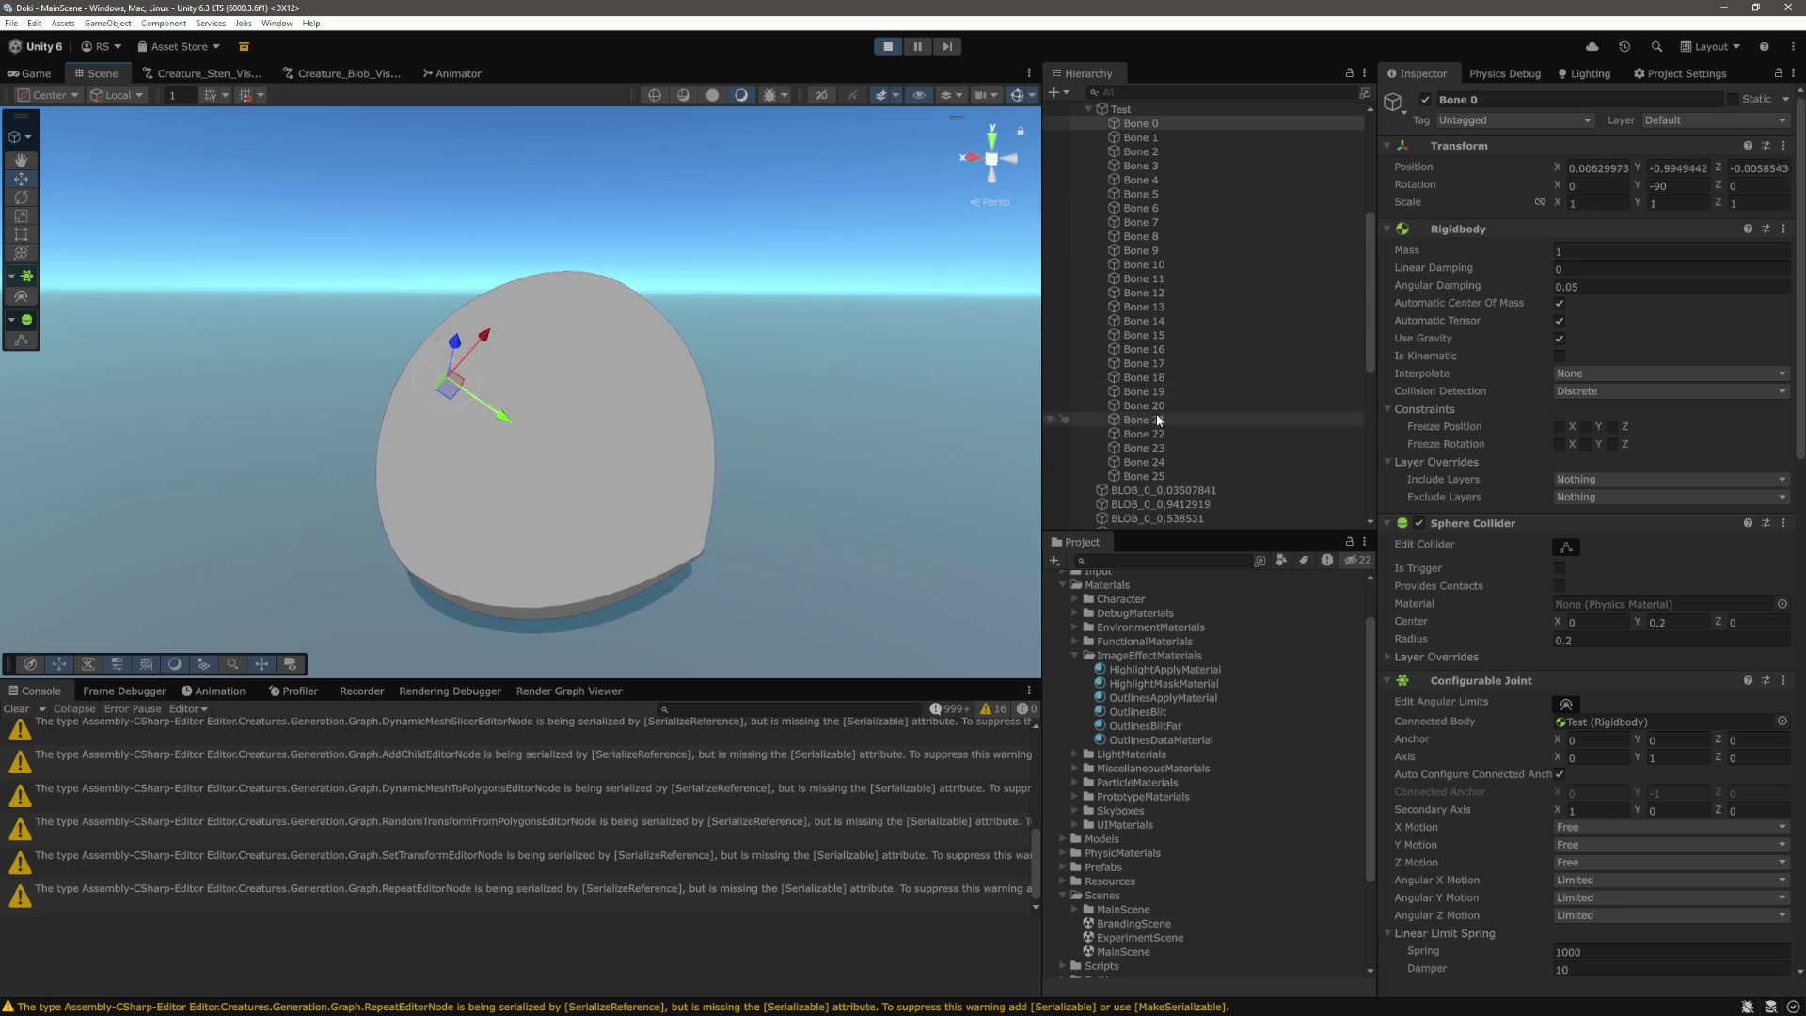
shift+click(1144, 476)
click(1616, 249)
text(10)
key(Return)
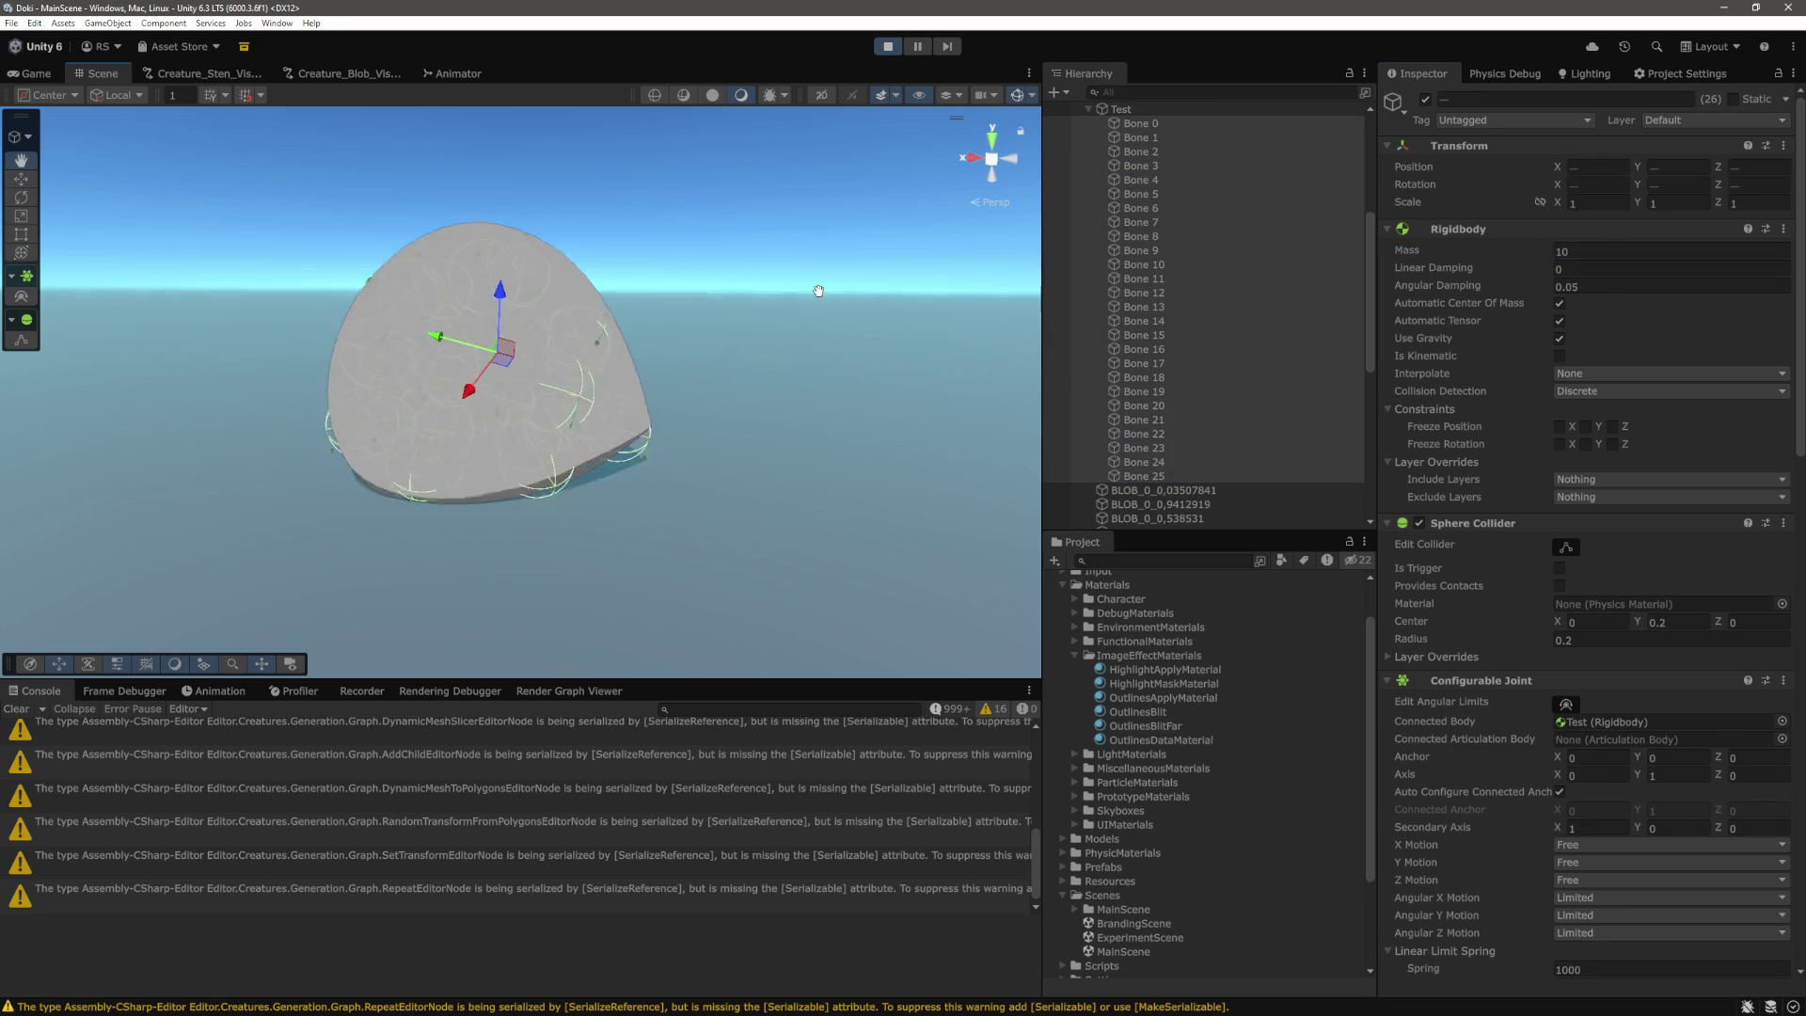
Select Bone 0, run the character into the blob in the Game view, then stop play mode.
click(1170, 281)
scroll(1171, 278, up, 2)
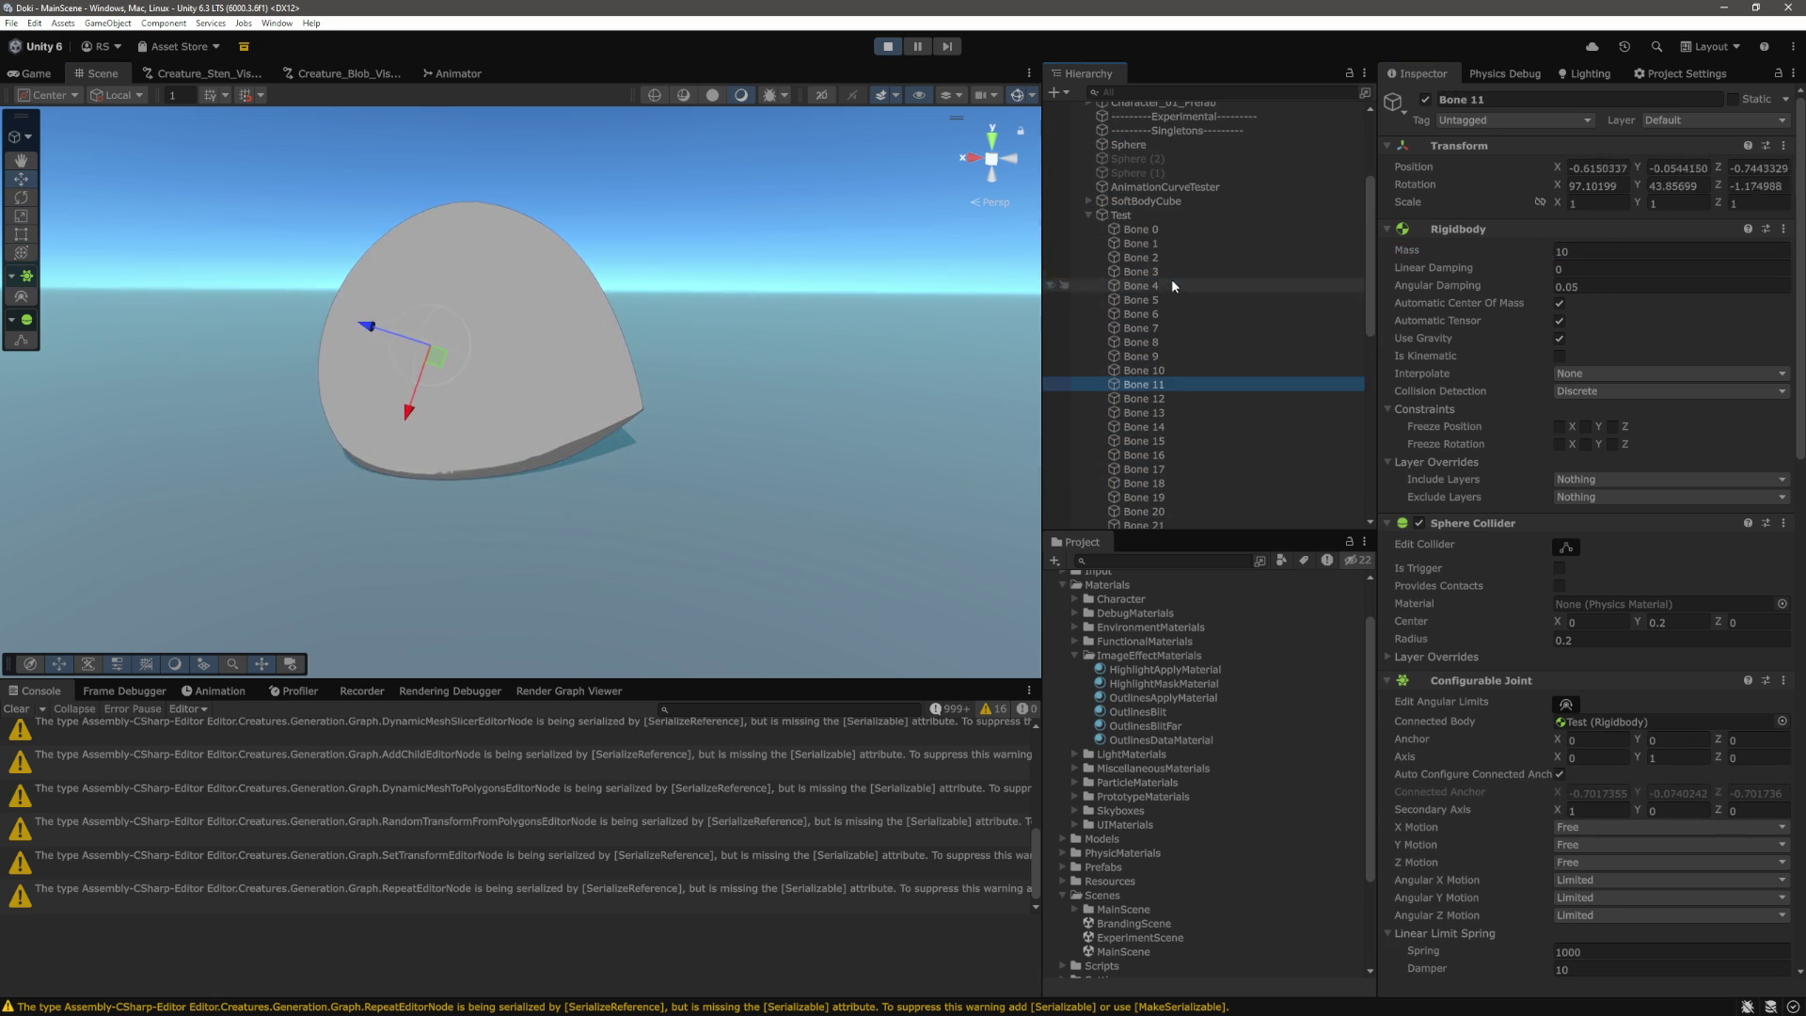
click(1154, 230)
key(q)
key(w)
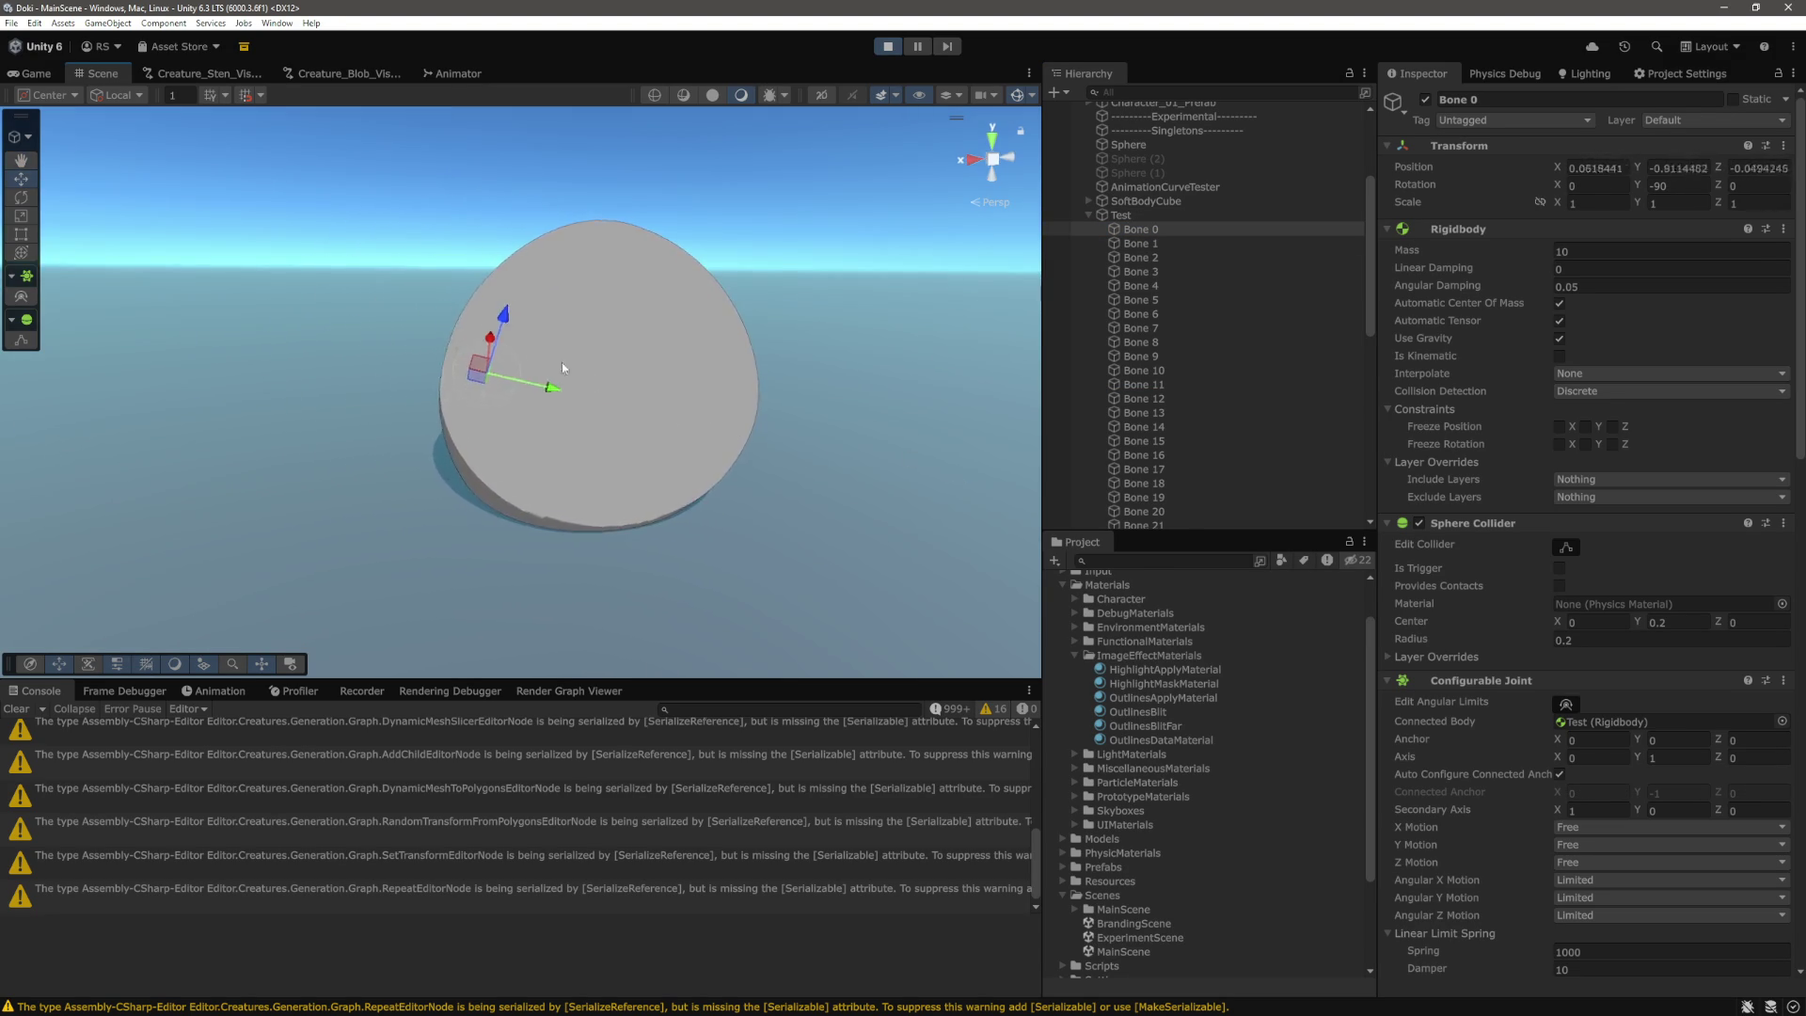
key(ctrl+2)
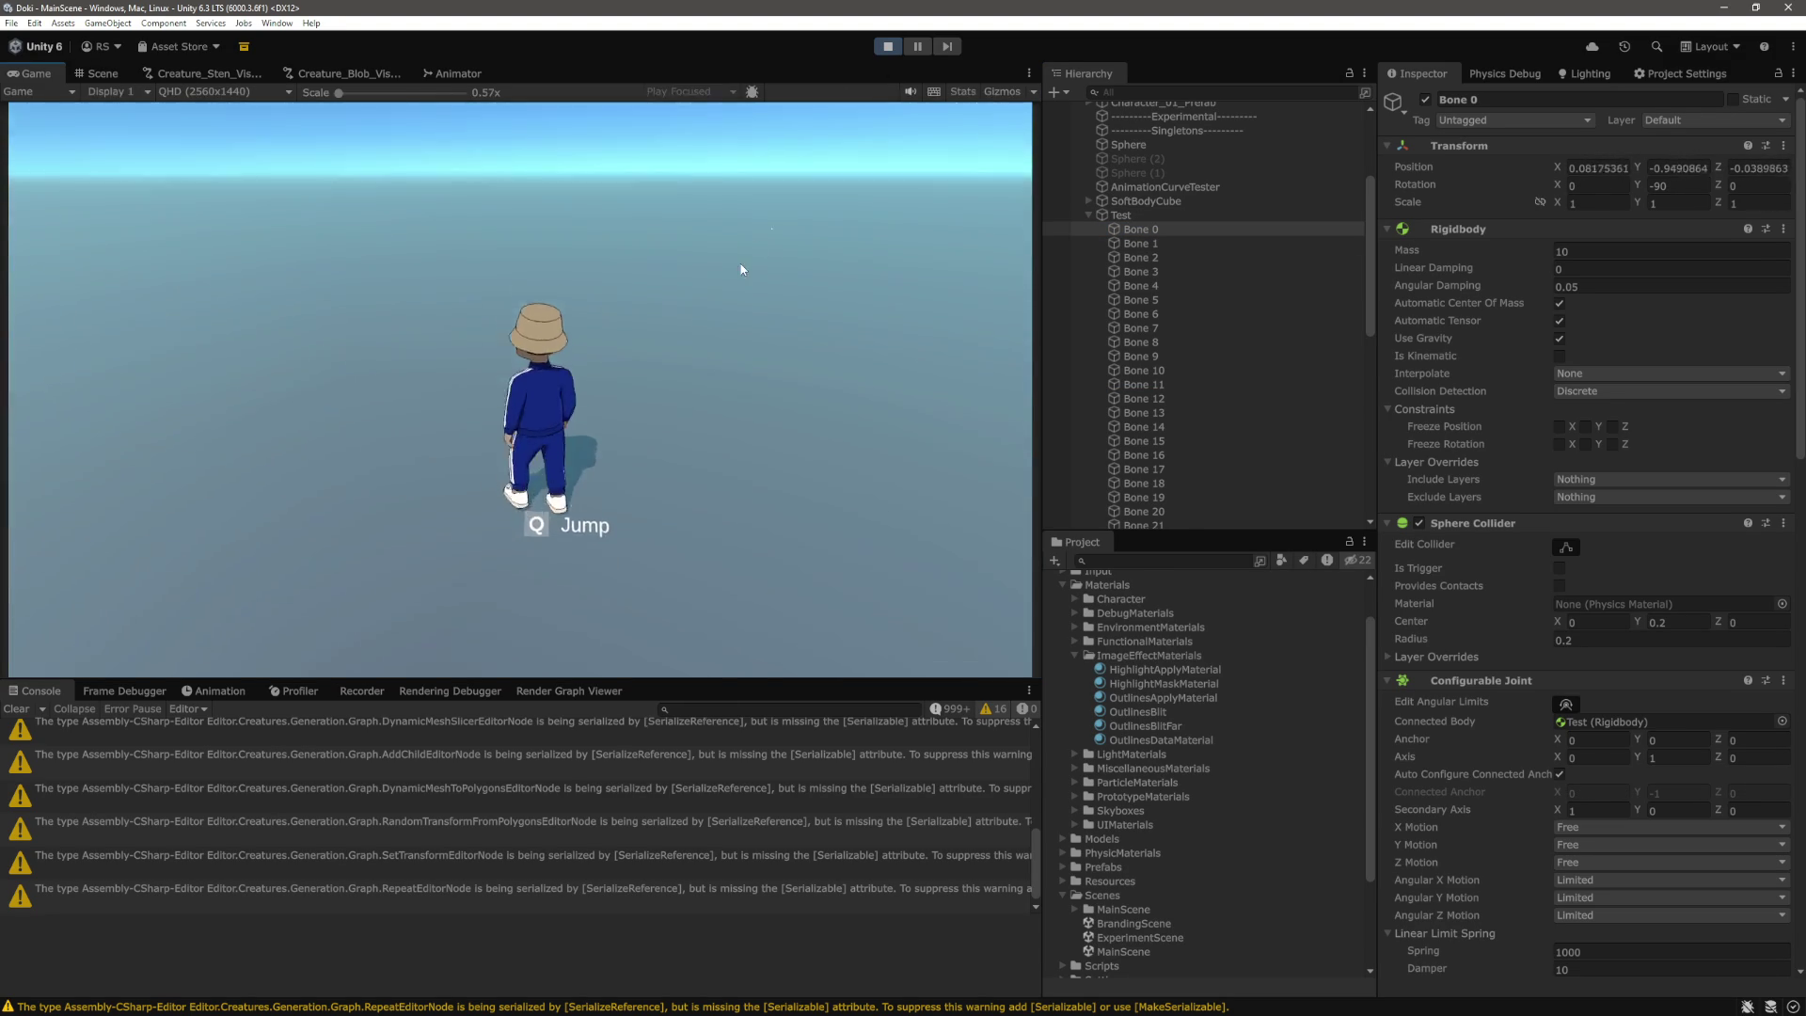
key(w)
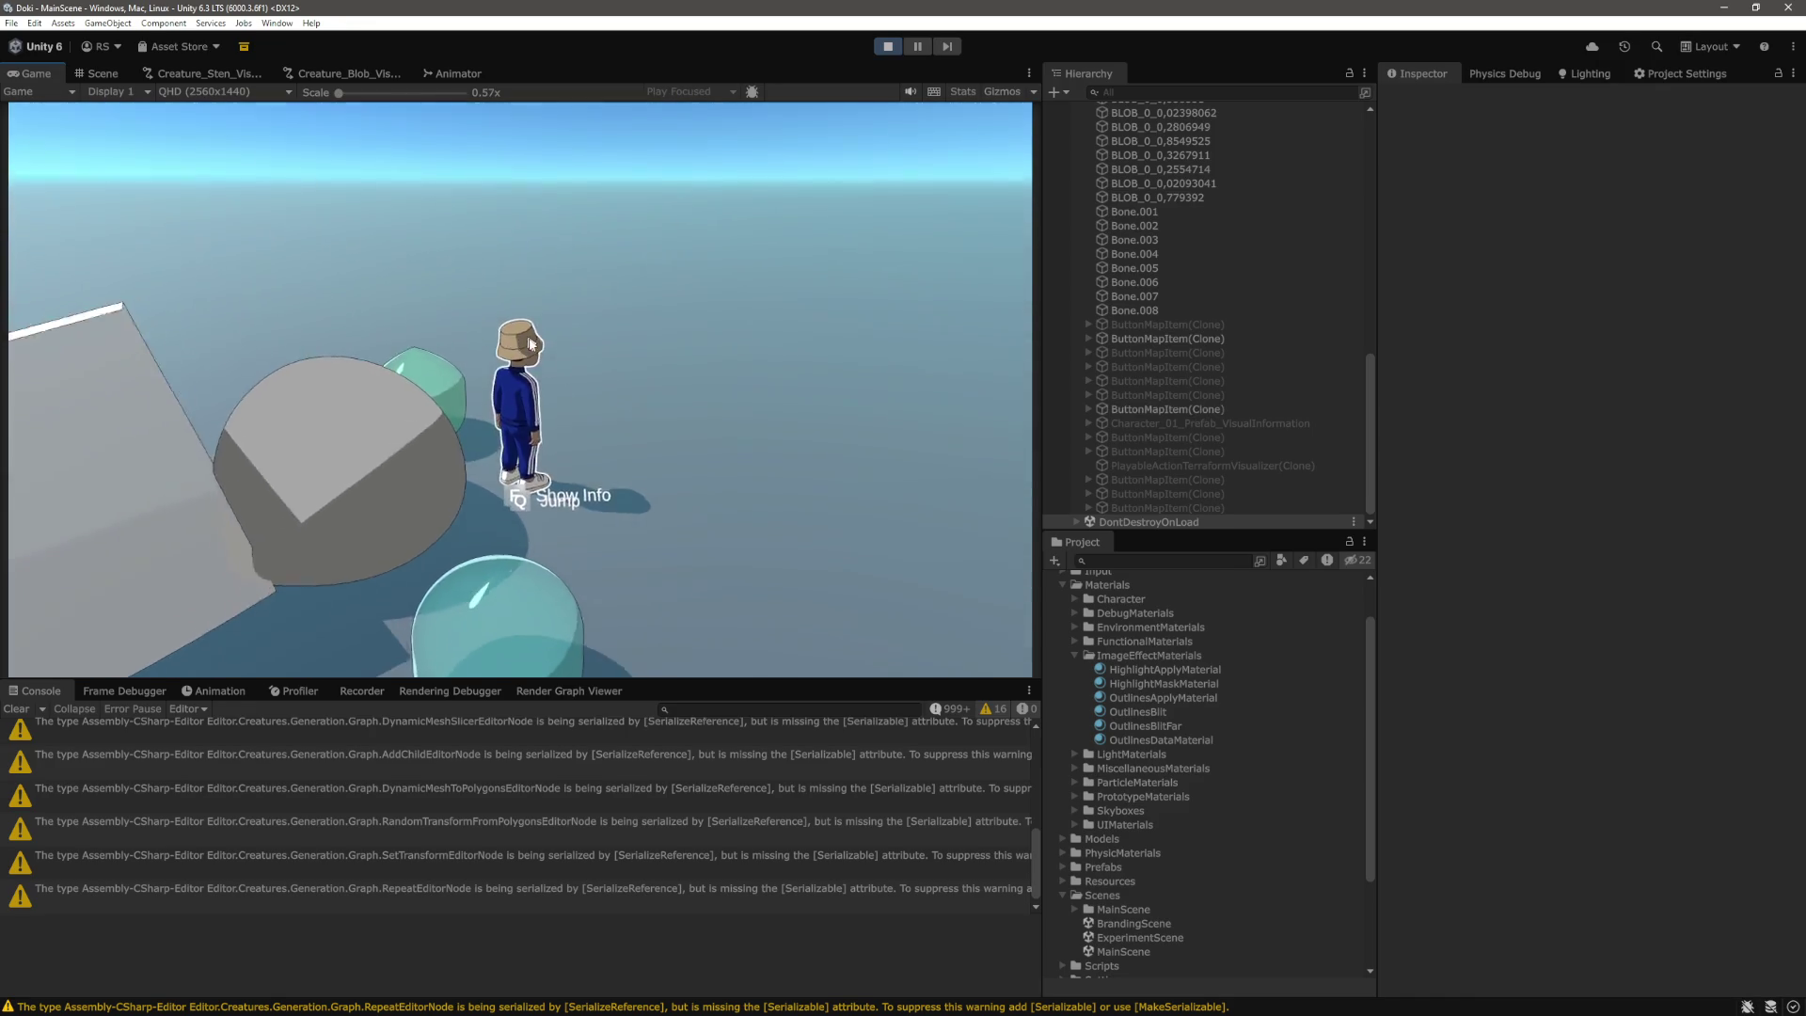
key(ctrl+p)
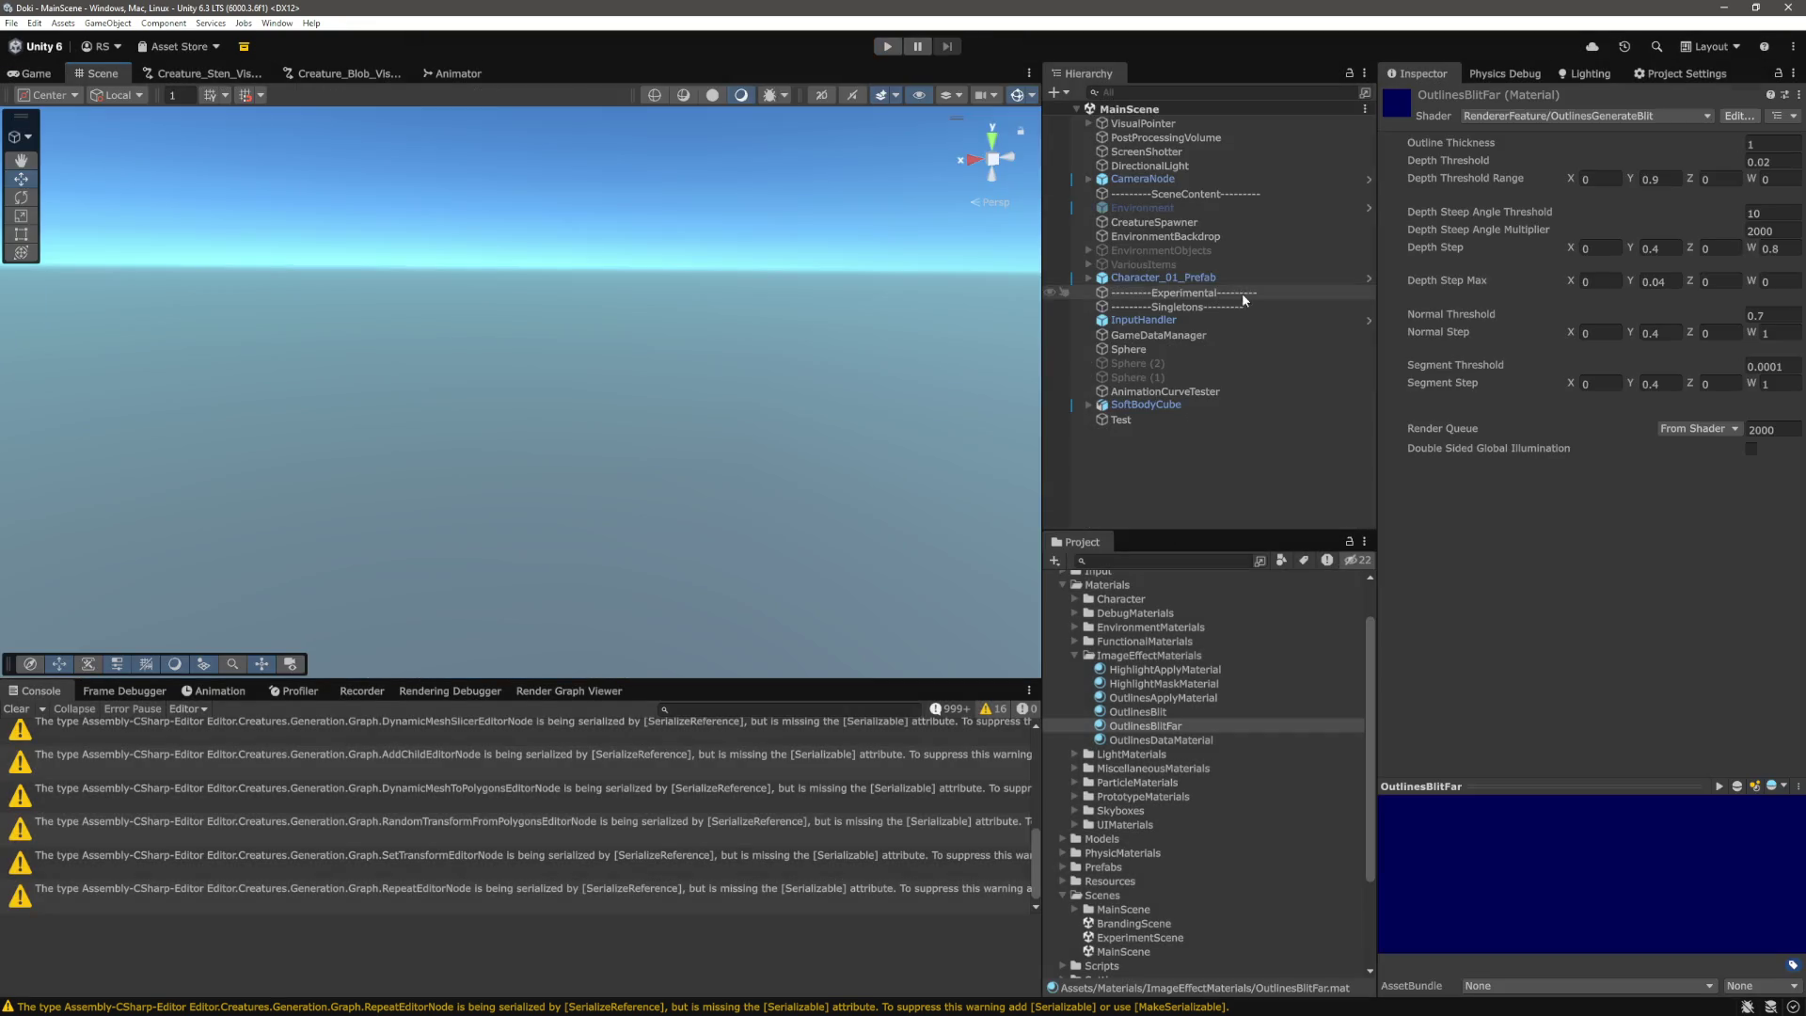
Set Test's Sub Long and Sub Lat to 0.0625 (0.125*0.5) each and enter Play mode.
click(1124, 419)
click(1643, 300)
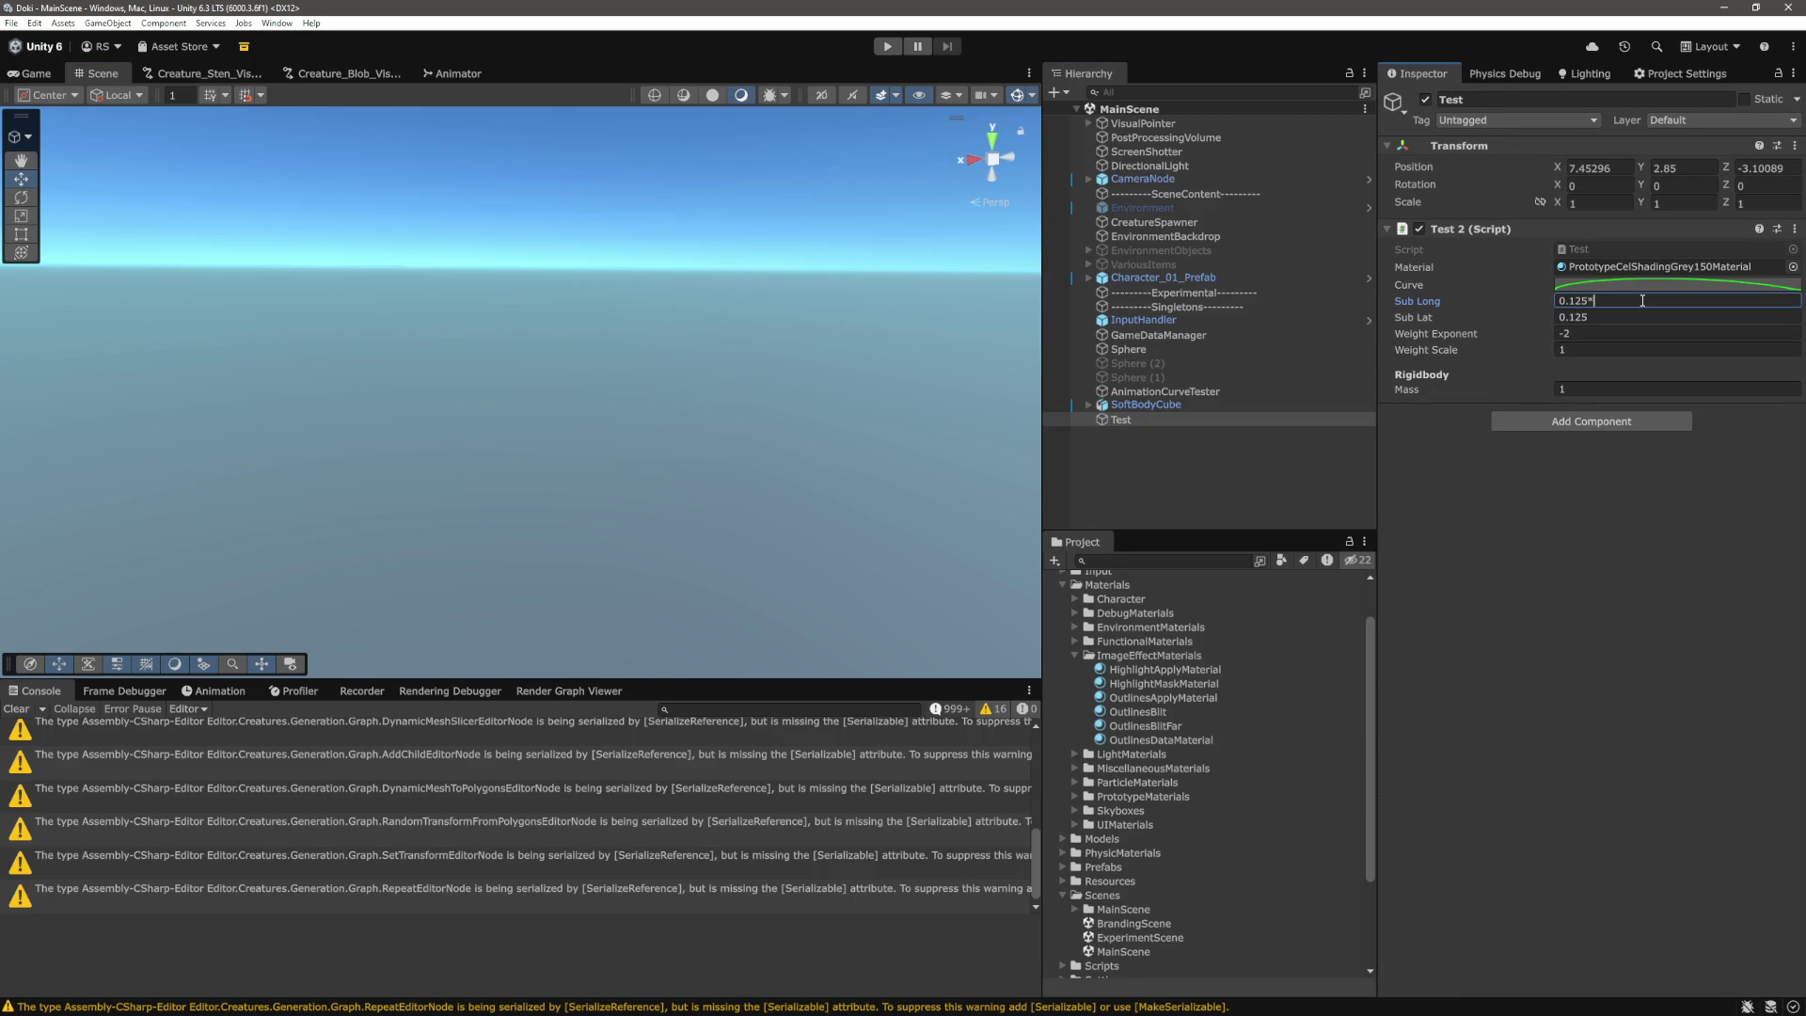
text(5)
key(Tab)
click(1663, 314)
text(*0.5)
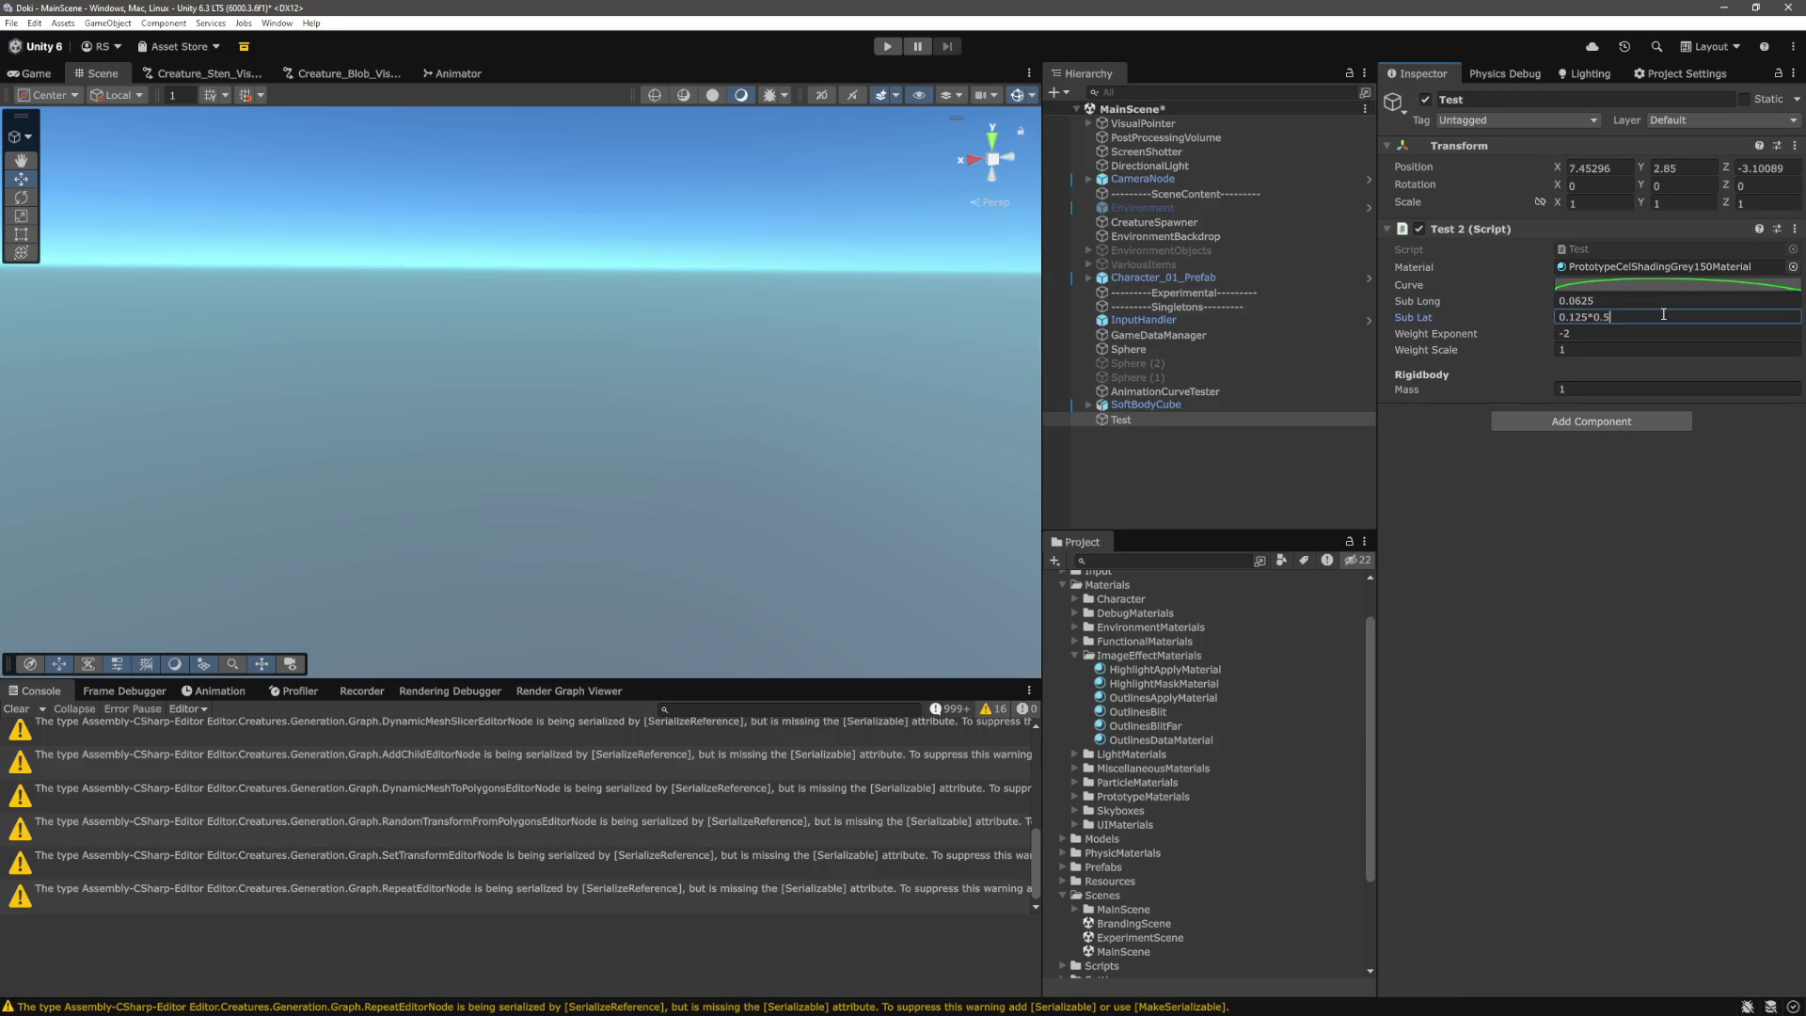
click(1569, 729)
click(885, 49)
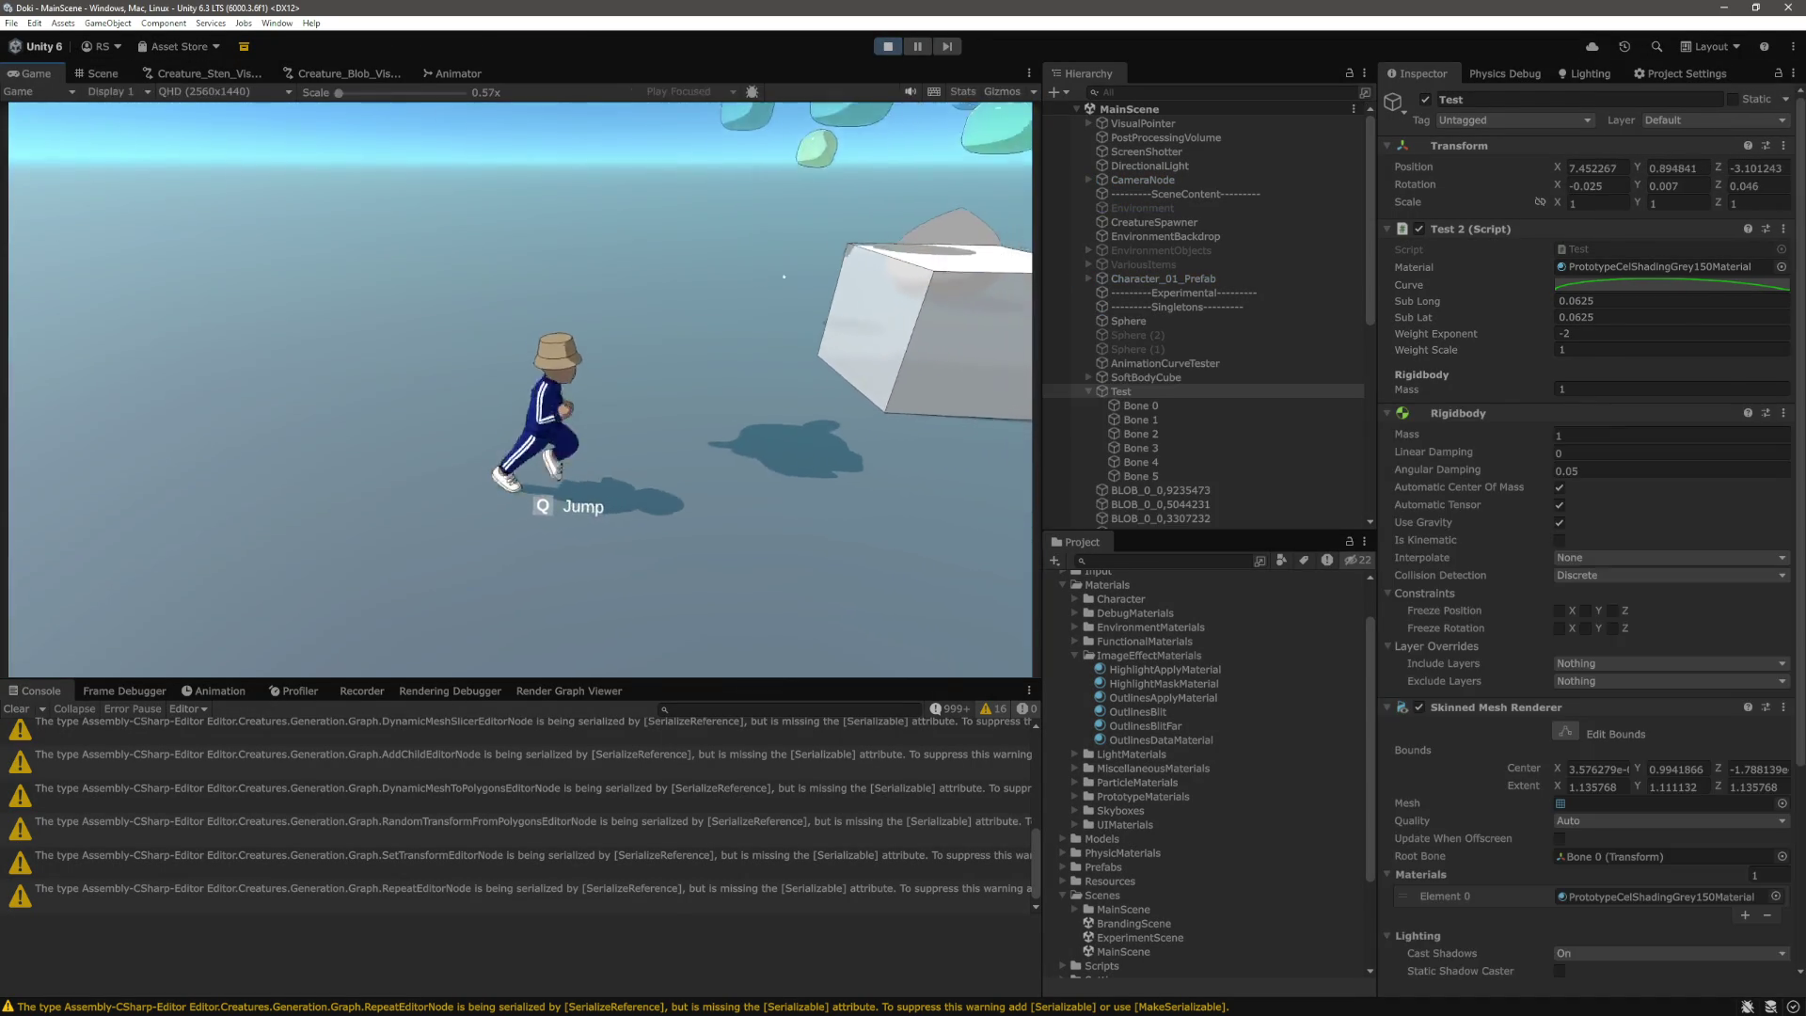
Run the character forward, sideways into the grey blob, then back toward the camera.
key(w)
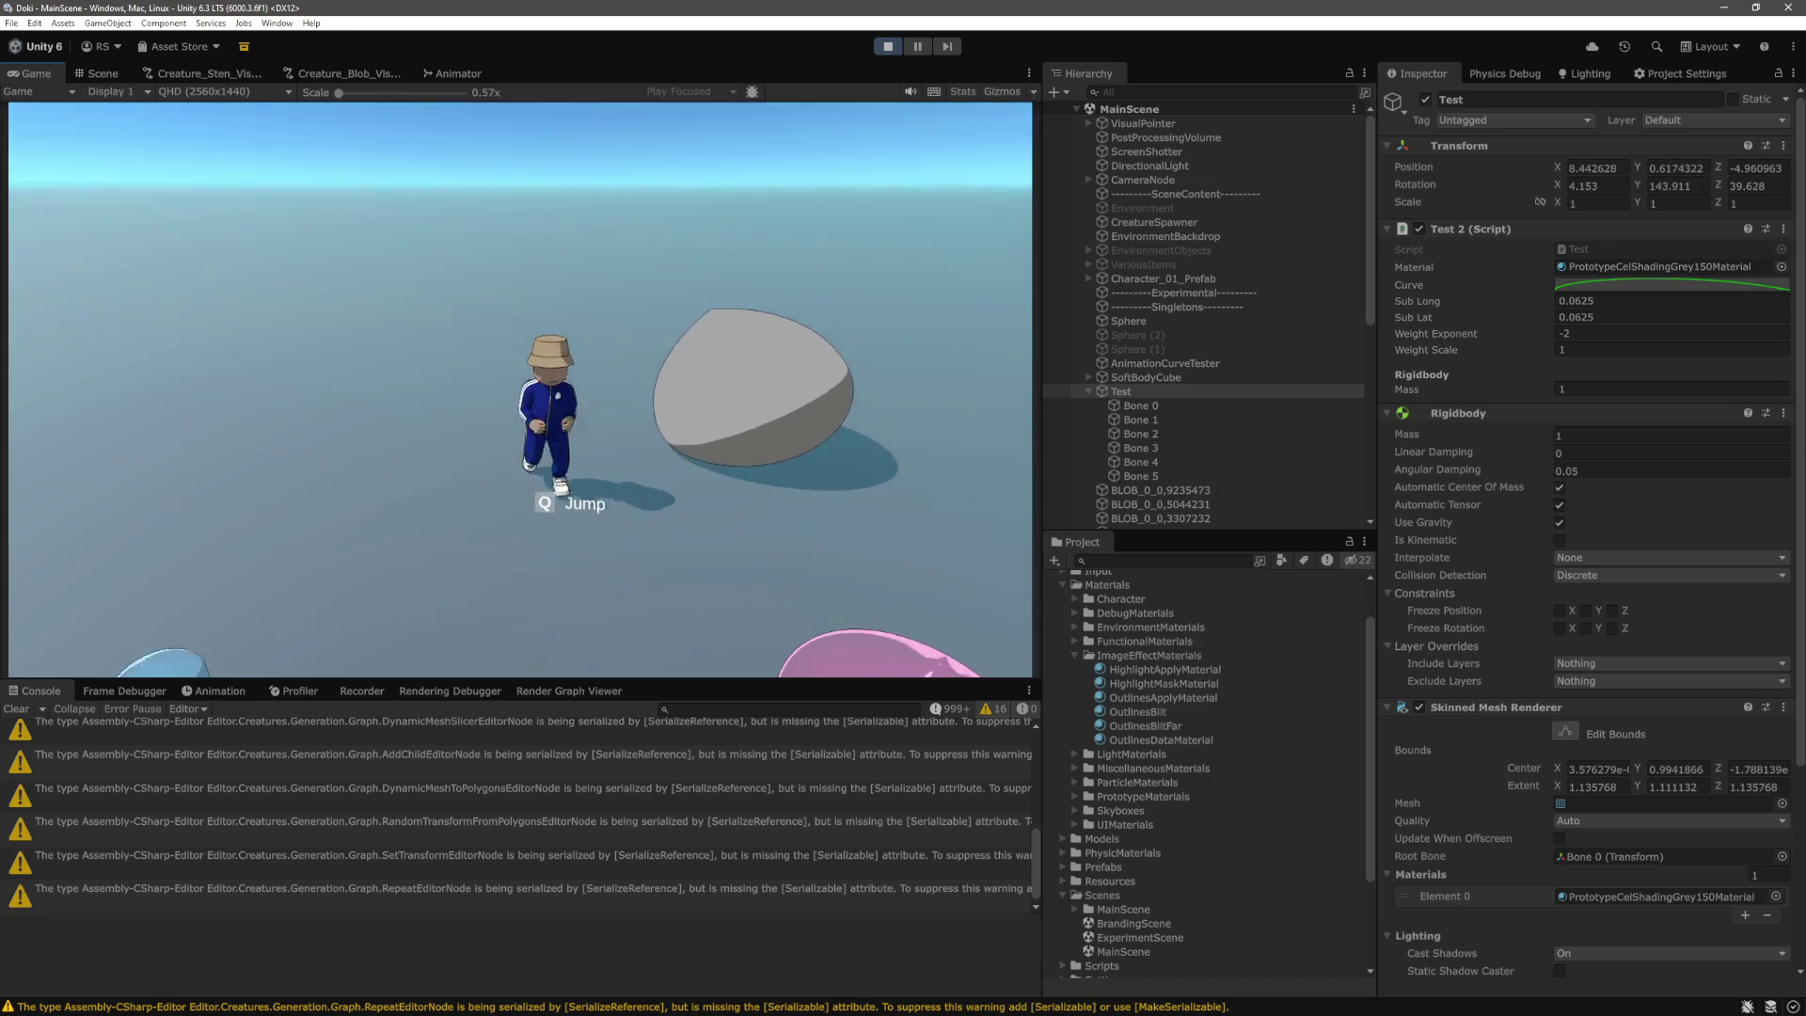
key(d)
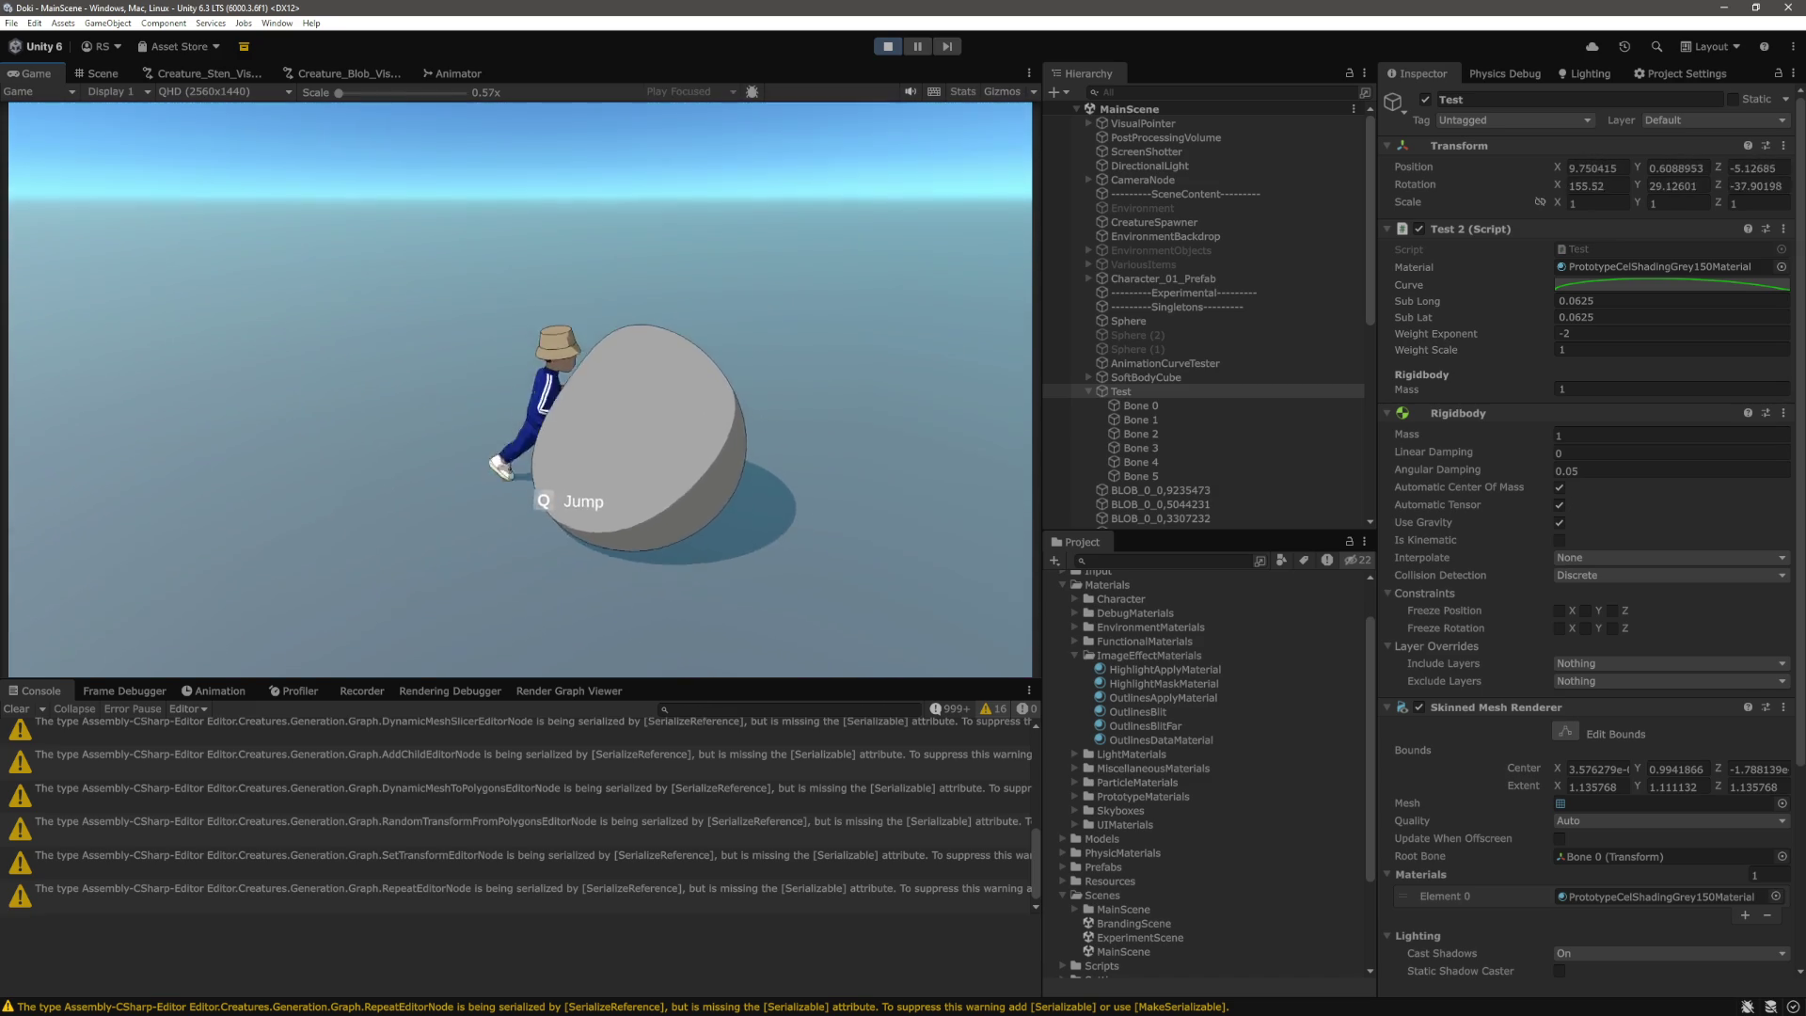
key(s)
key(s)
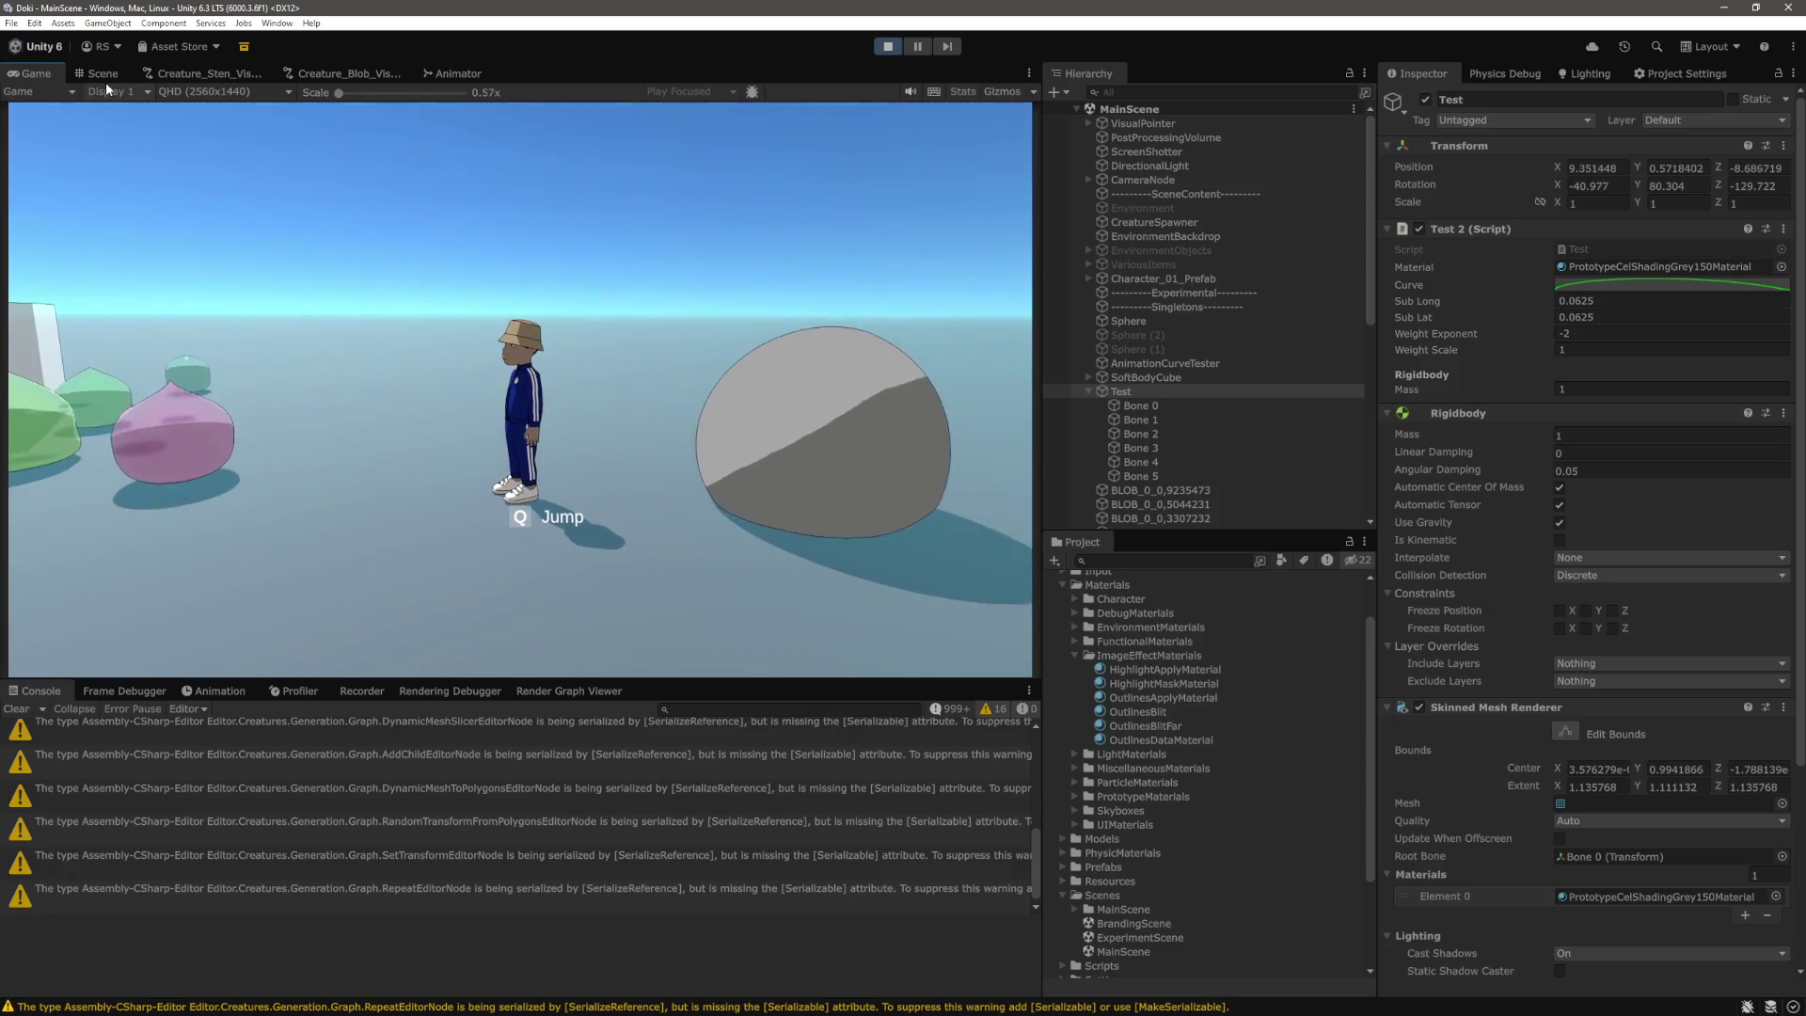
Frame the Test blob in the Scene view, pan to show it beside the character, then return to Game view.
click(1176, 404)
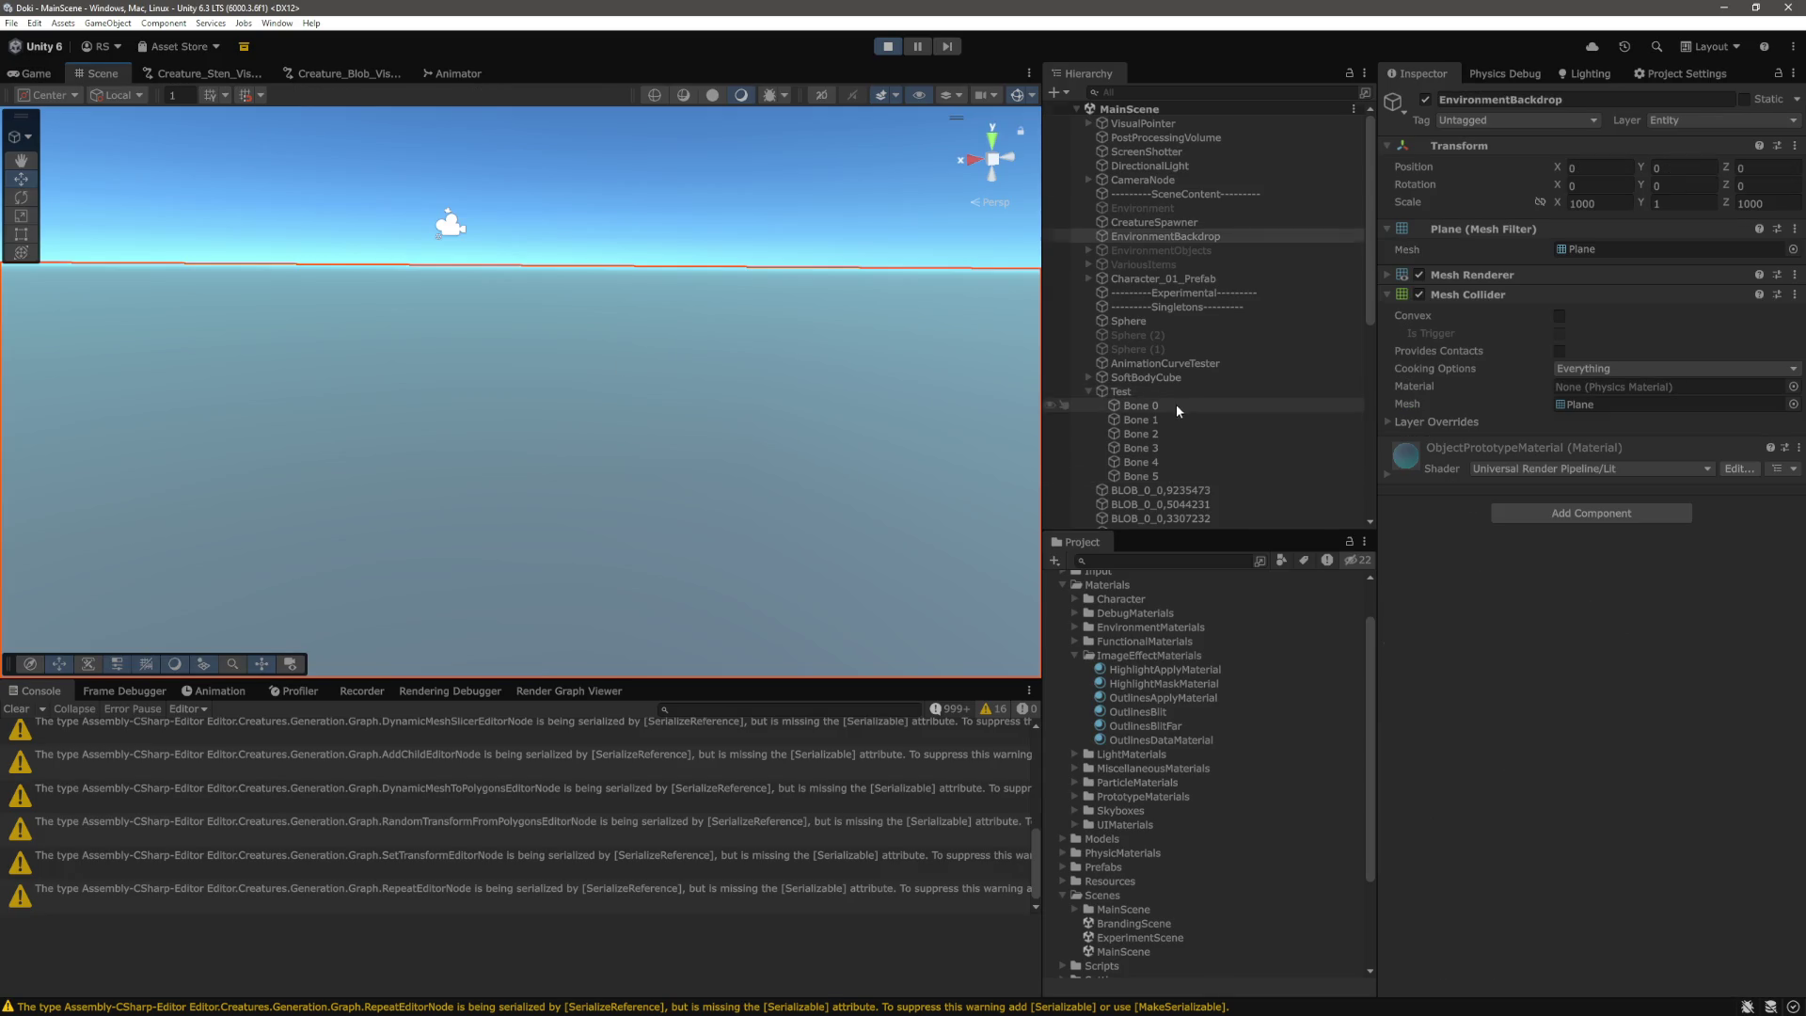
scroll(1176, 403, down, 3)
click(1157, 285)
key(f)
scroll(690, 441, up, 5)
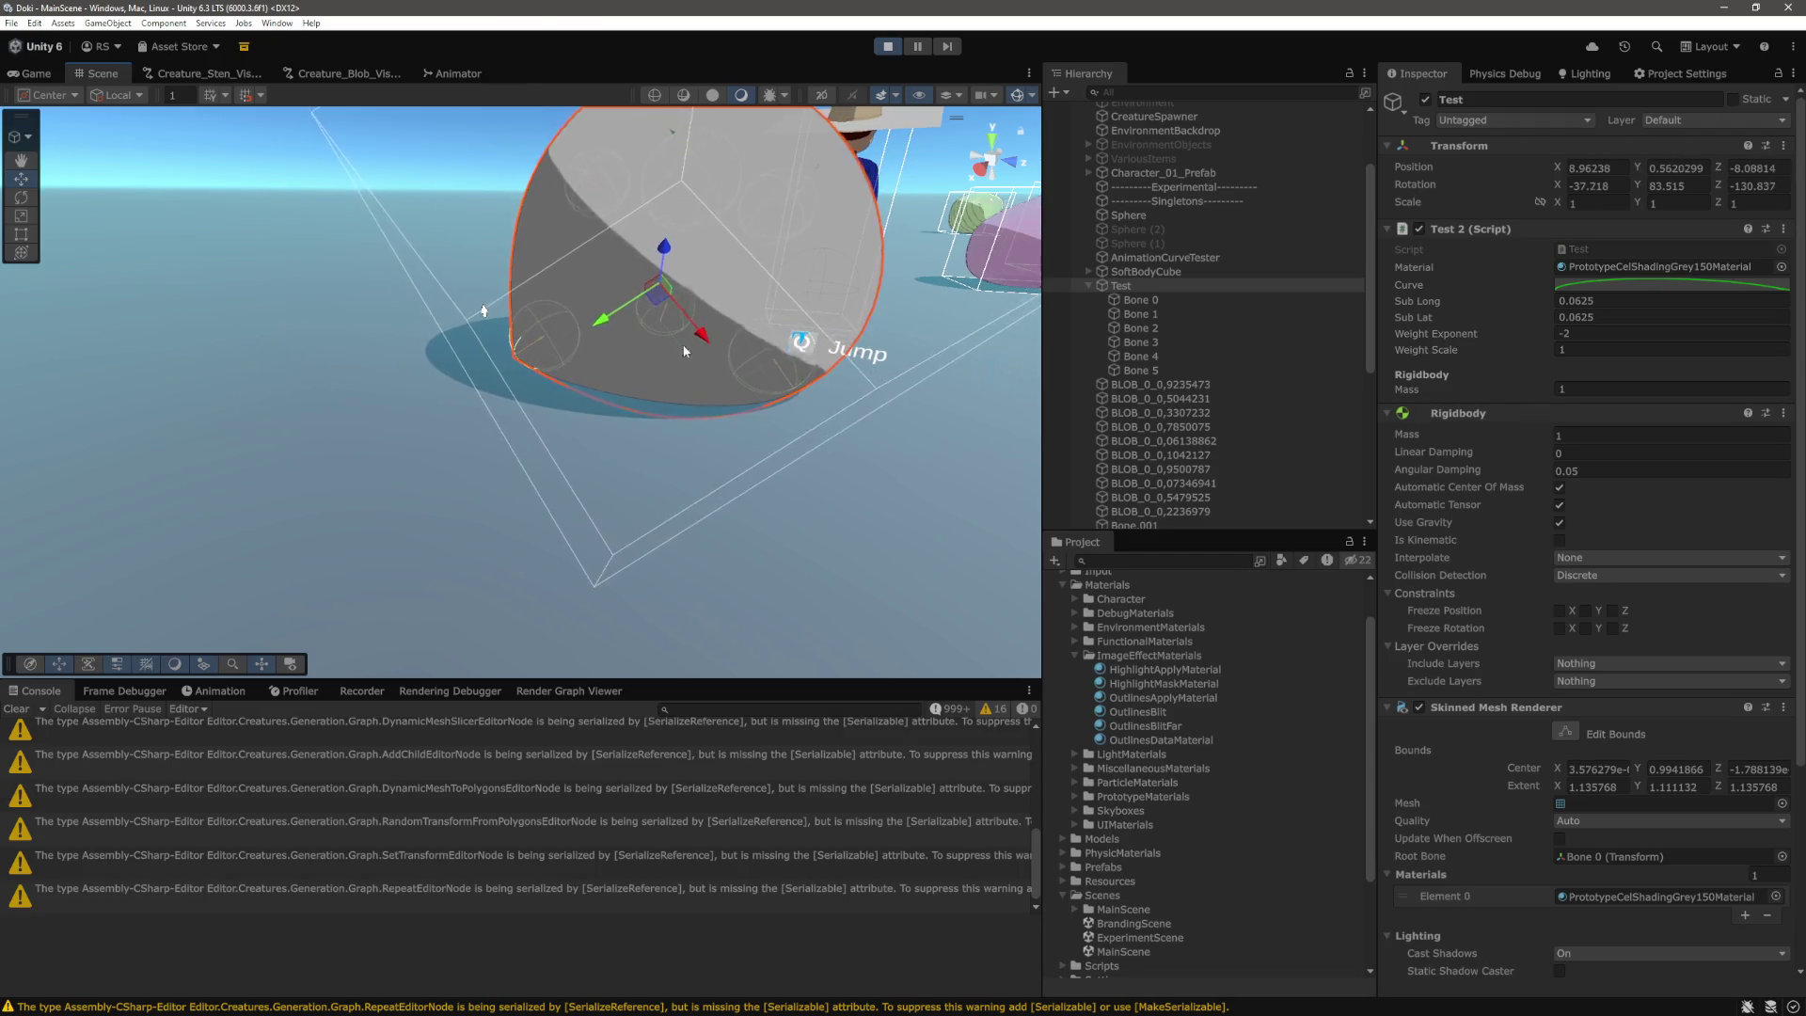
mouse_move(723, 411)
mouse_down()
mouse_move(838, 387)
mouse_move(527, 292)
mouse_up()
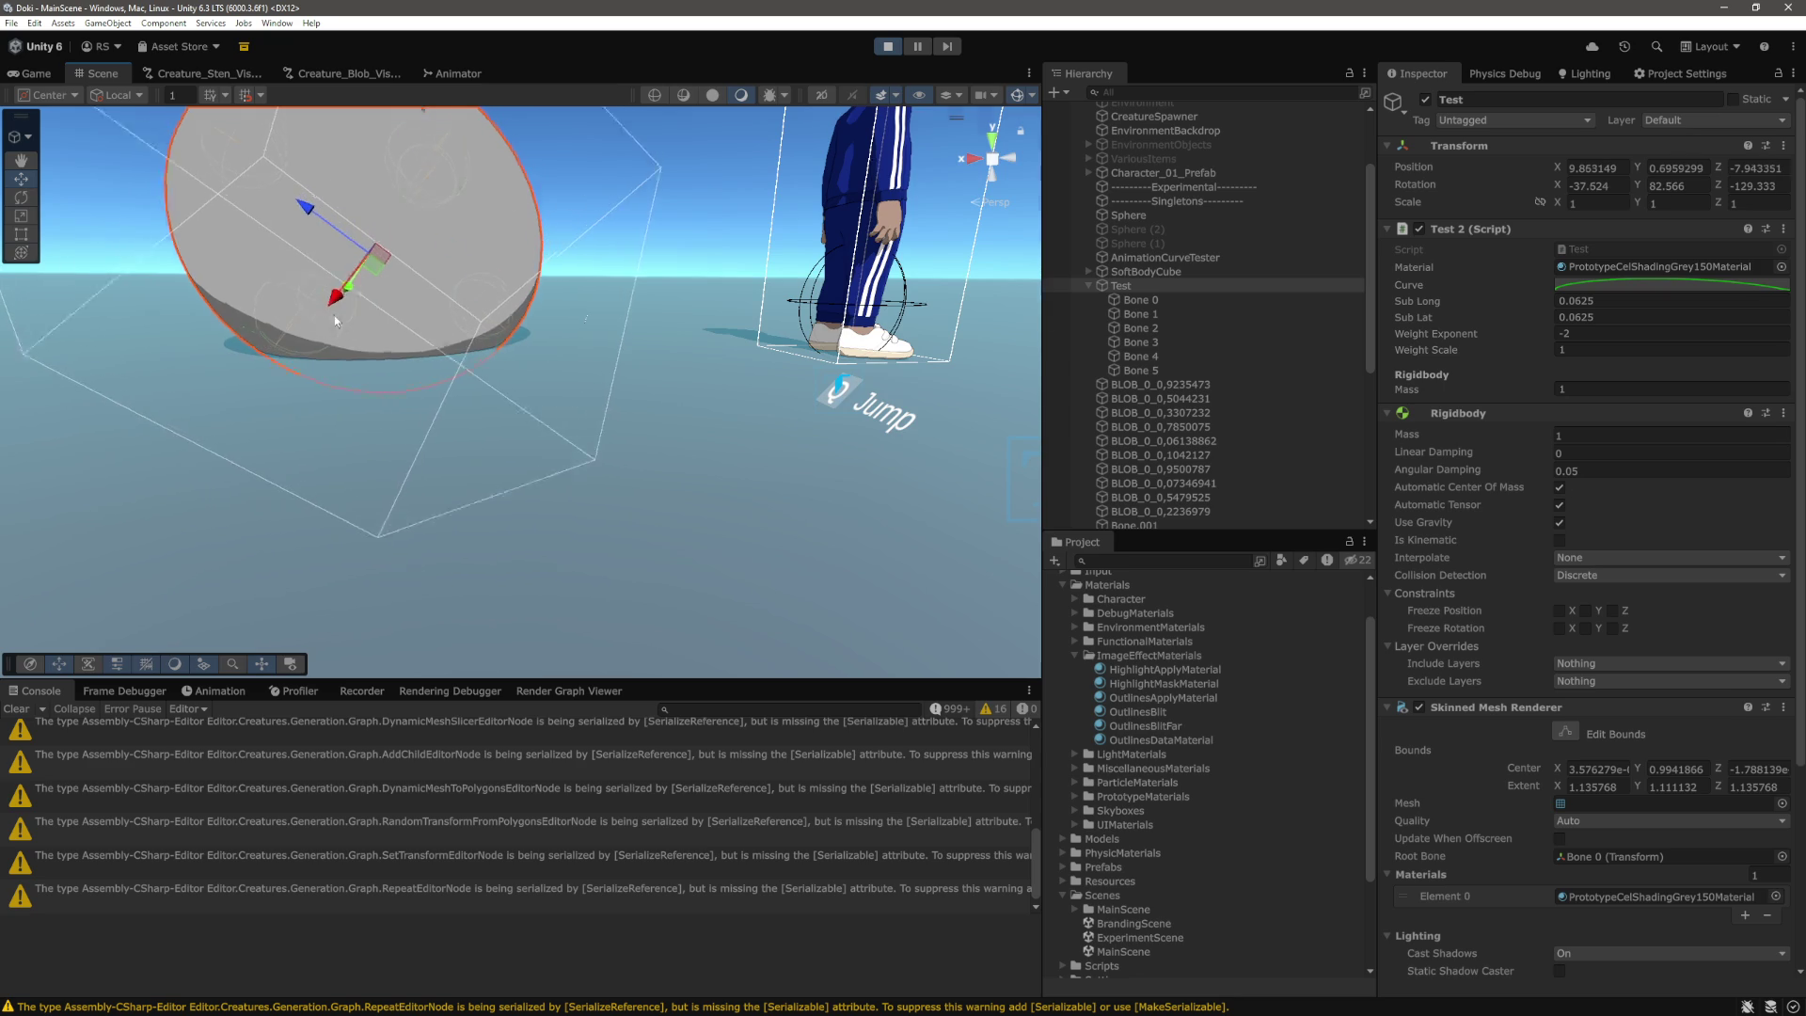
key(ctrl+2)
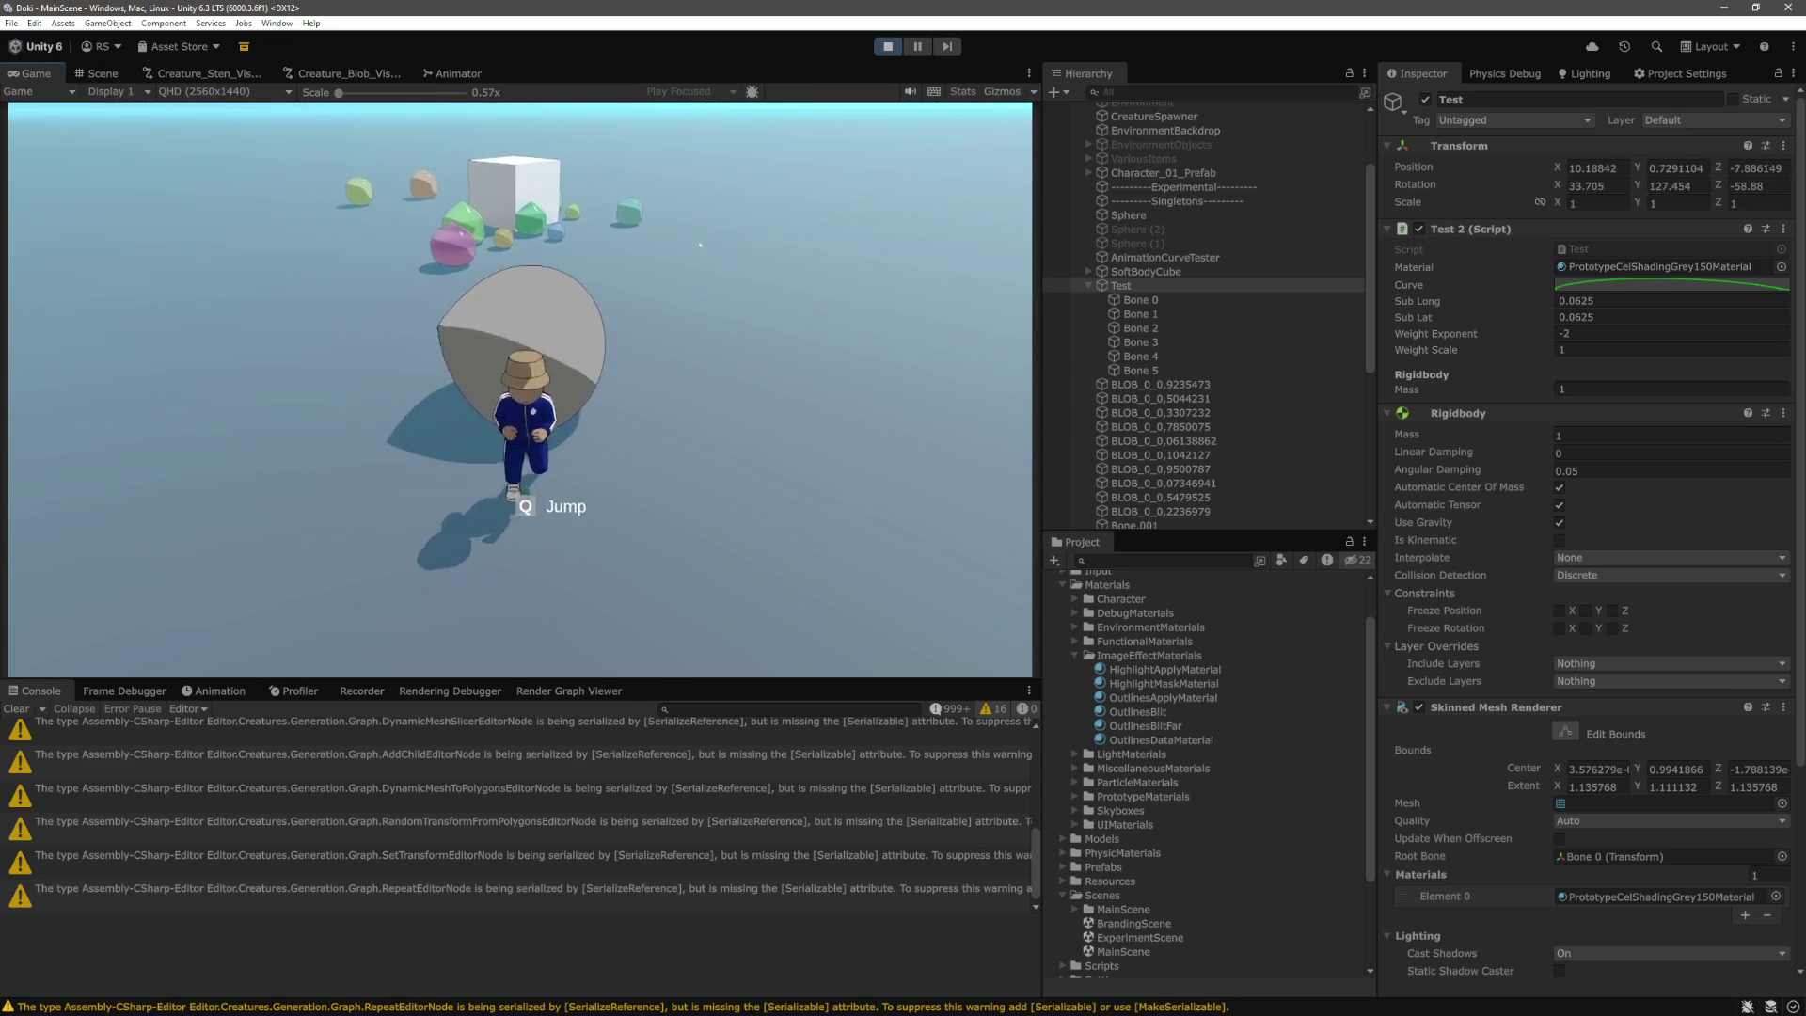
Run the character left, right, into the blob and climb onto it to squash and roll it.
key(a)
key(d)
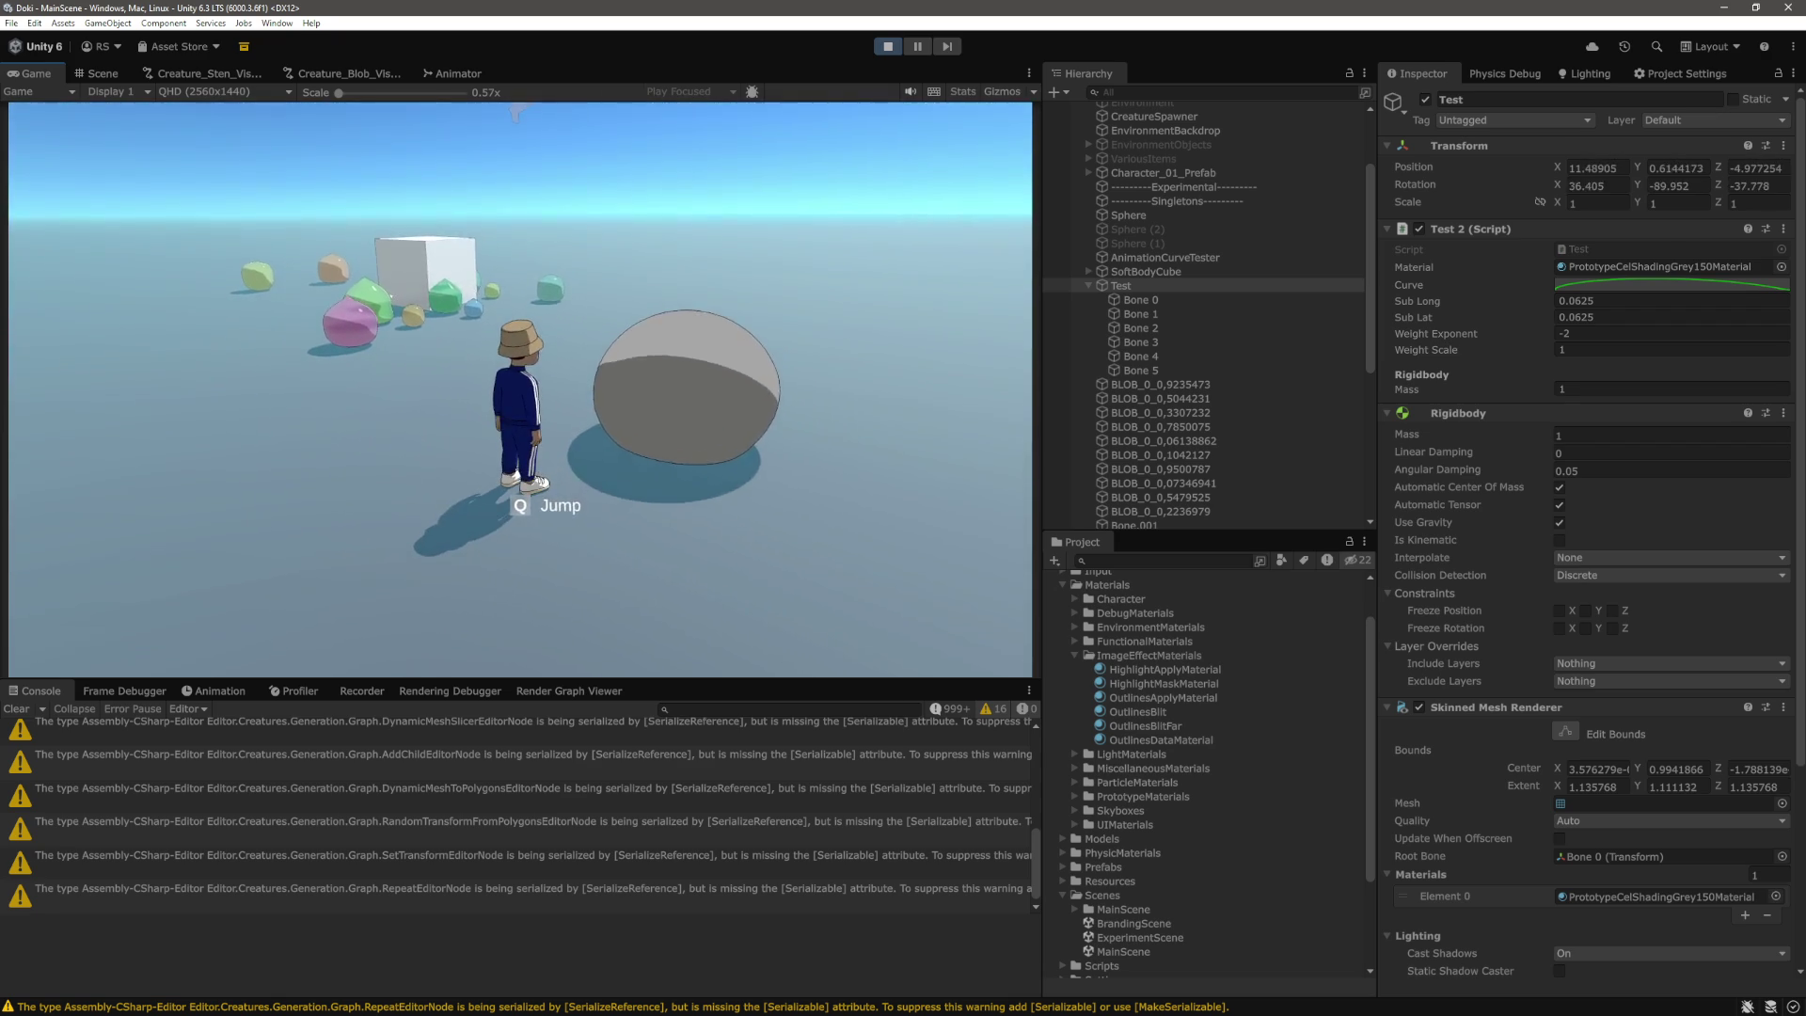
key(w)
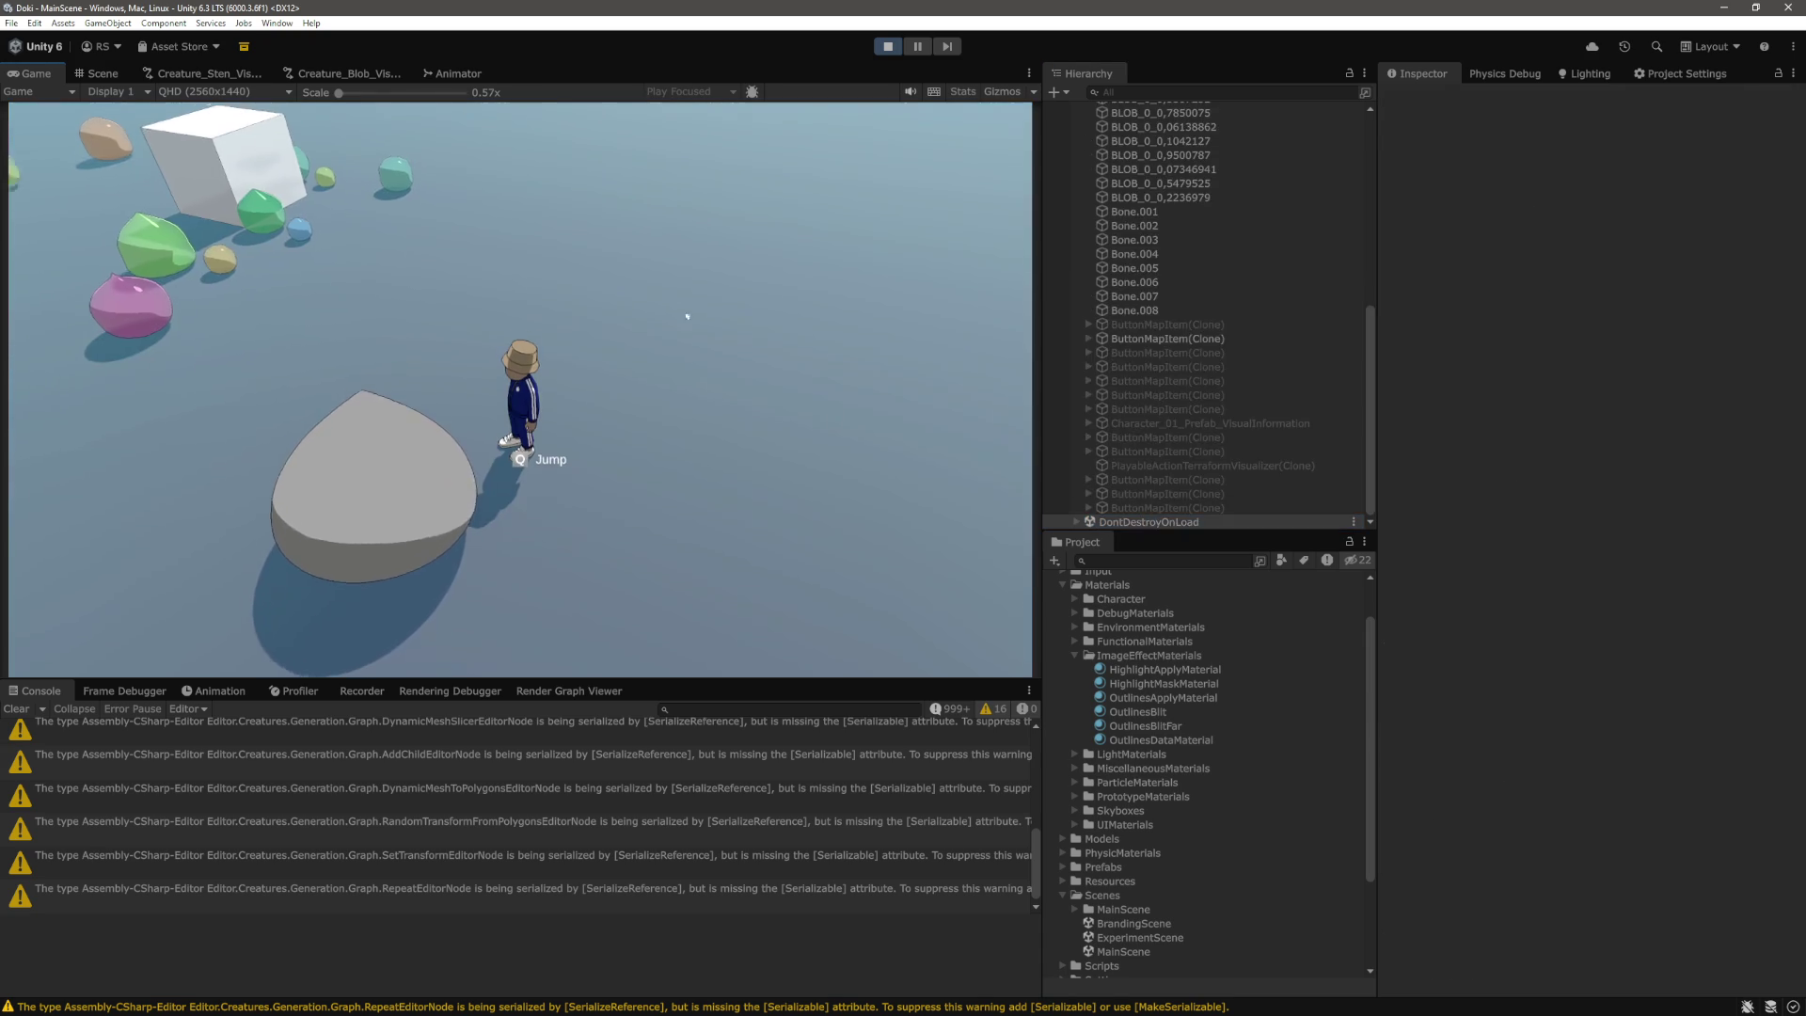
key(q)
key(q)
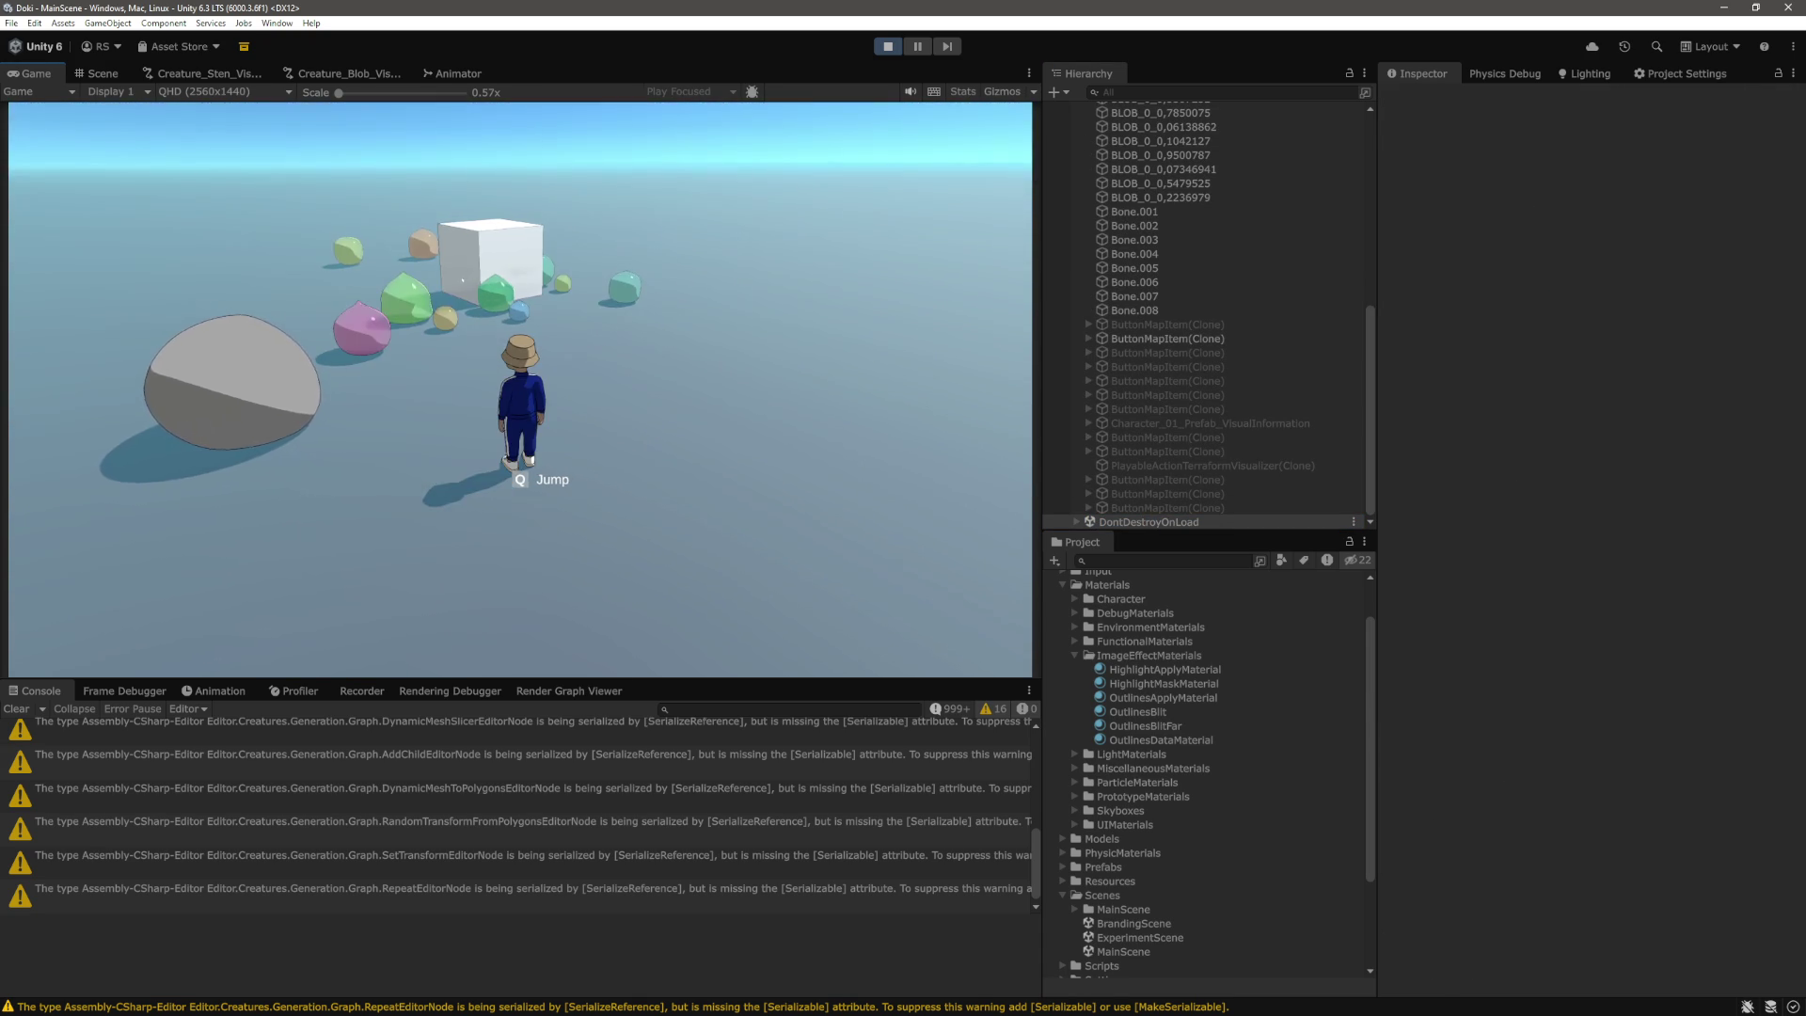
scroll(1151, 222, up, 5)
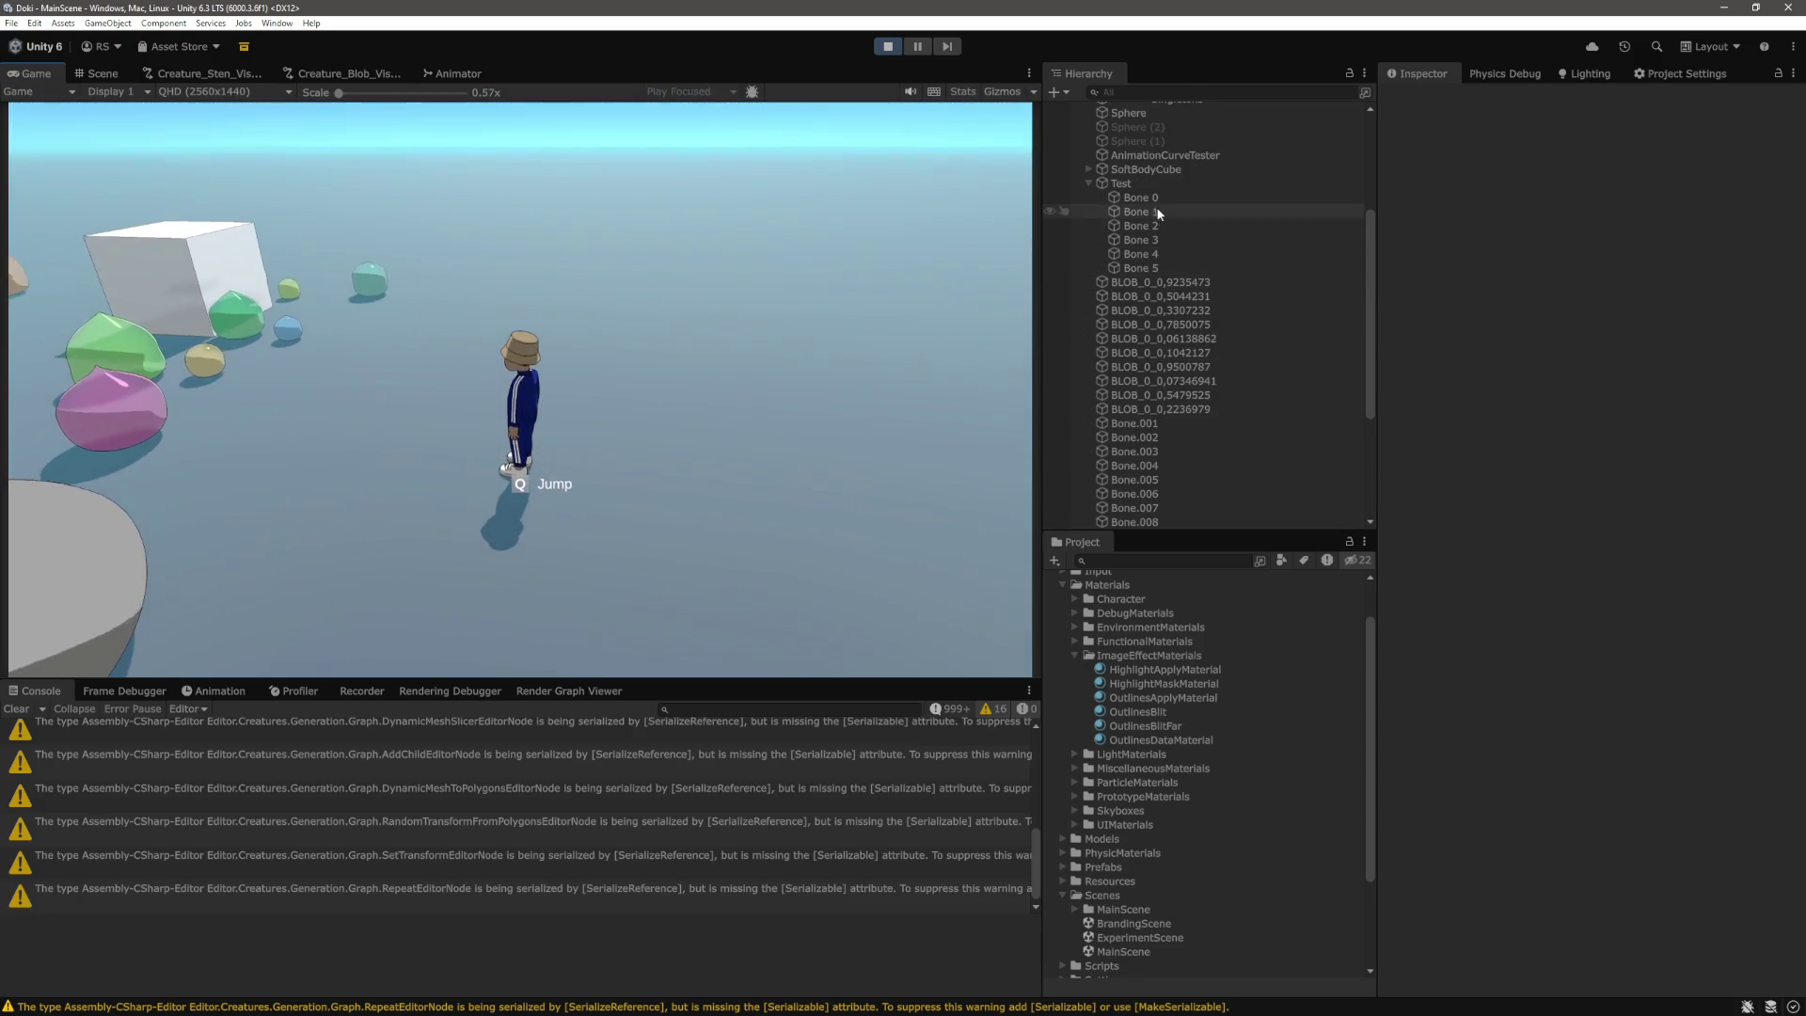
Select Bone 0 through Bone 5 and scroll through their Configurable Joint limit settings.
click(1136, 198)
shift+click(1159, 269)
scroll(1505, 461, down, 5)
scroll(1506, 455, down, 3)
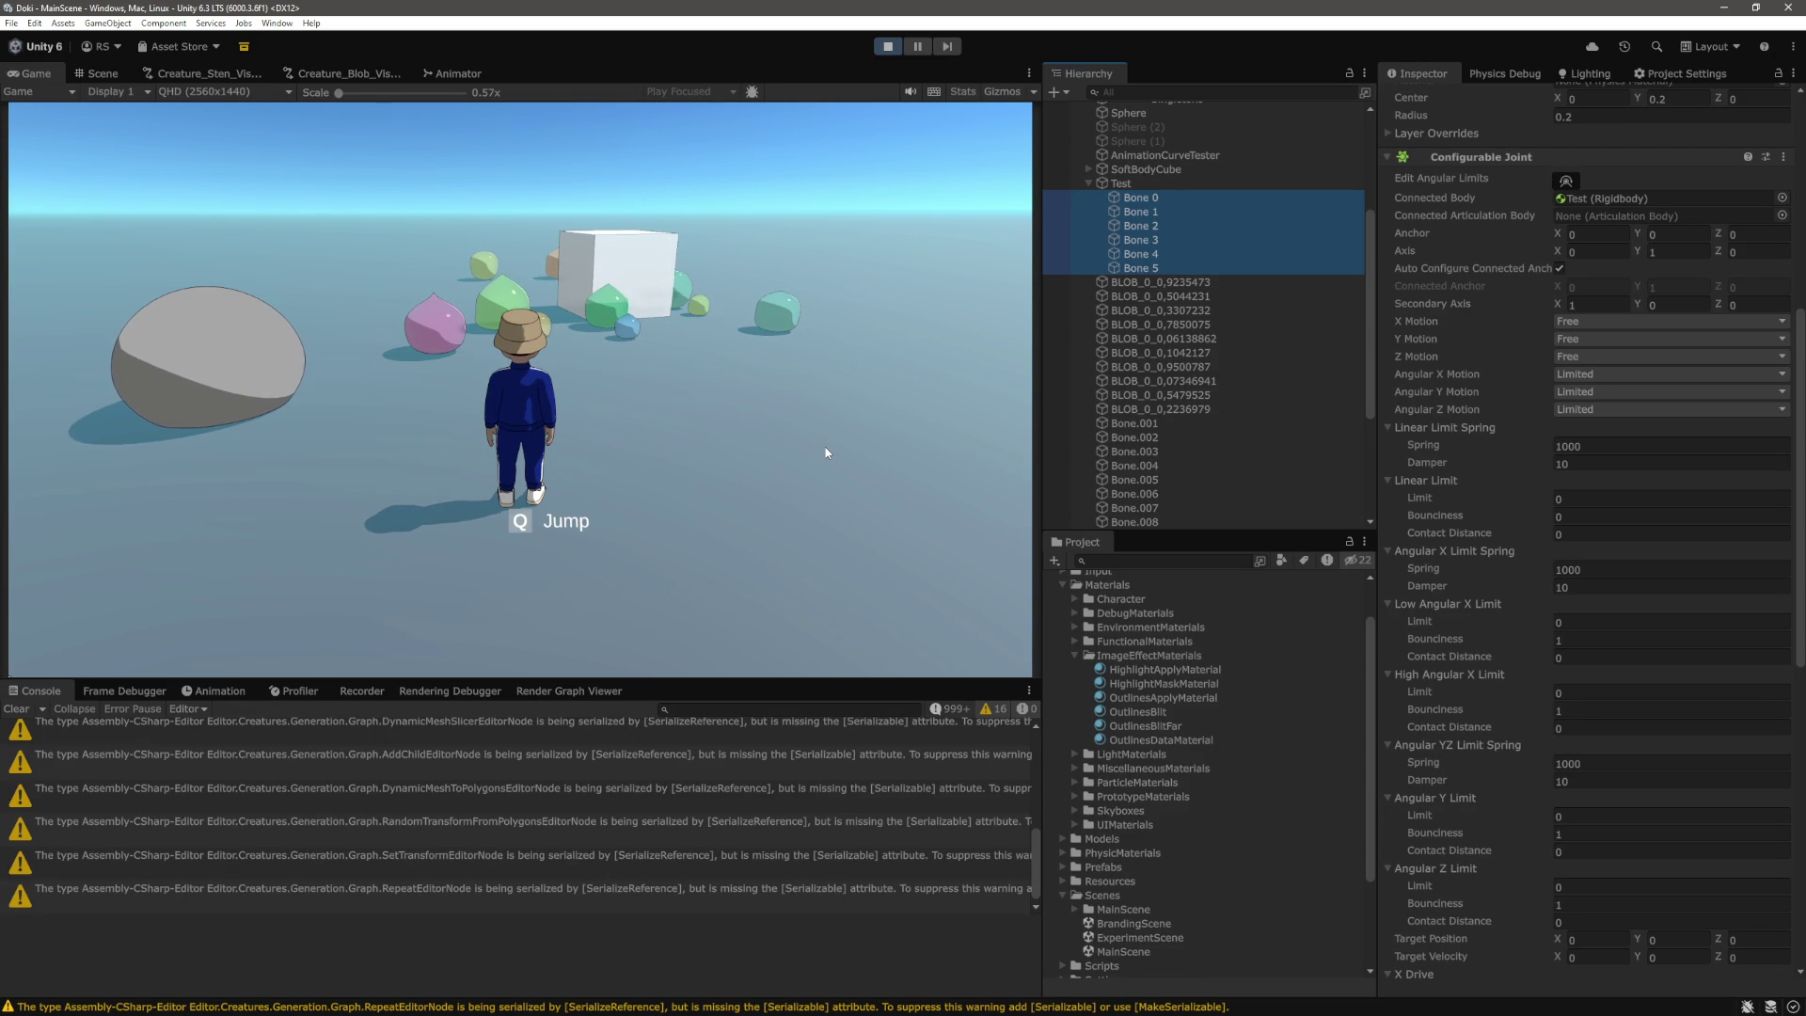
Run the character toward the blob in the Game view and turn on the Stats overlay.
click(1004, 375)
key(w)
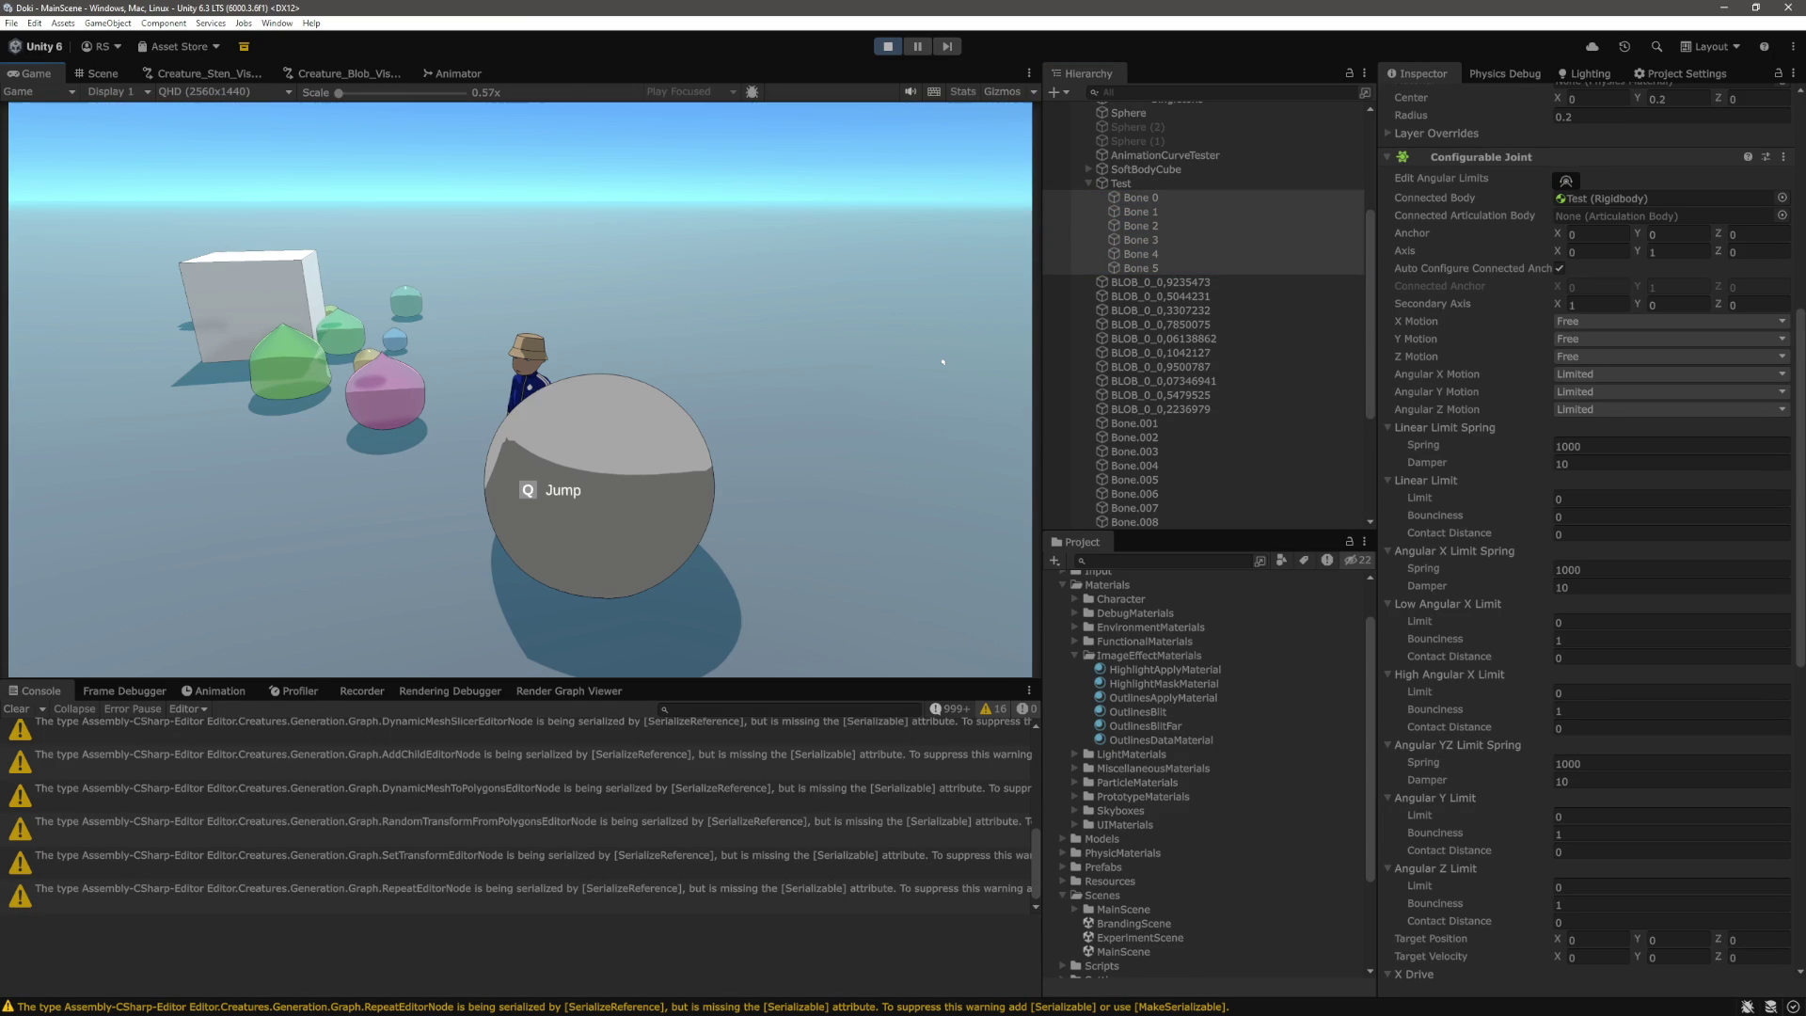
scroll(1452, 433, up, 8)
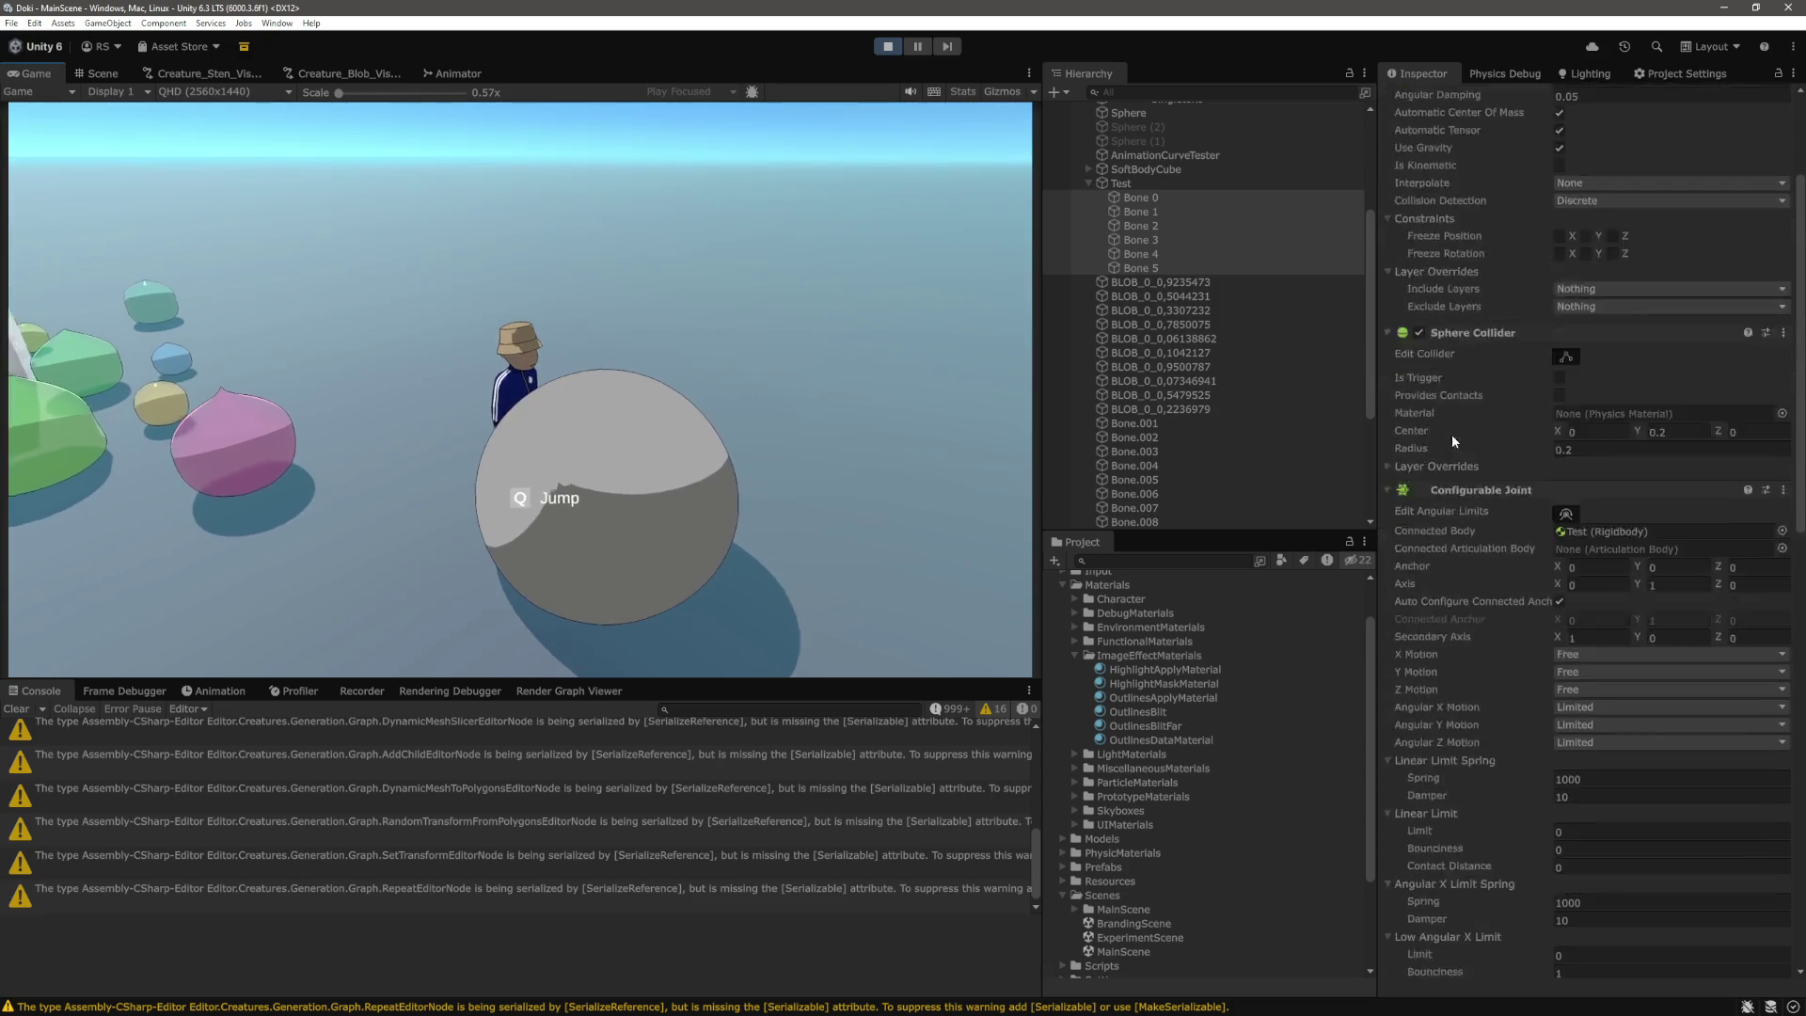
scroll(1492, 482, down, 8)
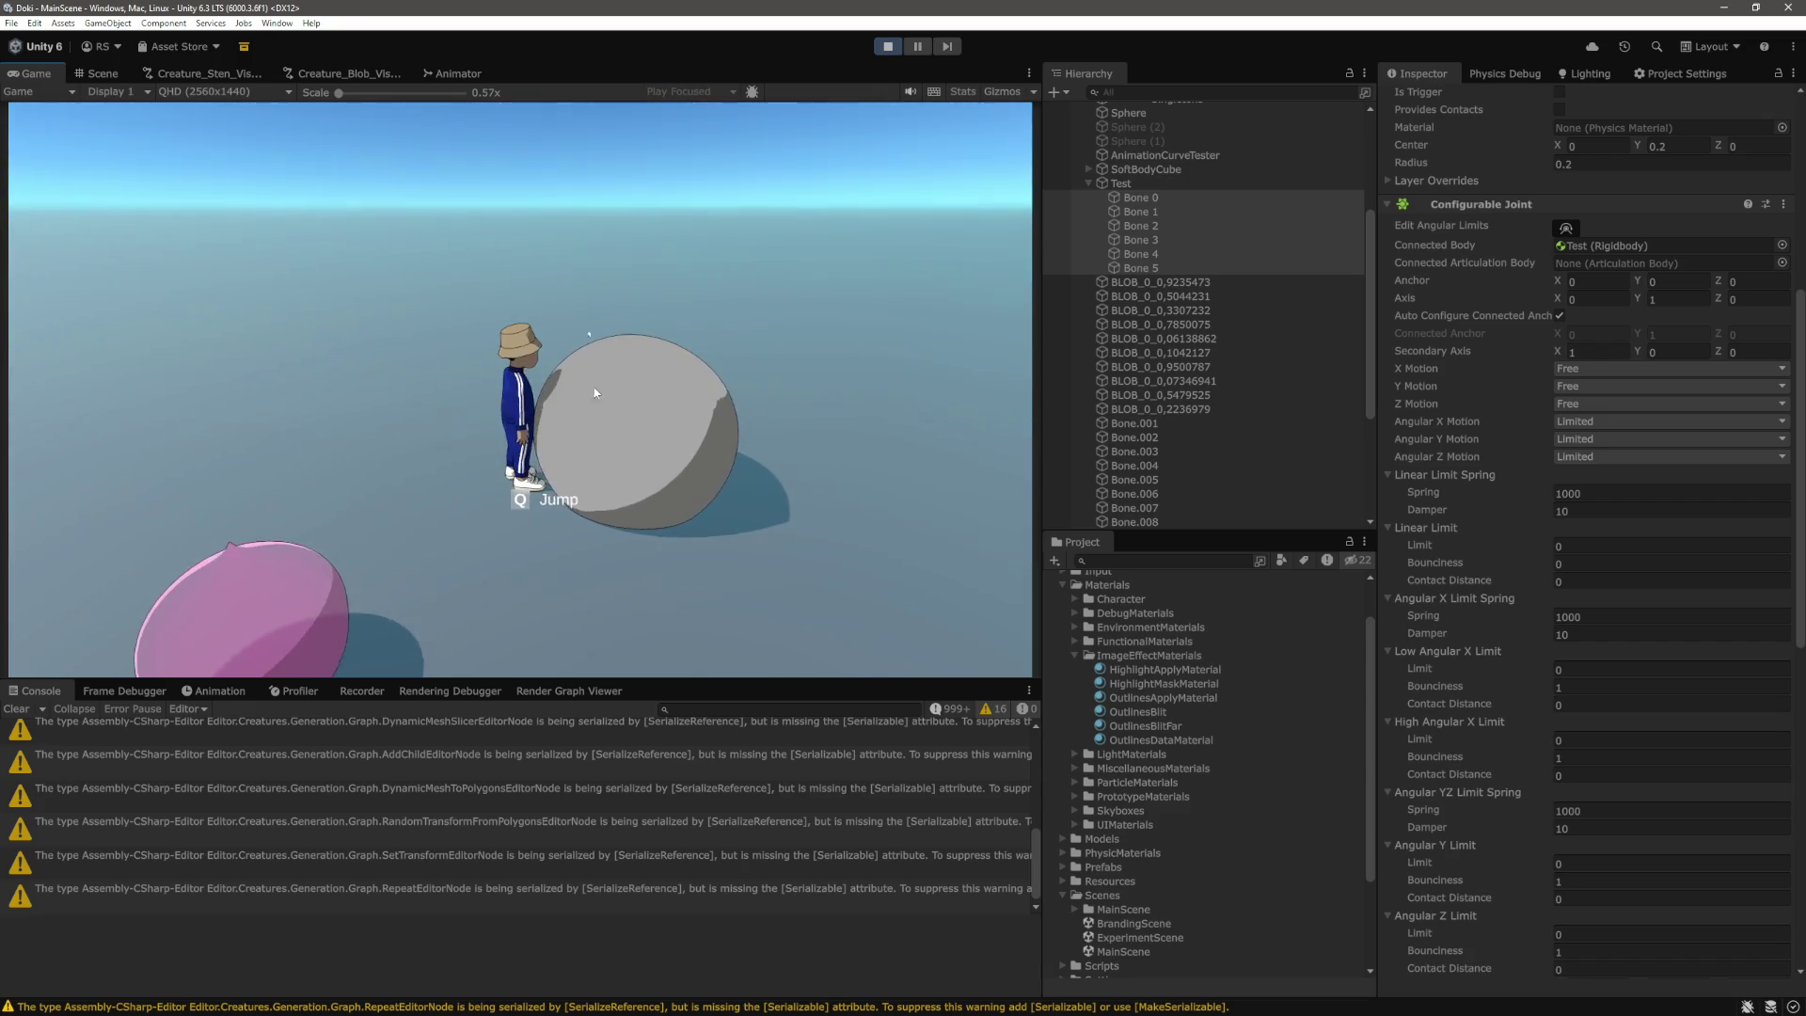
click(965, 93)
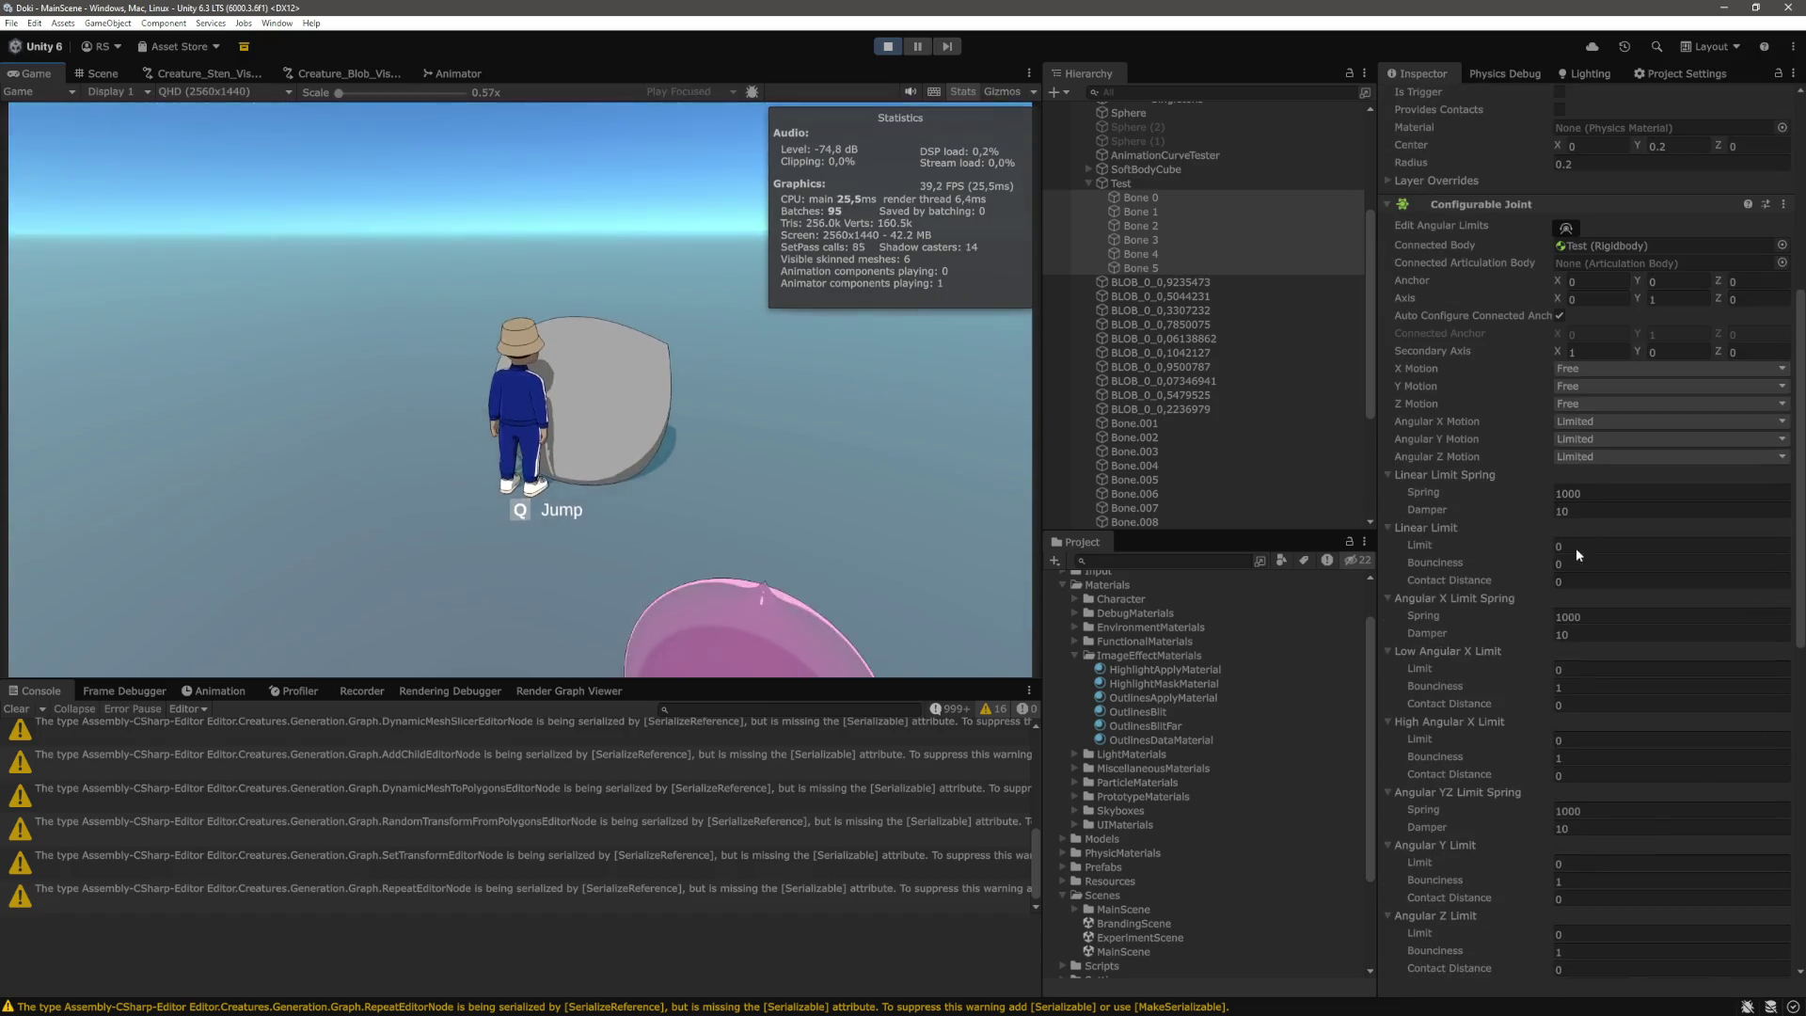
Select the DontDestroyOnLoad group, then Bone 0 to view its mass, collider and joint settings.
scroll(1154, 516, down, 5)
click(1154, 521)
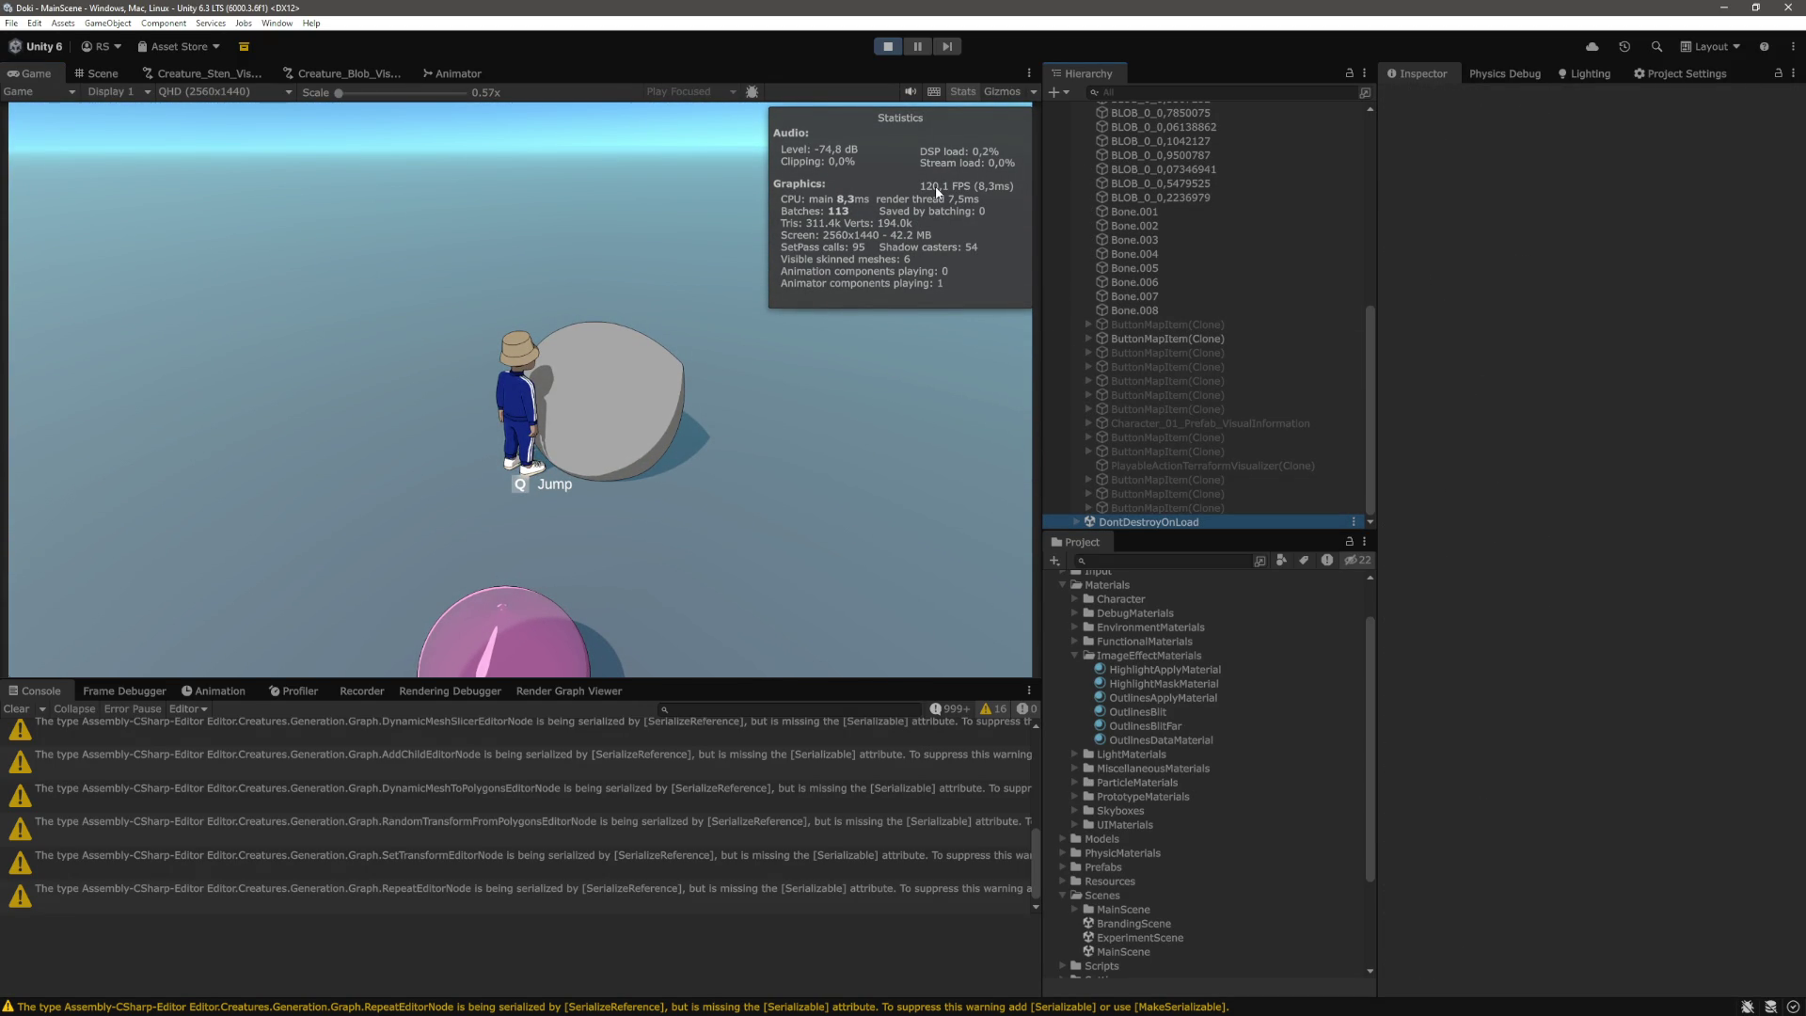
scroll(1234, 448, up, 9)
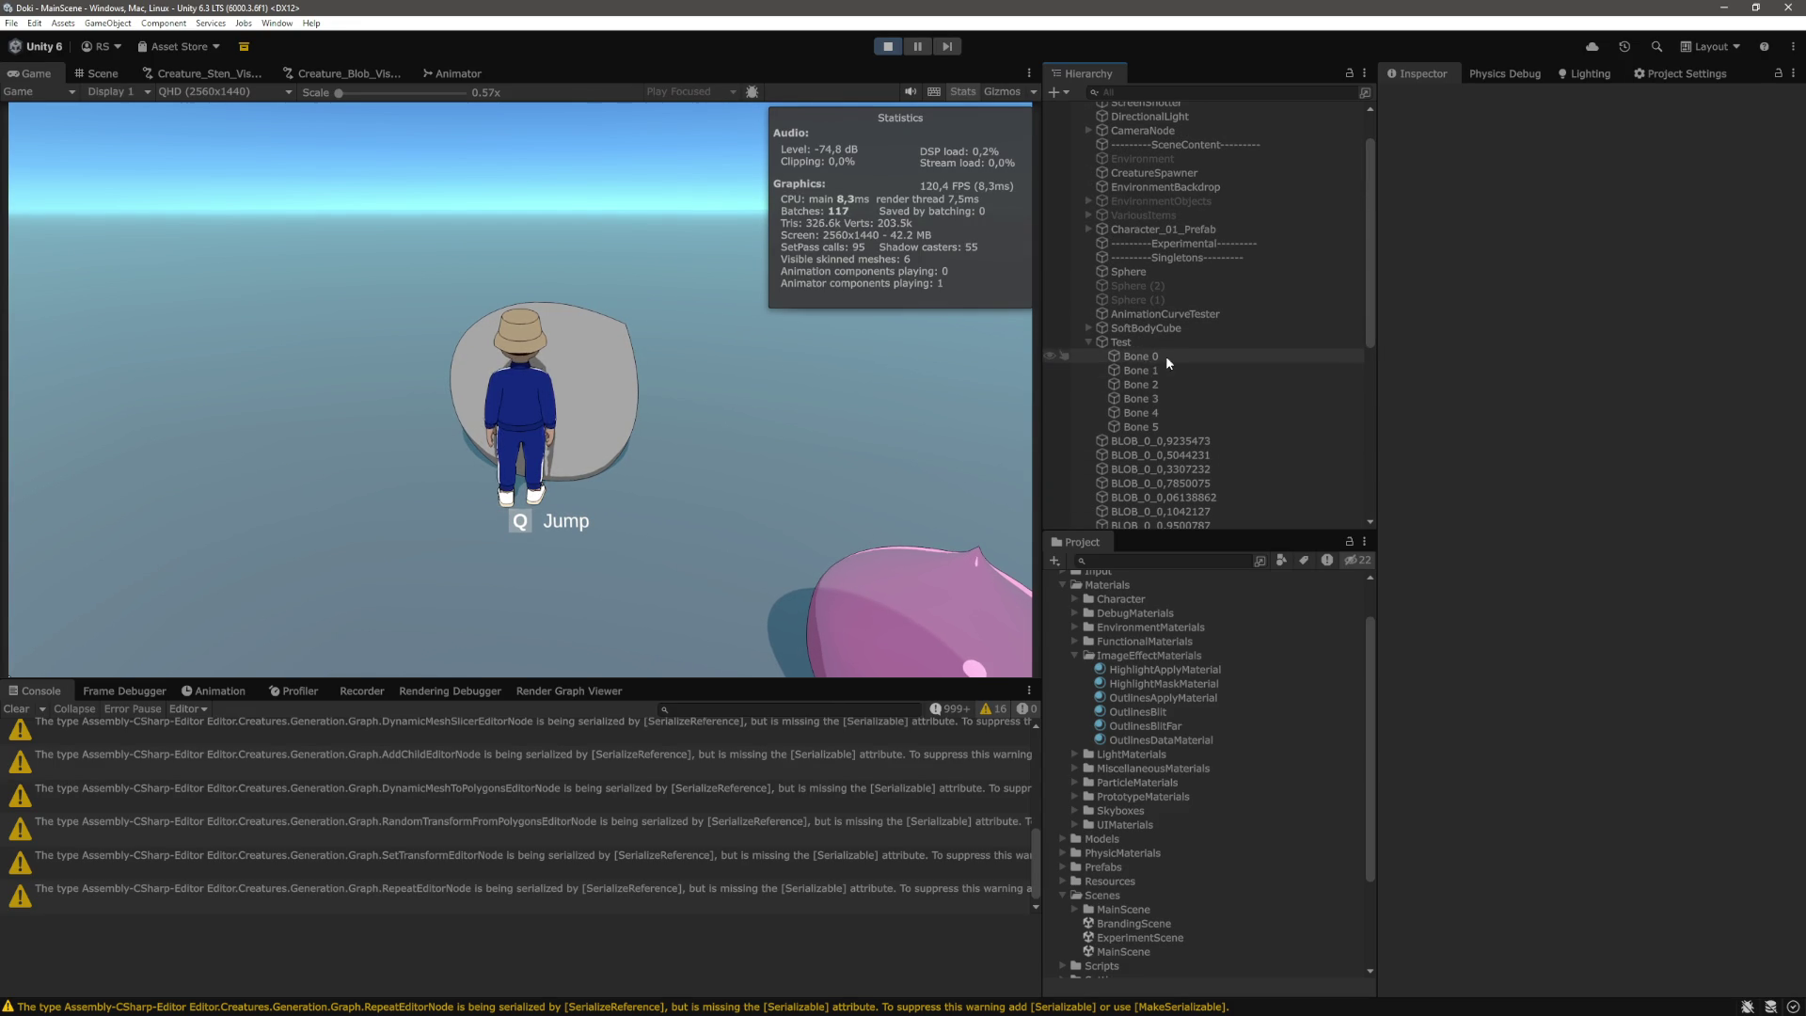
click(1154, 357)
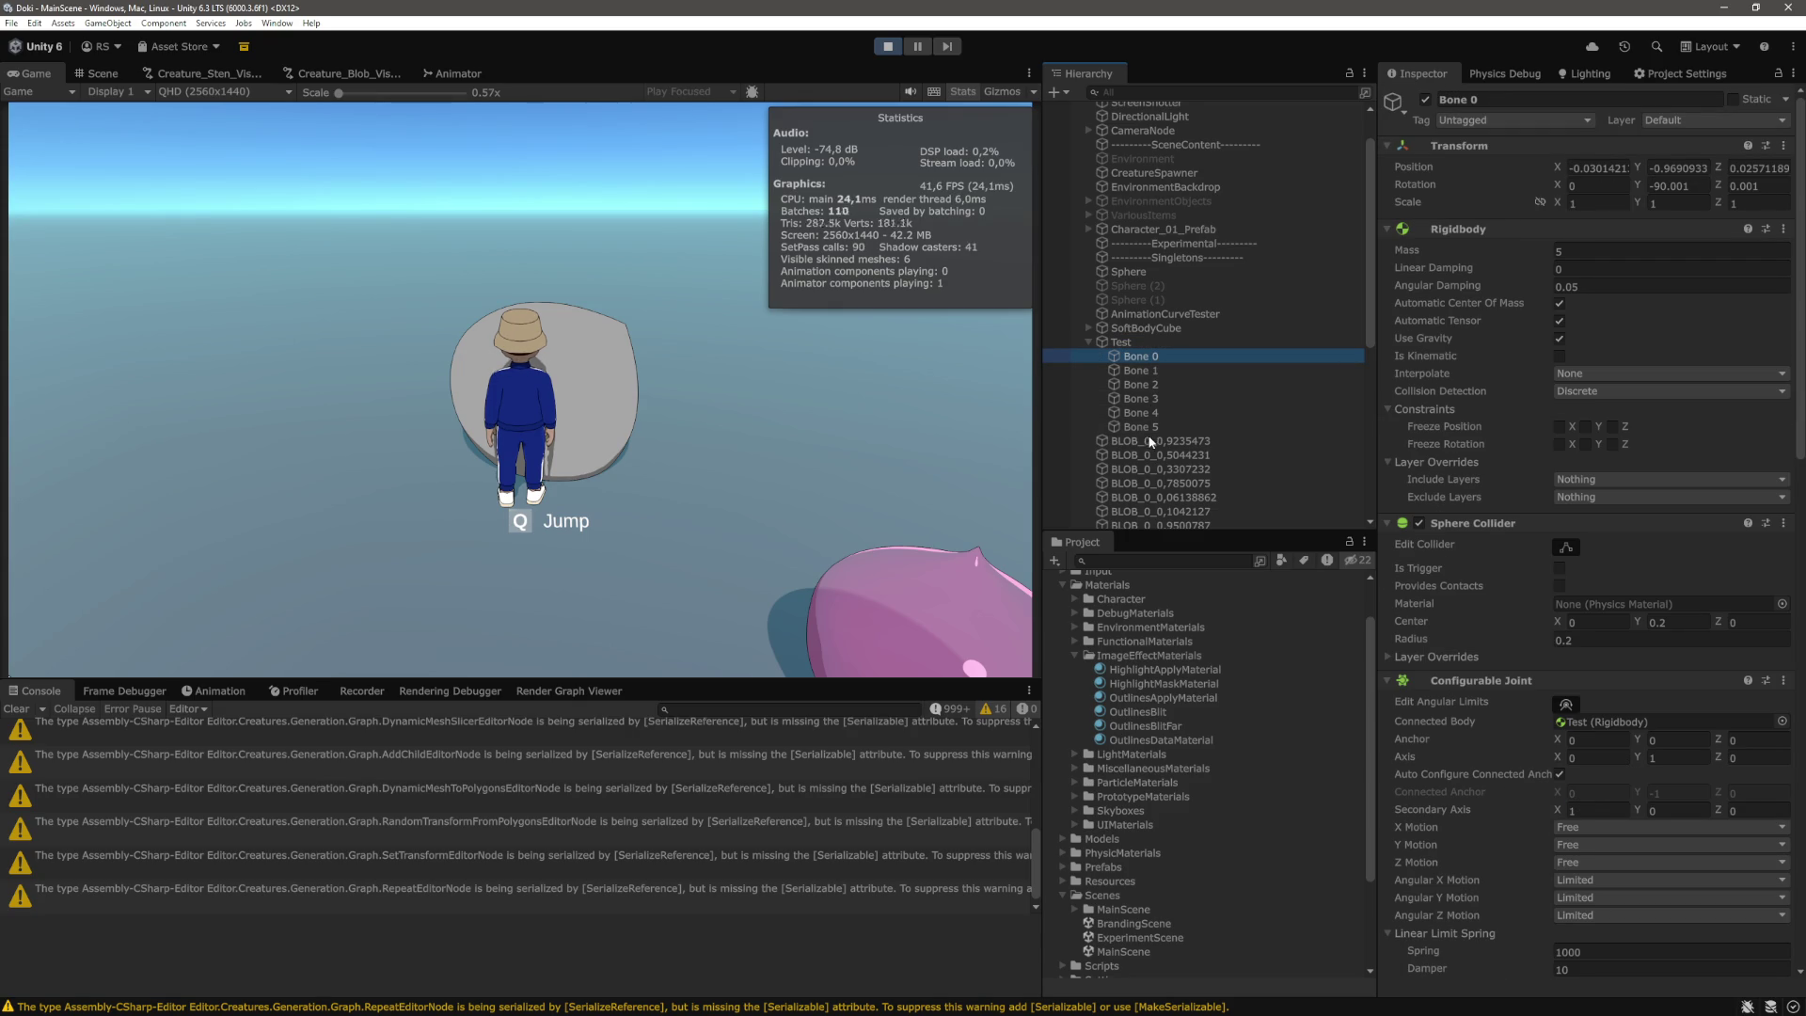
Select Bone 0 through Bone 5 and set their Rigidbody mass to 15.
click(1152, 427)
click(1164, 358)
shift+click(1159, 430)
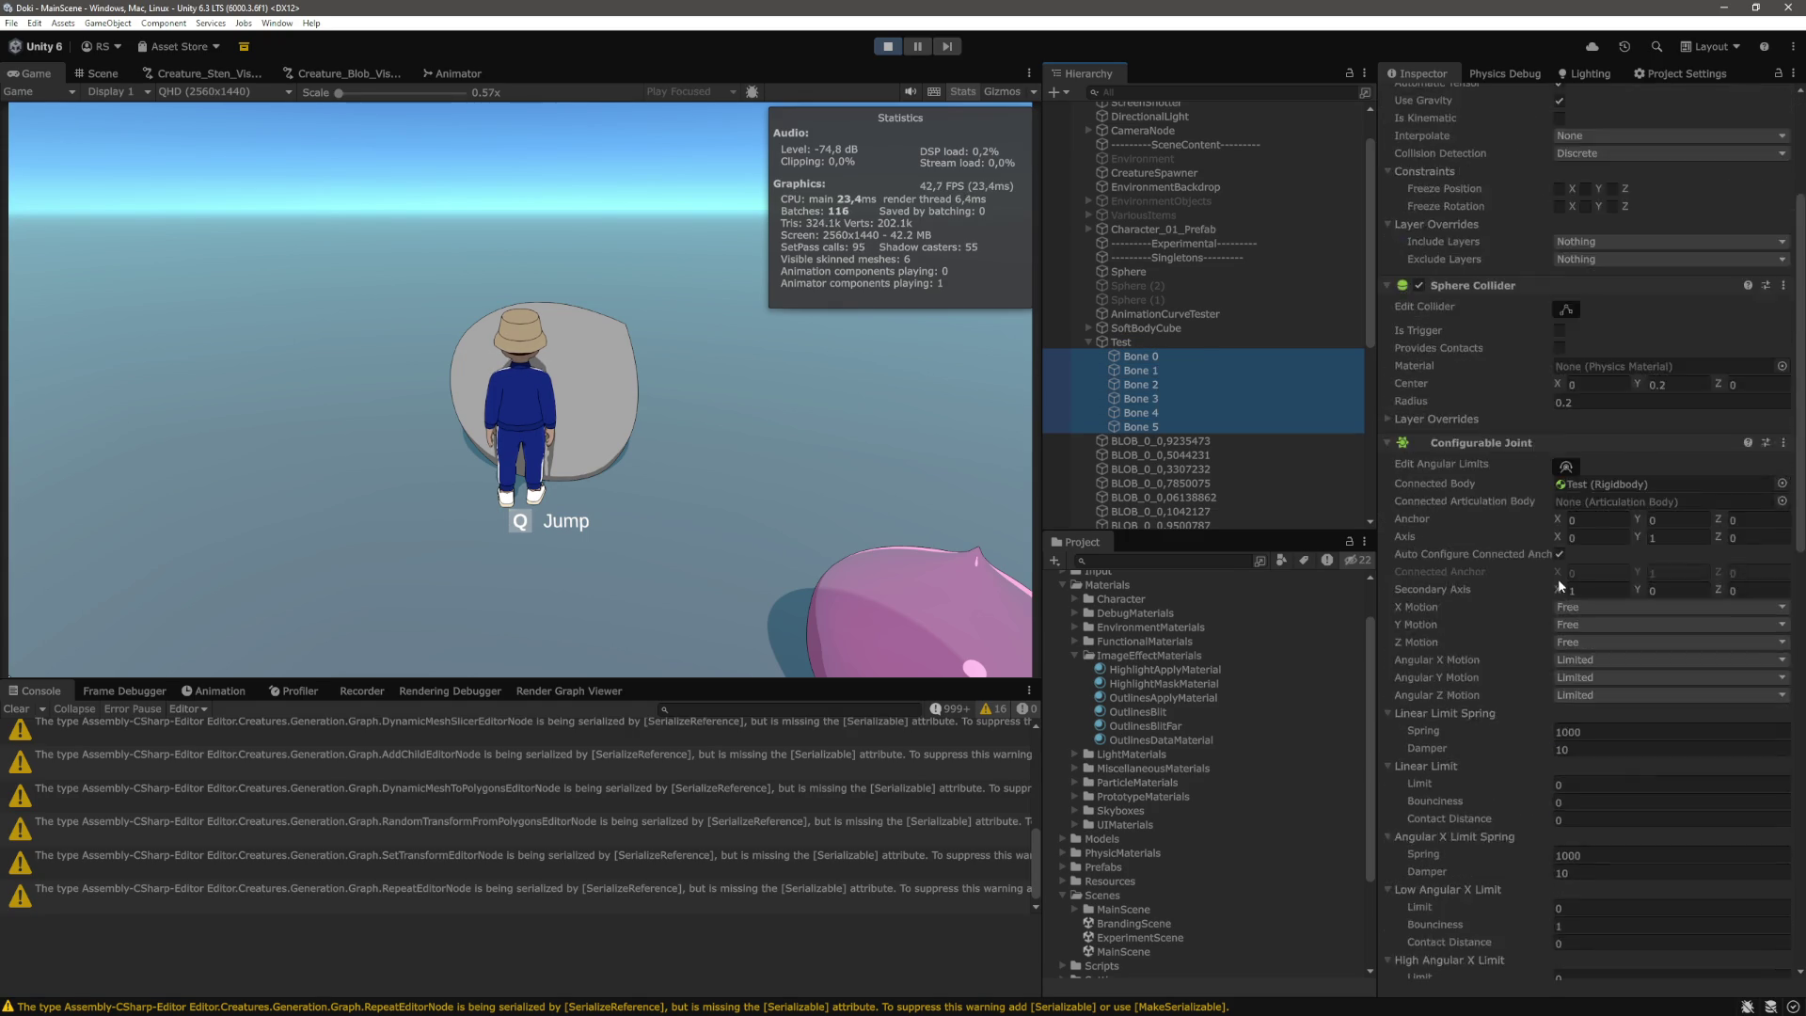
click(1634, 249)
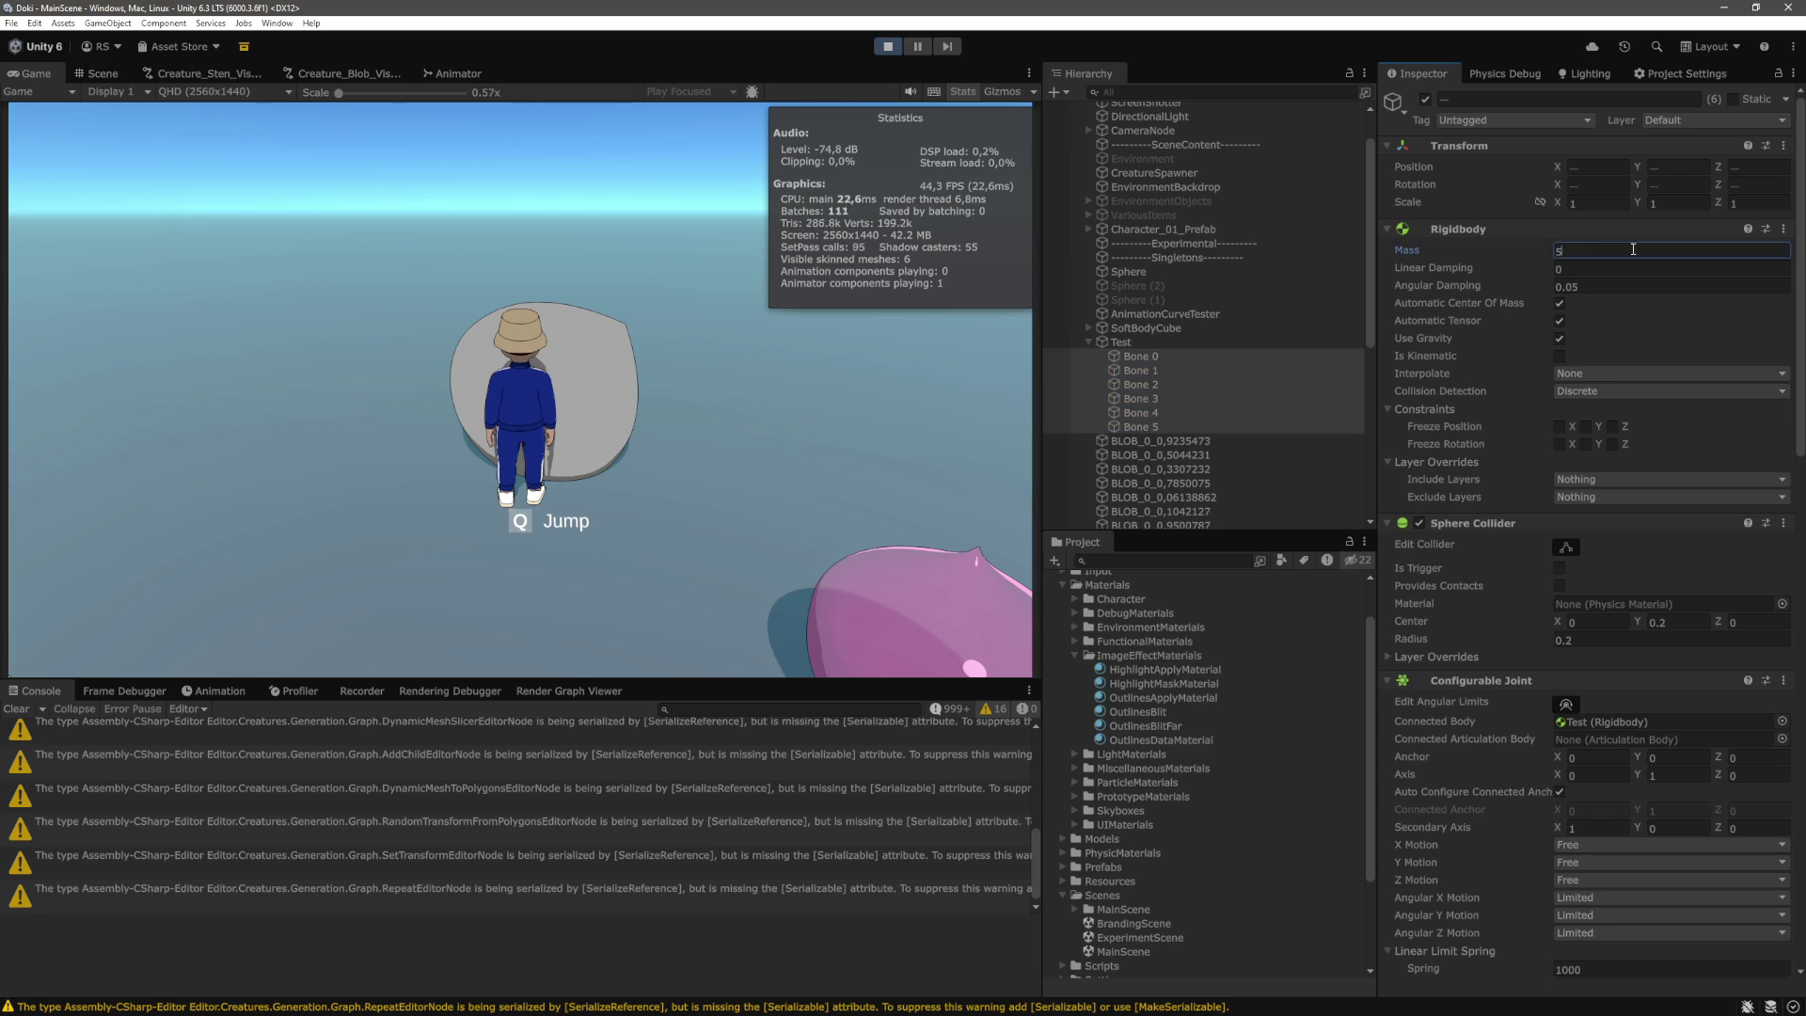
click(875, 428)
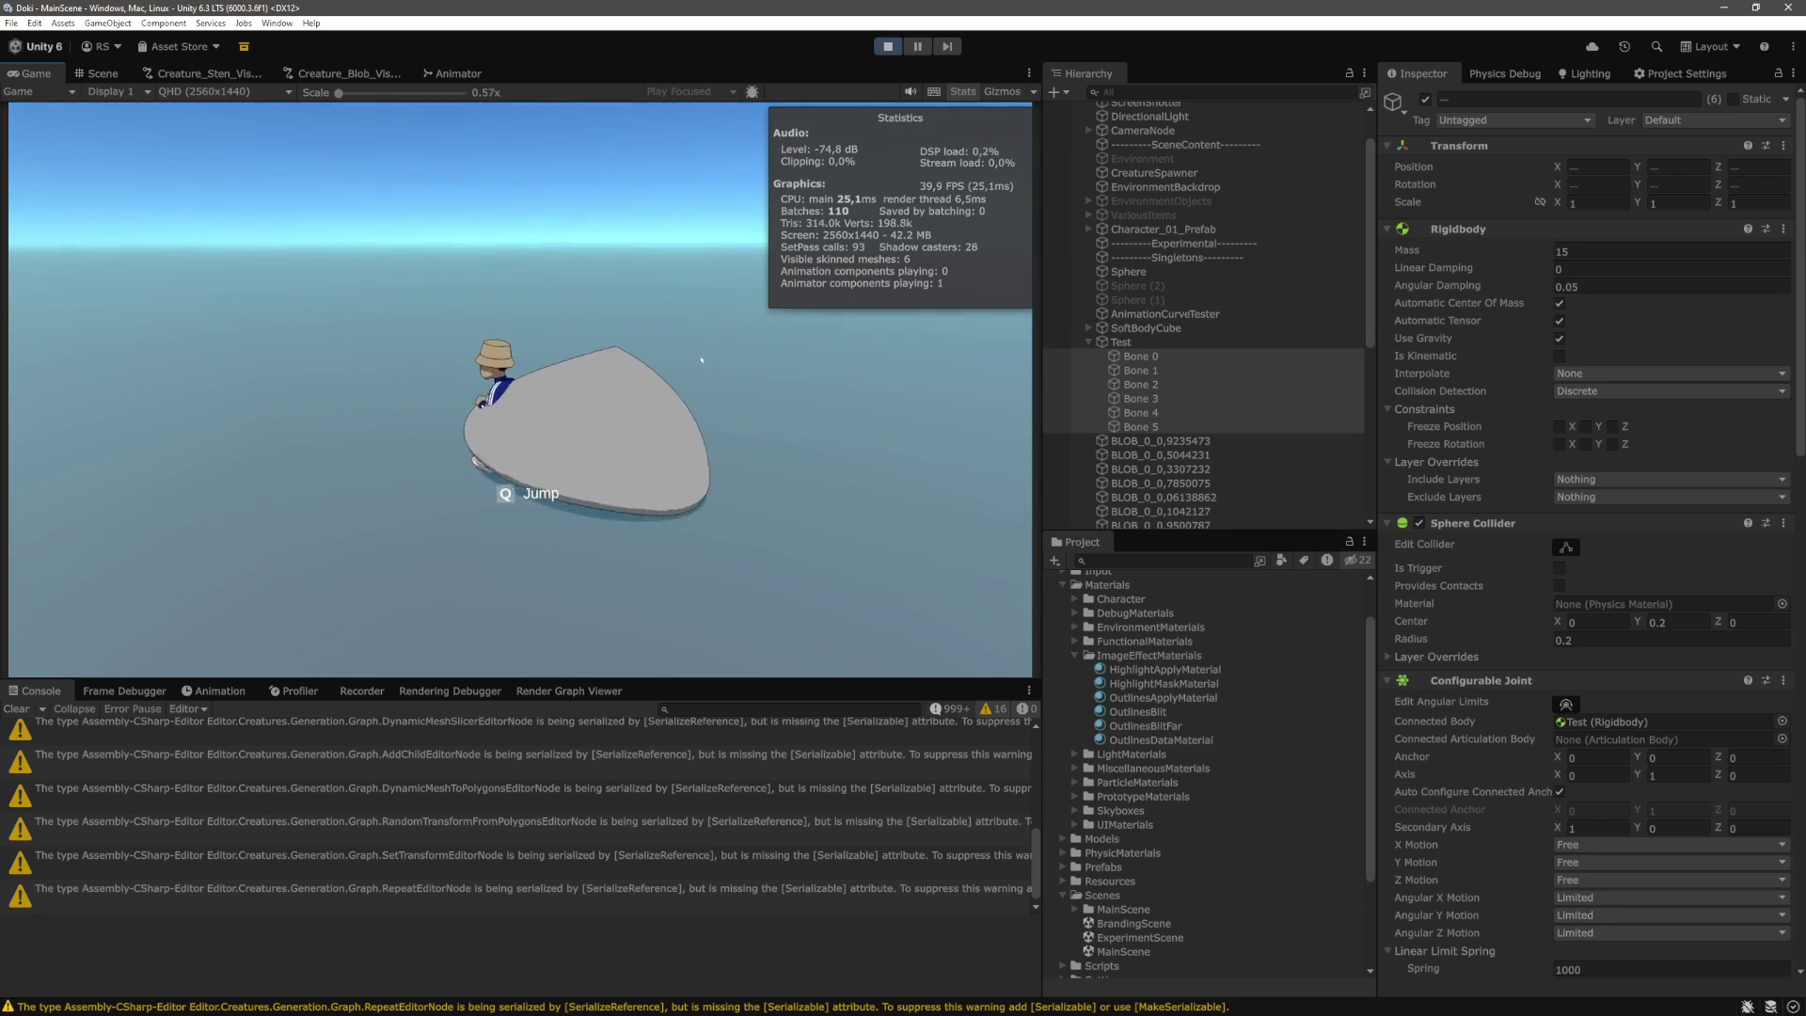
scroll(1227, 469, down, 5)
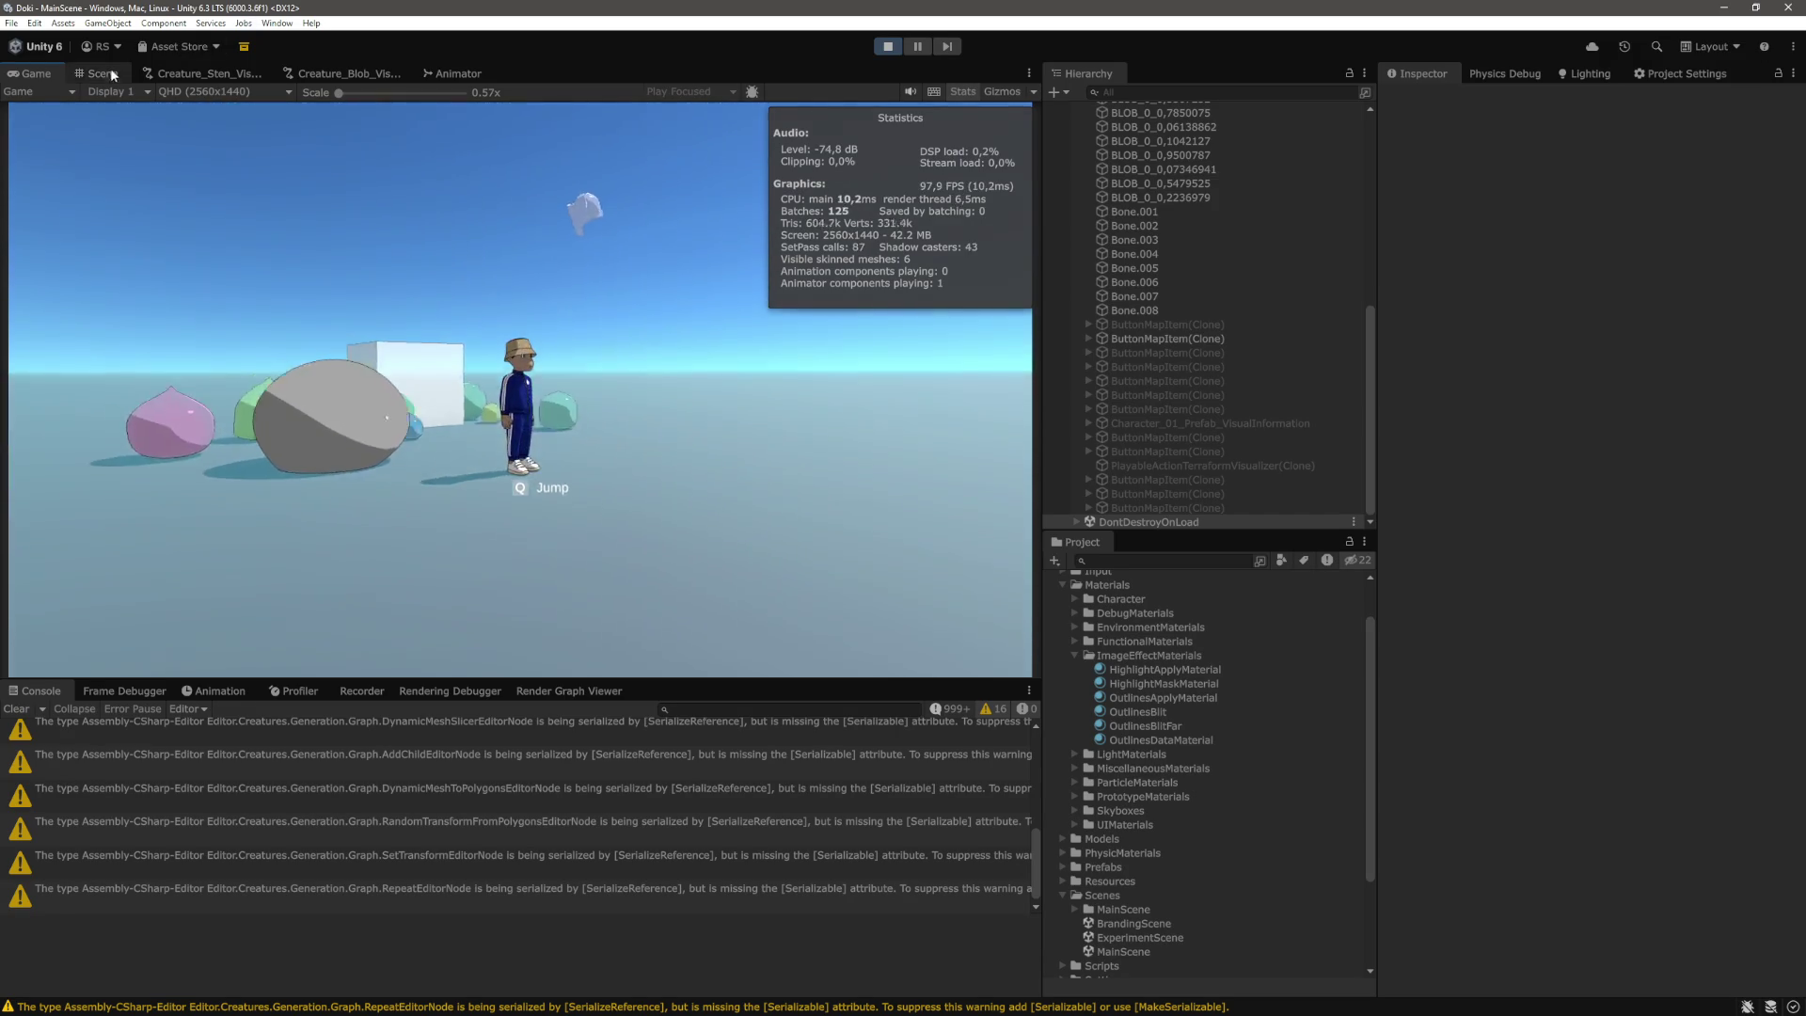
Show the Scene view in wireframe shading and orbit in close to the Test blob.
click(105, 73)
click(676, 98)
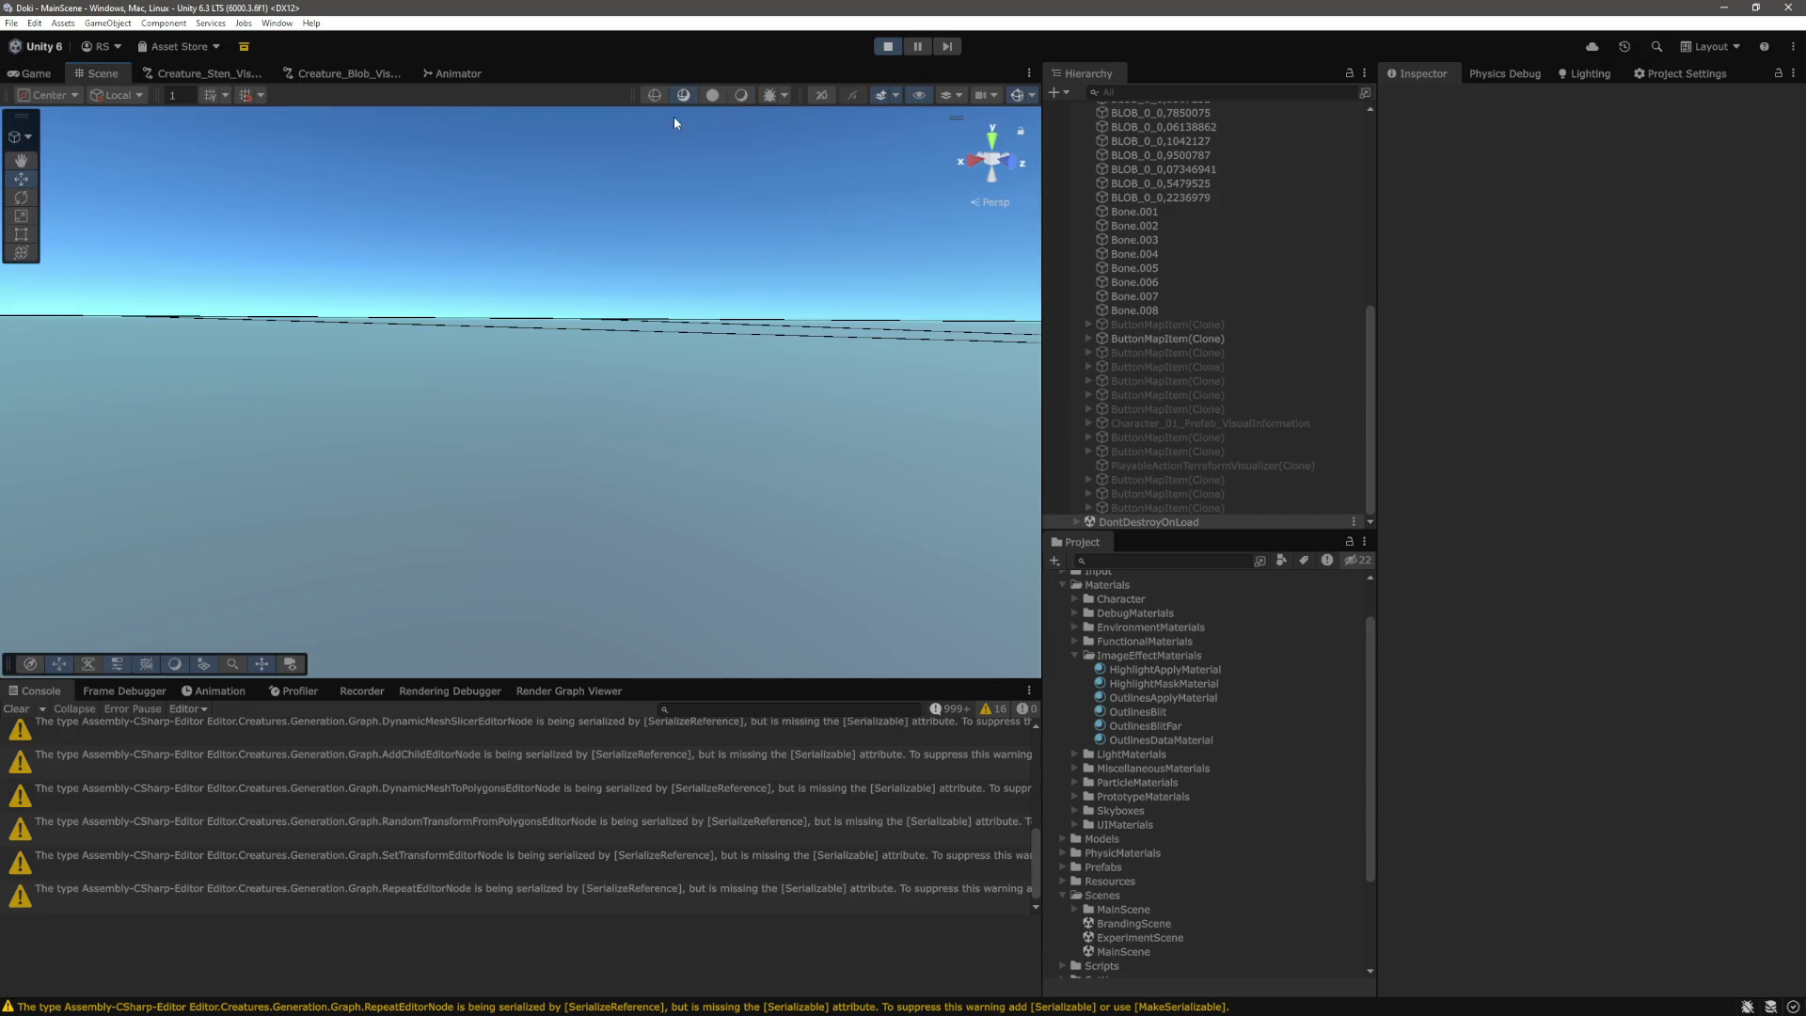
click(656, 98)
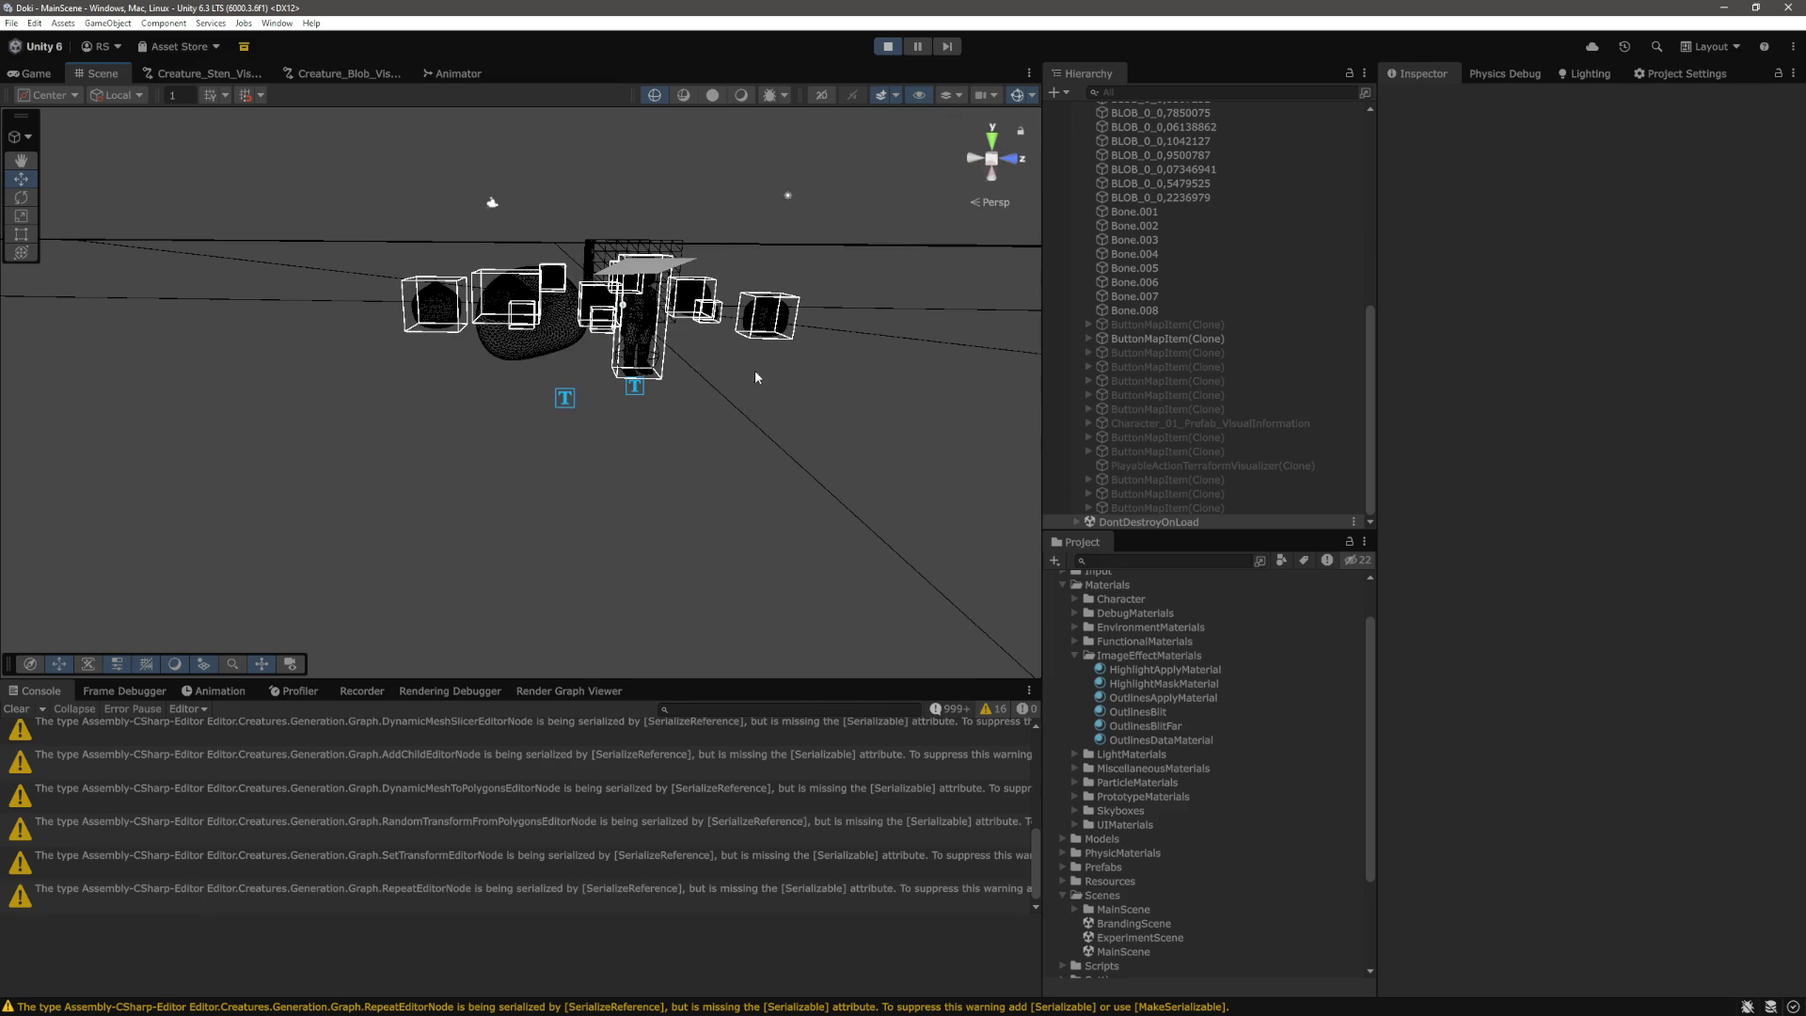
click(622, 355)
scroll(622, 356, up, 3)
mouse_move(622, 356)
mouse_down()
mouse_move(663, 342)
mouse_move(773, 415)
mouse_move(785, 316)
mouse_up()
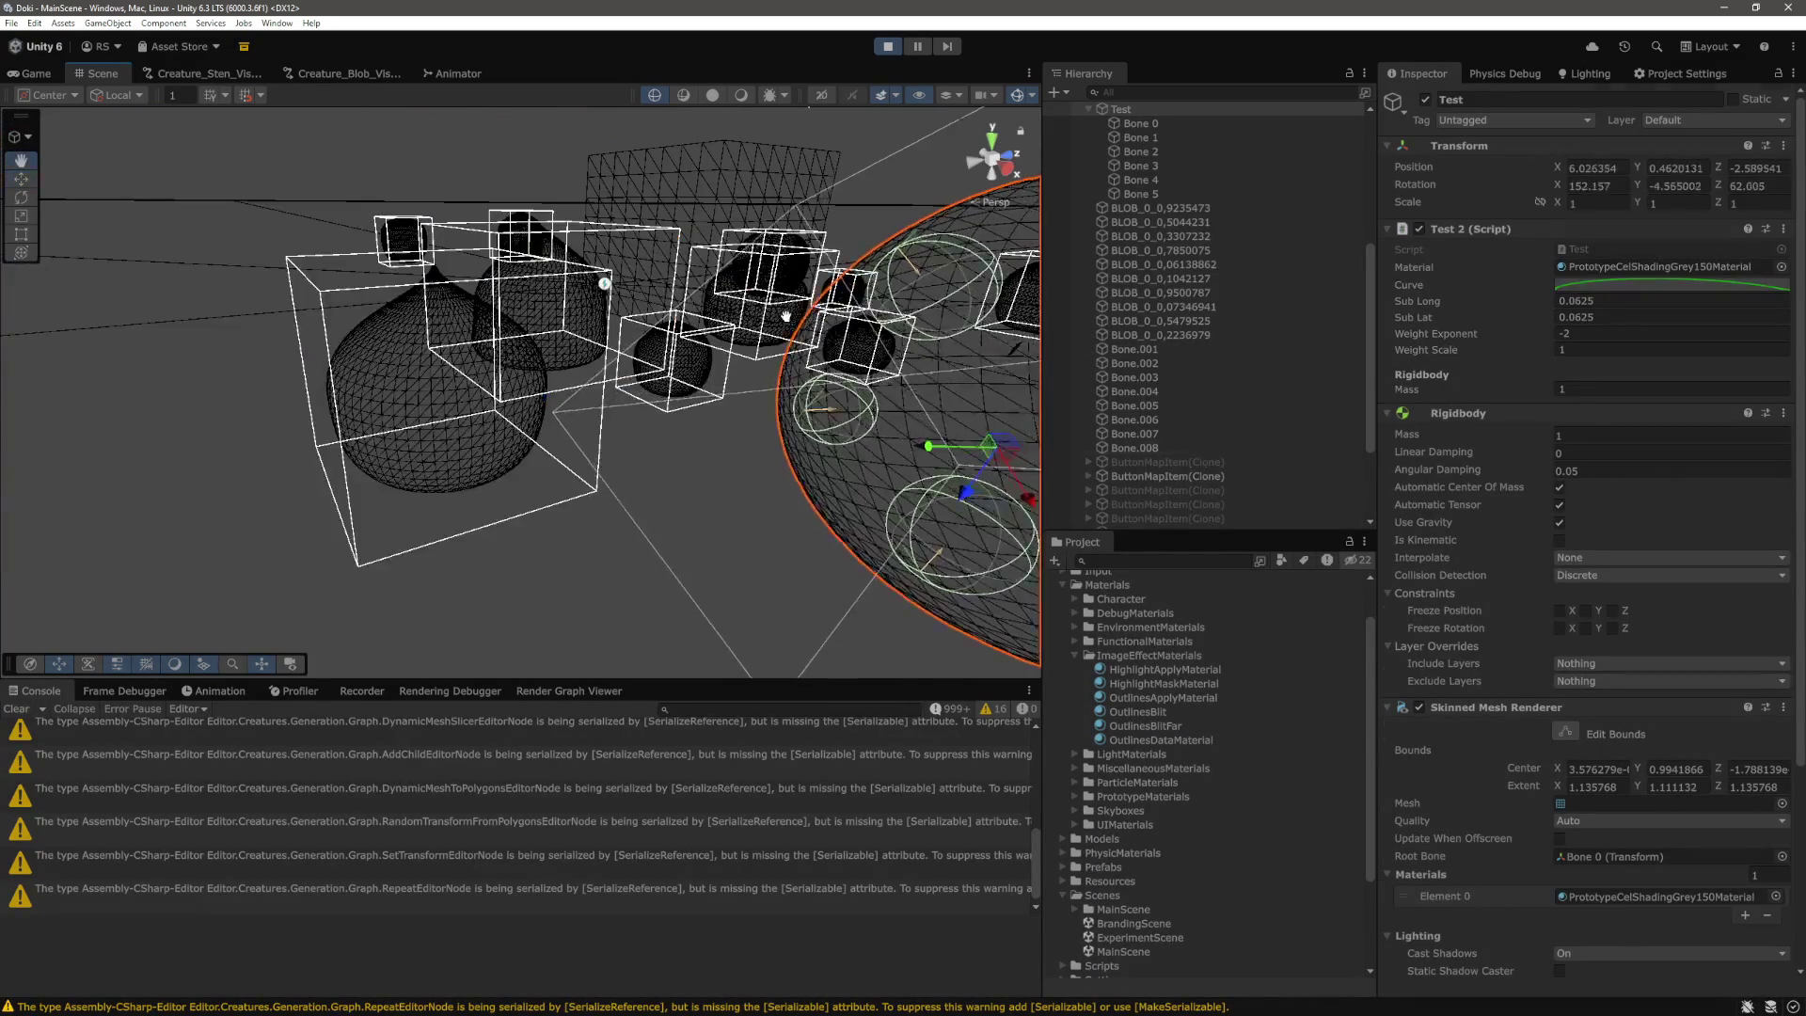
scroll(1223, 452, up, 5)
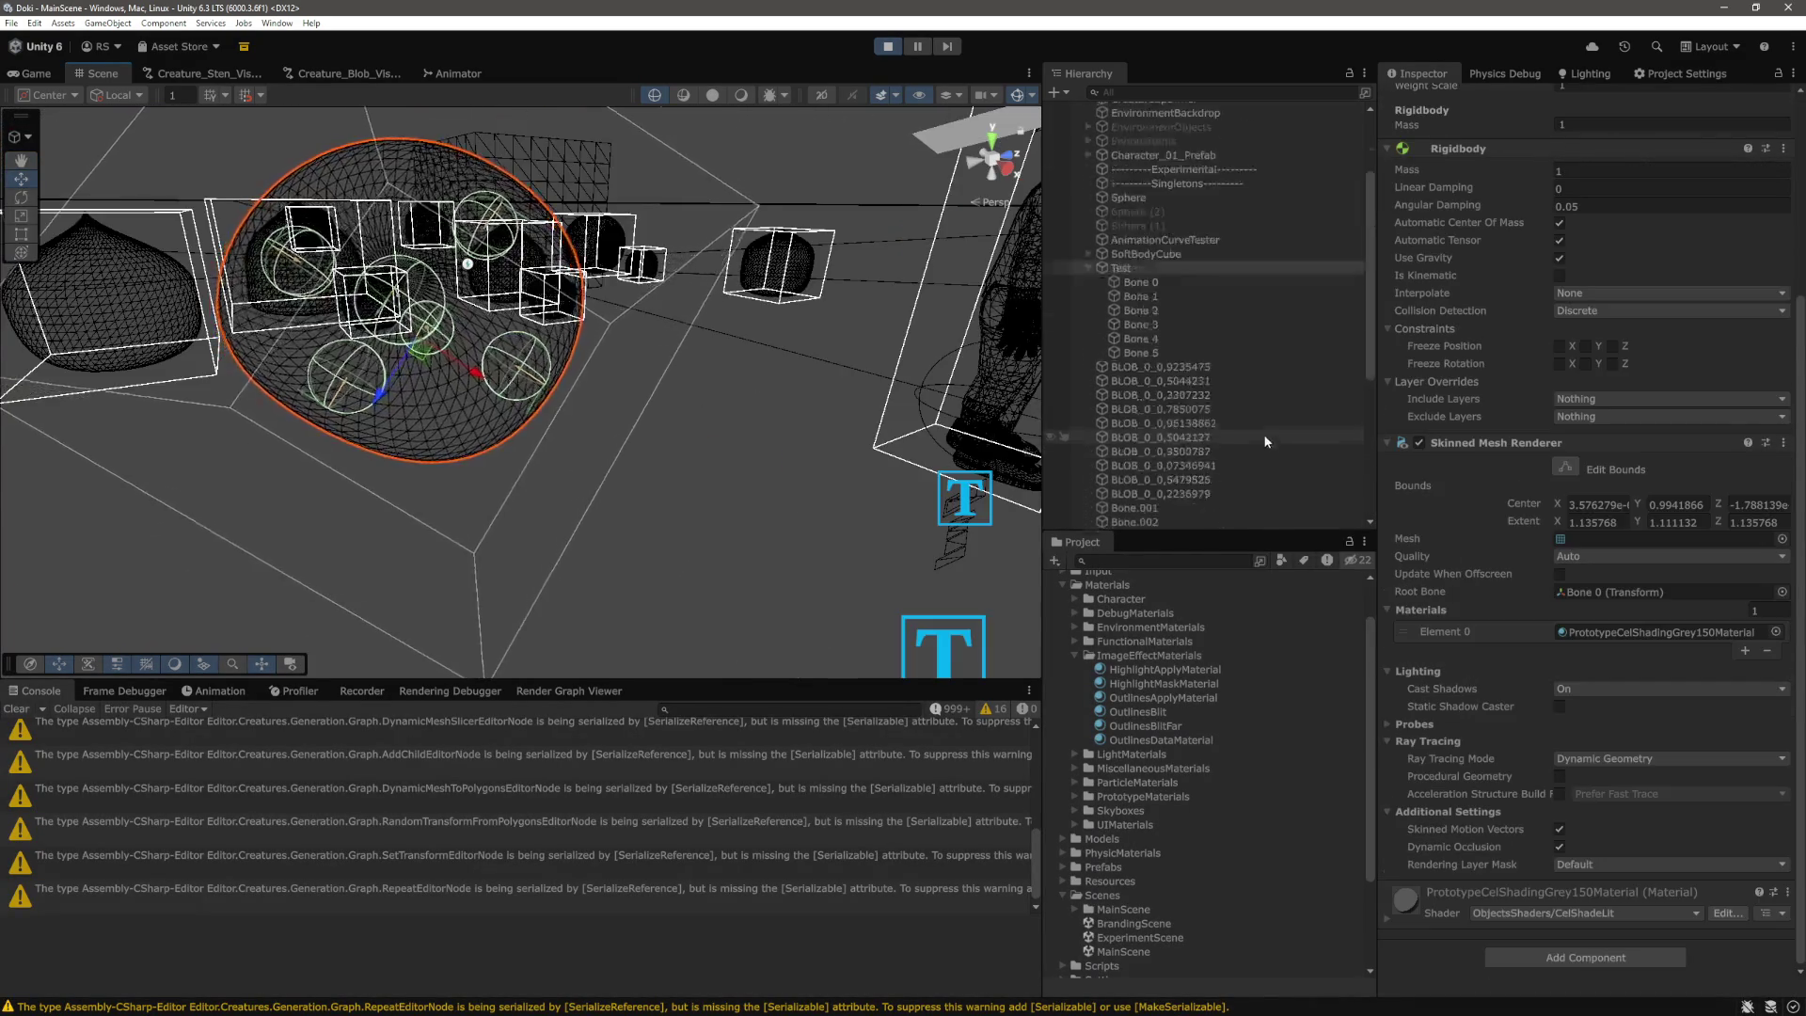
Set Bone 0–Bone 5 sphere collider center Y to 0.4 and radius 0.4, then return to Game view.
click(1157, 405)
shift+click(1149, 475)
scroll(1673, 500, down, 3)
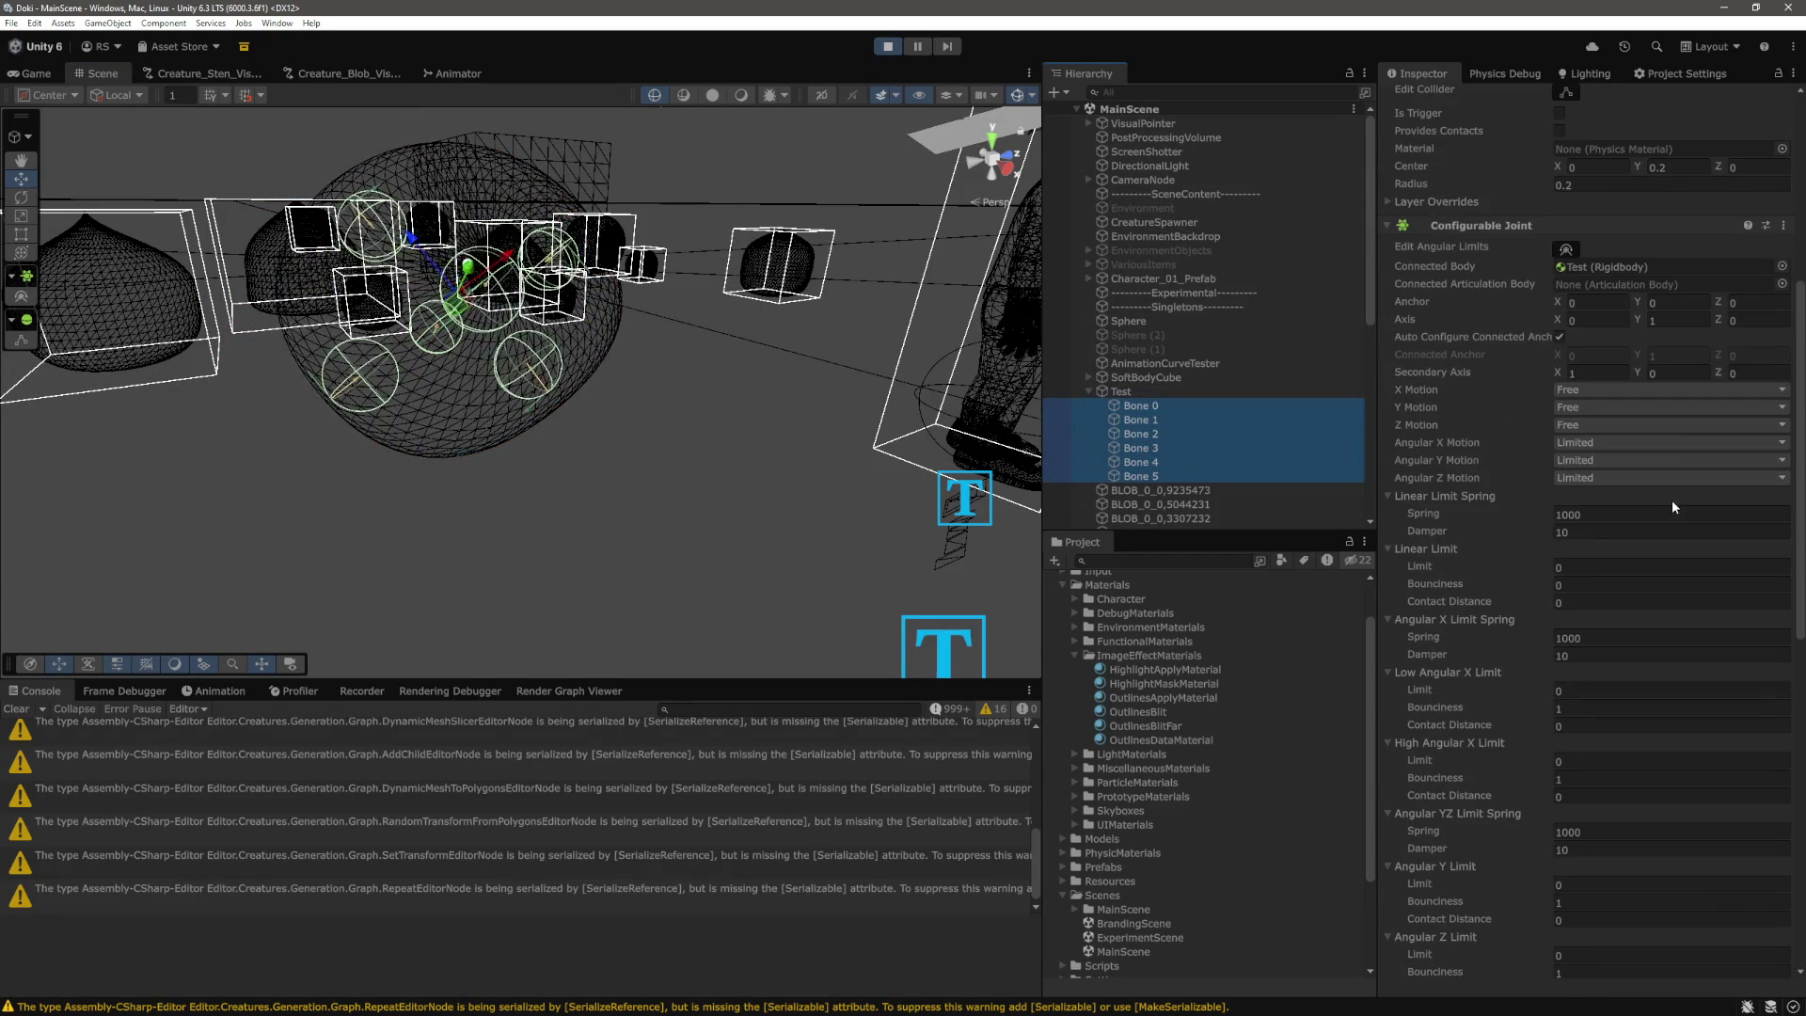
scroll(1673, 493, up, 3)
click(1684, 358)
text(0.4)
click(1687, 368)
text(0.4)
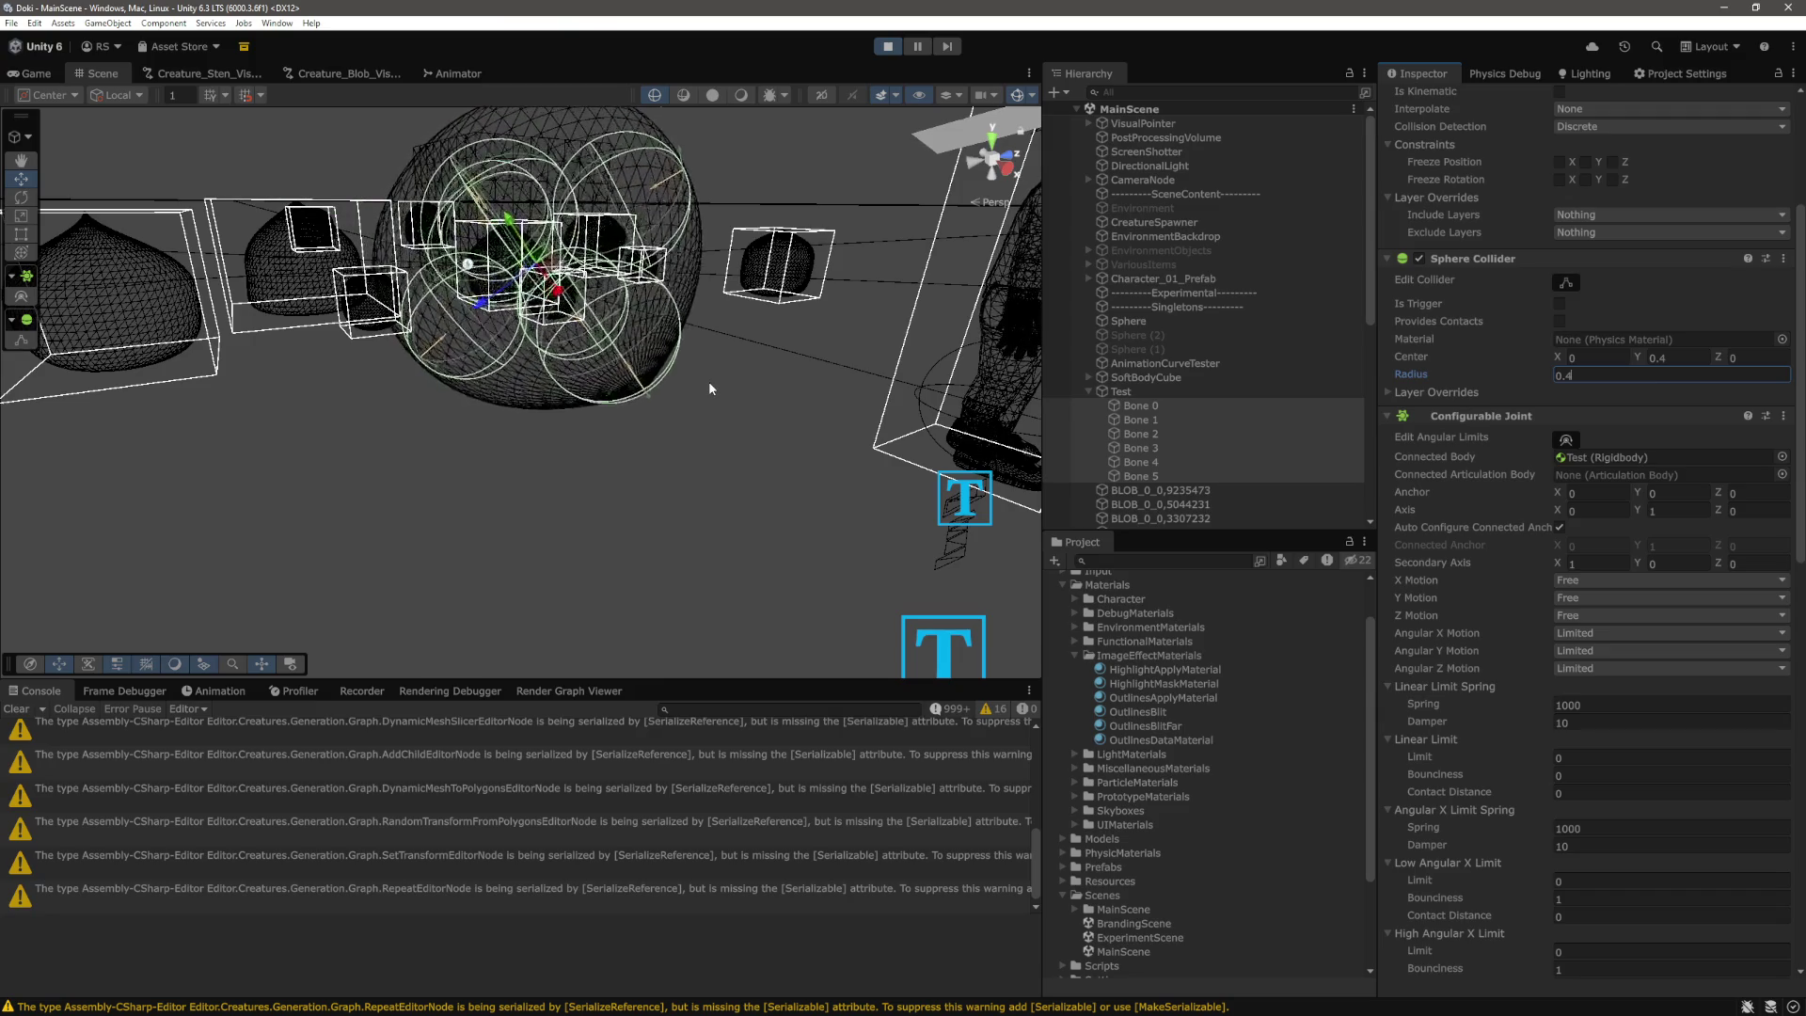
click(34, 74)
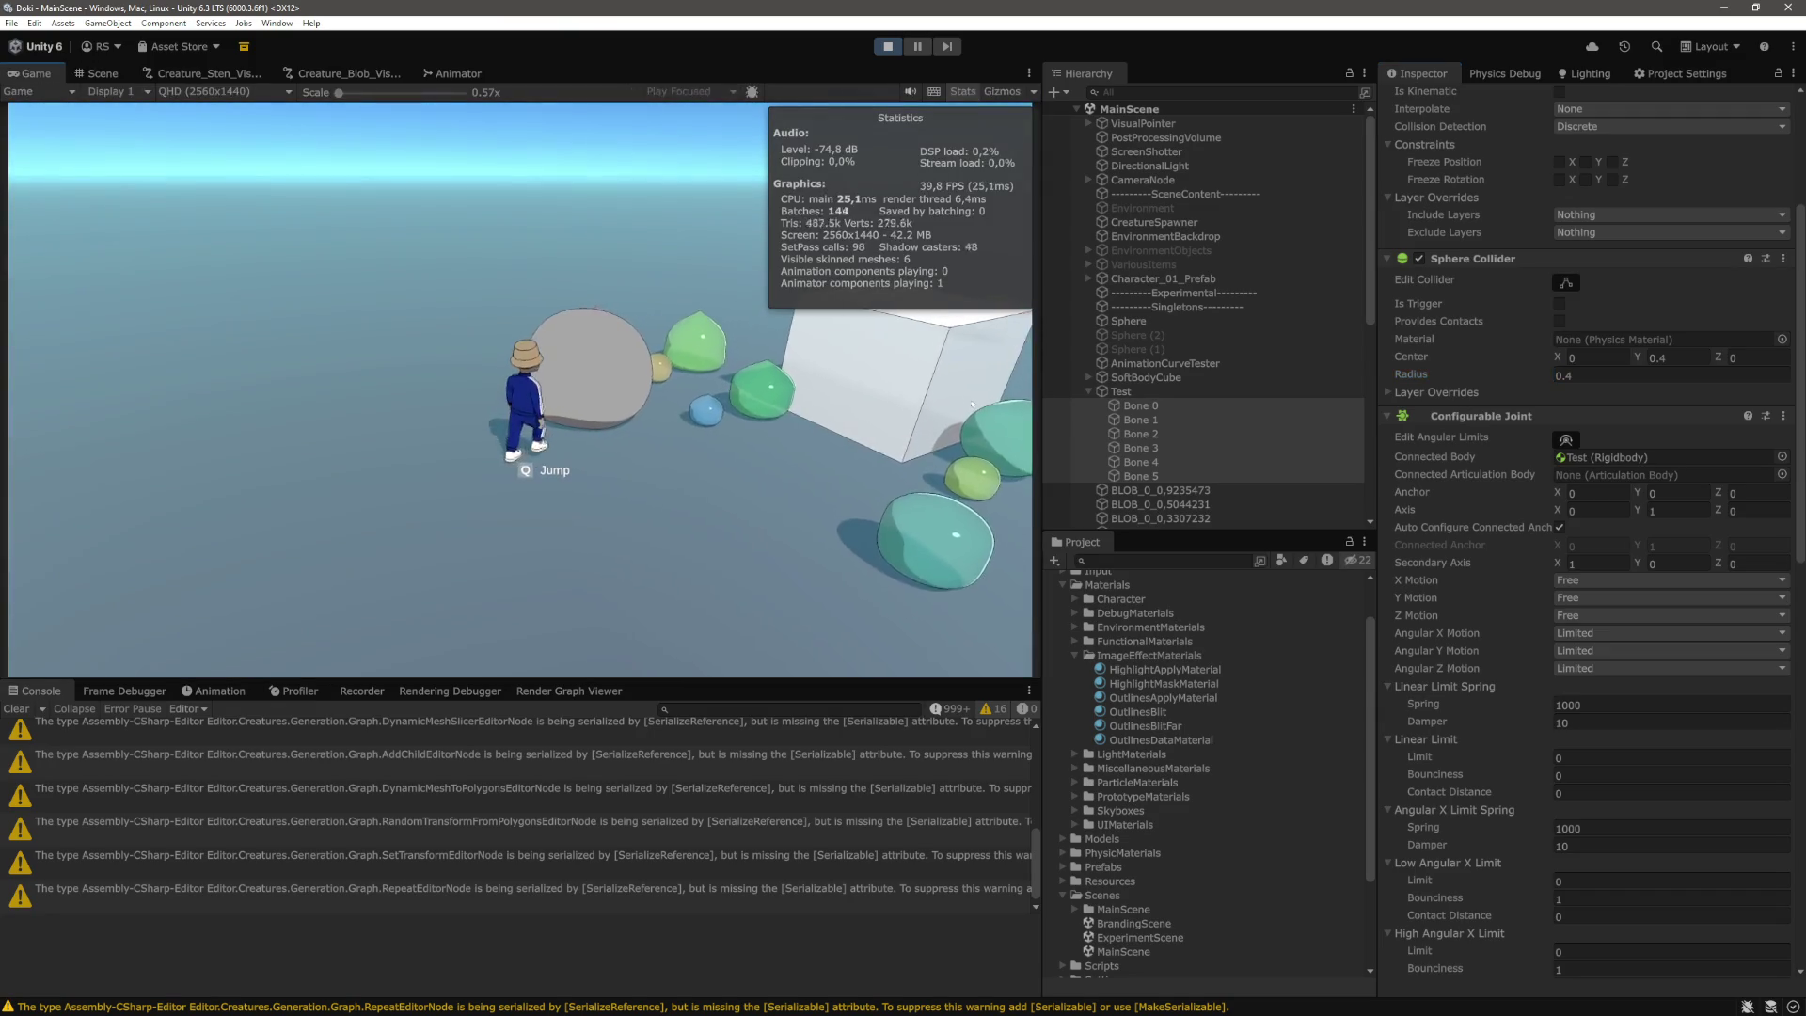
Set Bone 0–Bone 5 sphere collider center Y to 0.3 and radius 0.3.
scroll(1259, 428, down, 10)
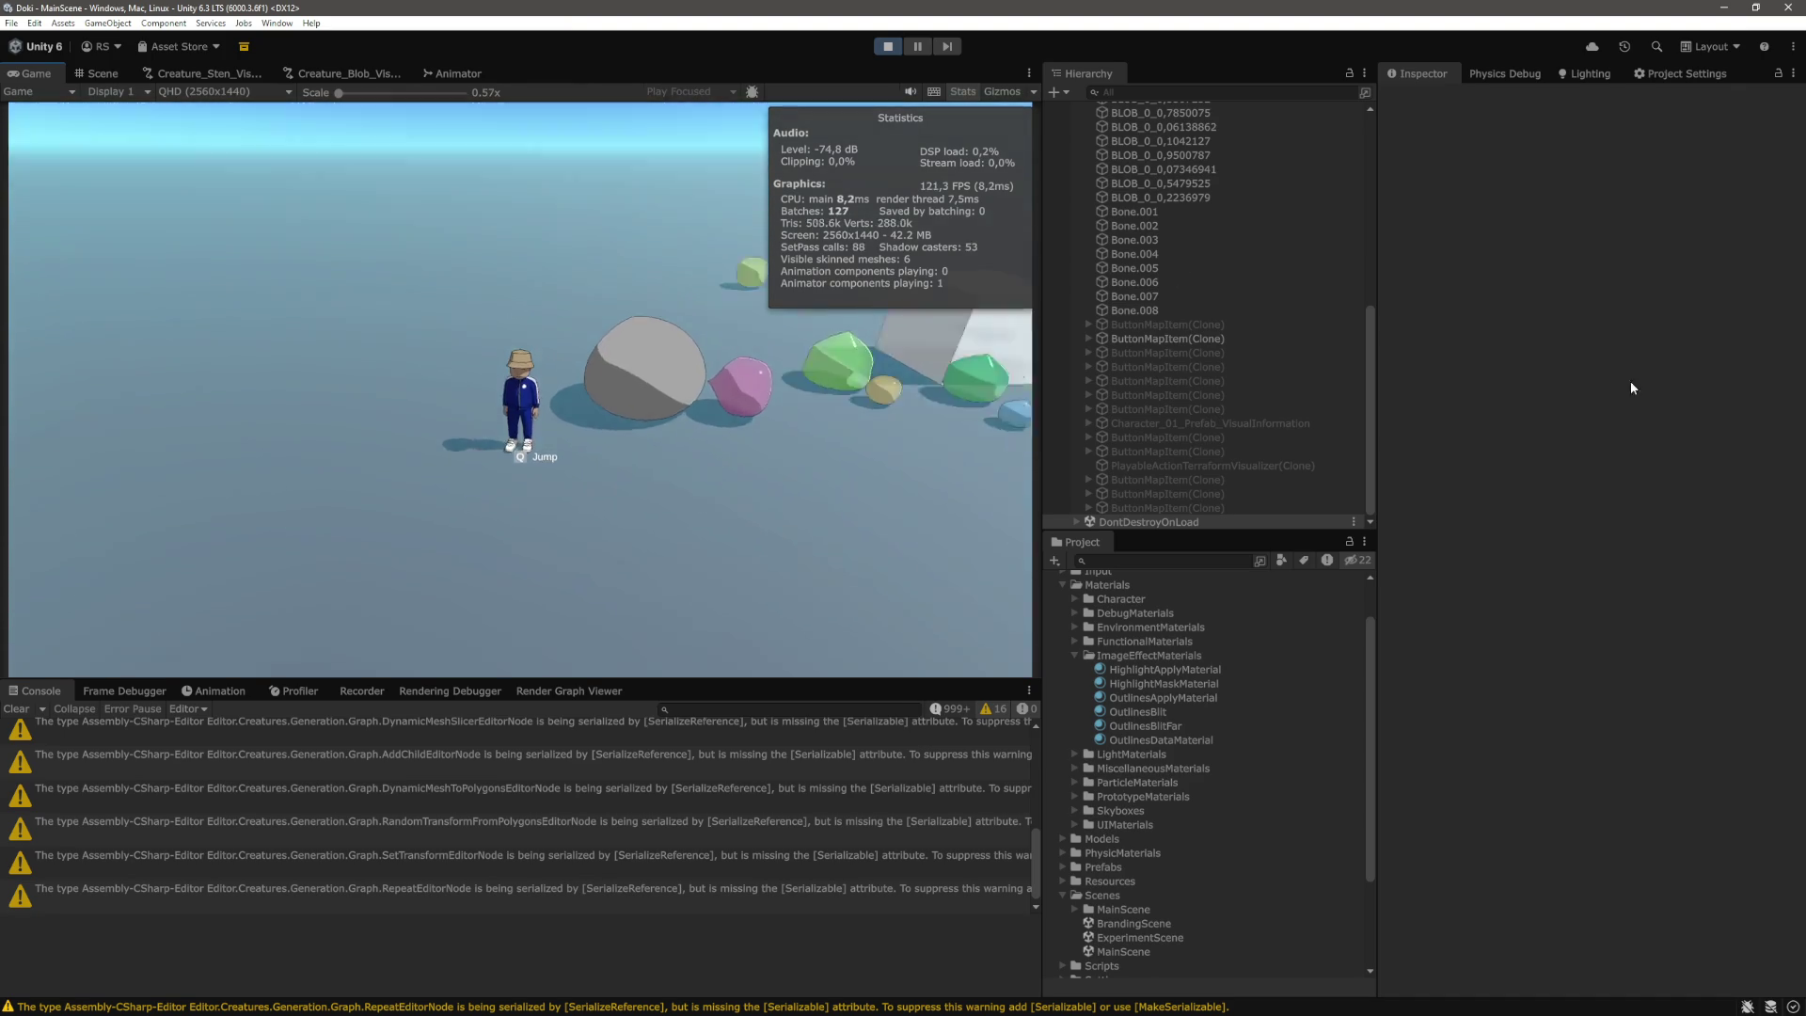
scroll(1200, 273, up, 6)
click(1163, 252)
shift+click(1140, 321)
click(1701, 387)
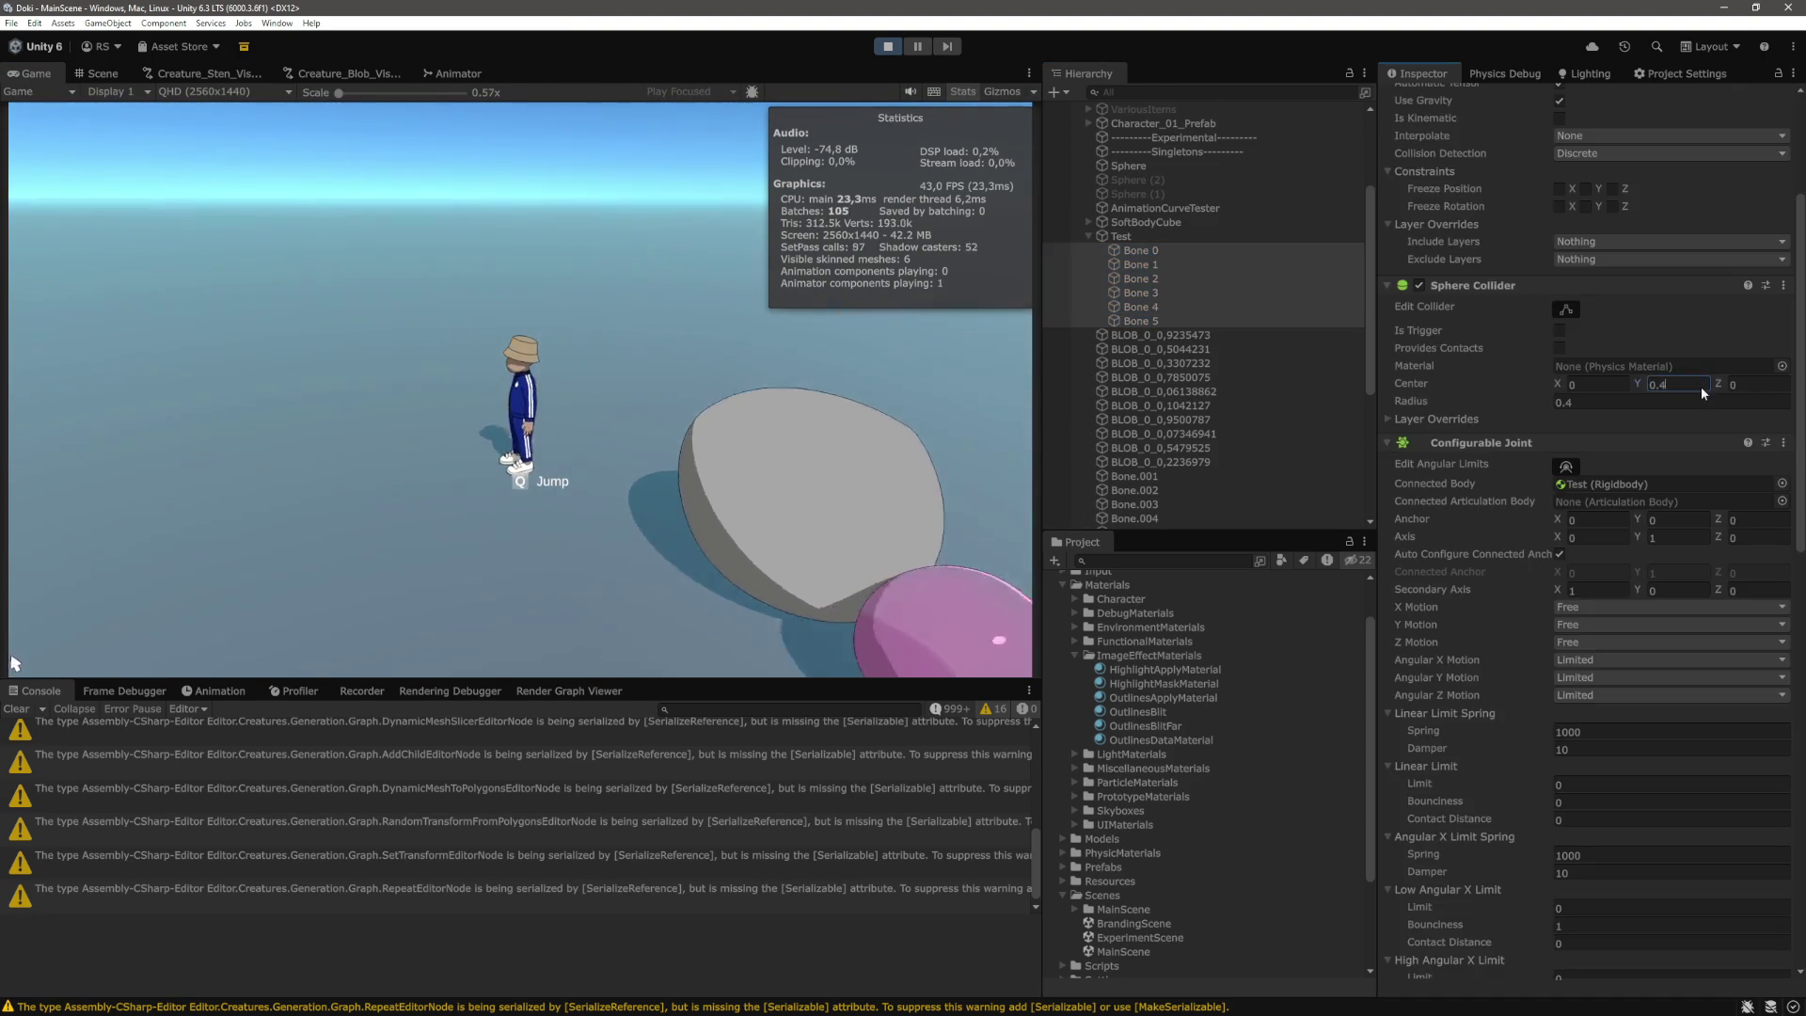
text(0.3)
click(1632, 402)
text(0.3)
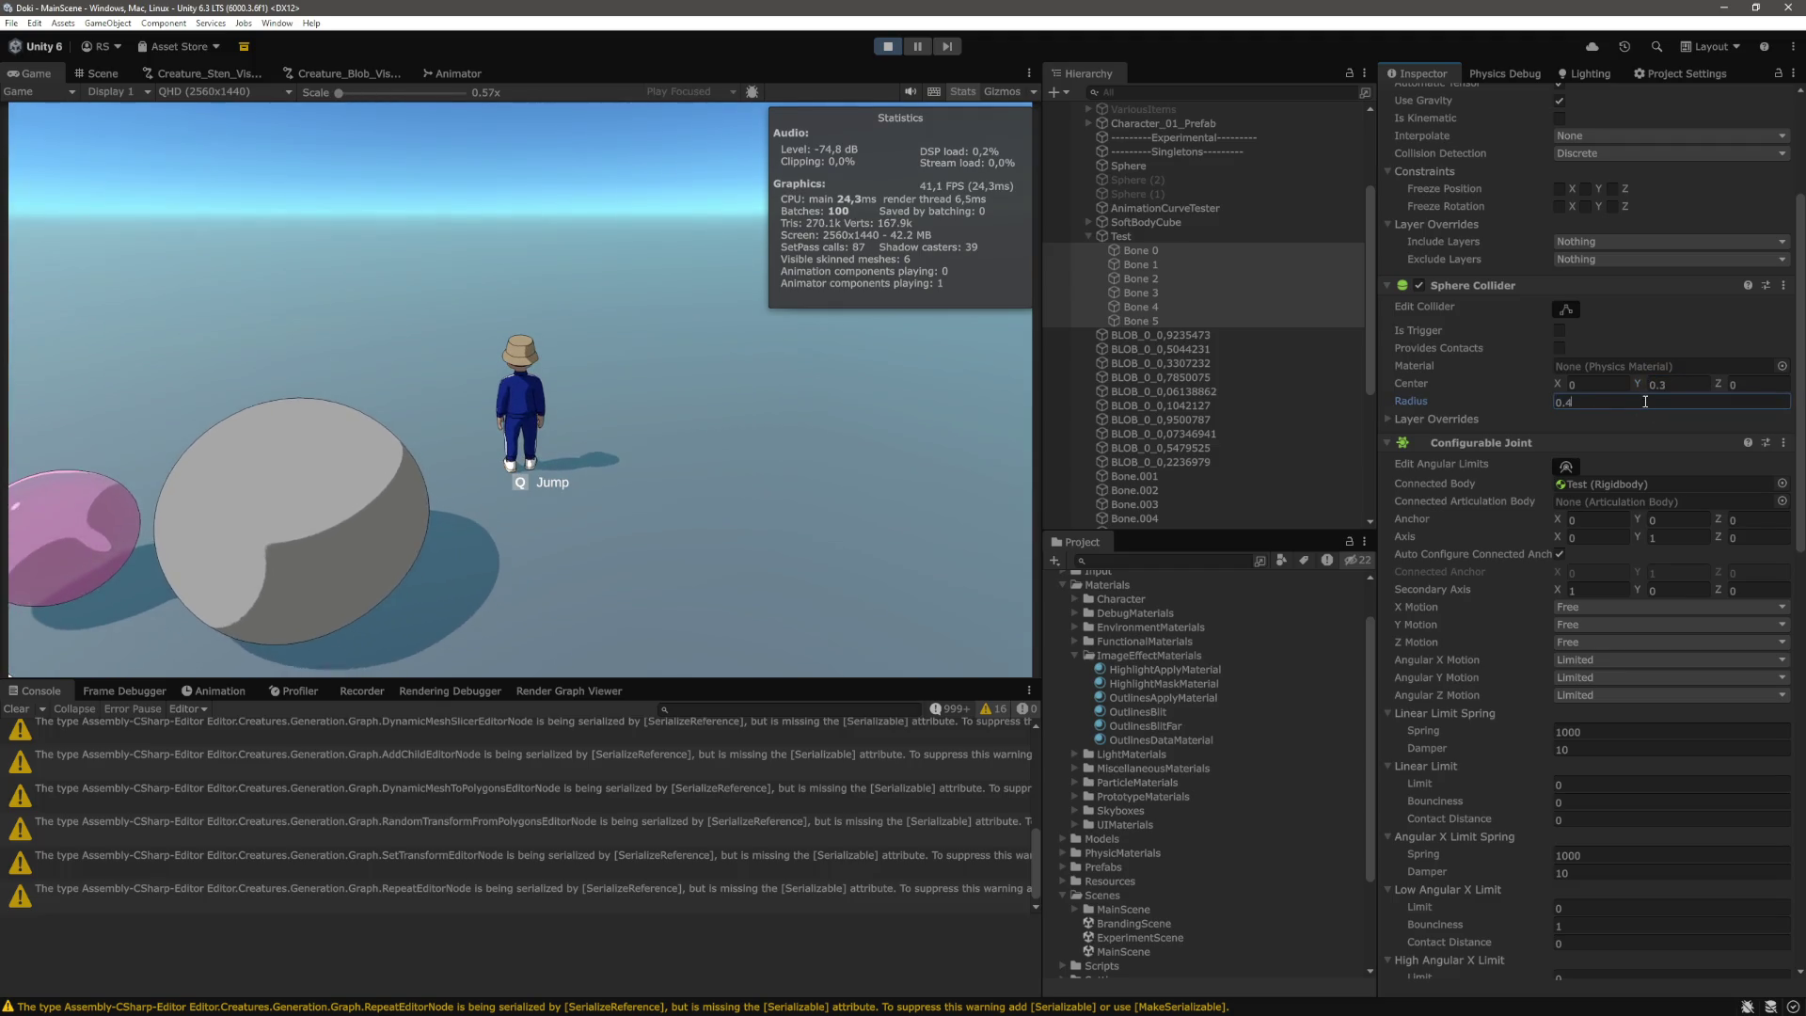
scroll(1238, 384, down, 2)
scroll(1238, 384, down, 3)
click(1138, 521)
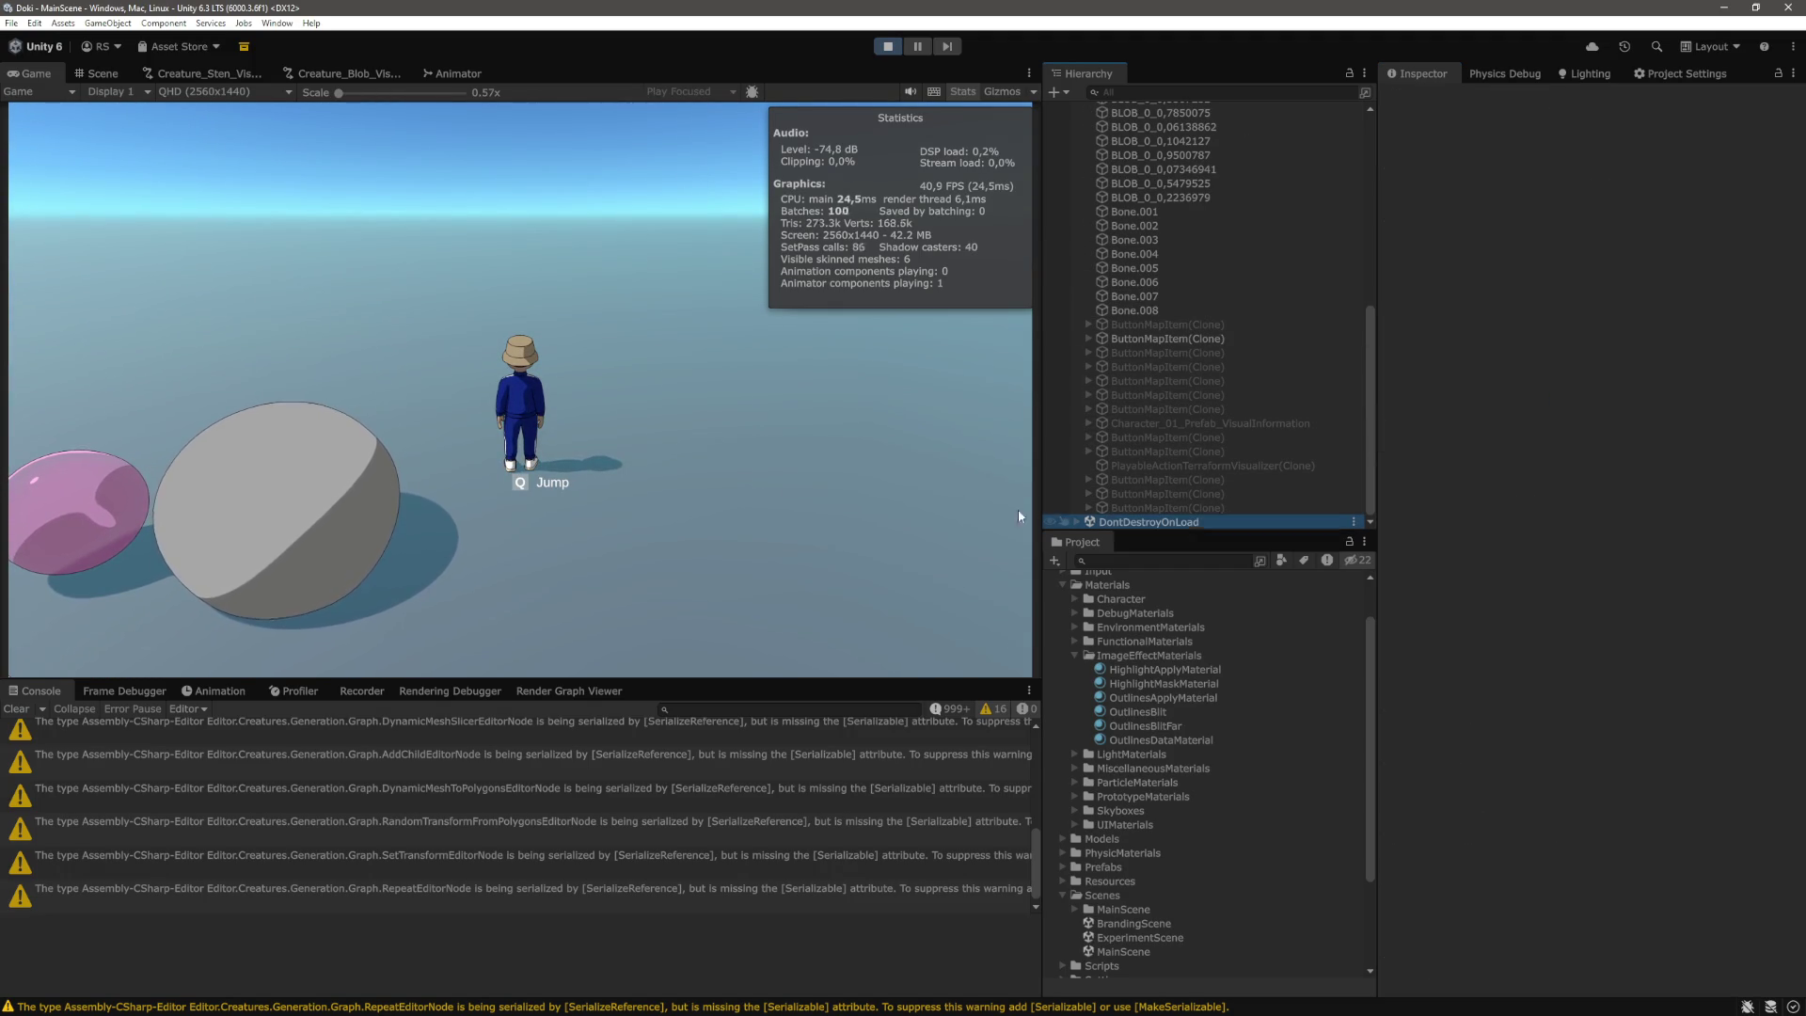
Walk the character around and behind the blob to push it, then return to Scene view.
click(585, 487)
key(w)
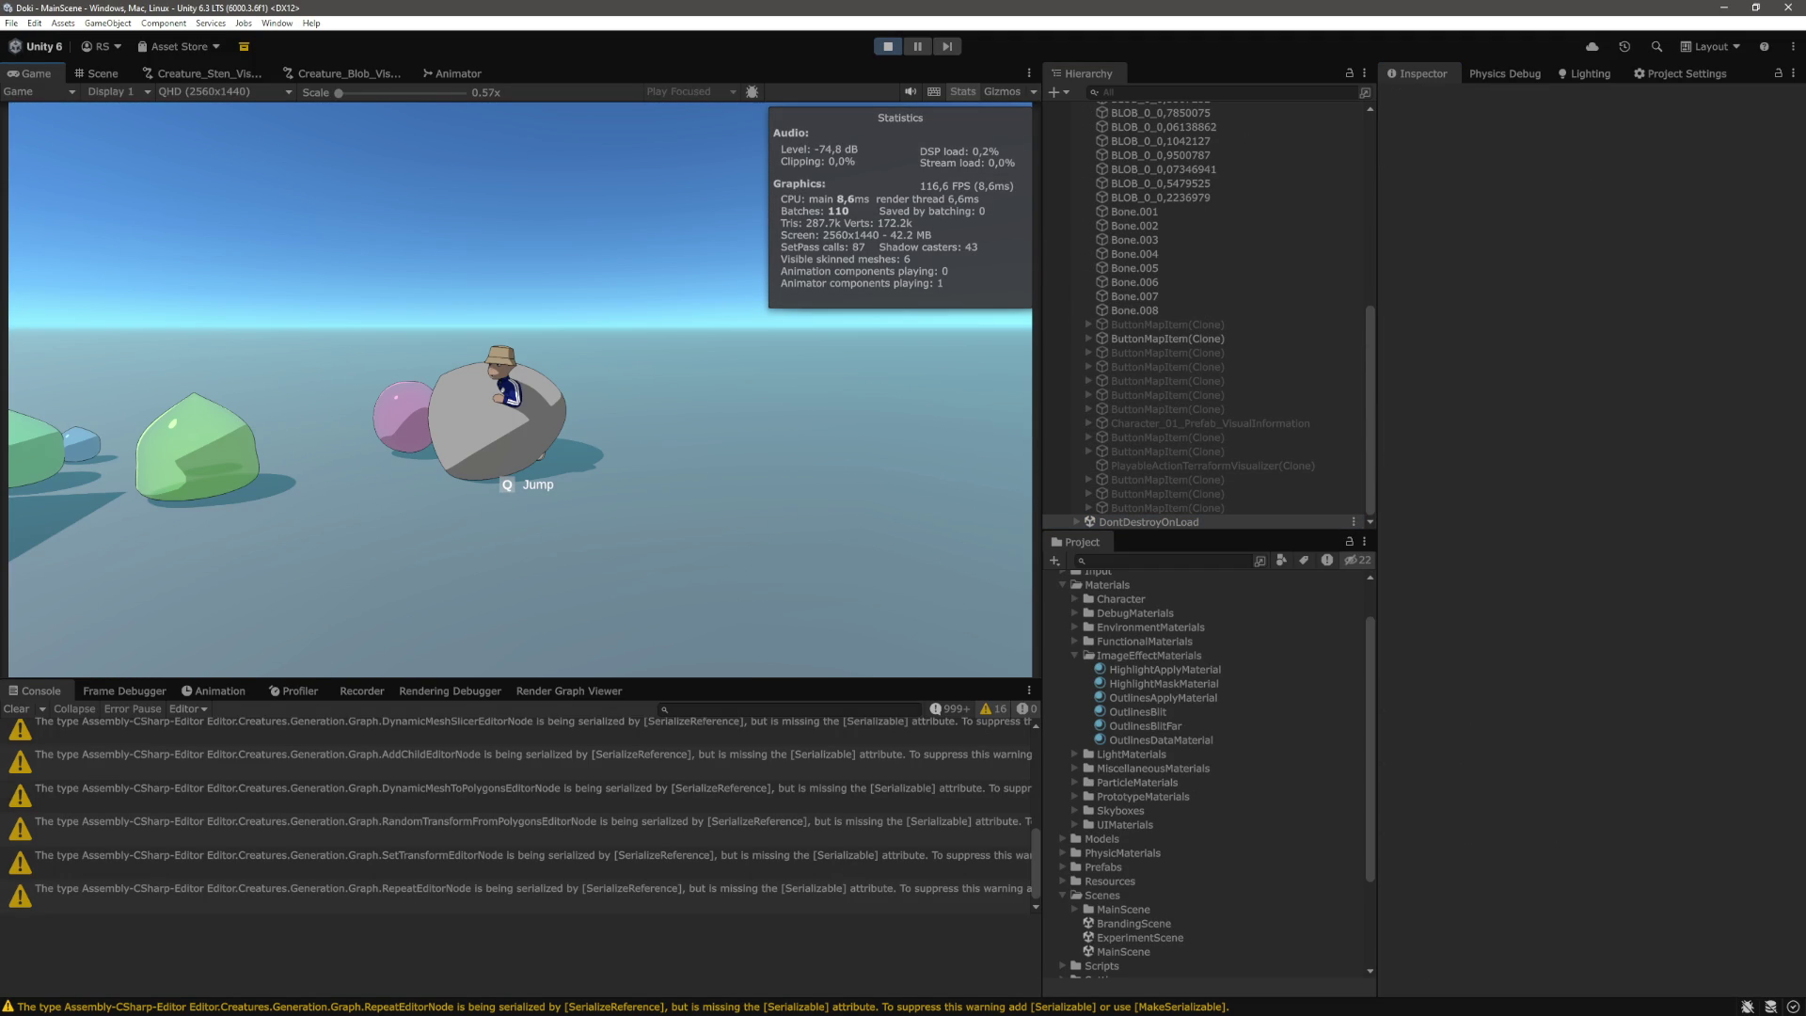
key(a)
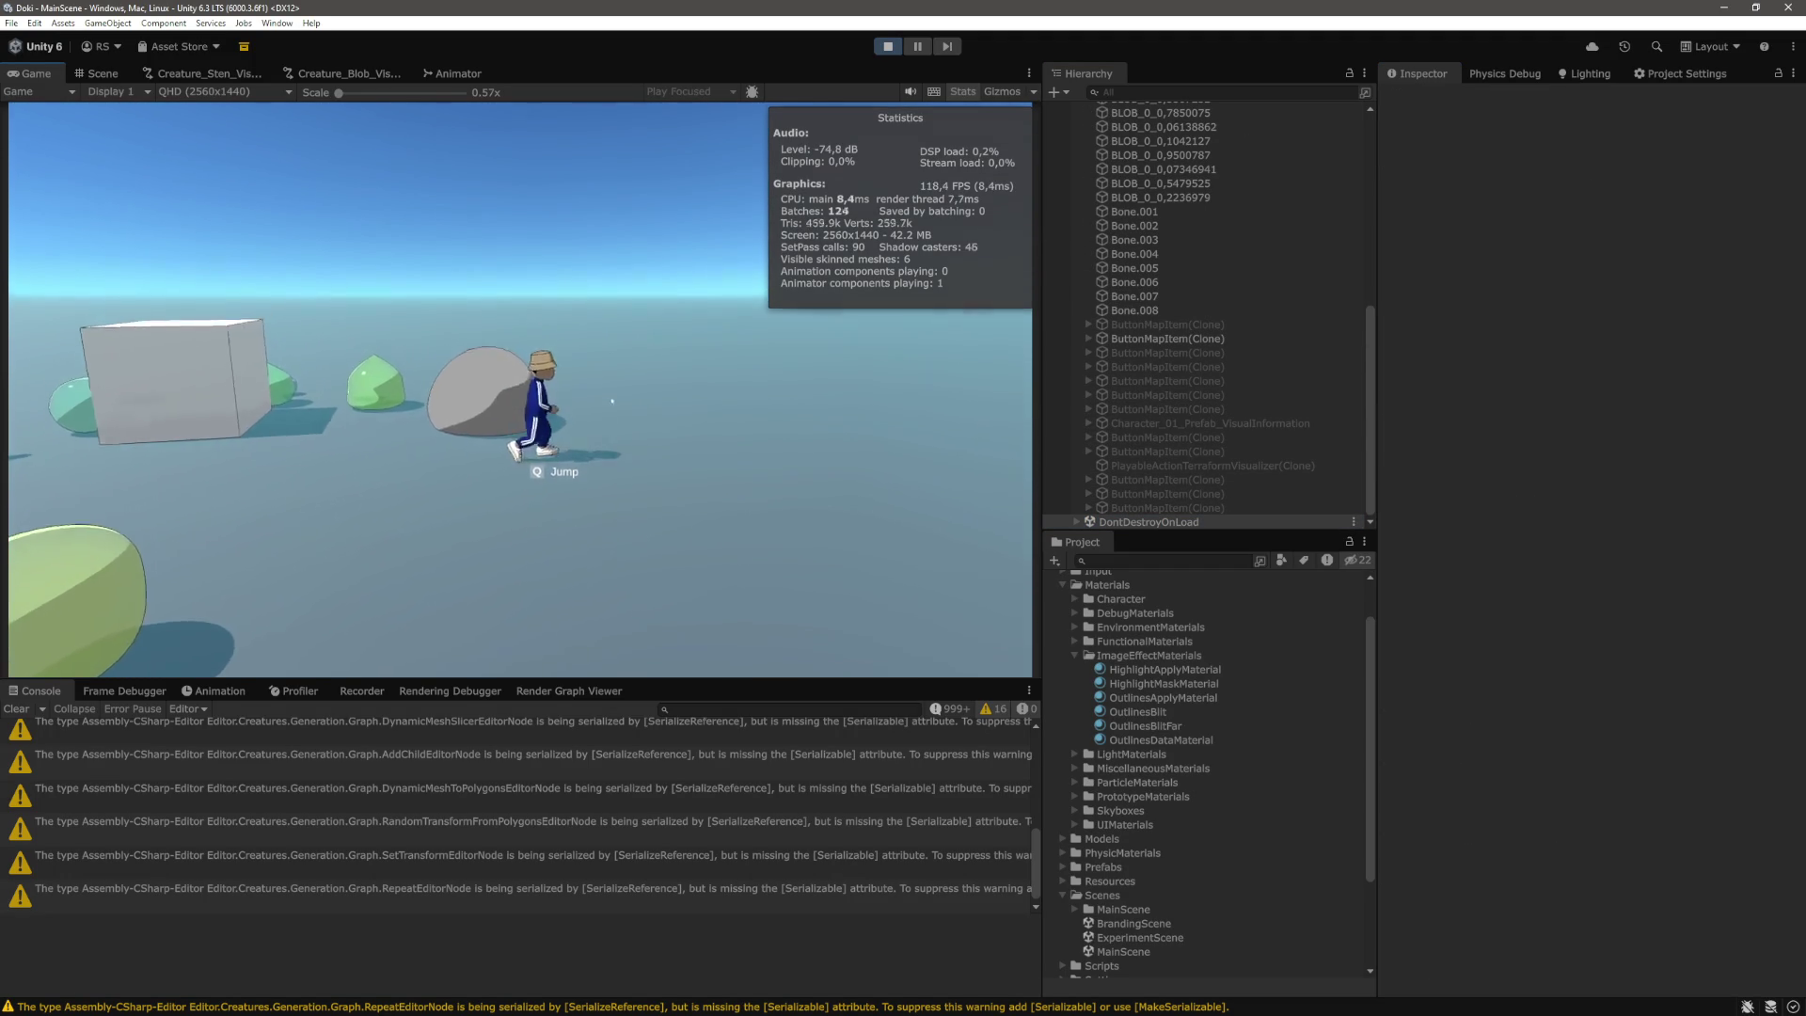
key(w)
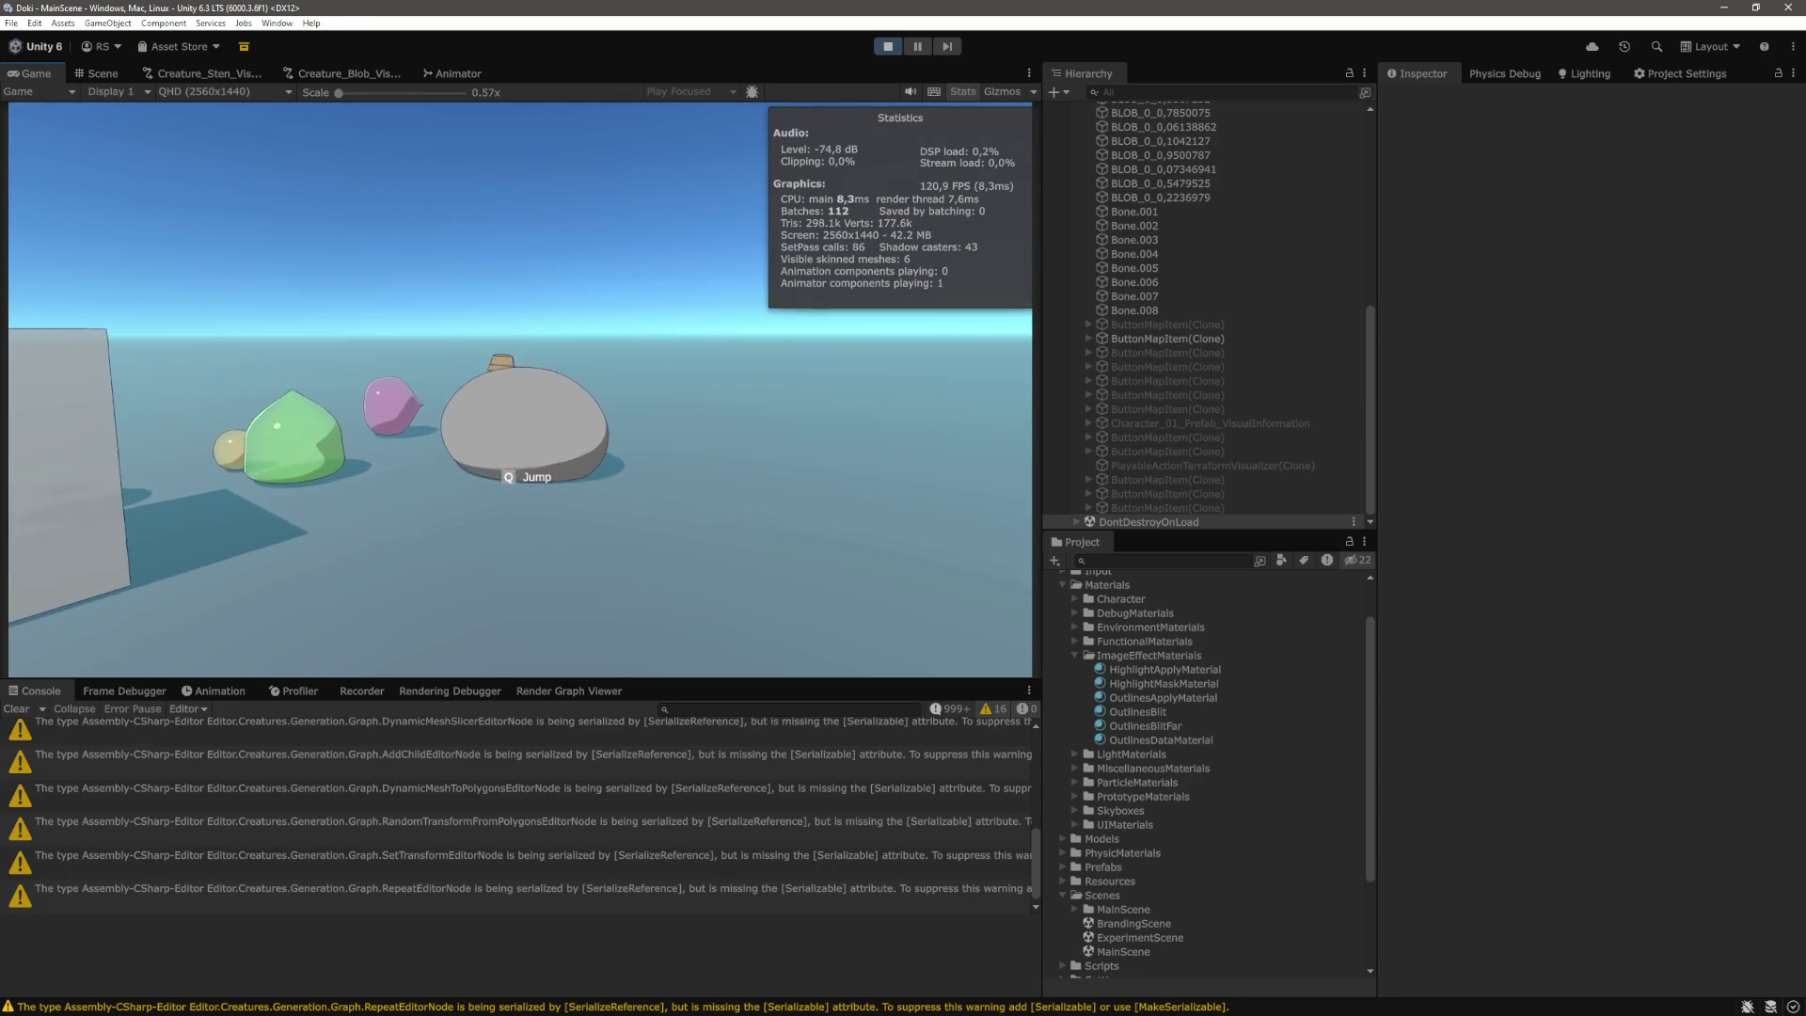
key(d)
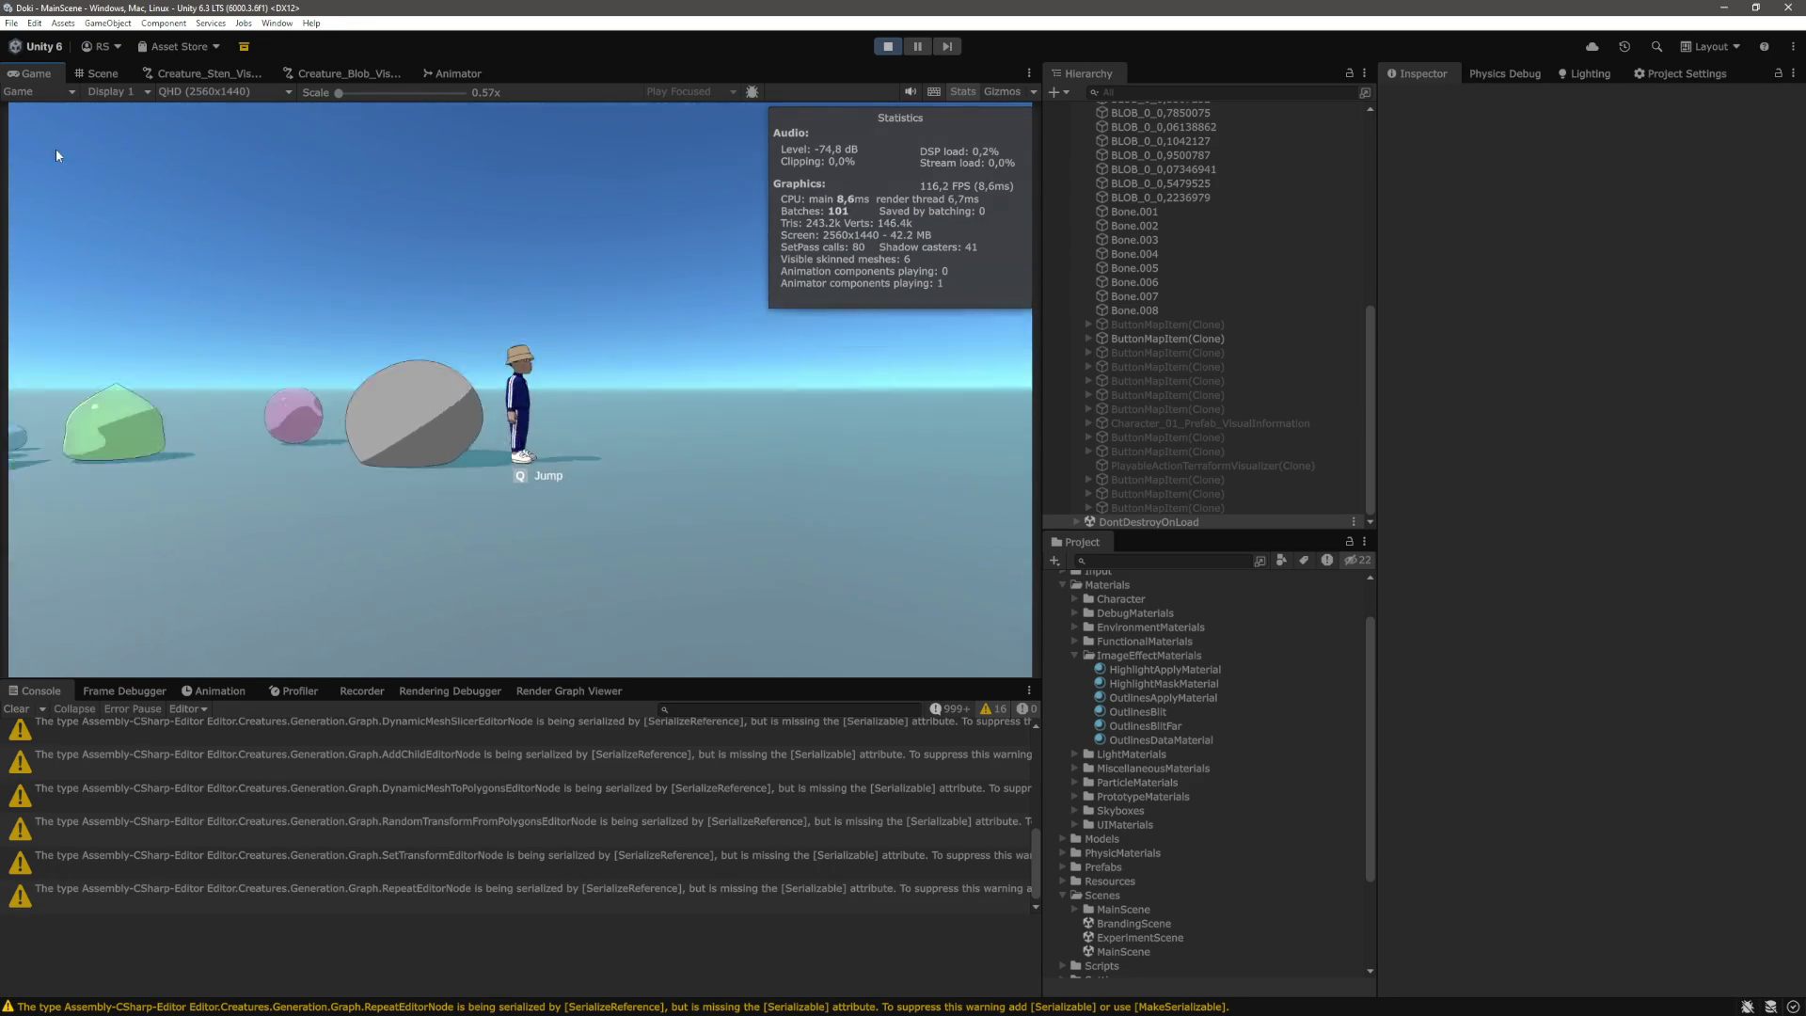
click(99, 74)
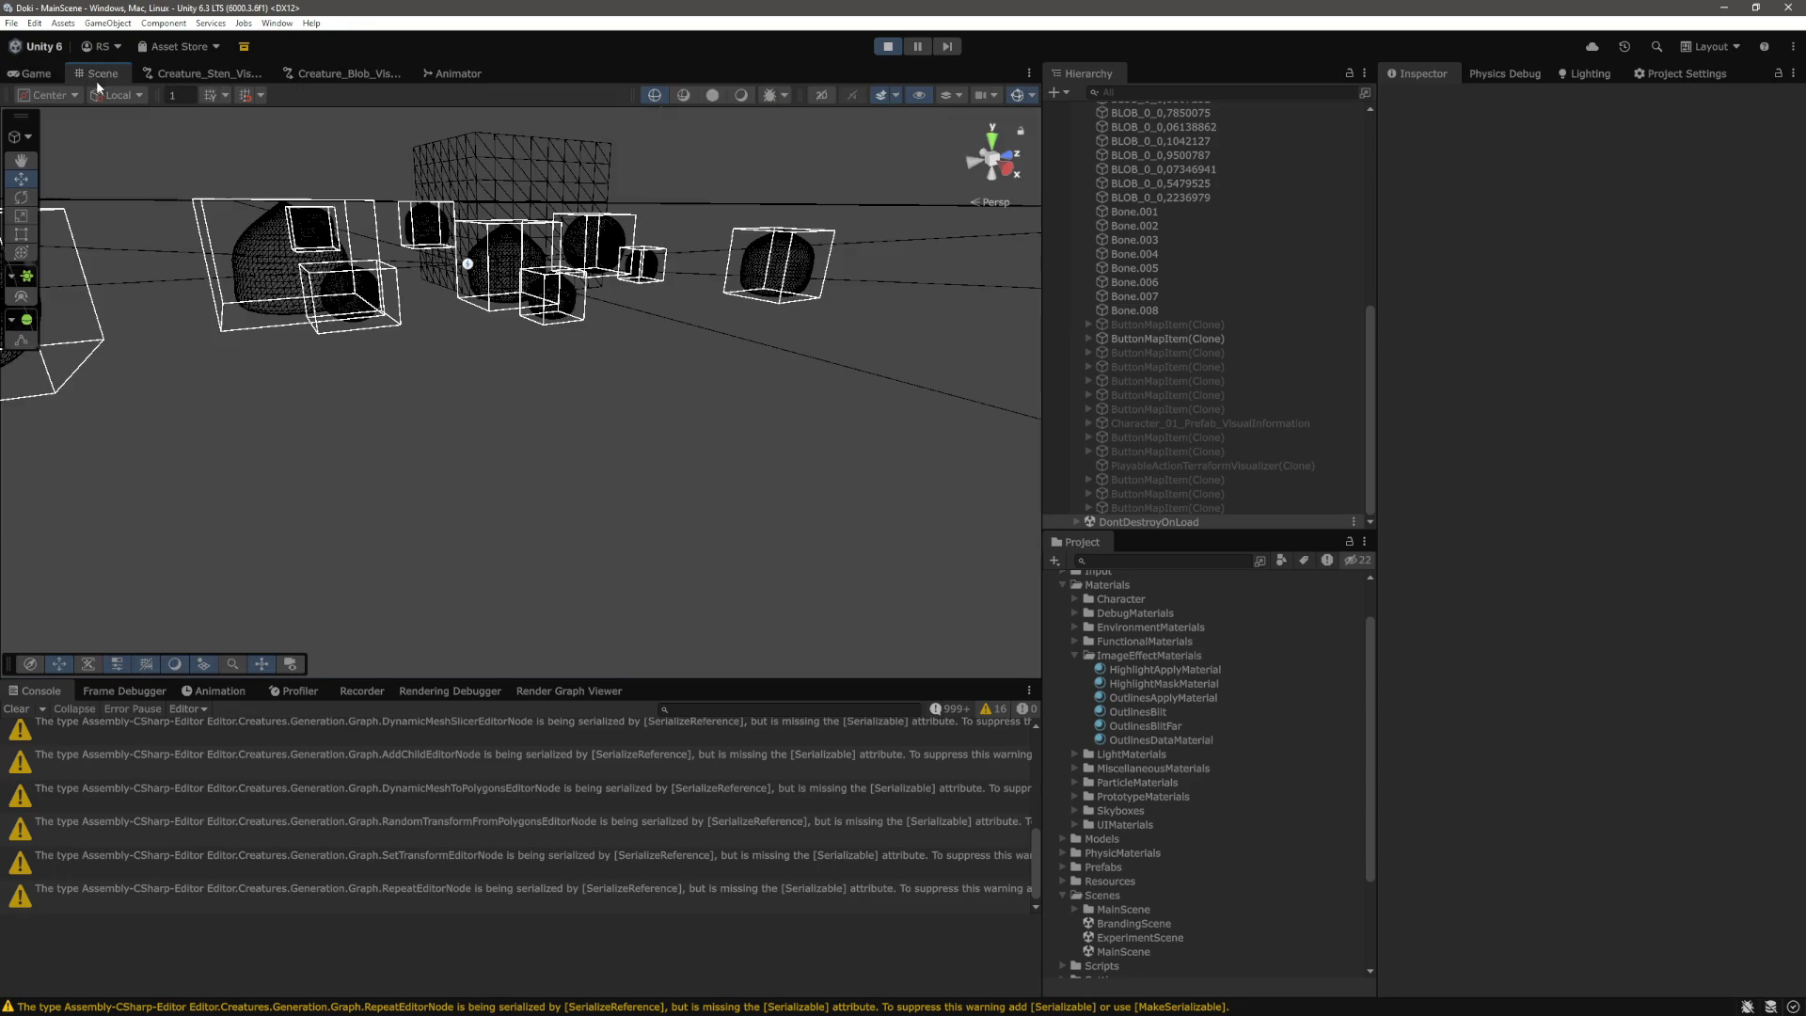
Lift the Test blob higher above the ground with its Y move handle.
click(764, 389)
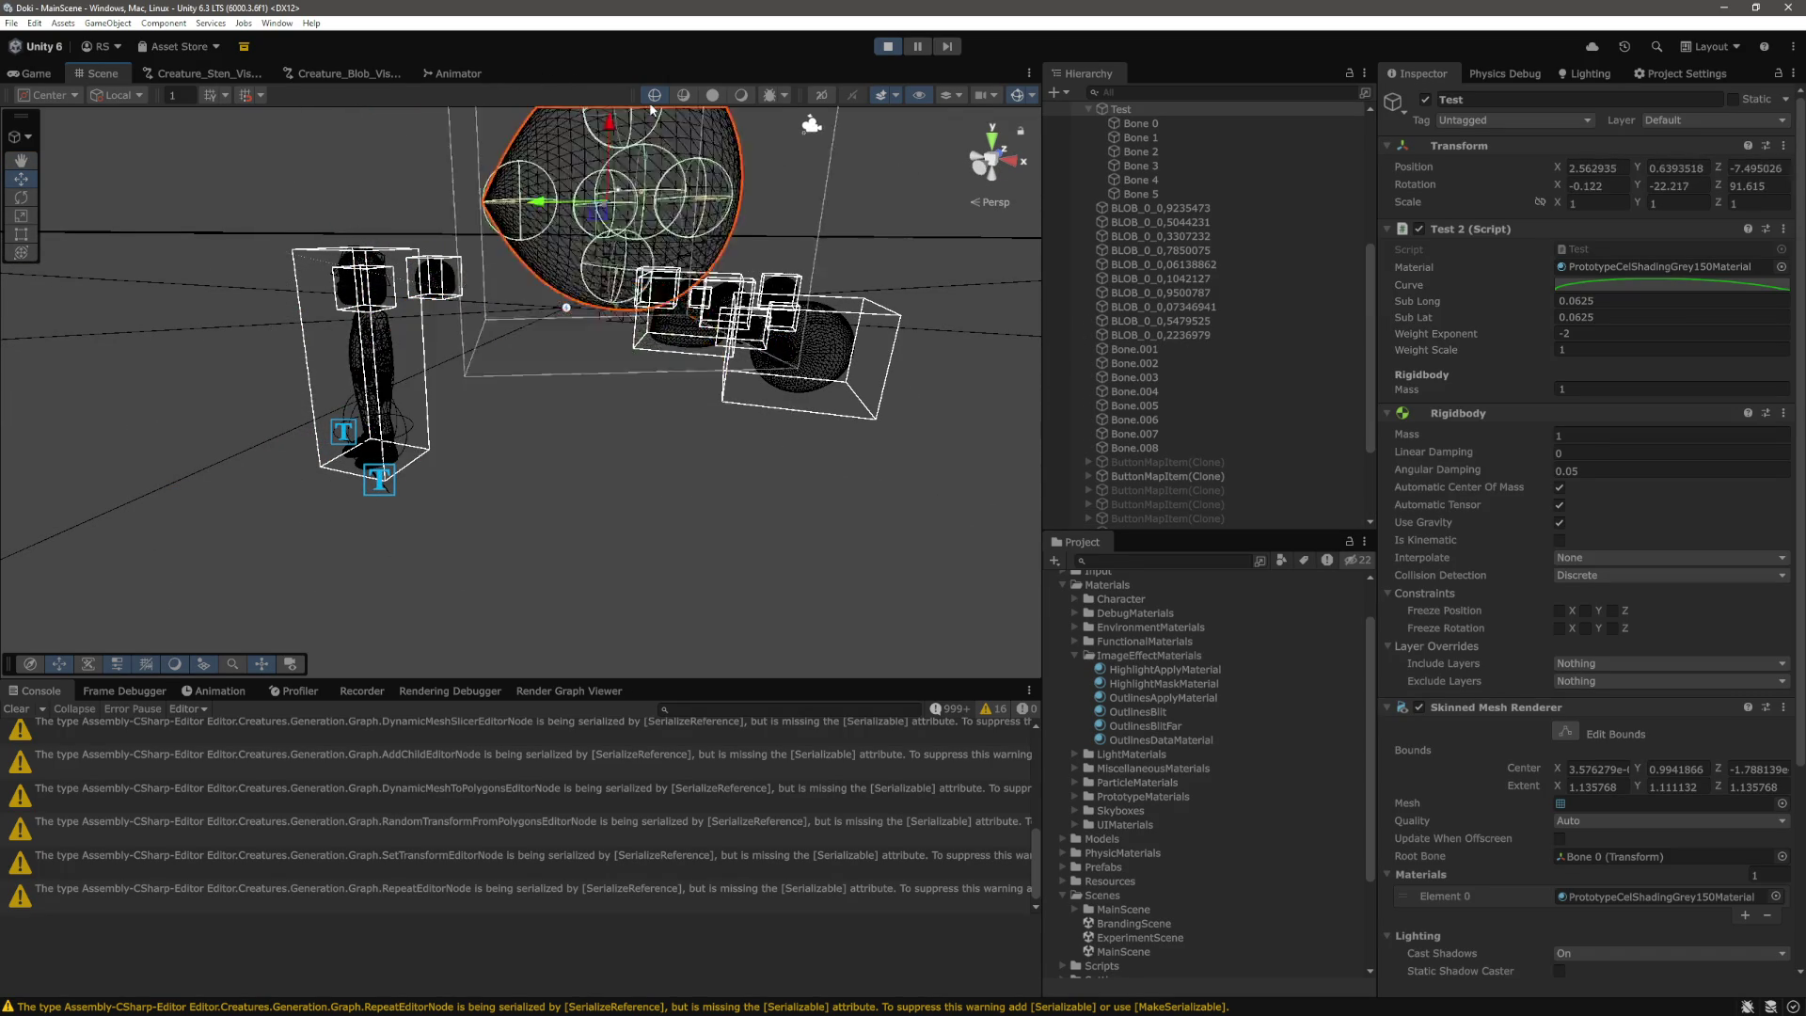
drag(612, 333, 597, 102)
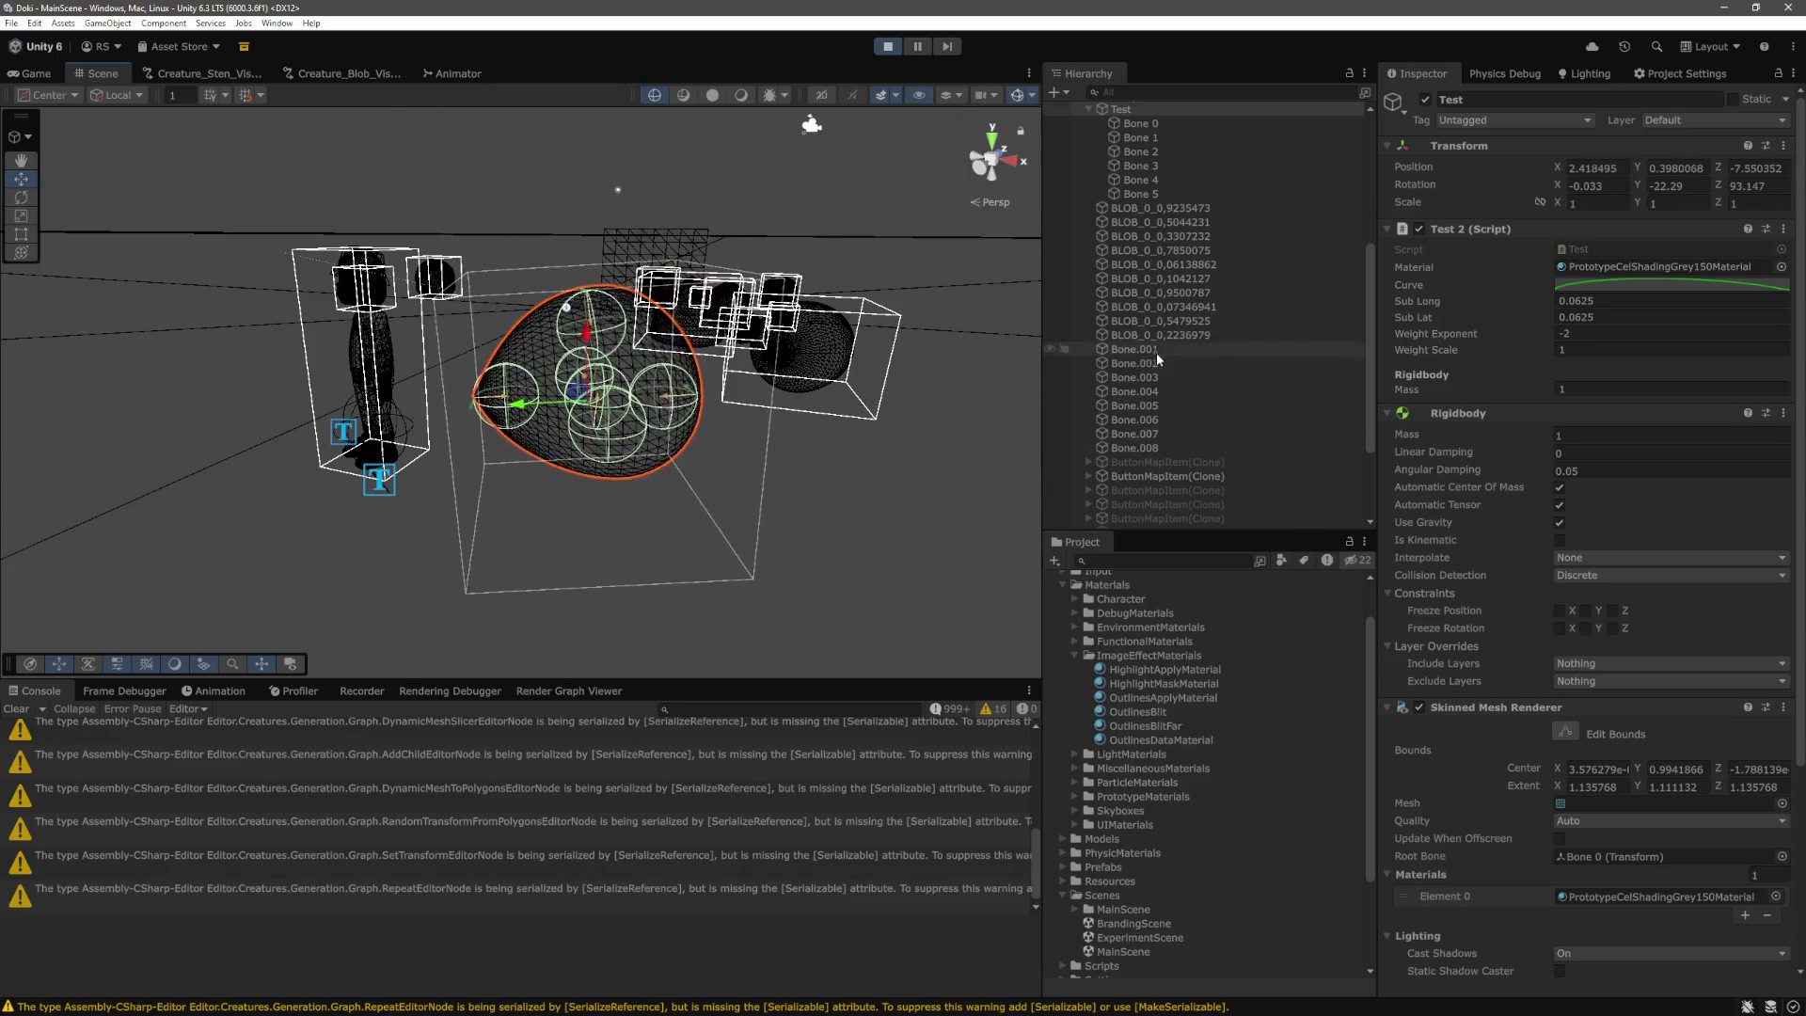
scroll(1181, 367, up, 3)
Change the Rigidbody mass of Bone 0 through Bone 5 from 15 to 10.
click(1161, 229)
shift+click(1279, 299)
click(1614, 251)
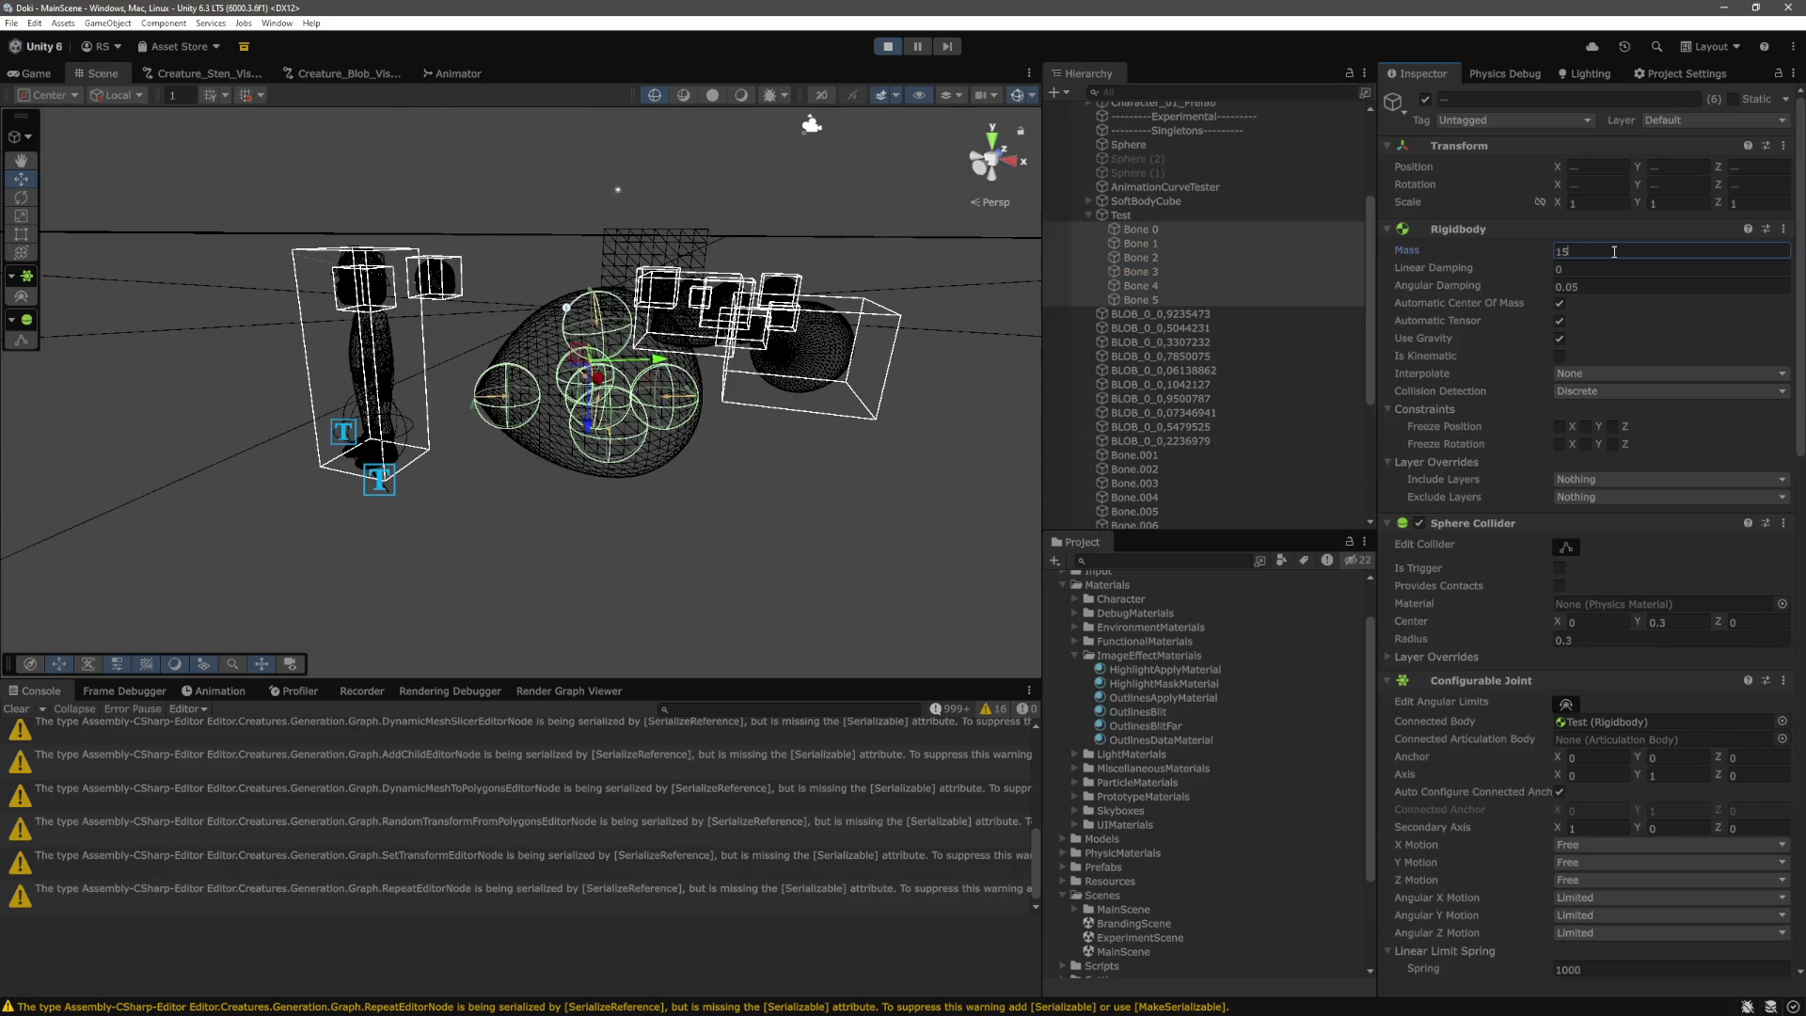
key(BackSpace)
text(0)
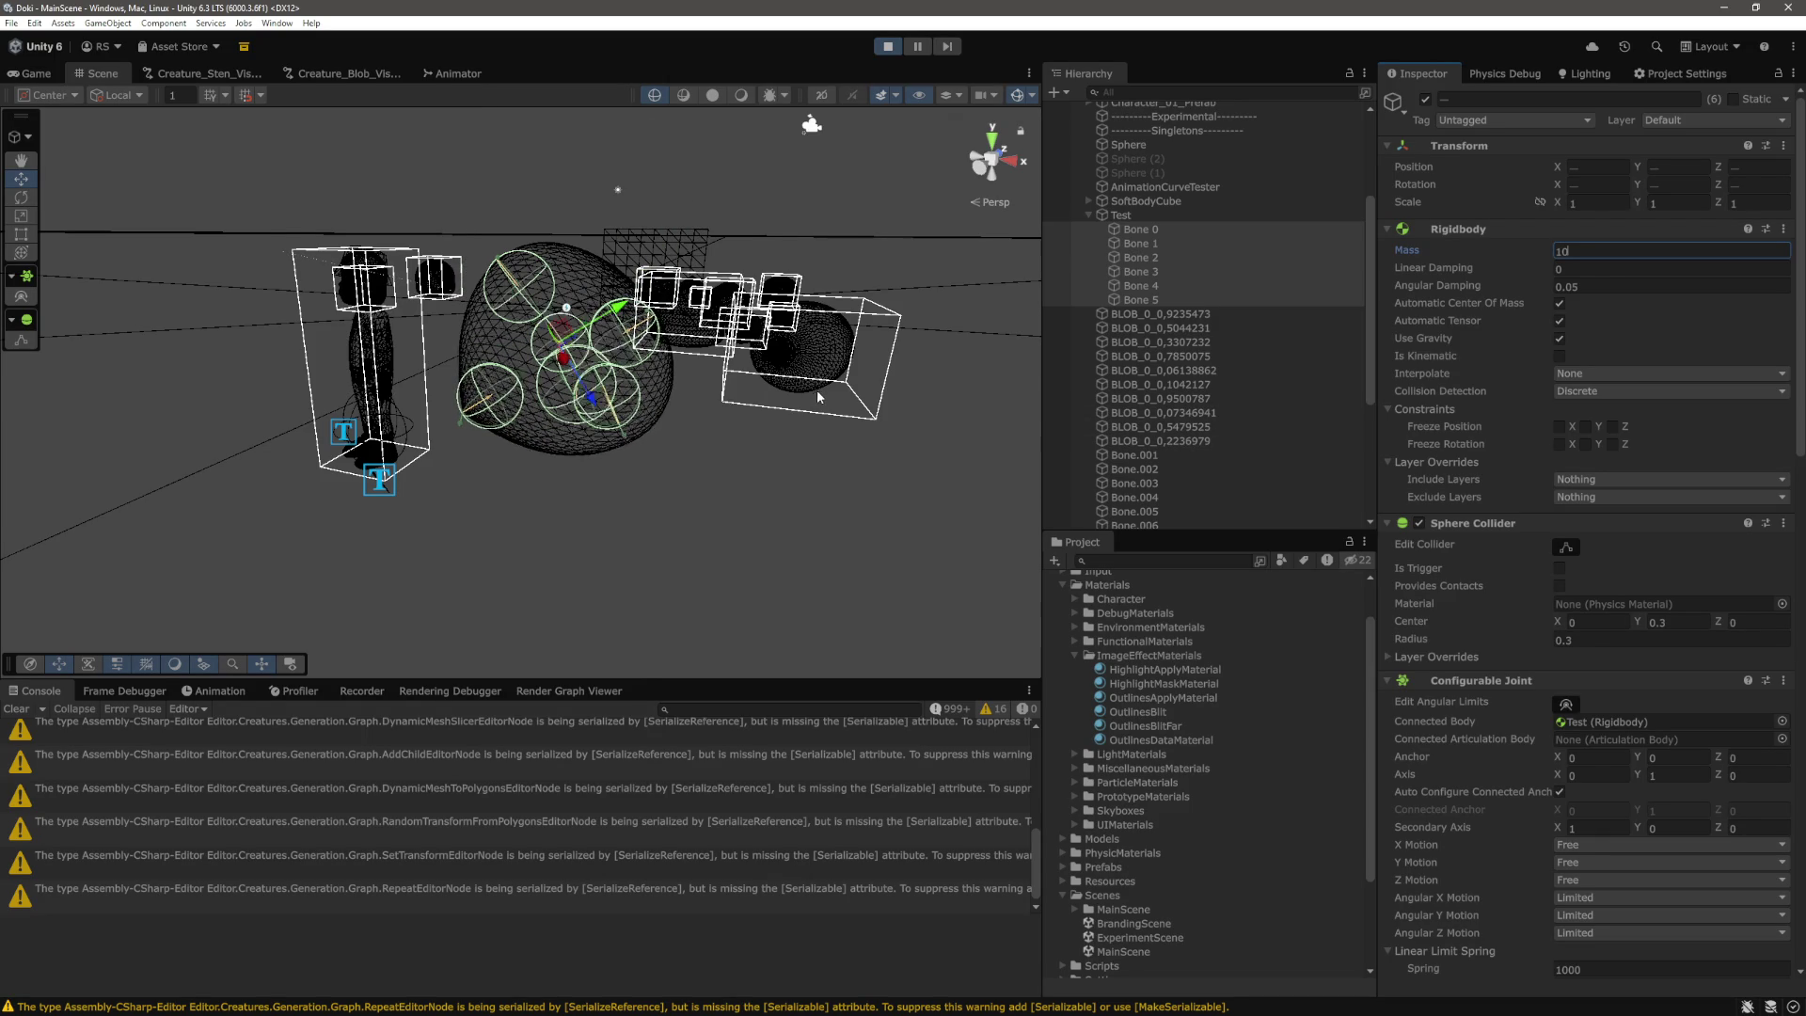
Reselect the Test blob, reframe the Scene view, and go back to the running Game view.
click(1129, 215)
drag(543, 360, 502, 297)
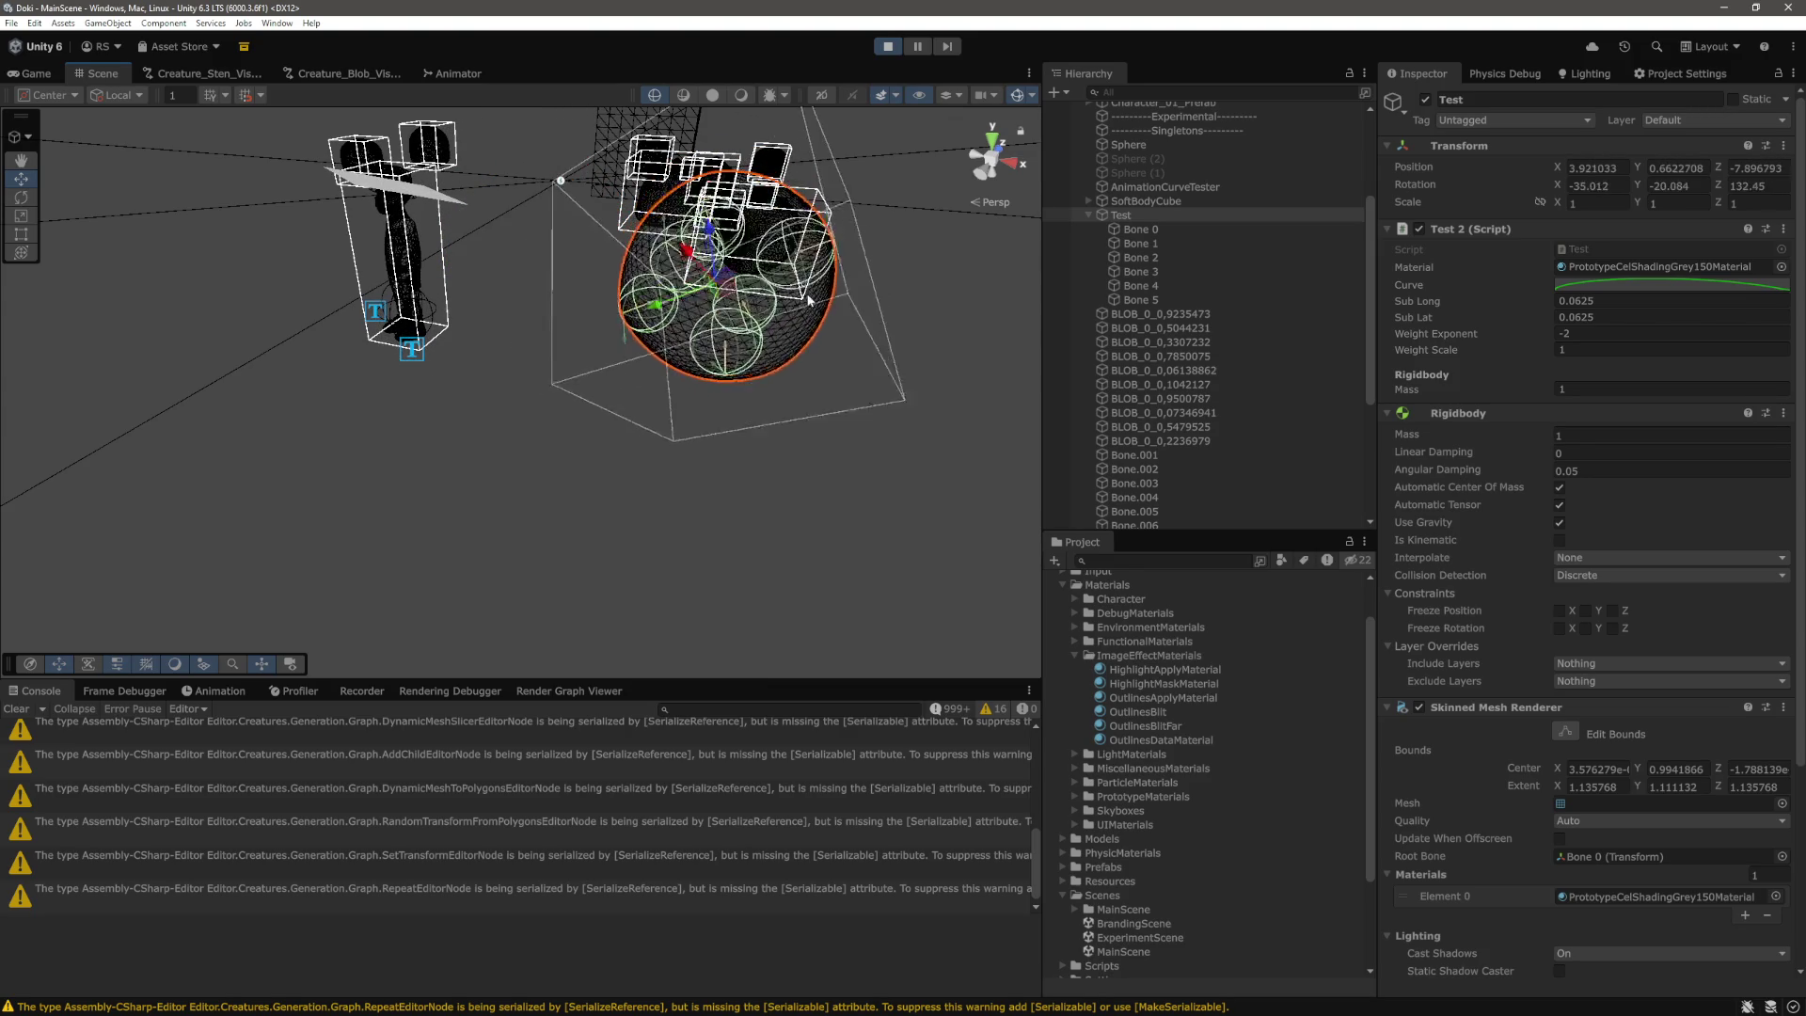
key(ctrl+2)
click(546, 219)
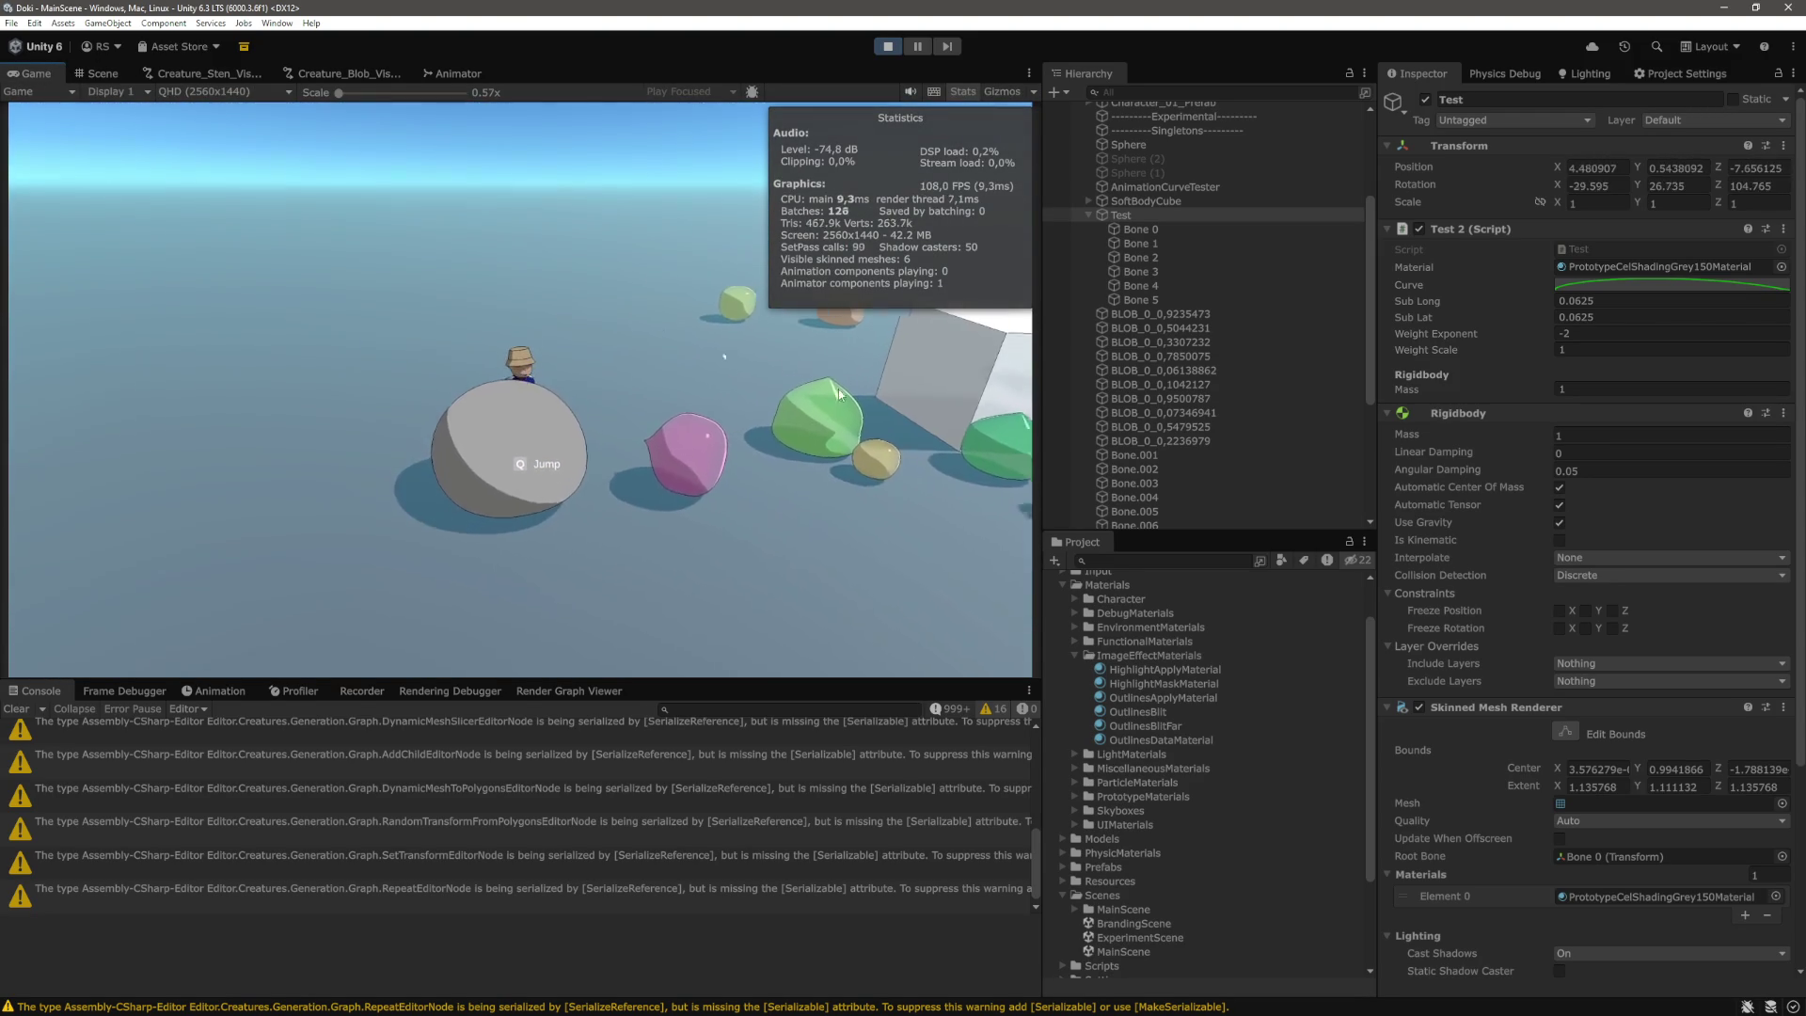
Clear the selection, push the blob around with the character in play, then return to Scene view.
key(Escape)
scroll(1176, 376, down, 5)
scroll(1176, 753, down, 3)
click(1147, 521)
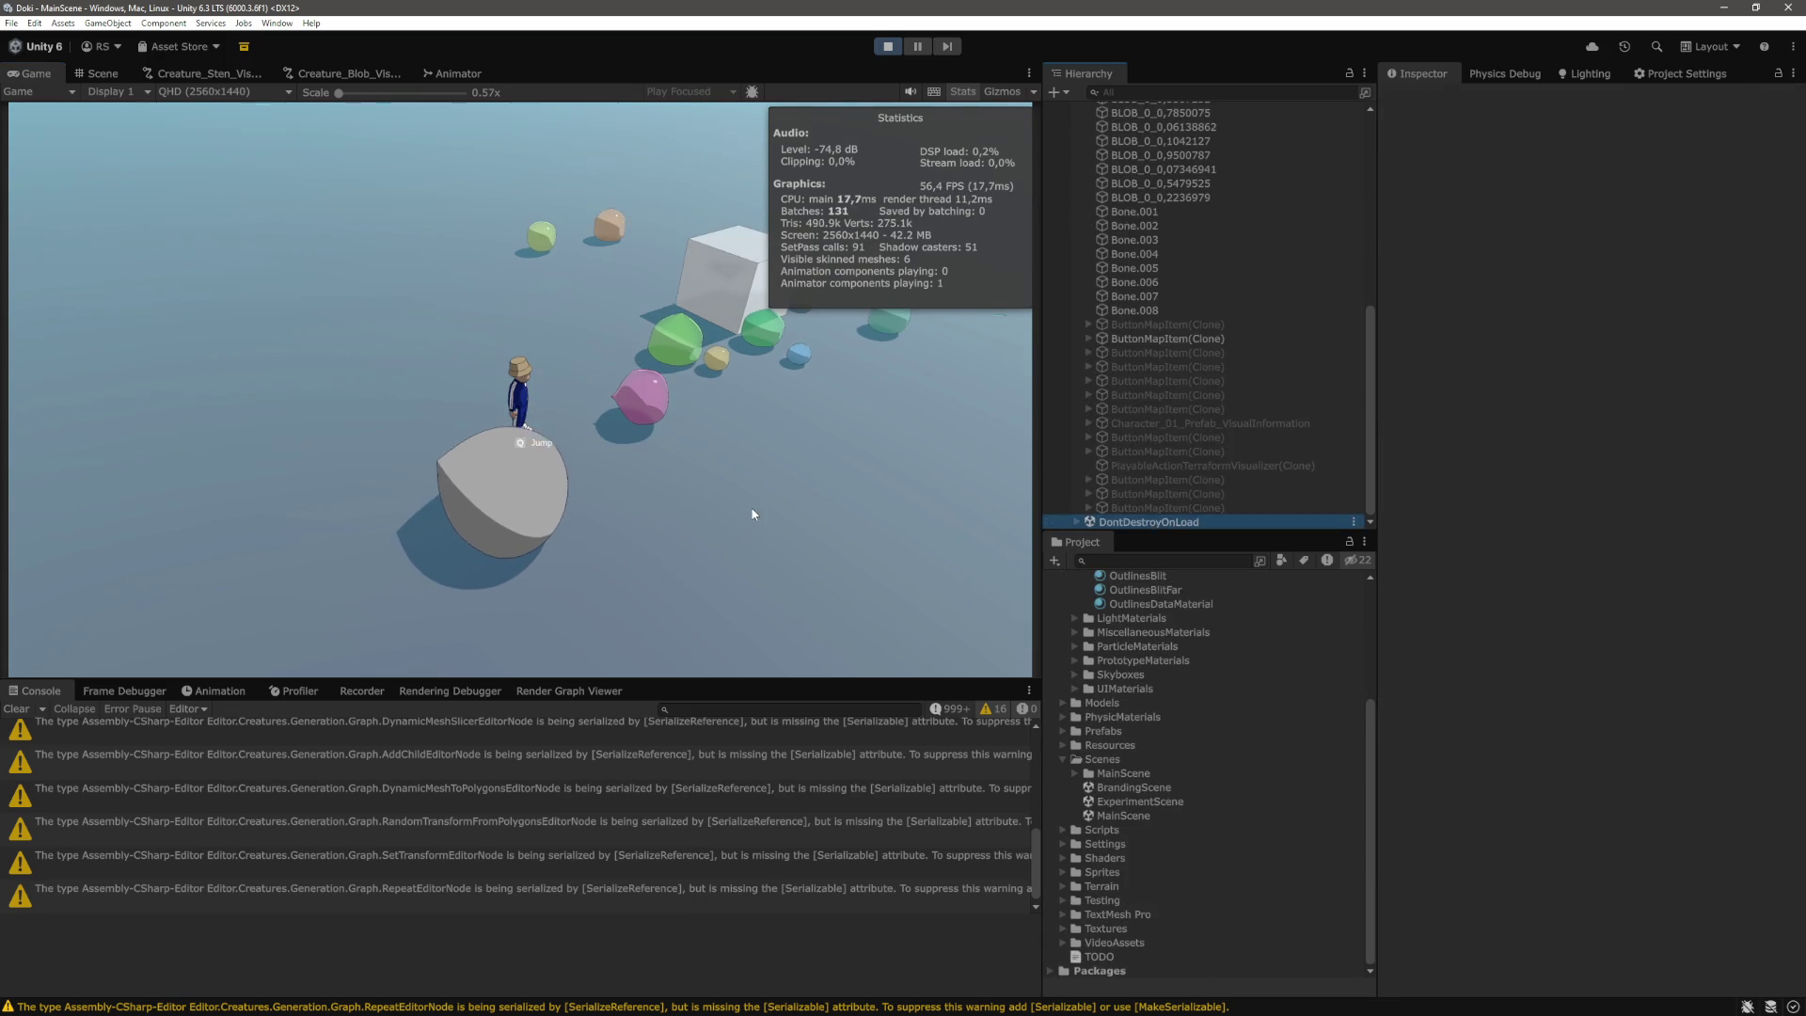
click(770, 490)
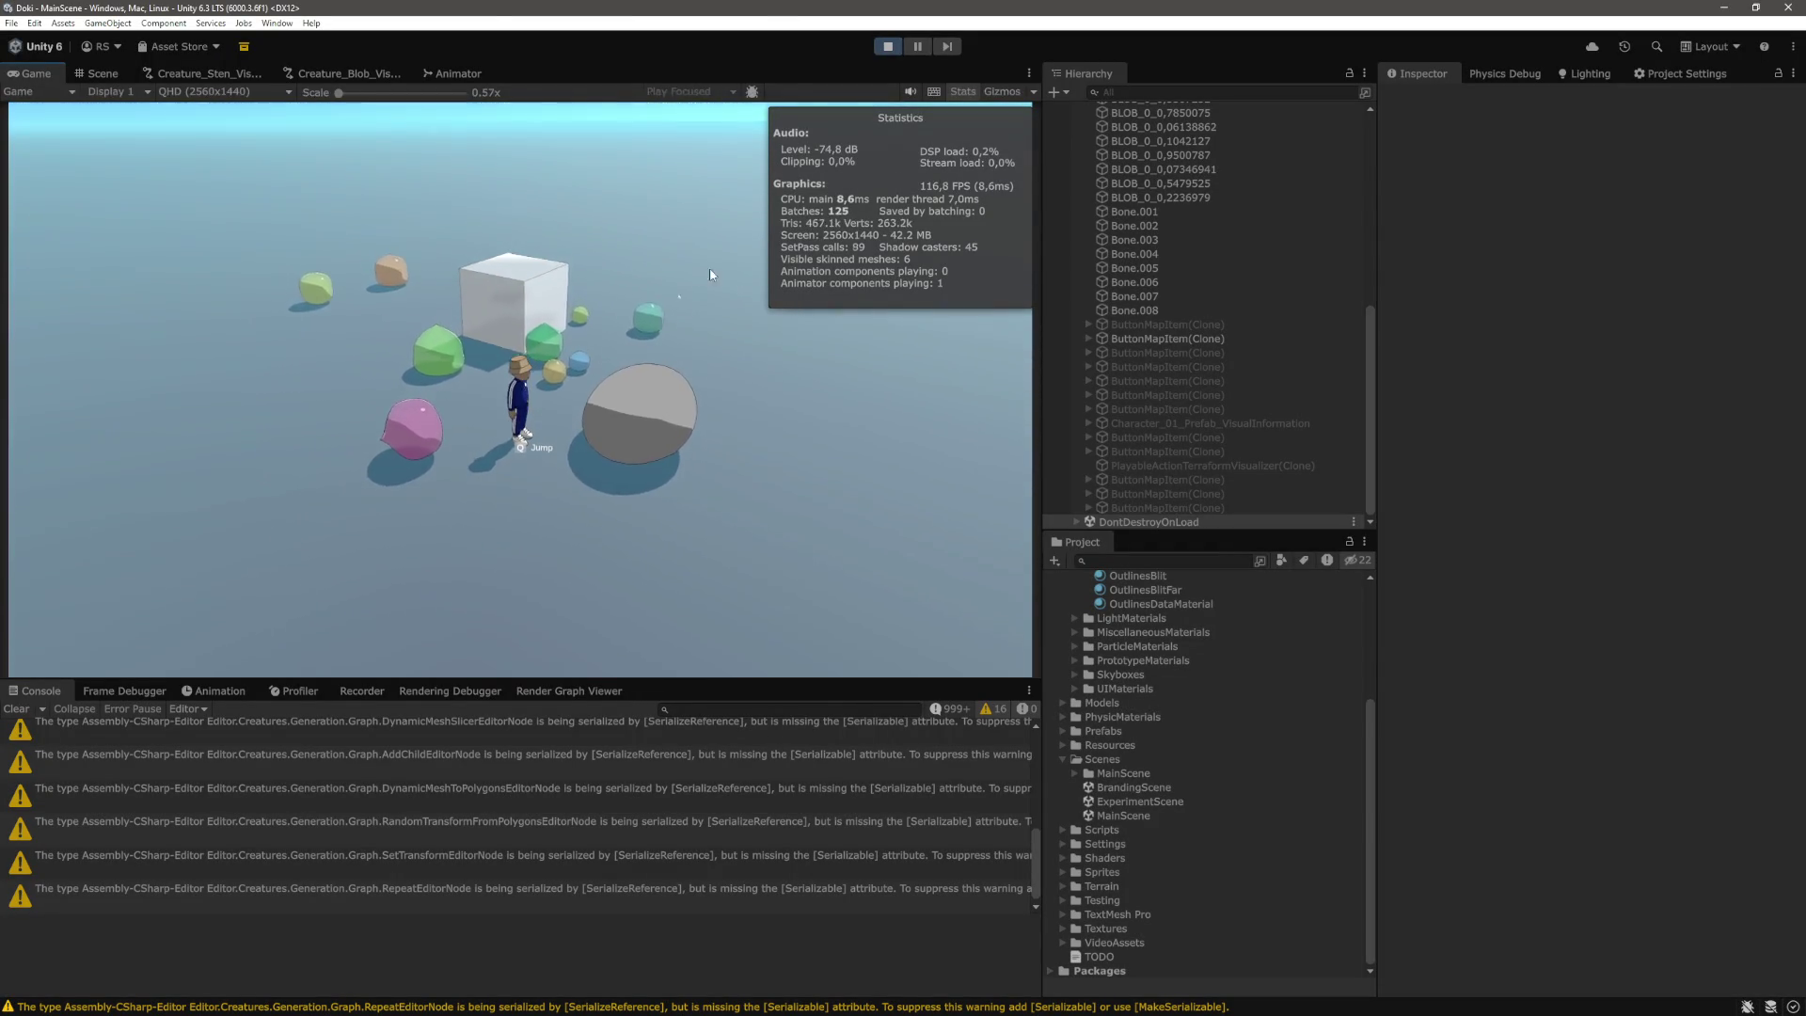
click(99, 73)
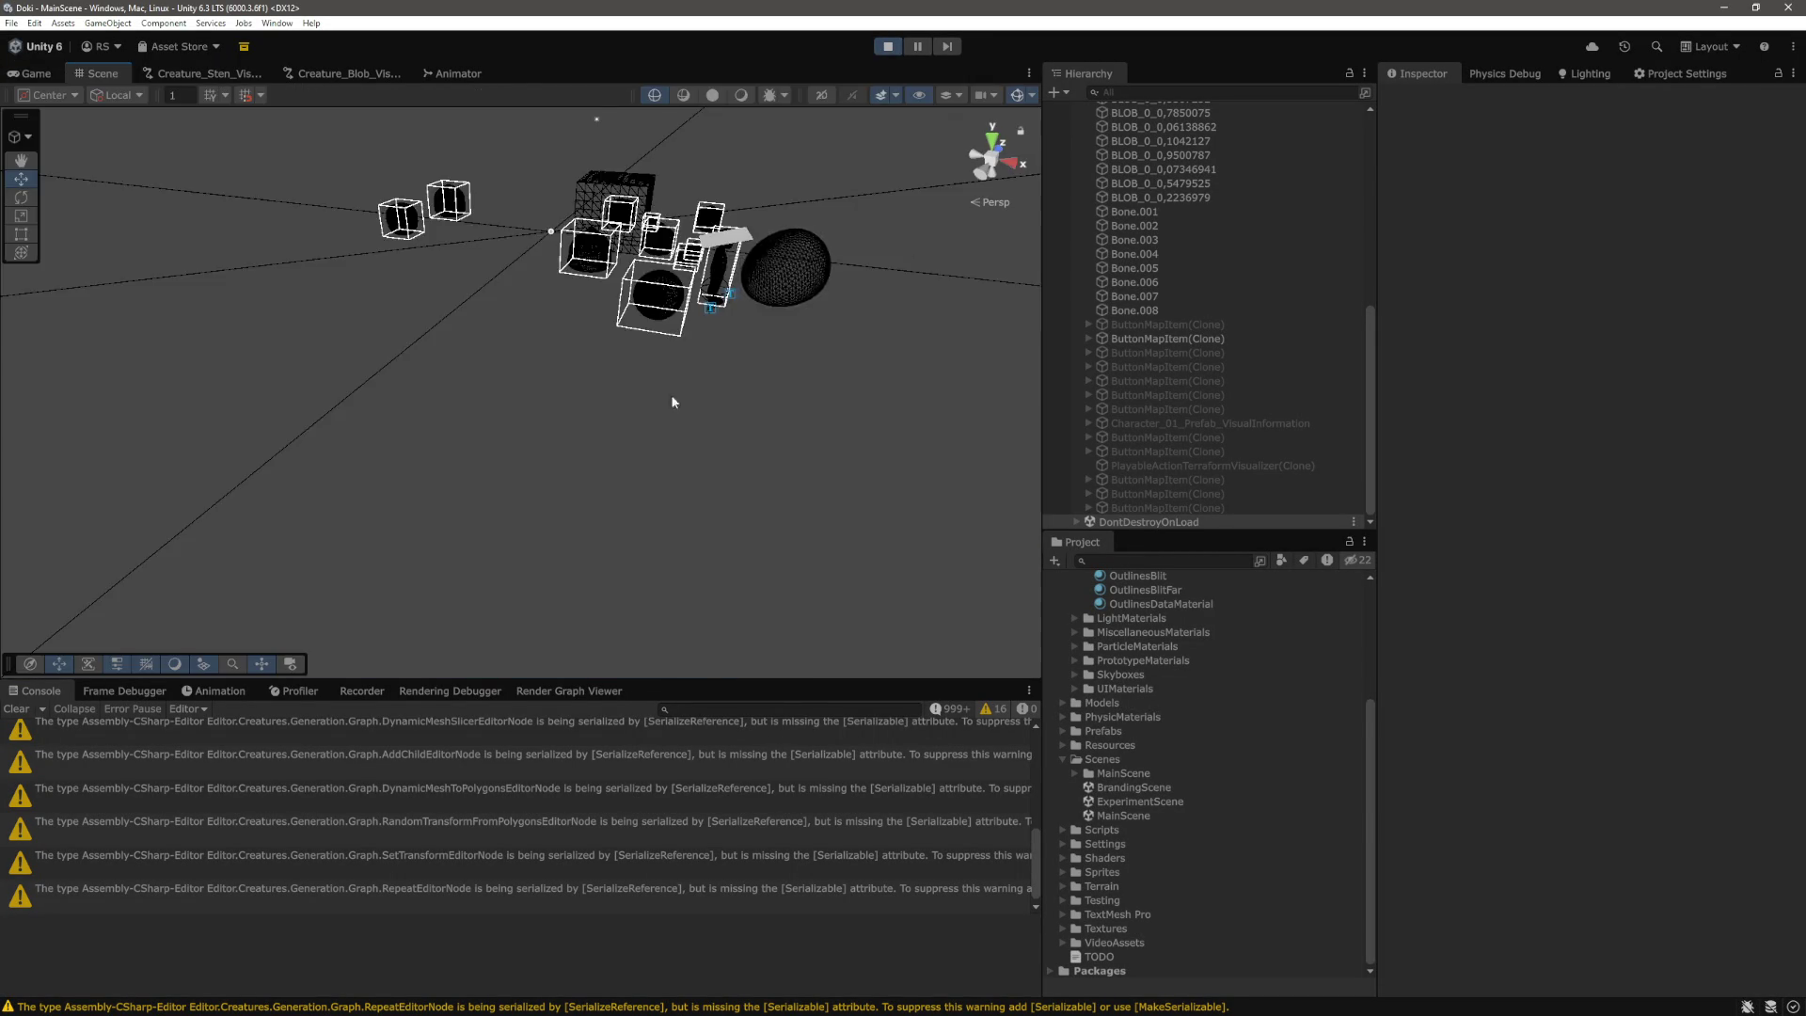
Orbit the Scene view and frame the selected Test blob.
drag(466, 435, 831, 412)
click(831, 412)
key(f)
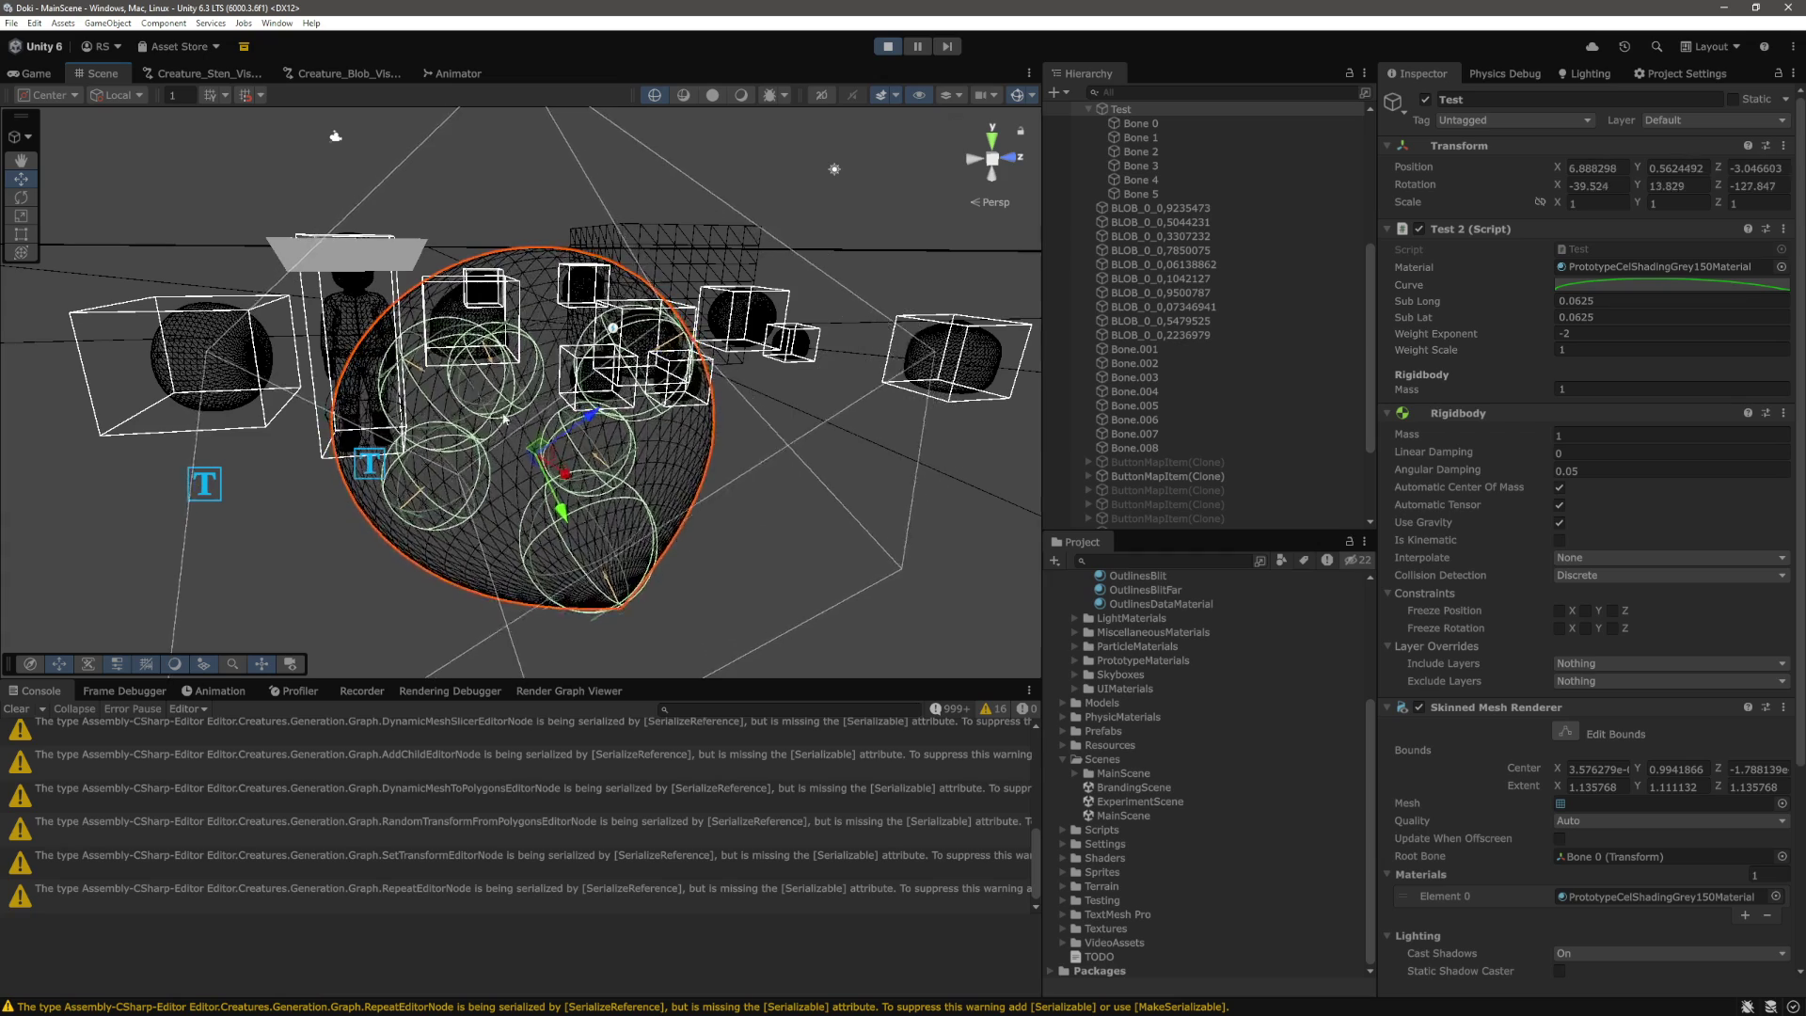
scroll(755, 448, down, 5)
scroll(1189, 333, down, 5)
scroll(1189, 339, up, 5)
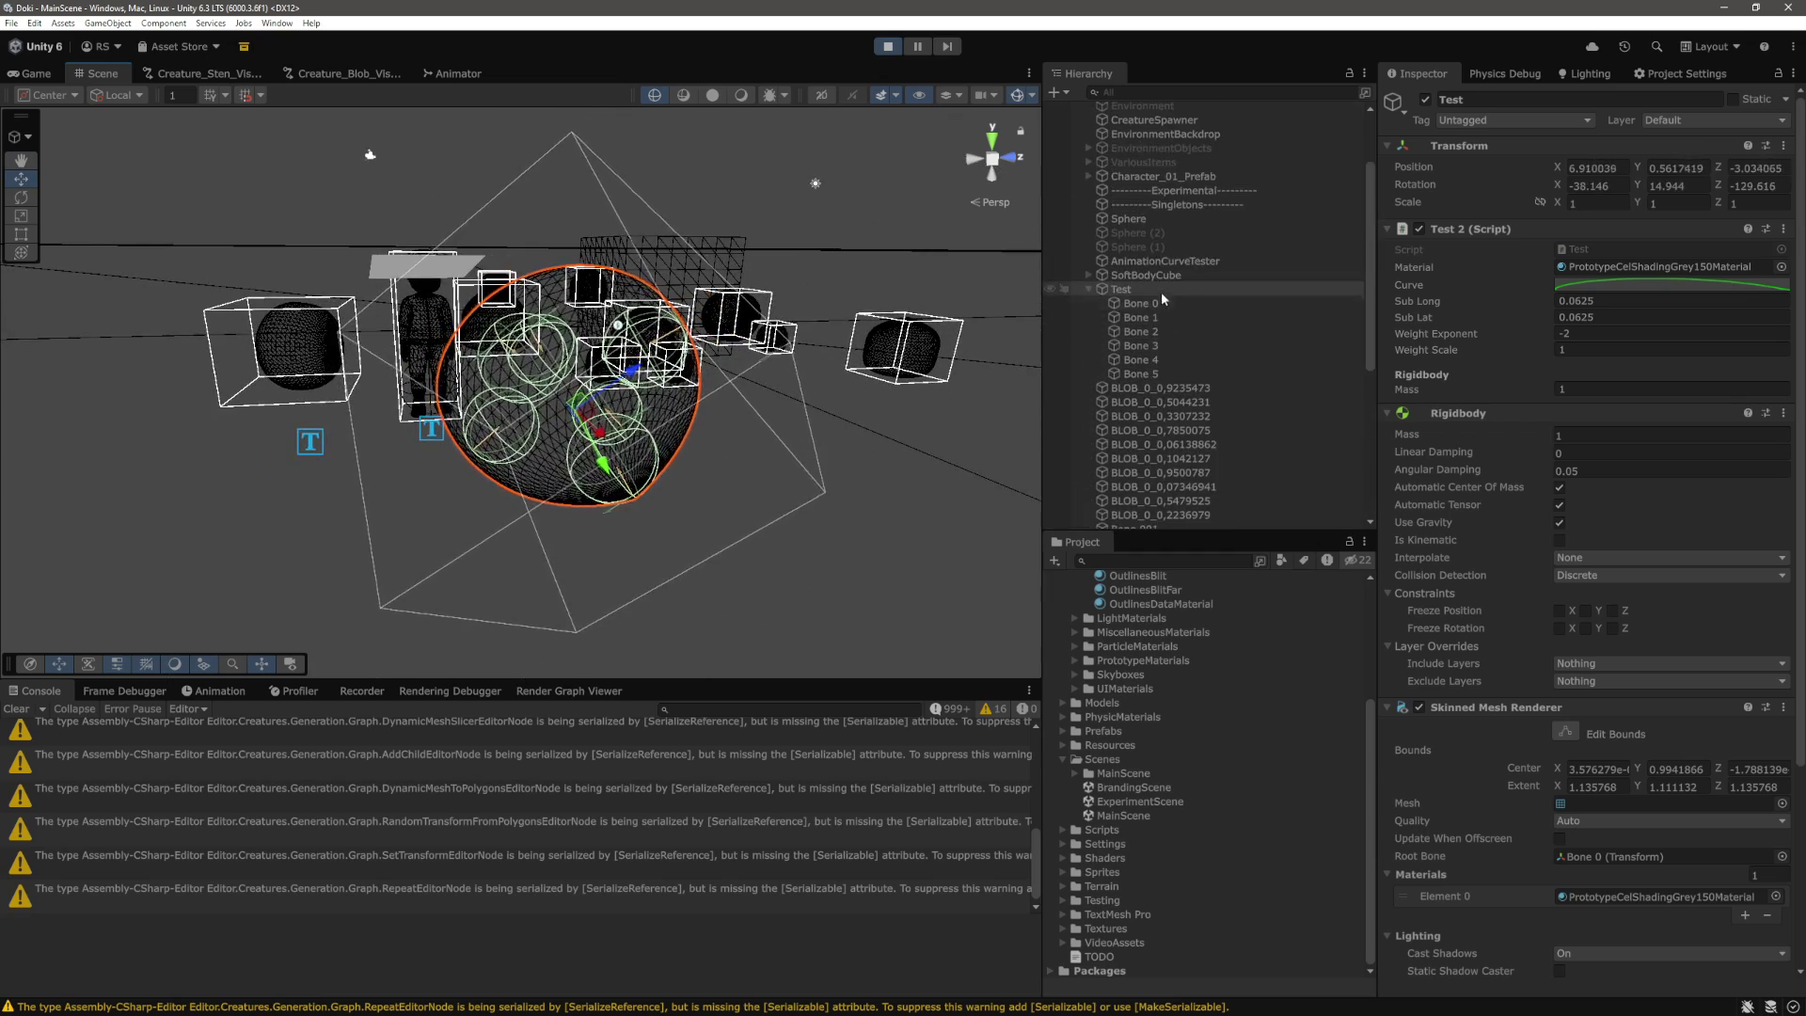
Inspect the physics components of Bone 0 and Bone 5, then select all six bones.
click(1140, 303)
scroll(750, 382, down, 3)
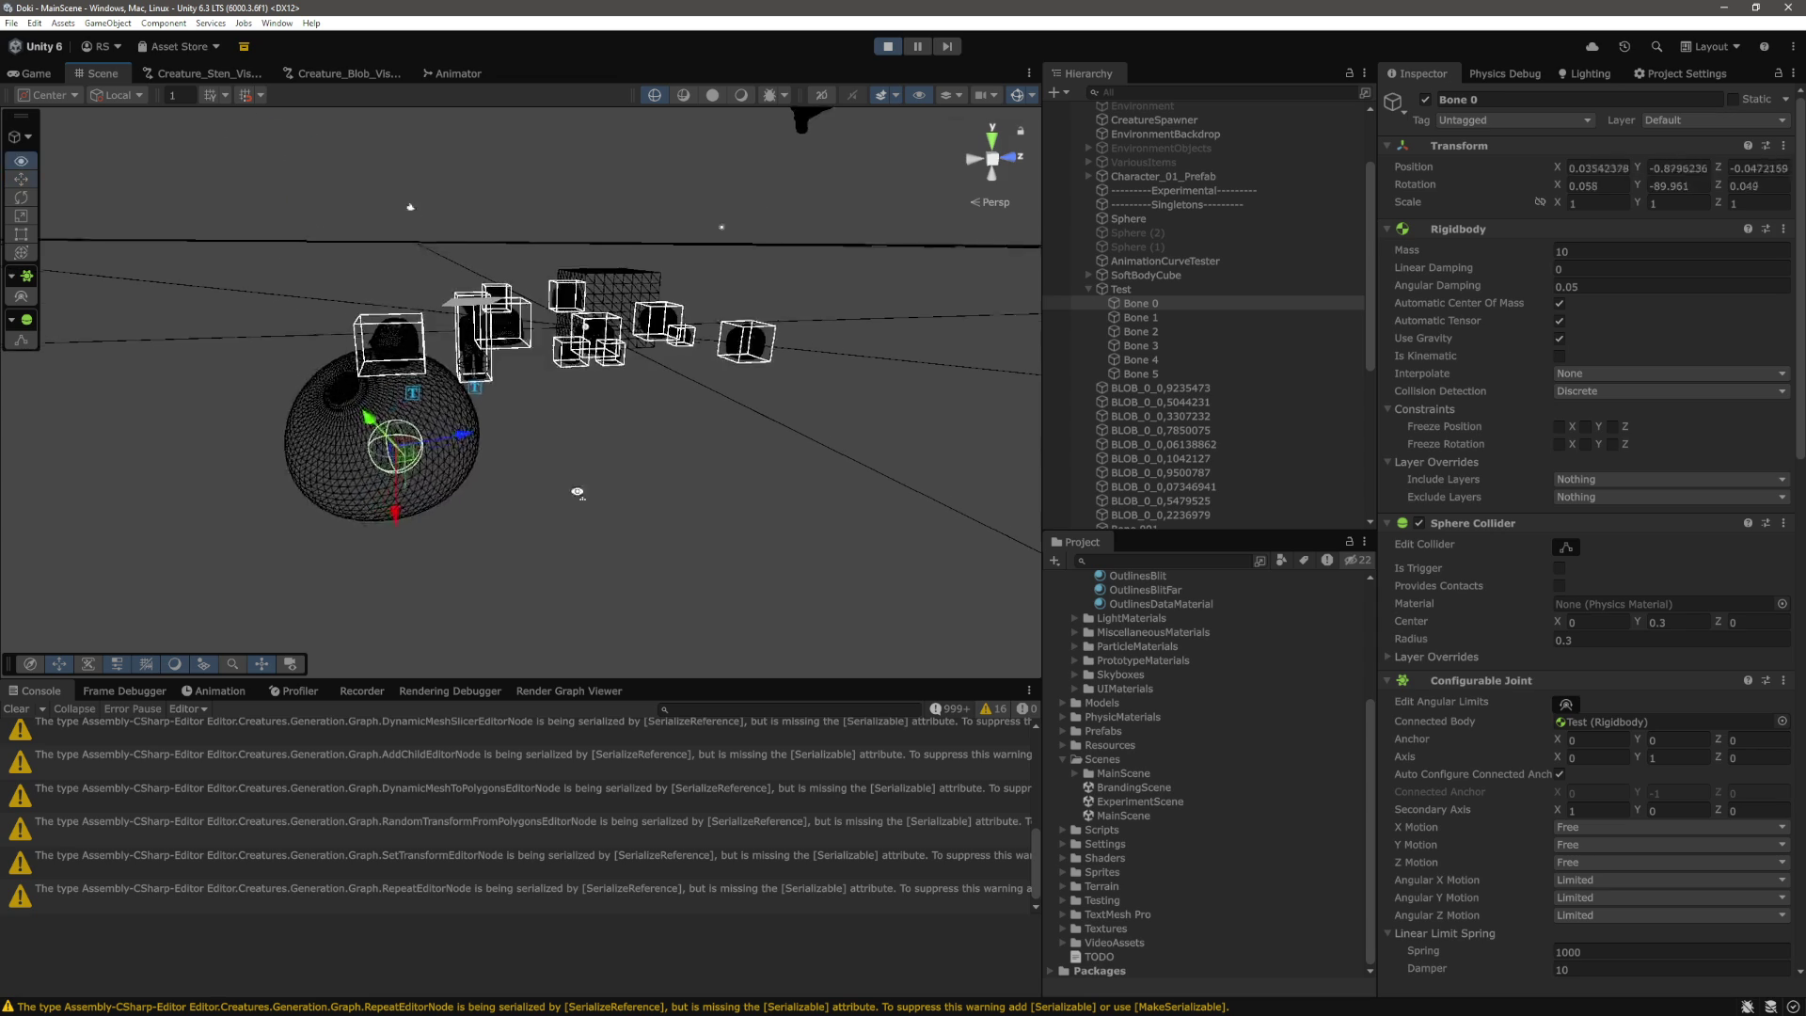
click(1140, 374)
scroll(796, 434, down, 2)
drag(794, 439, 715, 376)
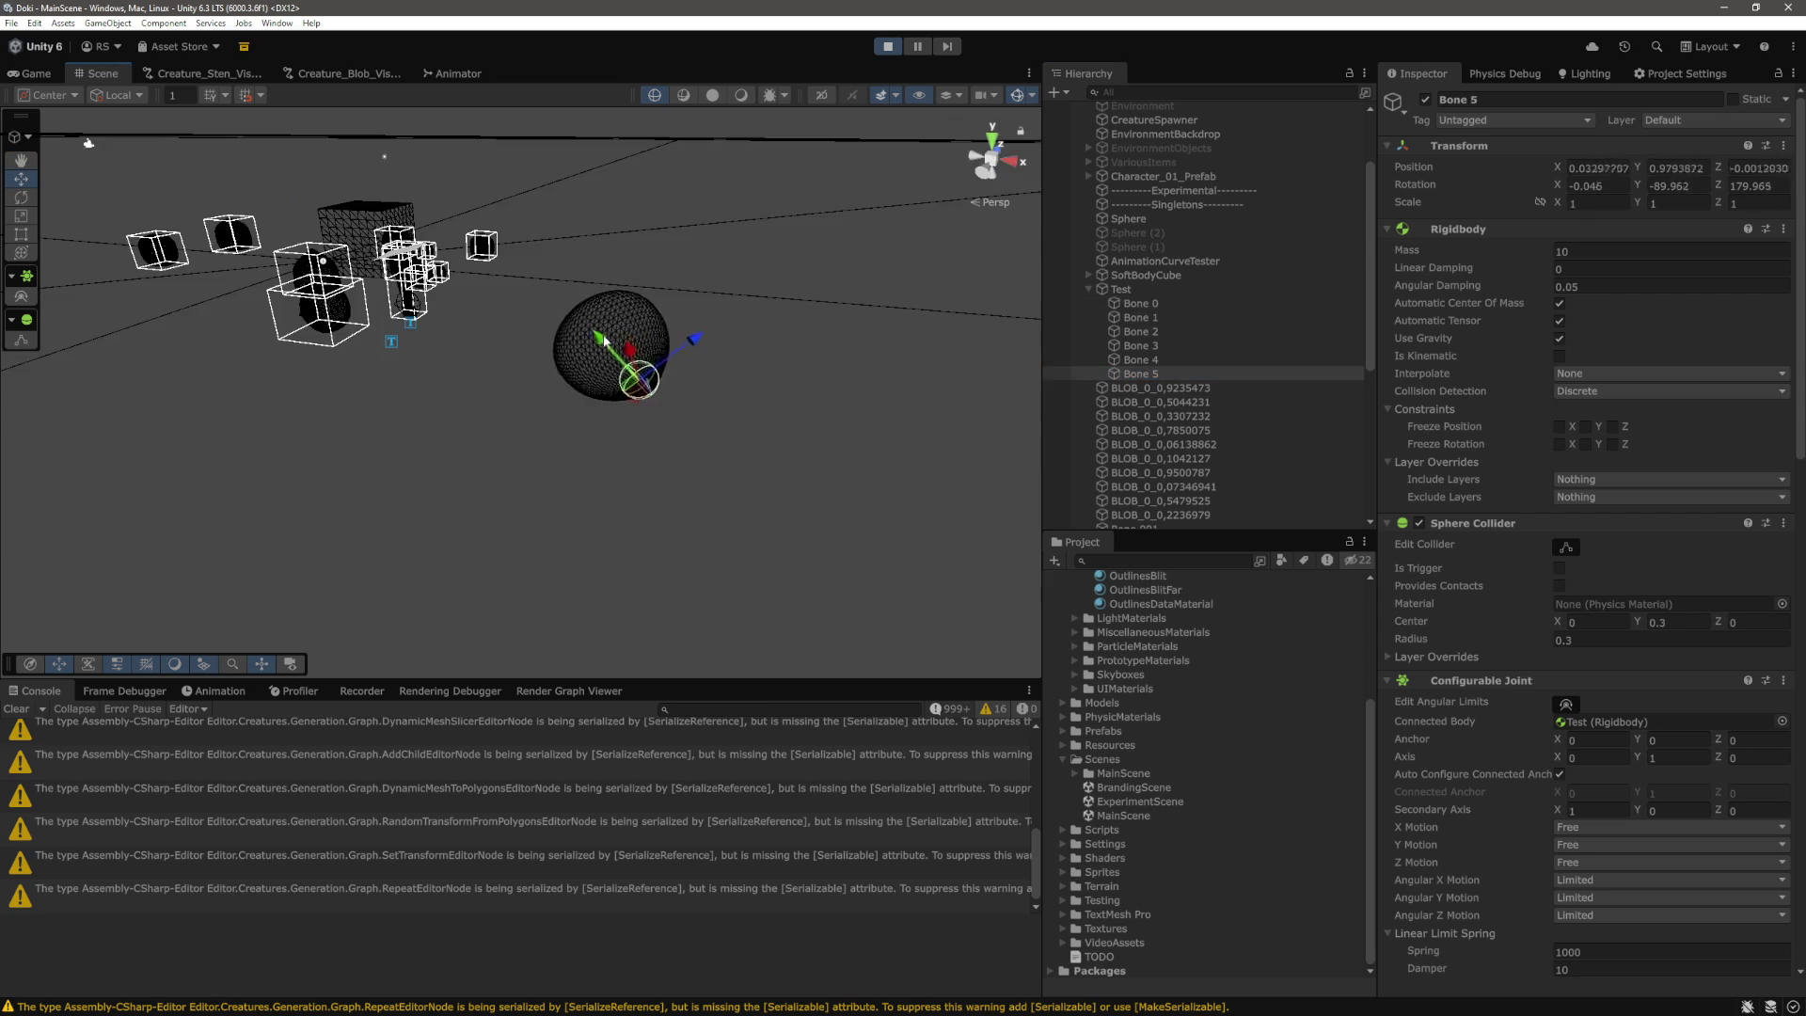
click(1167, 306)
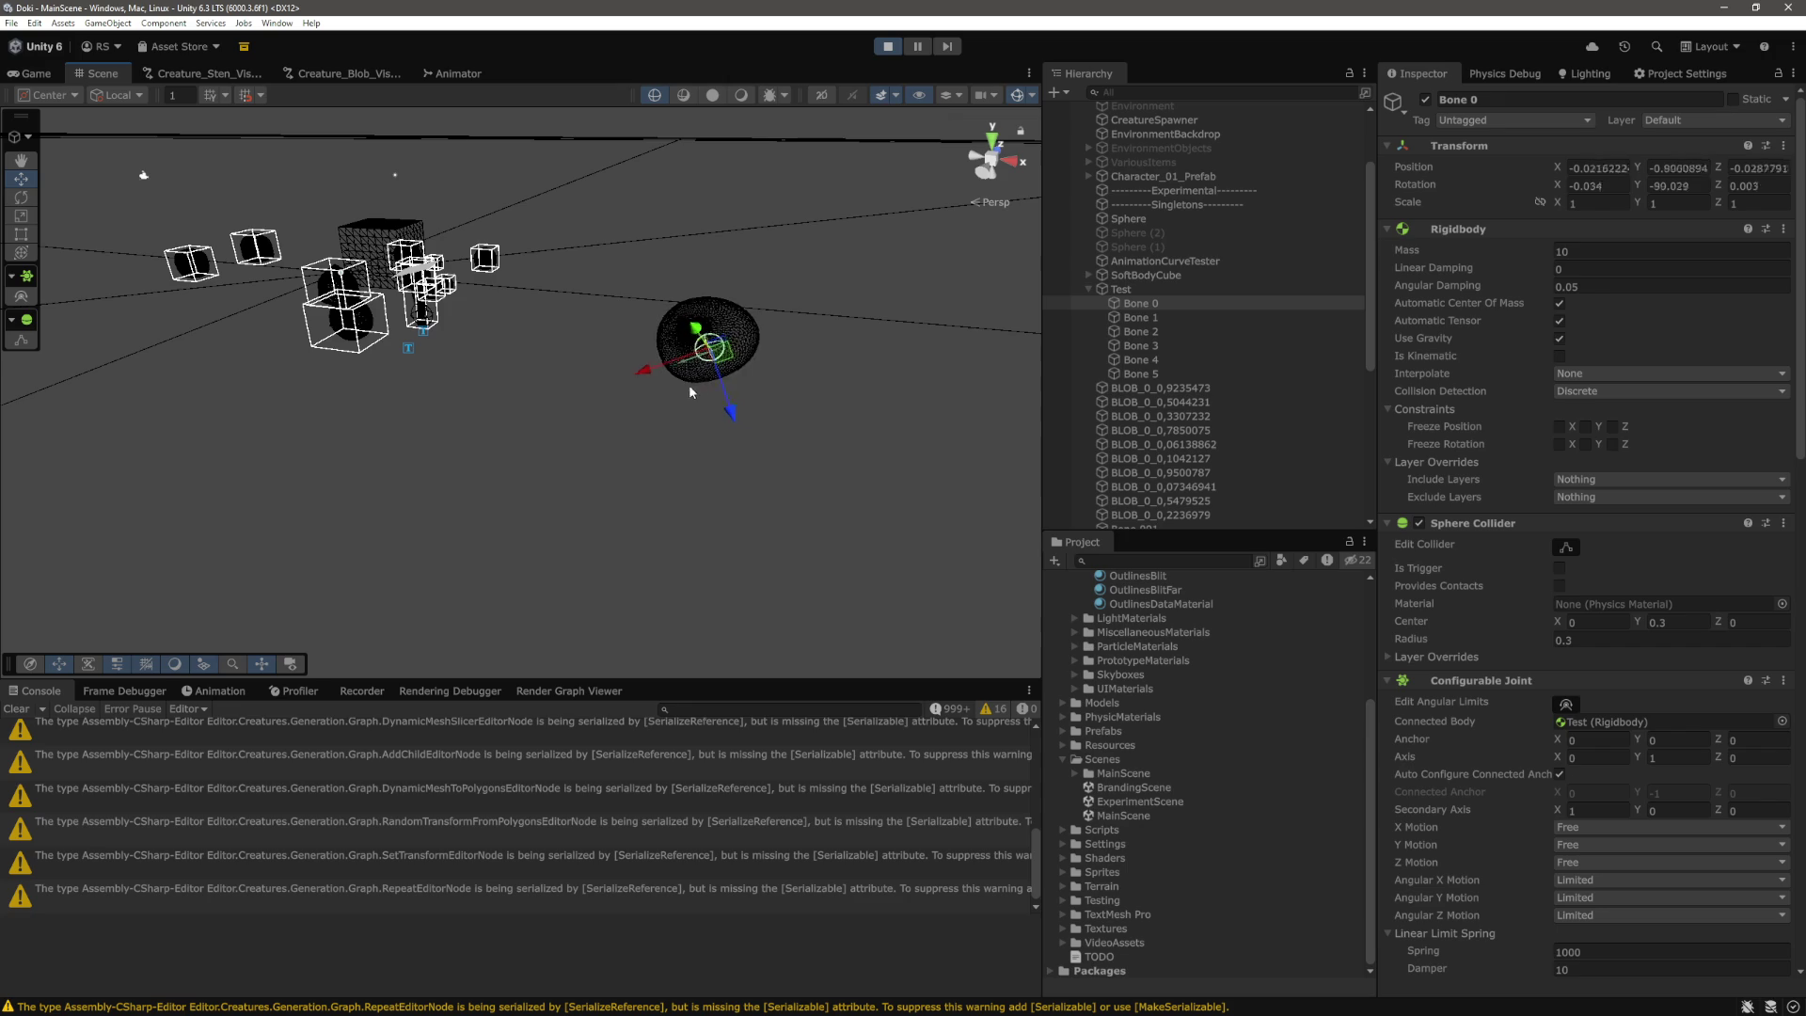
shift+click(1171, 373)
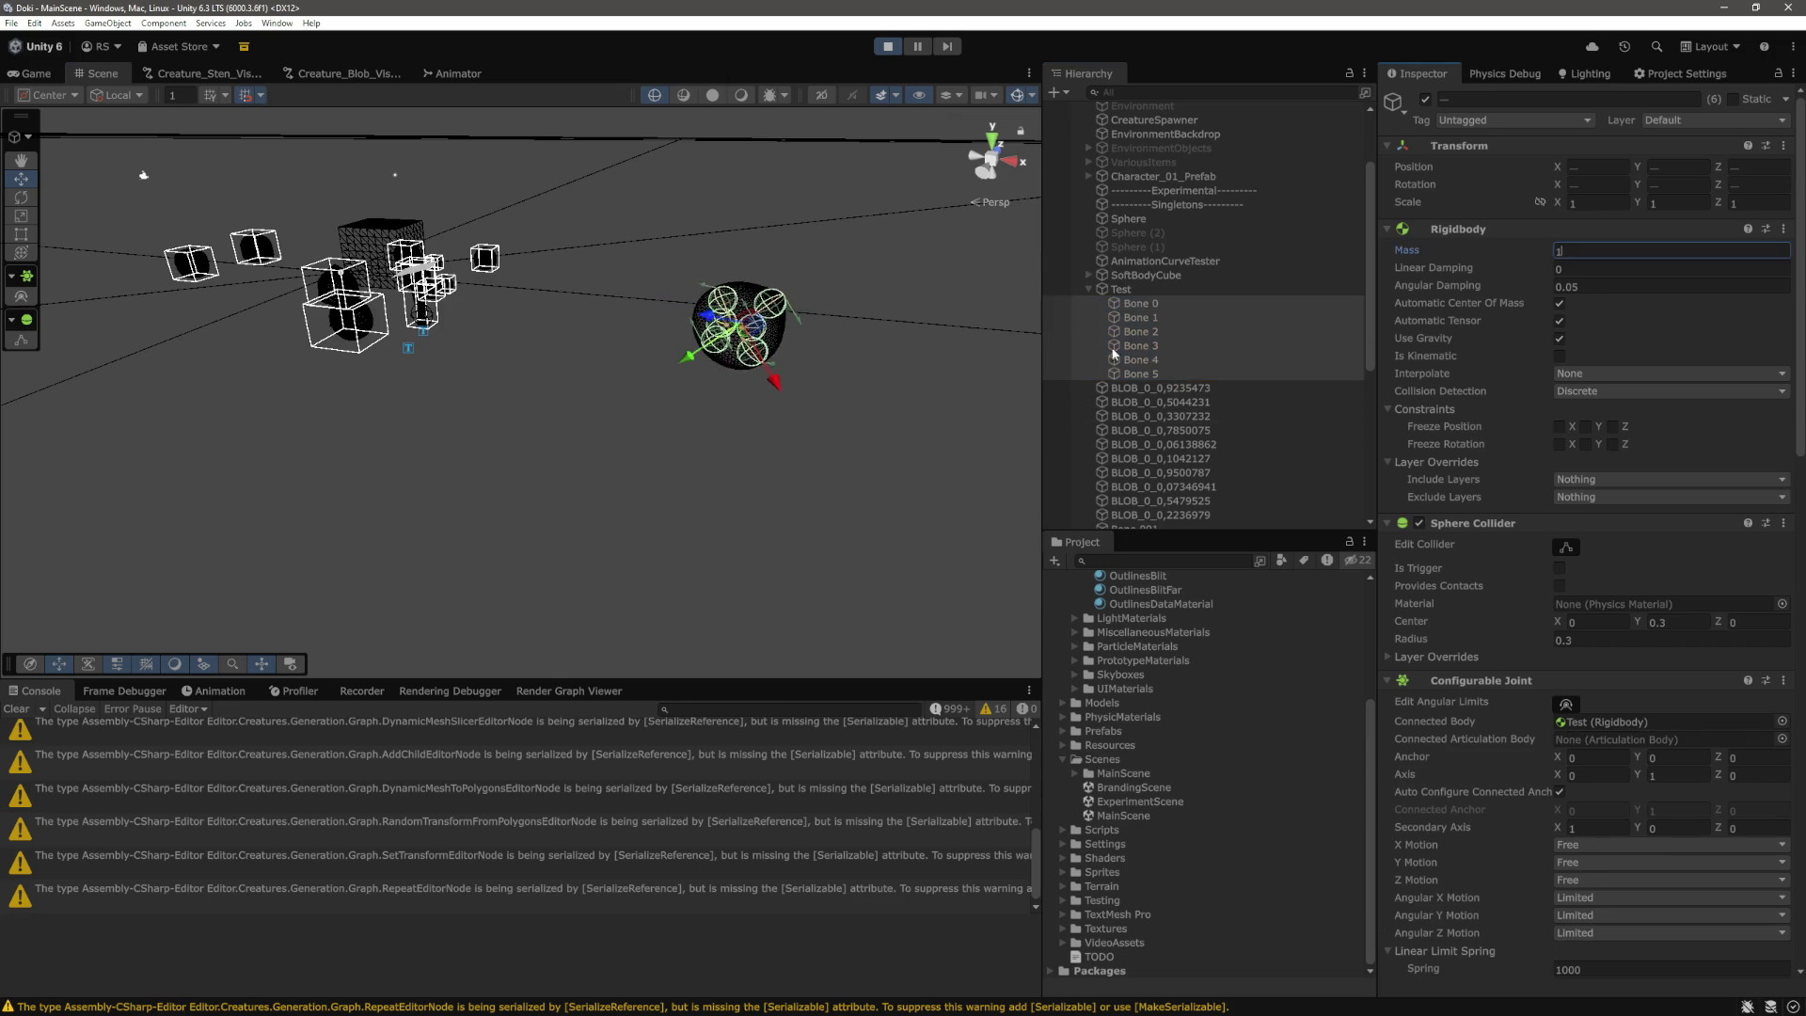
Reselect Bone 0, centre the blob in view, and resume moving the character in Game view.
click(723, 323)
click(670, 293)
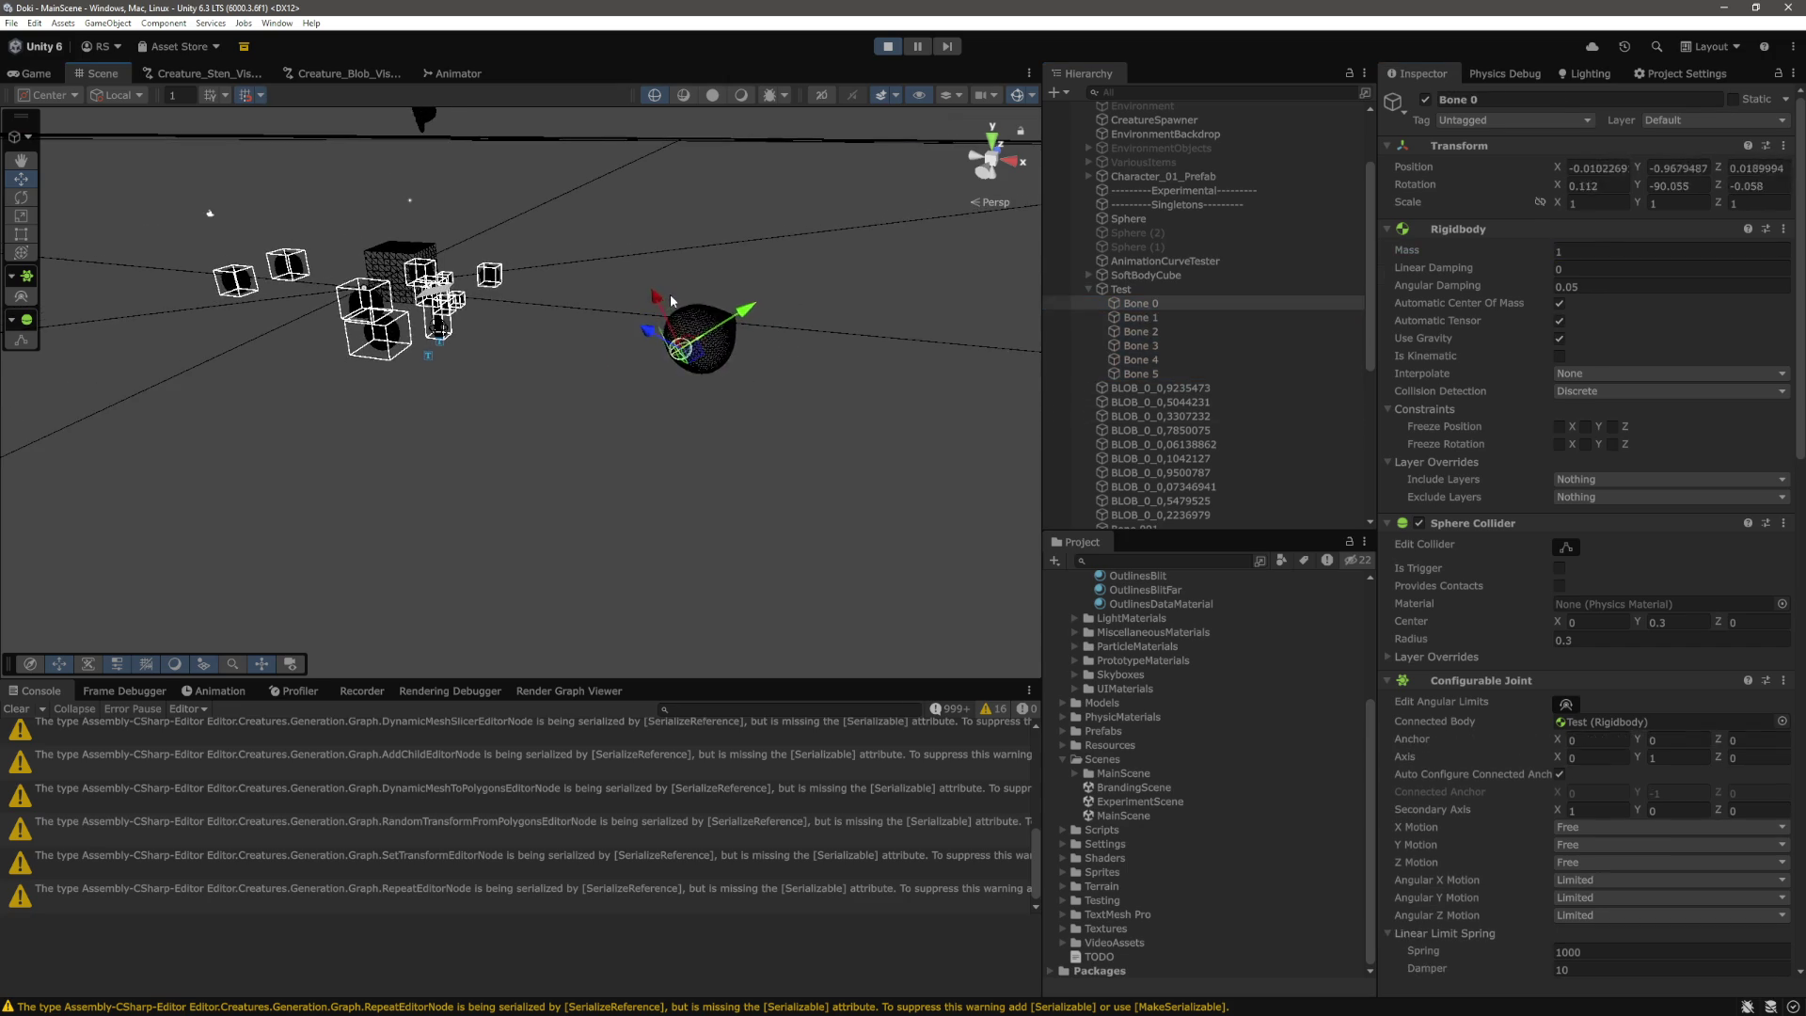
click(1136, 311)
mouse_move(742, 317)
mouse_down()
mouse_move(713, 355)
mouse_move(778, 402)
mouse_move(822, 354)
mouse_move(786, 352)
mouse_up()
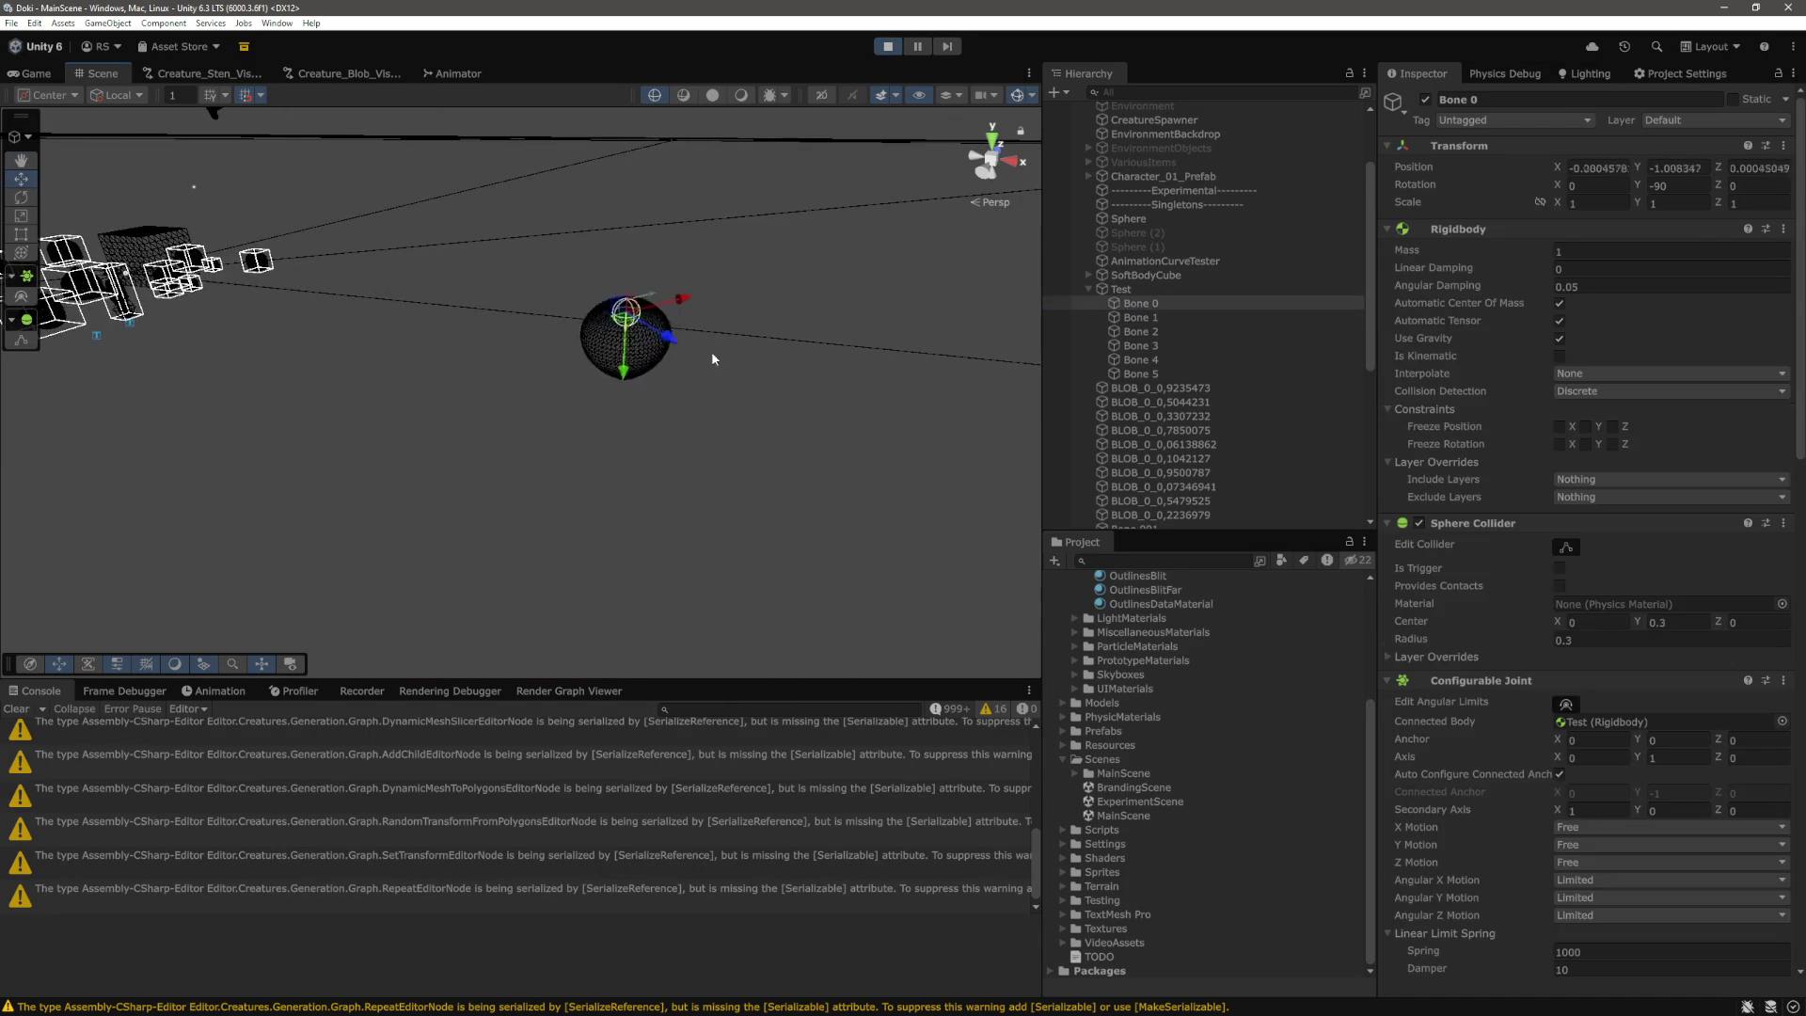
click(36, 73)
key(w)
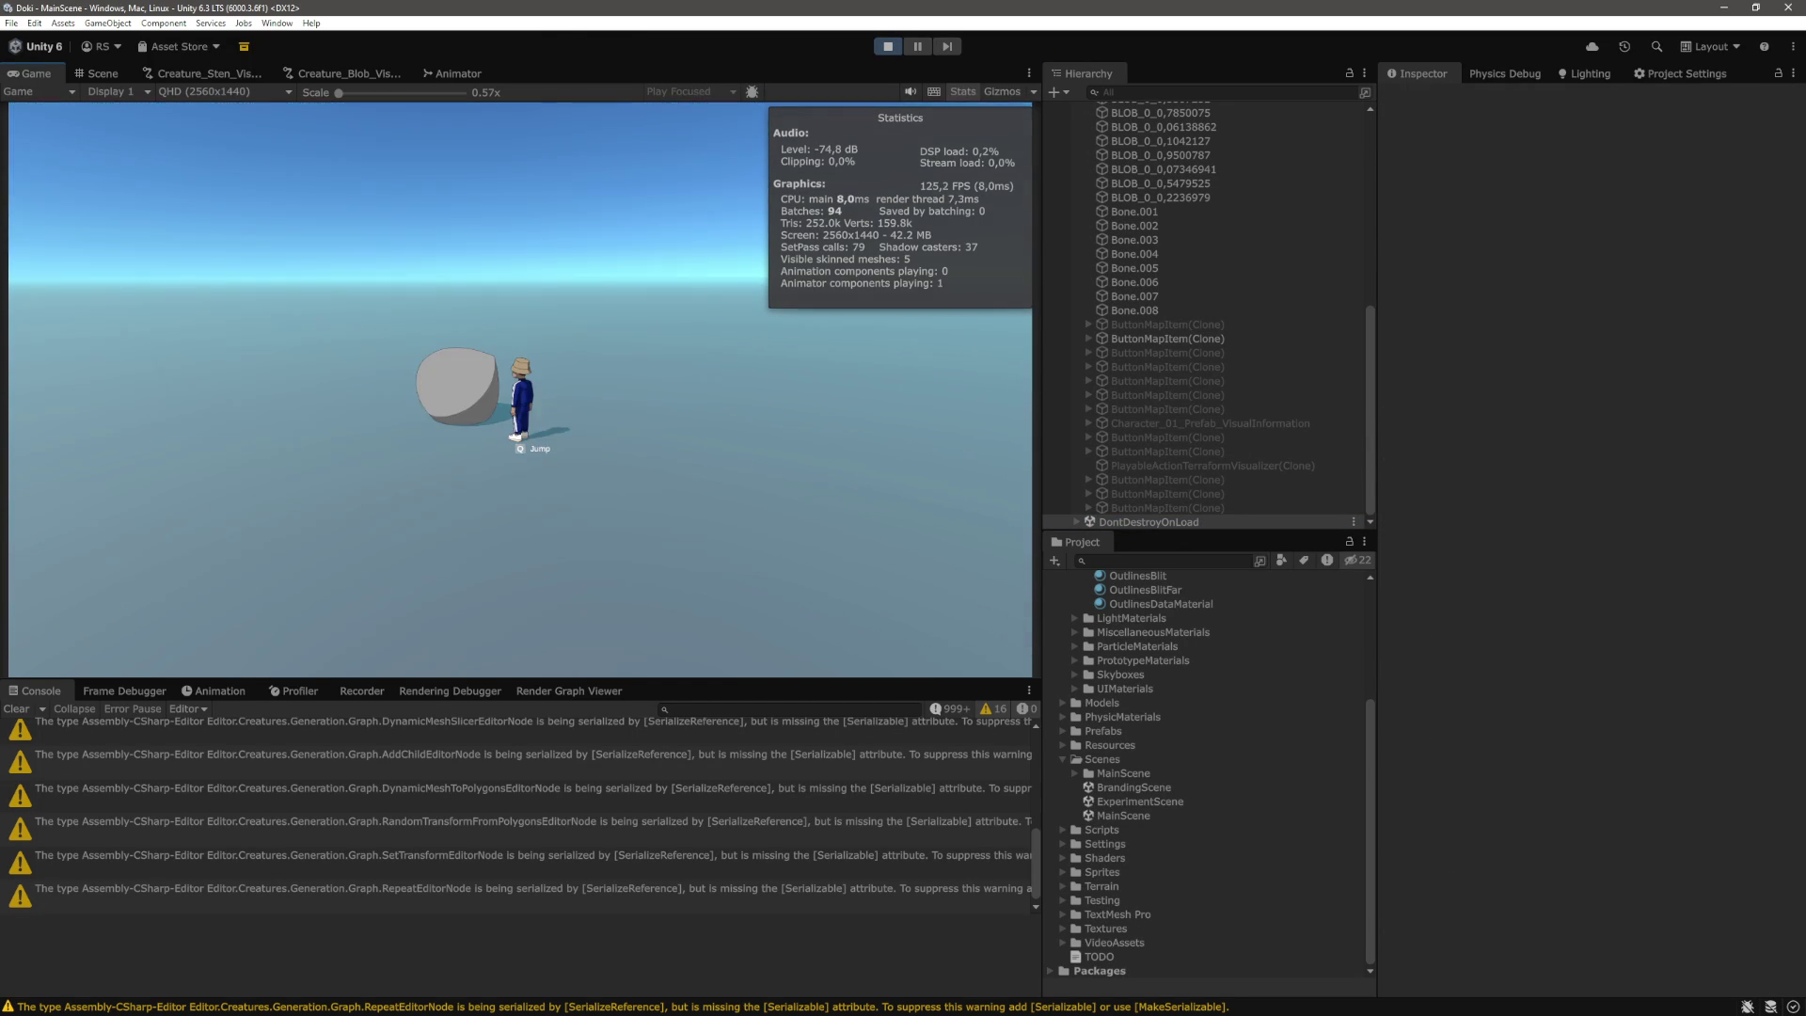
Select Bone 0, lift it upward in the Scene view, and frame the view on it.
scroll(1217, 252, up, 6)
click(1182, 247)
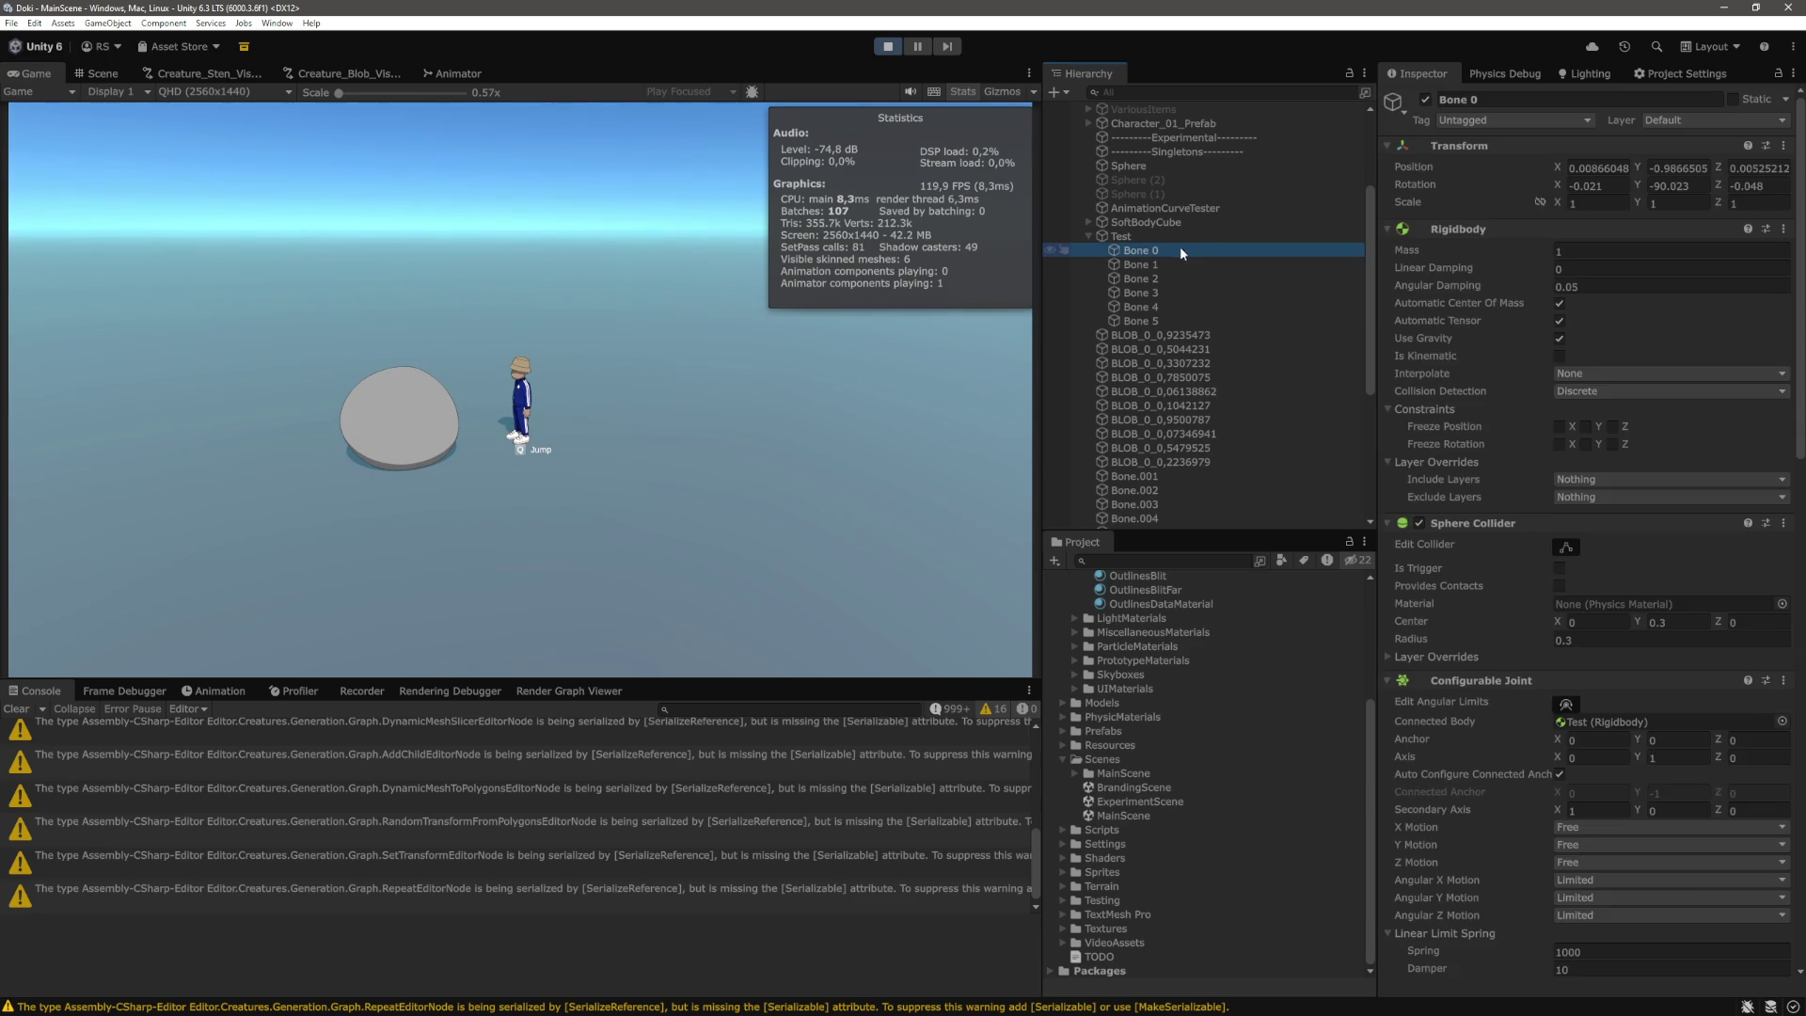
key(Down)
click(1165, 251)
click(98, 74)
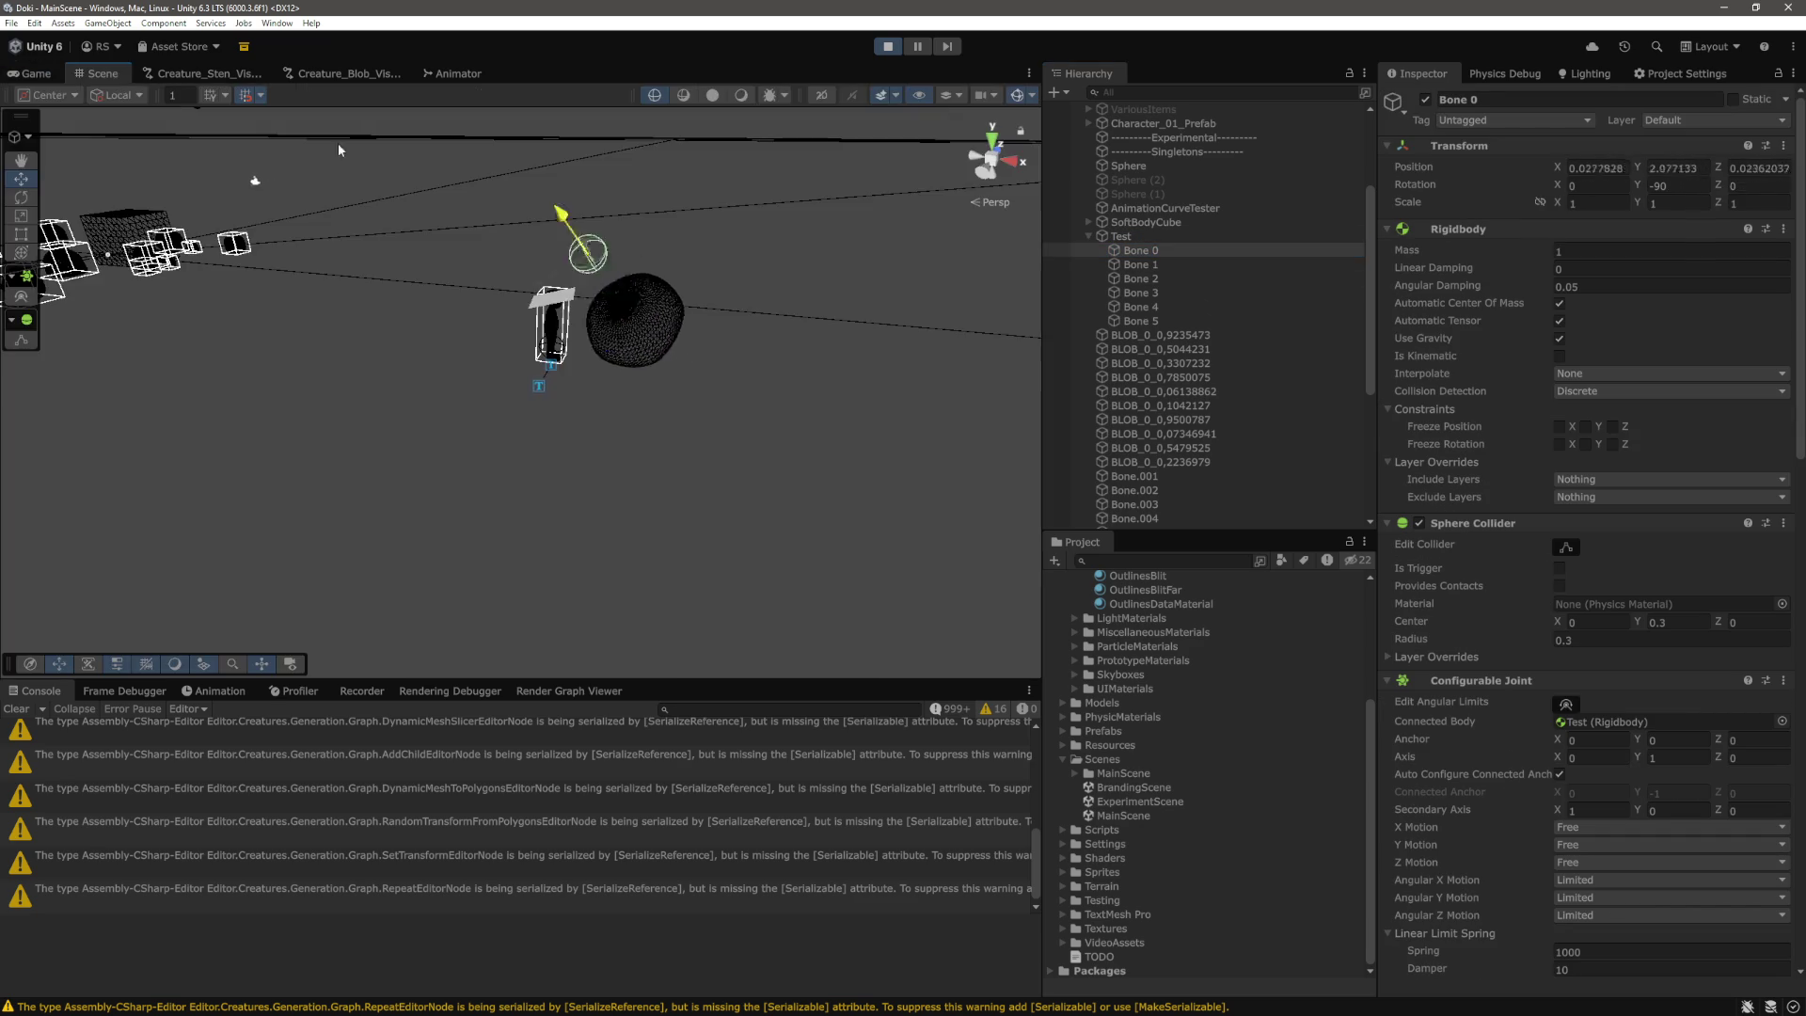
mouse_move(601, 359)
mouse_down()
mouse_move(404, 414)
mouse_move(330, 459)
mouse_move(318, 384)
mouse_move(350, 391)
mouse_up()
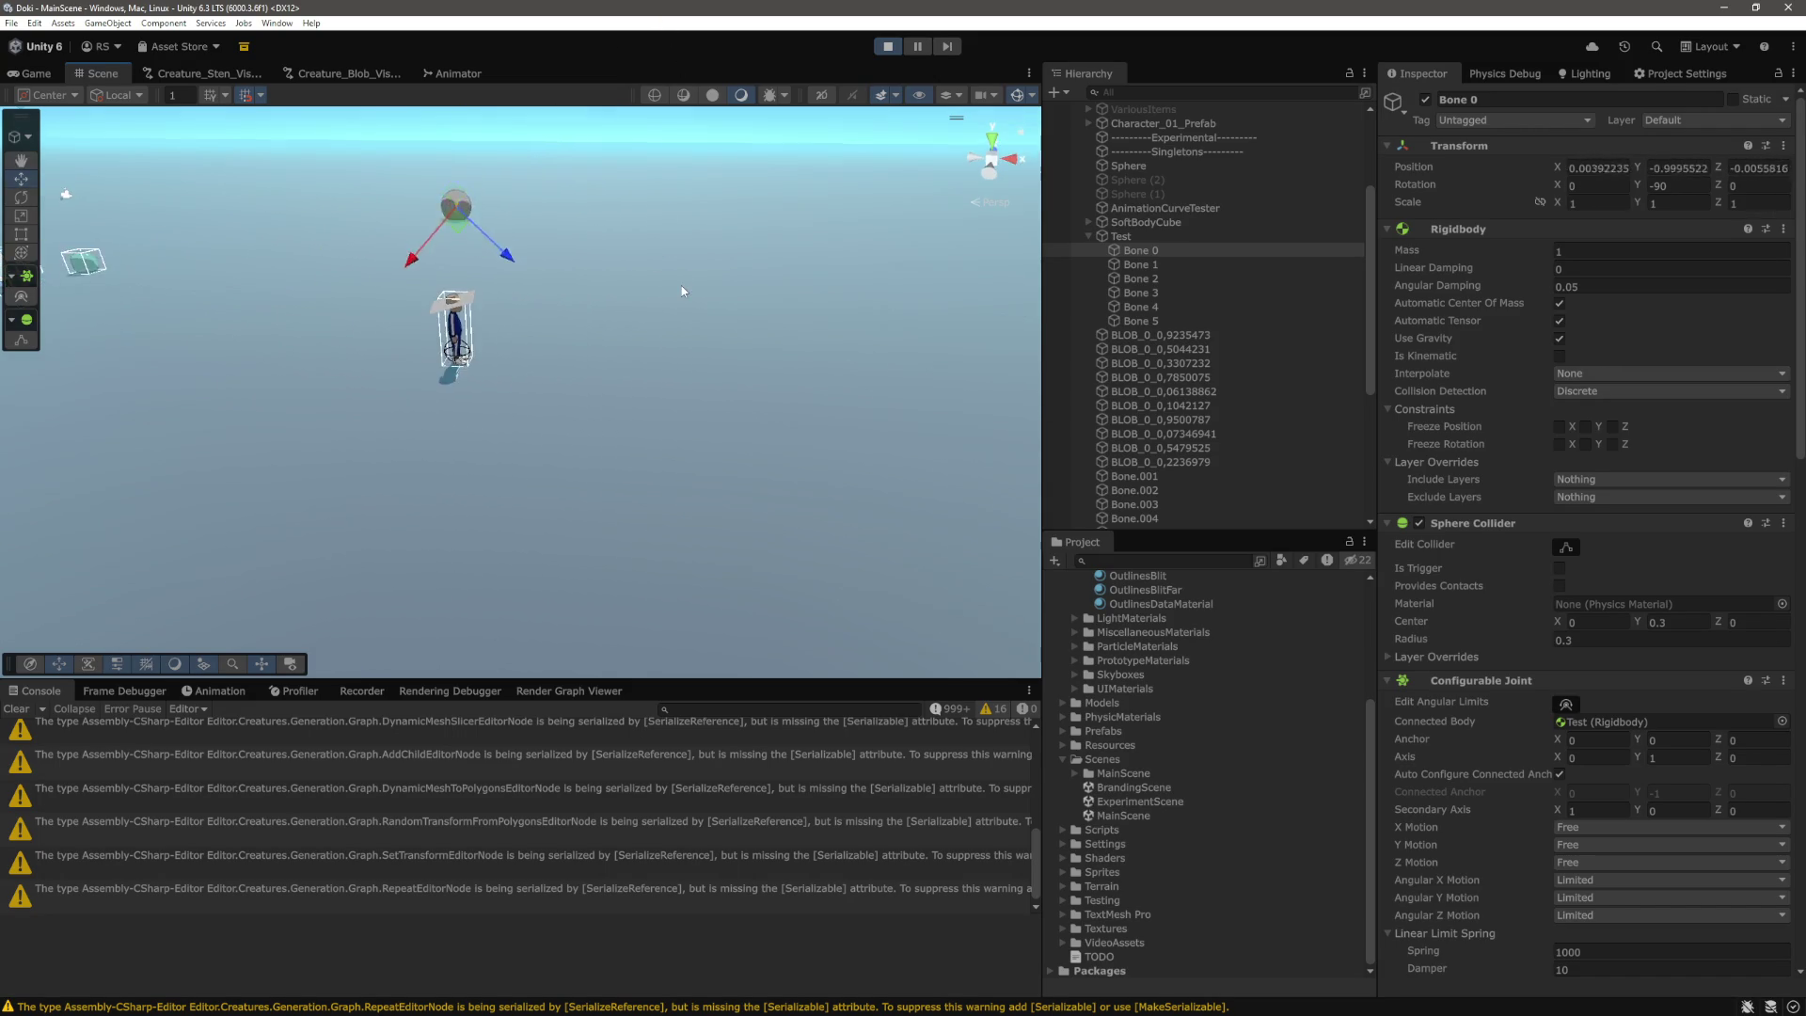
key(f)
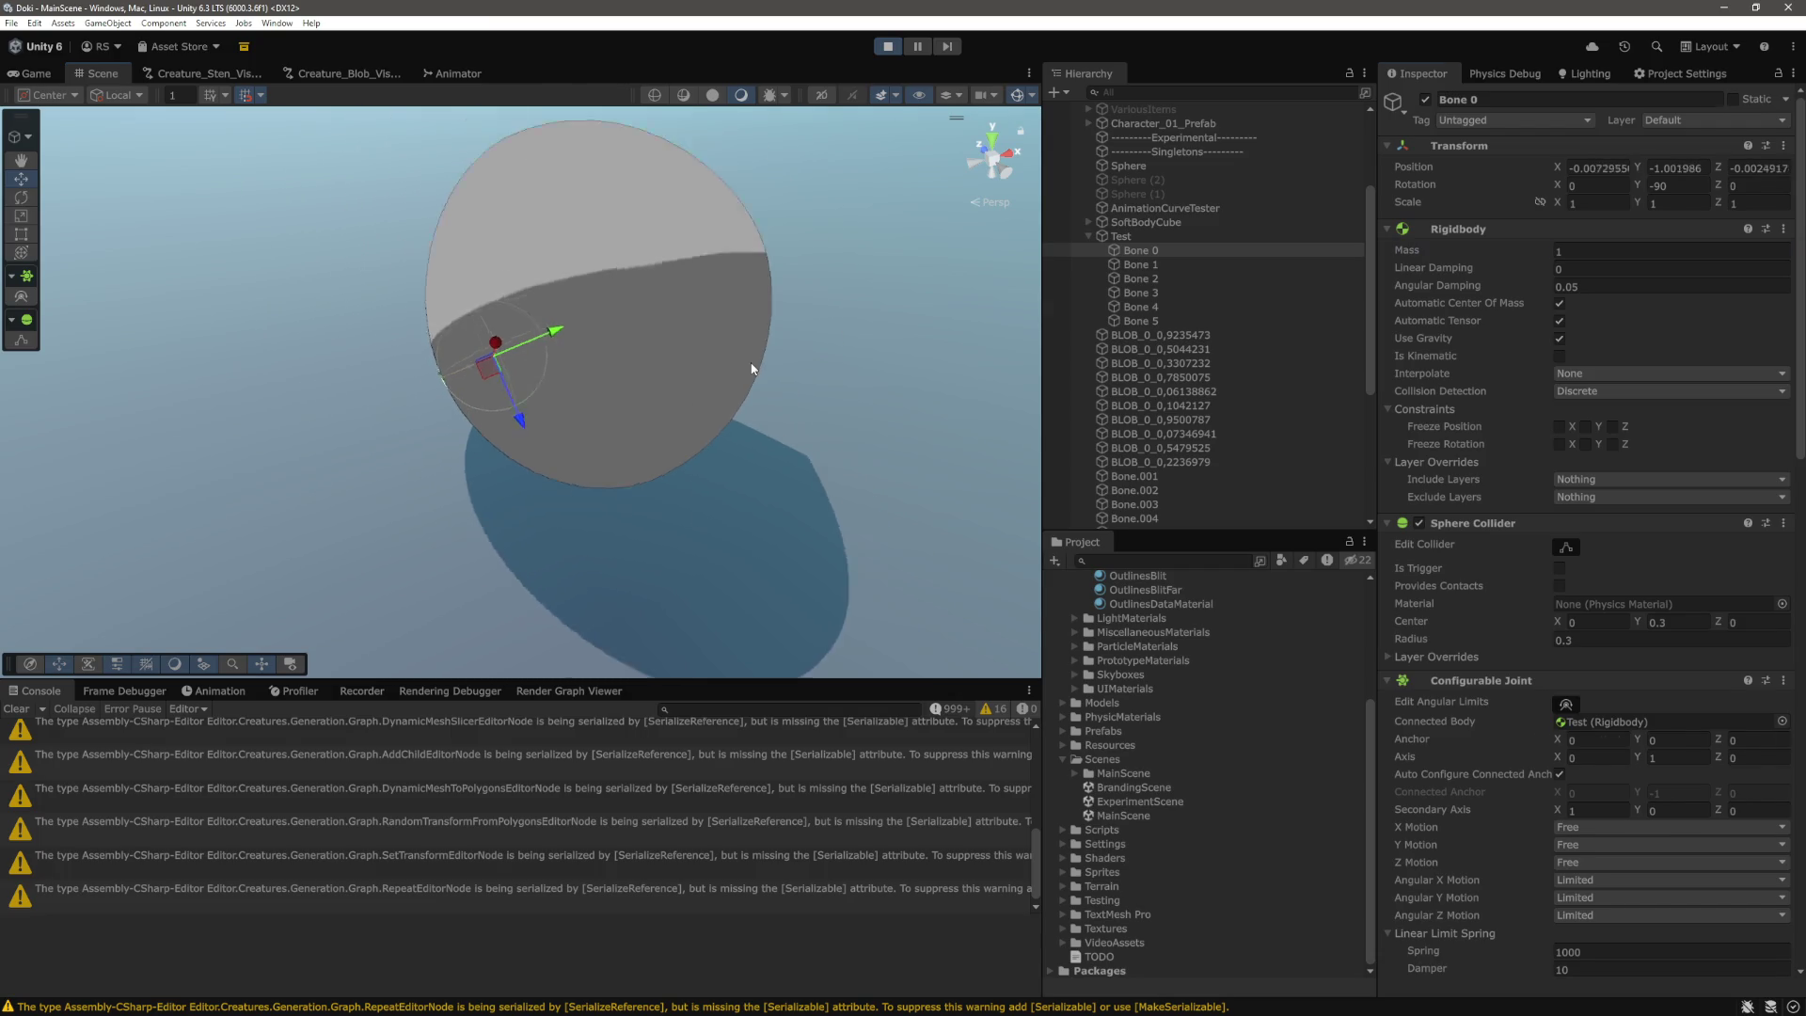
Set the Rigidbody Mass of Bone 0 through Bone 5 to 10.
shift+click(1142, 320)
click(1669, 251)
text(10)
click(1141, 250)
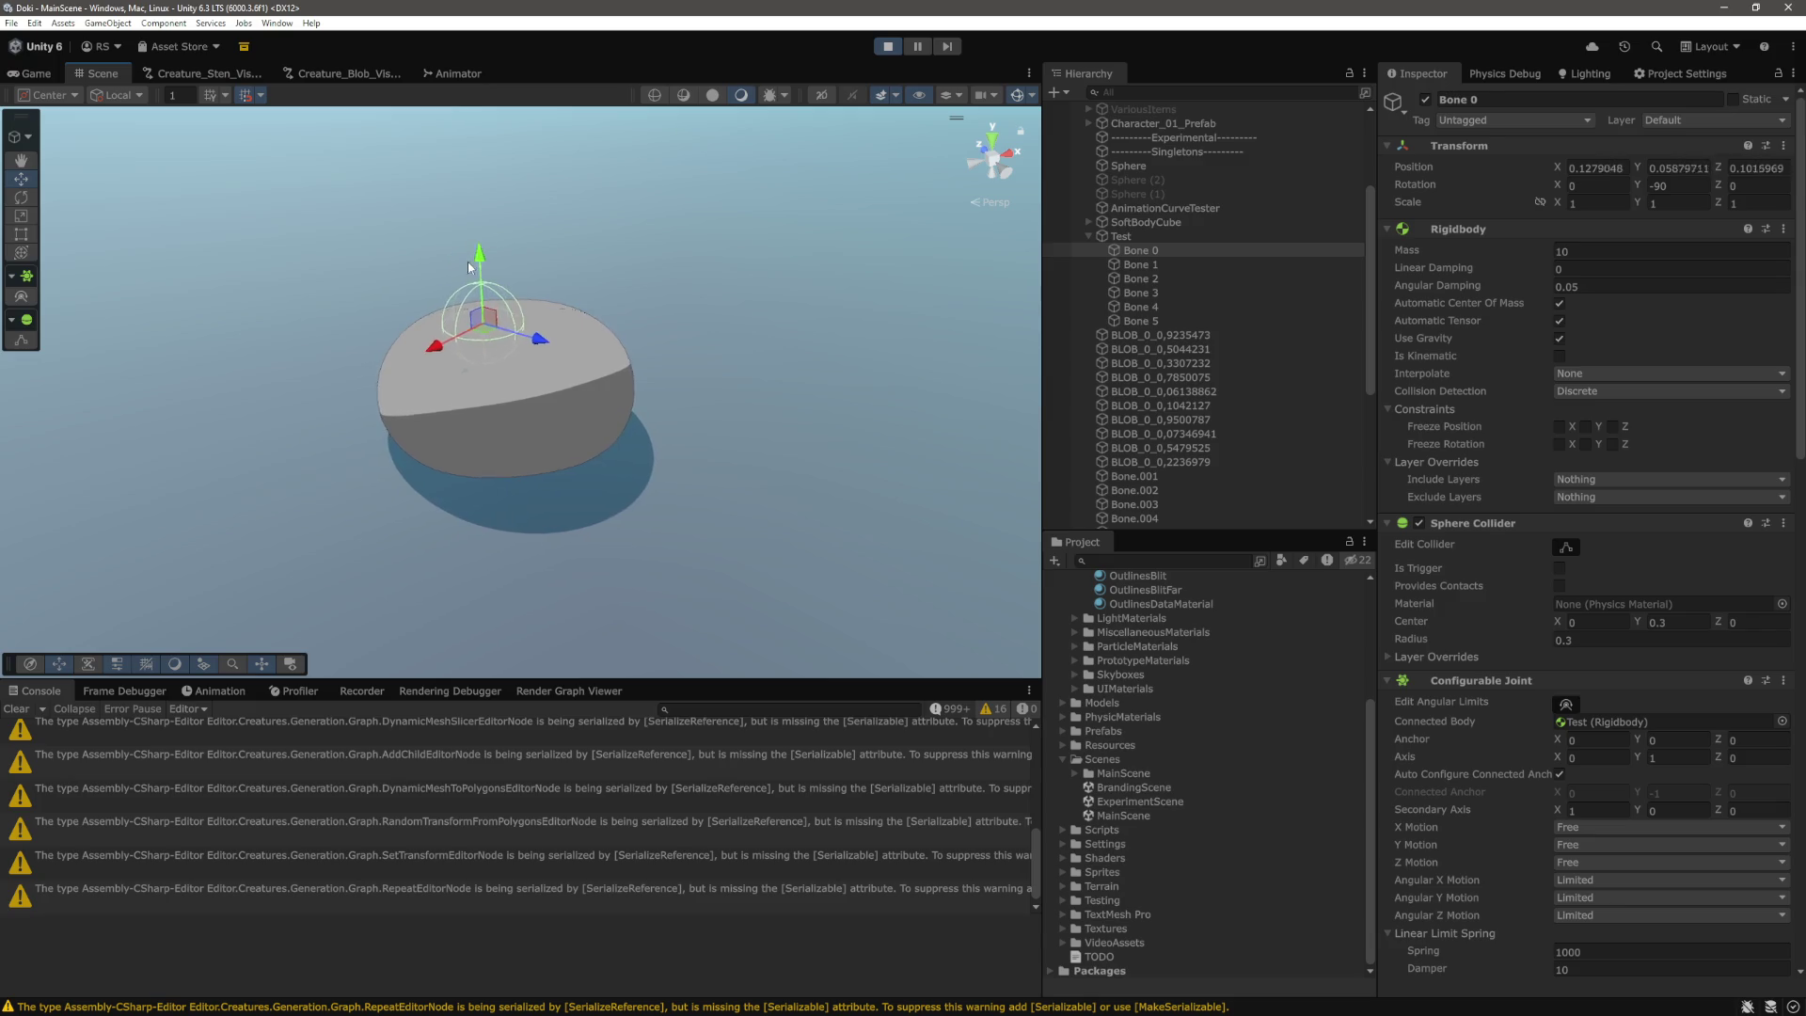
Select Bone 5 and move it to tilt the running blob.
scroll(550, 406, down, 5)
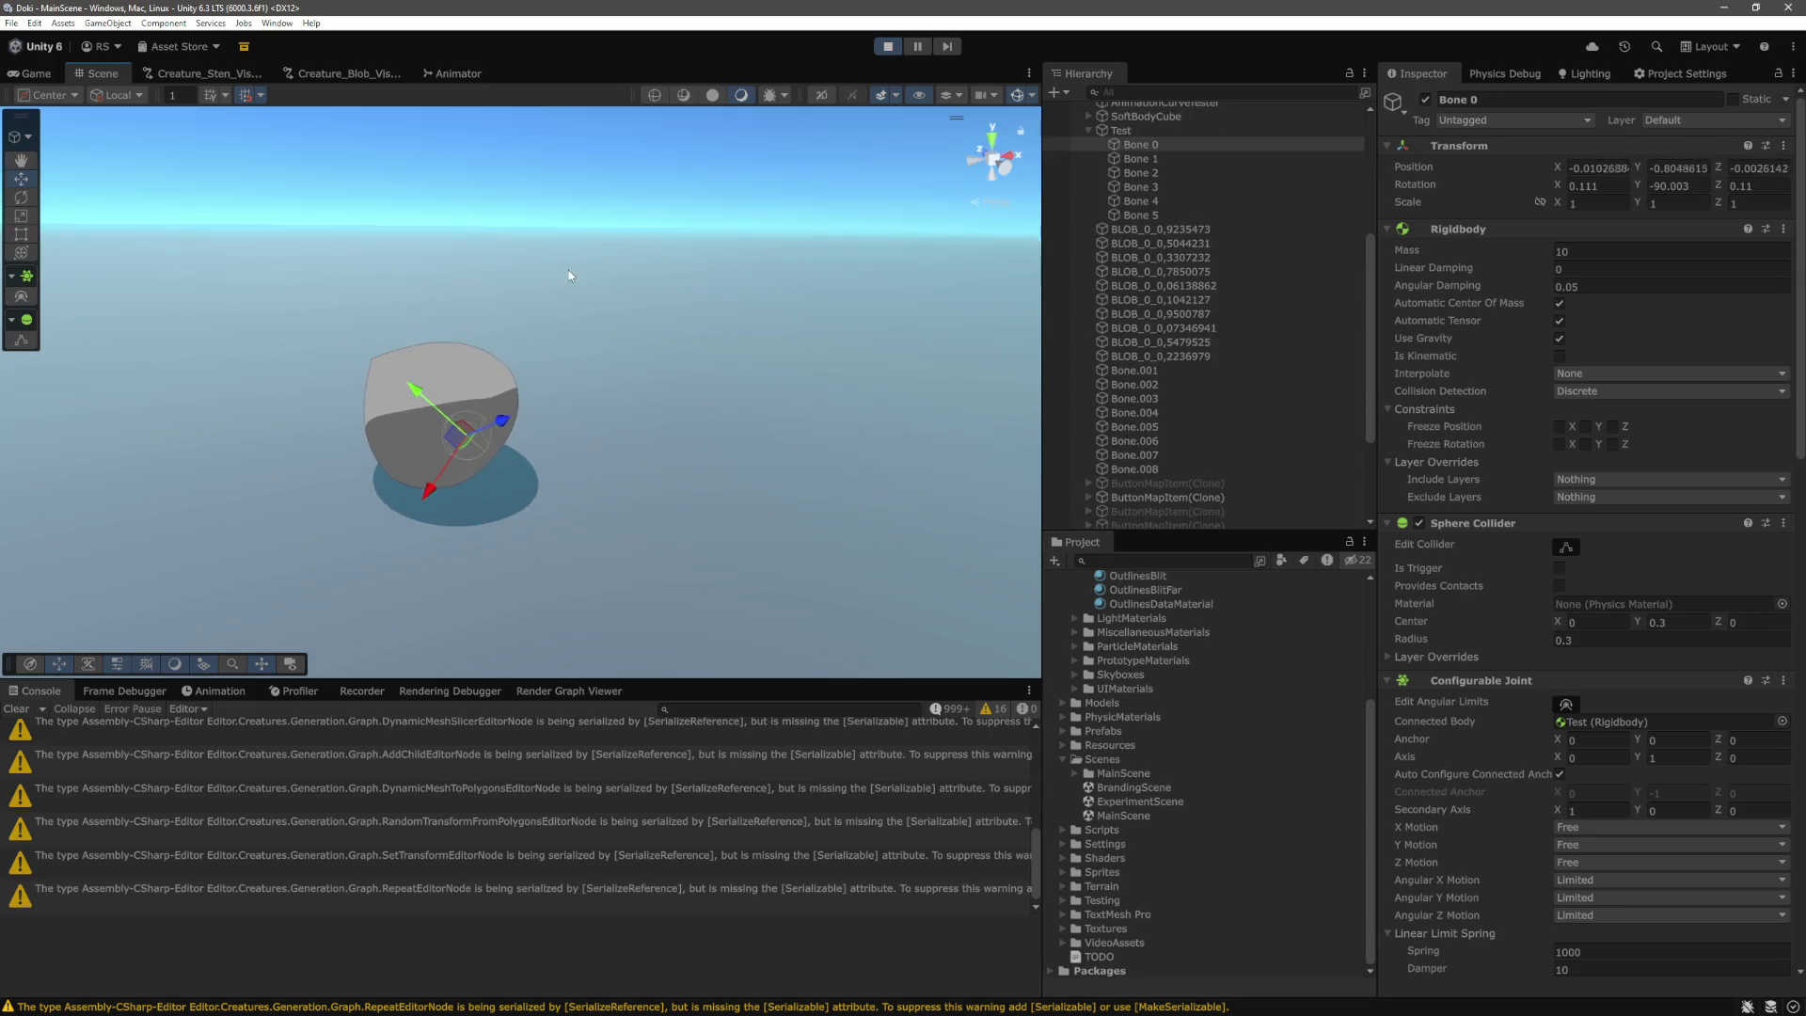
key(Down)
key(Down)
key(Down)
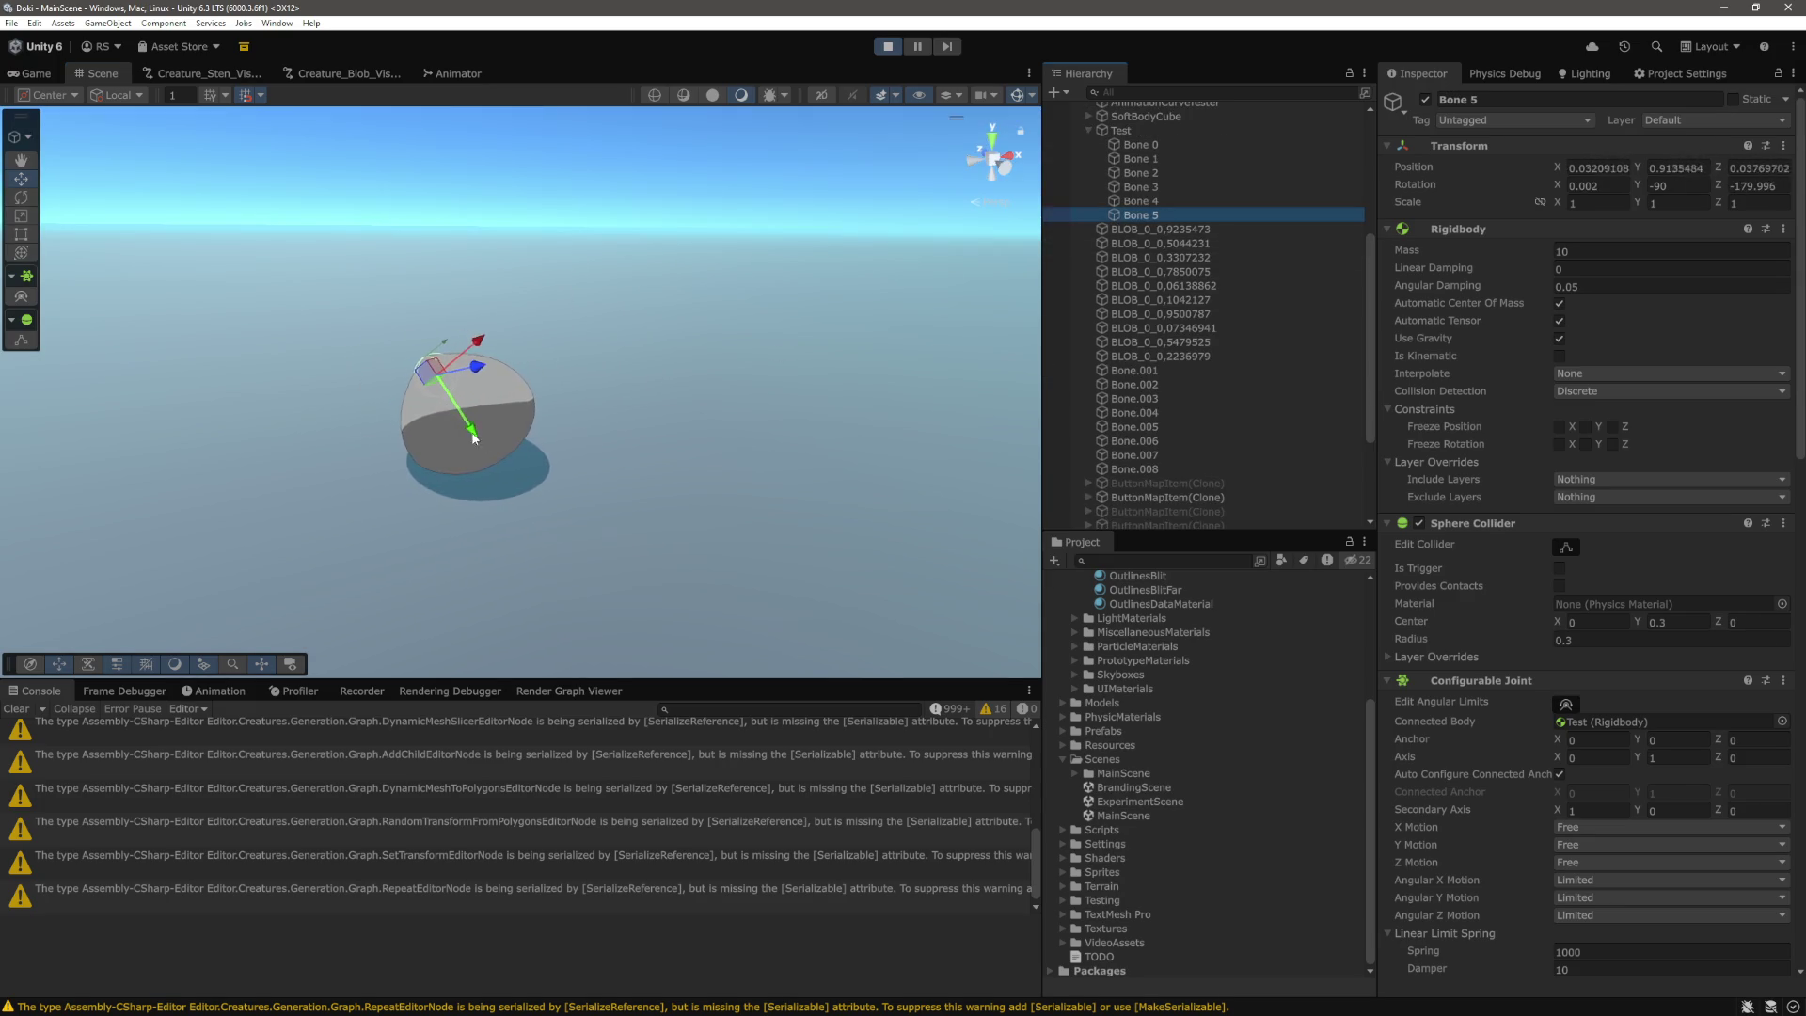
click(476, 433)
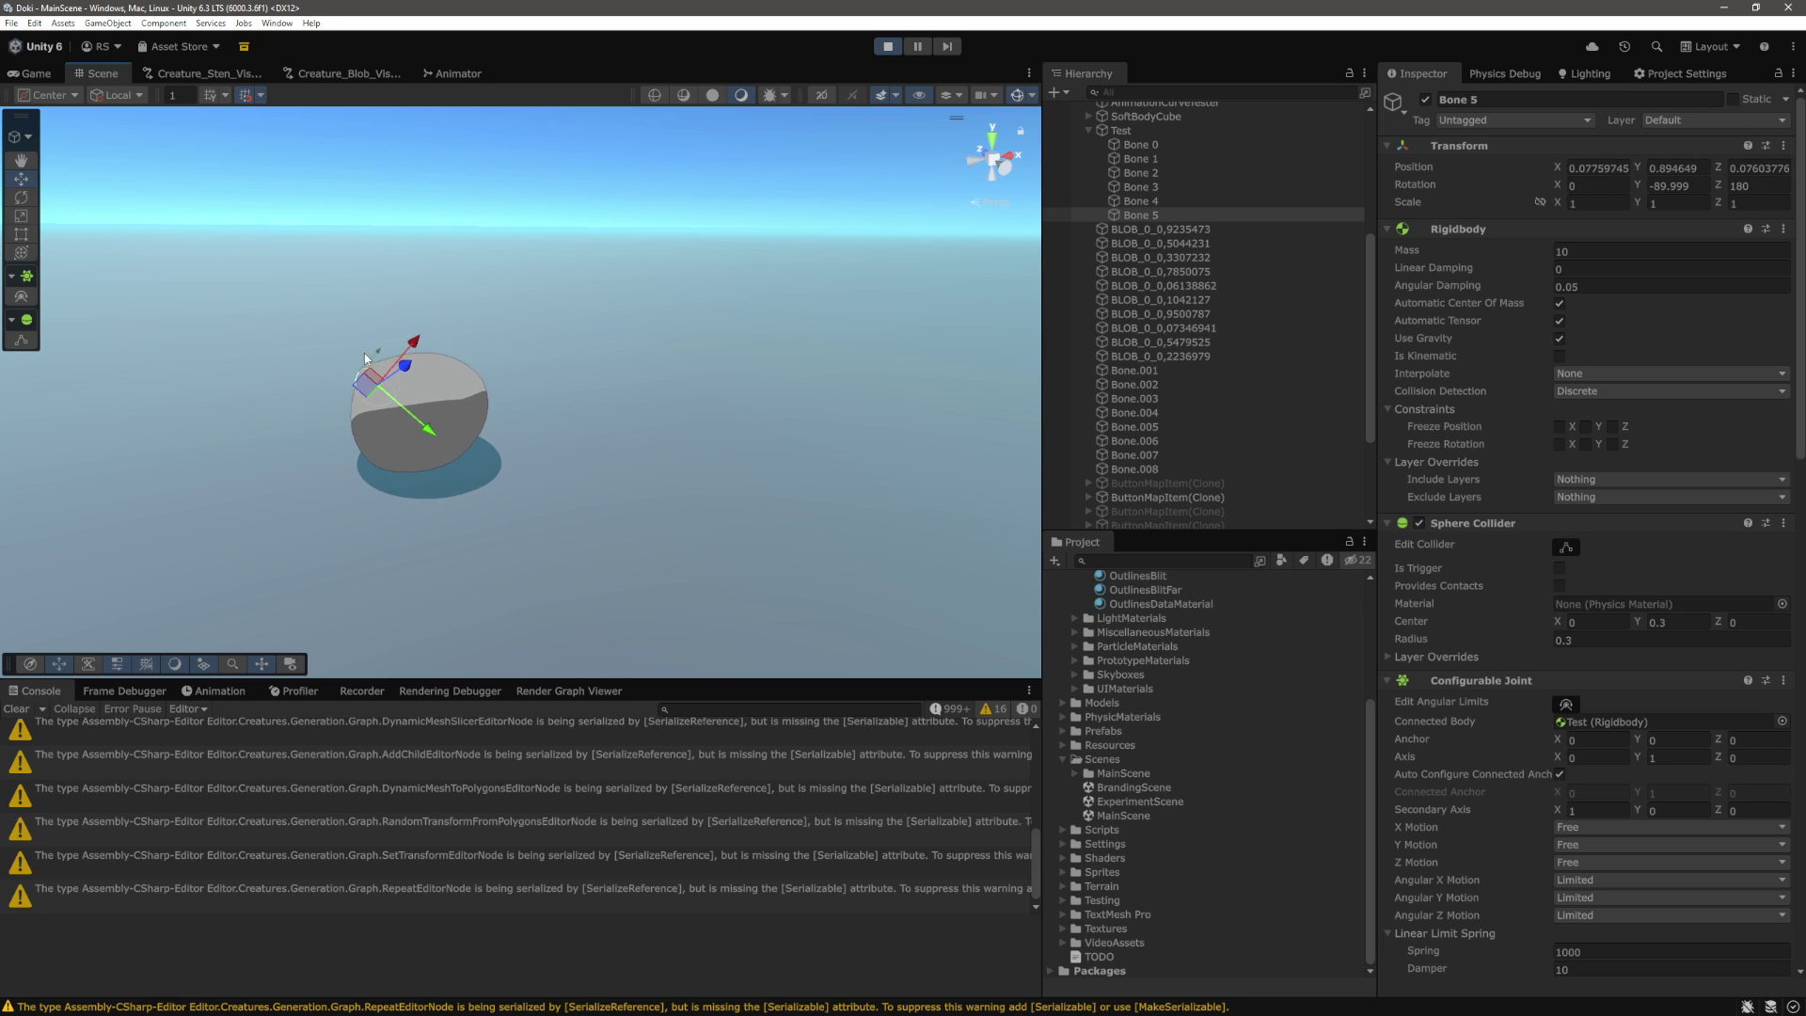
click(1734, 119)
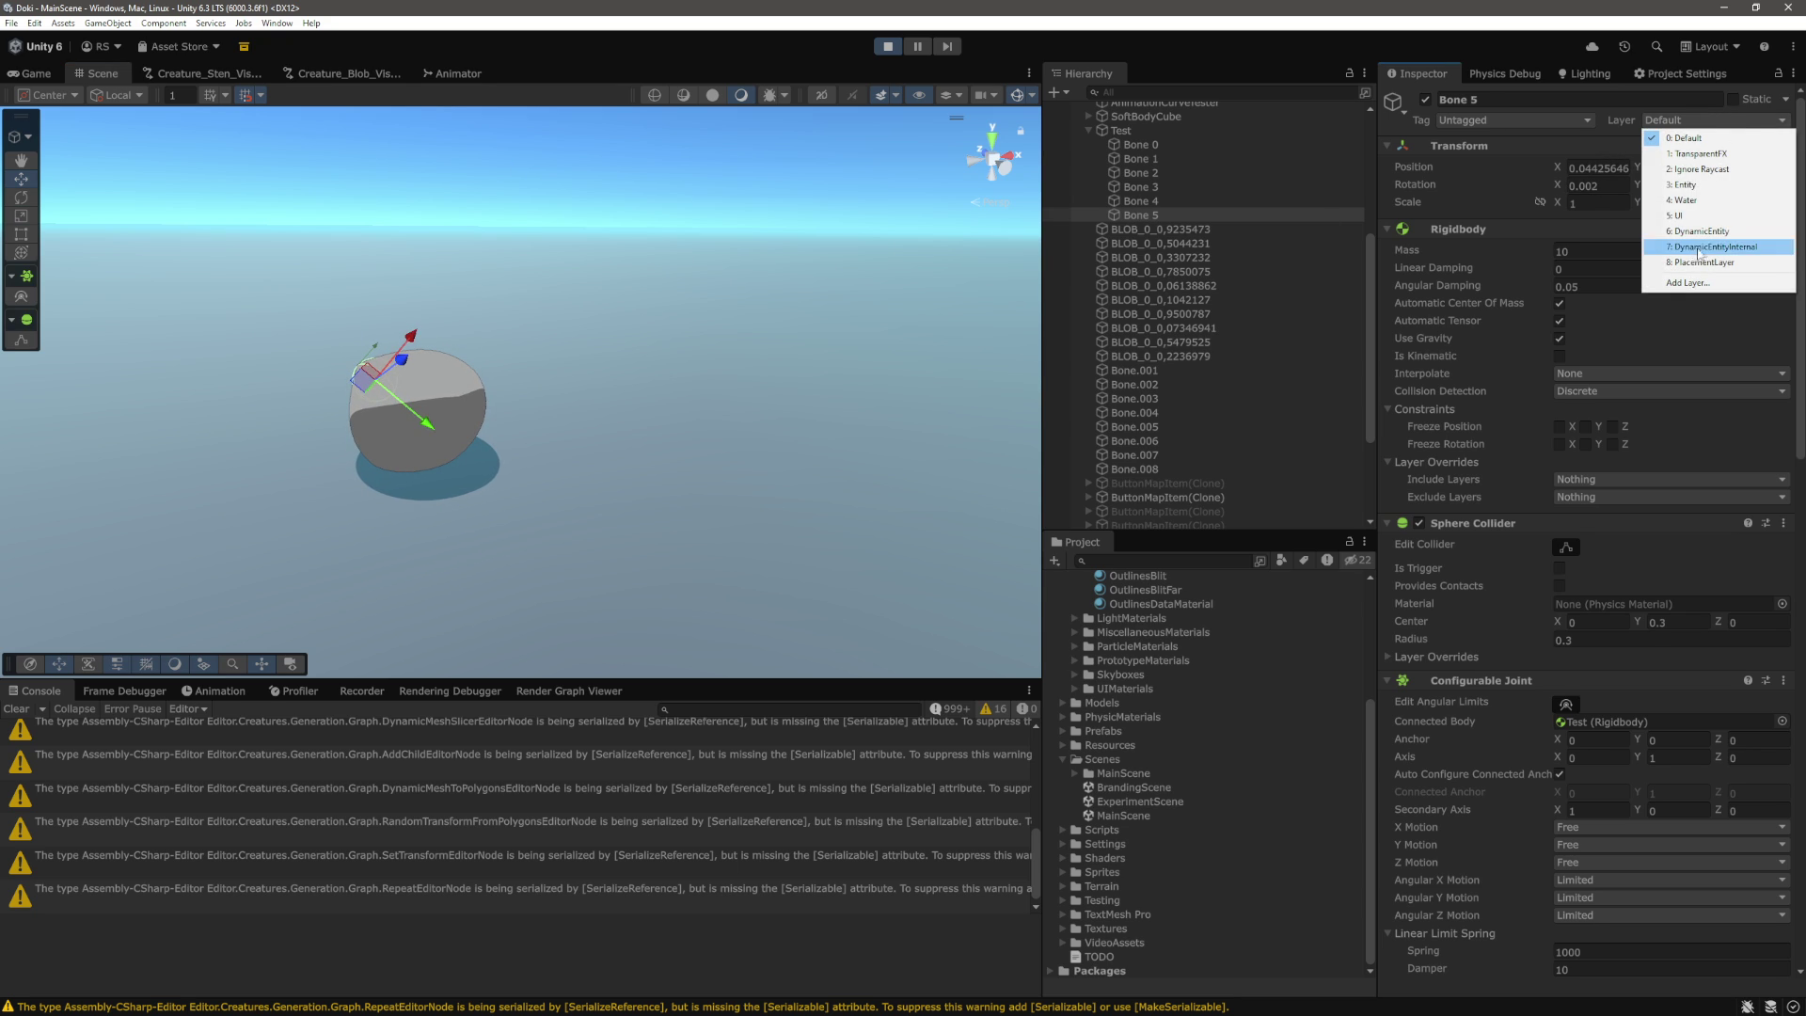
click(446, 442)
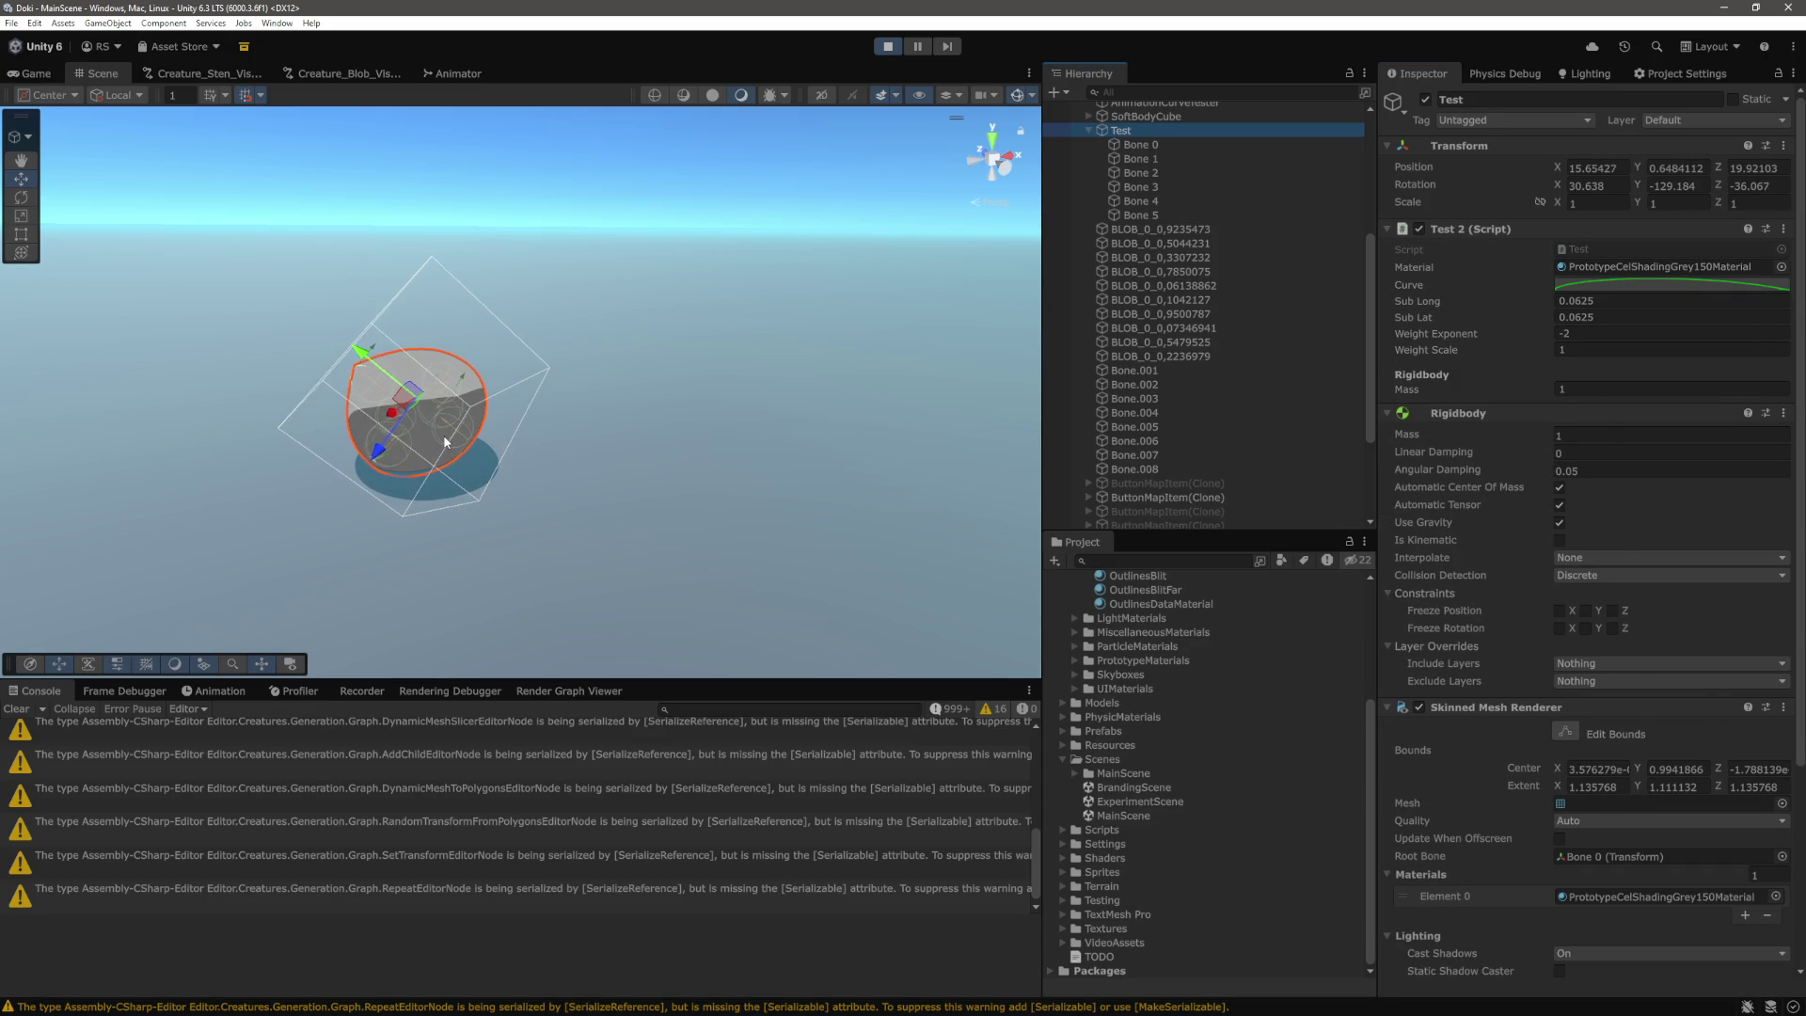
mouse_move(640, 447)
mouse_down()
mouse_move(1069, 305)
mouse_move(1090, 337)
mouse_move(1134, 346)
mouse_move(851, 344)
mouse_move(851, 266)
mouse_move(941, 134)
mouse_move(900, 265)
mouse_move(832, 315)
mouse_move(670, 332)
mouse_move(787, 367)
mouse_move(763, 358)
mouse_move(758, 393)
mouse_move(700, 227)
mouse_move(714, 354)
mouse_up()
scroll(808, 303, up, 2)
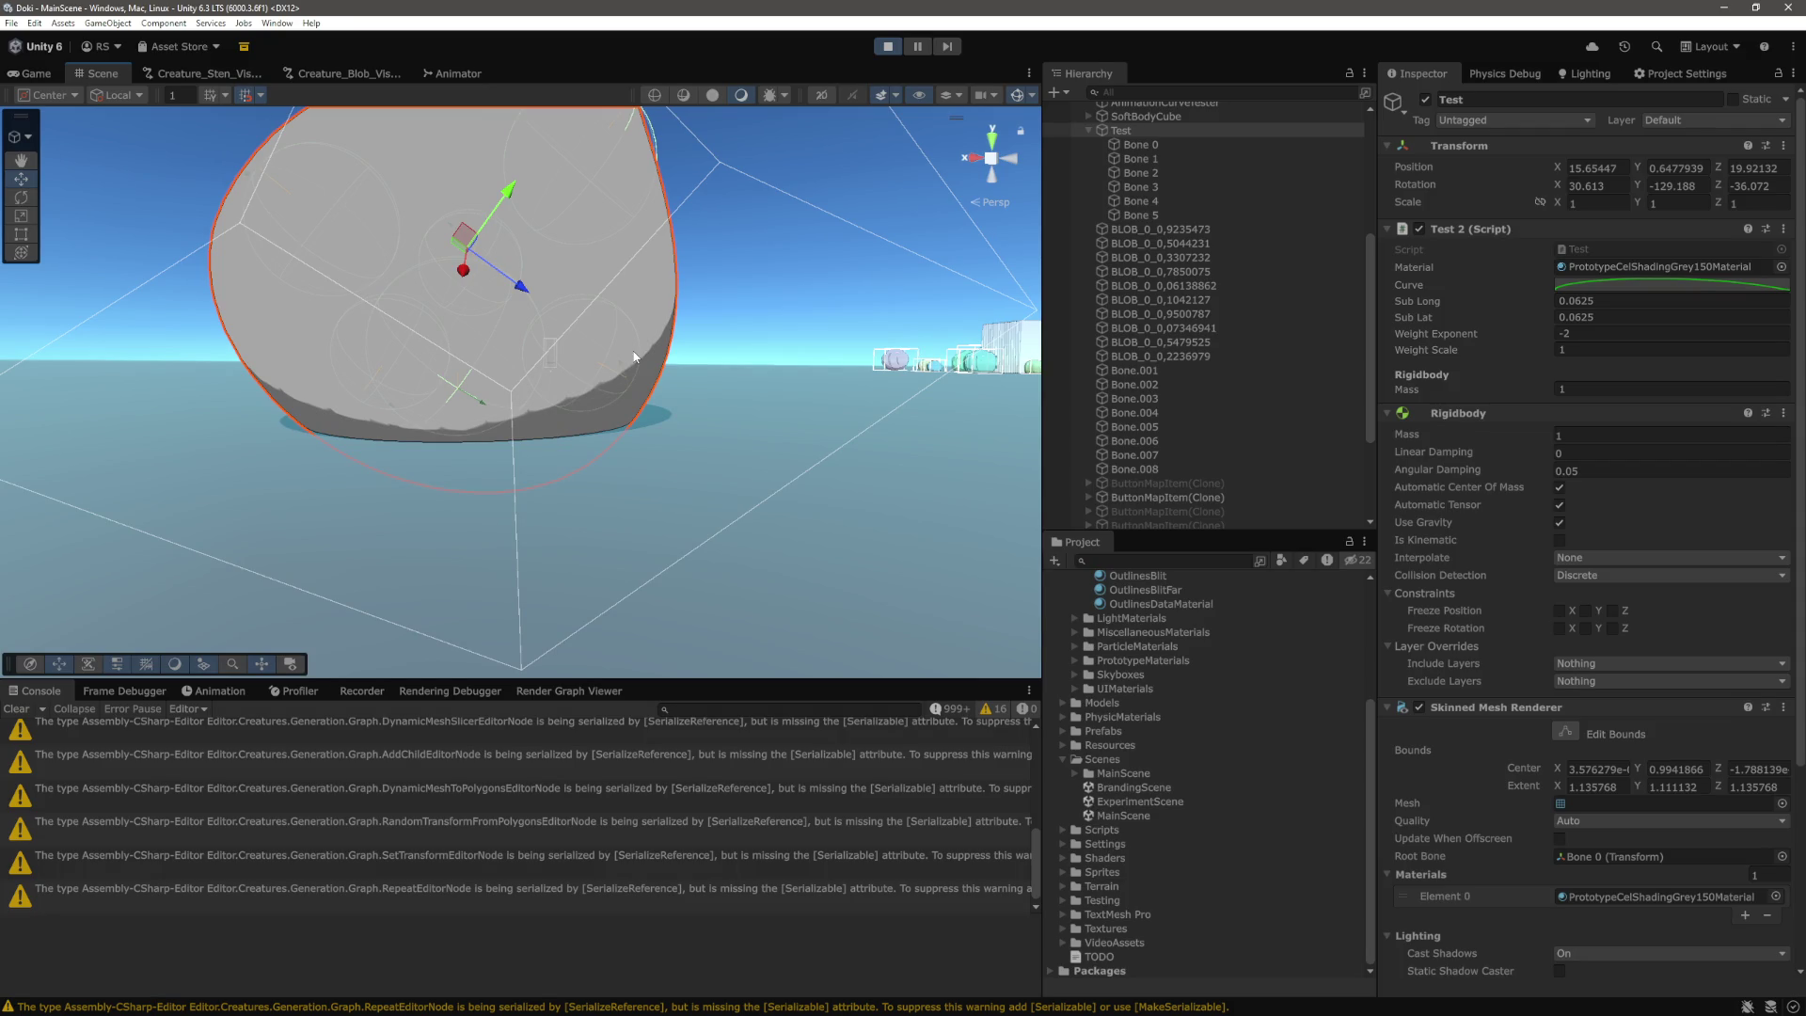
scroll(634, 358, down, 5)
drag(673, 438, 817, 456)
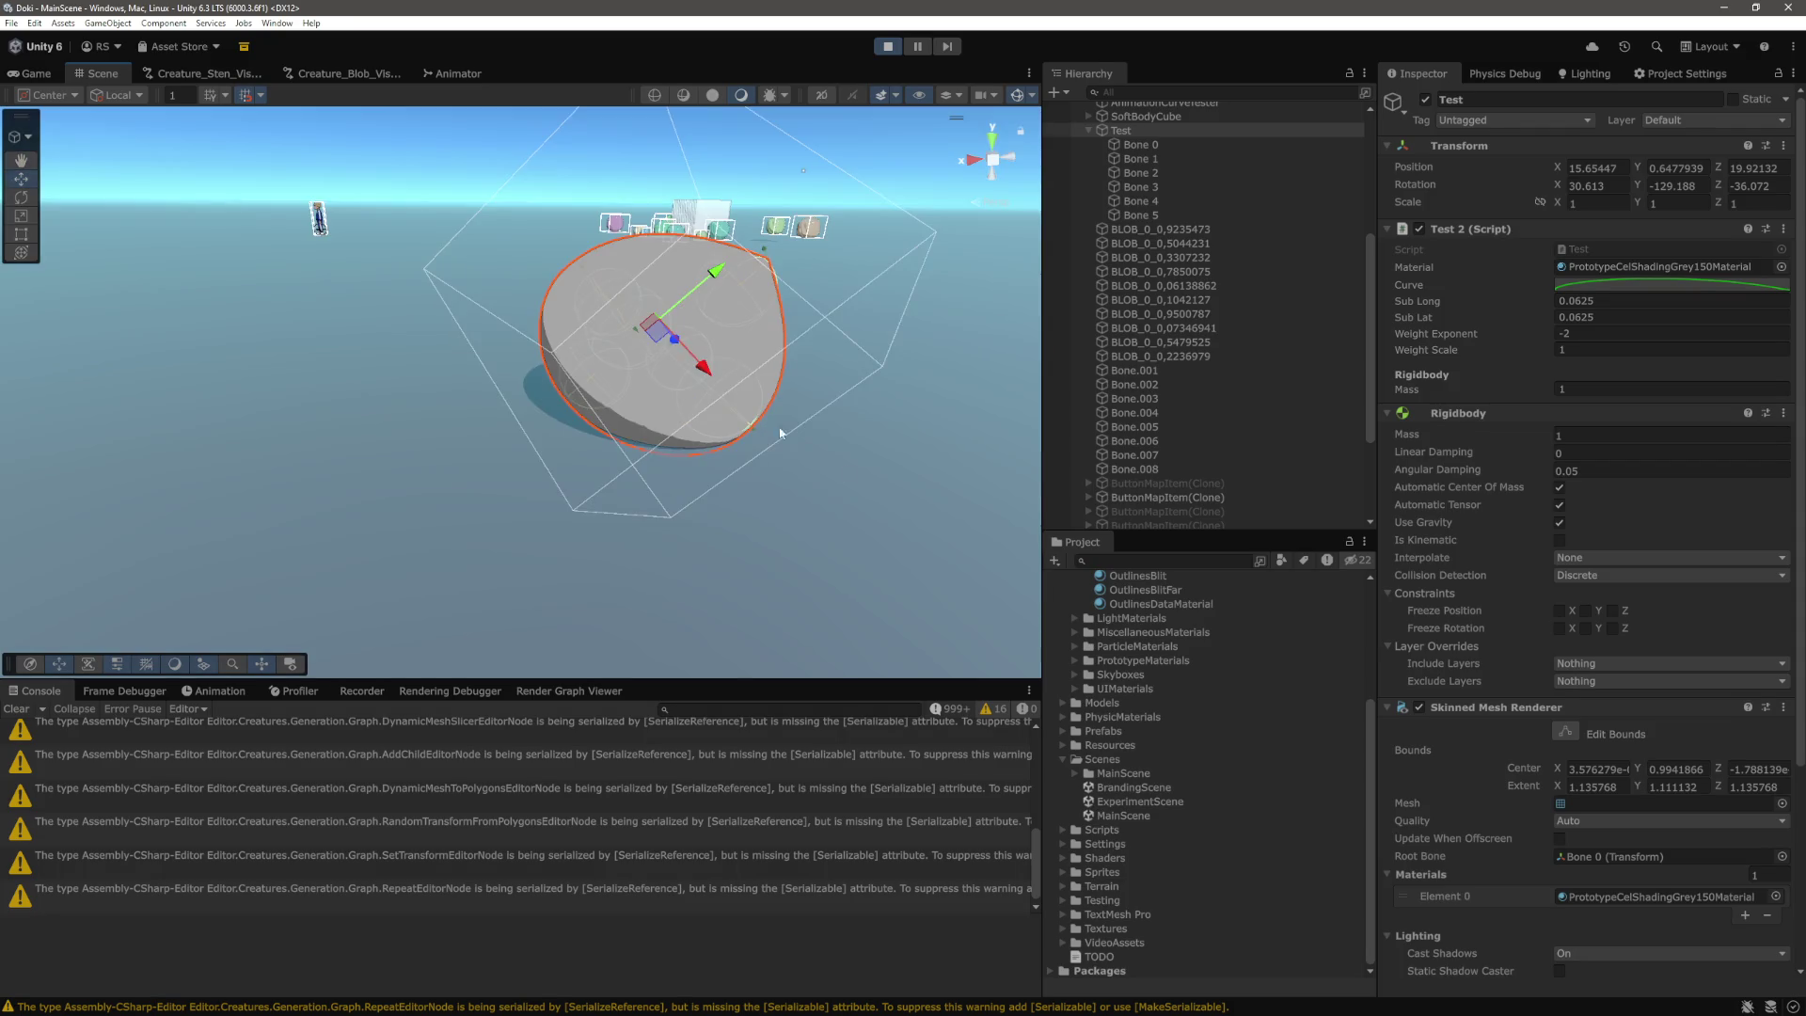
drag(607, 313, 818, 378)
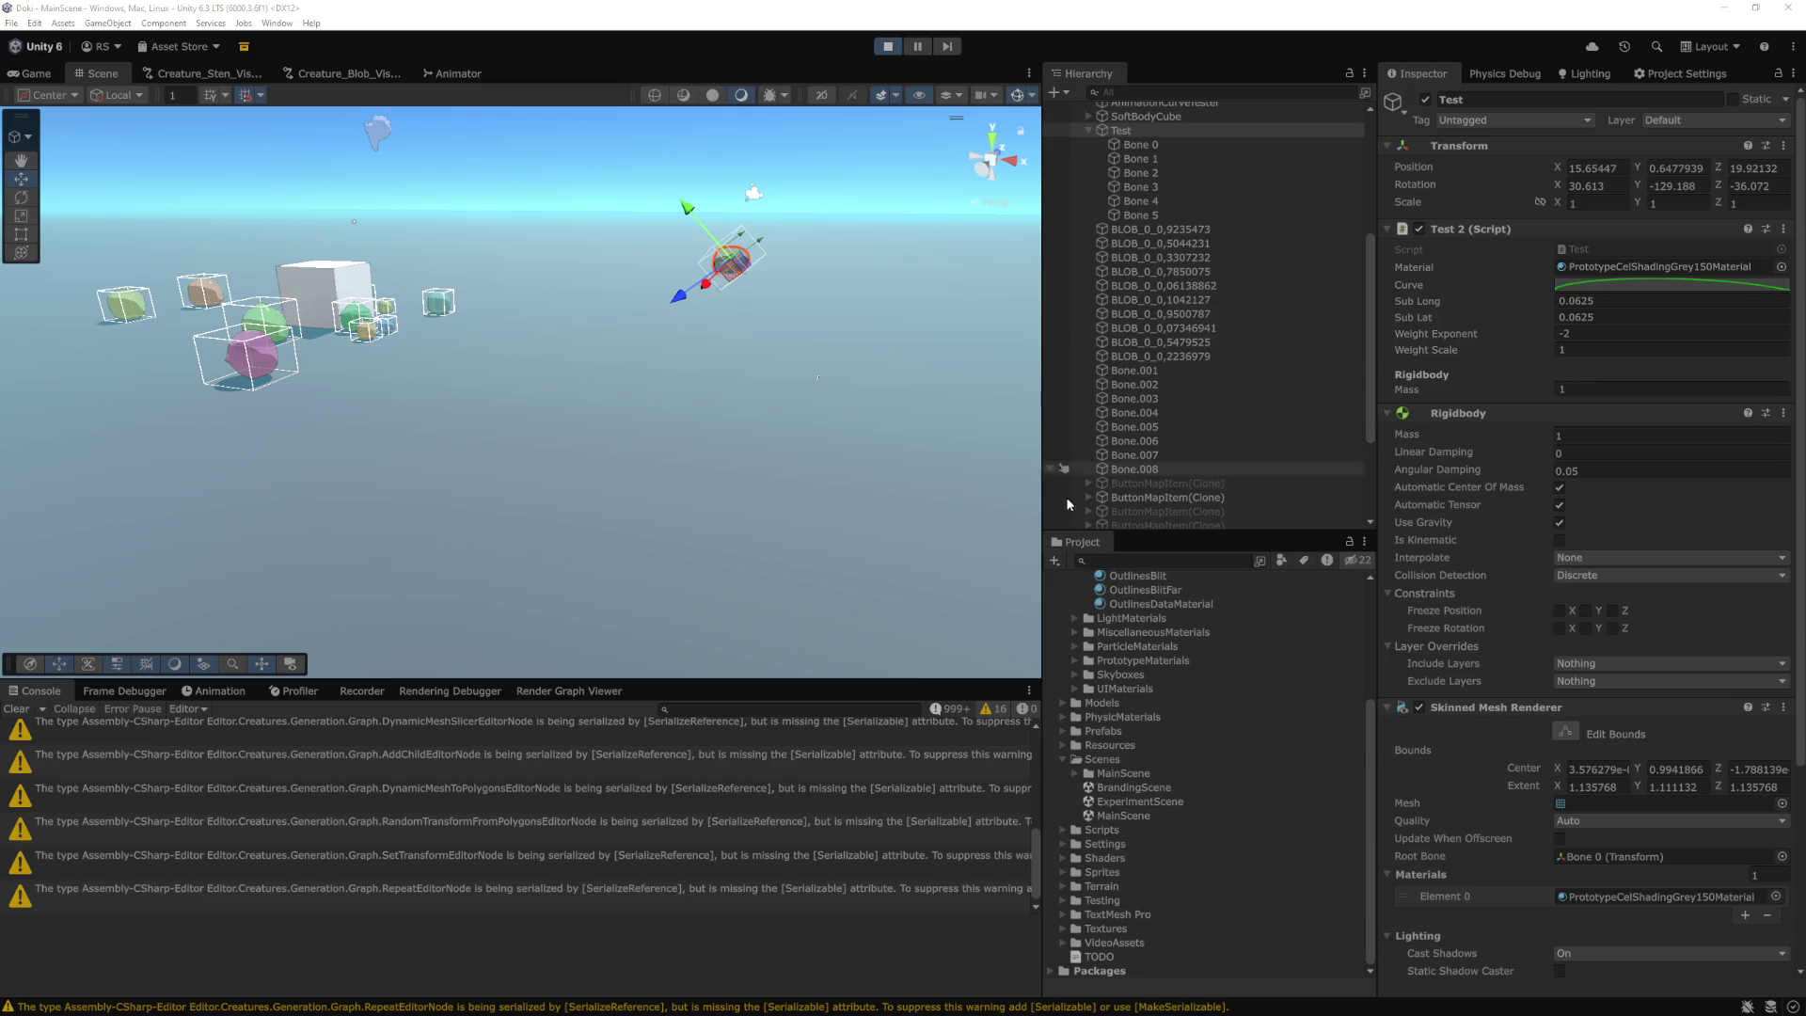
Review Bone.008's mass 5 and its Configurable Joint to SoftBodyCube (spring 1000, damper 10).
click(1168, 470)
mouse_move(920, 455)
mouse_down()
mouse_move(818, 338)
mouse_move(696, 386)
mouse_up()
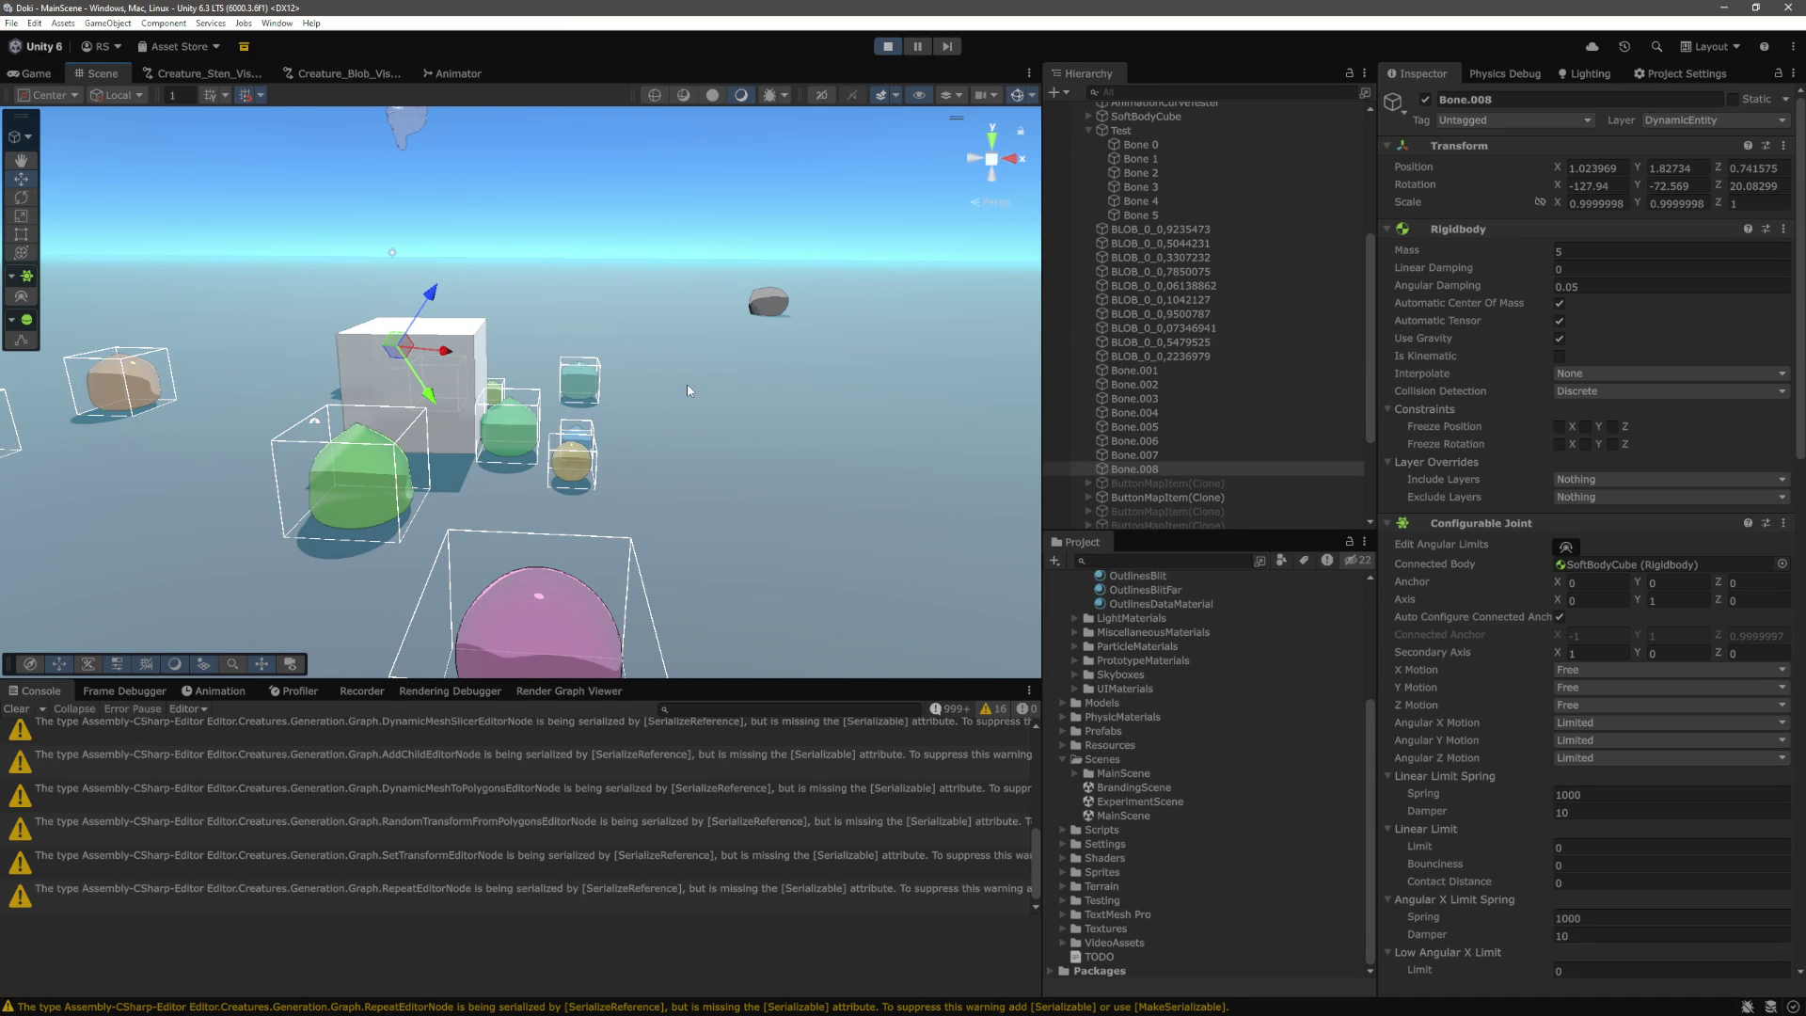
scroll(1586, 790, down, 5)
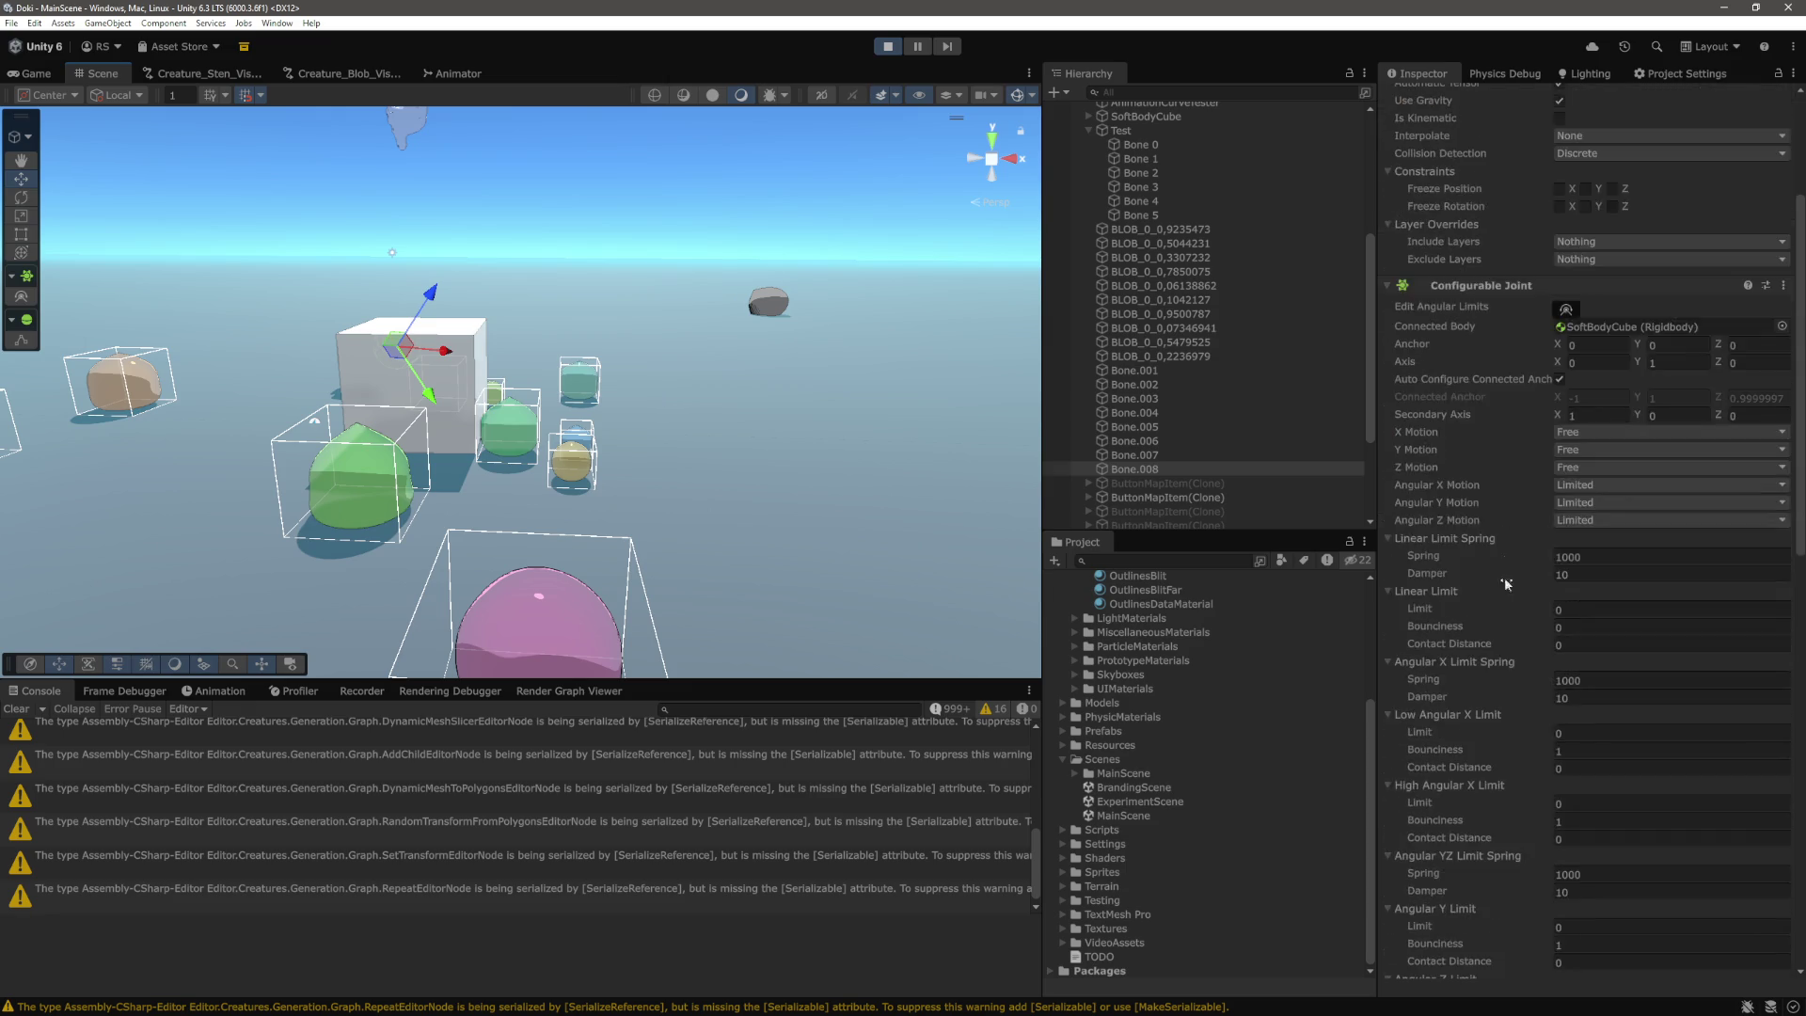
scroll(1586, 790, down, 5)
scroll(1586, 790, up, 3)
scroll(1543, 802, up, 9)
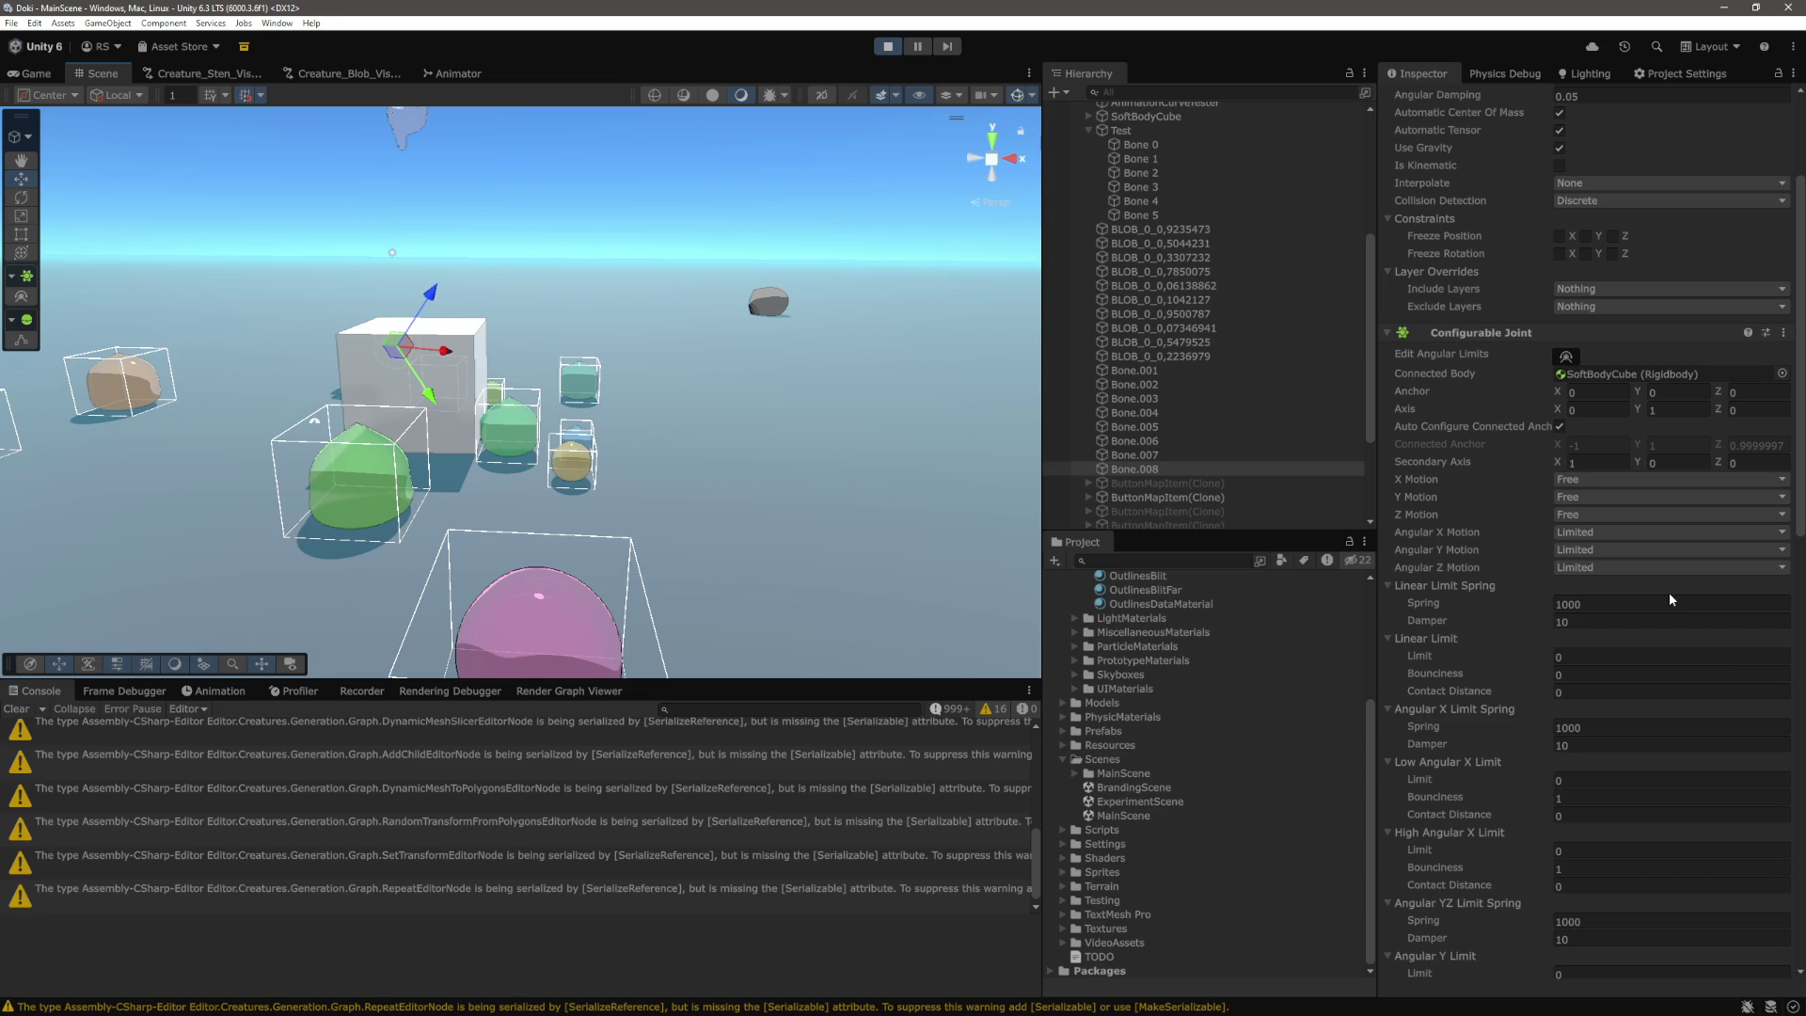
Select the Test blob, frame it with F, then orbit and zoom in close.
key(f)
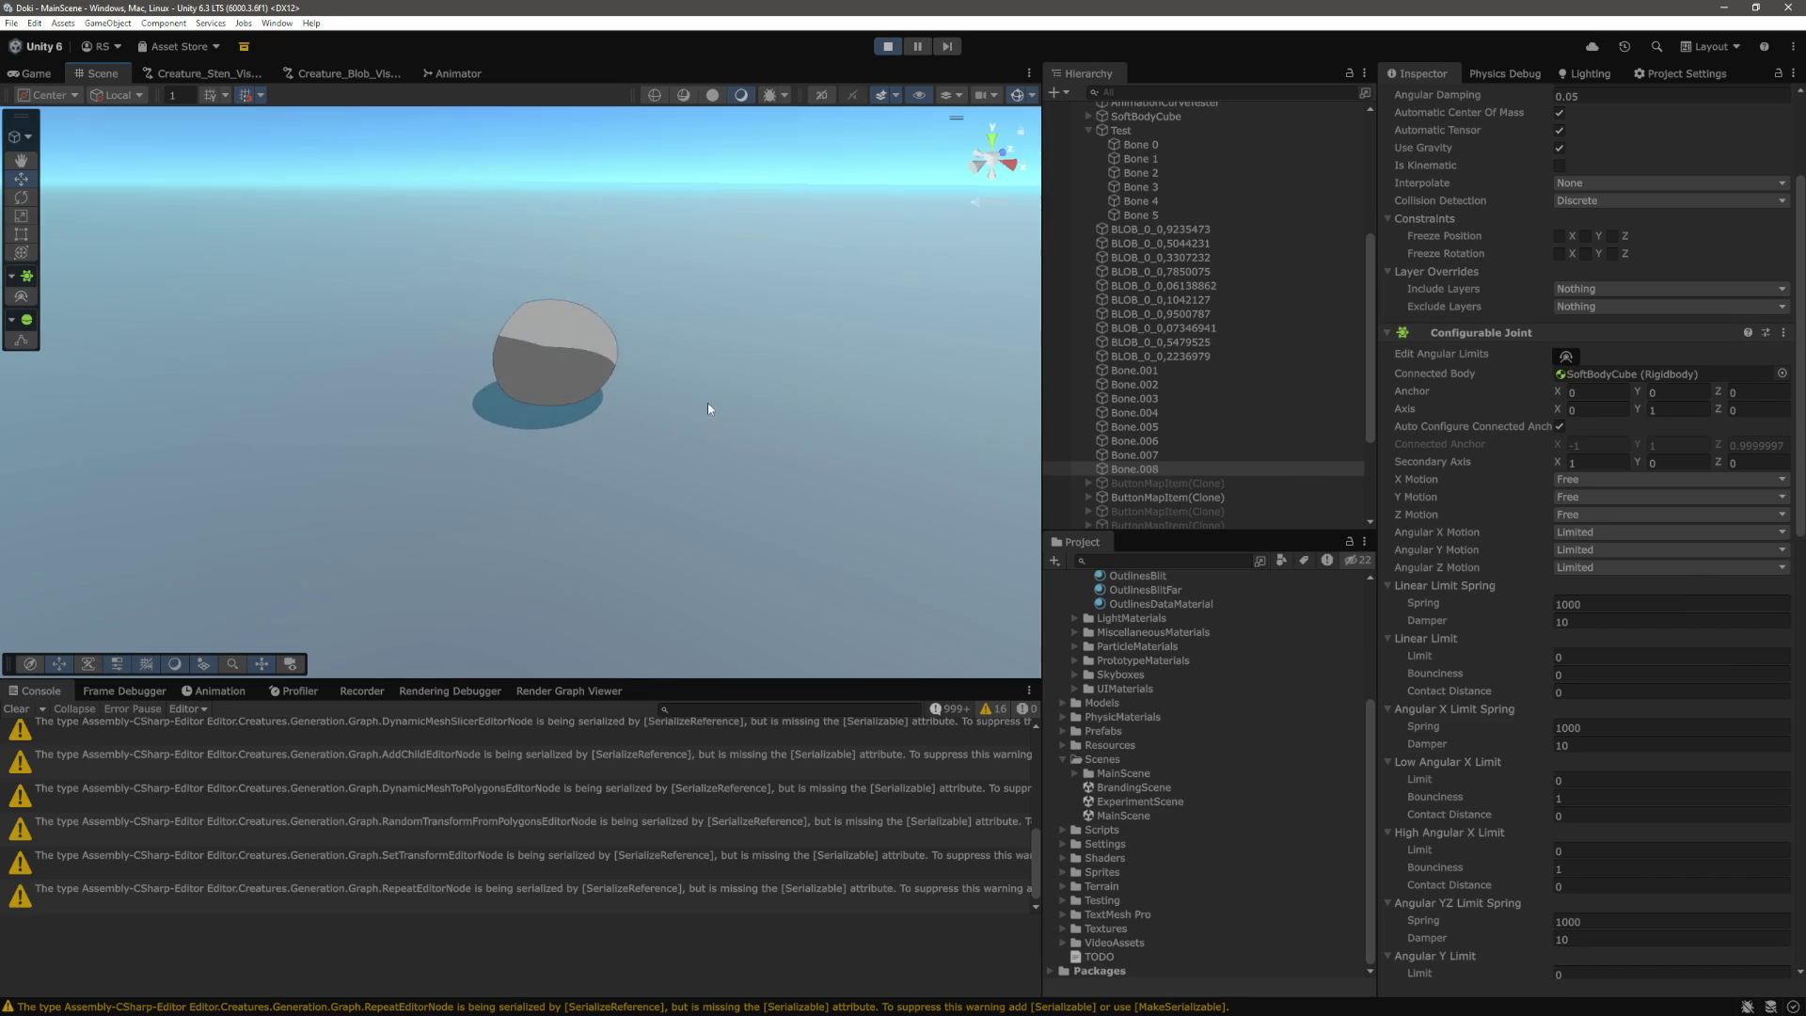
click(589, 356)
key(f)
mouse_move(734, 392)
mouse_down()
mouse_move(750, 427)
mouse_move(557, 387)
mouse_move(589, 384)
mouse_move(619, 419)
mouse_move(591, 393)
mouse_up()
scroll(743, 442, up, 6)
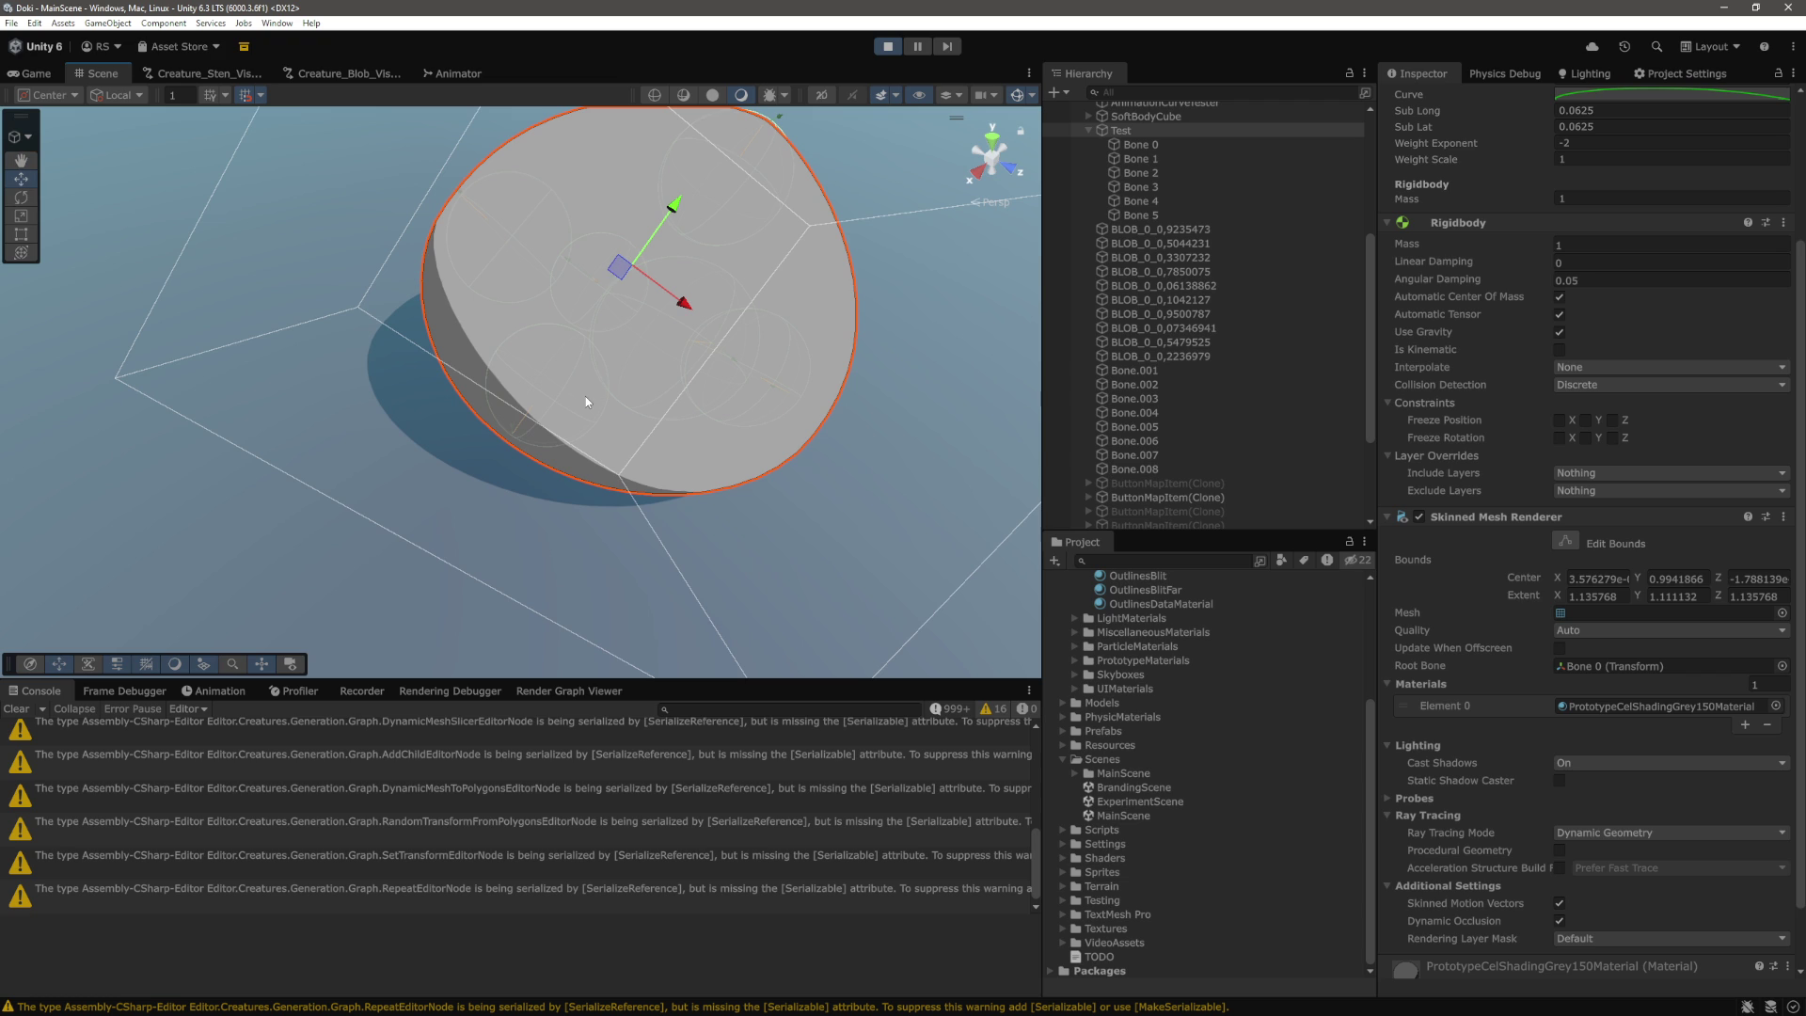
Pan and orbit around the deformed blob, stop play mode, and switch to Test.cs.
scroll(1660, 529, up, 4)
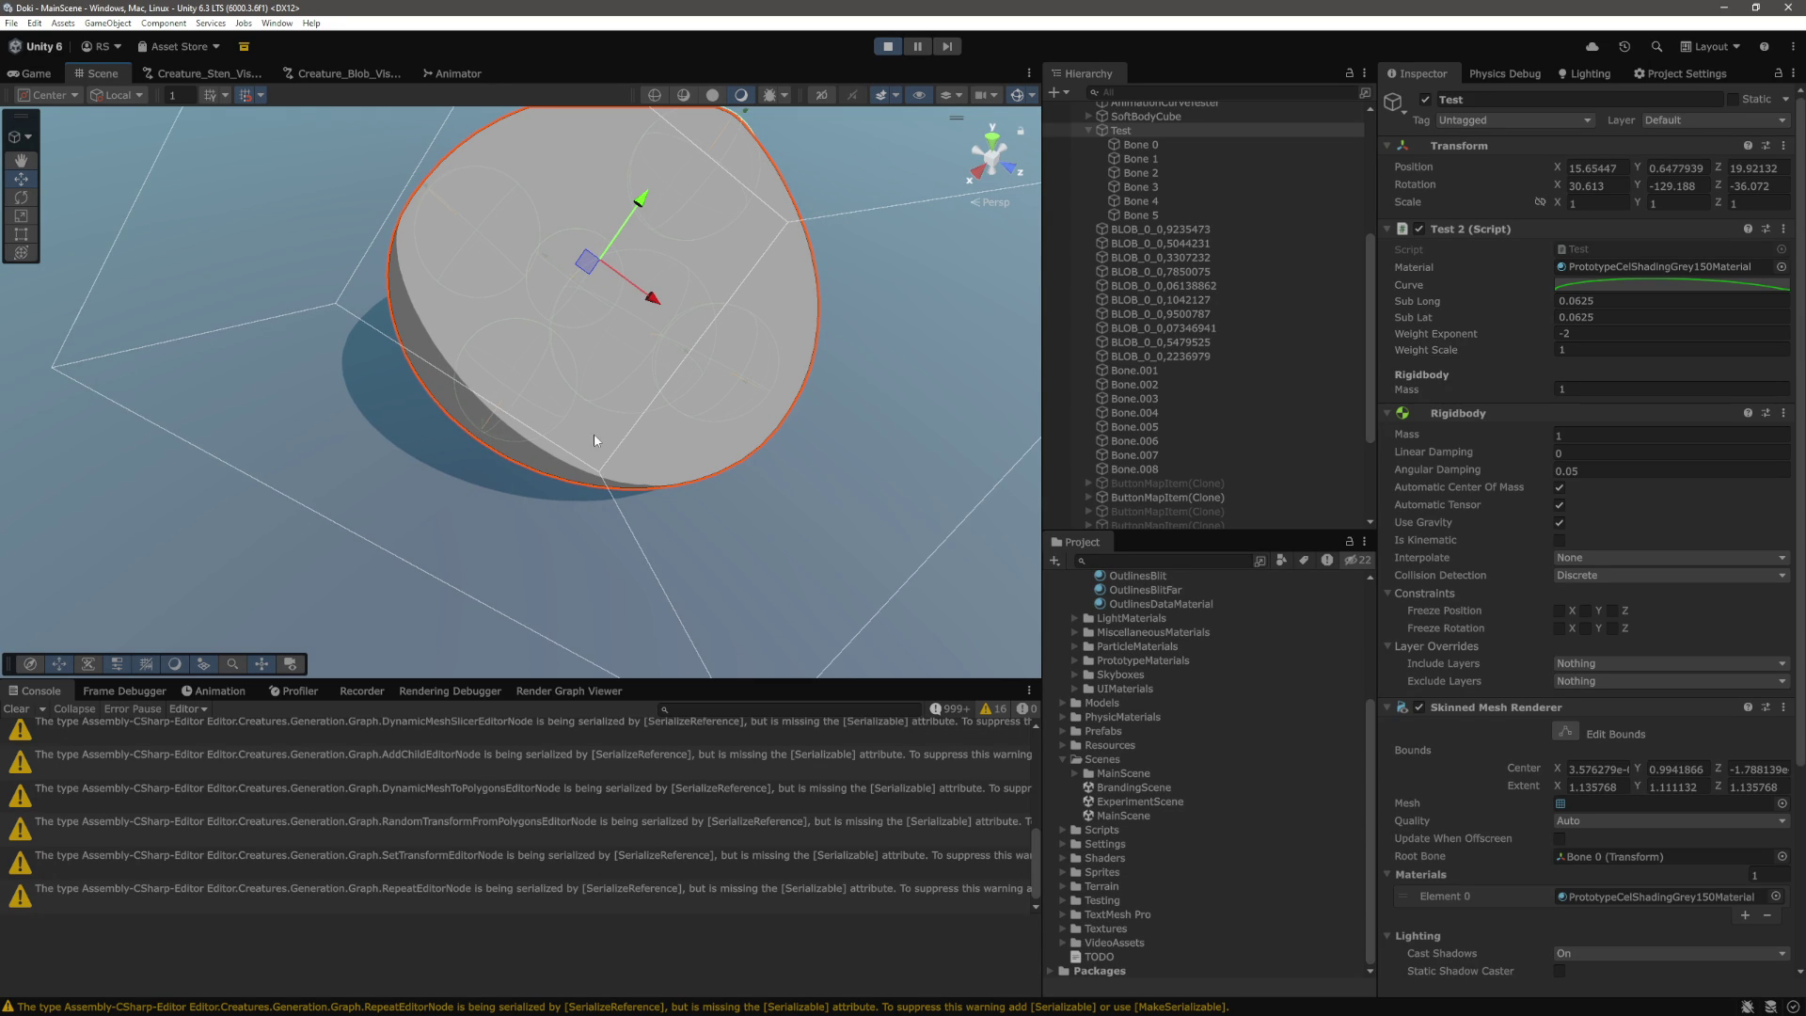
drag(655, 369, 596, 410)
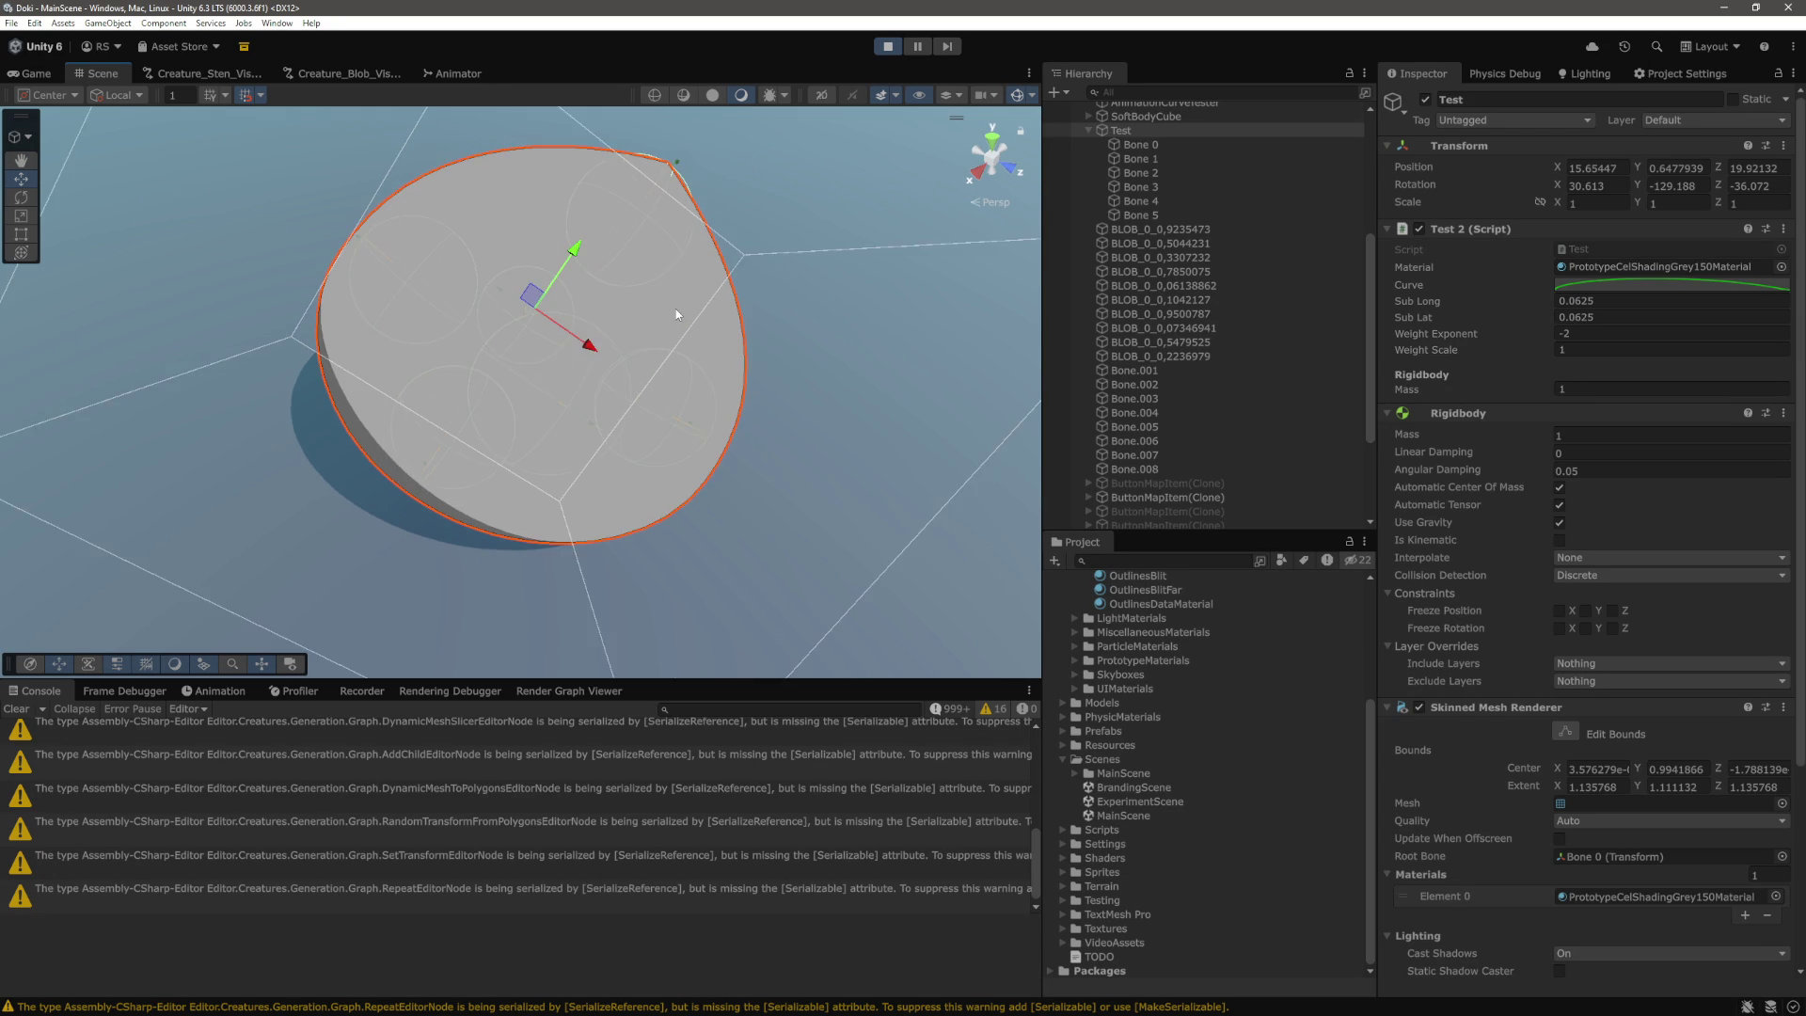
drag(681, 173, 542, 414)
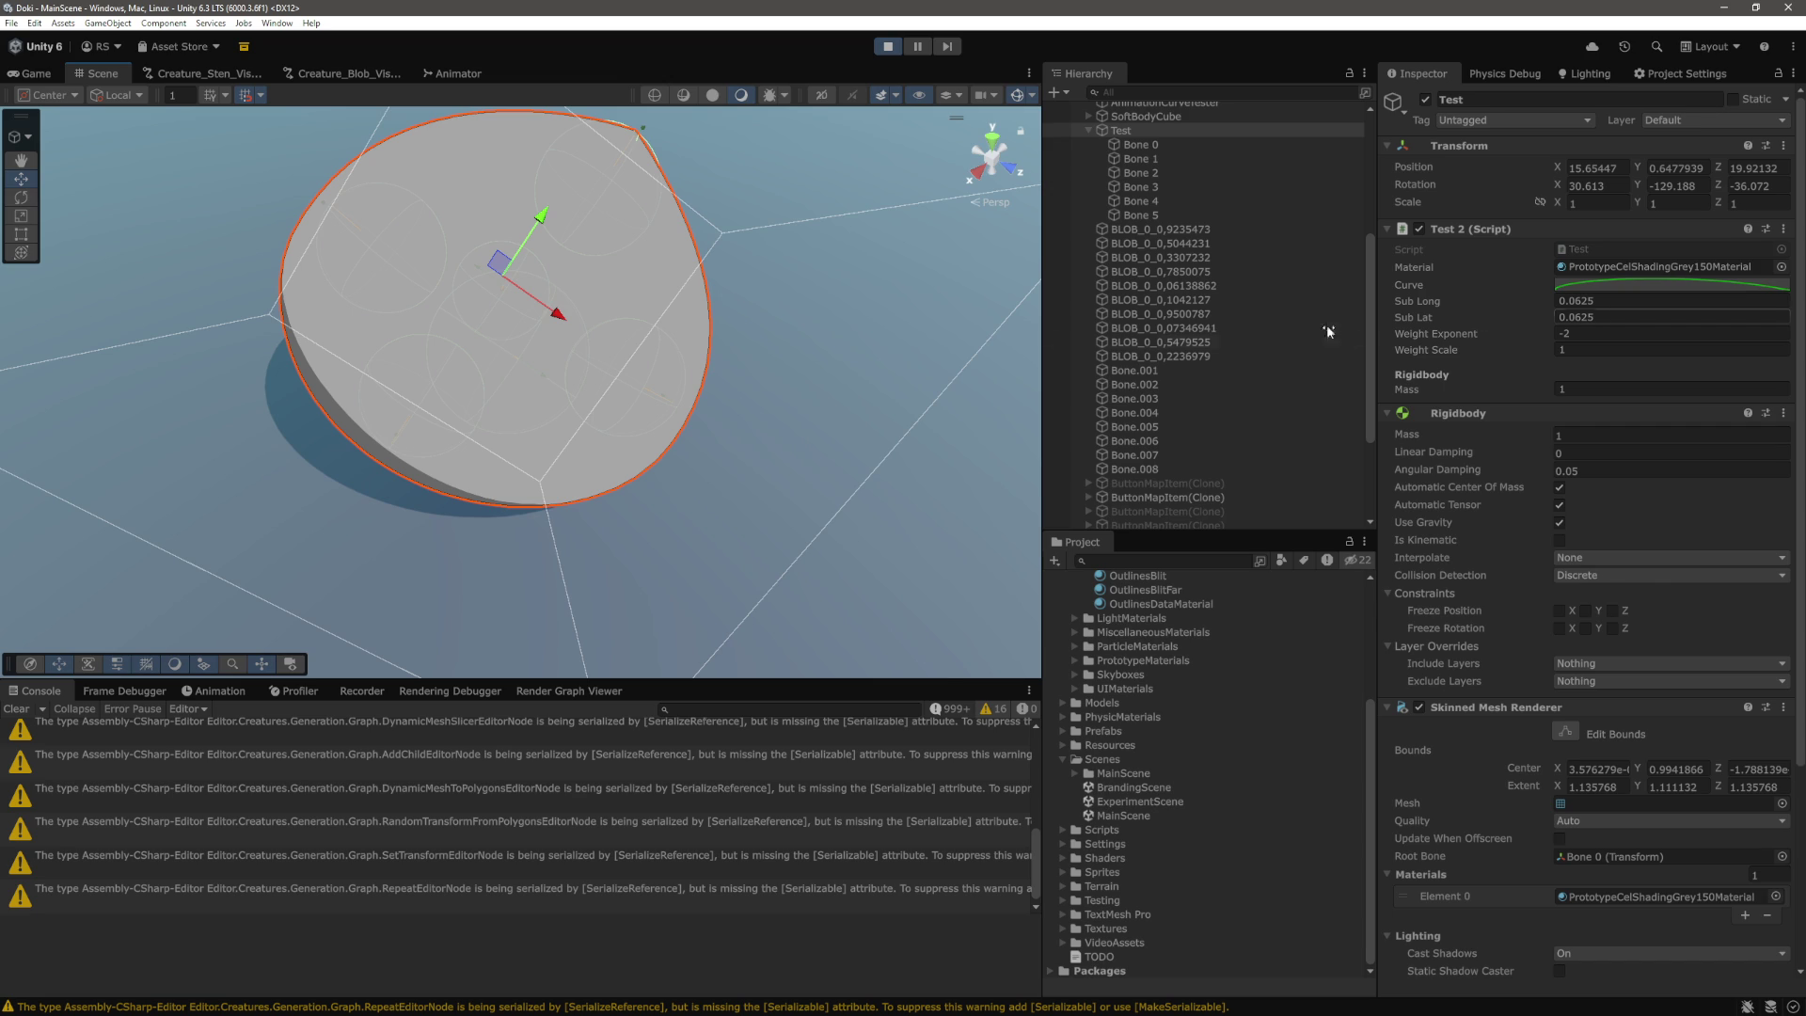
click(887, 47)
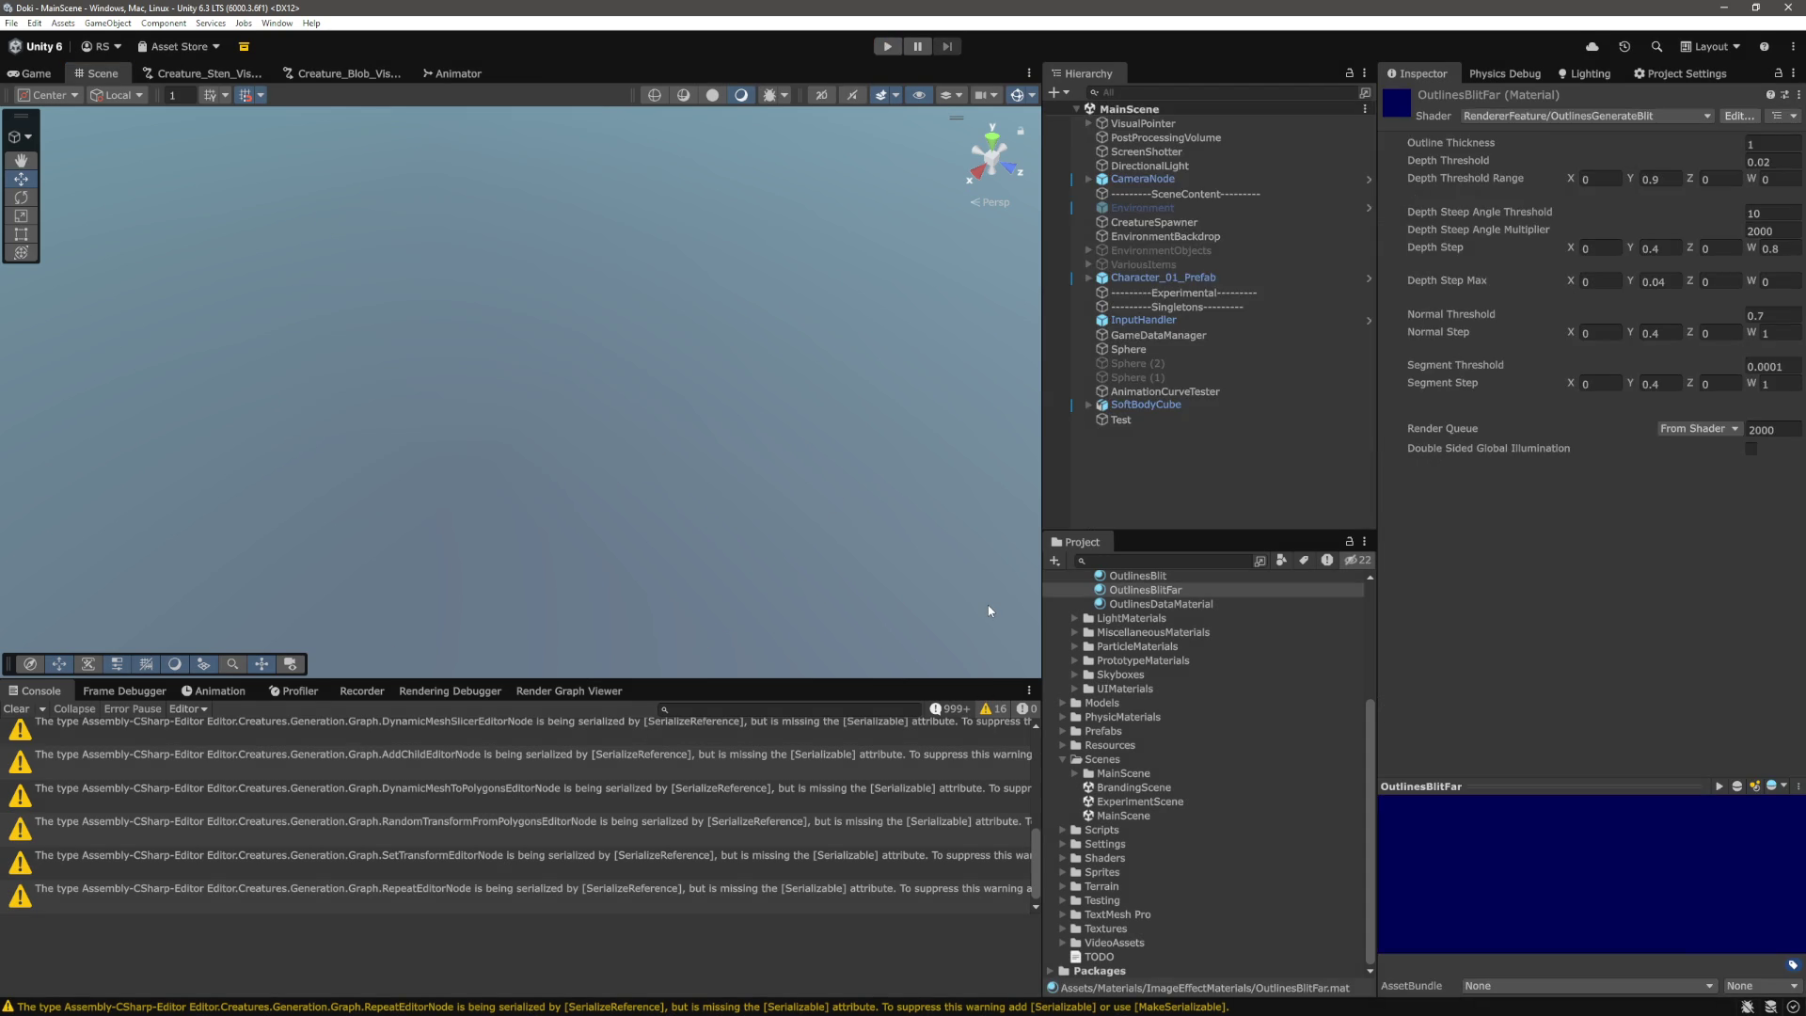
key(alt+Tab)
click(1166, 407)
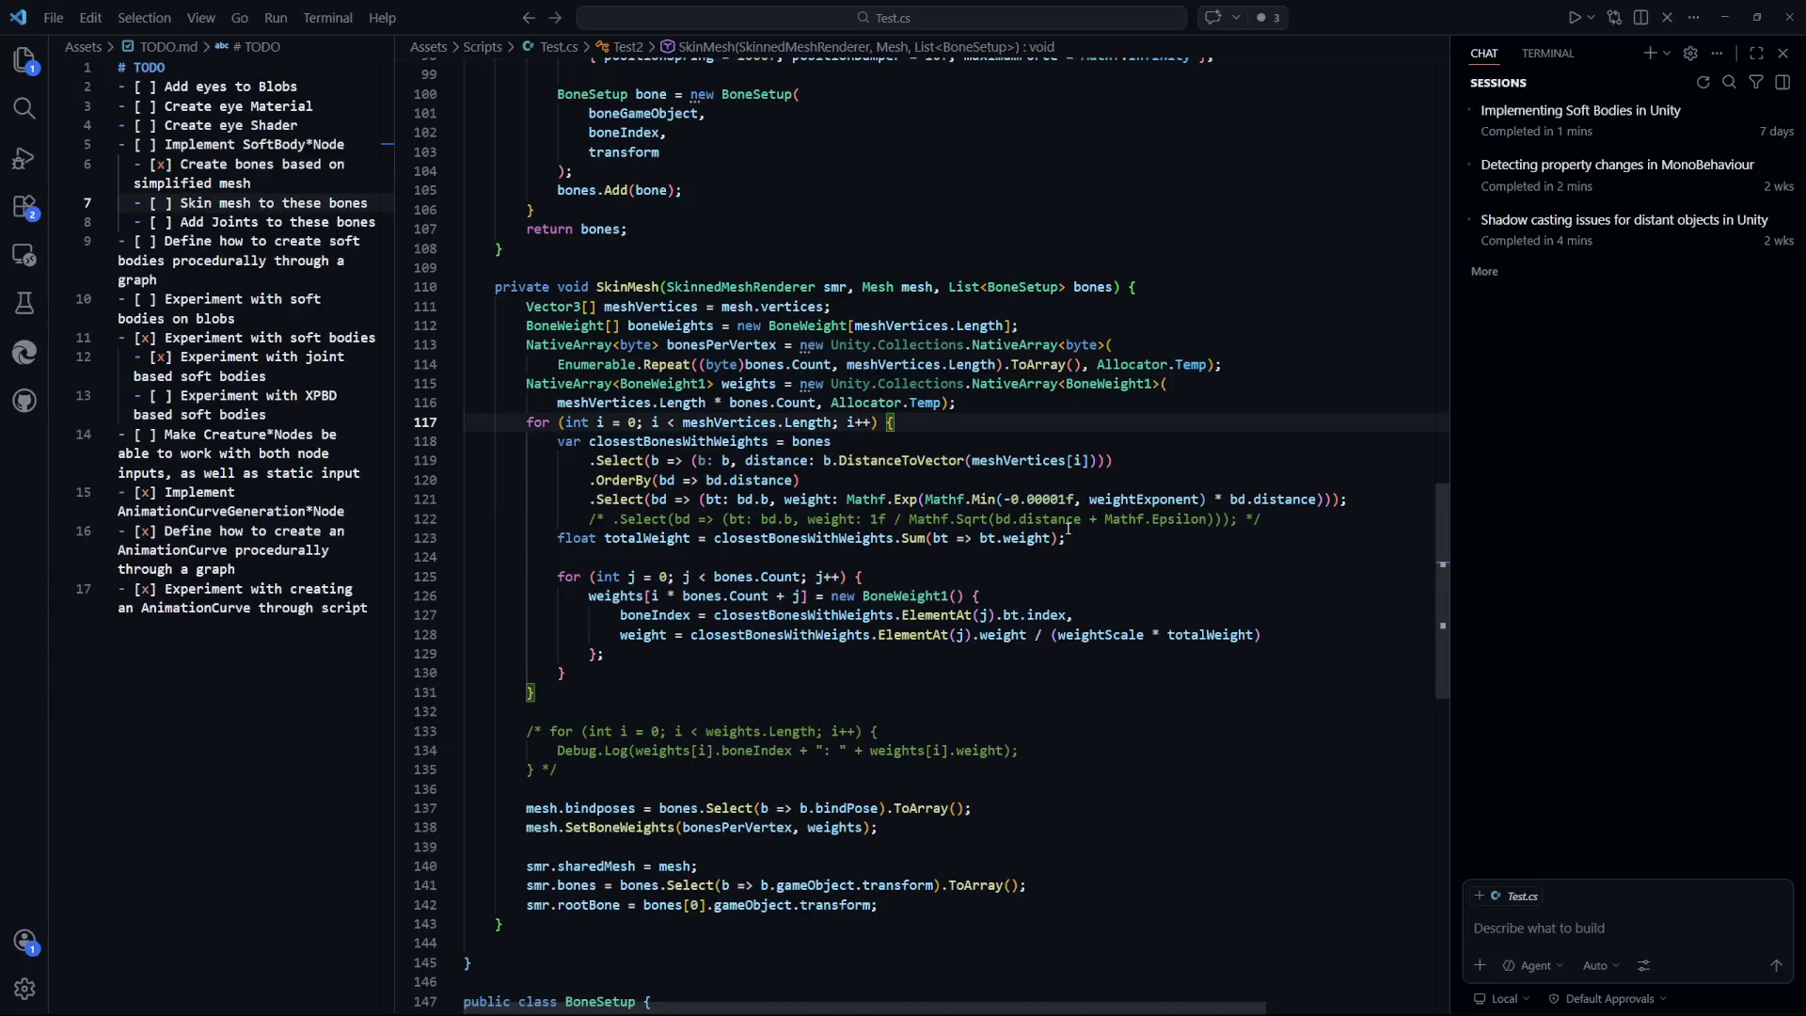
scroll(1164, 564, up, 15)
scroll(1164, 652, up, 2)
scroll(1160, 646, up, 5)
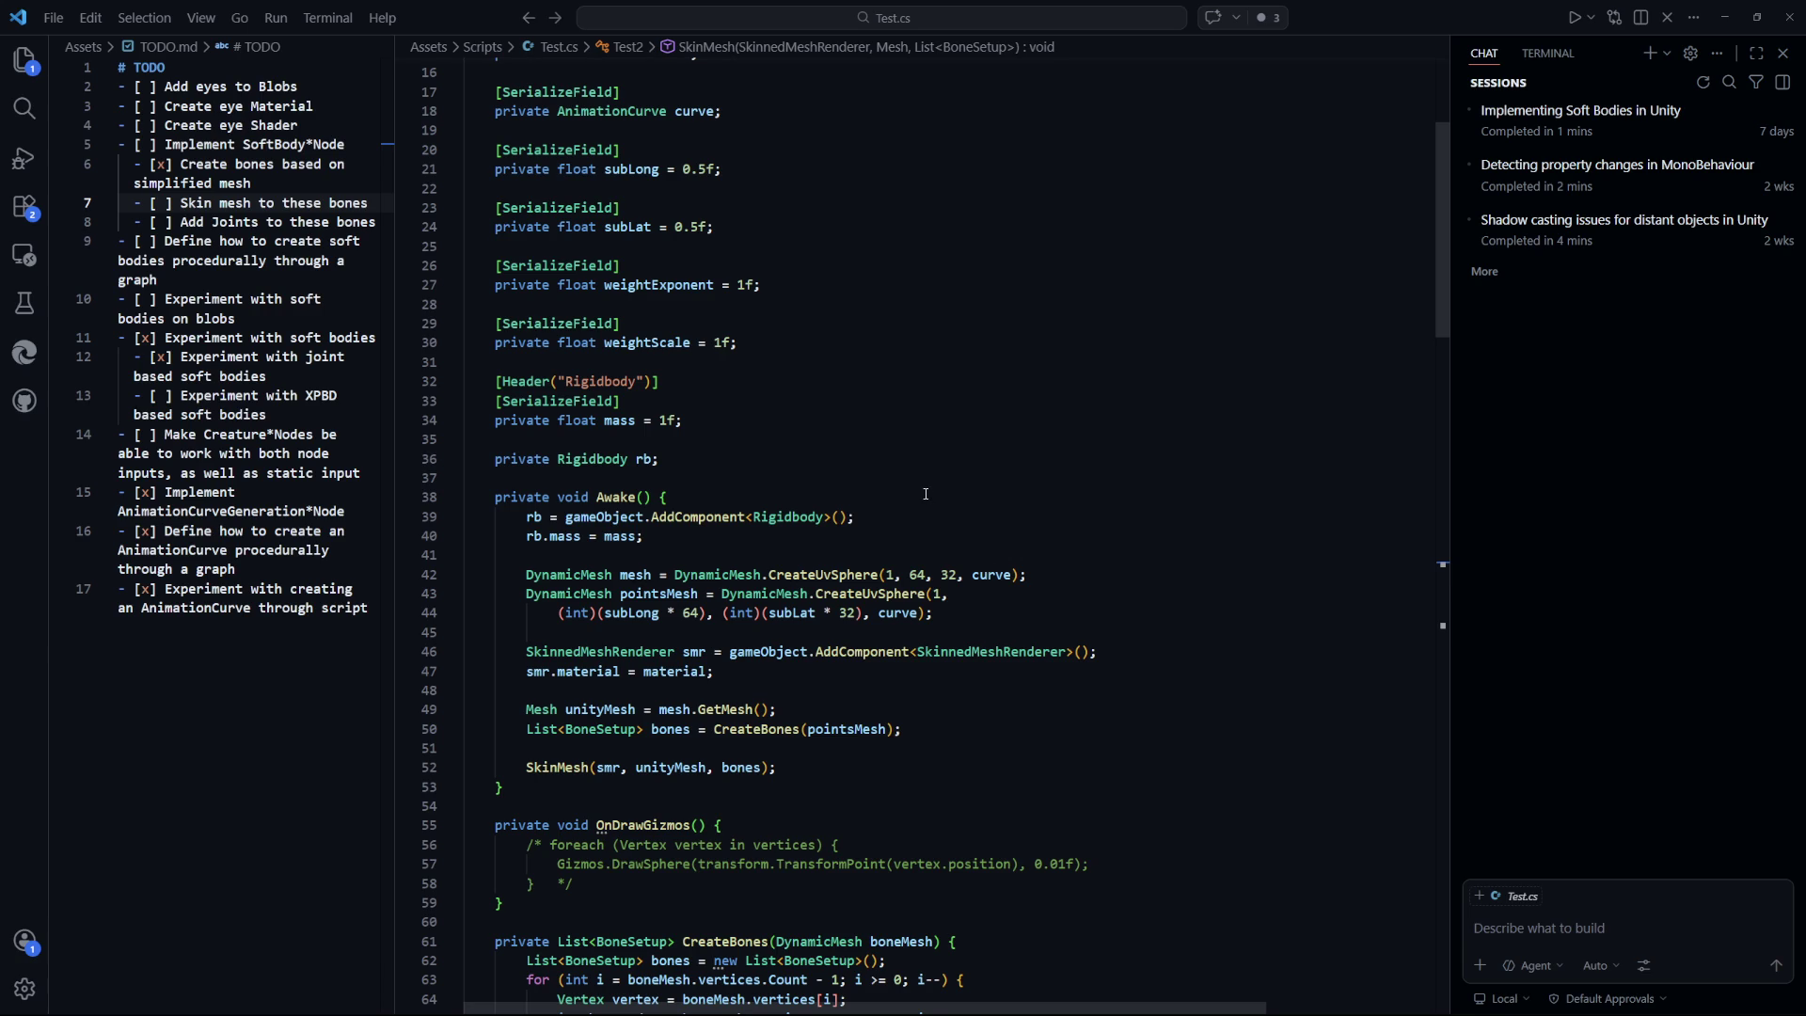
scroll(917, 505, down, 10)
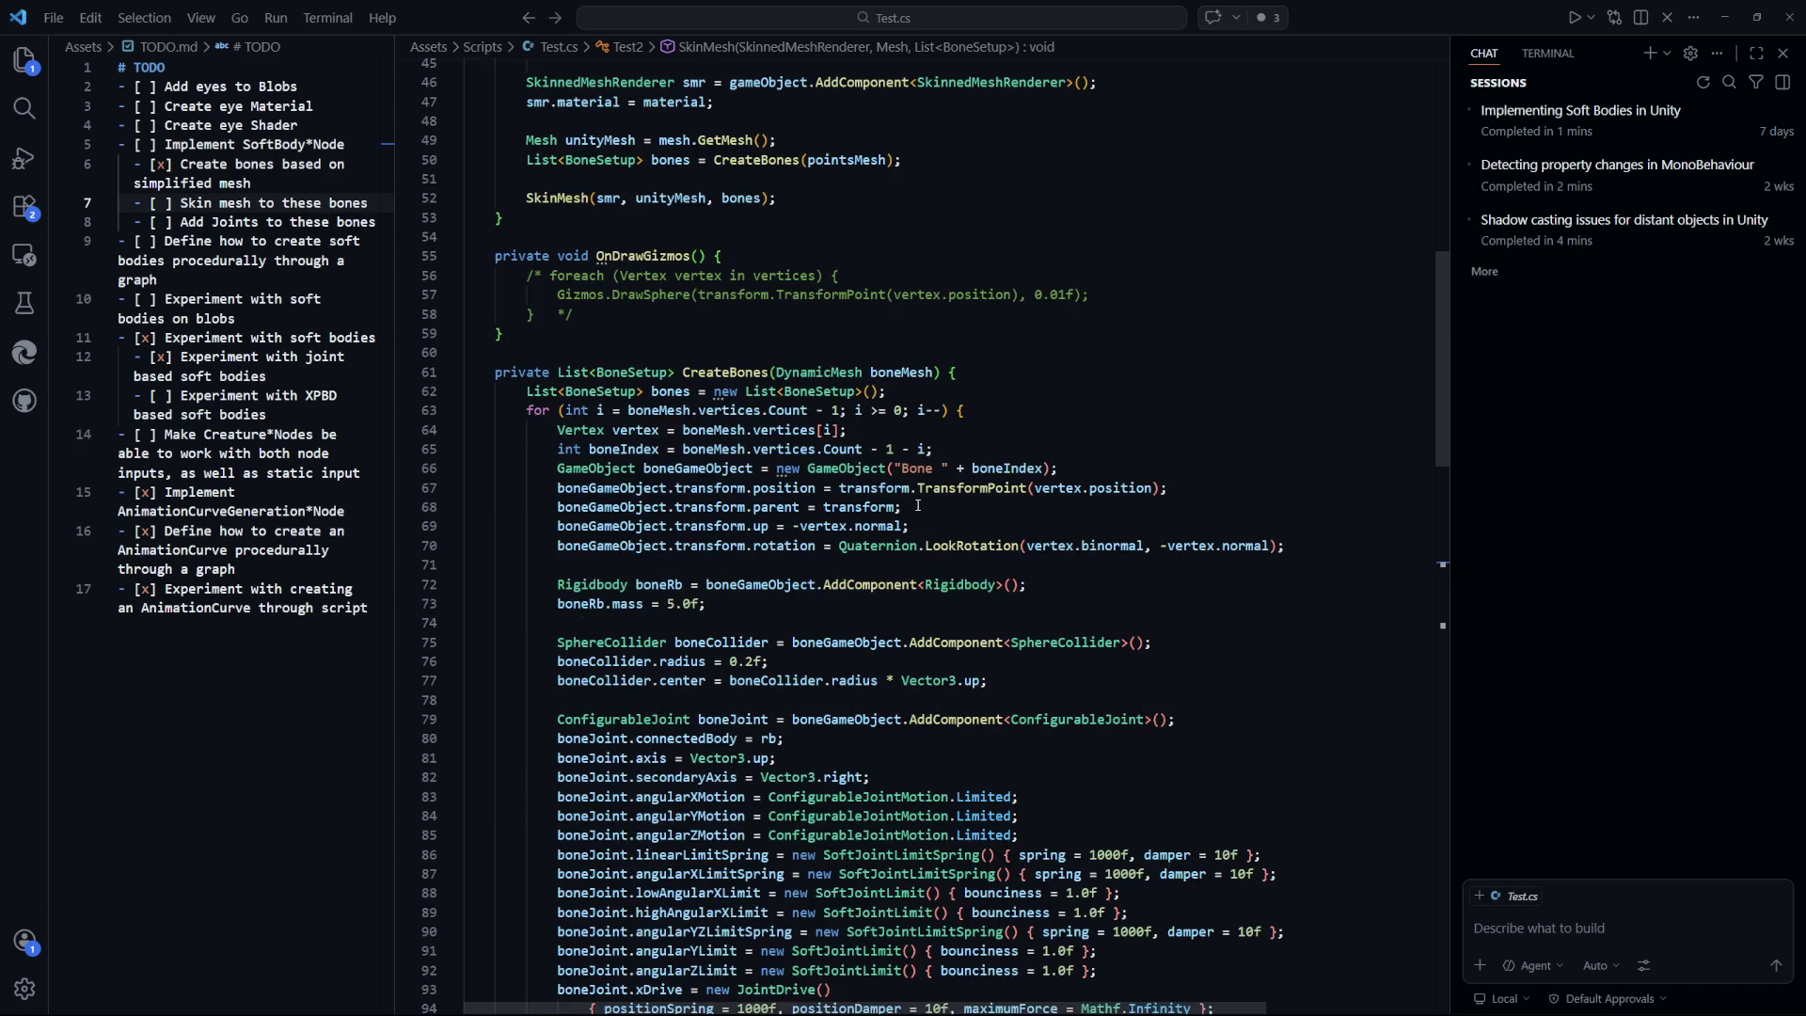
drag(969, 411, 525, 410)
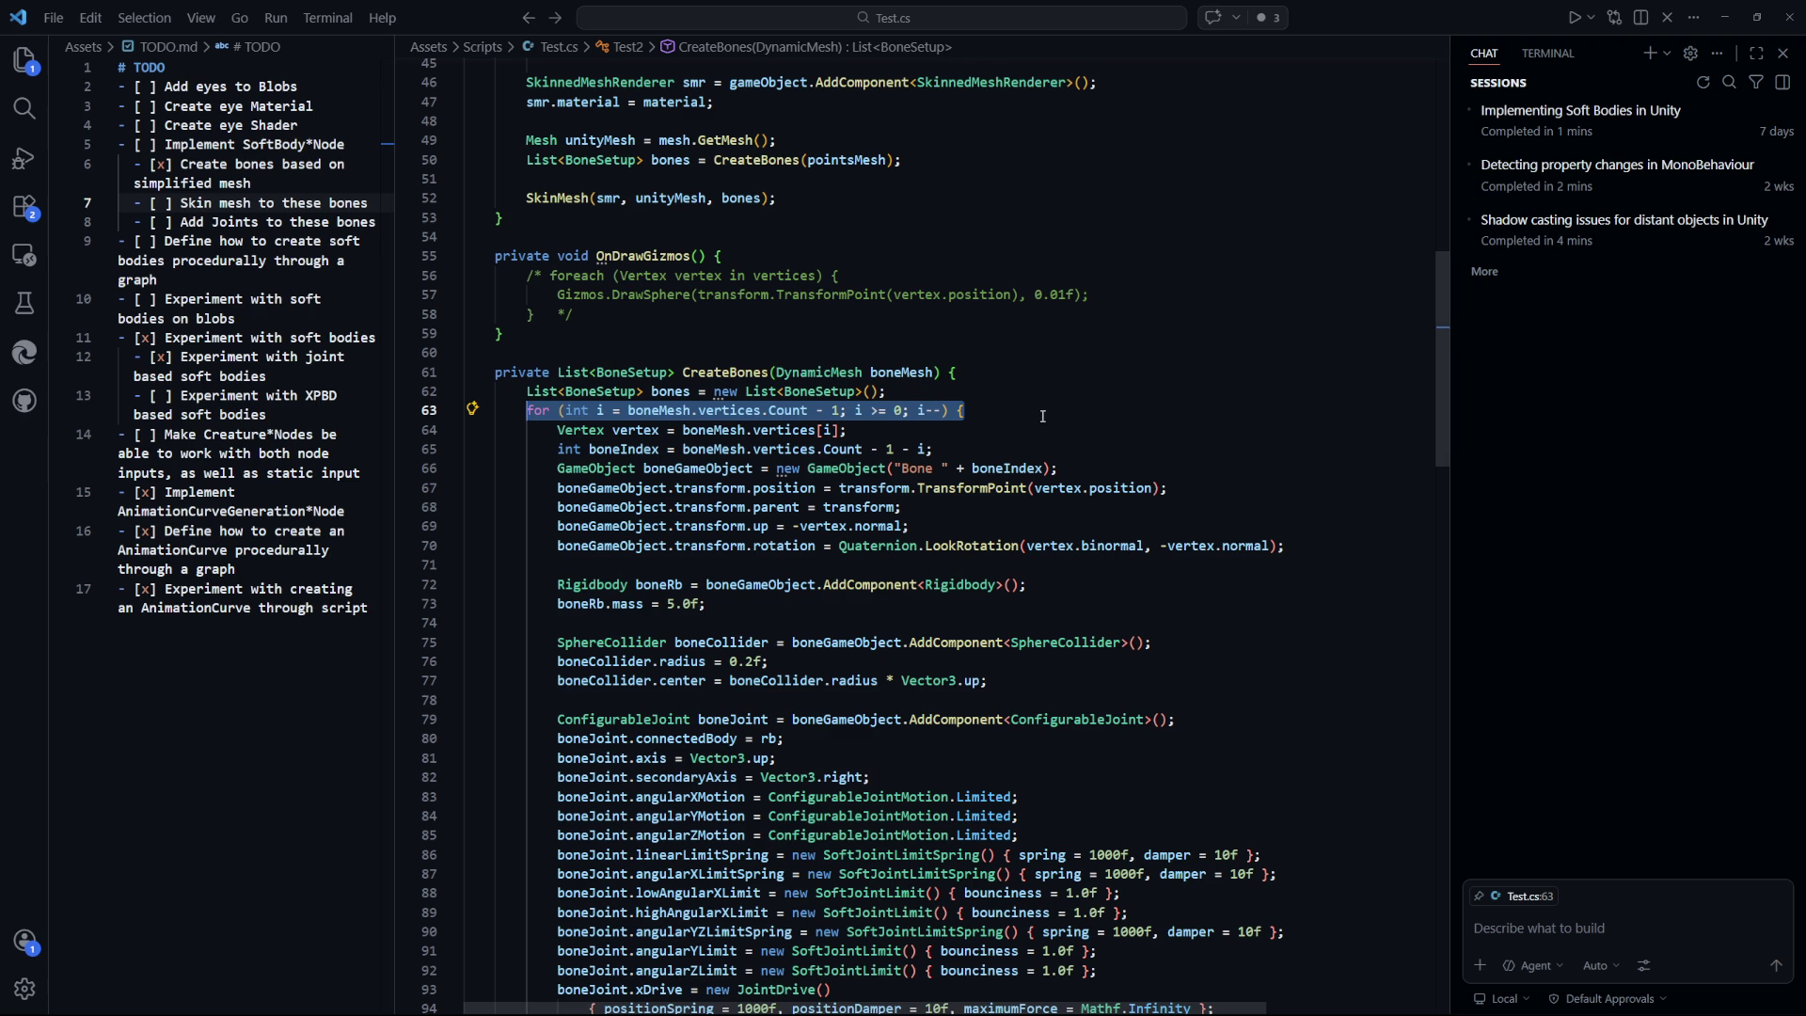
scroll(1057, 484, up, 4)
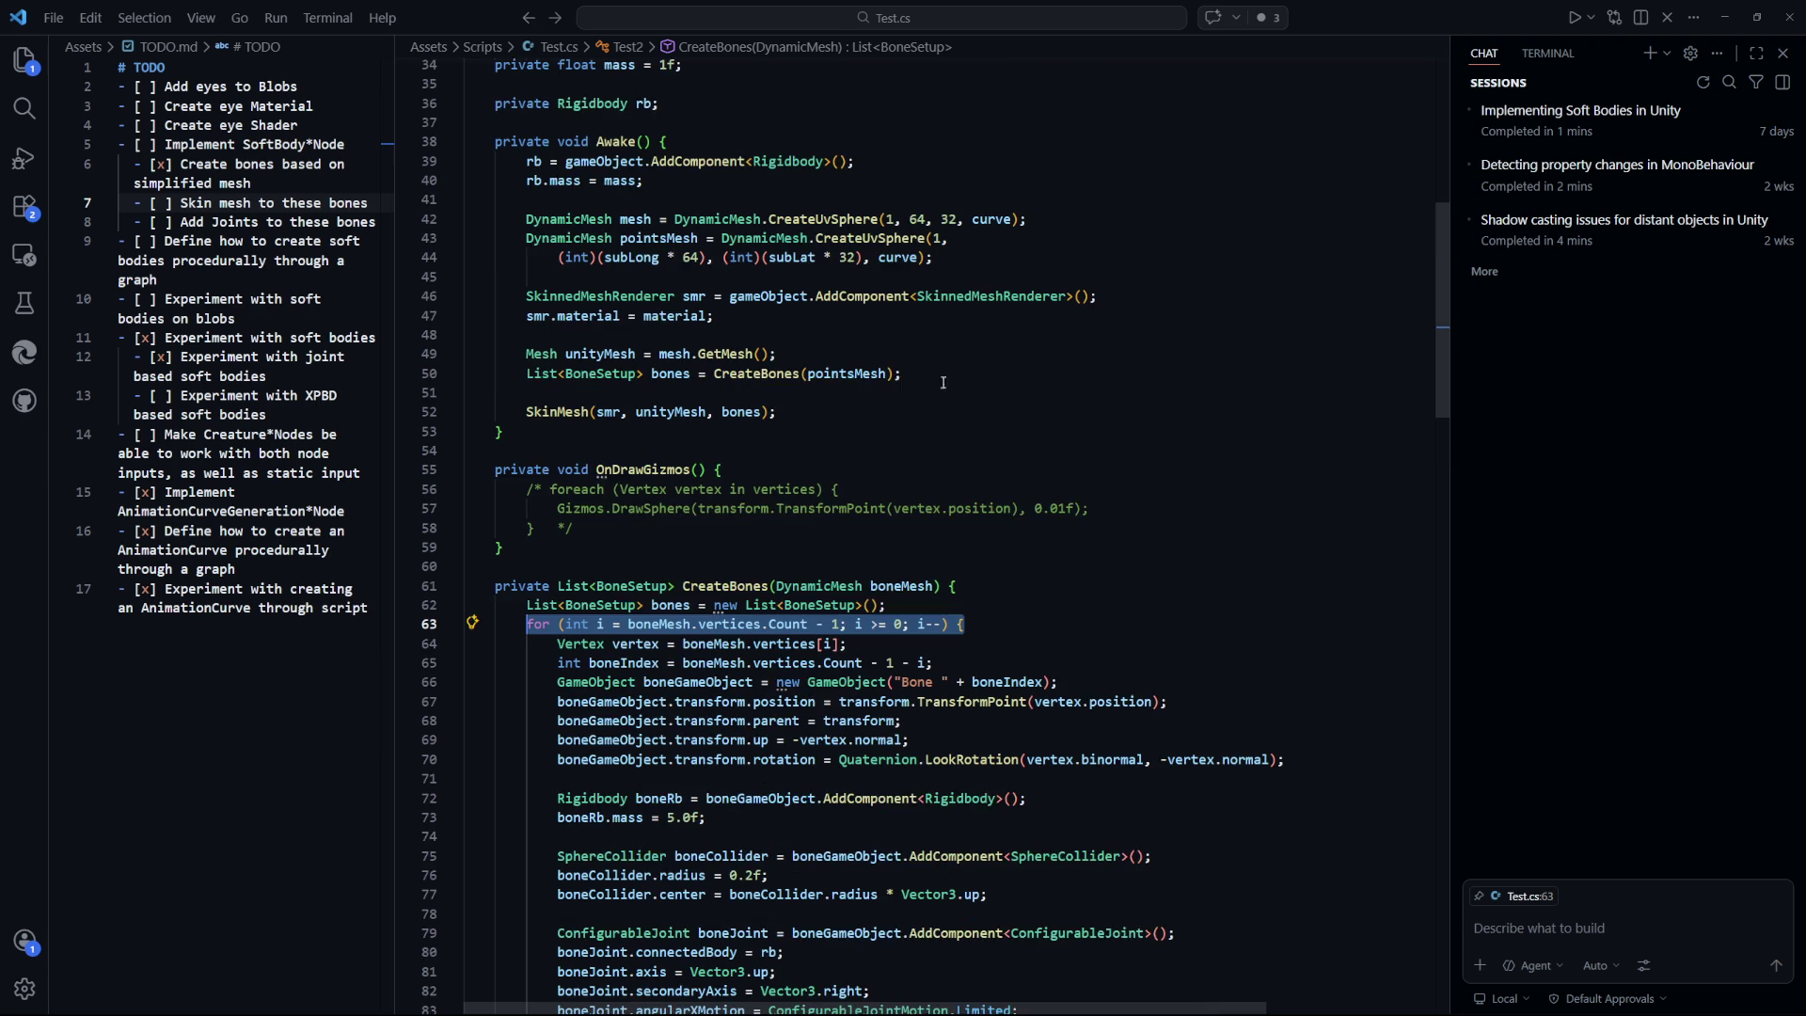
drag(1003, 254, 560, 242)
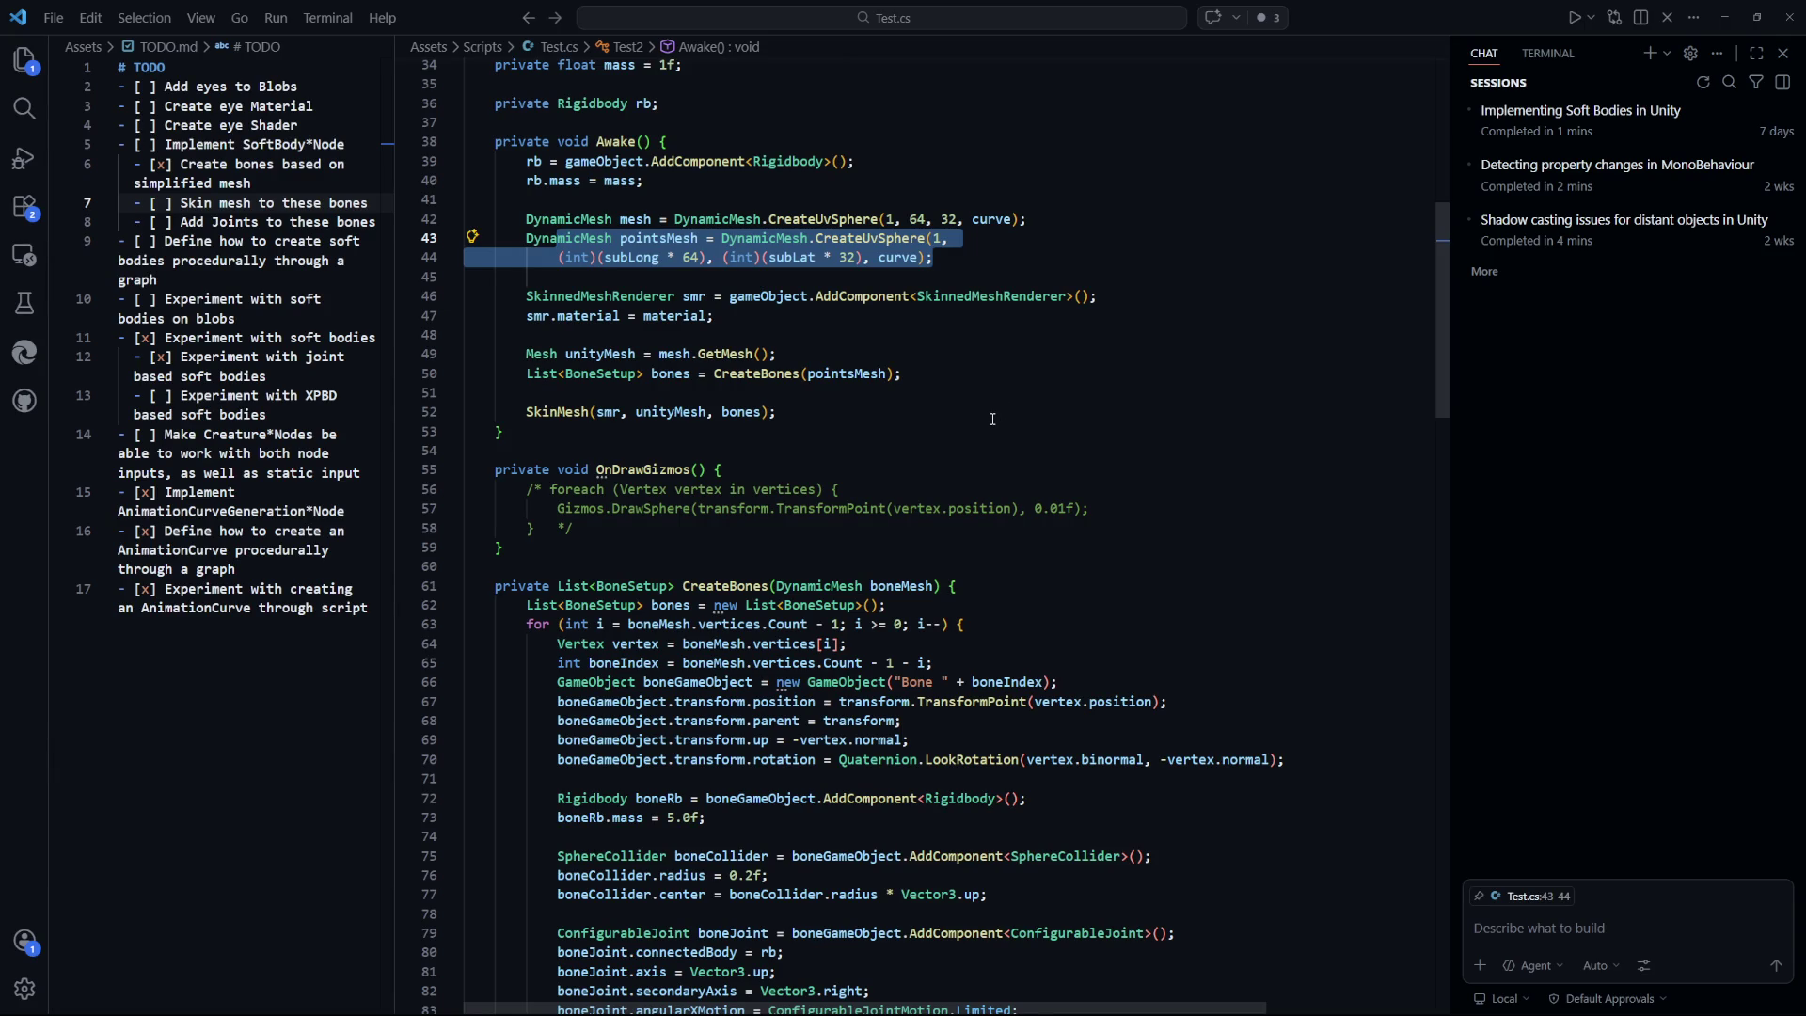
key(Down)
key(Down)
key(Down)
key(Down)
key(Down)
key(Down)
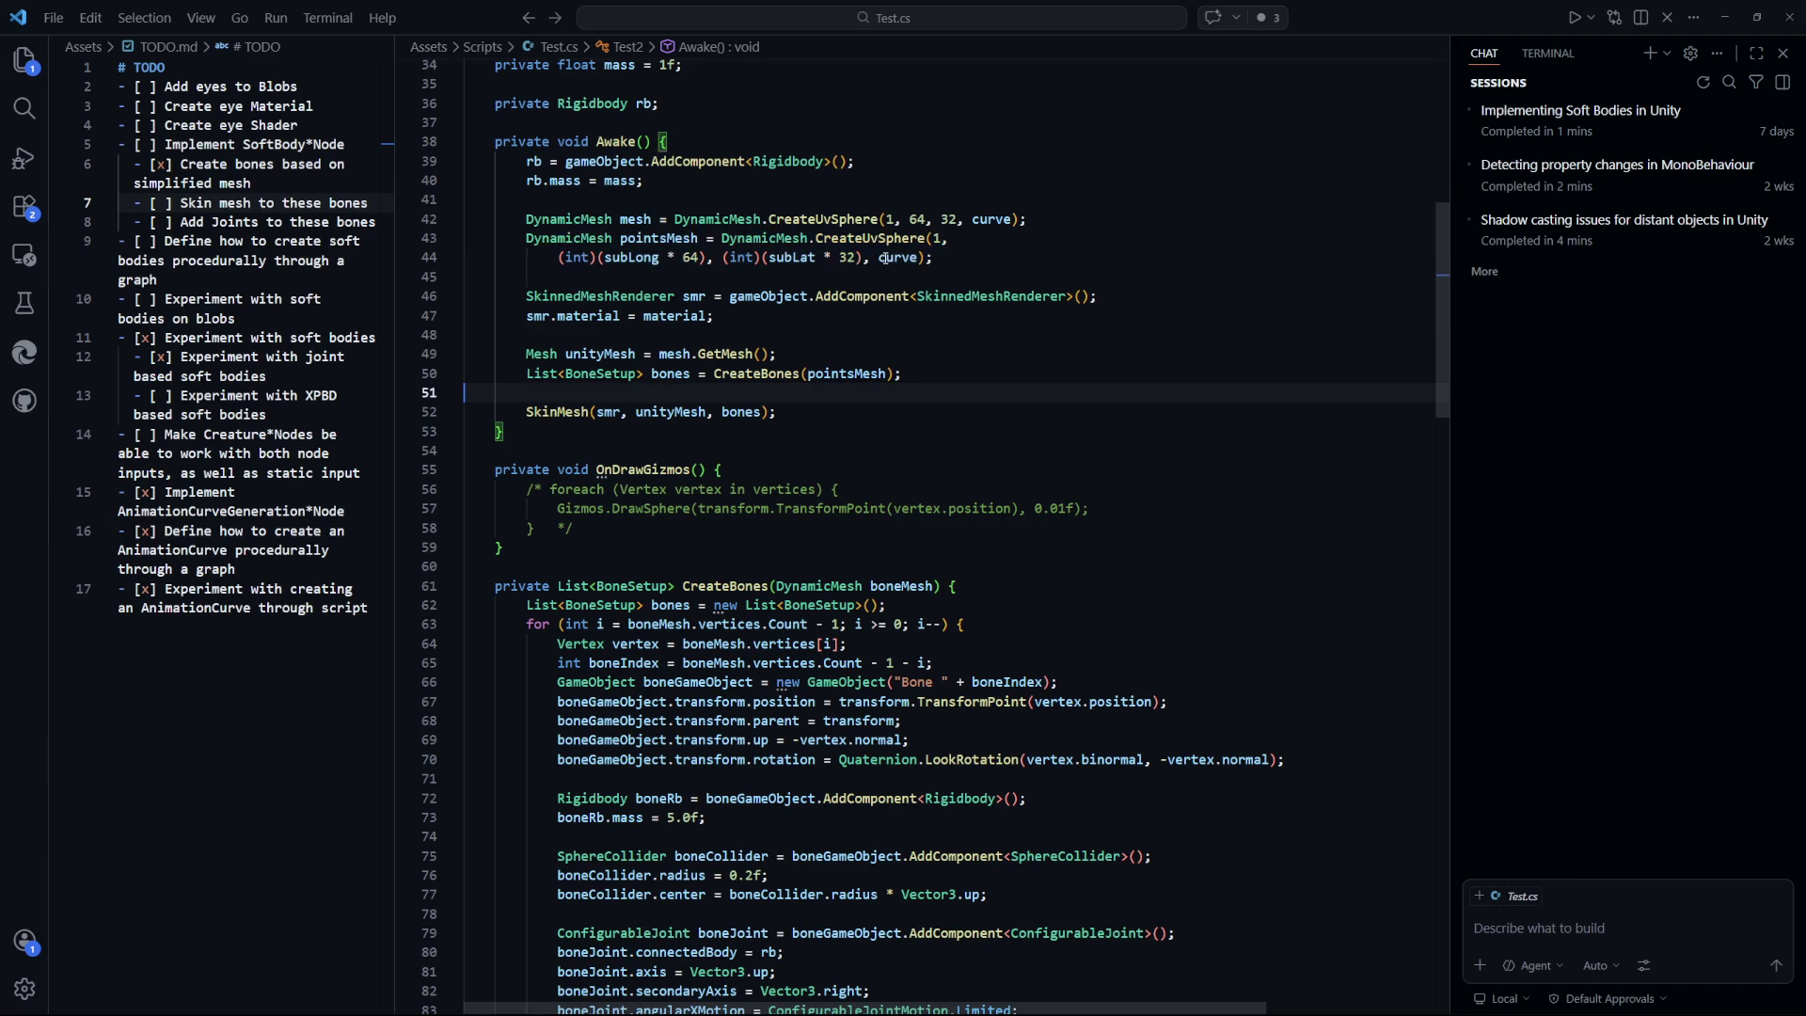
scroll(1112, 516, down, 1)
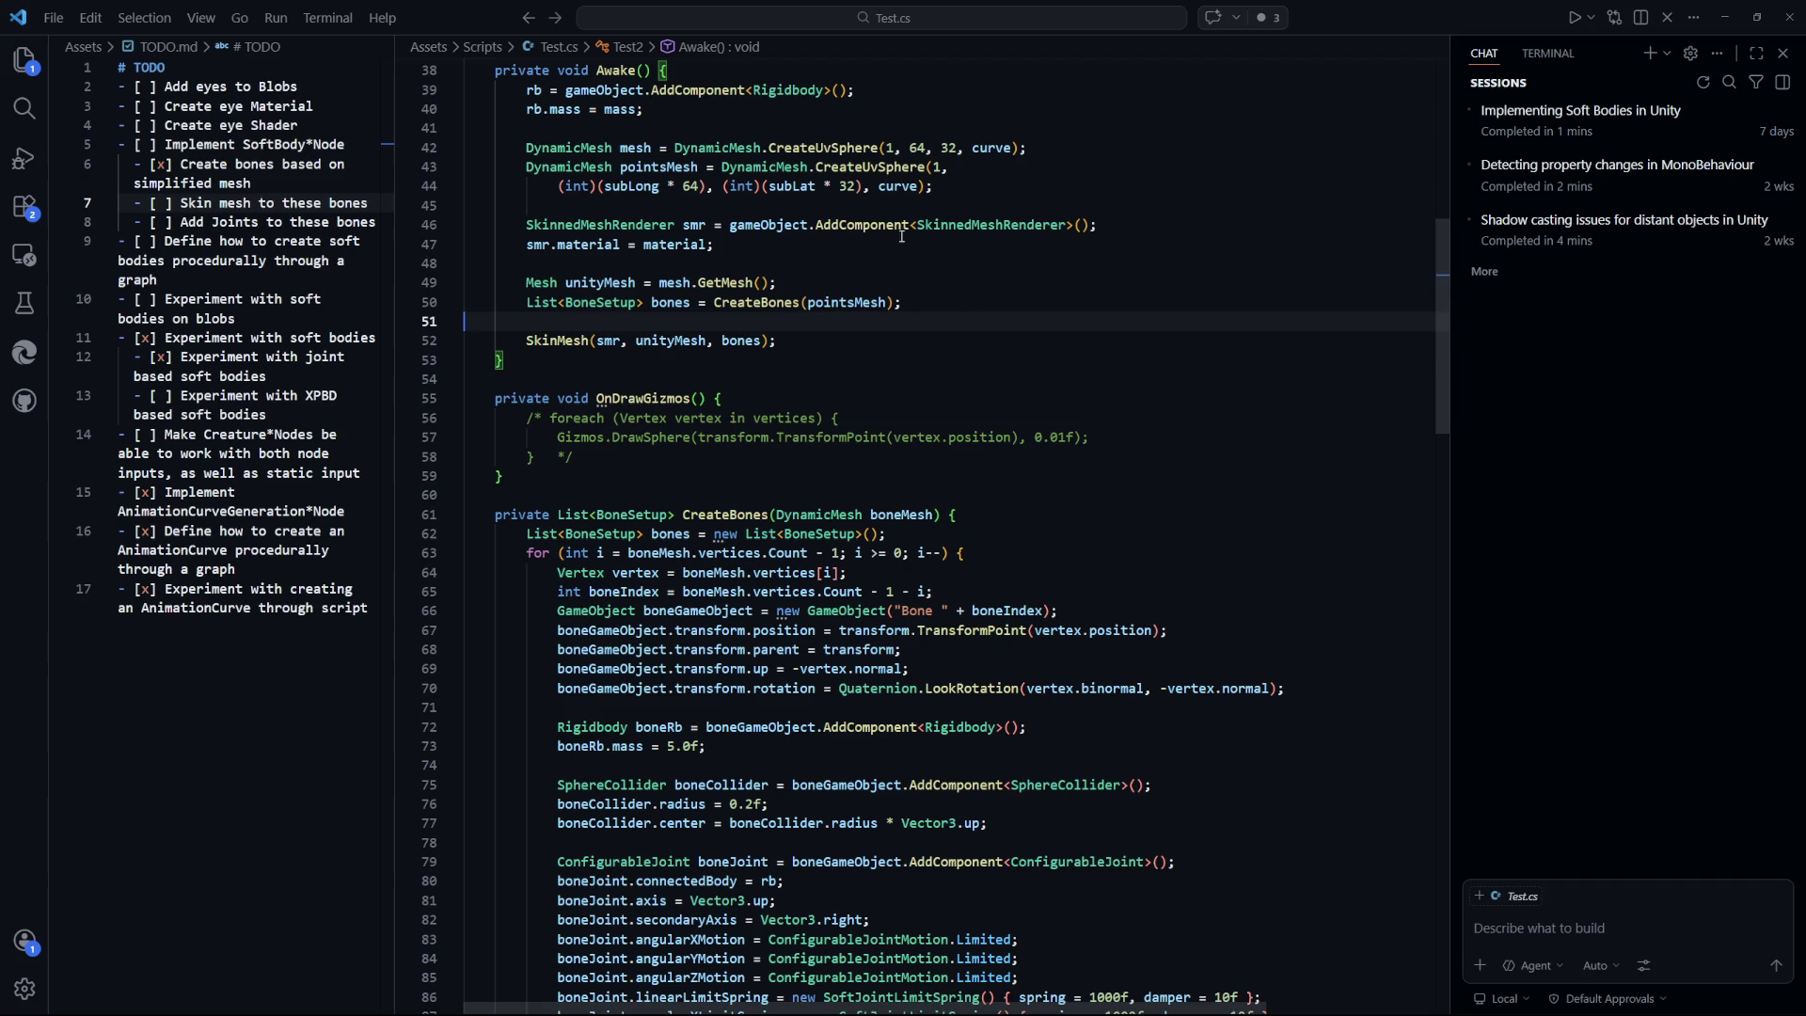
scroll(1006, 517, down, 1)
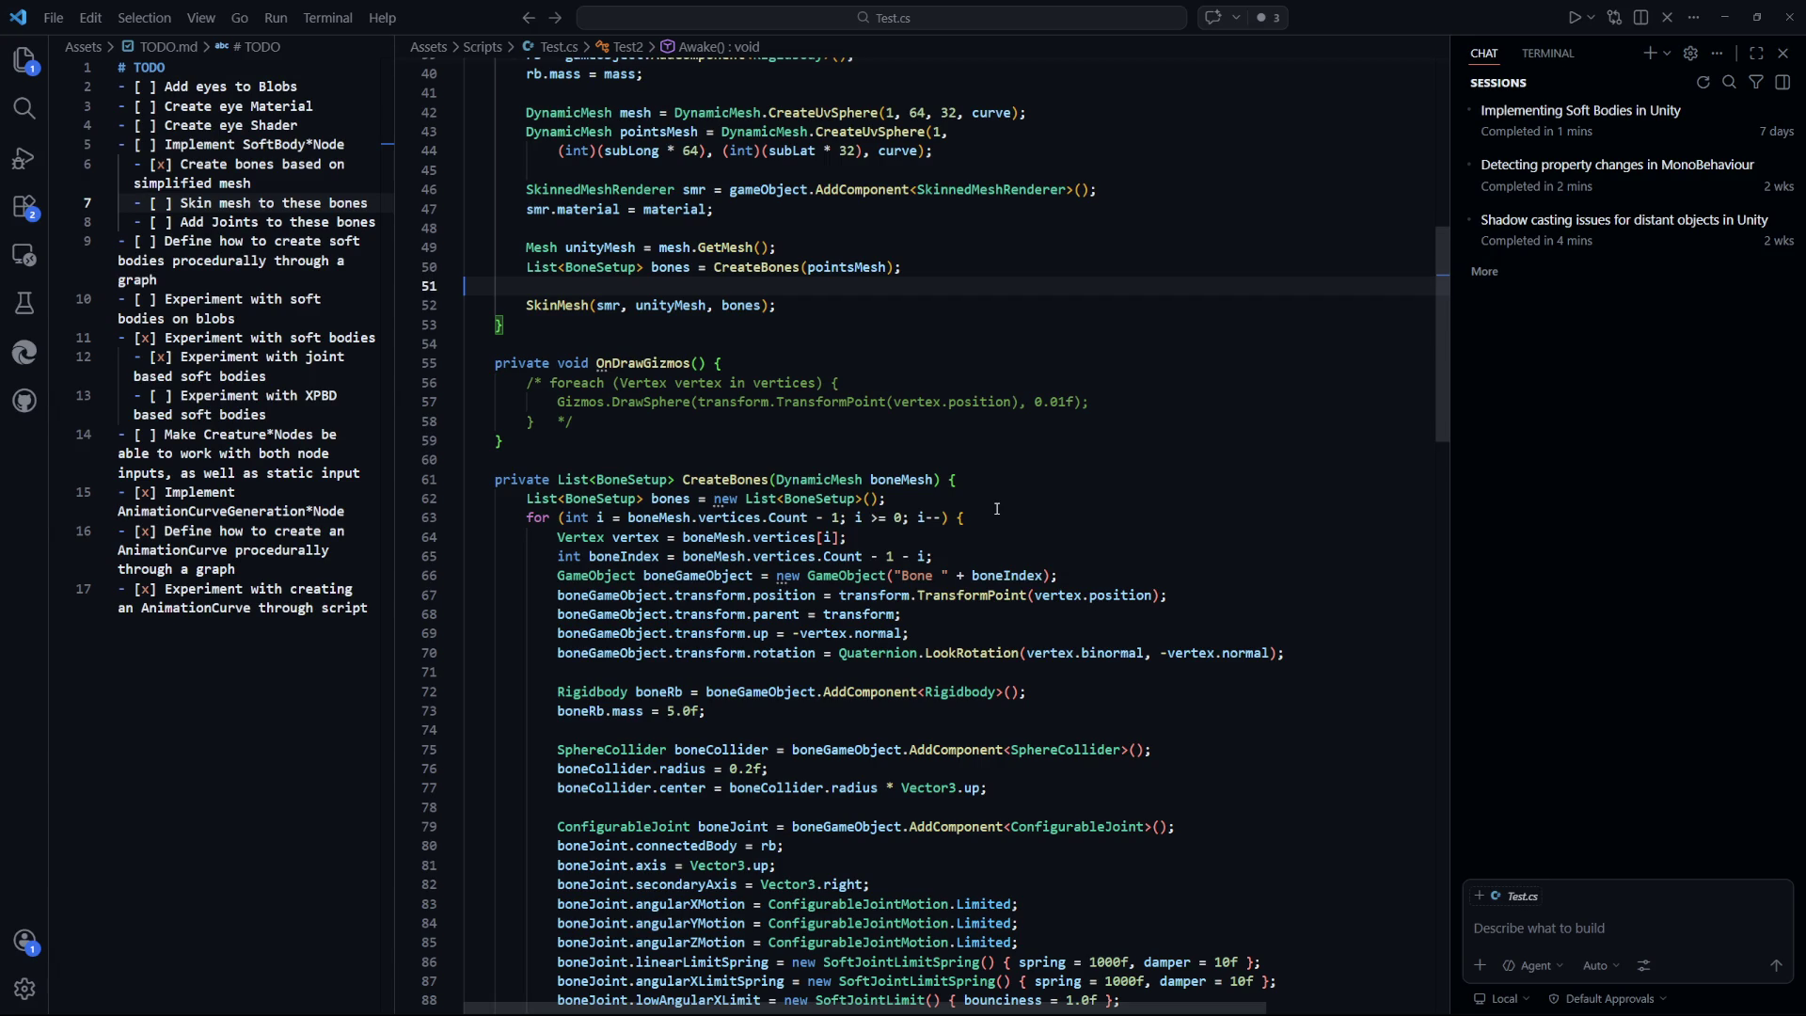
scroll(996, 508, down, 1)
scroll(996, 508, down, 1)
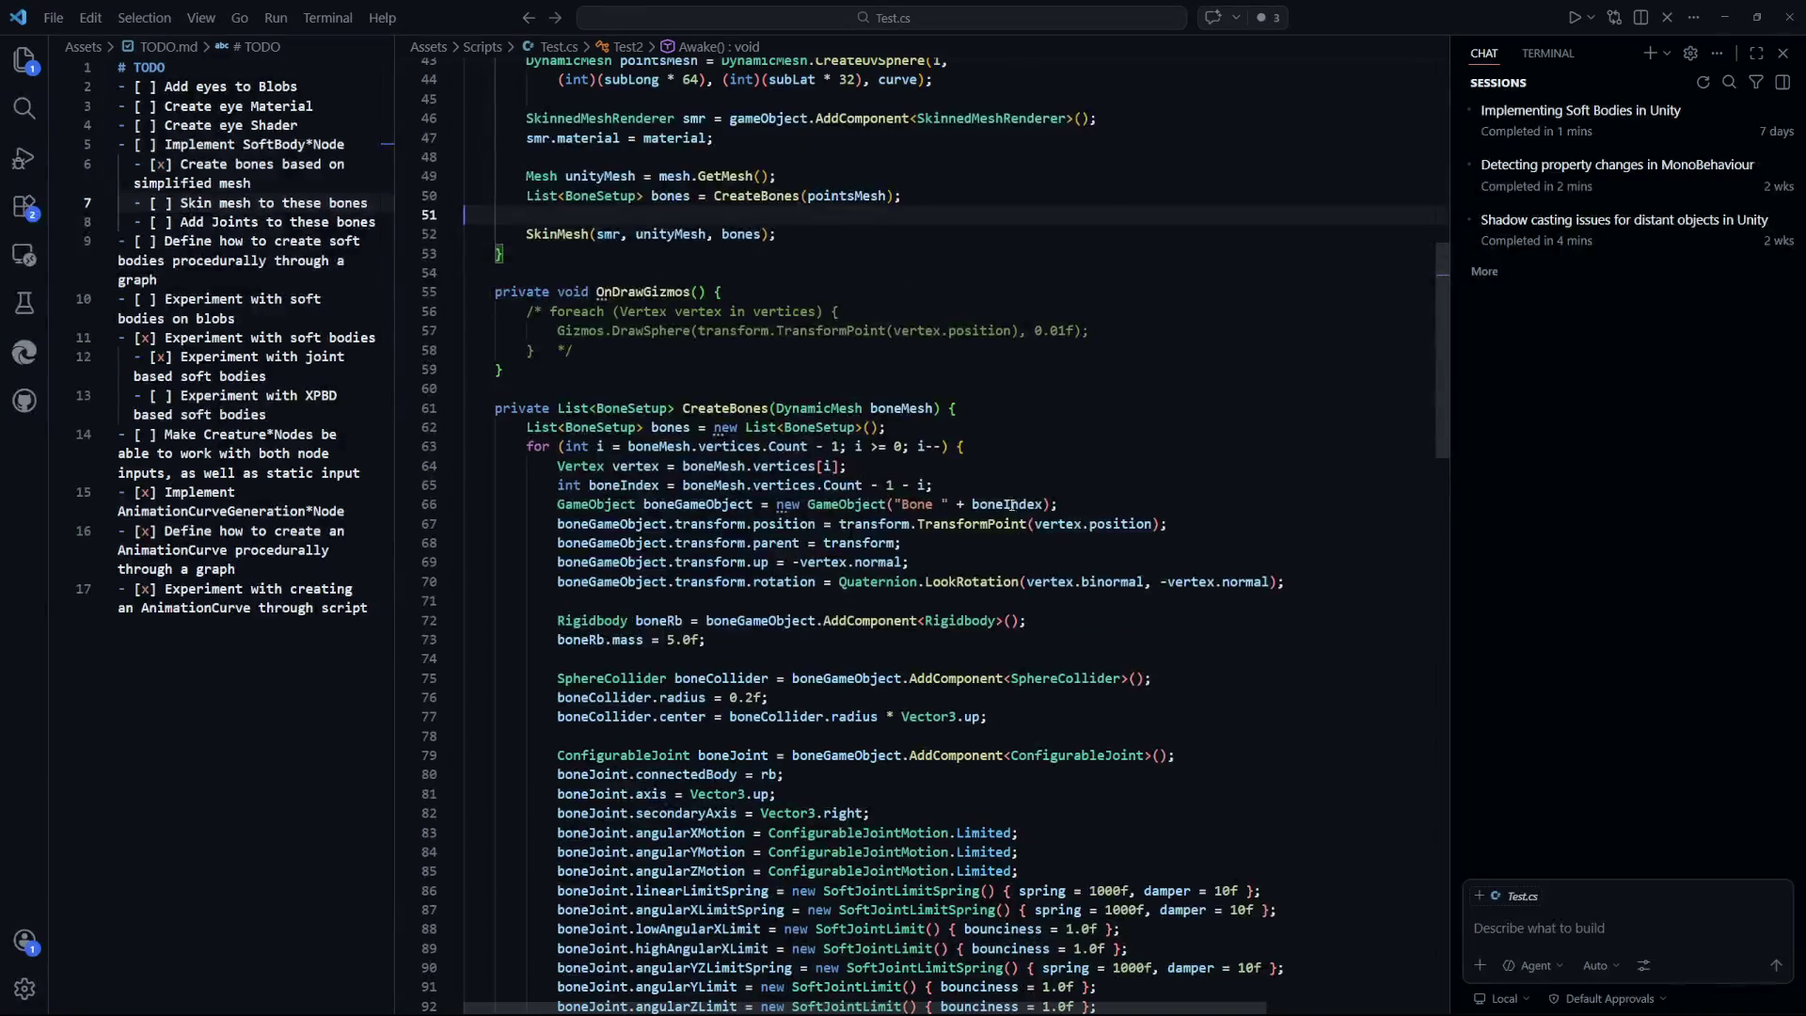
click(970, 447)
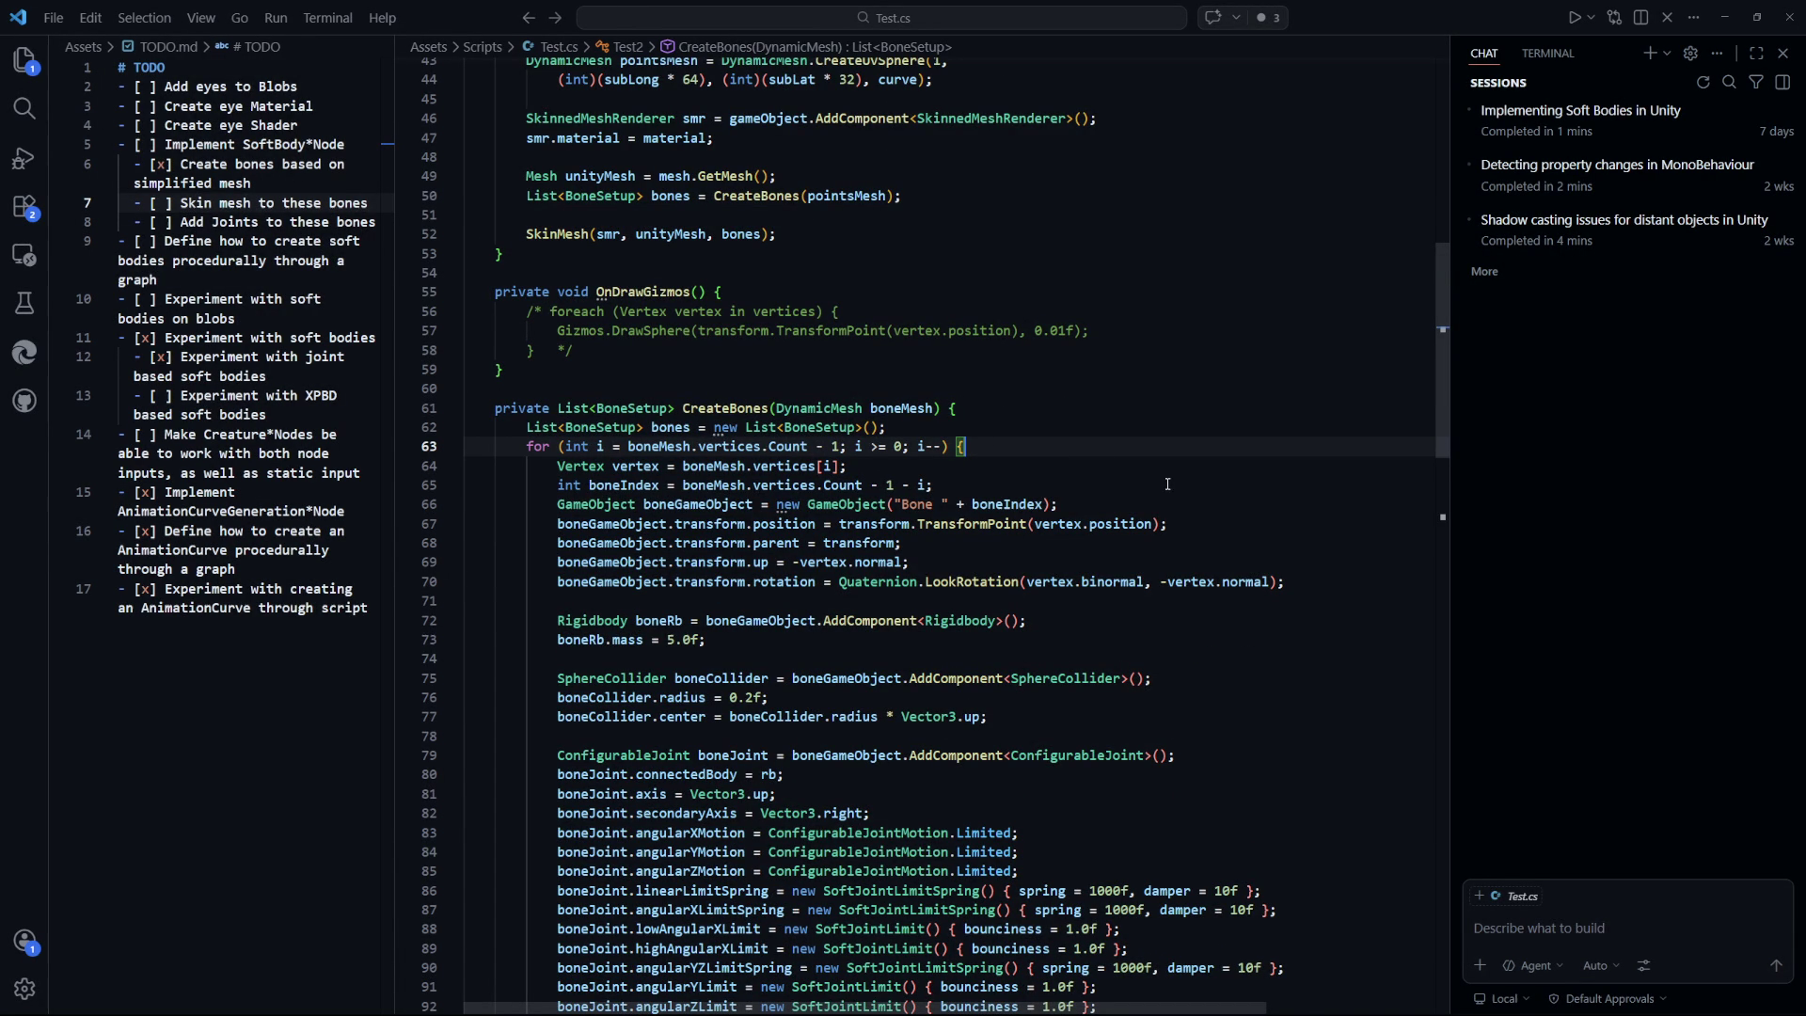
scroll(844, 406, down, 1)
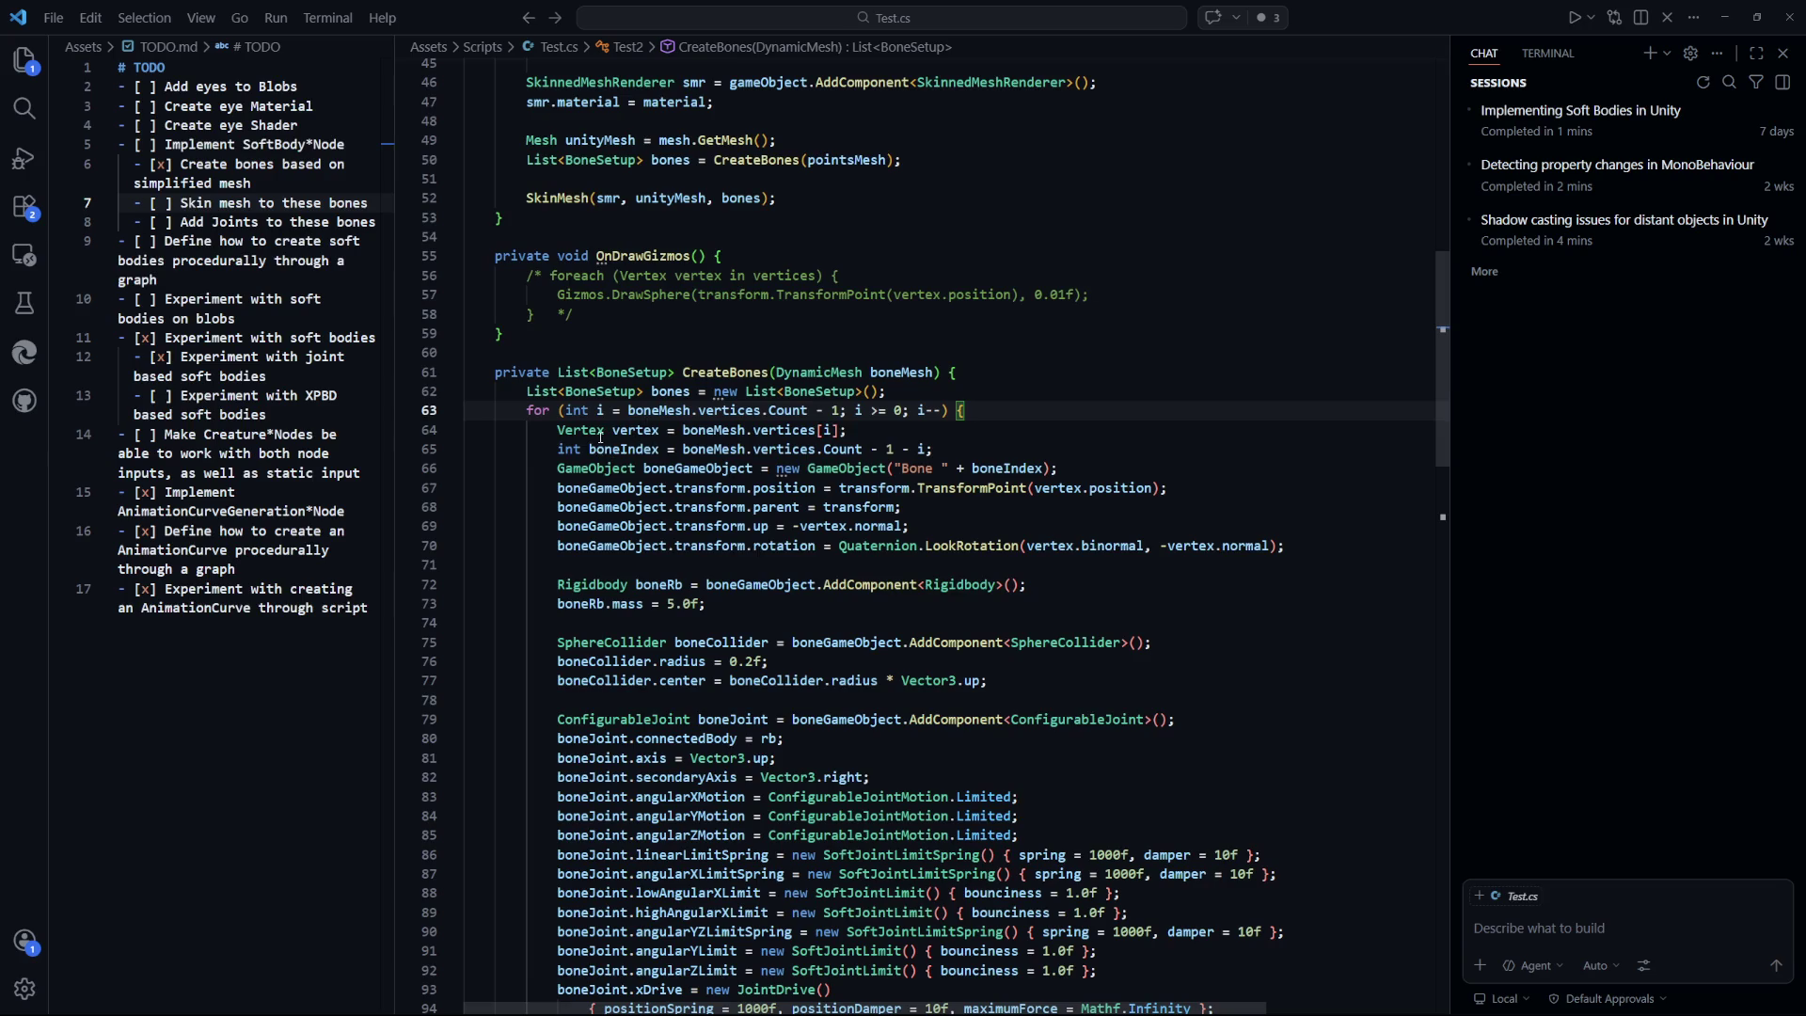
click(638, 432)
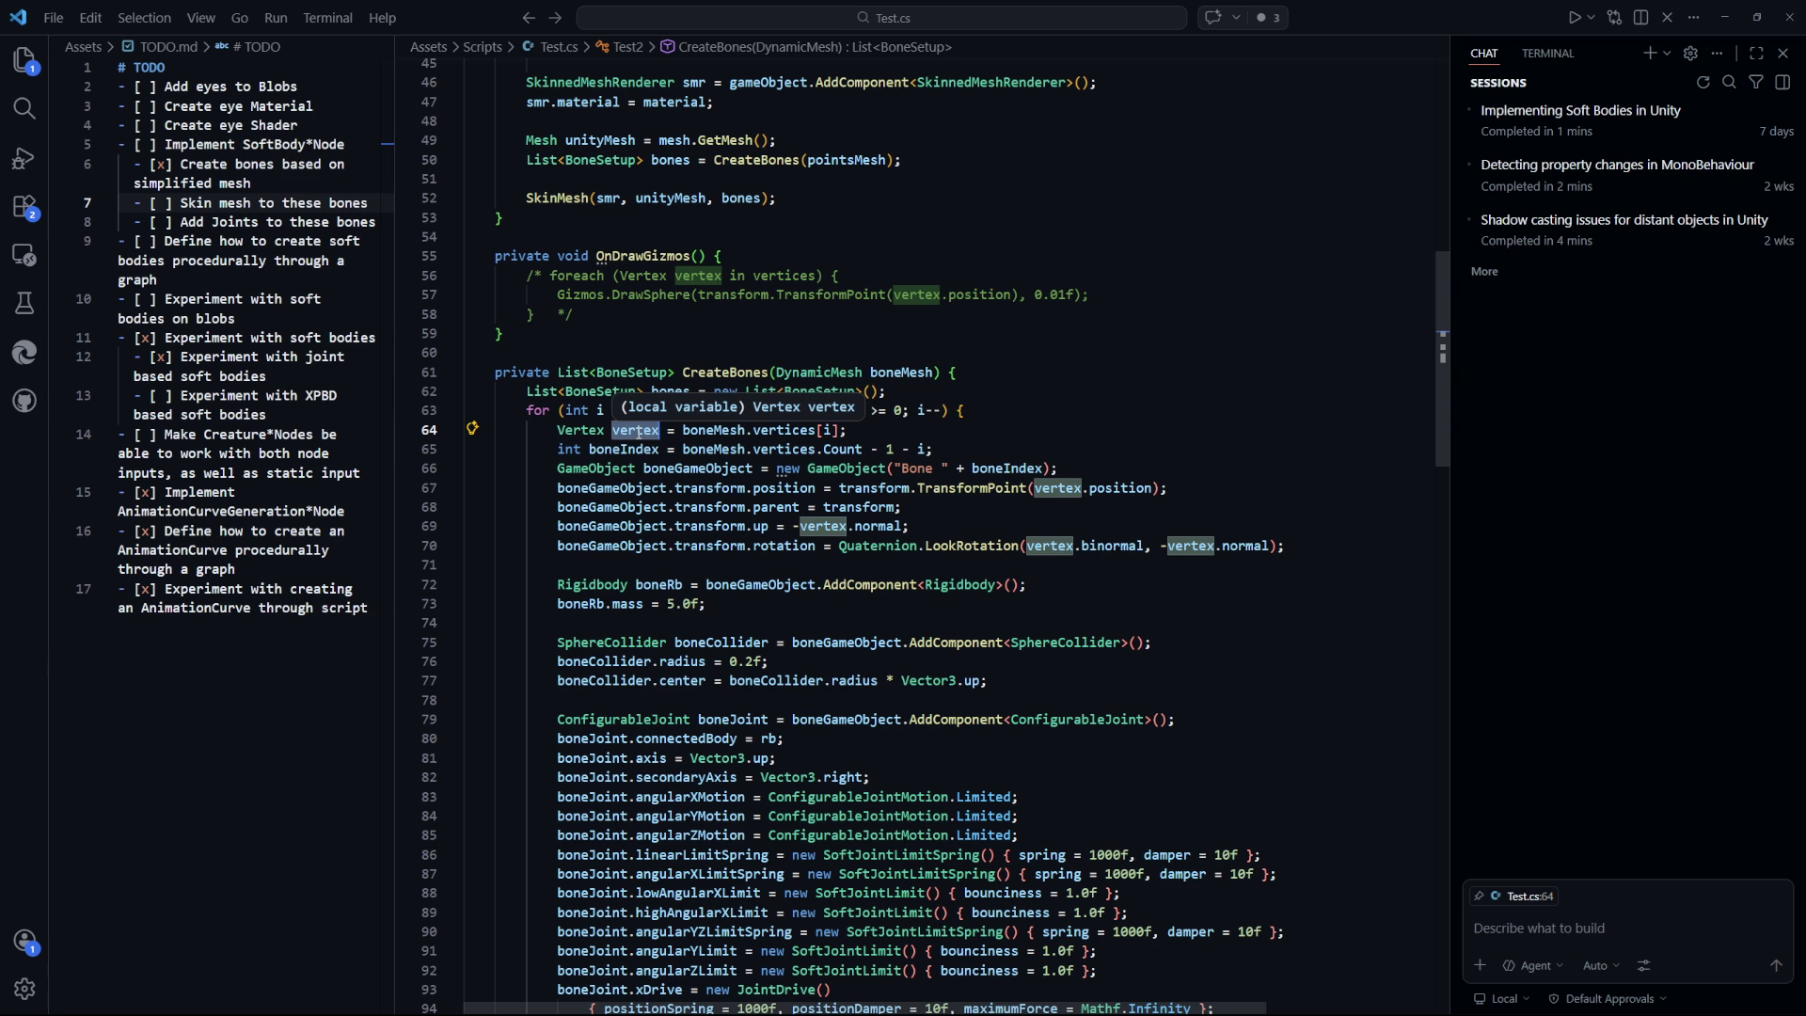
drag(906, 532, 800, 527)
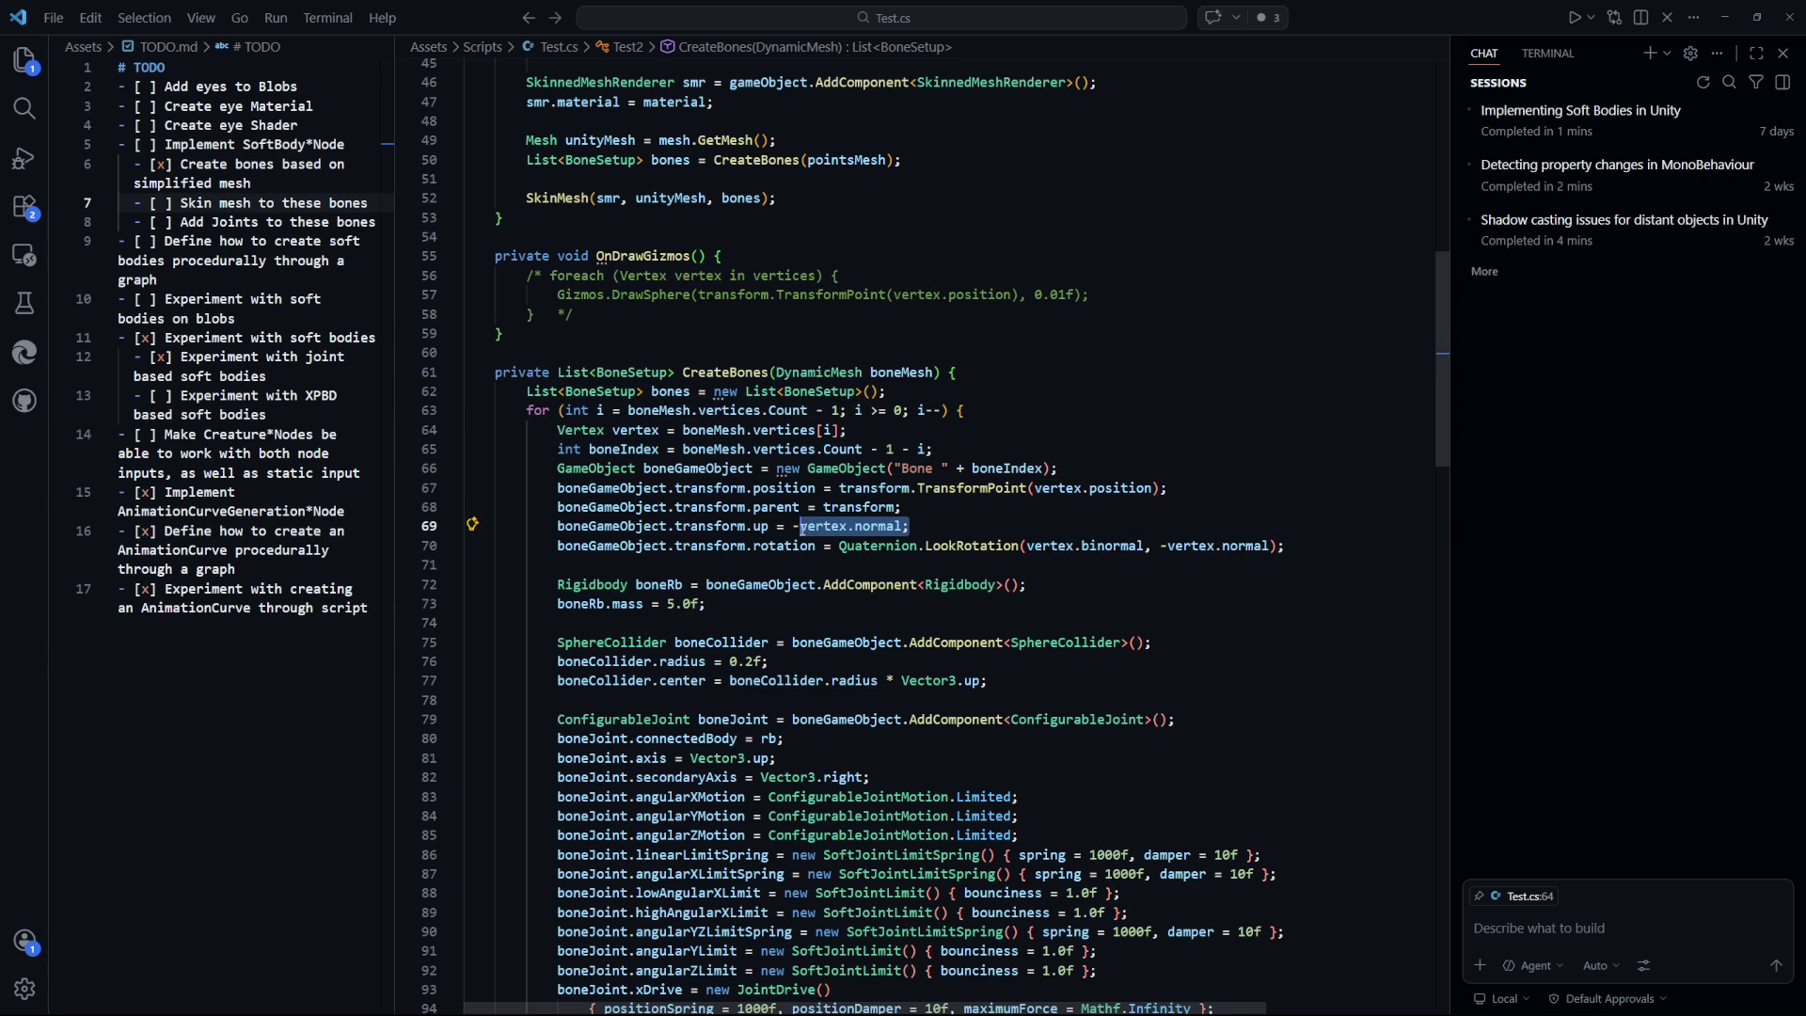
click(1008, 533)
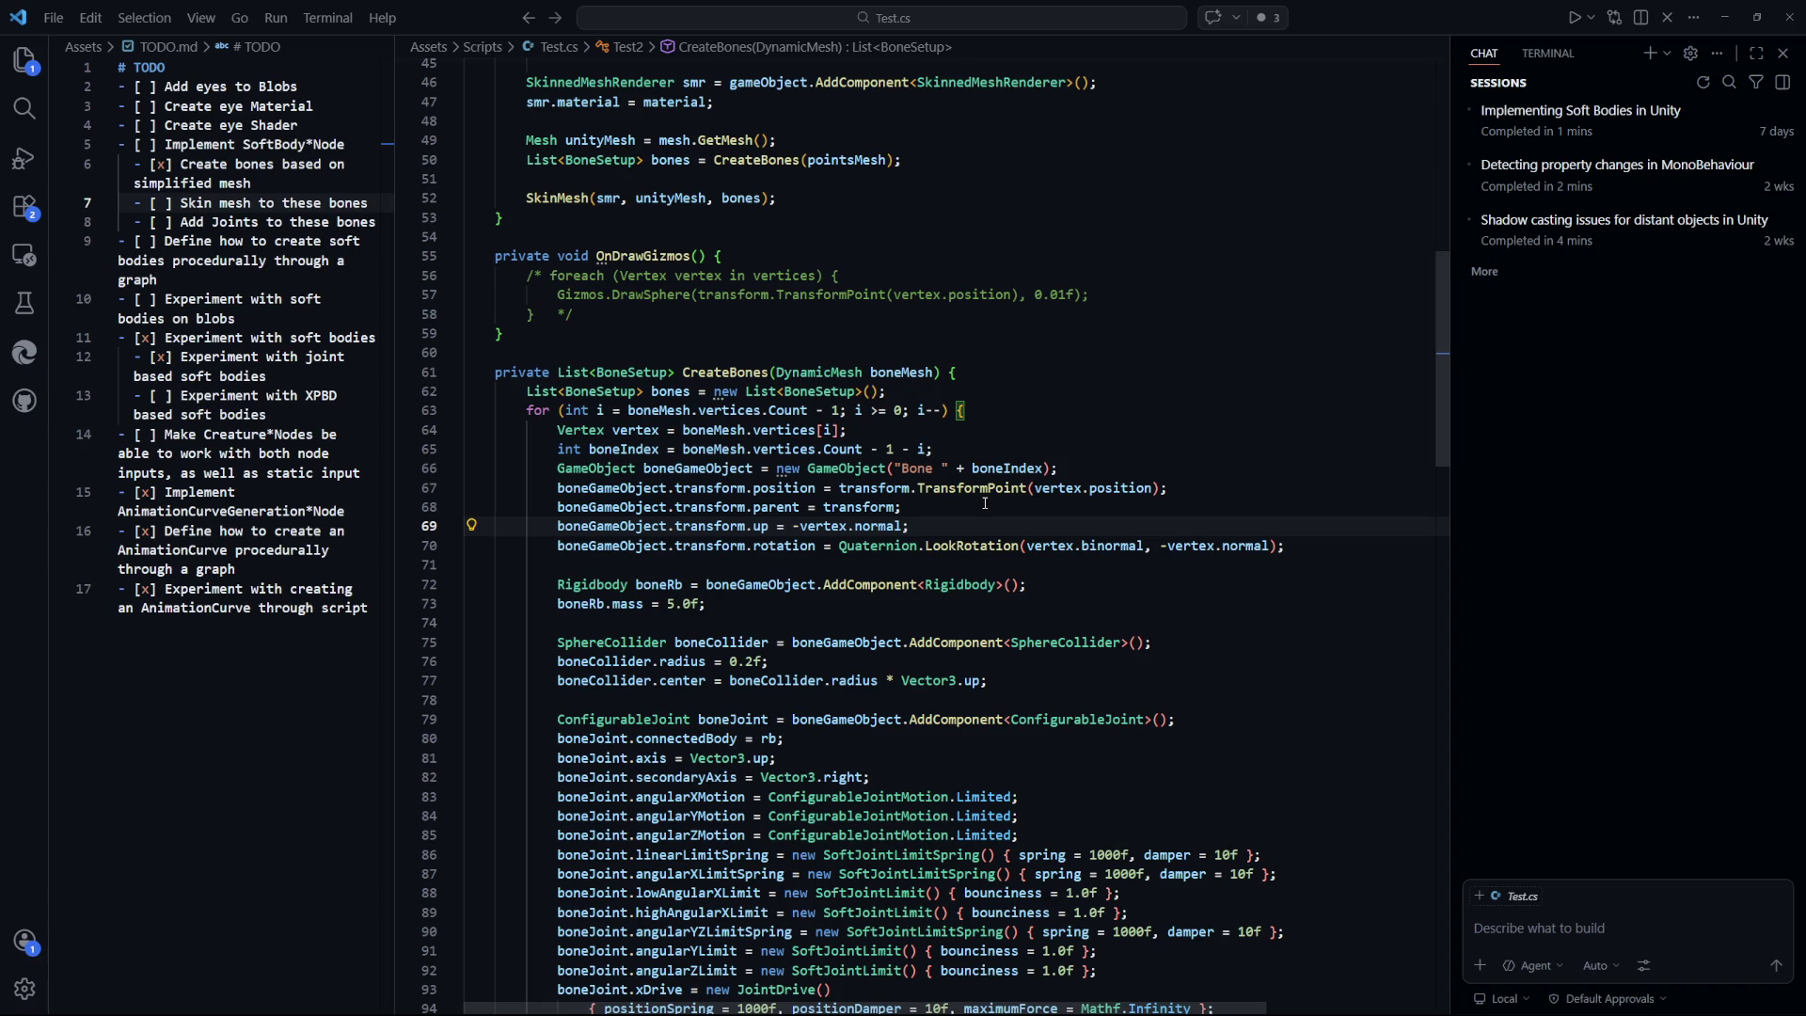
mouse_move(938, 544)
click(1122, 294)
scroll(1121, 546, up, 5)
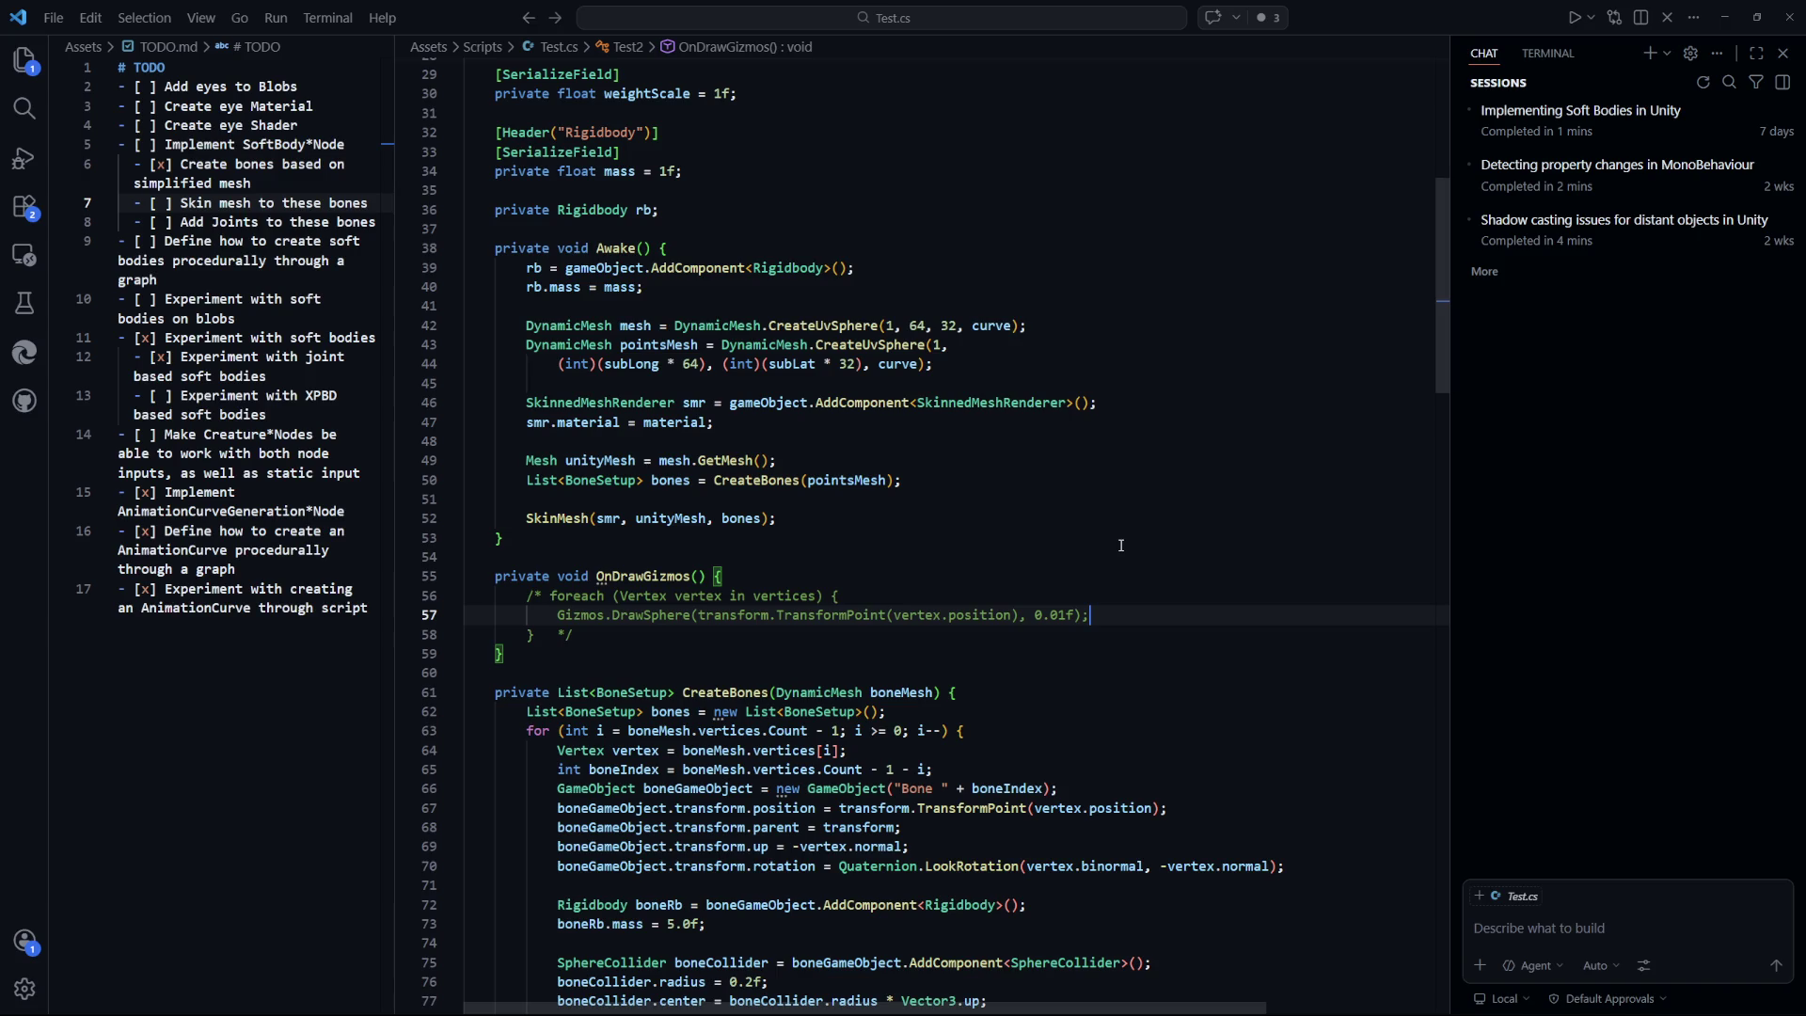
scroll(1119, 546, down, 4)
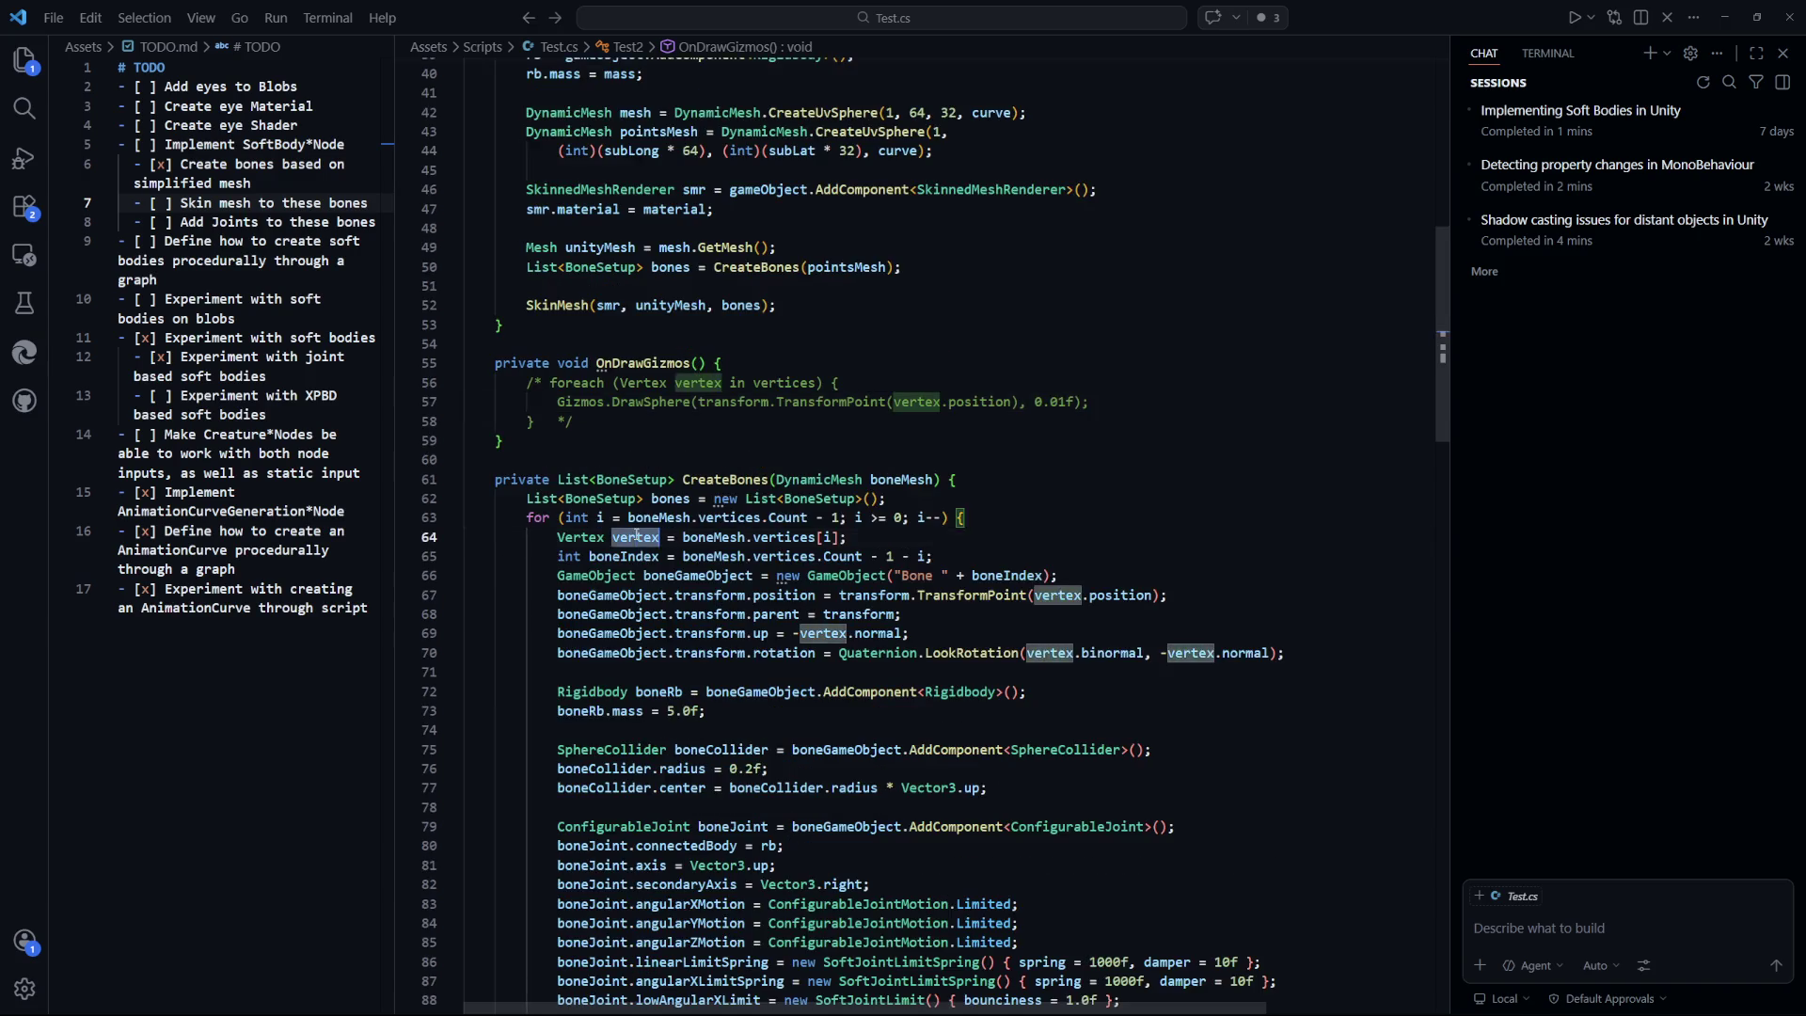
click(949, 545)
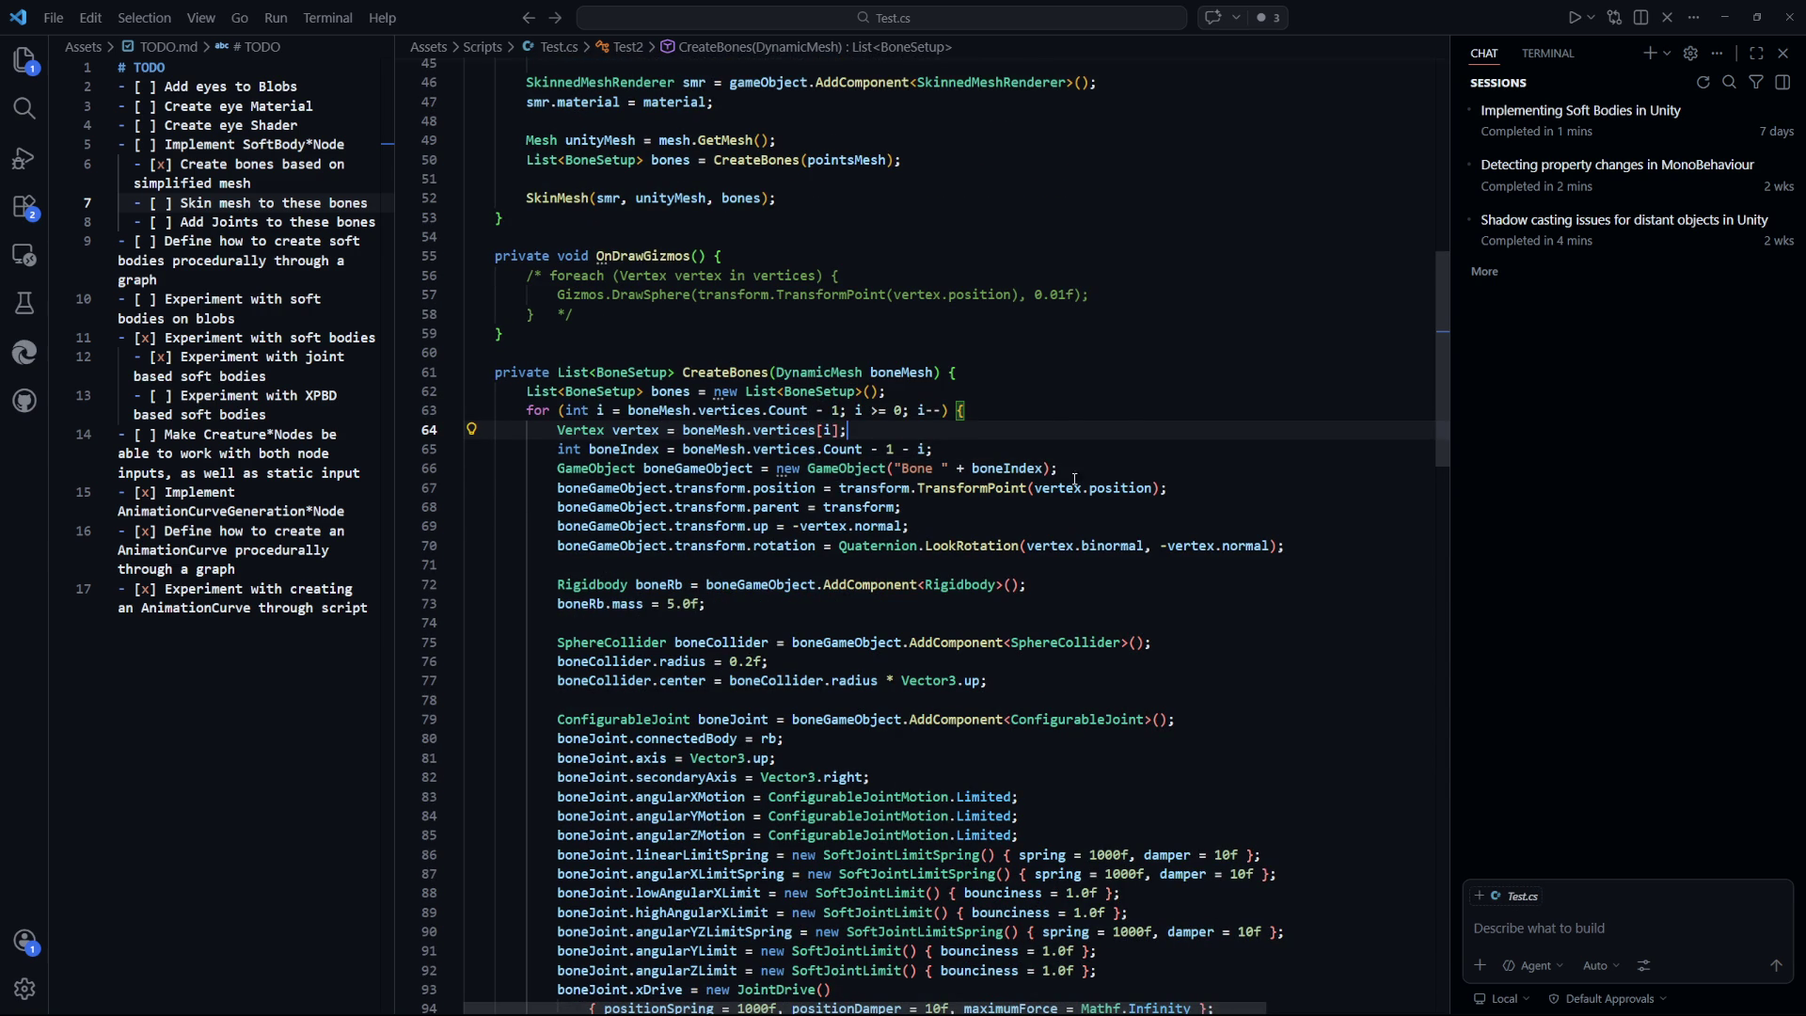
Add the condition if (vertex.position.y % 0.5f != 0.0f) { below line 64 and save.
key(Return)
key(Return)
key(Return)
key(Up)
key(ctrl+s)
text(if )
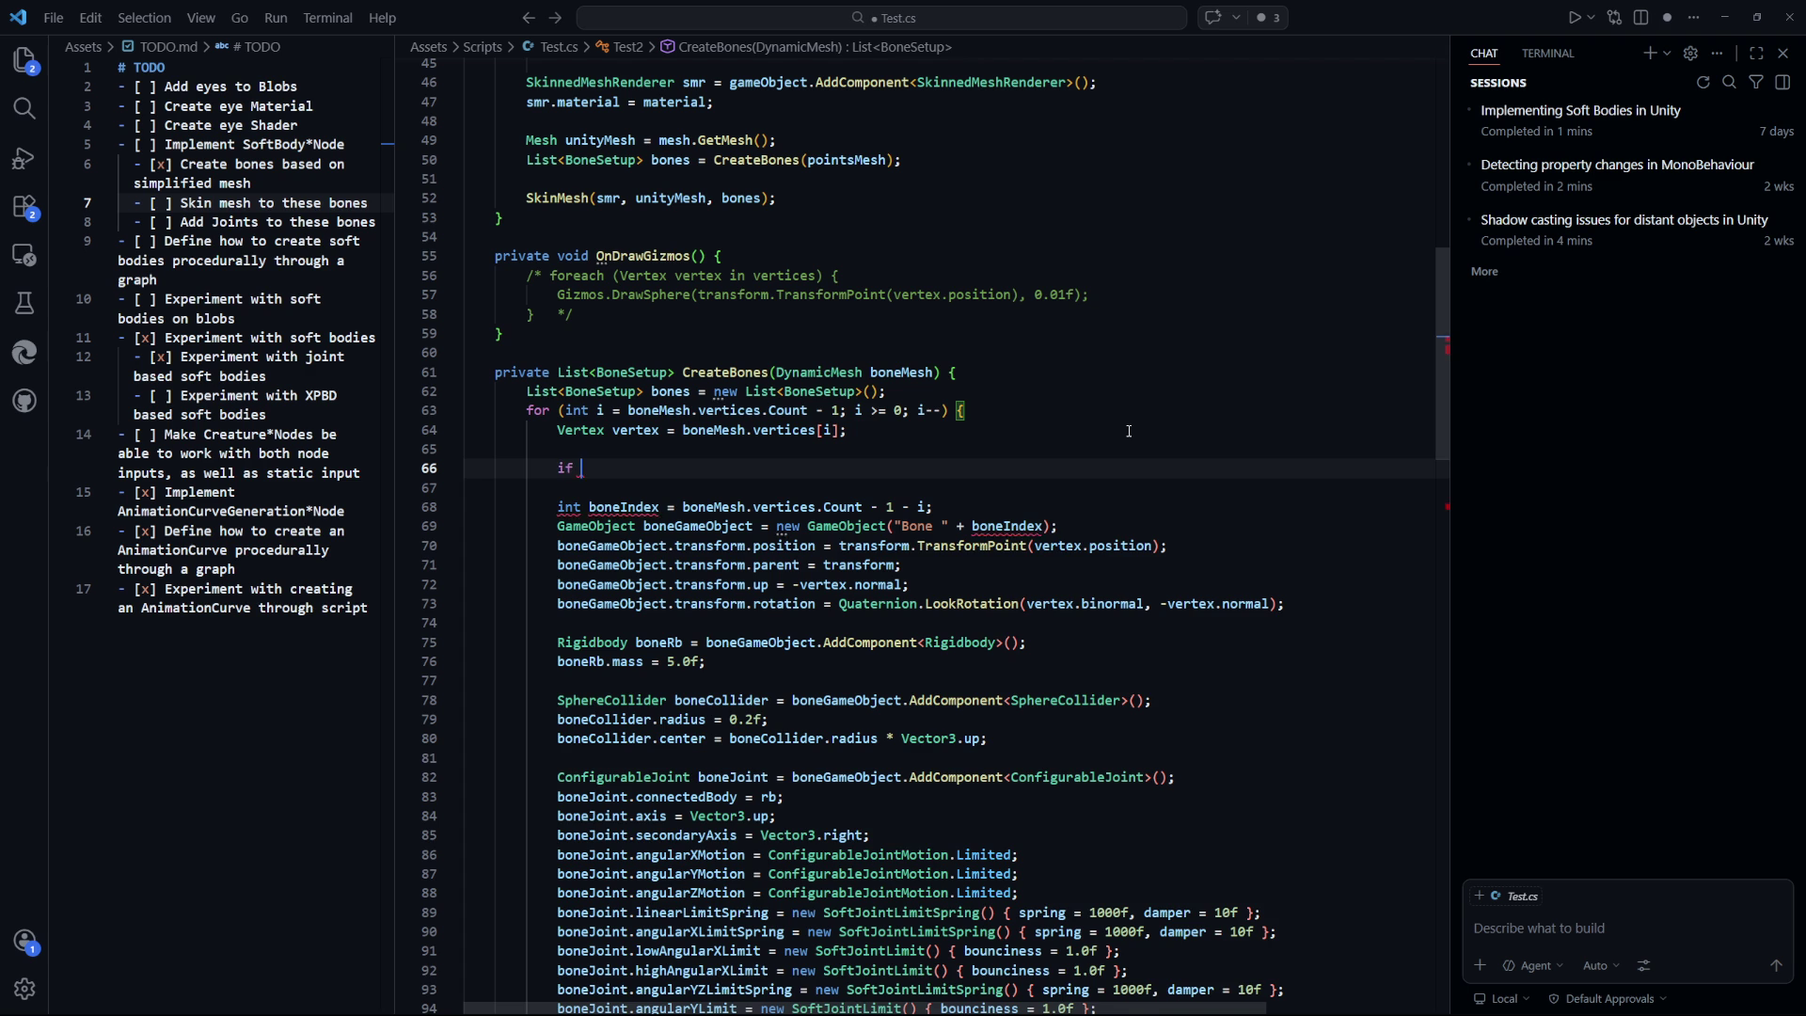
text((vertex.position.)
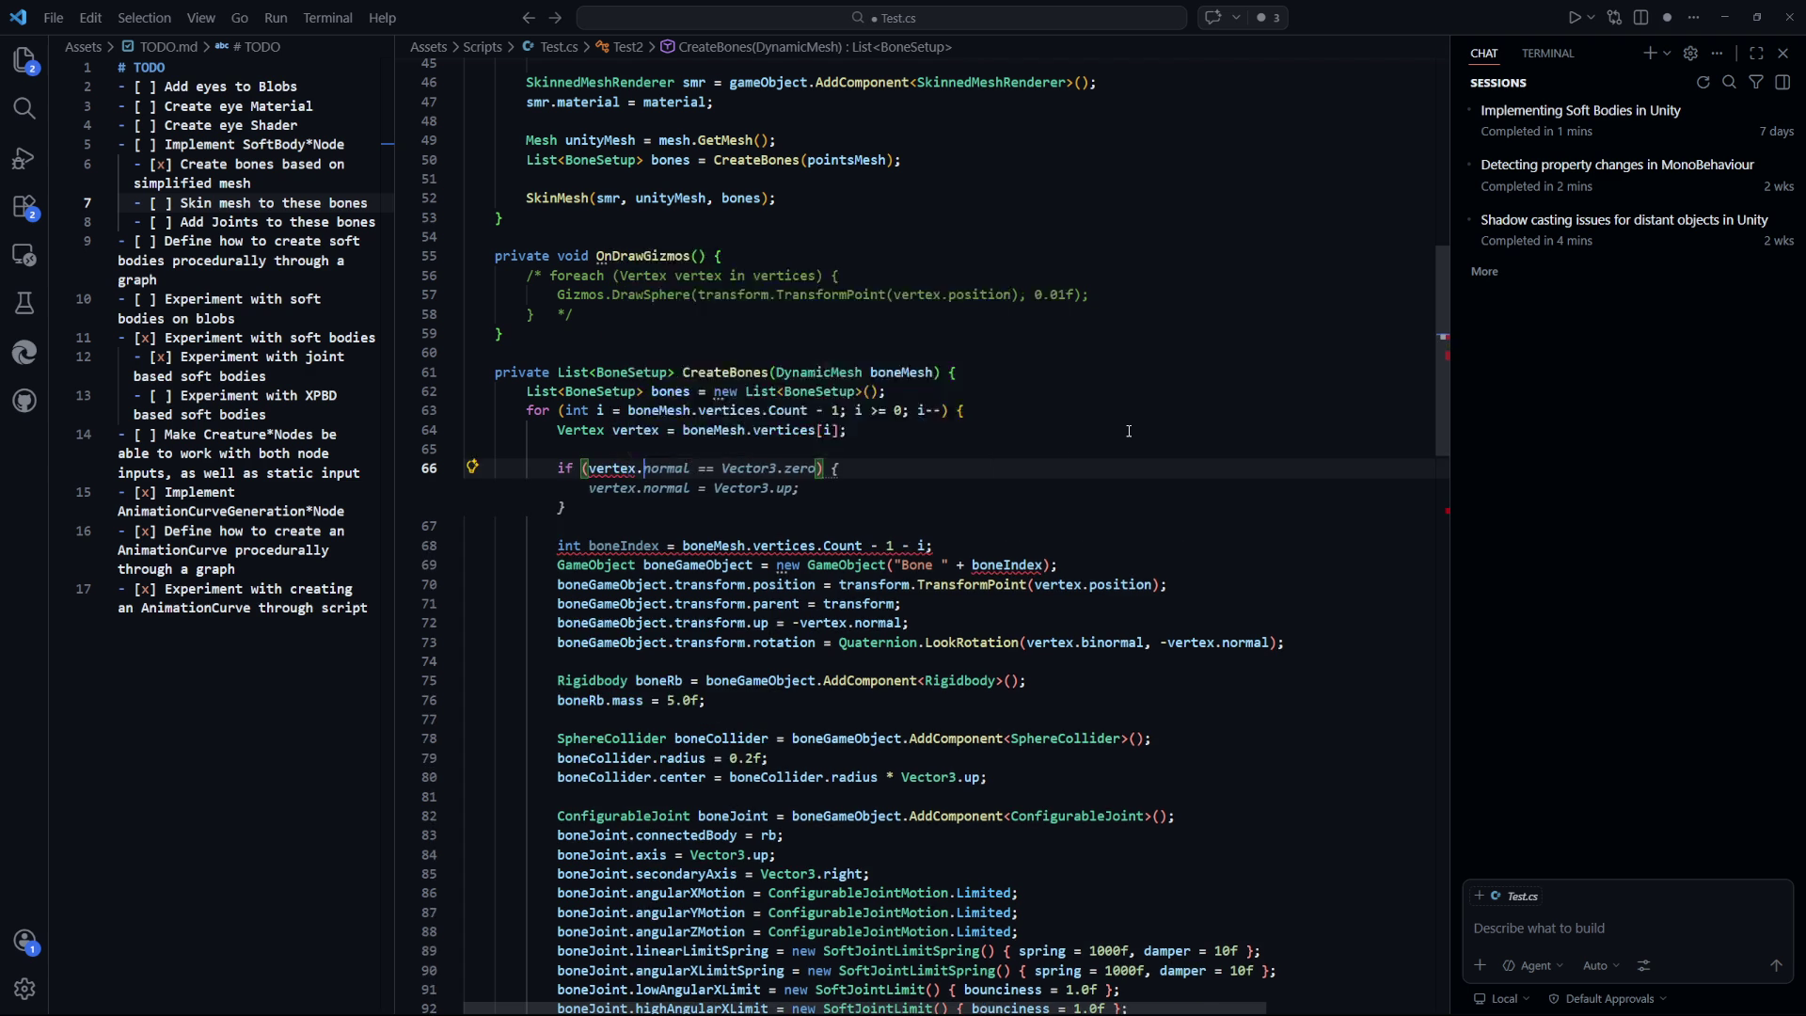
text(y < 0)
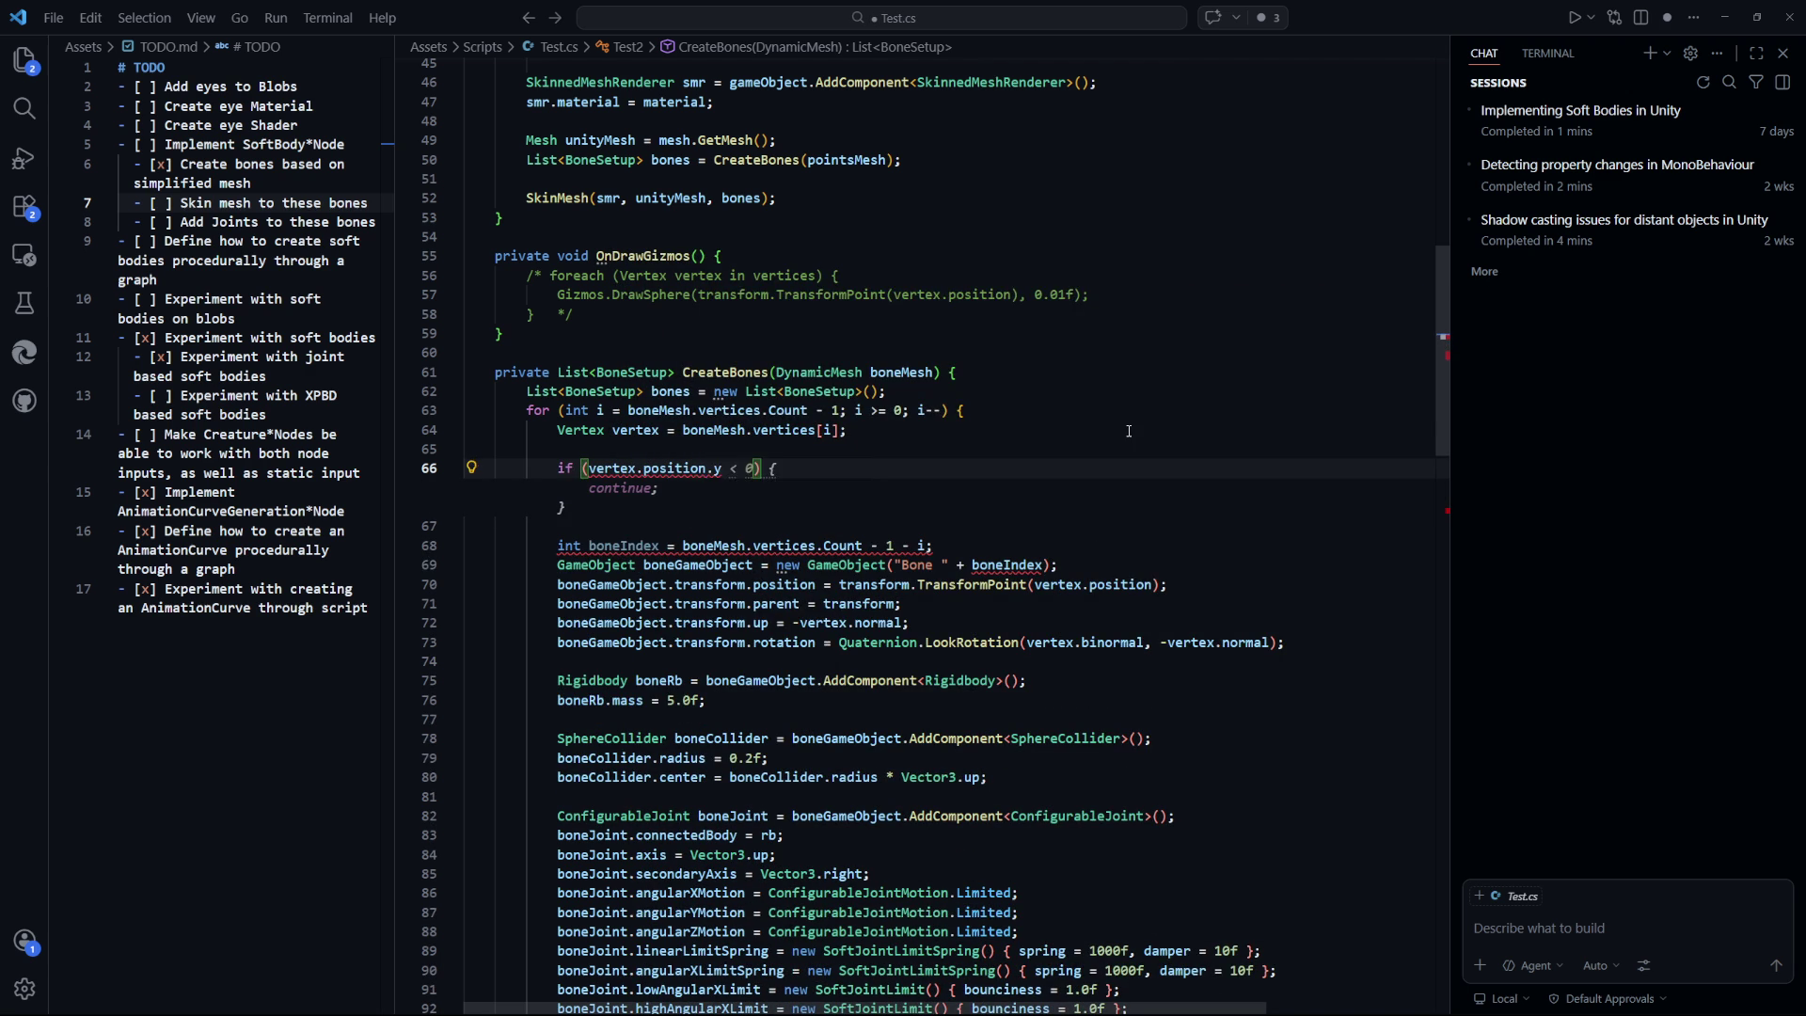
text(%)
scroll(1135, 518, up, 15)
scroll(1034, 470, down, 16)
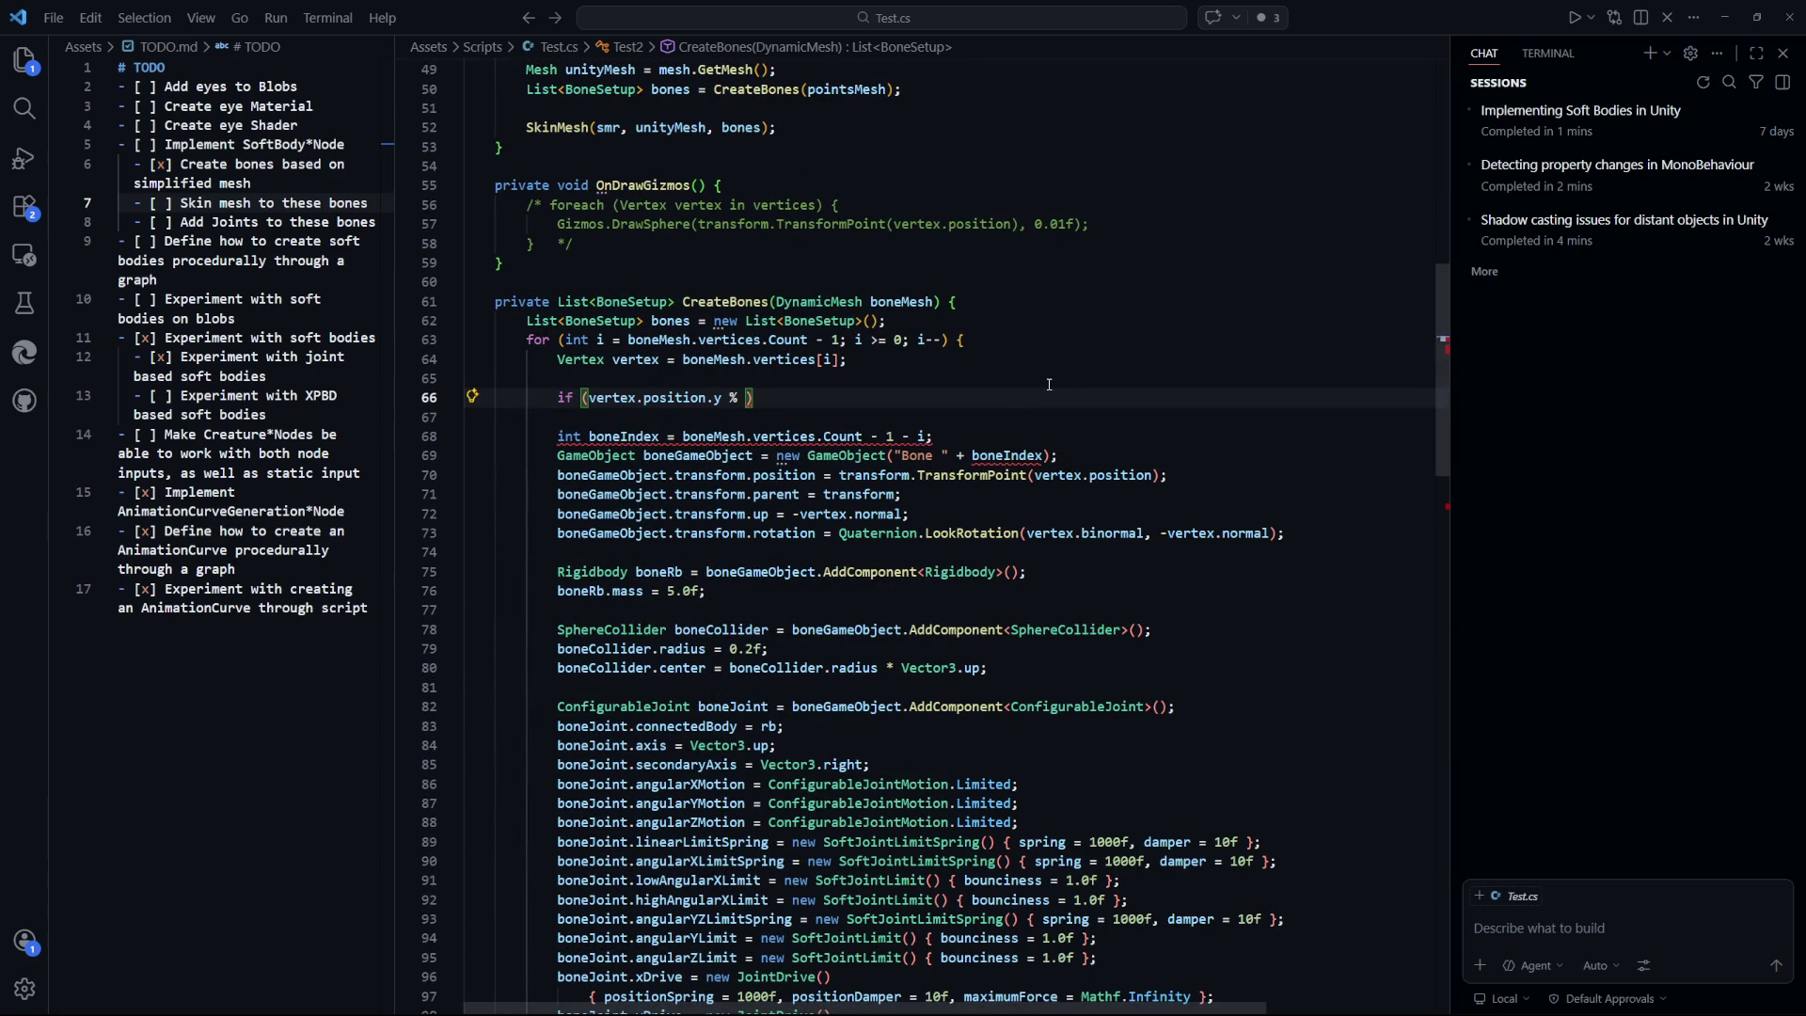
text(0.5f)
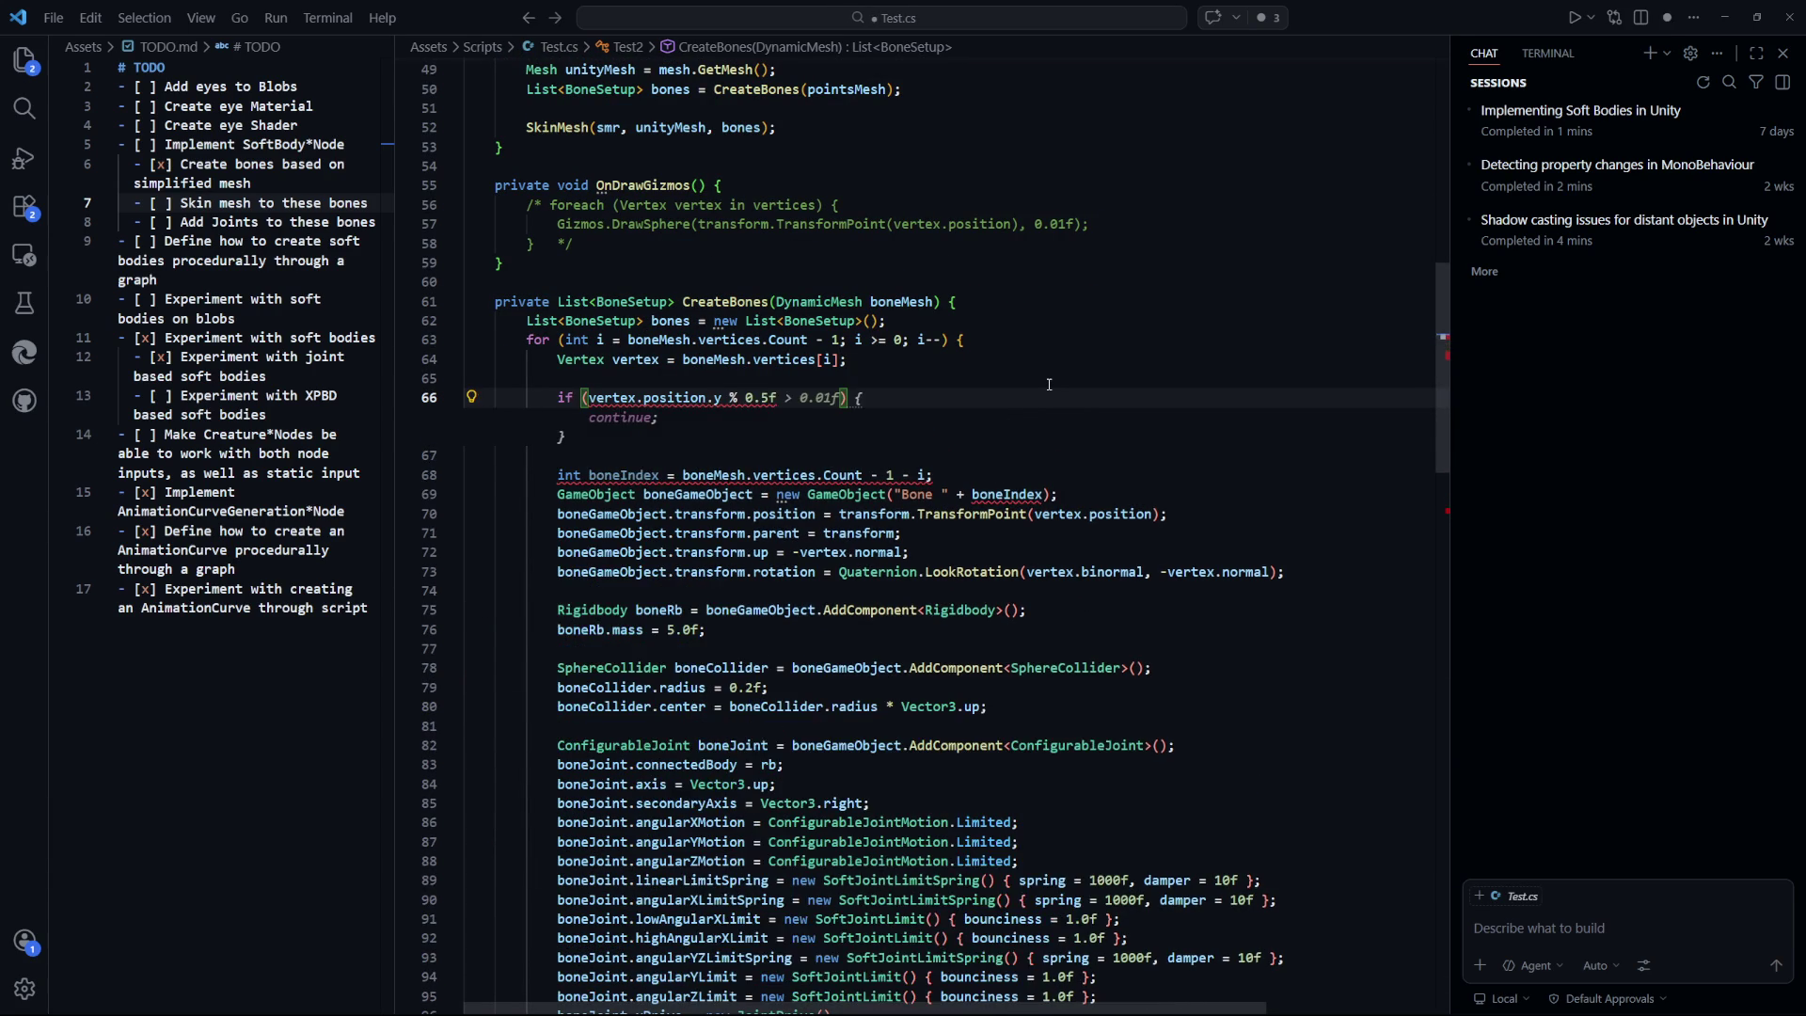
text( ==)
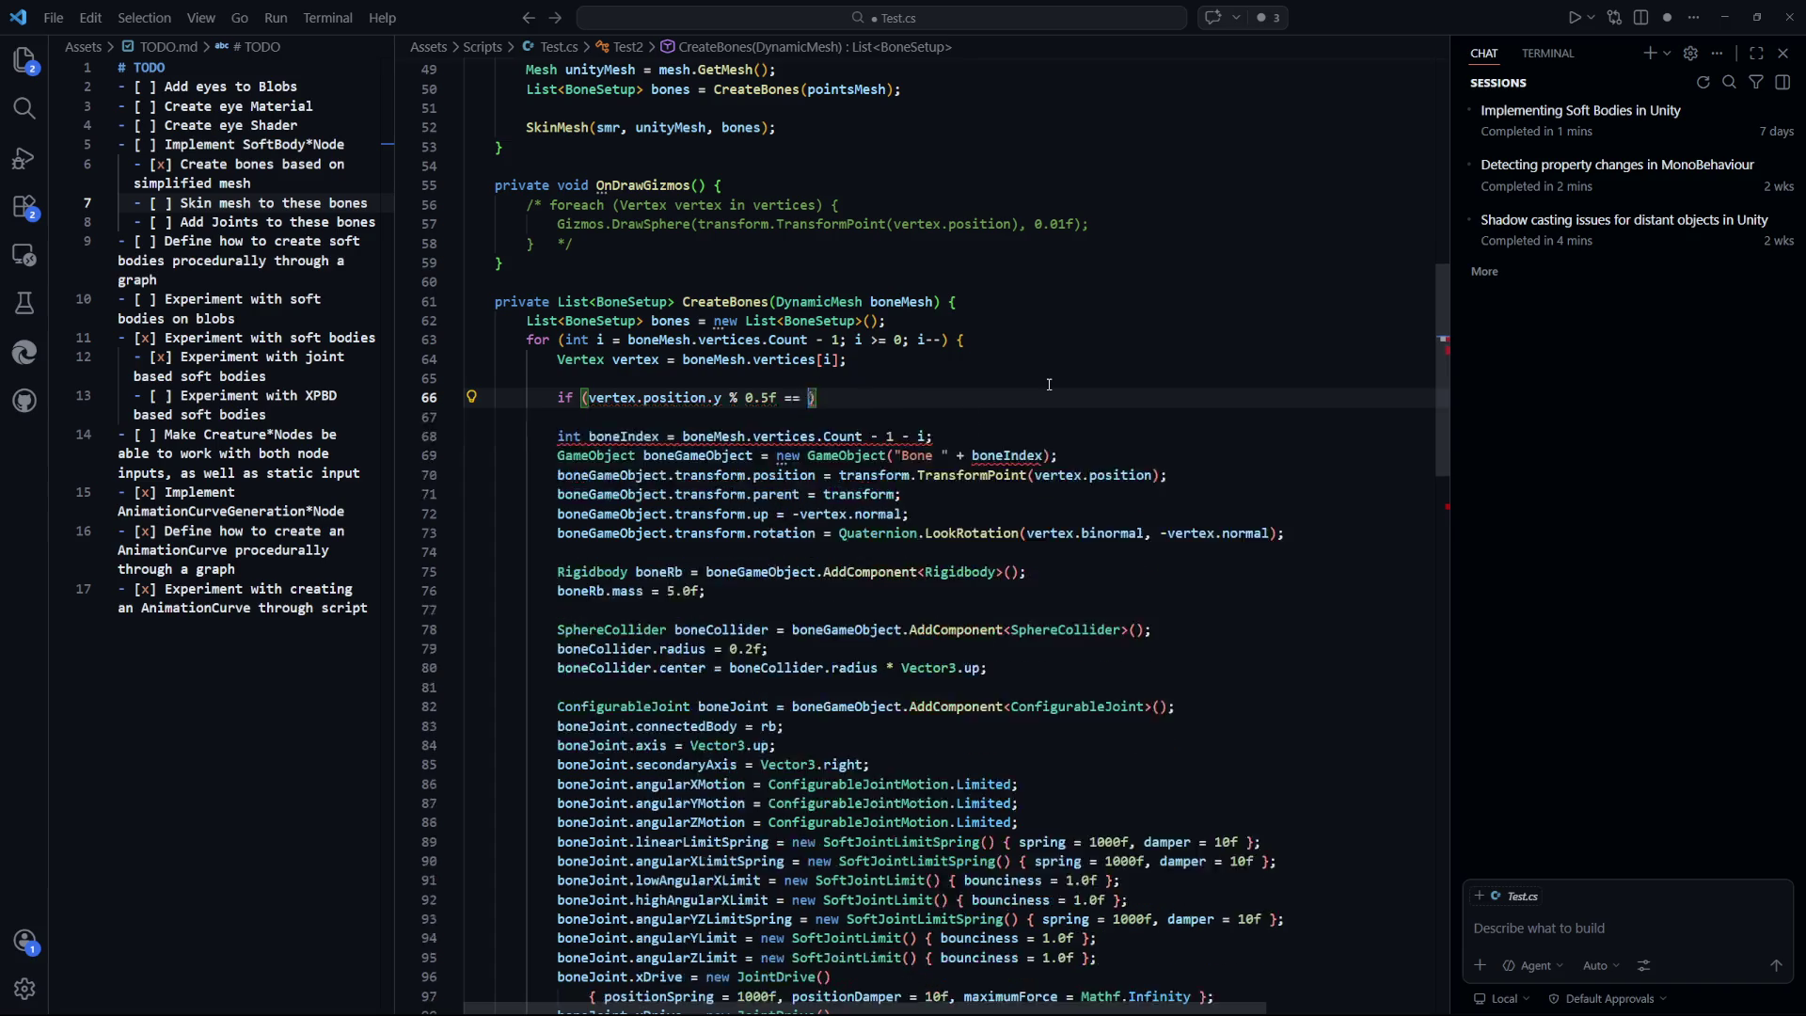
key(BackSpace)
key(BackSpace)
key(BackSpace)
text(!=?)
key(BackSpace)
text(0.0f) {)
key(Return)
key(ctrl+s)
Fill the new block with a continue statement and save Test.cs.
text(cont)
key(Tab)
key(ctrl+s)
scroll(1049, 385, down, 8)
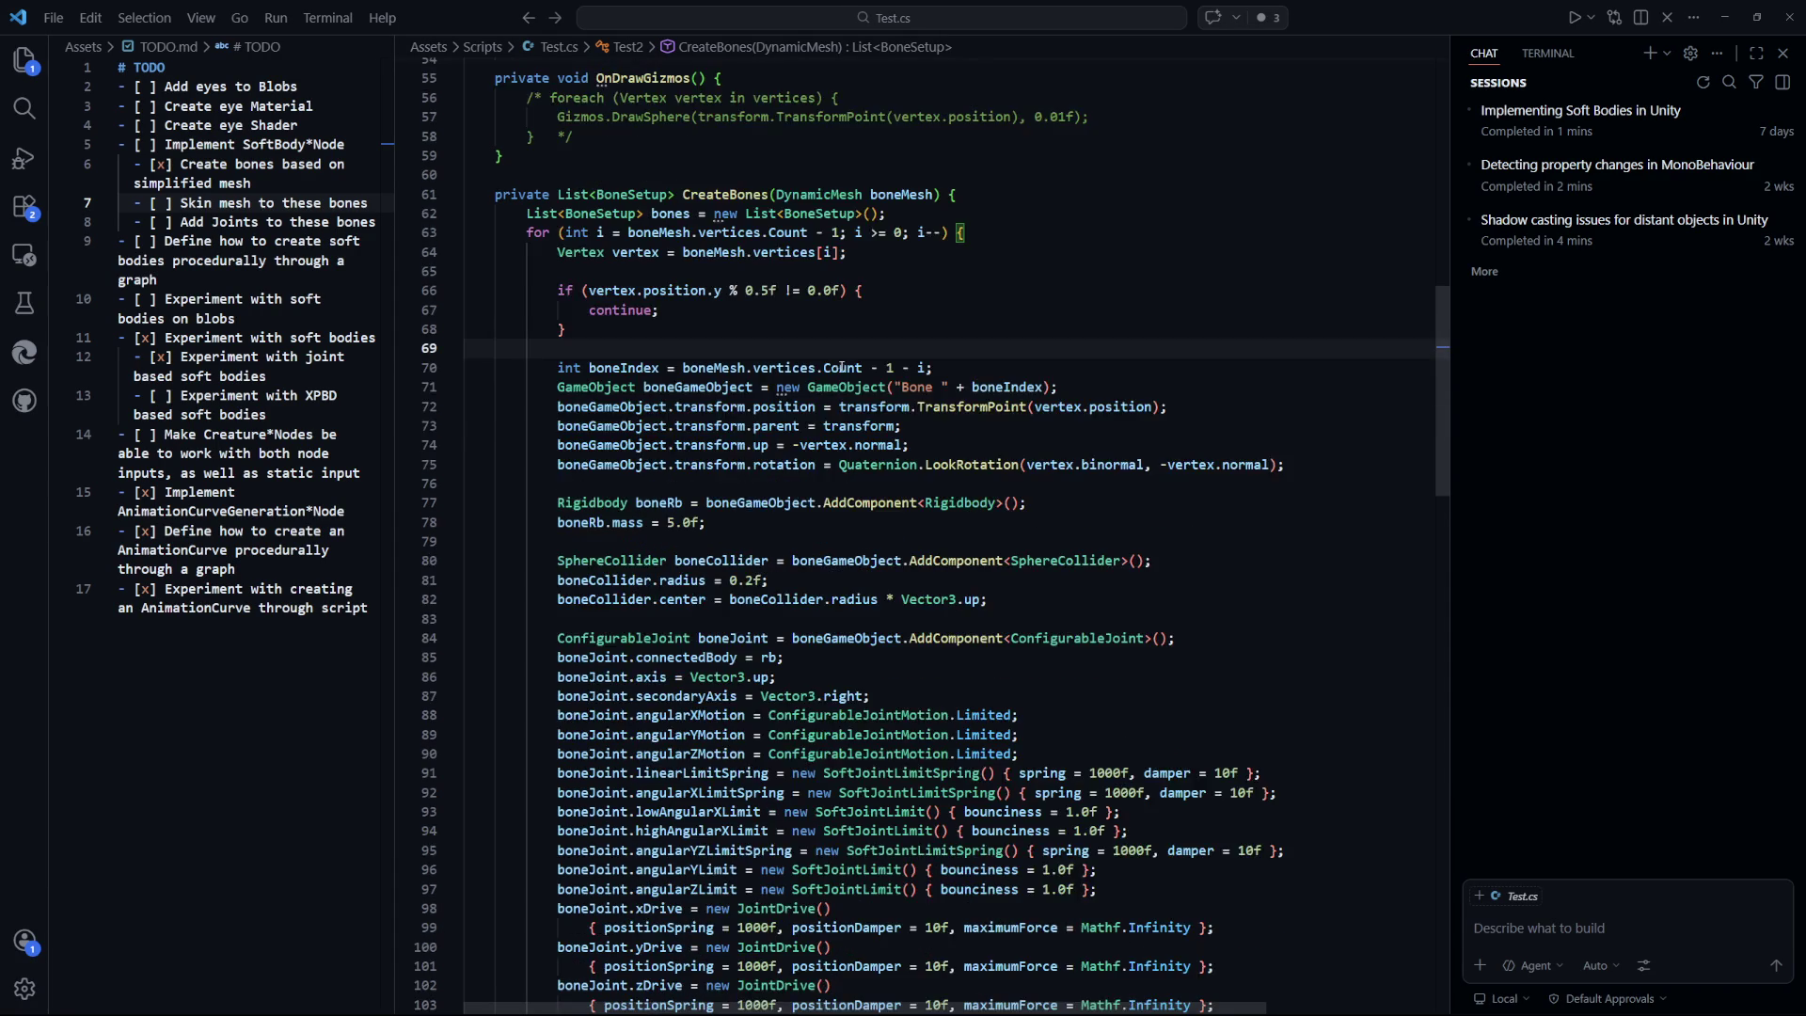
key(Down)
key(Down)
Block-comment the new if-continue check and return to Unity.
scroll(658, 485, up, 4)
drag(658, 485, 471, 431)
key(shift+alt+a)
key(alt+Tab)
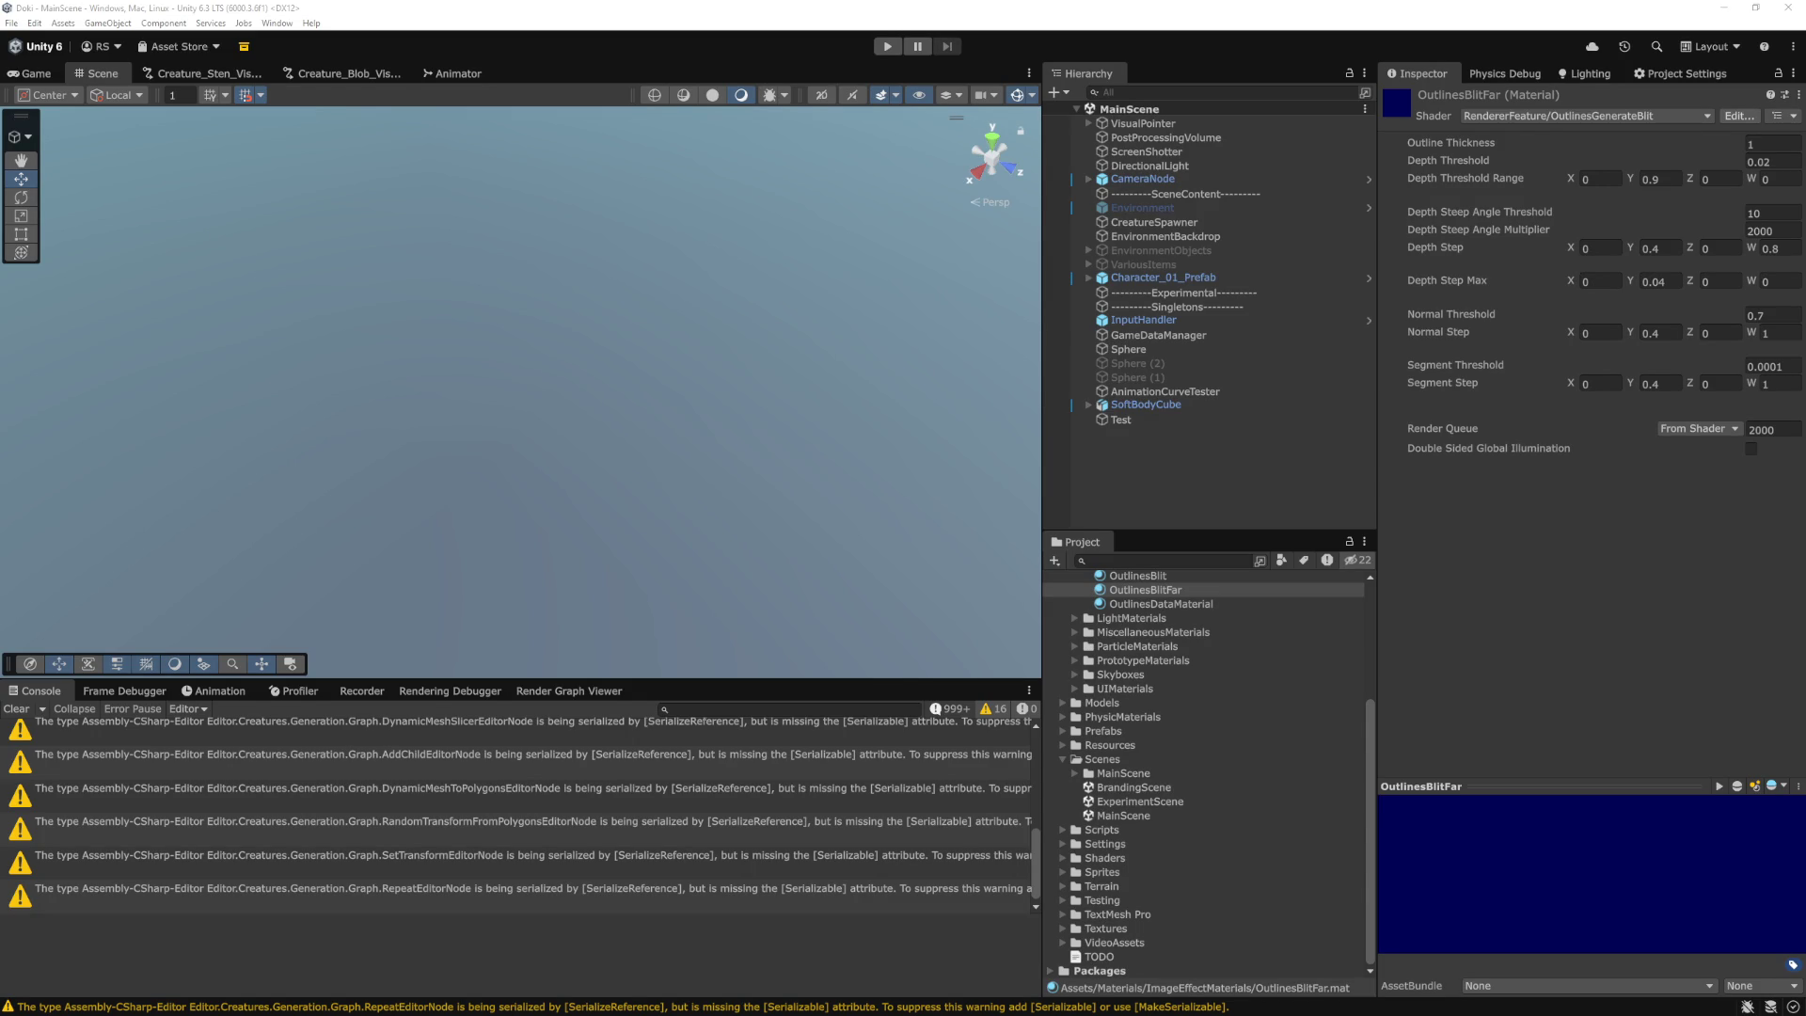
Set the Test sphere's Sub Lat to 0.125 in the Inspector.
click(1620, 605)
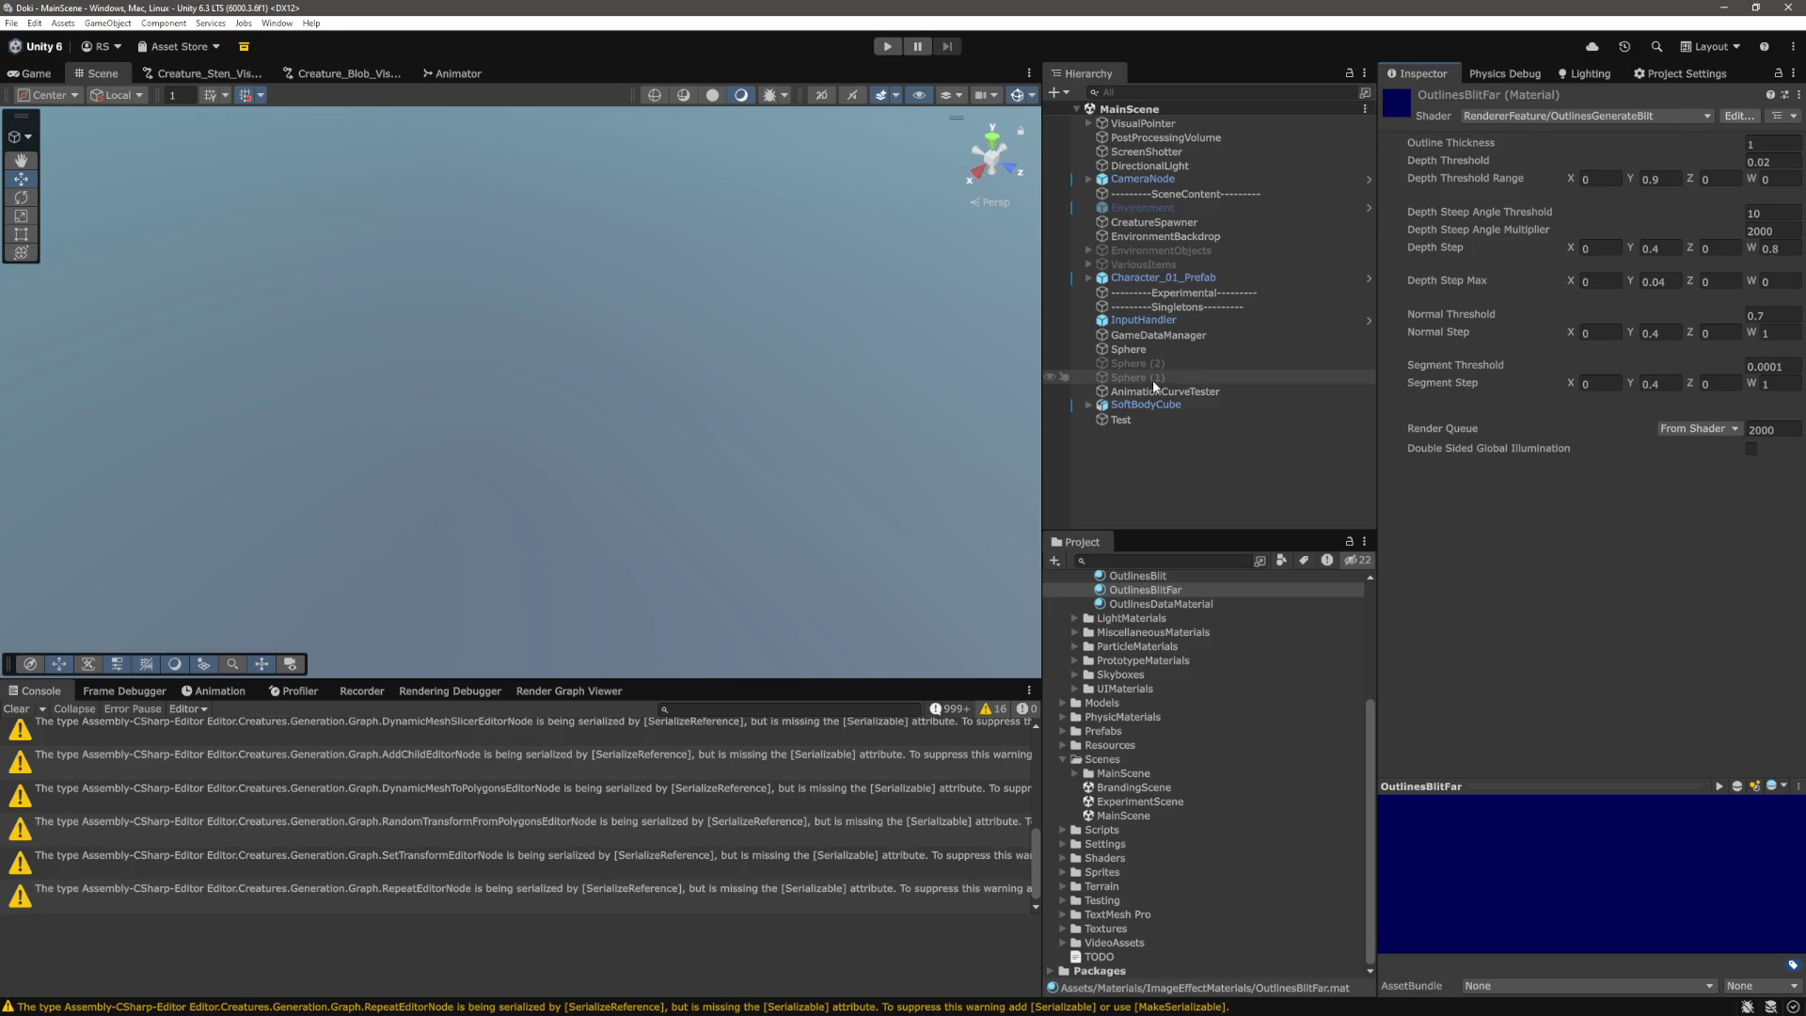
click(1120, 420)
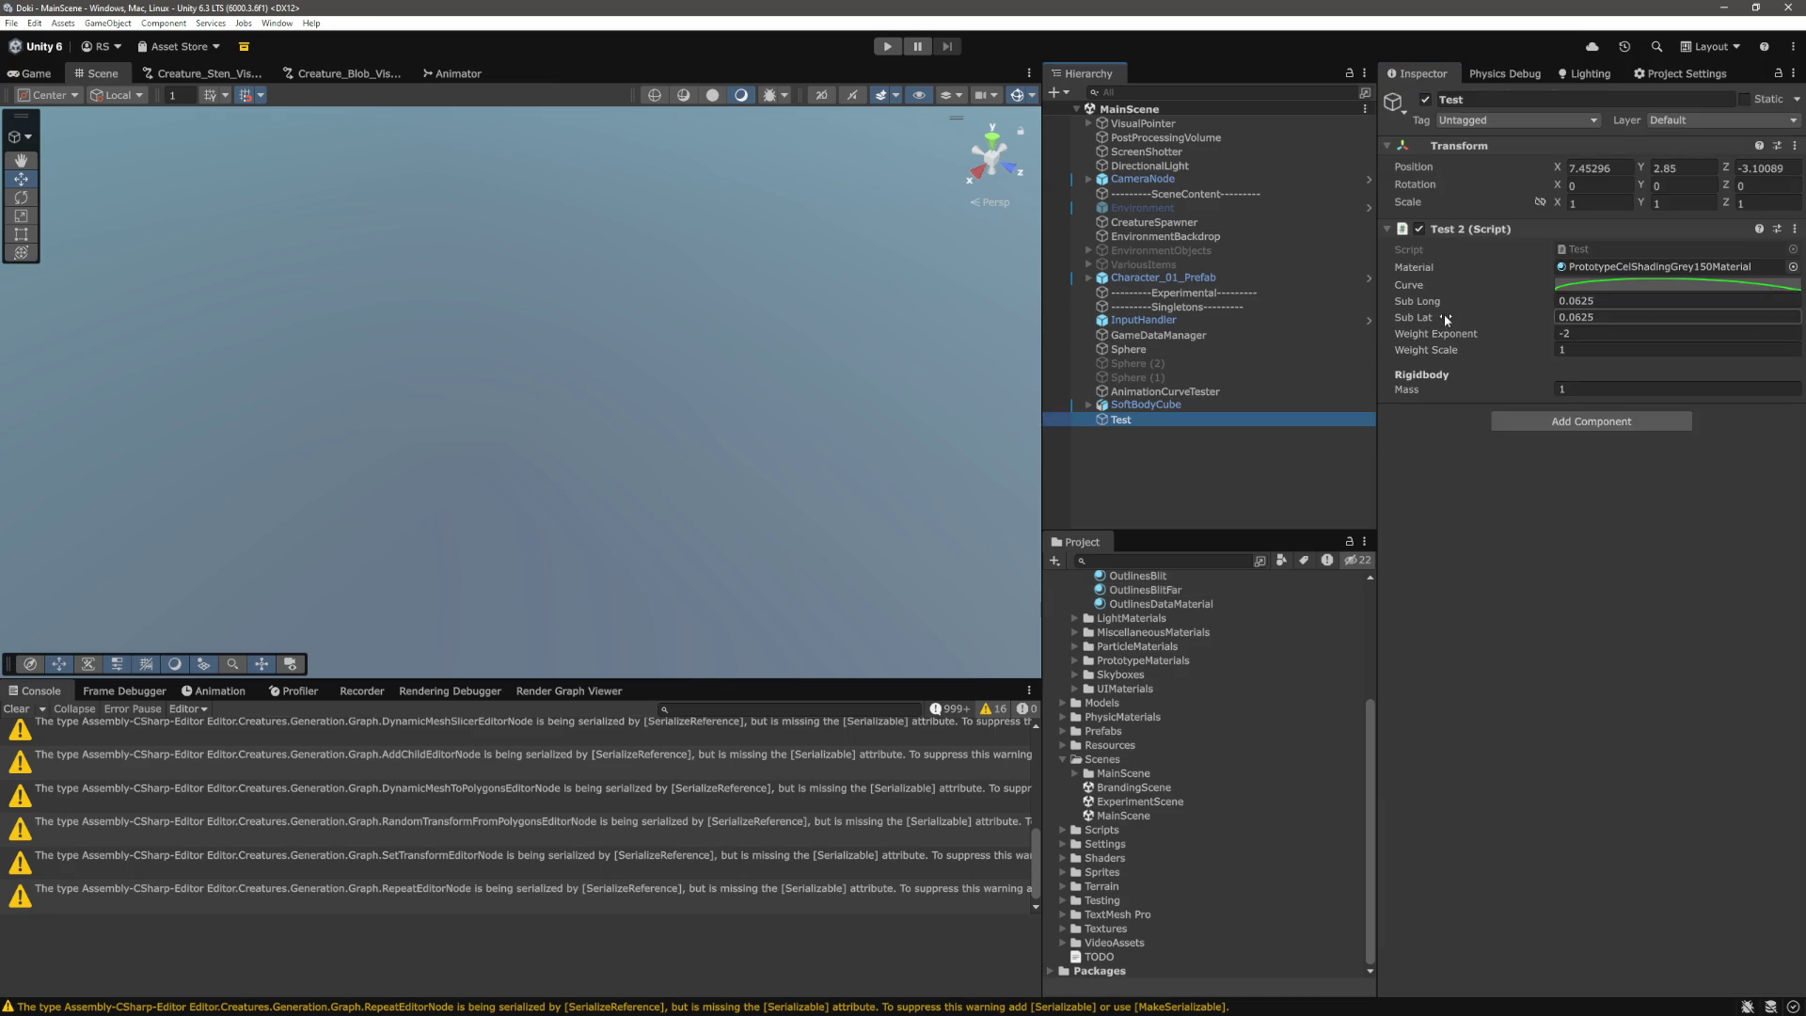
click(1655, 321)
text(0.125)
key(Return)
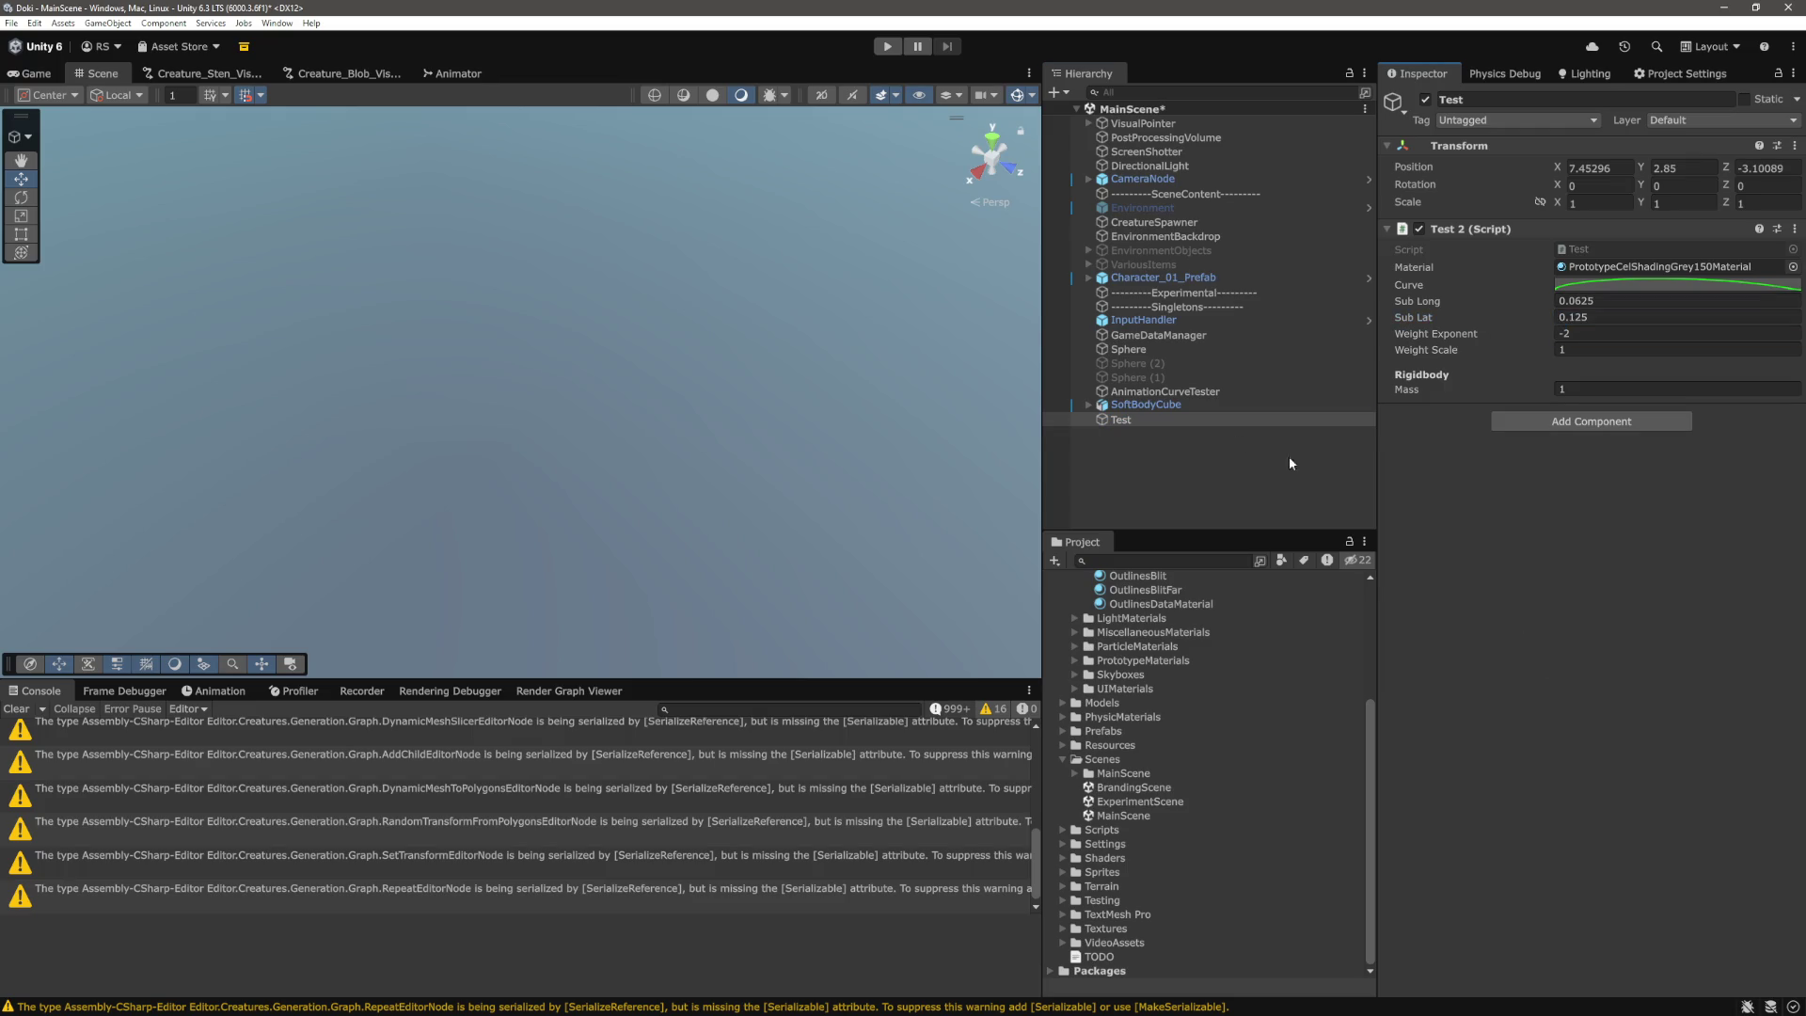
Play the scene, view the sphere from above in the Scene view, then stop play mode.
click(884, 49)
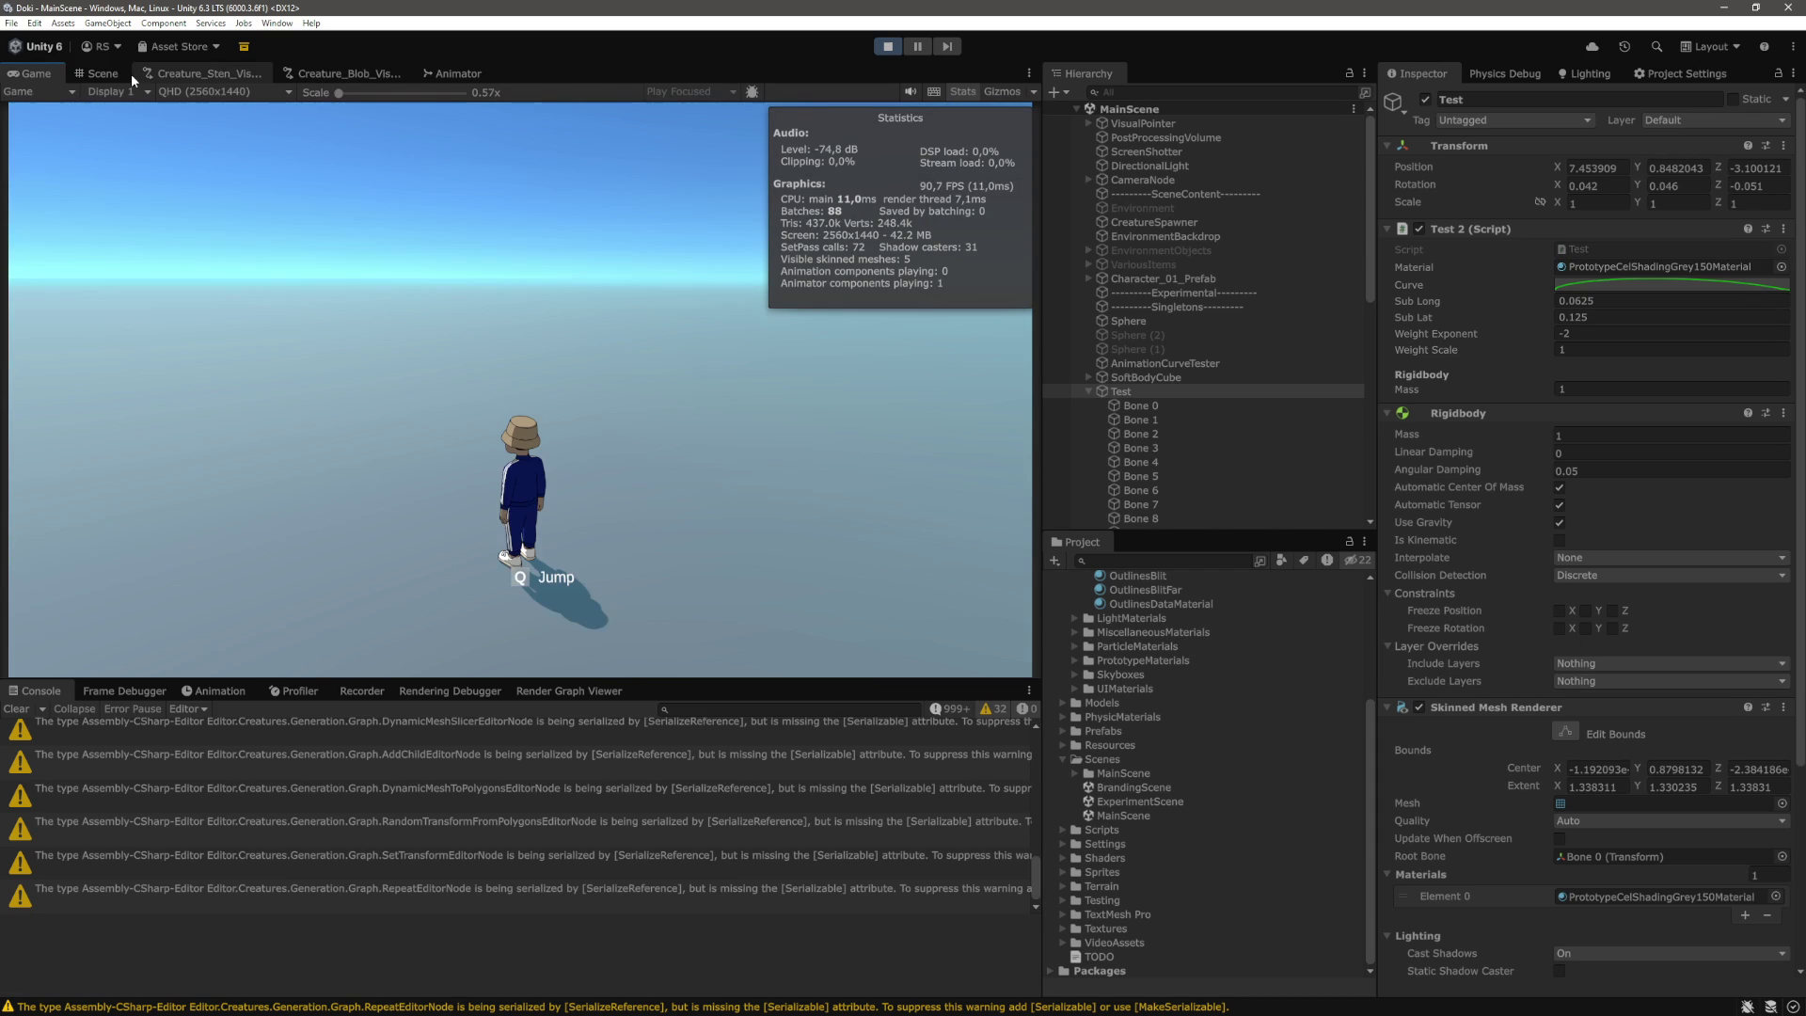
click(102, 73)
scroll(707, 163, down, 5)
drag(708, 163, 640, 288)
scroll(640, 288, up, 5)
mouse_move(640, 288)
mouse_down()
mouse_move(701, 357)
mouse_move(819, 377)
mouse_move(851, 428)
mouse_move(671, 374)
mouse_up()
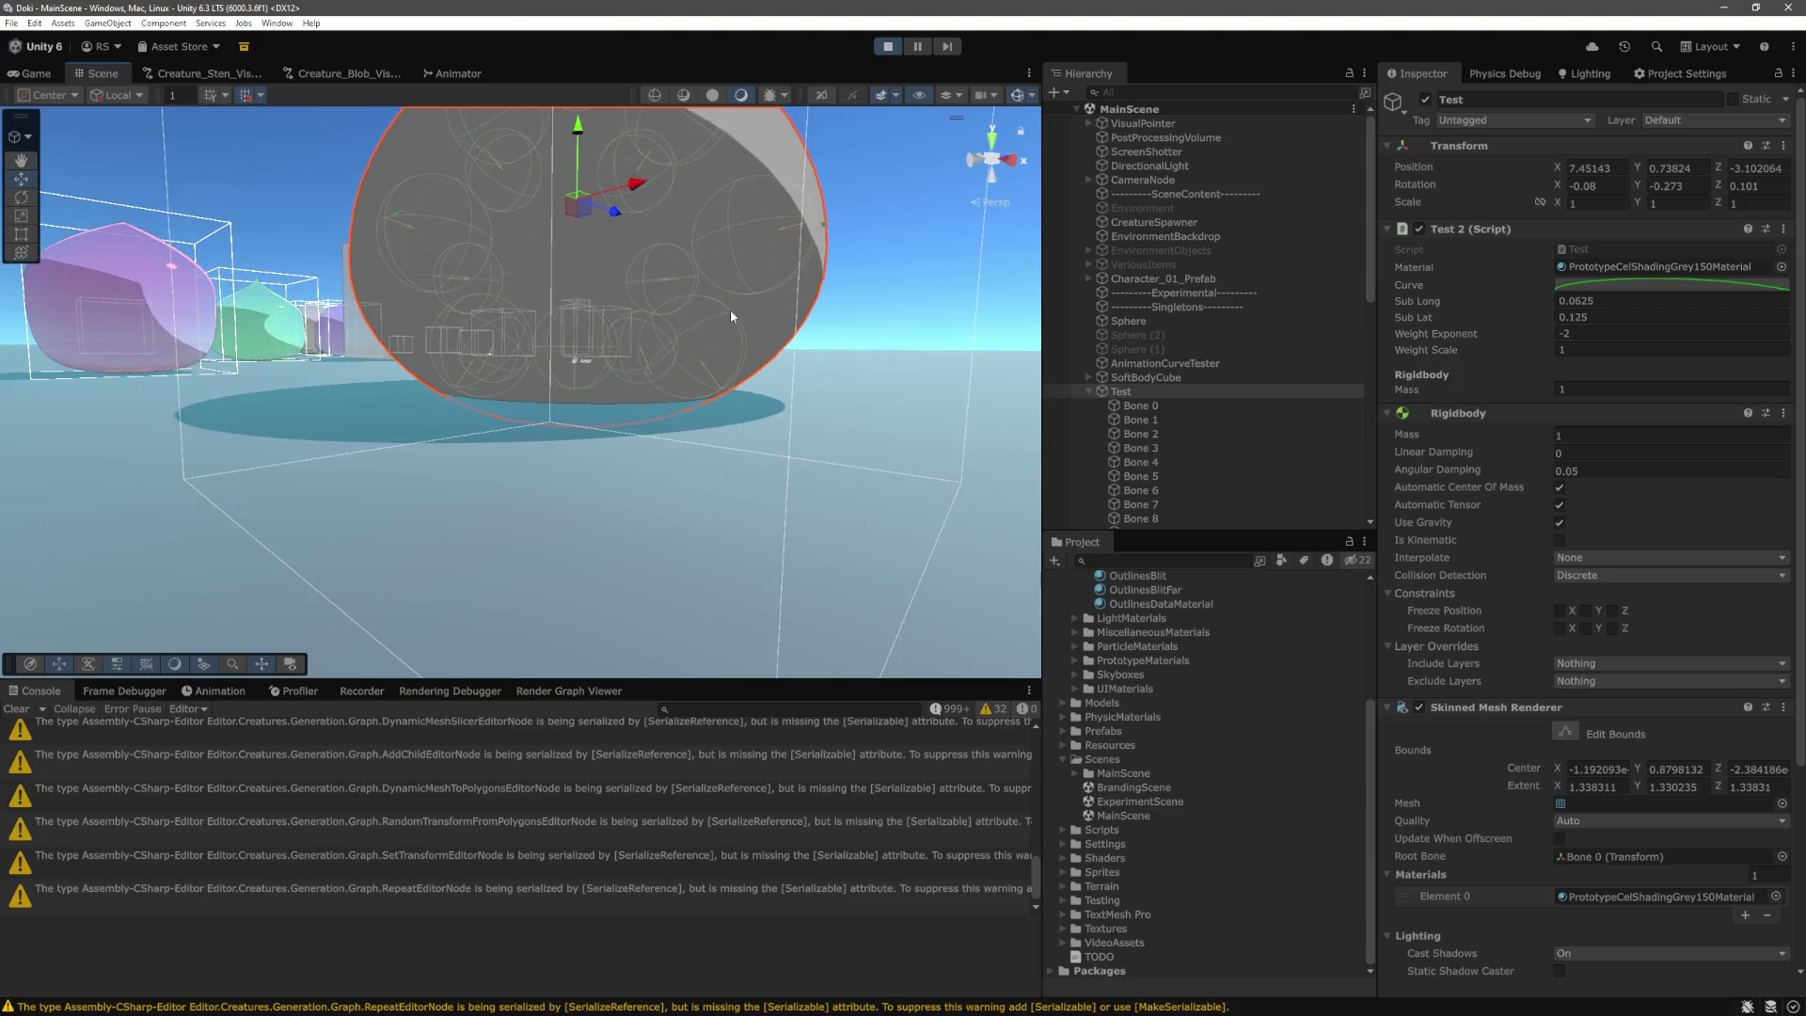
mouse_move(732, 316)
mouse_down()
mouse_move(720, 470)
mouse_move(653, 266)
mouse_move(788, 350)
mouse_up()
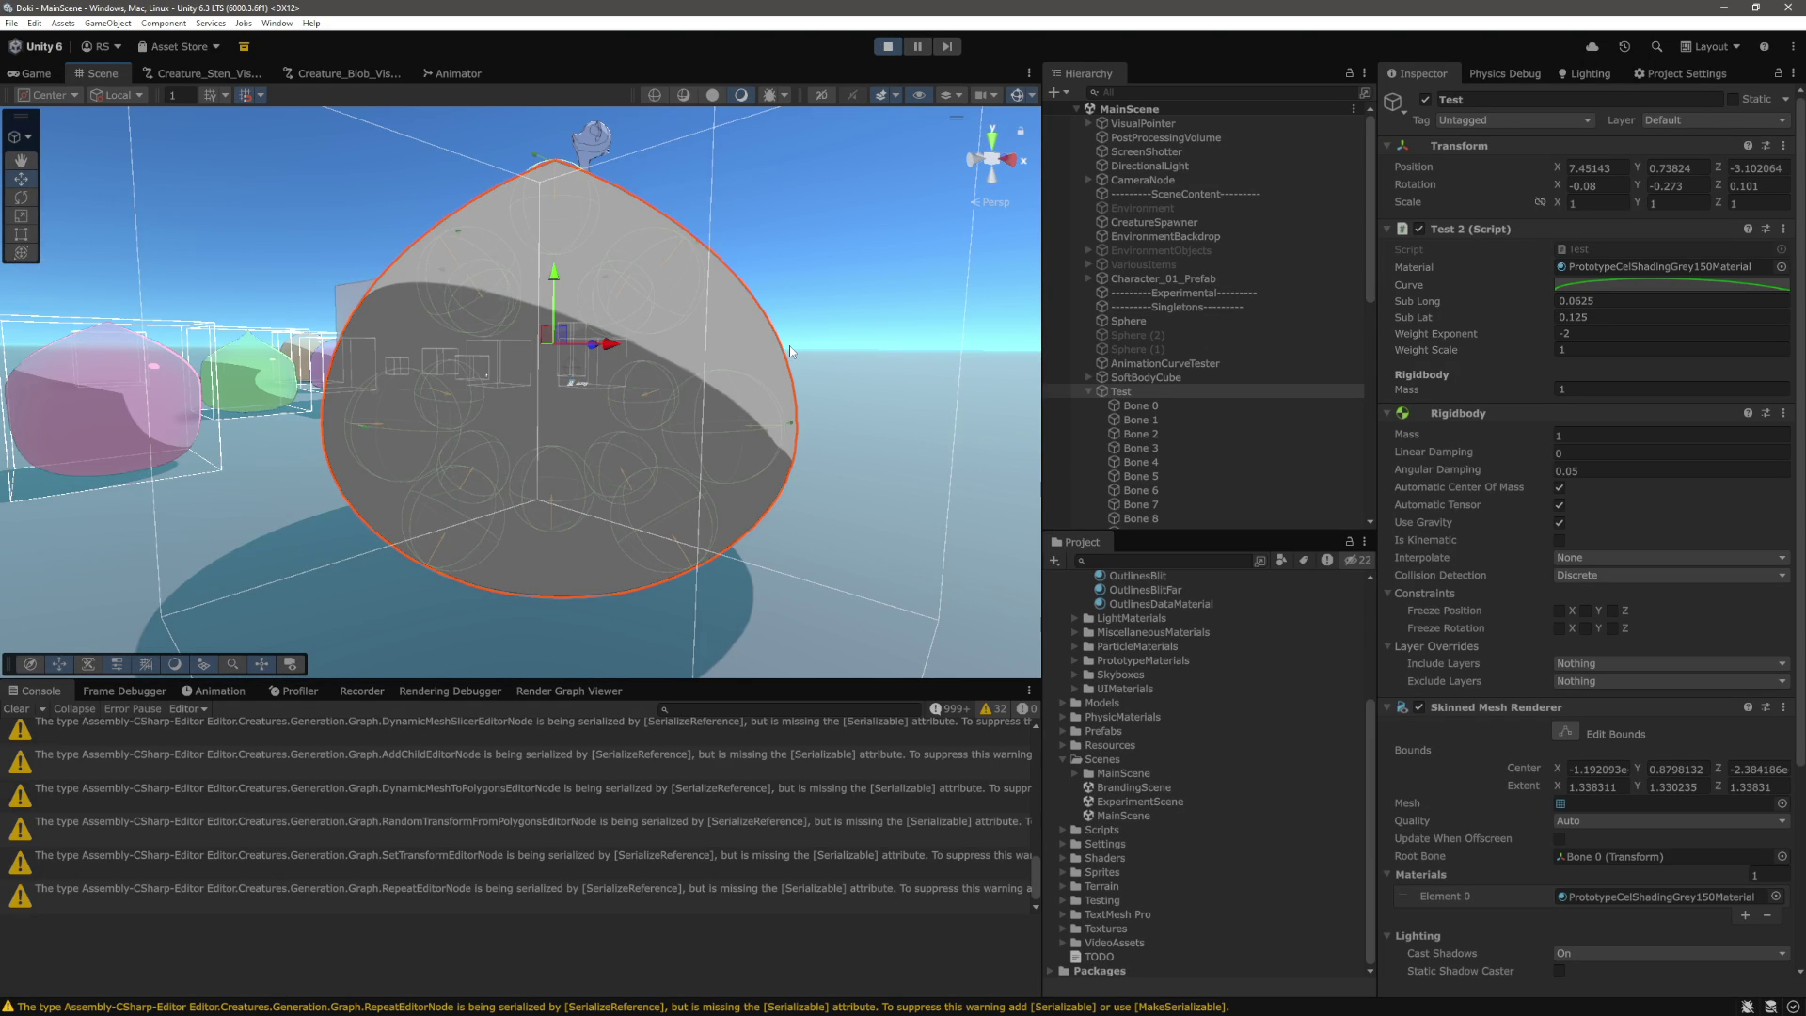
scroll(789, 350, down, 3)
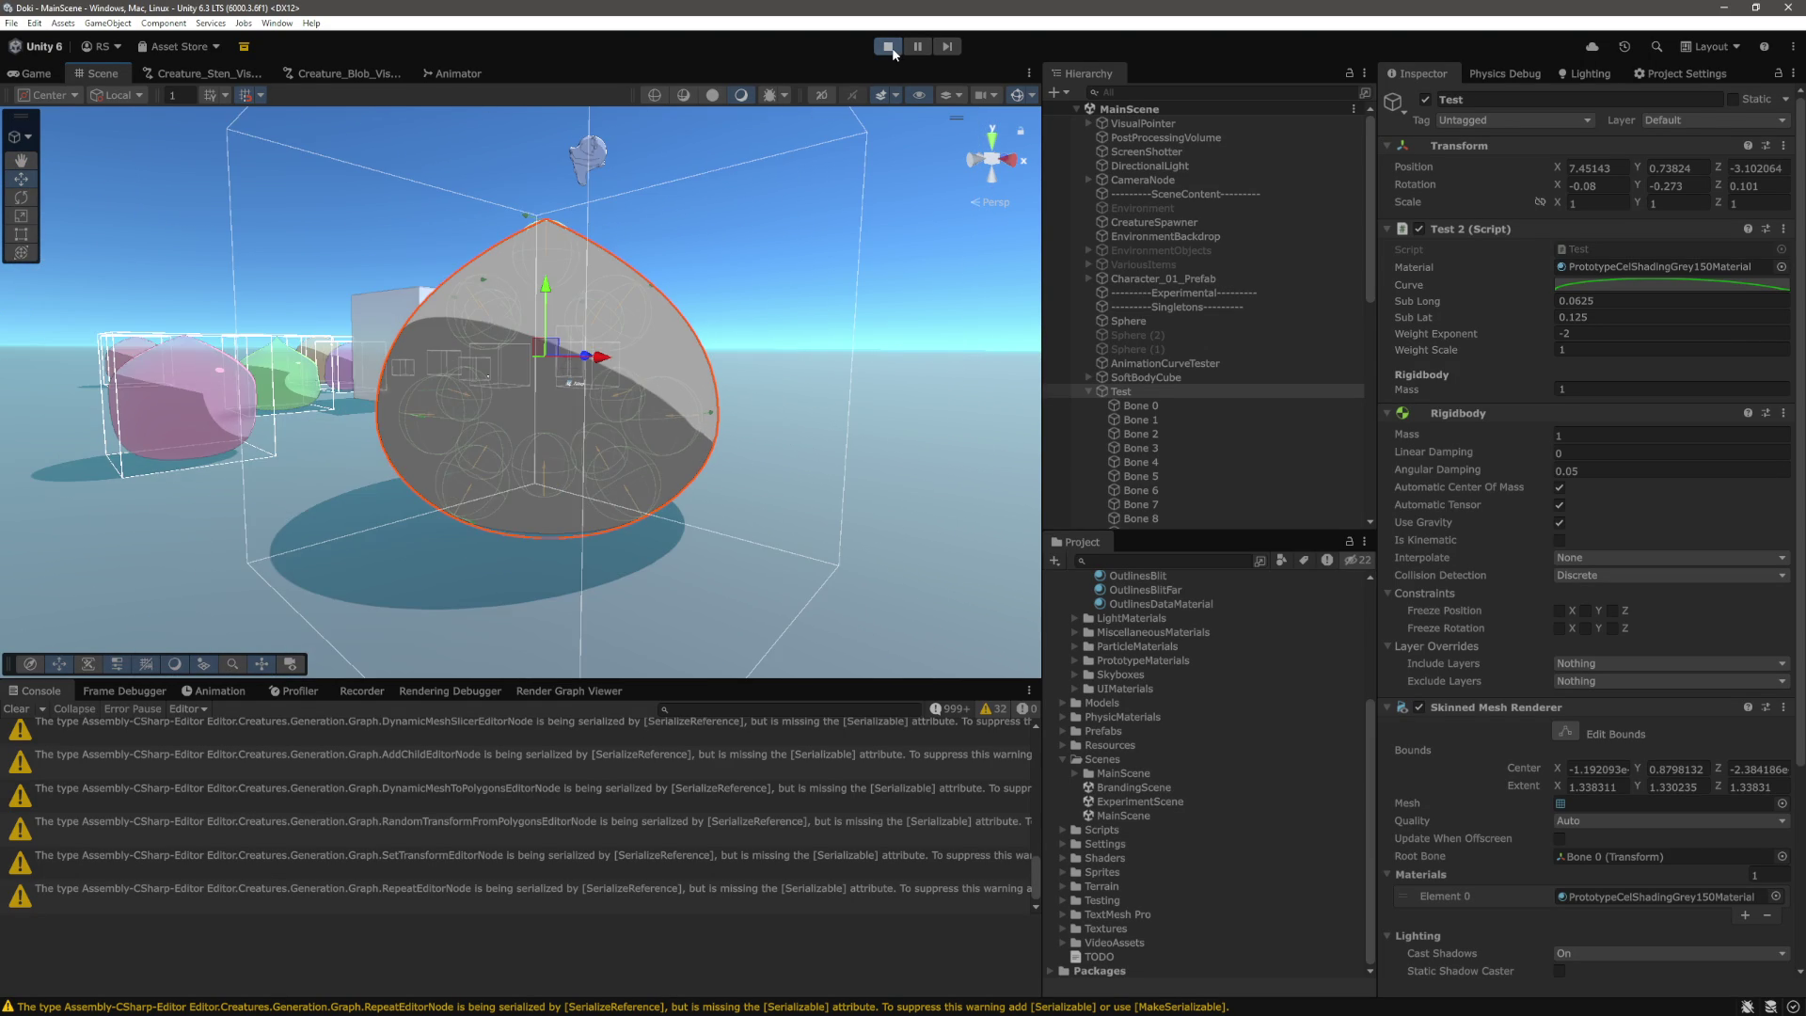
click(889, 47)
Uncomment the vertex-skipping check in Test.cs and go back to Unity to recompile.
key(alt+Tab)
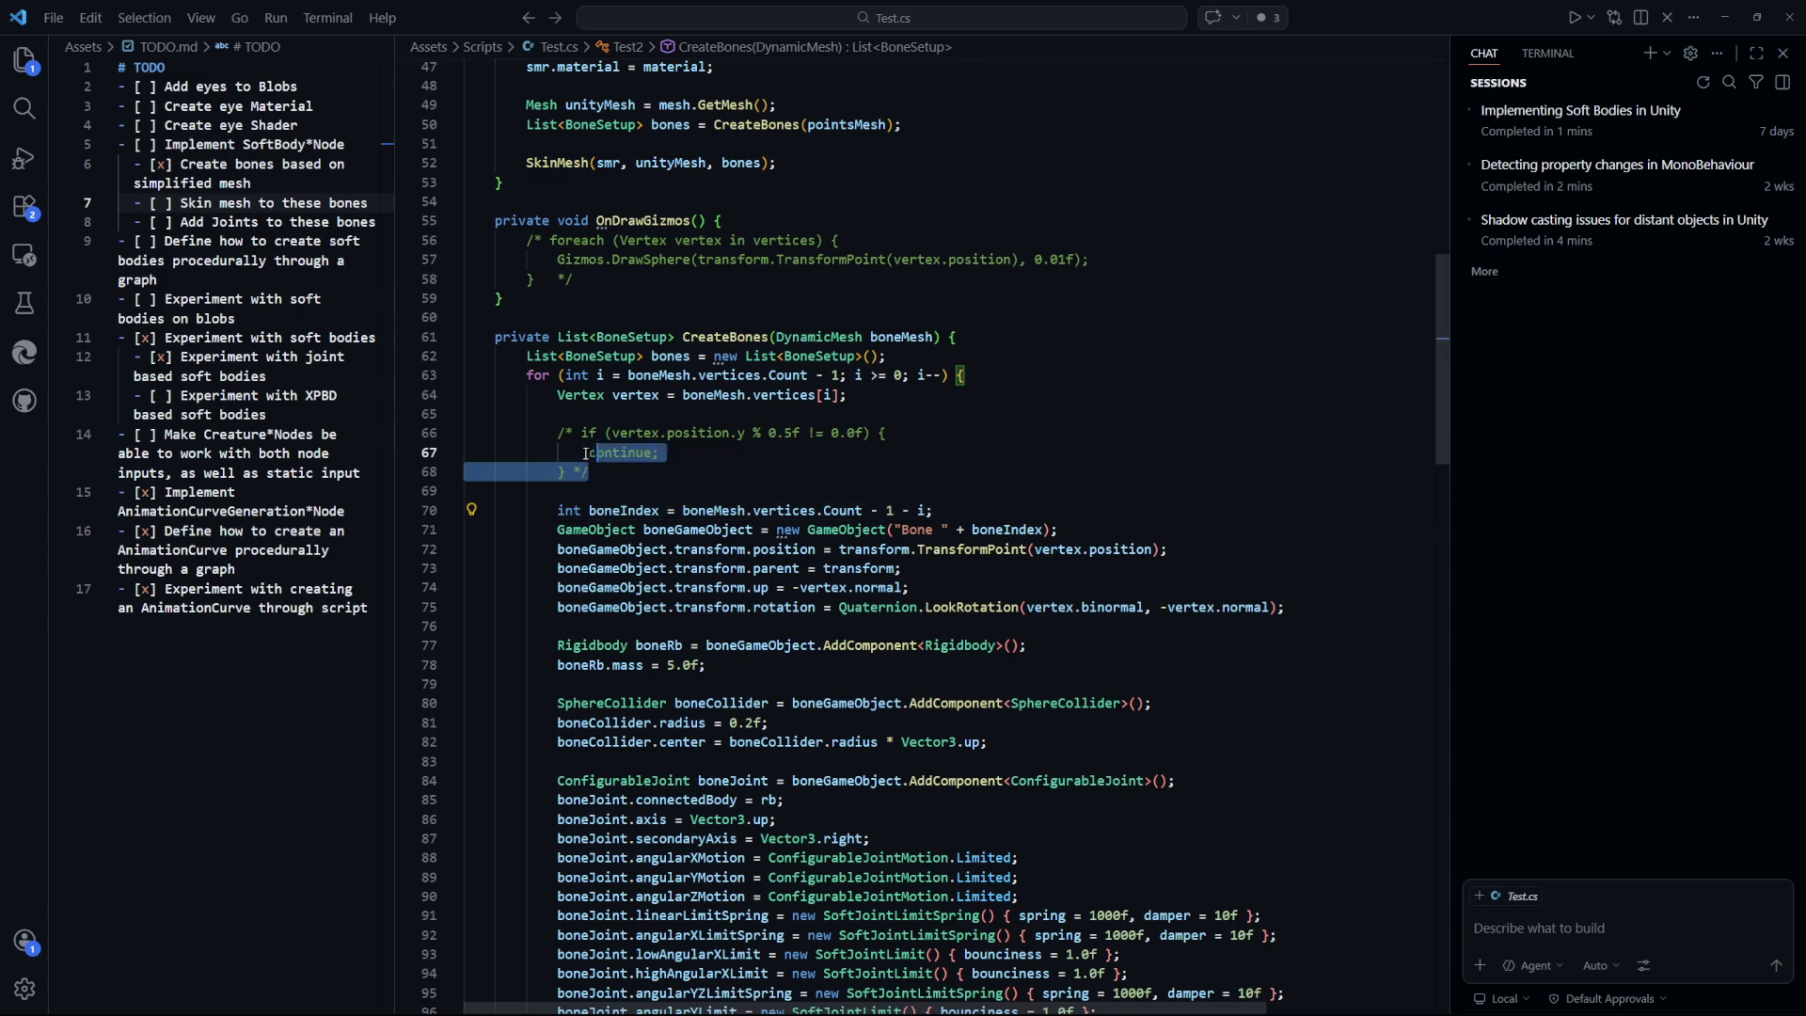
key(alt+Tab)
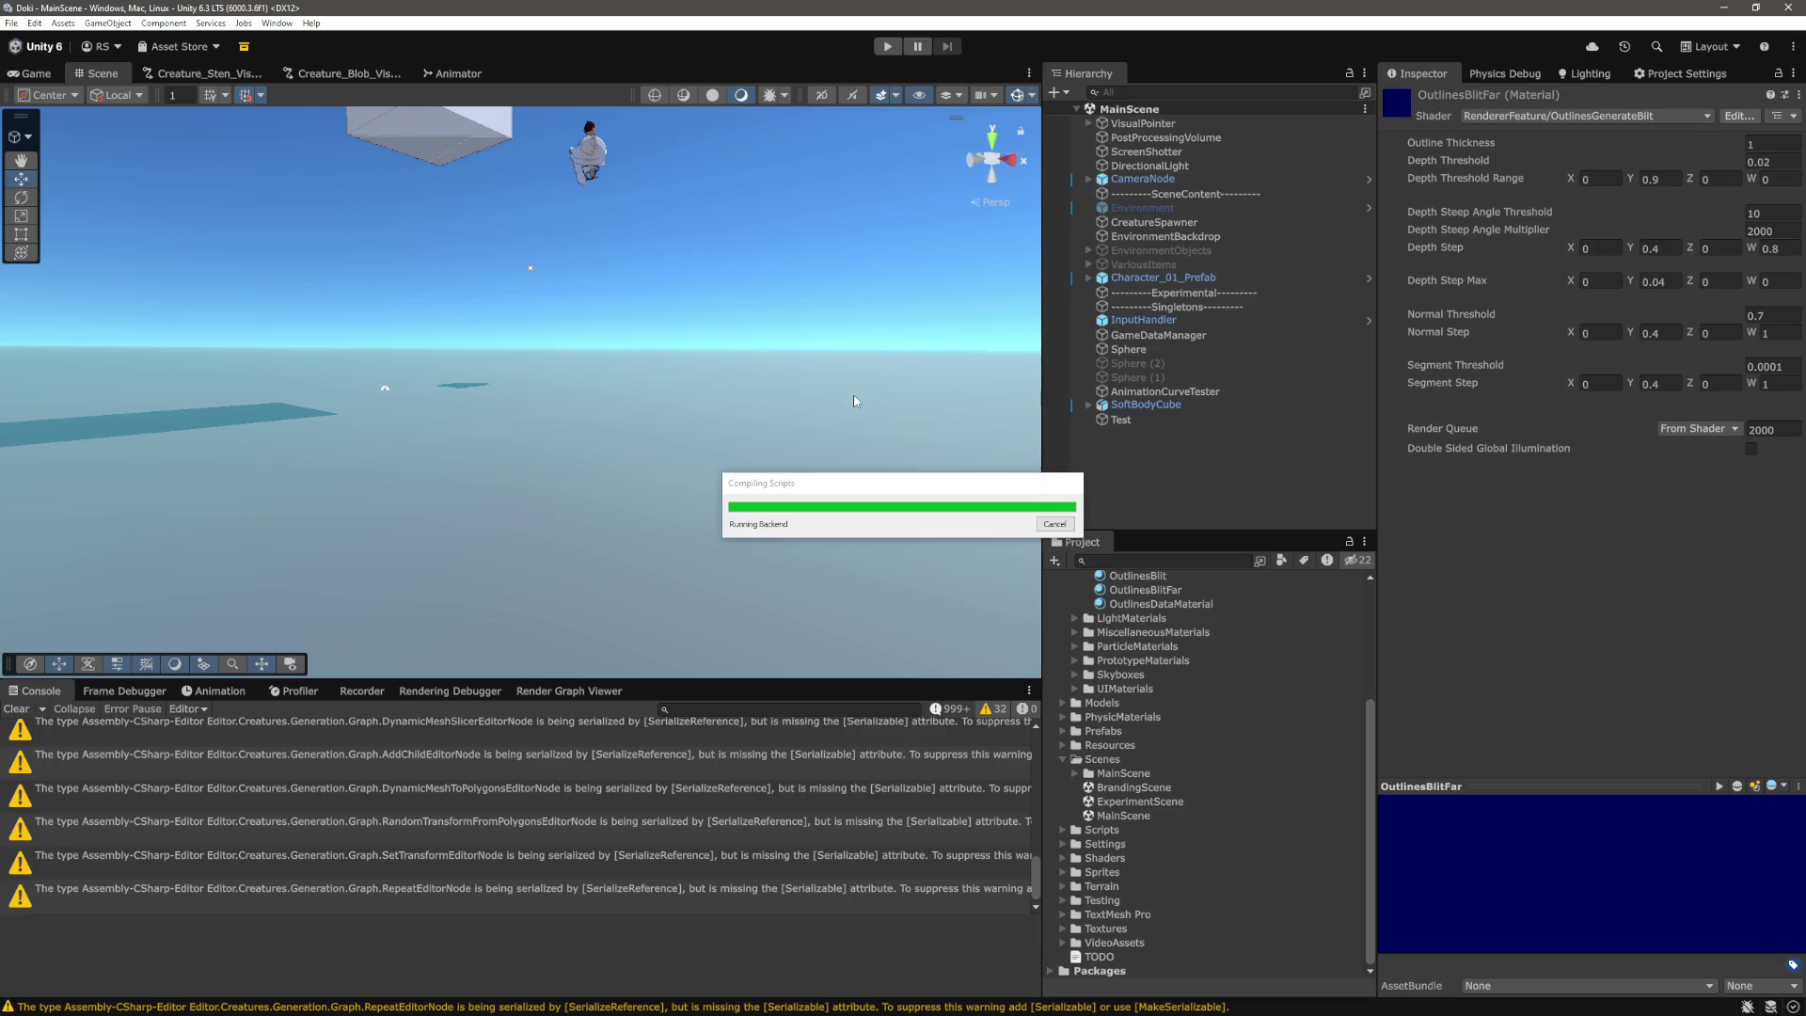
click(888, 47)
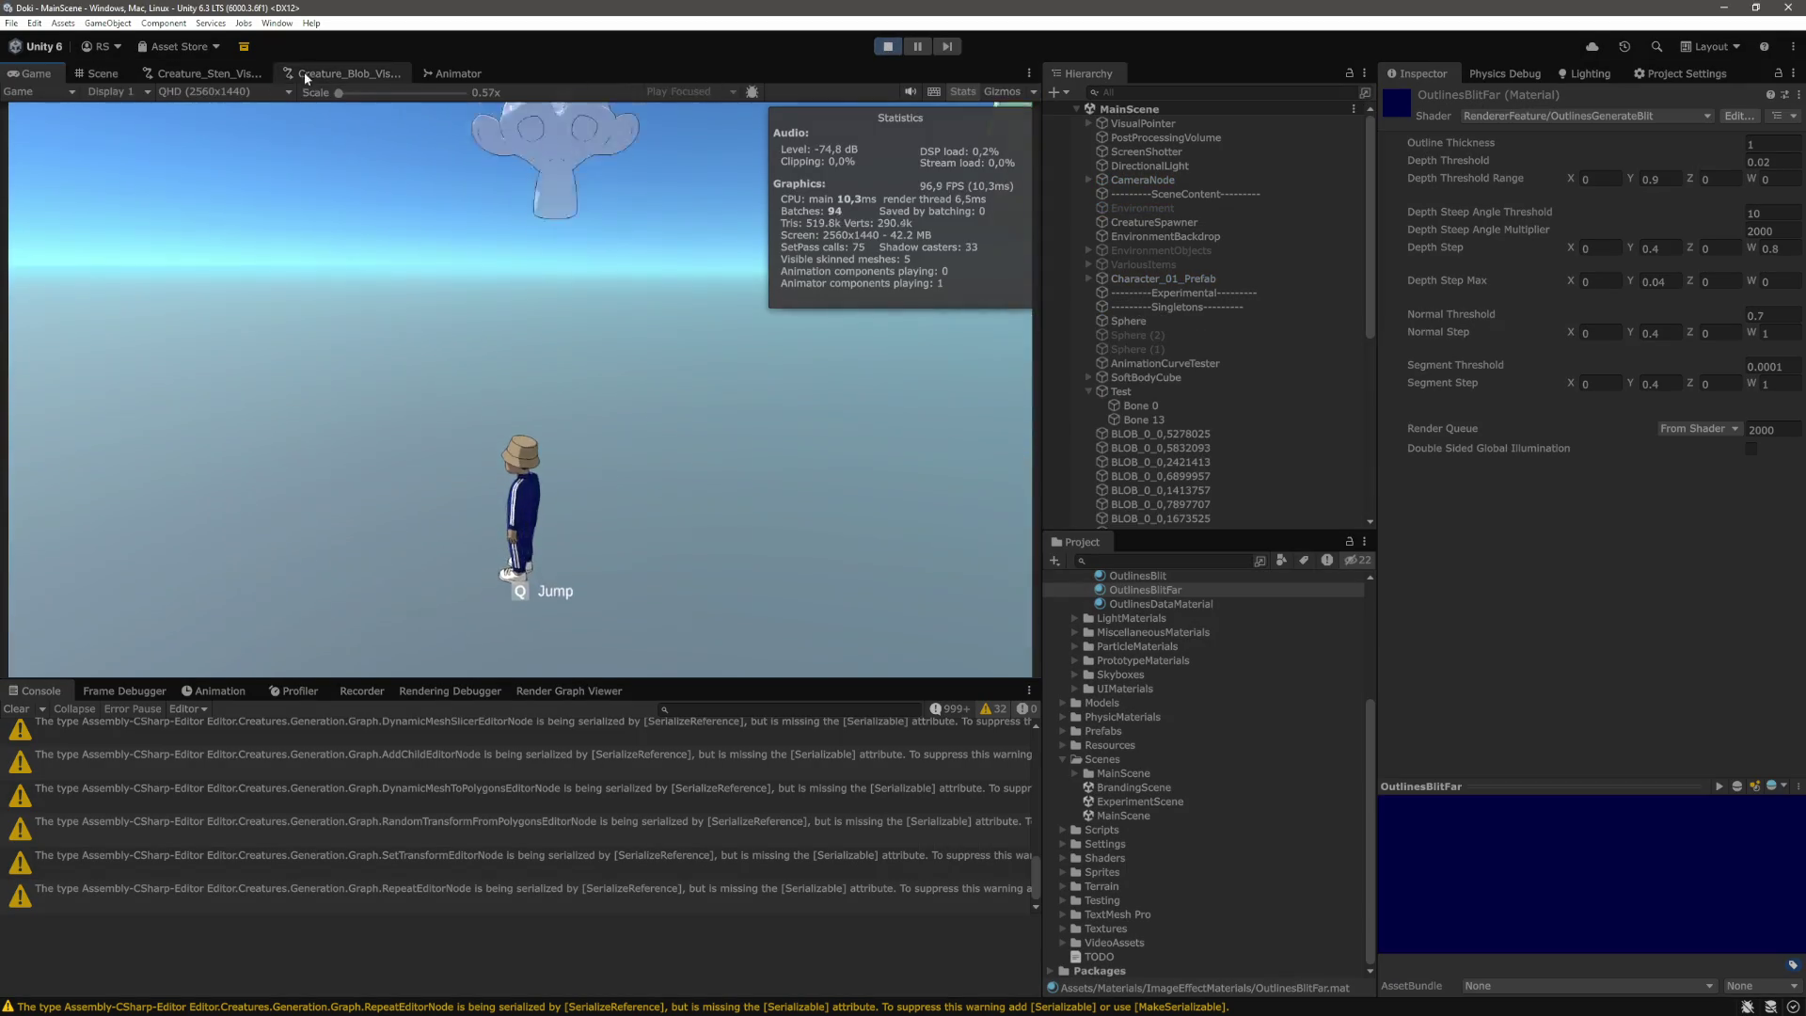
click(102, 74)
double_click(1121, 392)
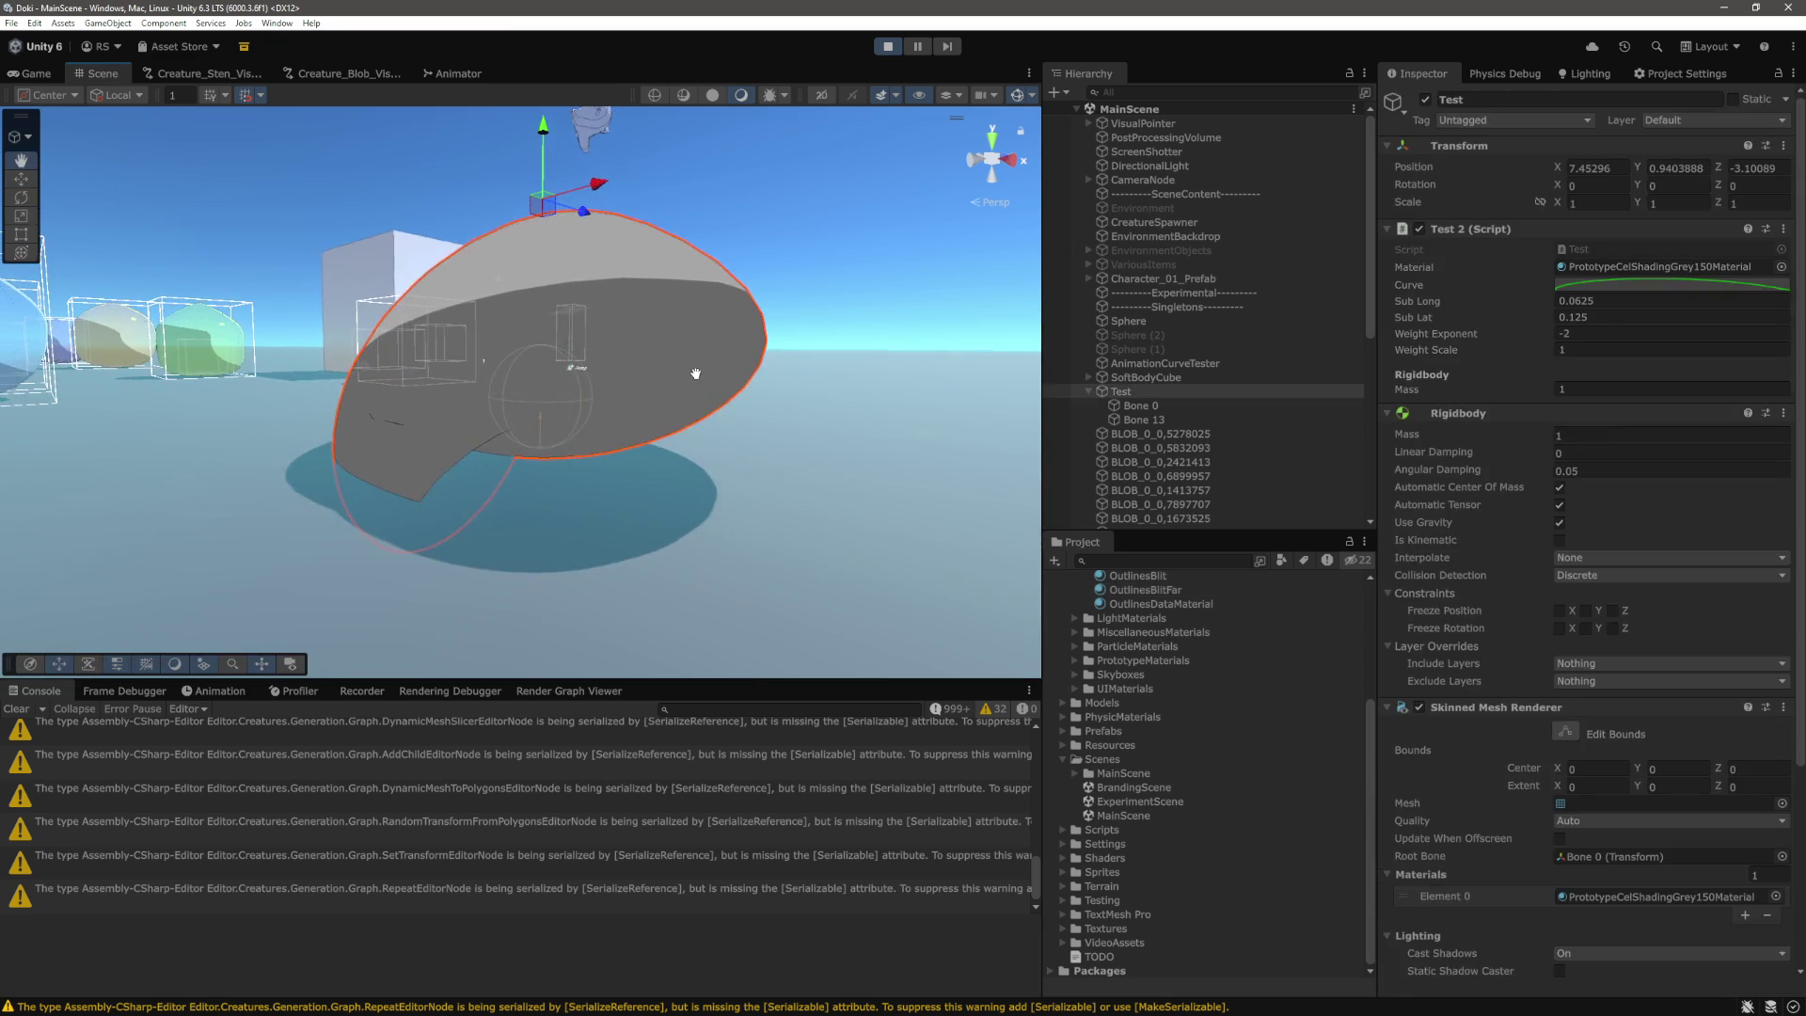
click(1125, 409)
click(1151, 423)
double_click(1150, 420)
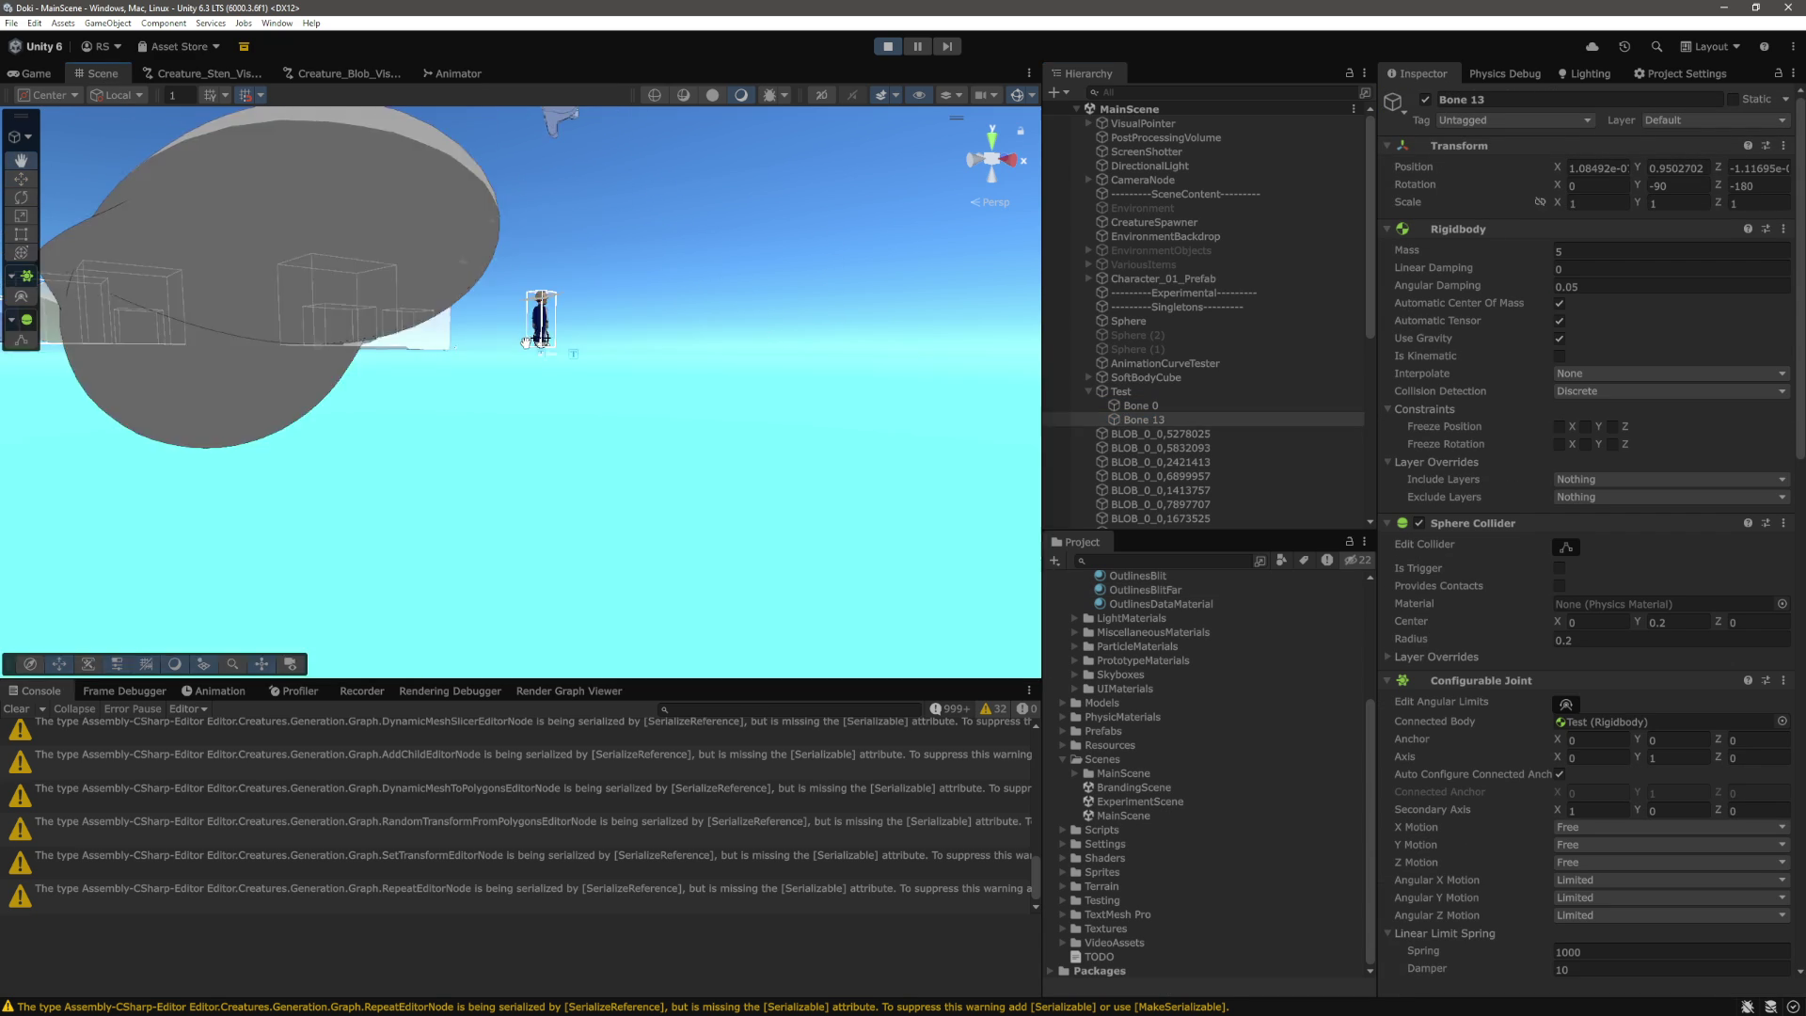
click(1161, 407)
click(1160, 419)
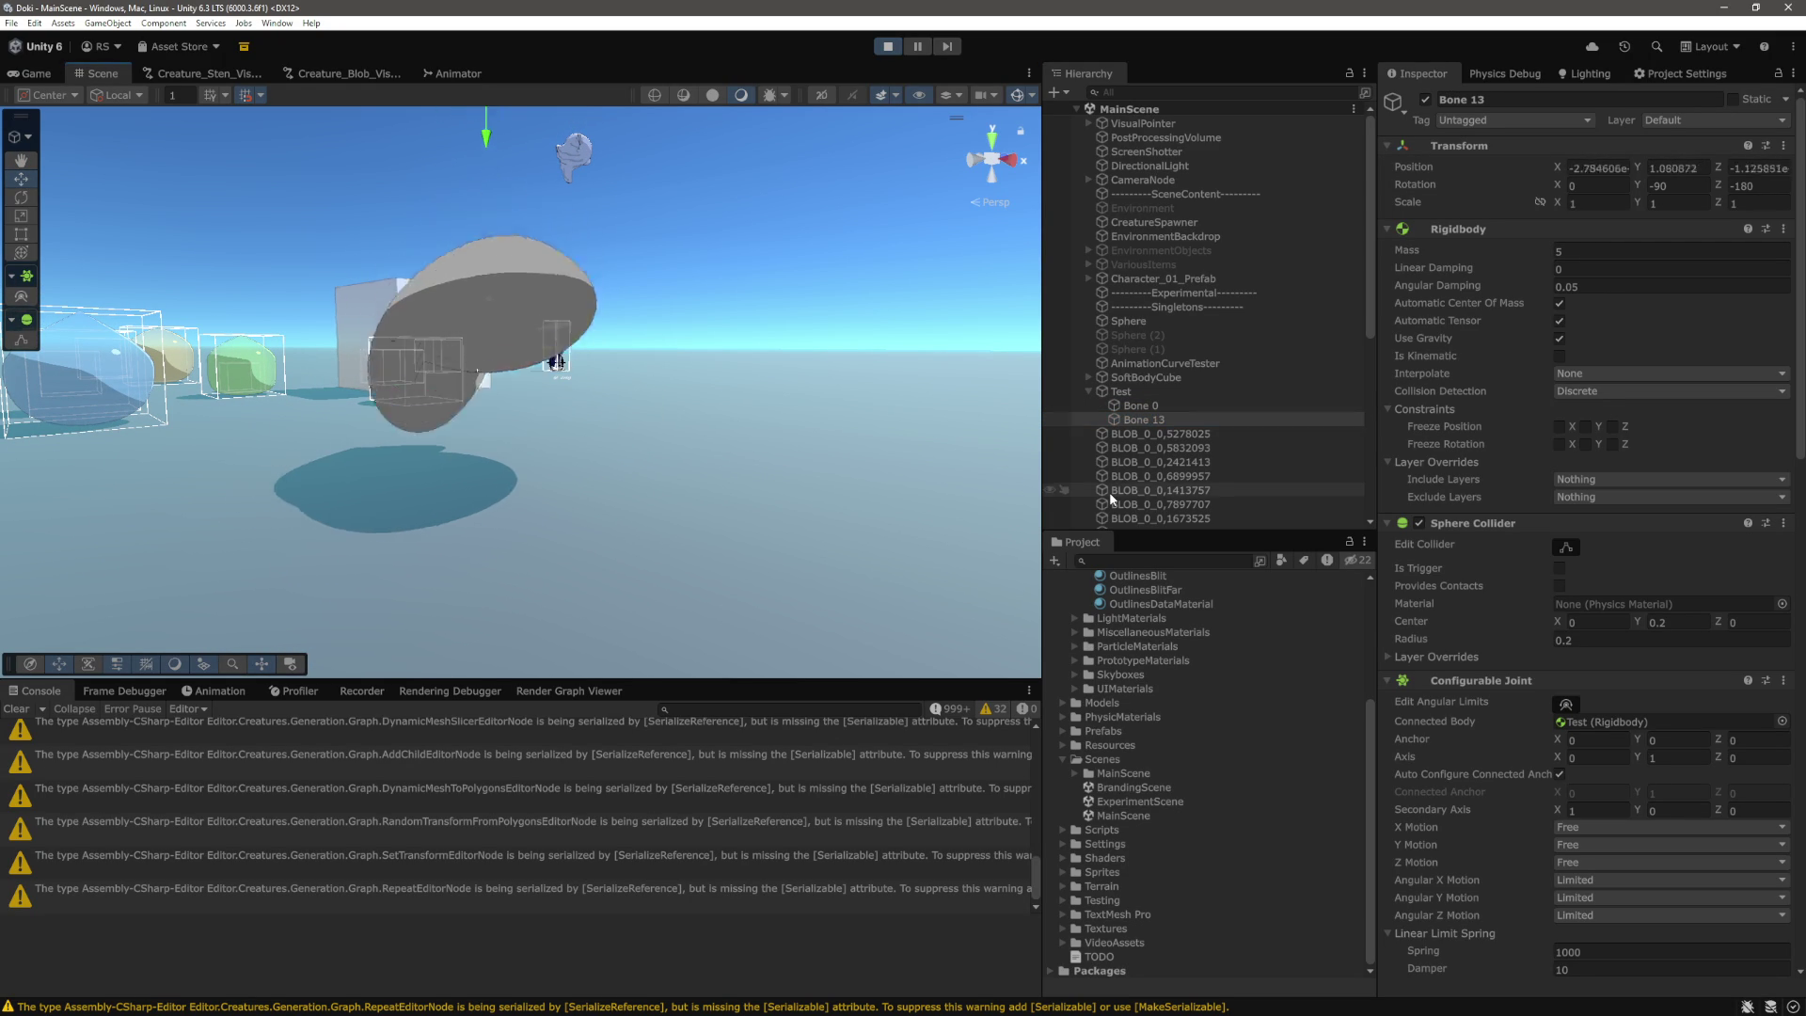
key(ctrl+p)
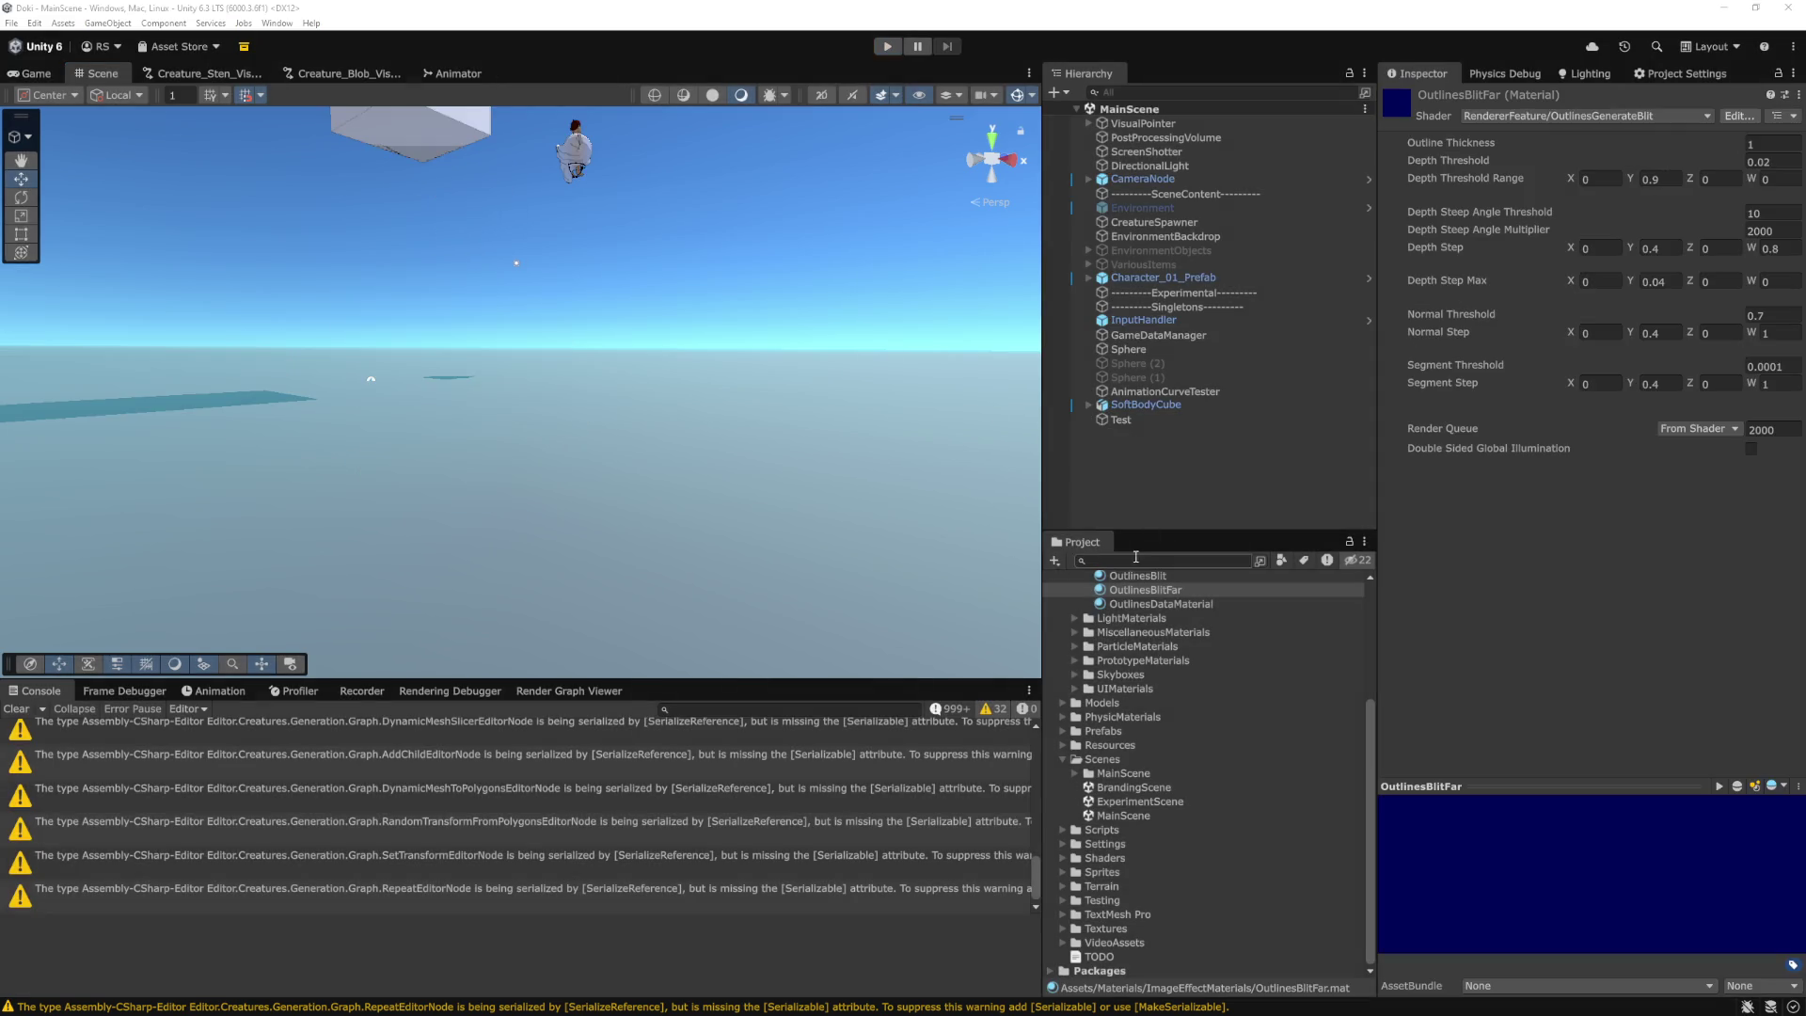
key(alt+Tab)
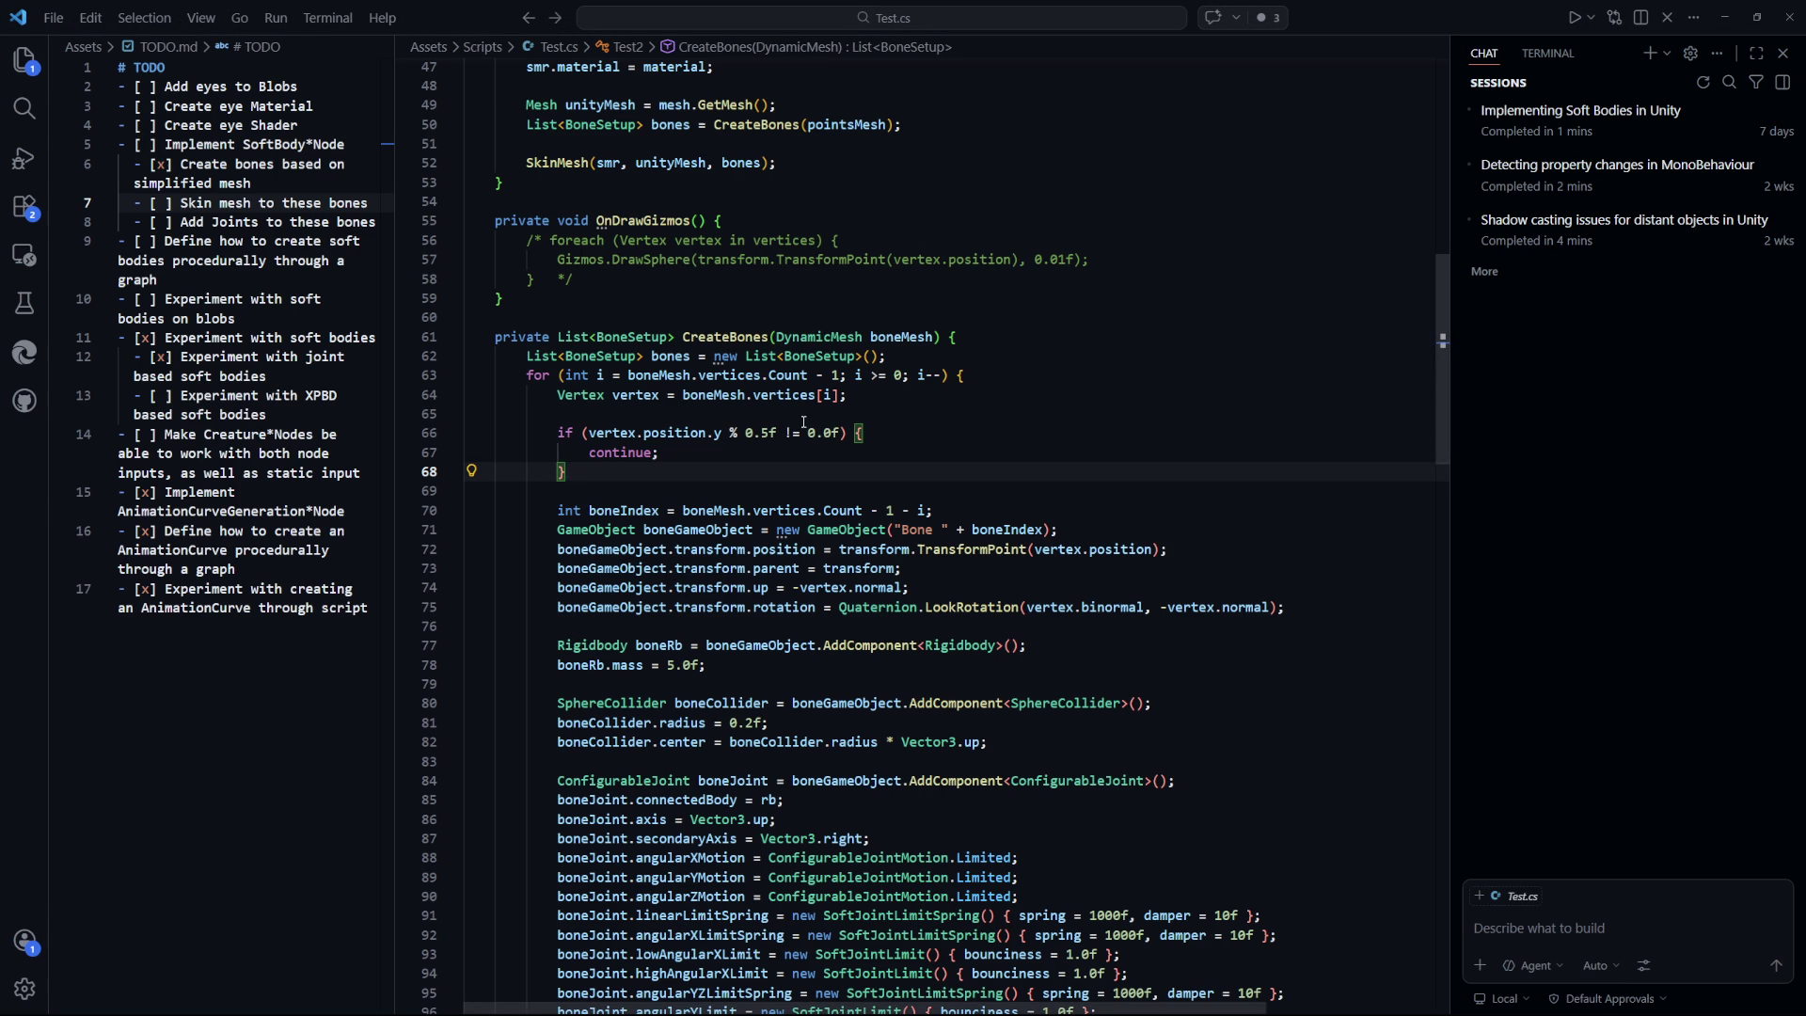
Review where Test.cs builds the bones list, the loop's vertex count and its closing braces.
click(676, 357)
scroll(901, 450, down, 2)
scroll(900, 450, down, 2)
click(788, 196)
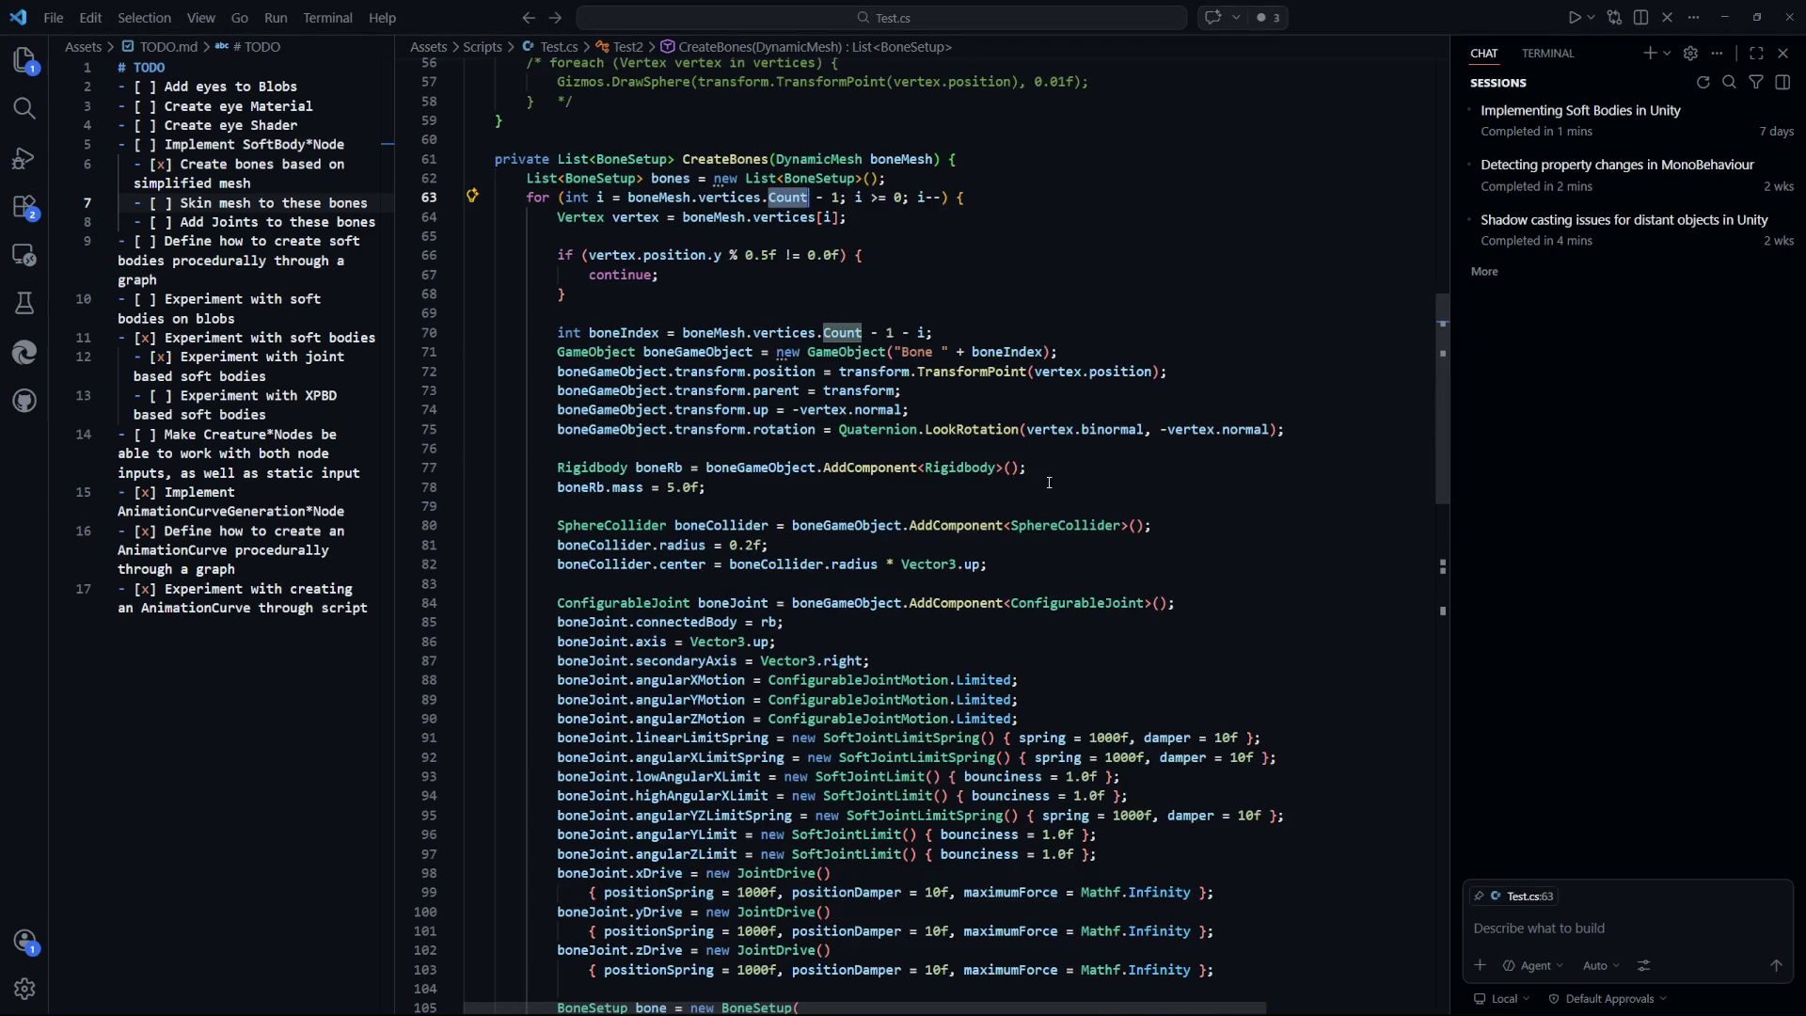
drag(933, 334, 602, 334)
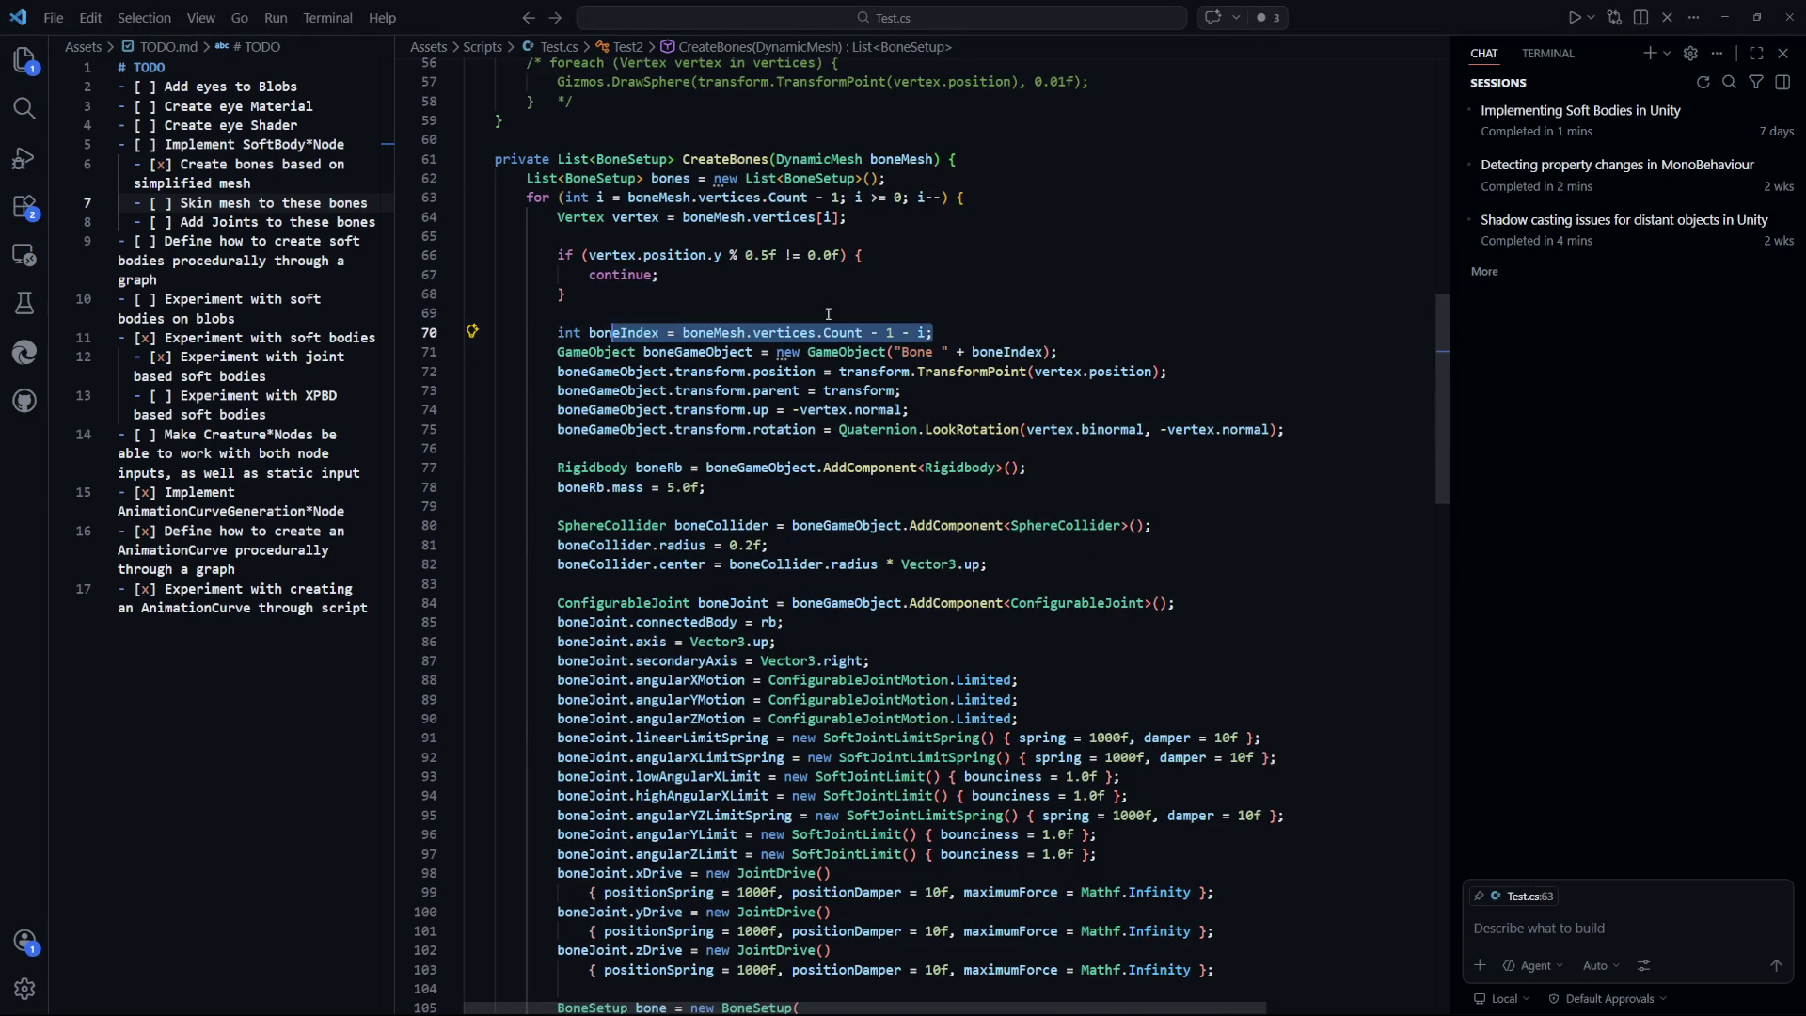
click(950, 314)
scroll(945, 414, up, 2)
click(950, 408)
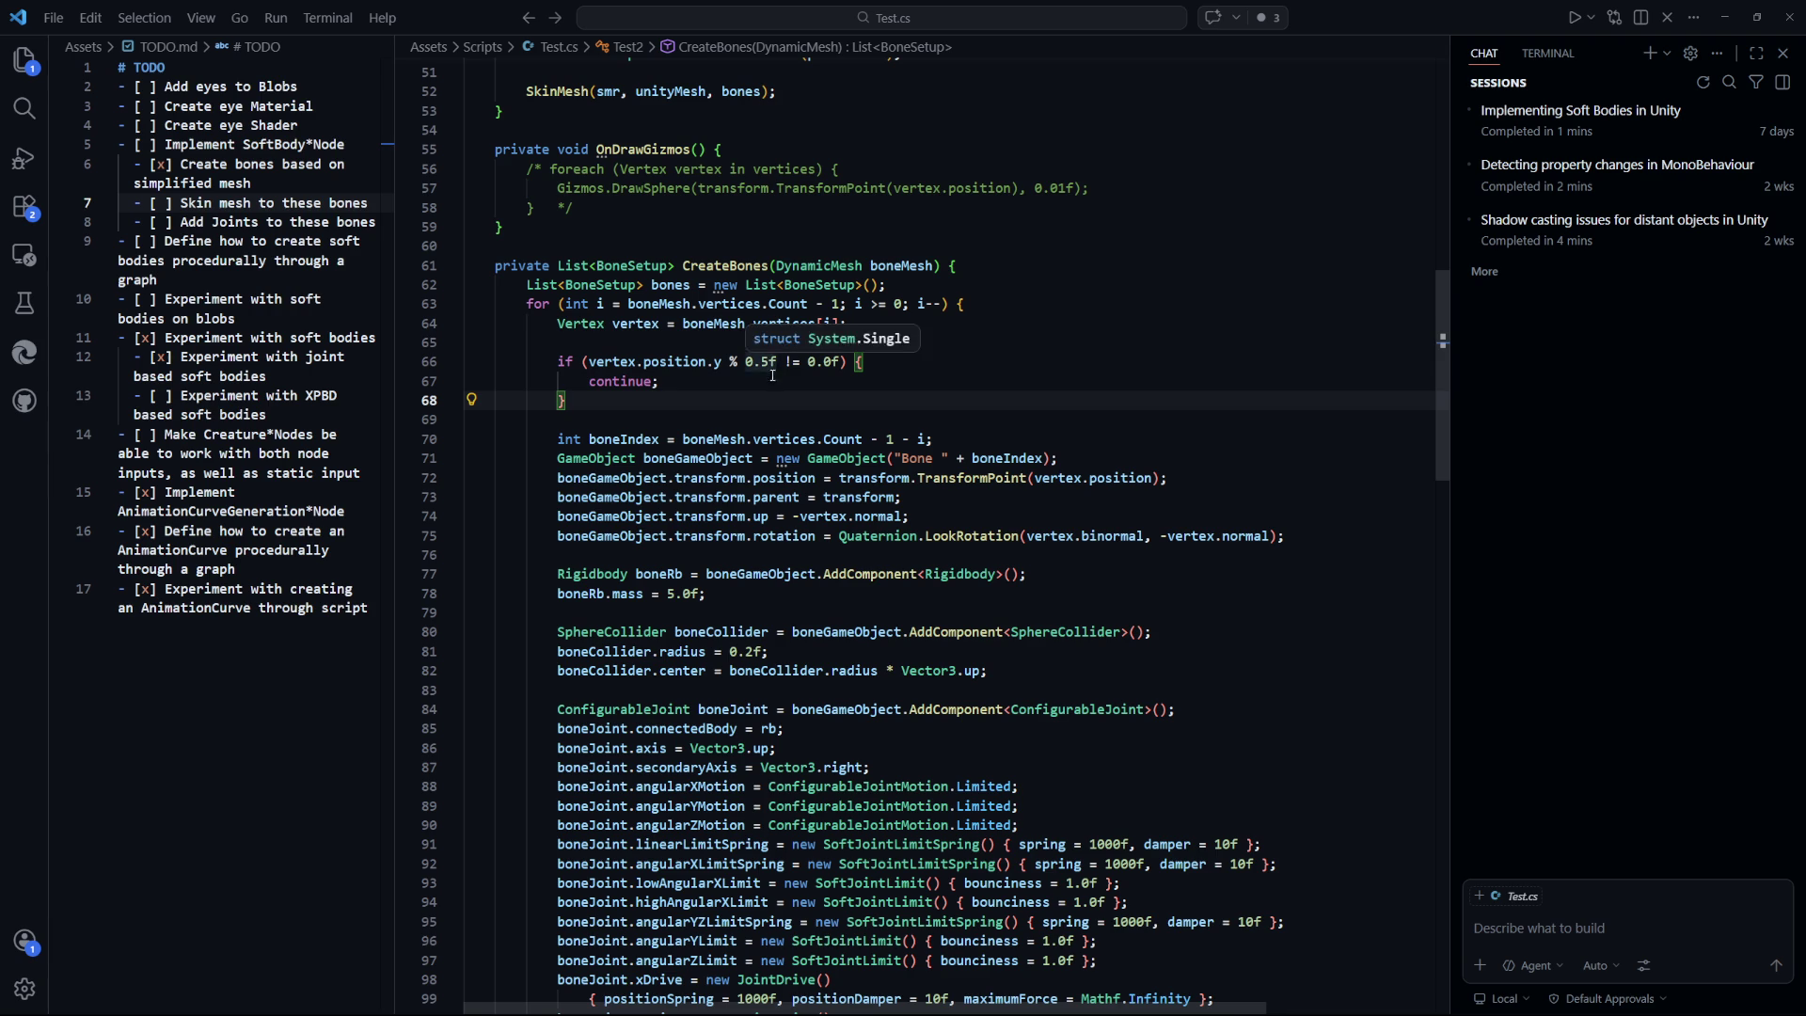
drag(618, 439, 935, 438)
click(699, 420)
scroll(699, 454, up, 2)
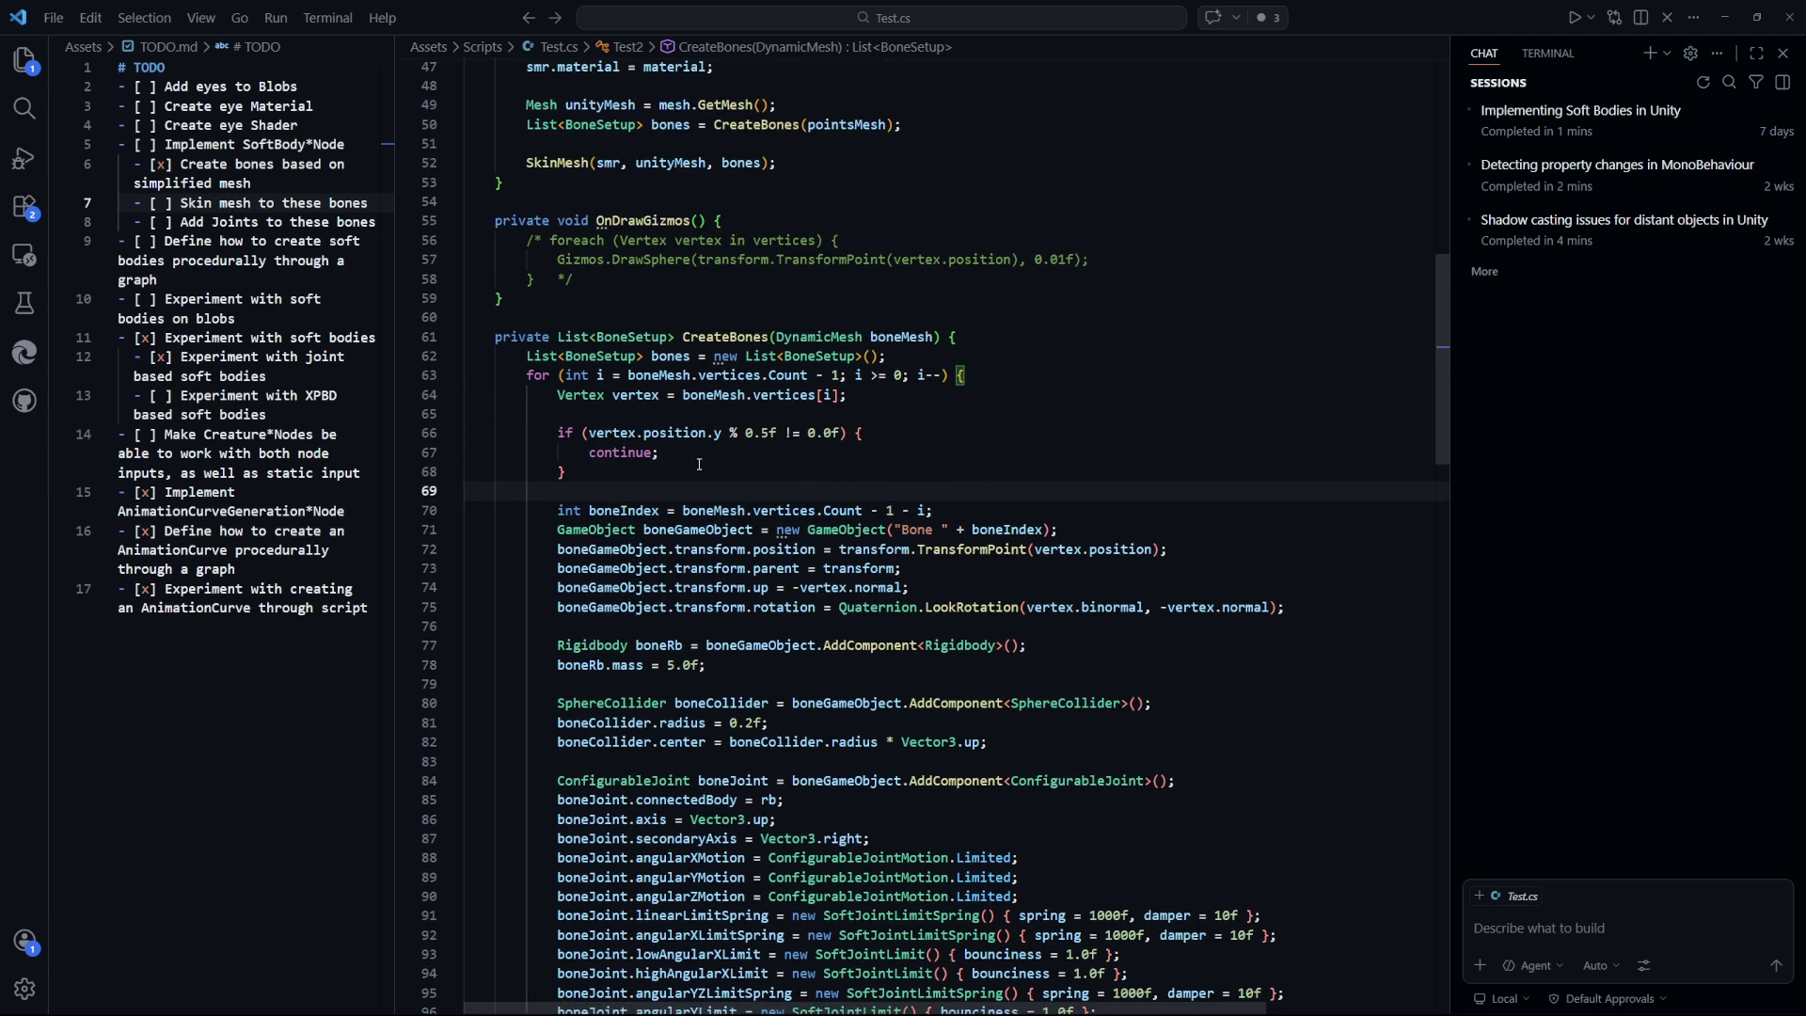
Change the line 66 step value from 0.5f to 0.25f and switch to Unity.
drag(838, 433, 748, 435)
click(786, 461)
double_click(762, 433)
click(785, 461)
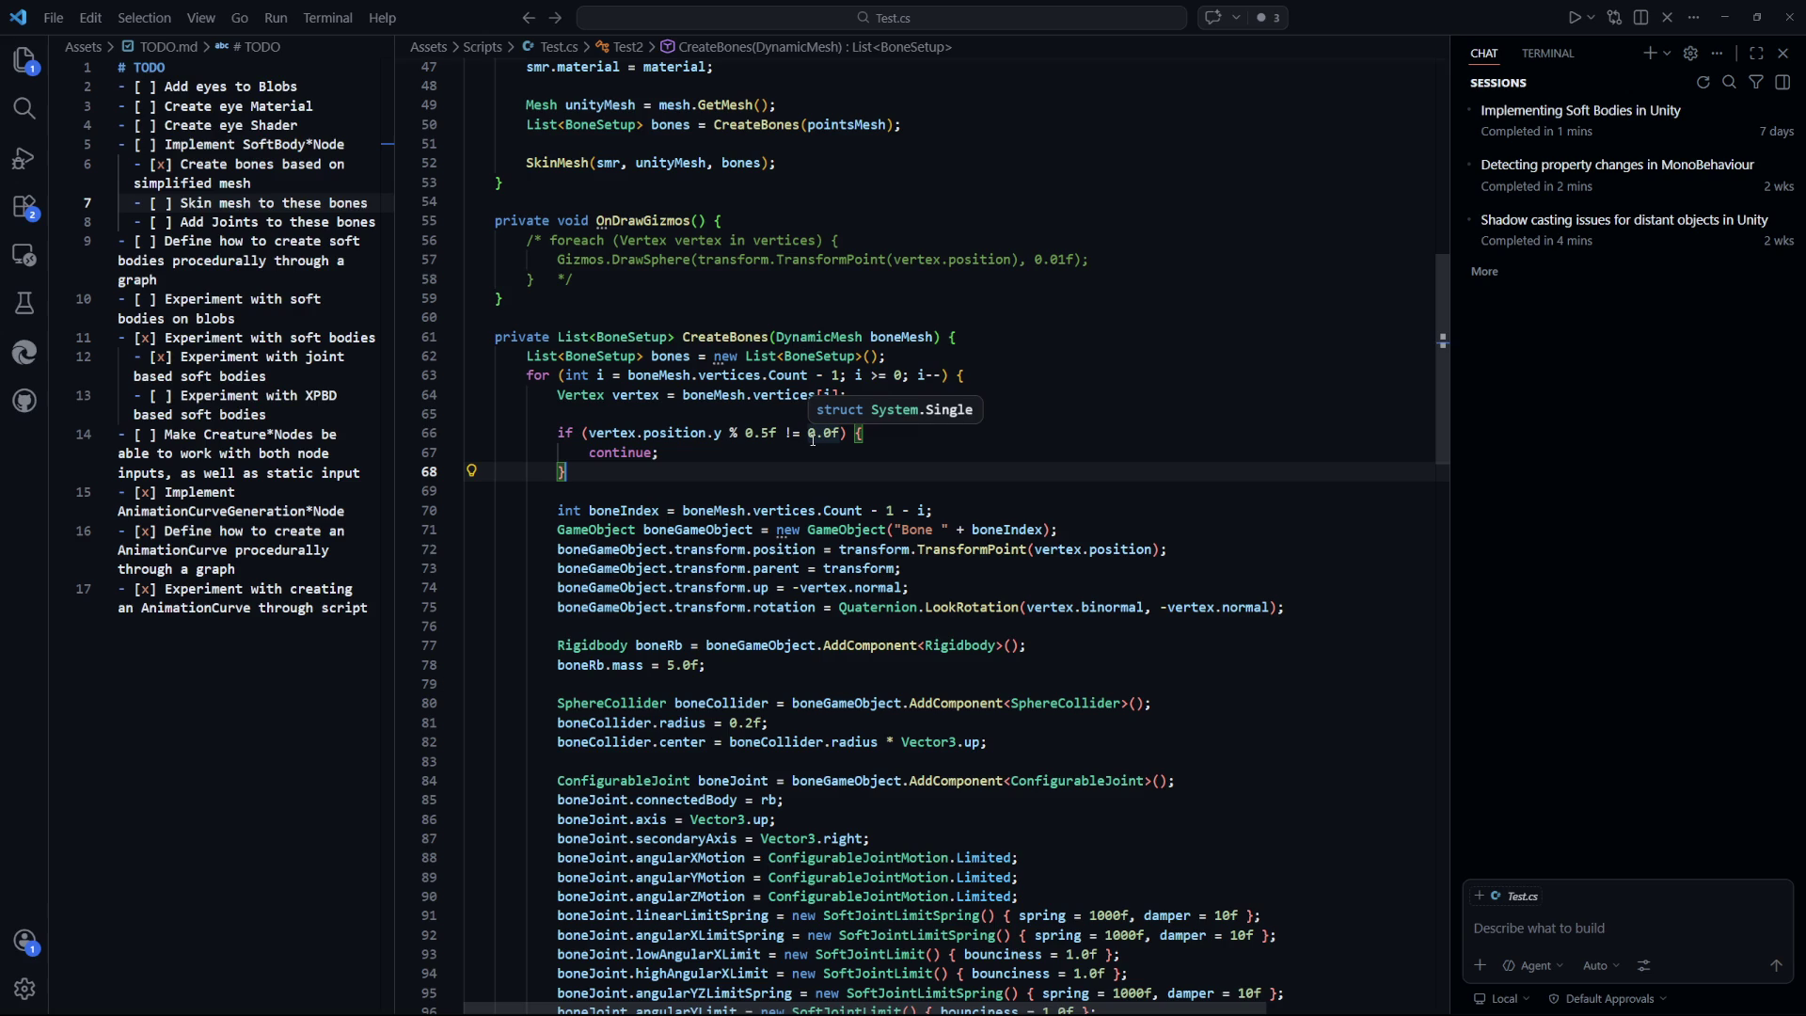
drag(898, 434, 557, 442)
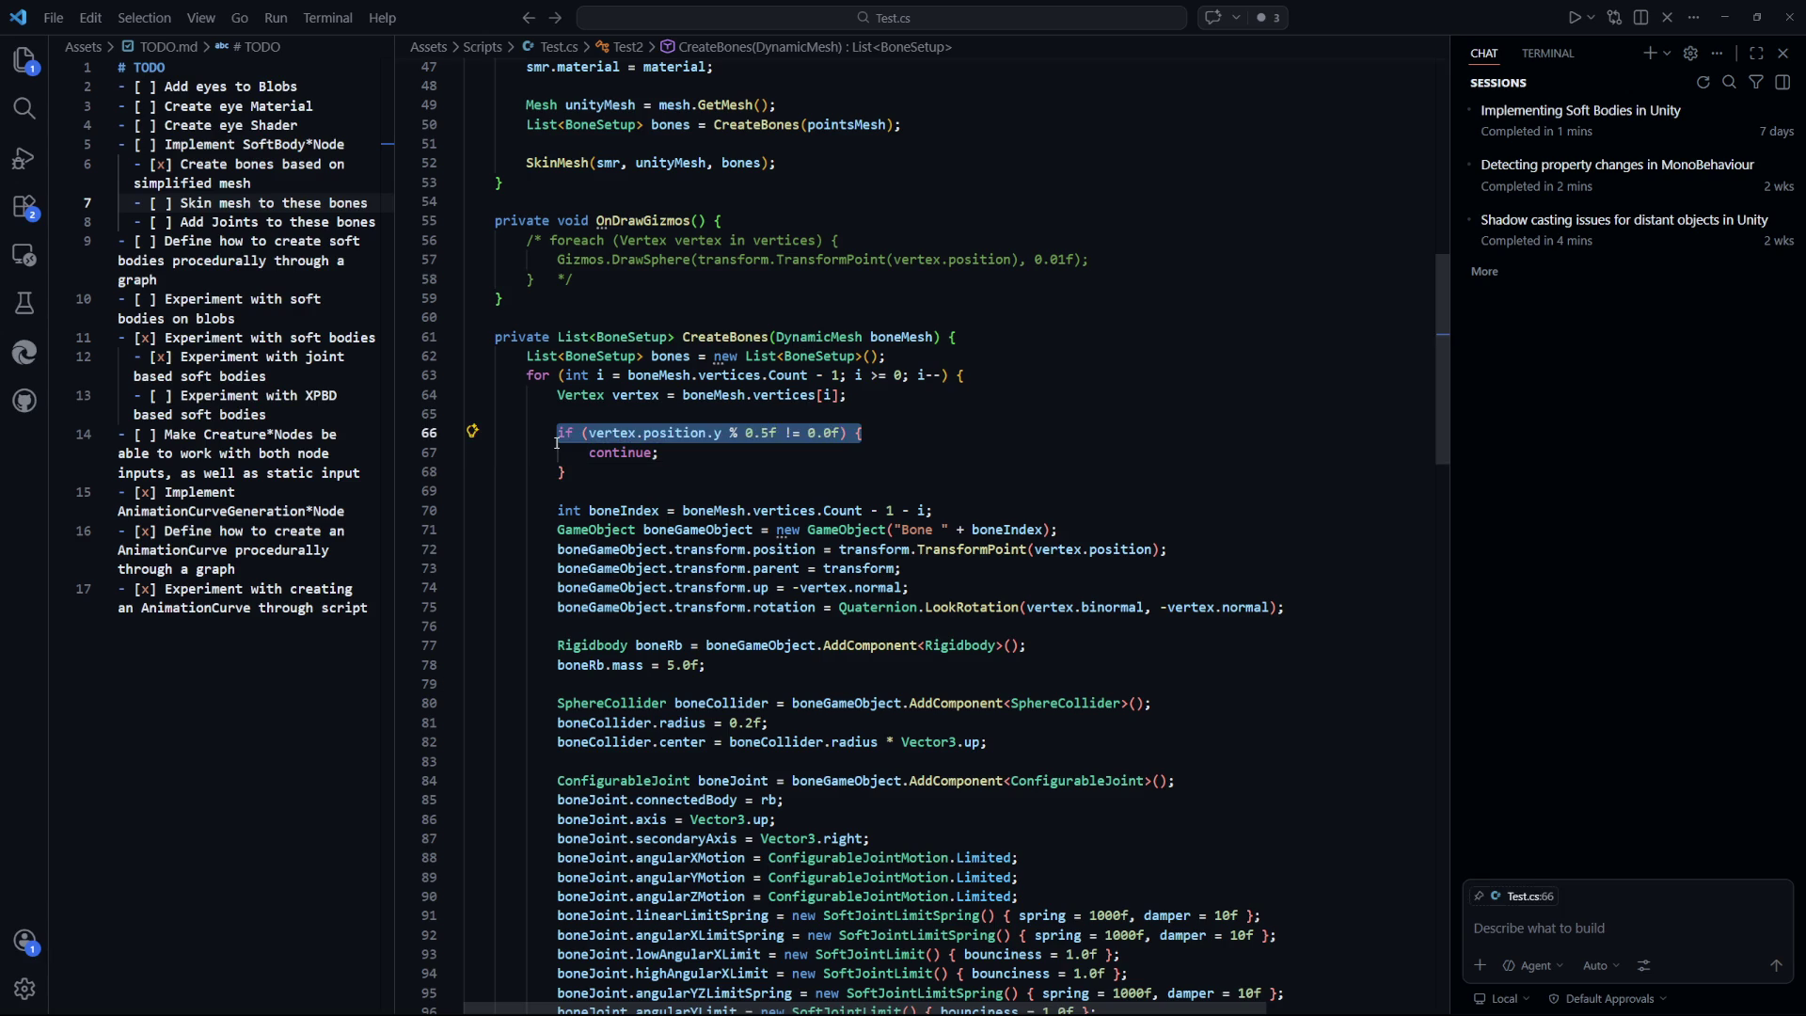
drag(721, 434, 589, 441)
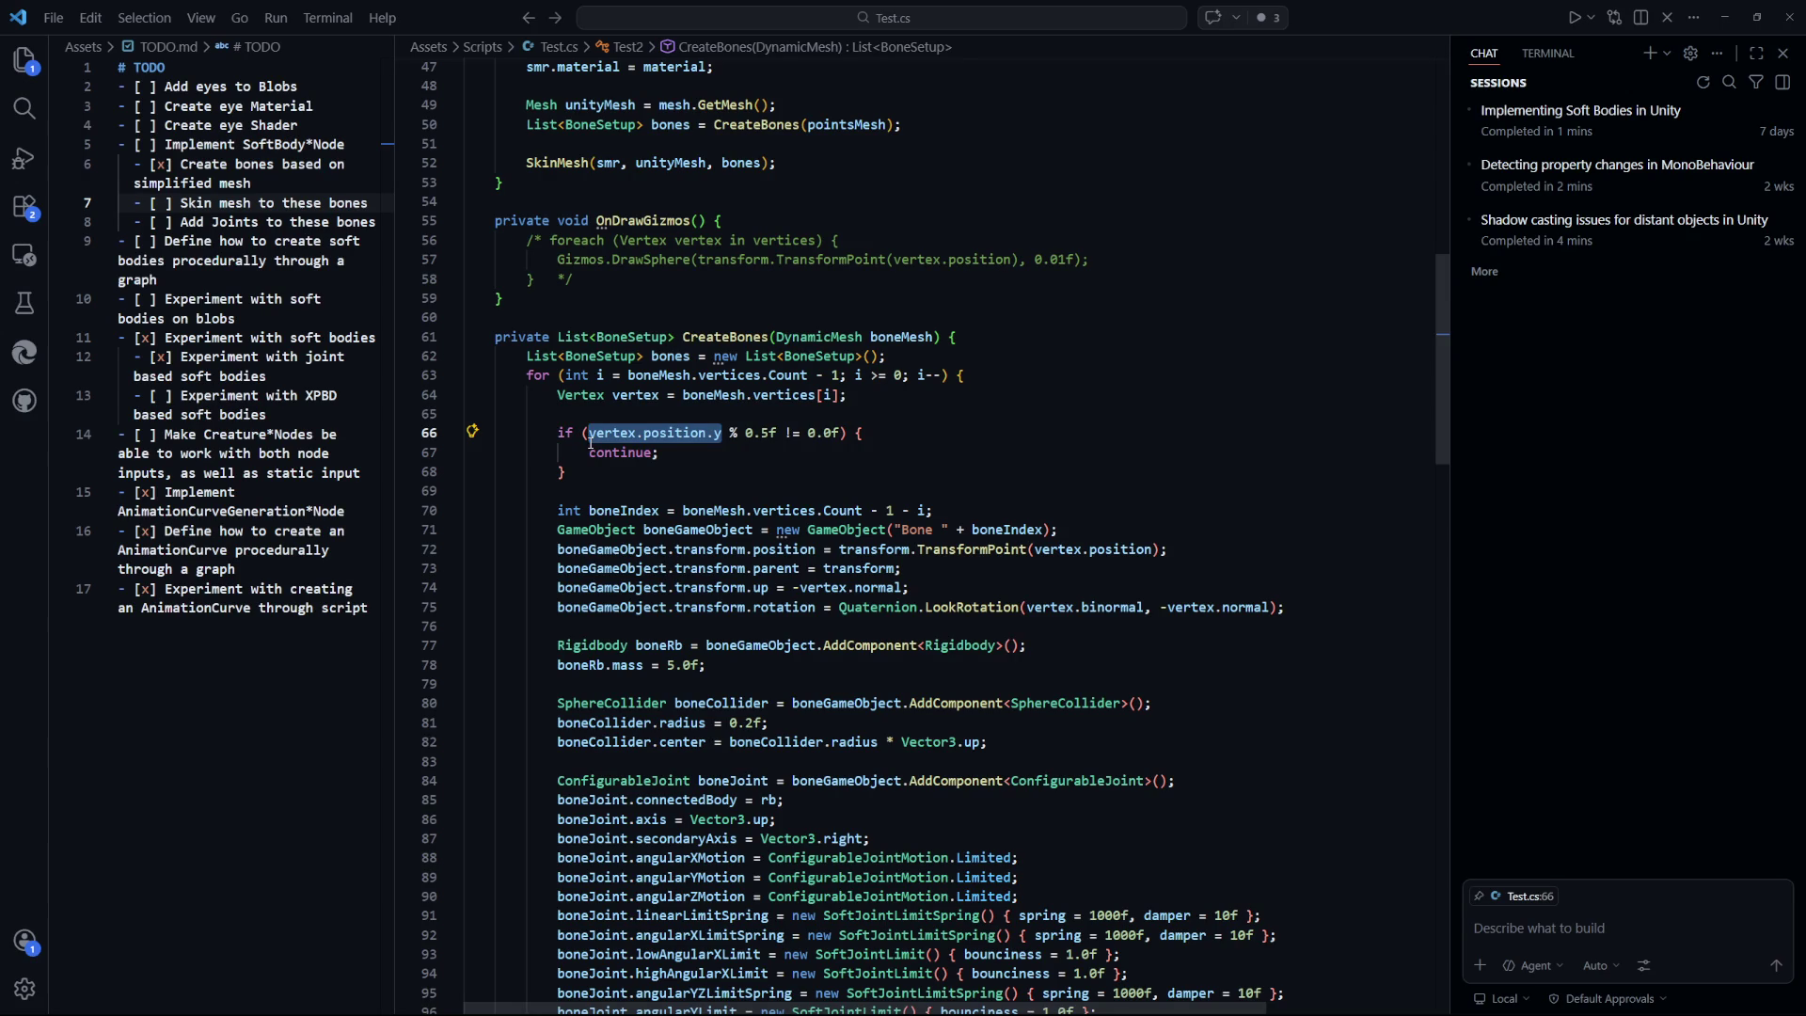
click(761, 434)
text(2)
key(alt+Tab)
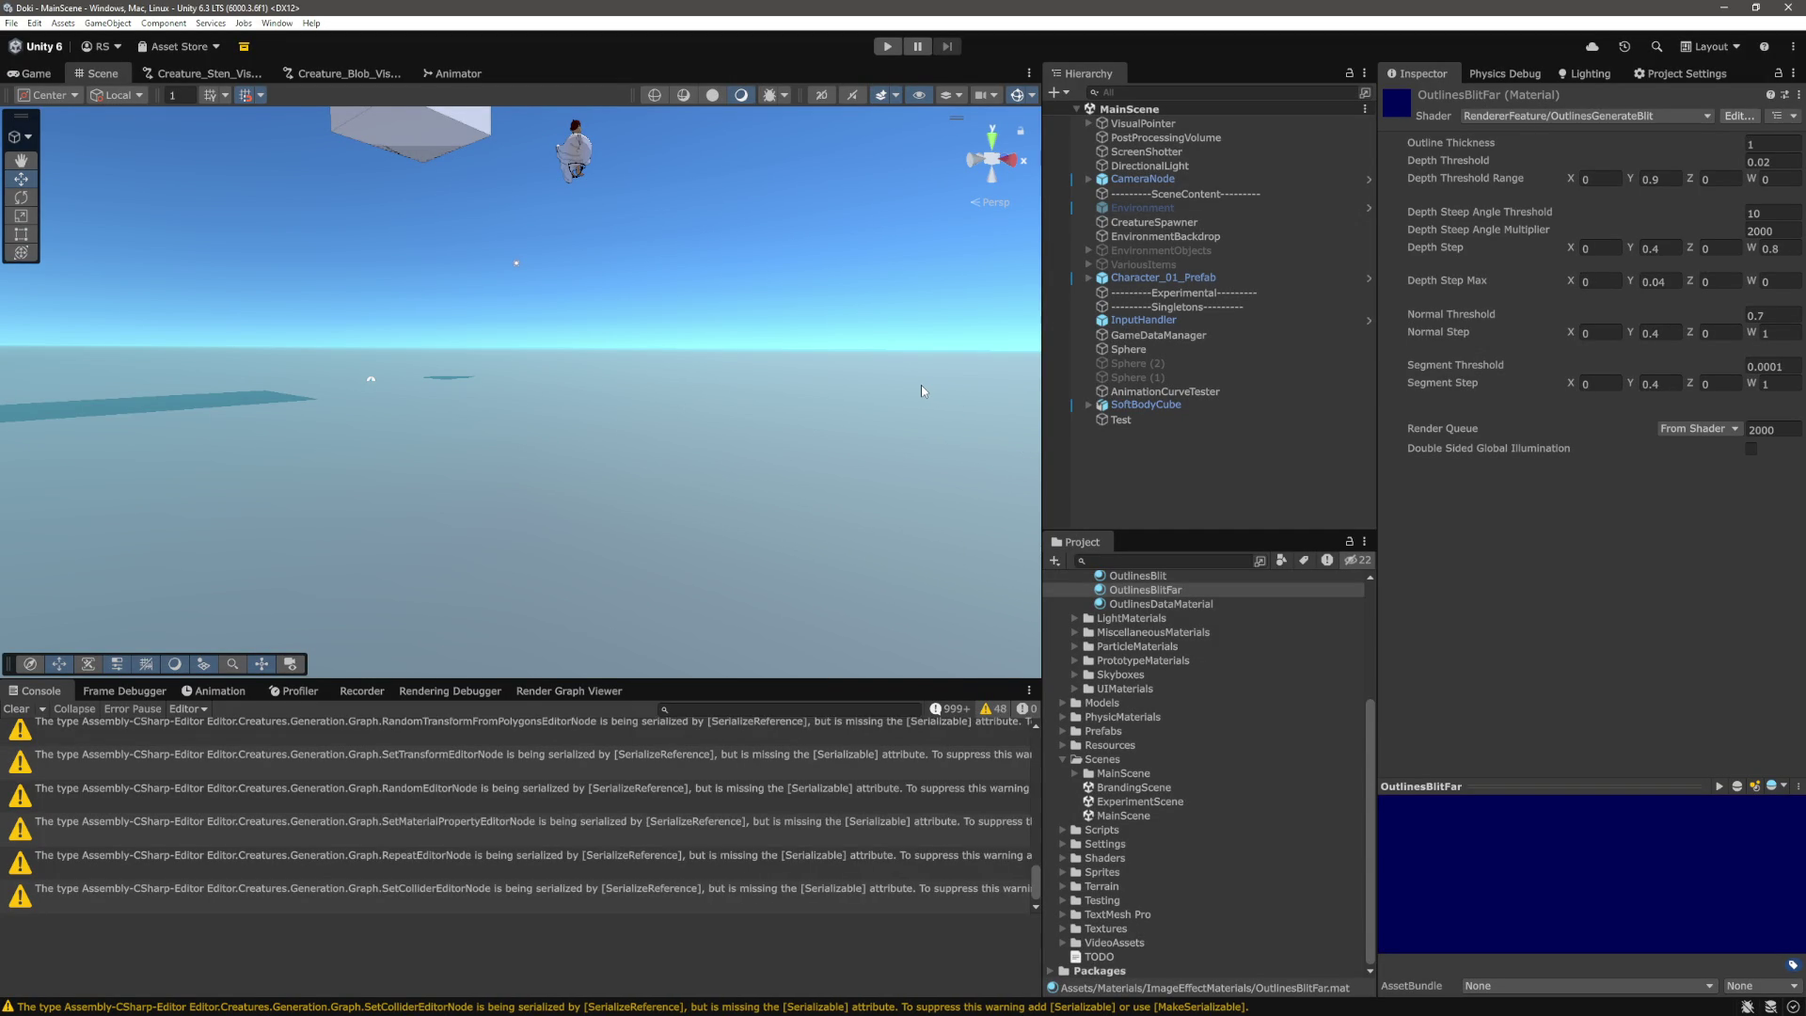
click(1226, 481)
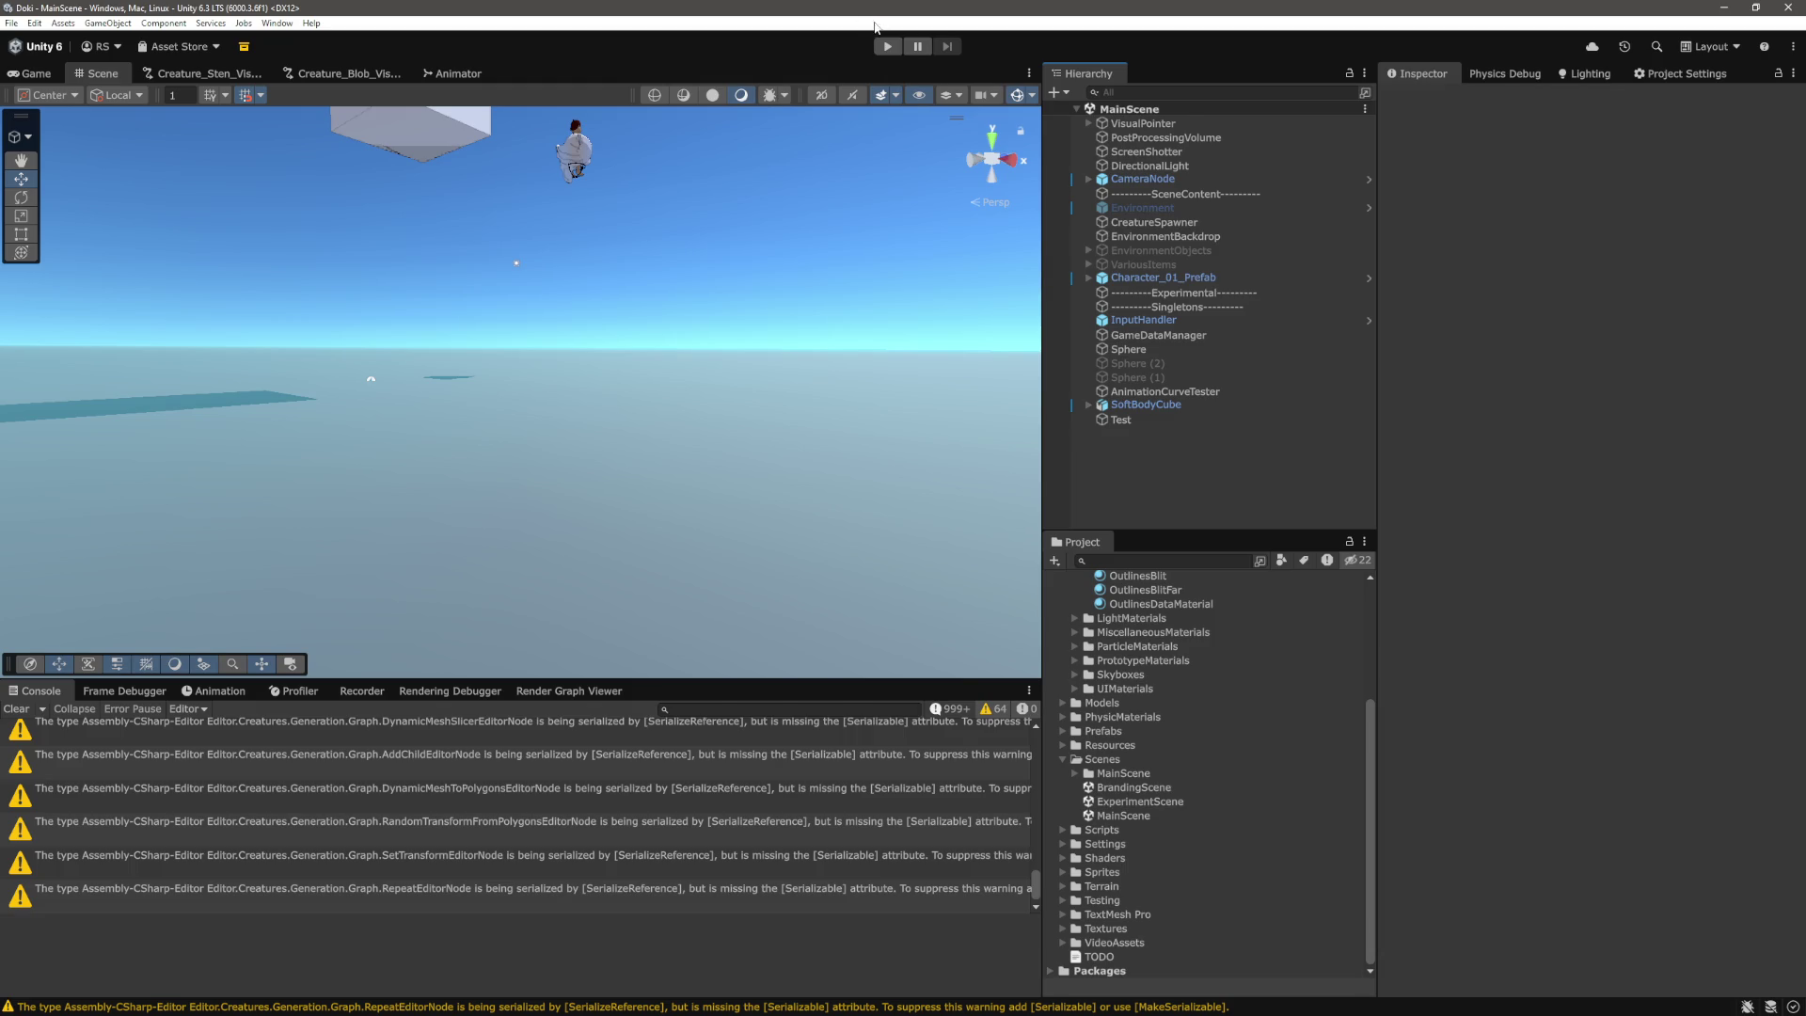
click(890, 48)
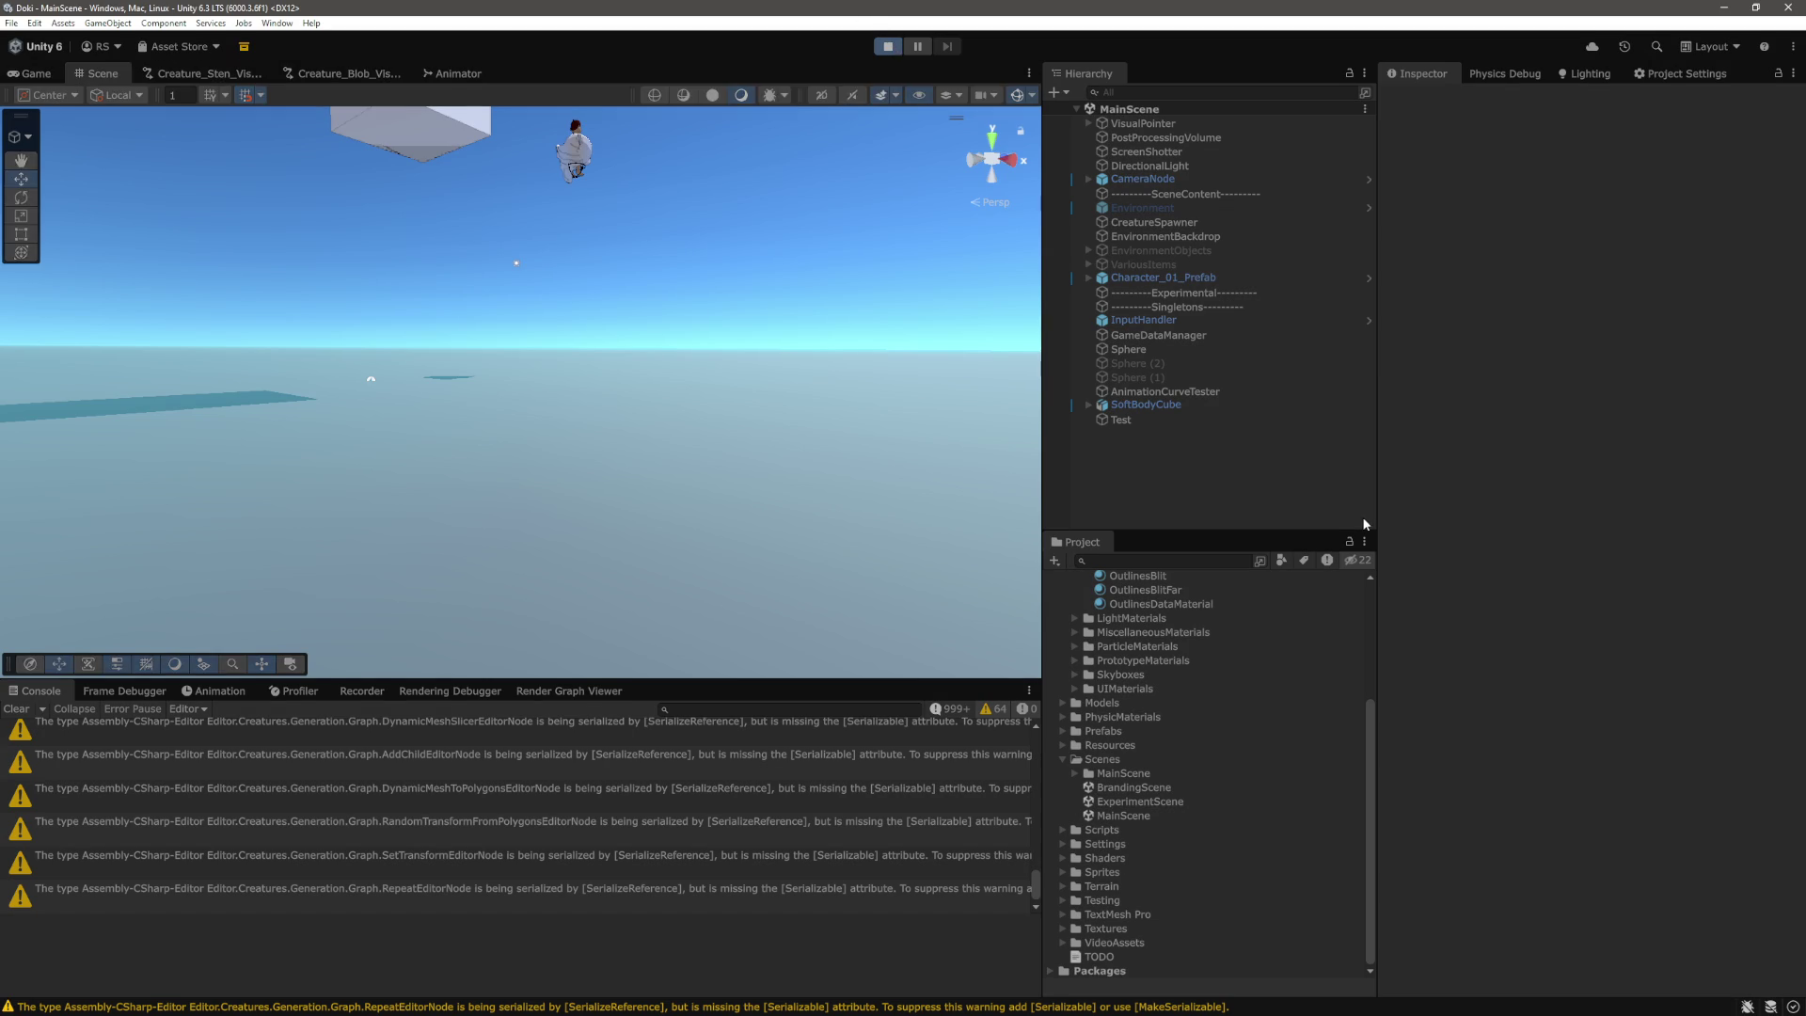
key(ctrl+1)
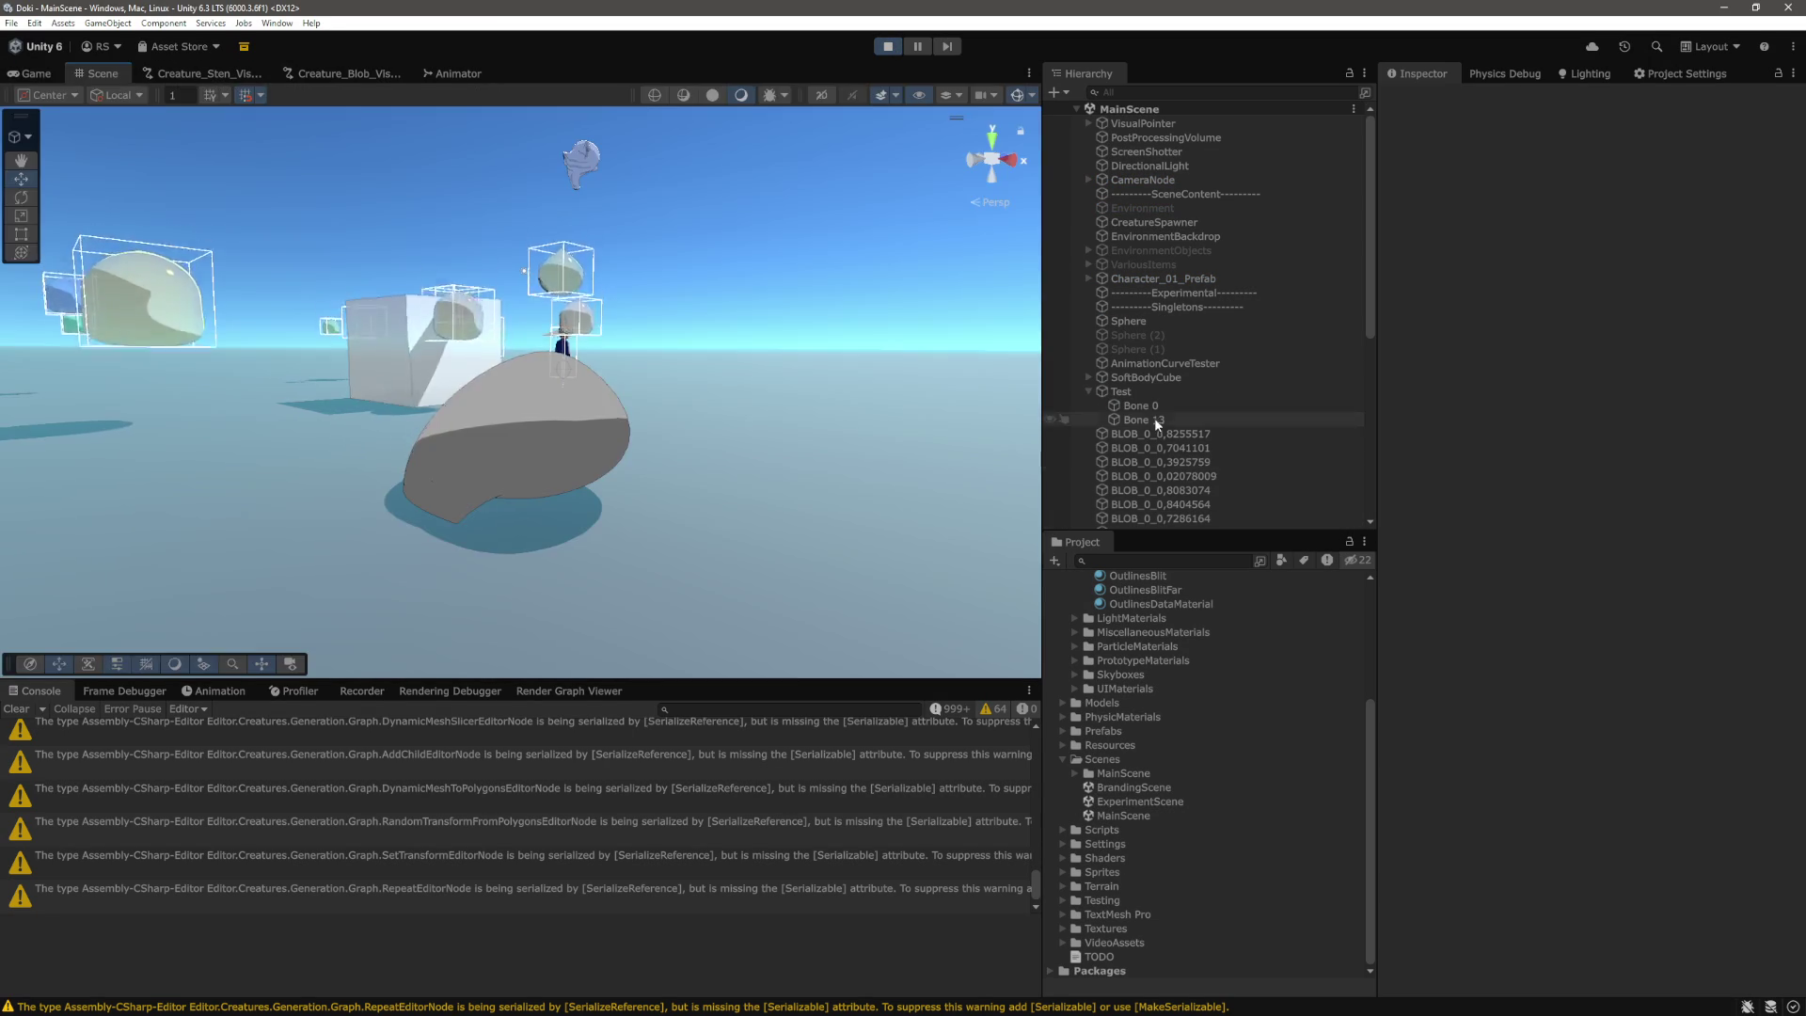
click(1151, 405)
click(1143, 419)
click(888, 46)
Examine the 0.25f step and modulo test in the line 66 condition.
key(alt+Tab)
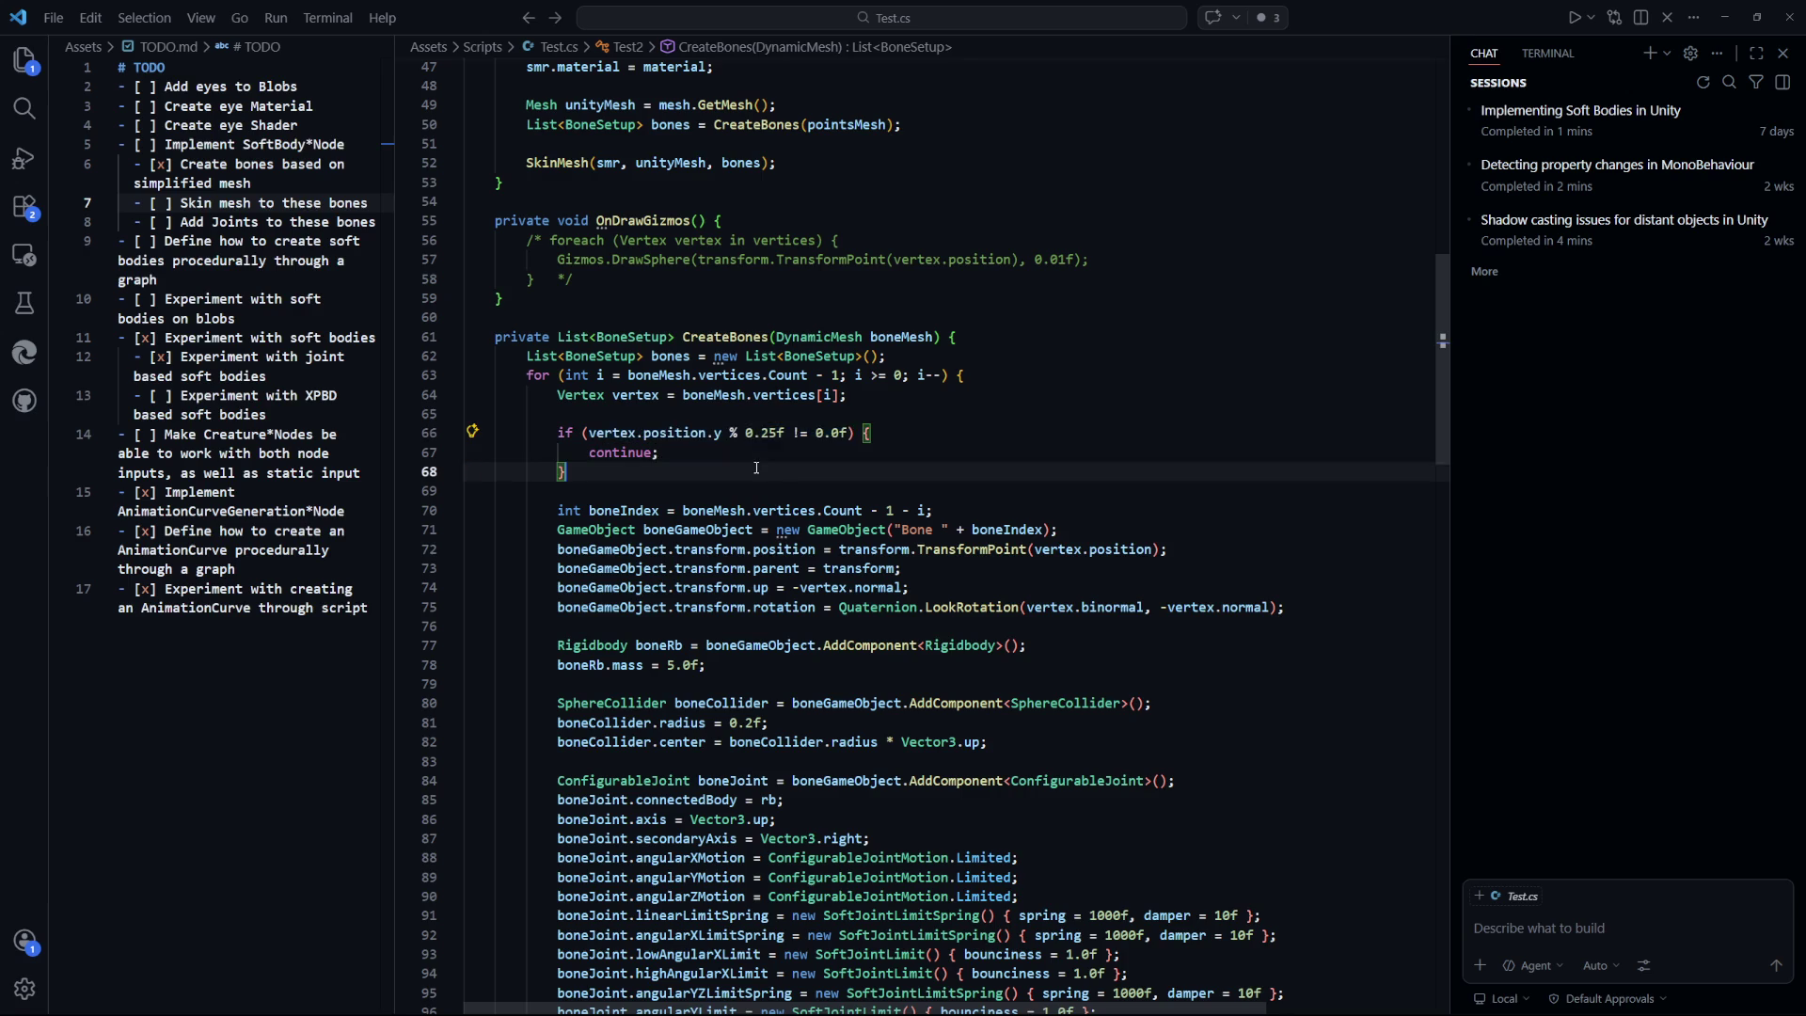
drag(782, 433, 747, 432)
click(791, 452)
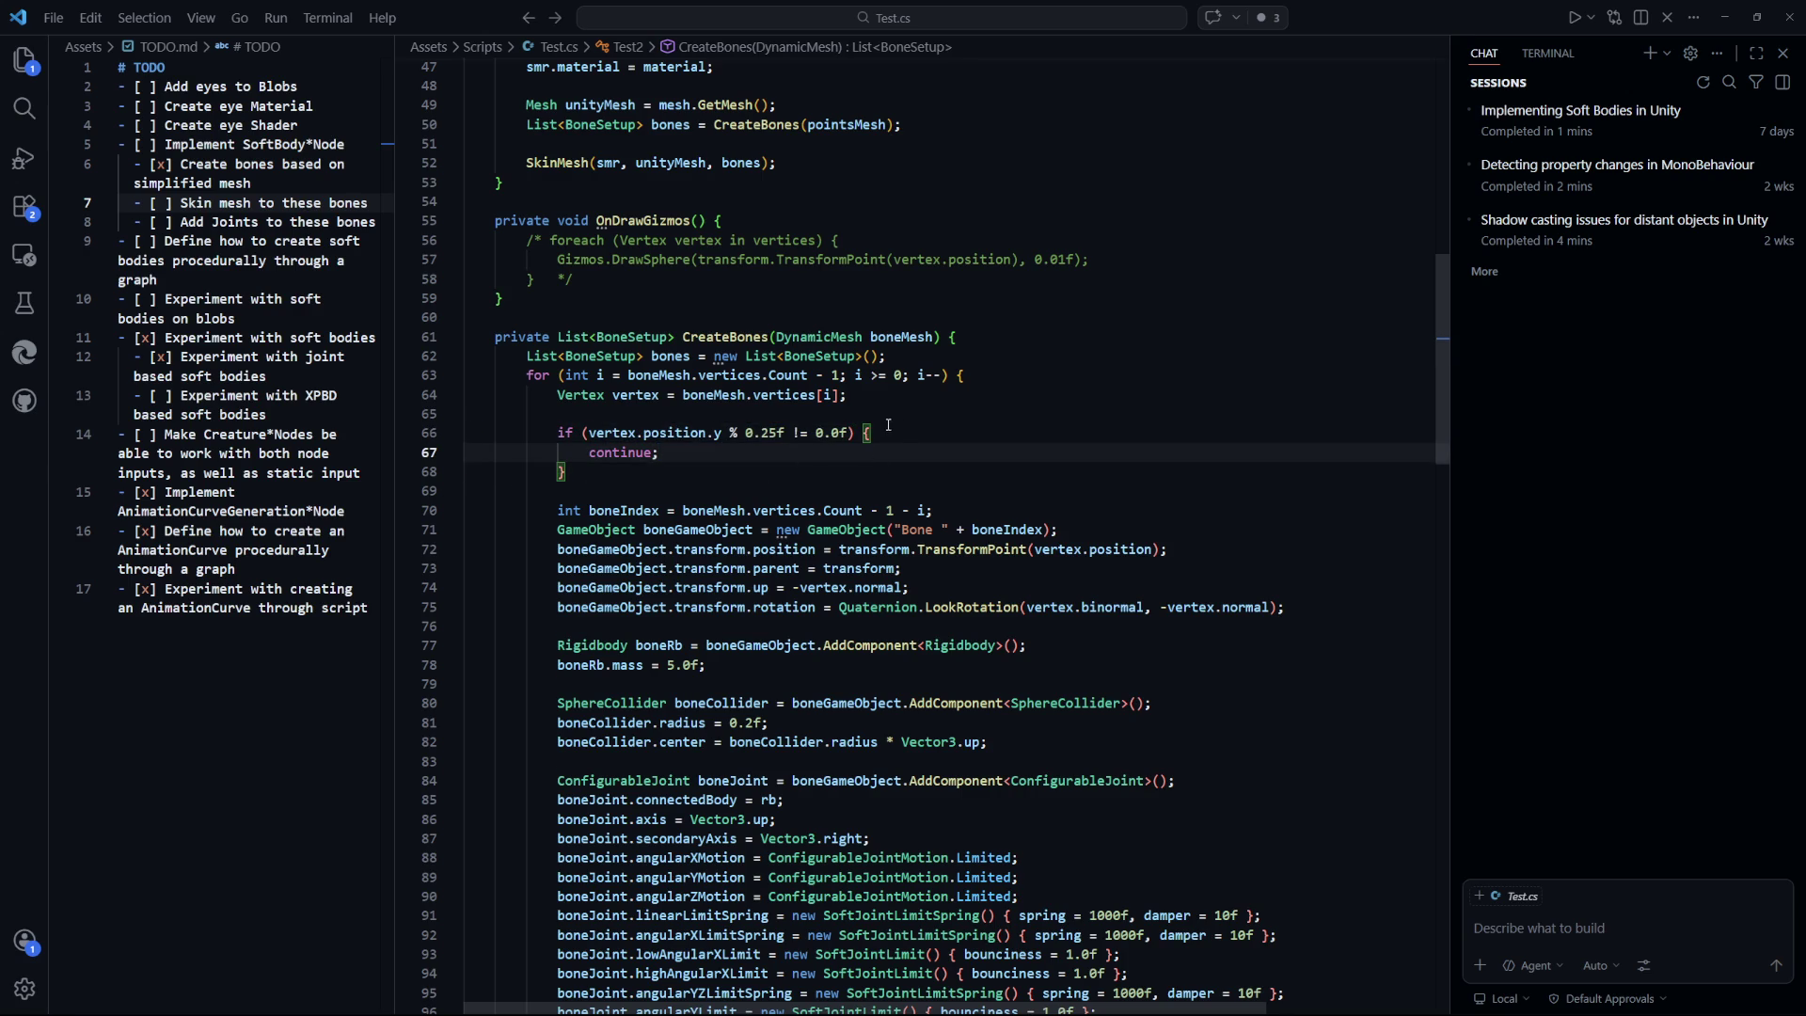
drag(847, 433, 730, 433)
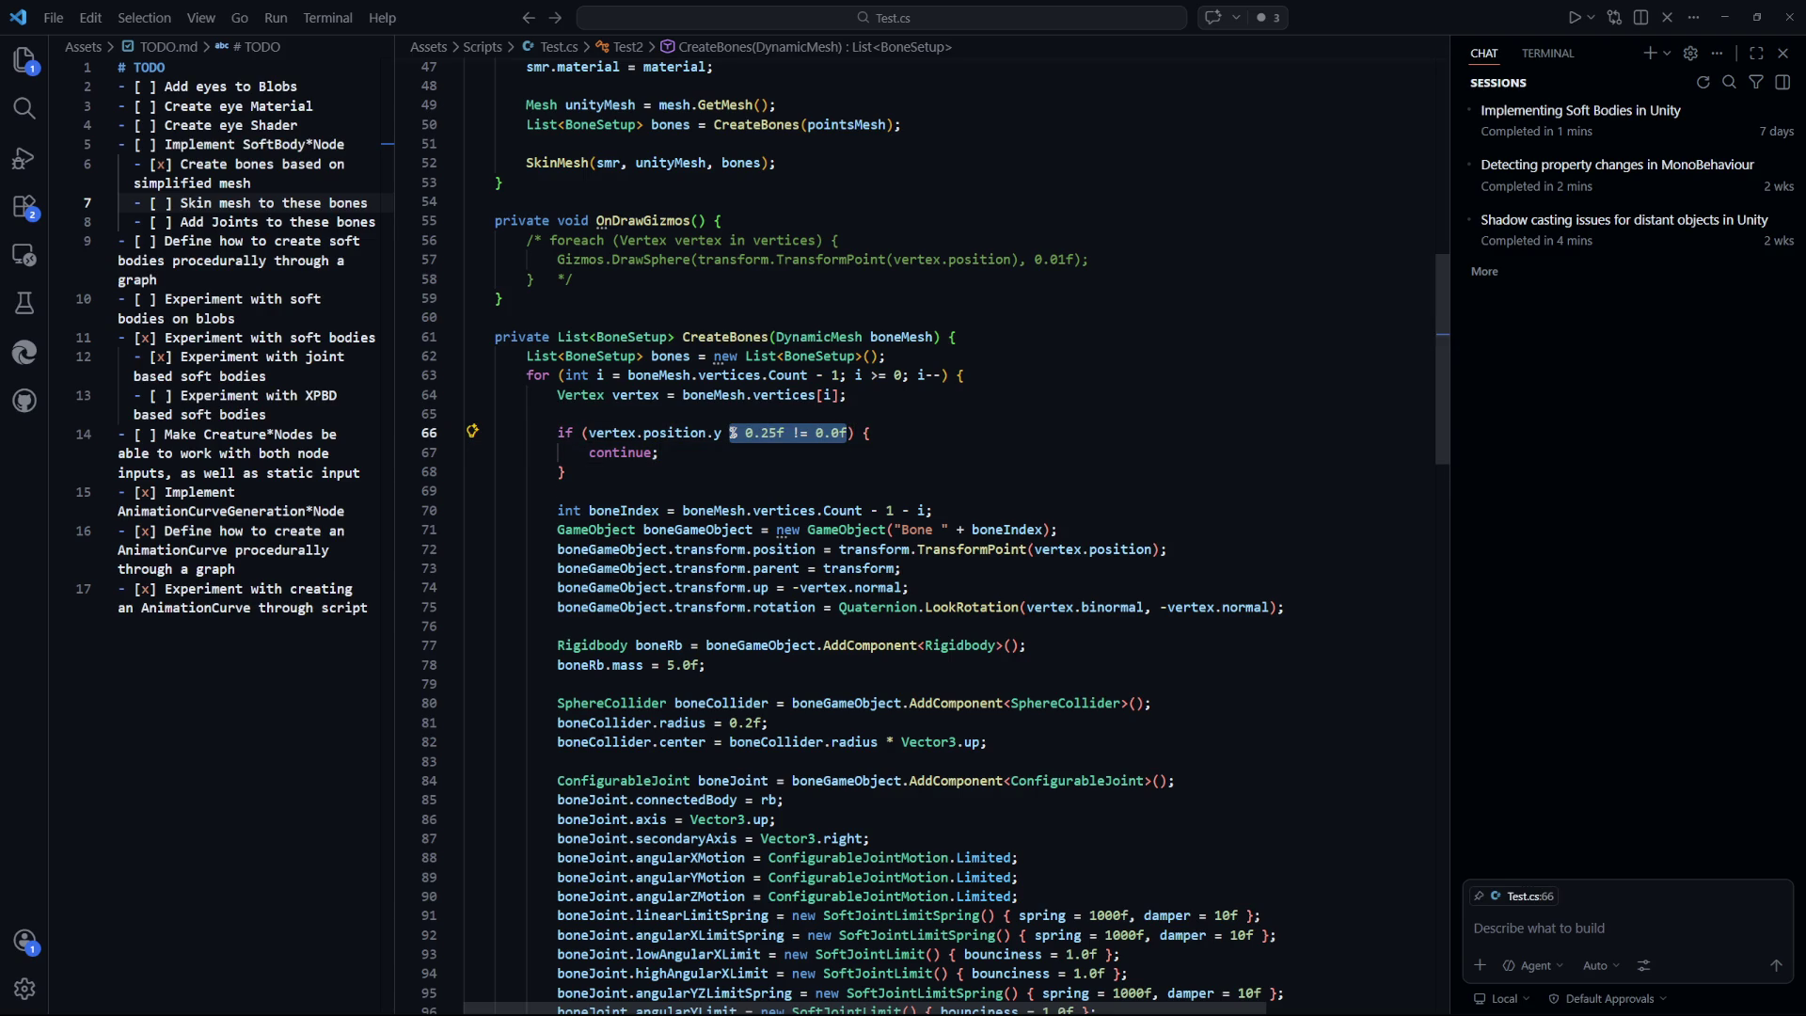
click(795, 471)
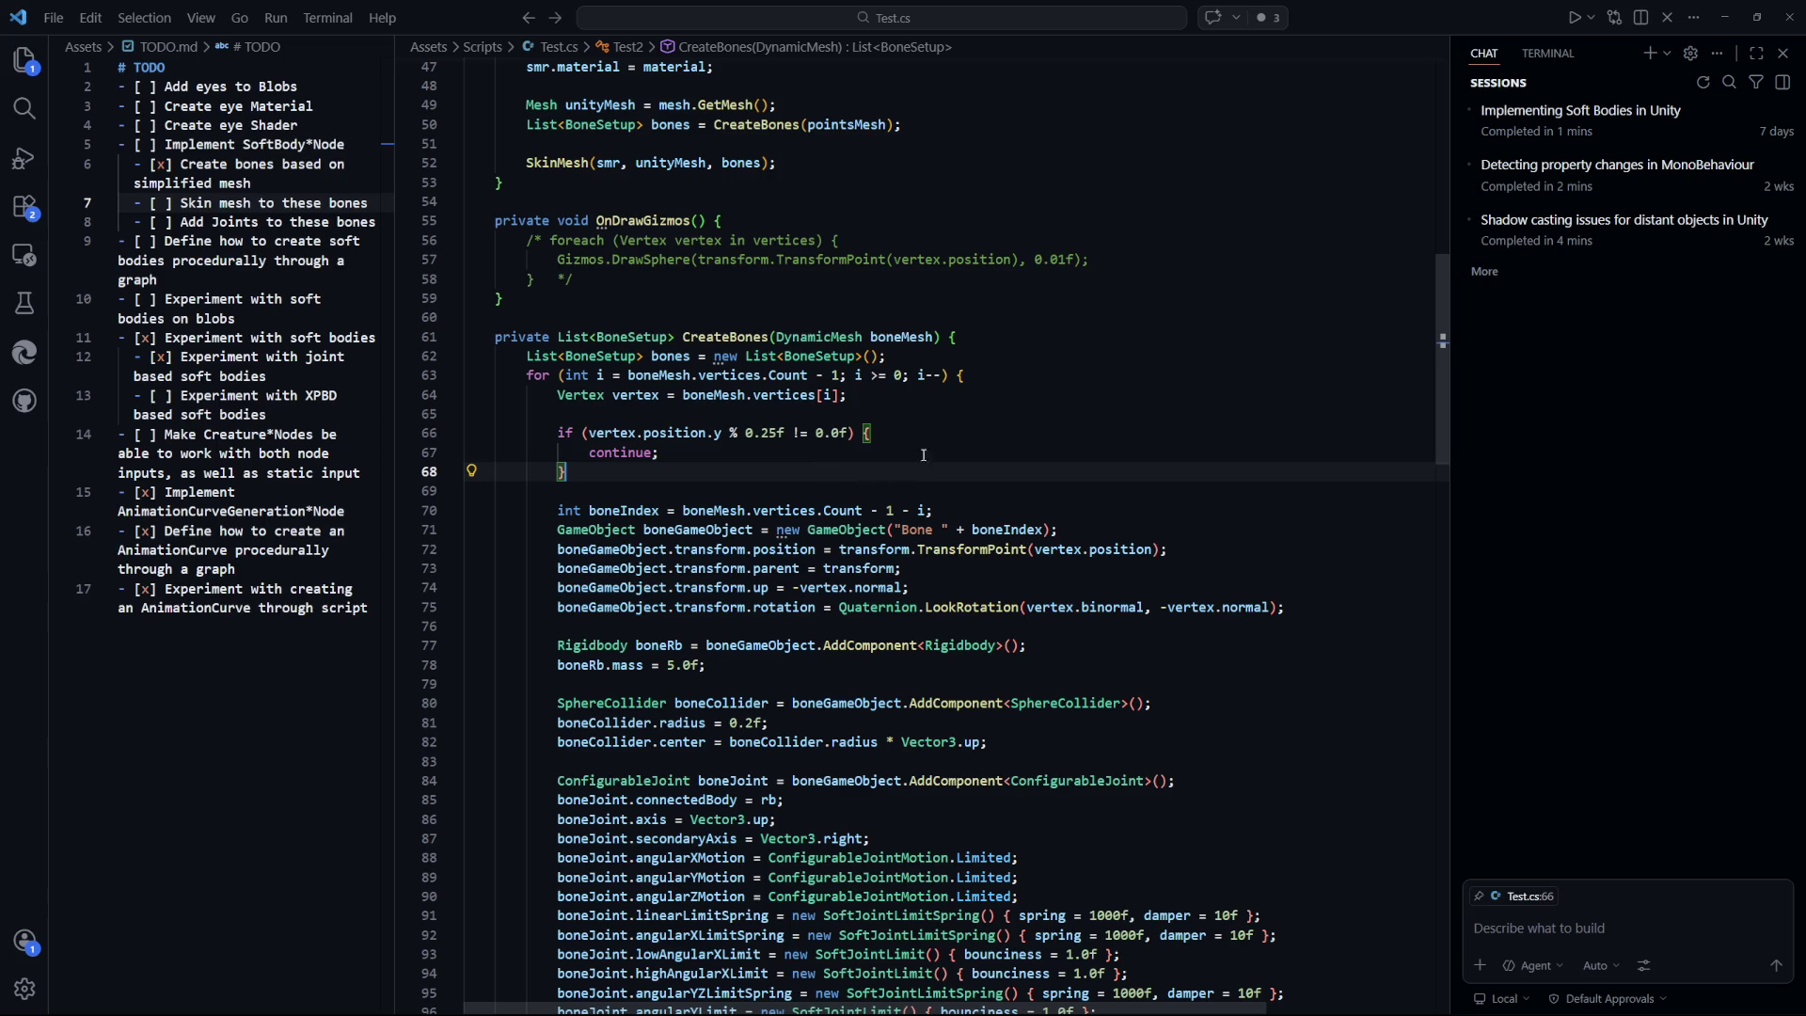
Rewrite the condition as vertex.position.y % 0.5f > 0.01f, save, and switch to Unity.
click(847, 434)
key(BackSpace)
key(BackSpace)
key(BackSpace)
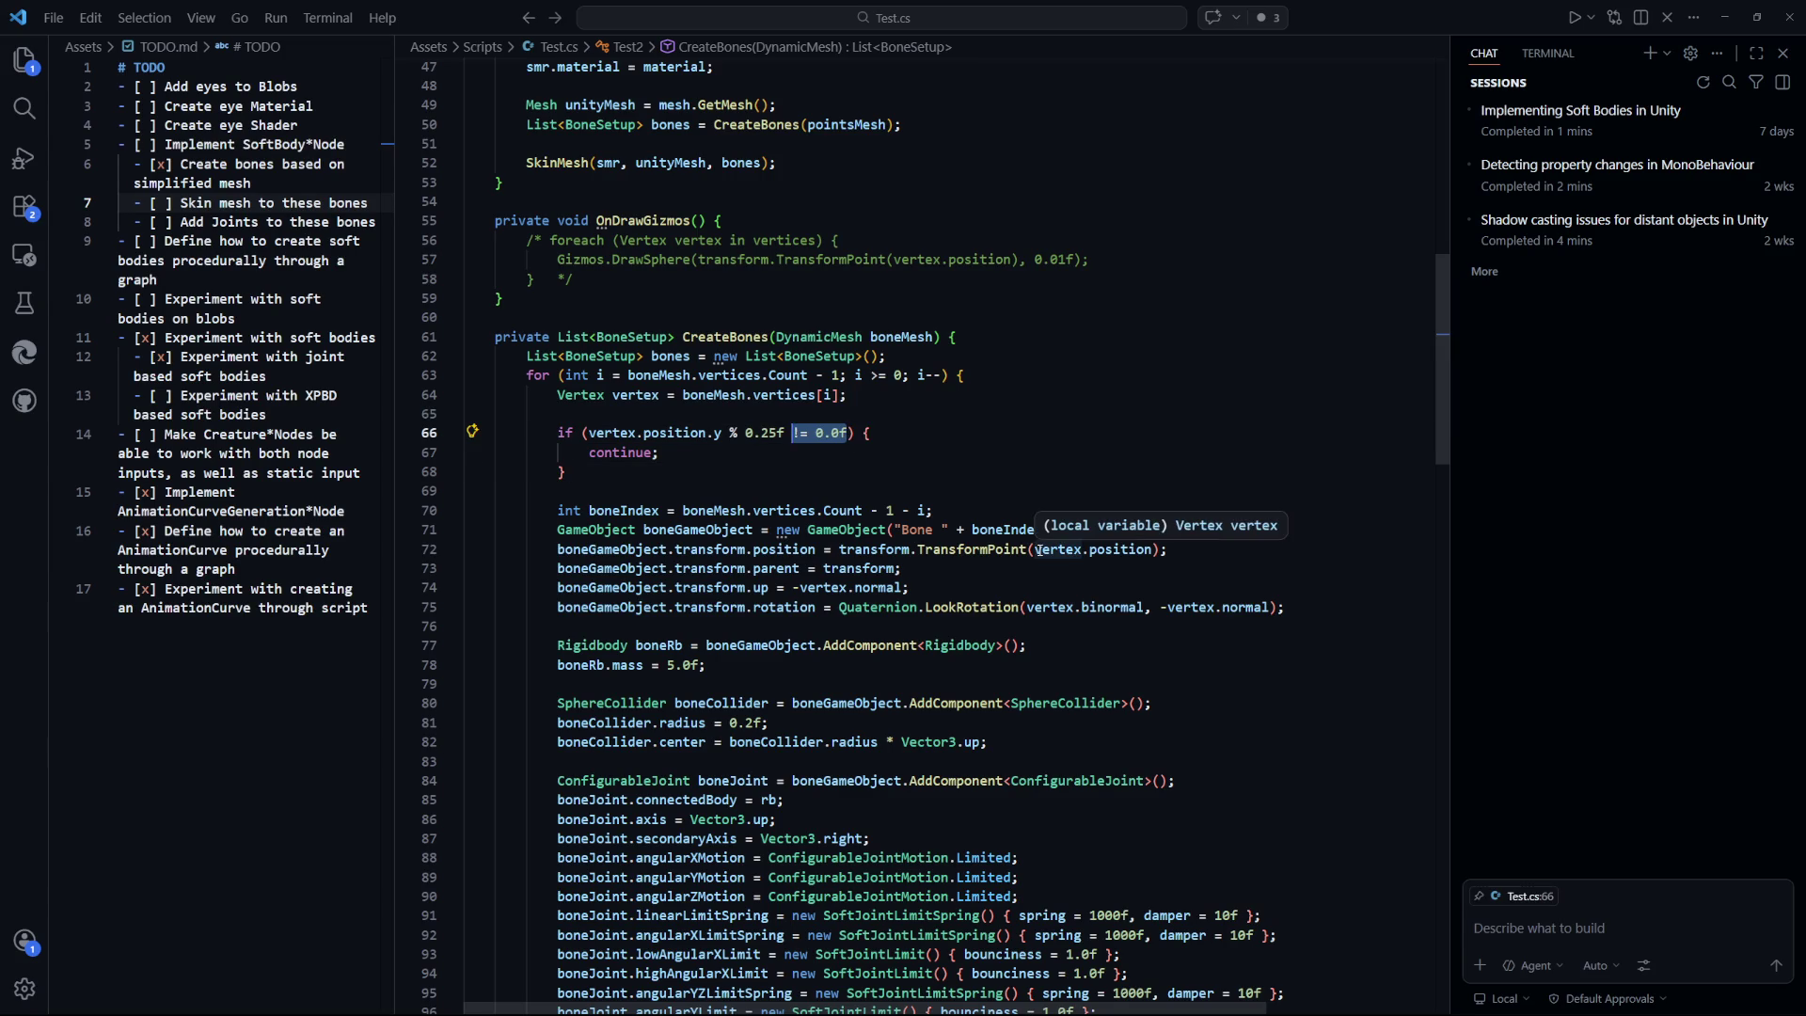
text(<)
key(BackSpace)
key(BackSpace)
key(BackSpace)
text(5f )
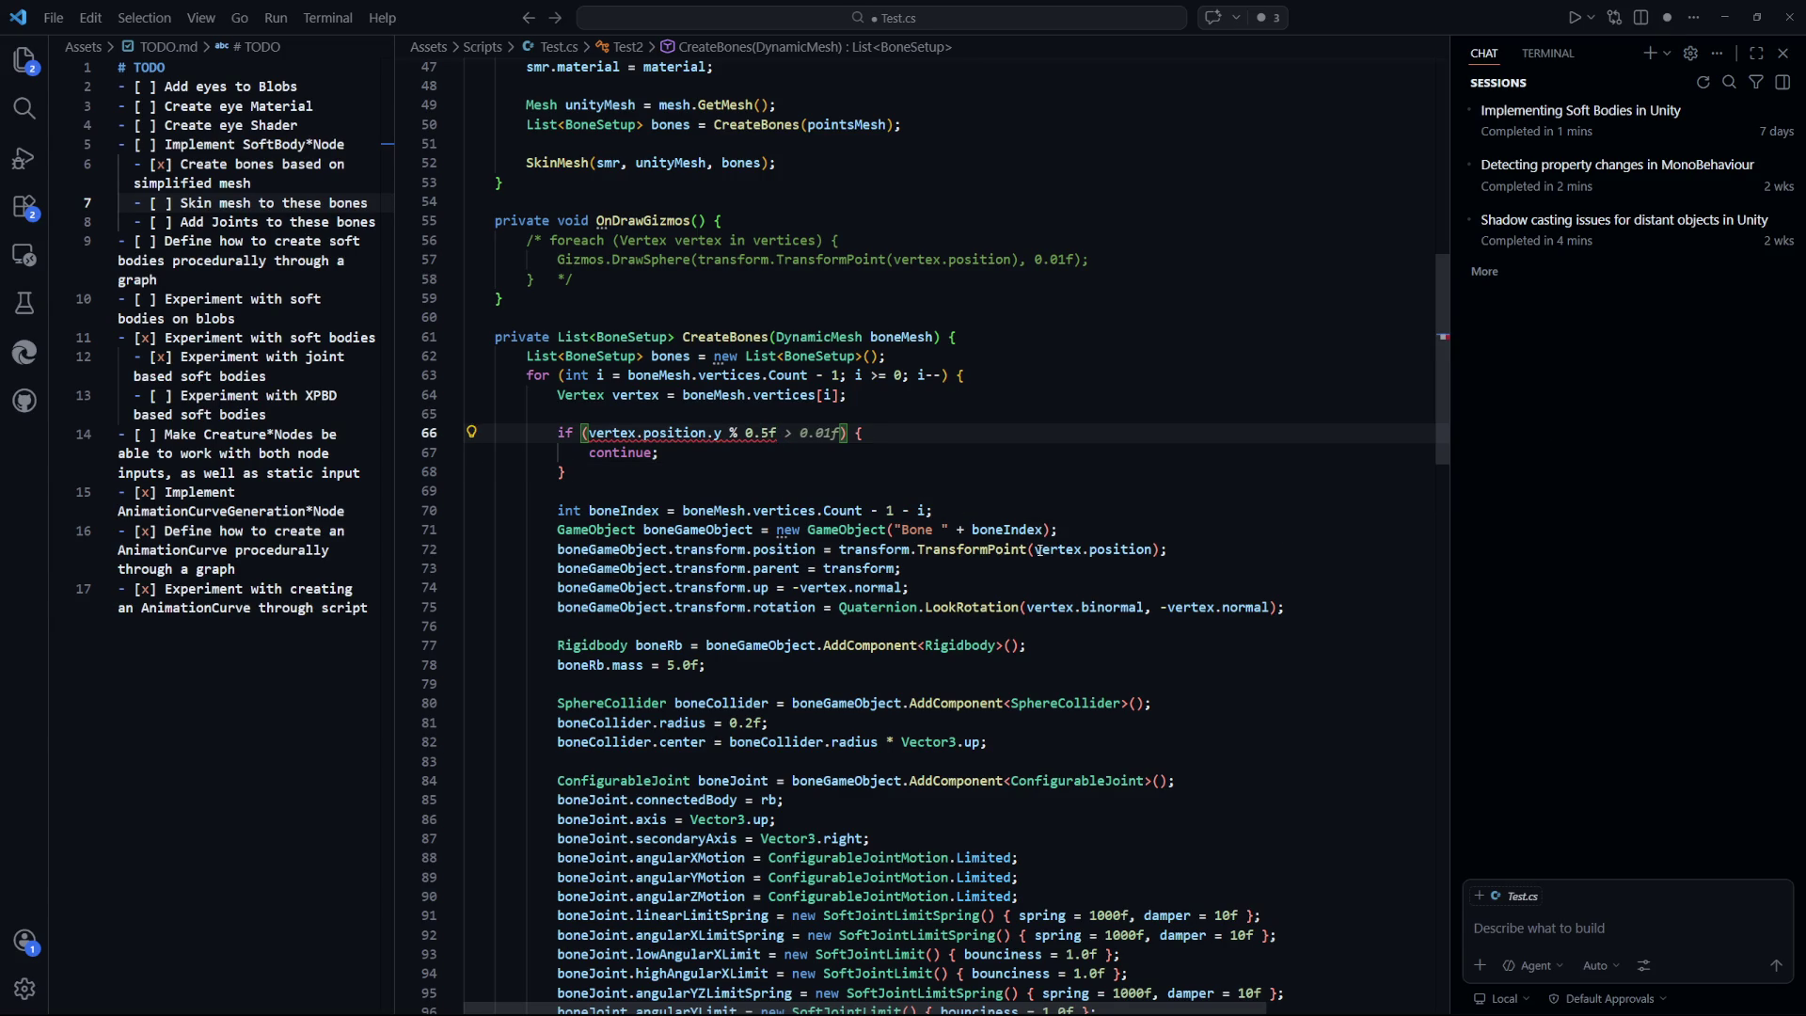
text(< 0.01f)
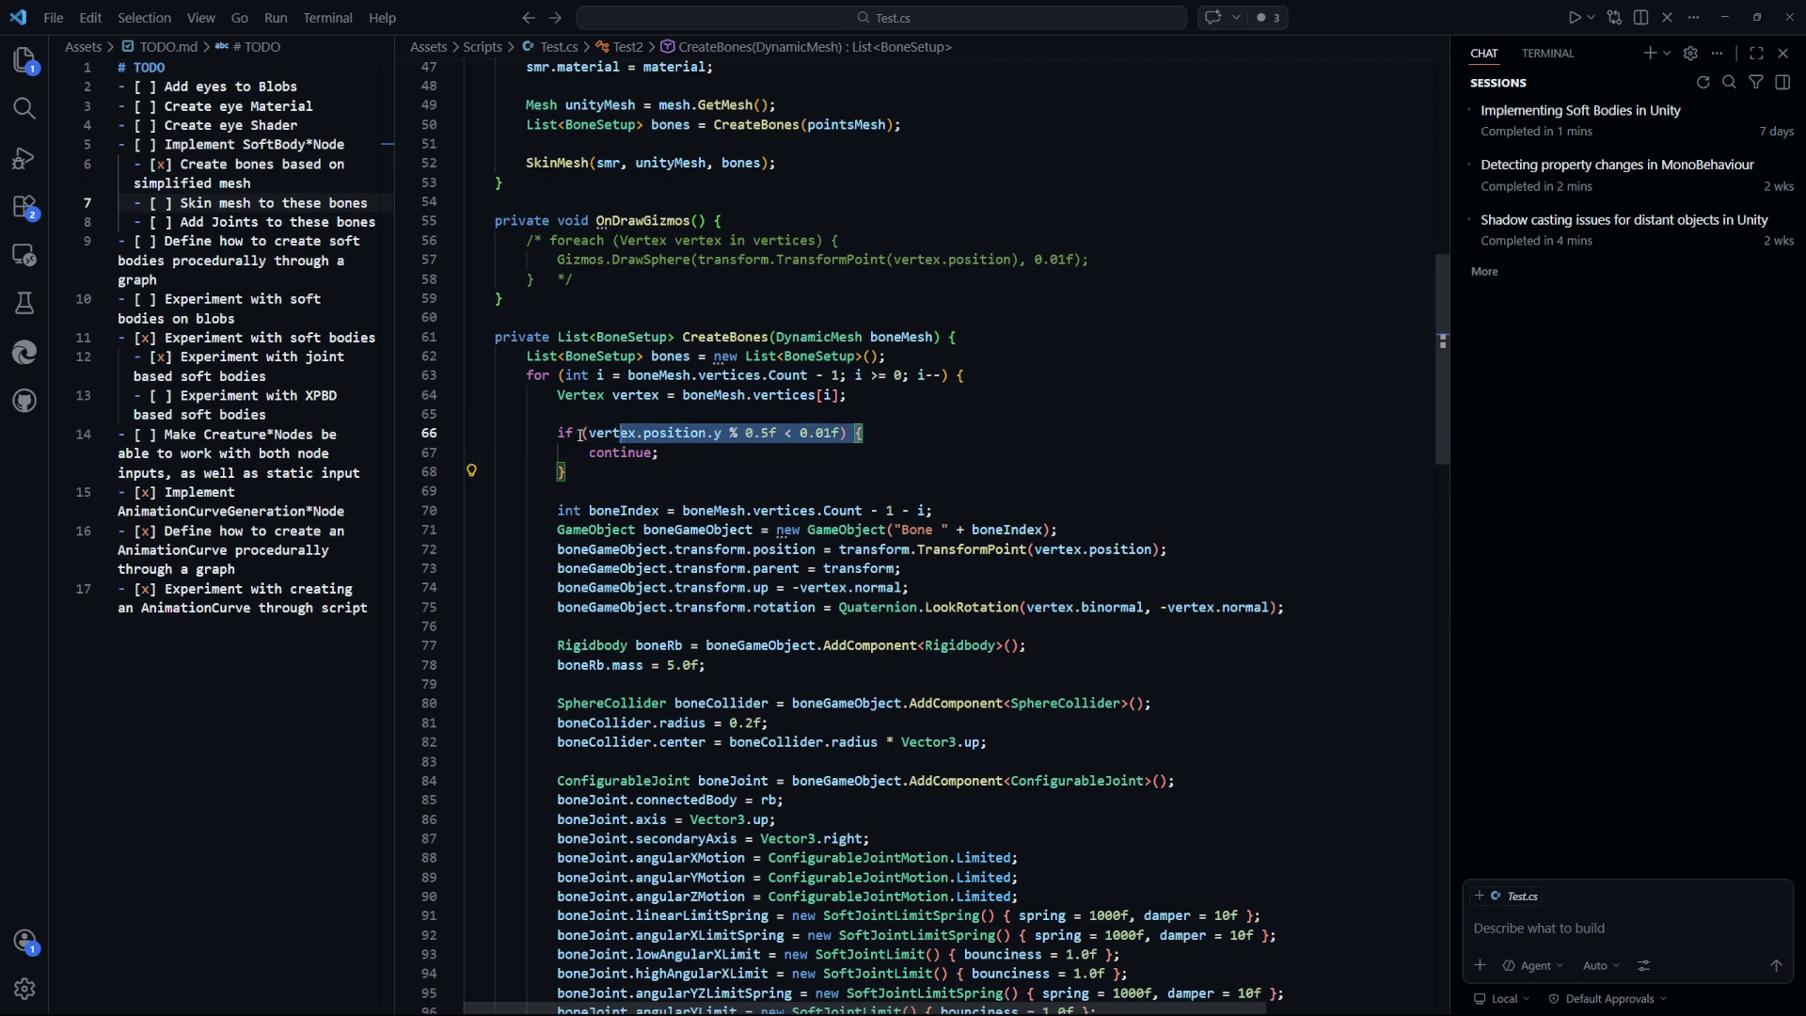
click(792, 433)
text(>)
click(971, 432)
key(ctrl+s)
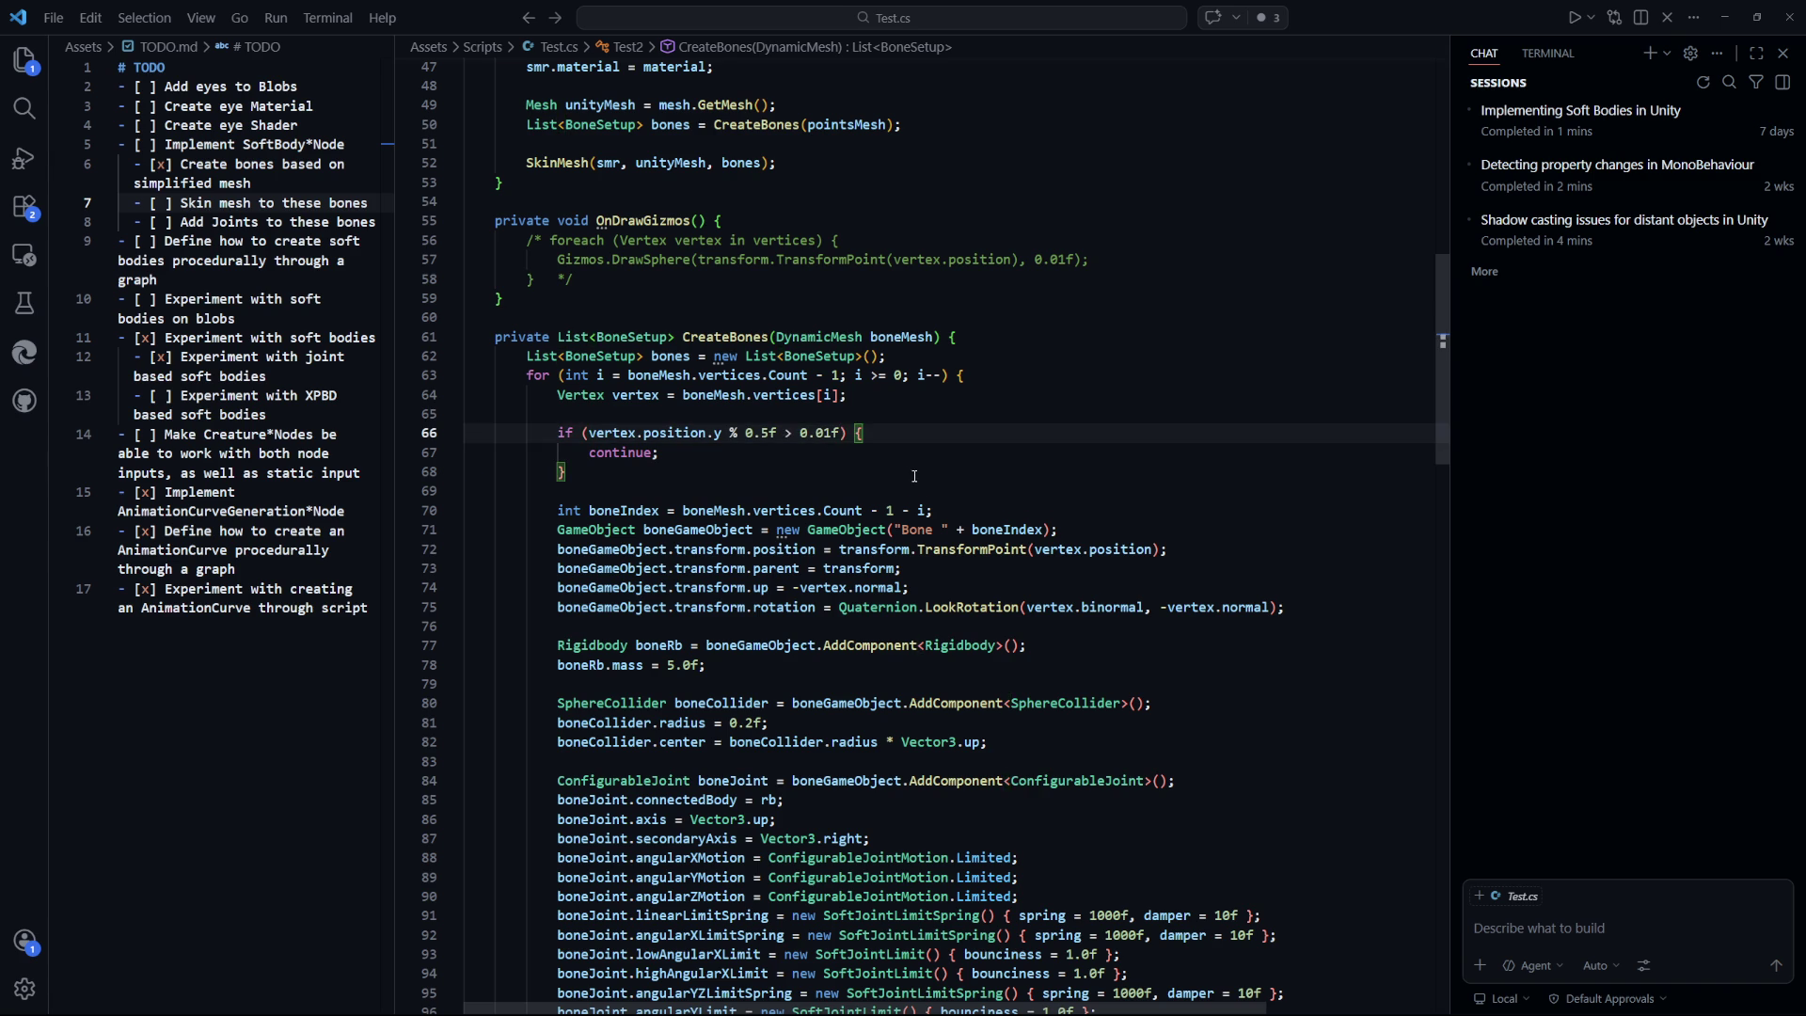
key(alt+Tab)
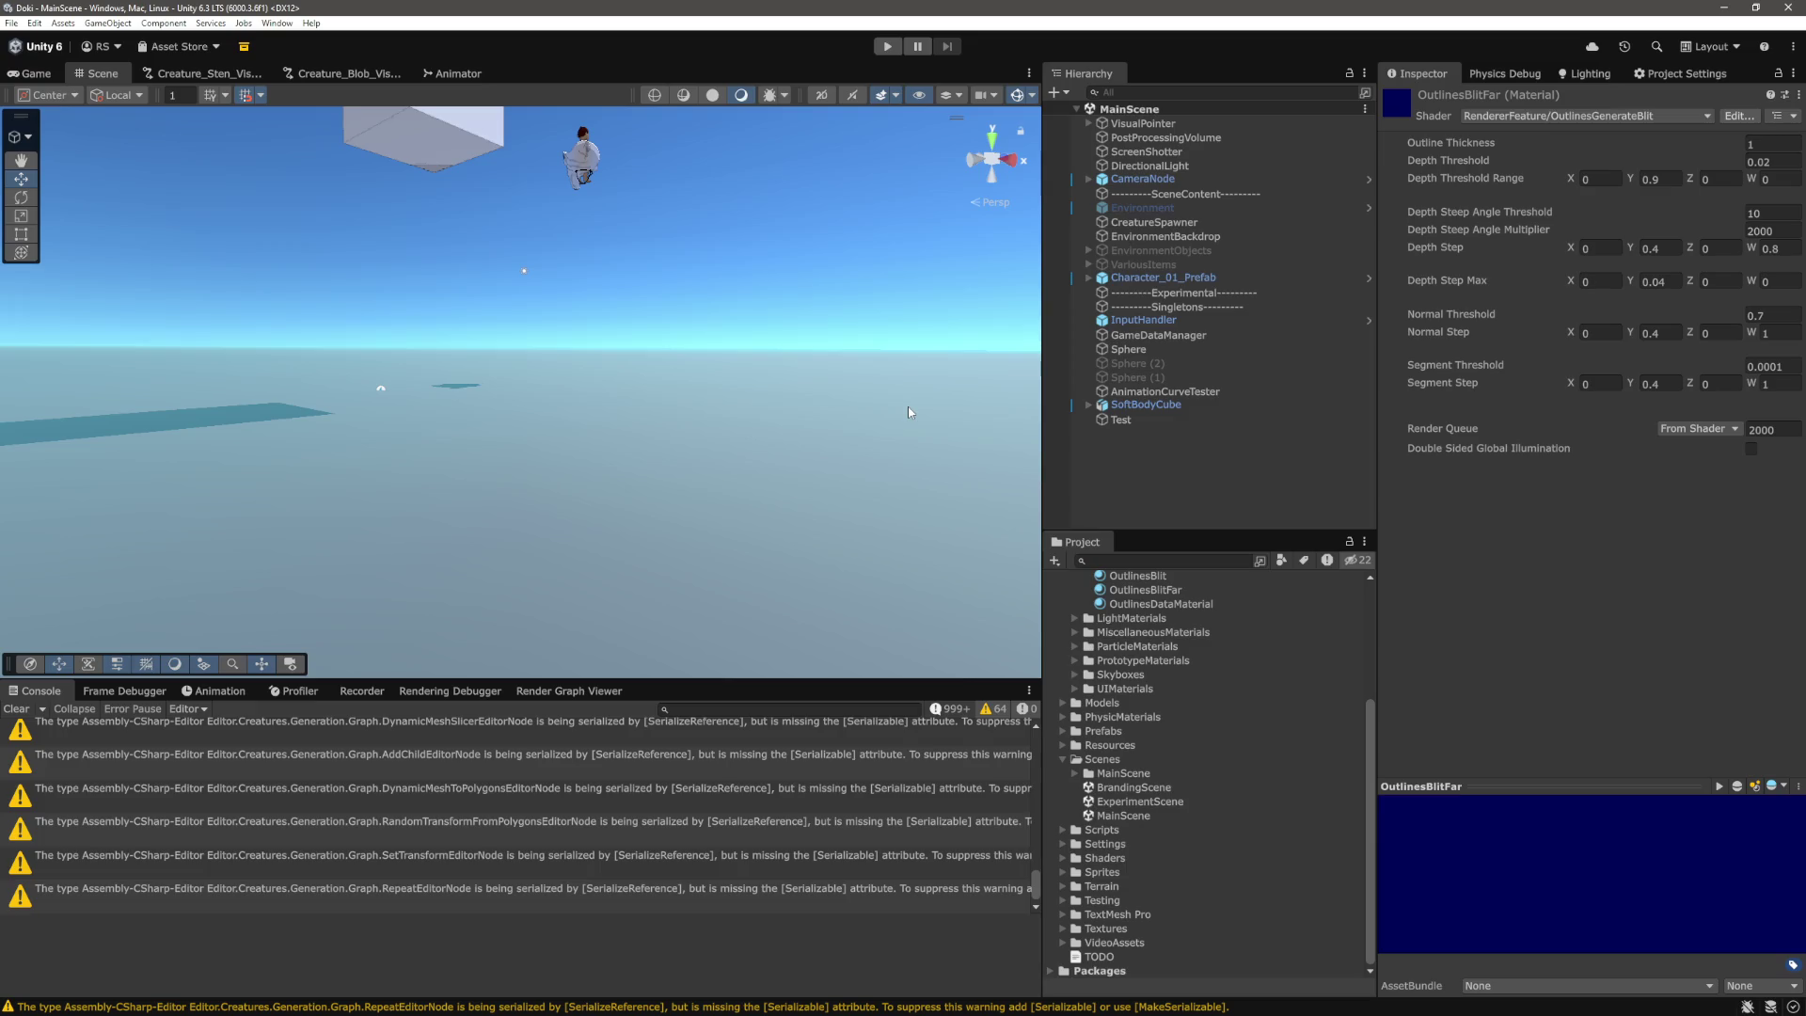
Read through Awake's mesh setup, the SkinMesh call and CreateBones' vertex filter, then return to Unity.
key(alt+Tab)
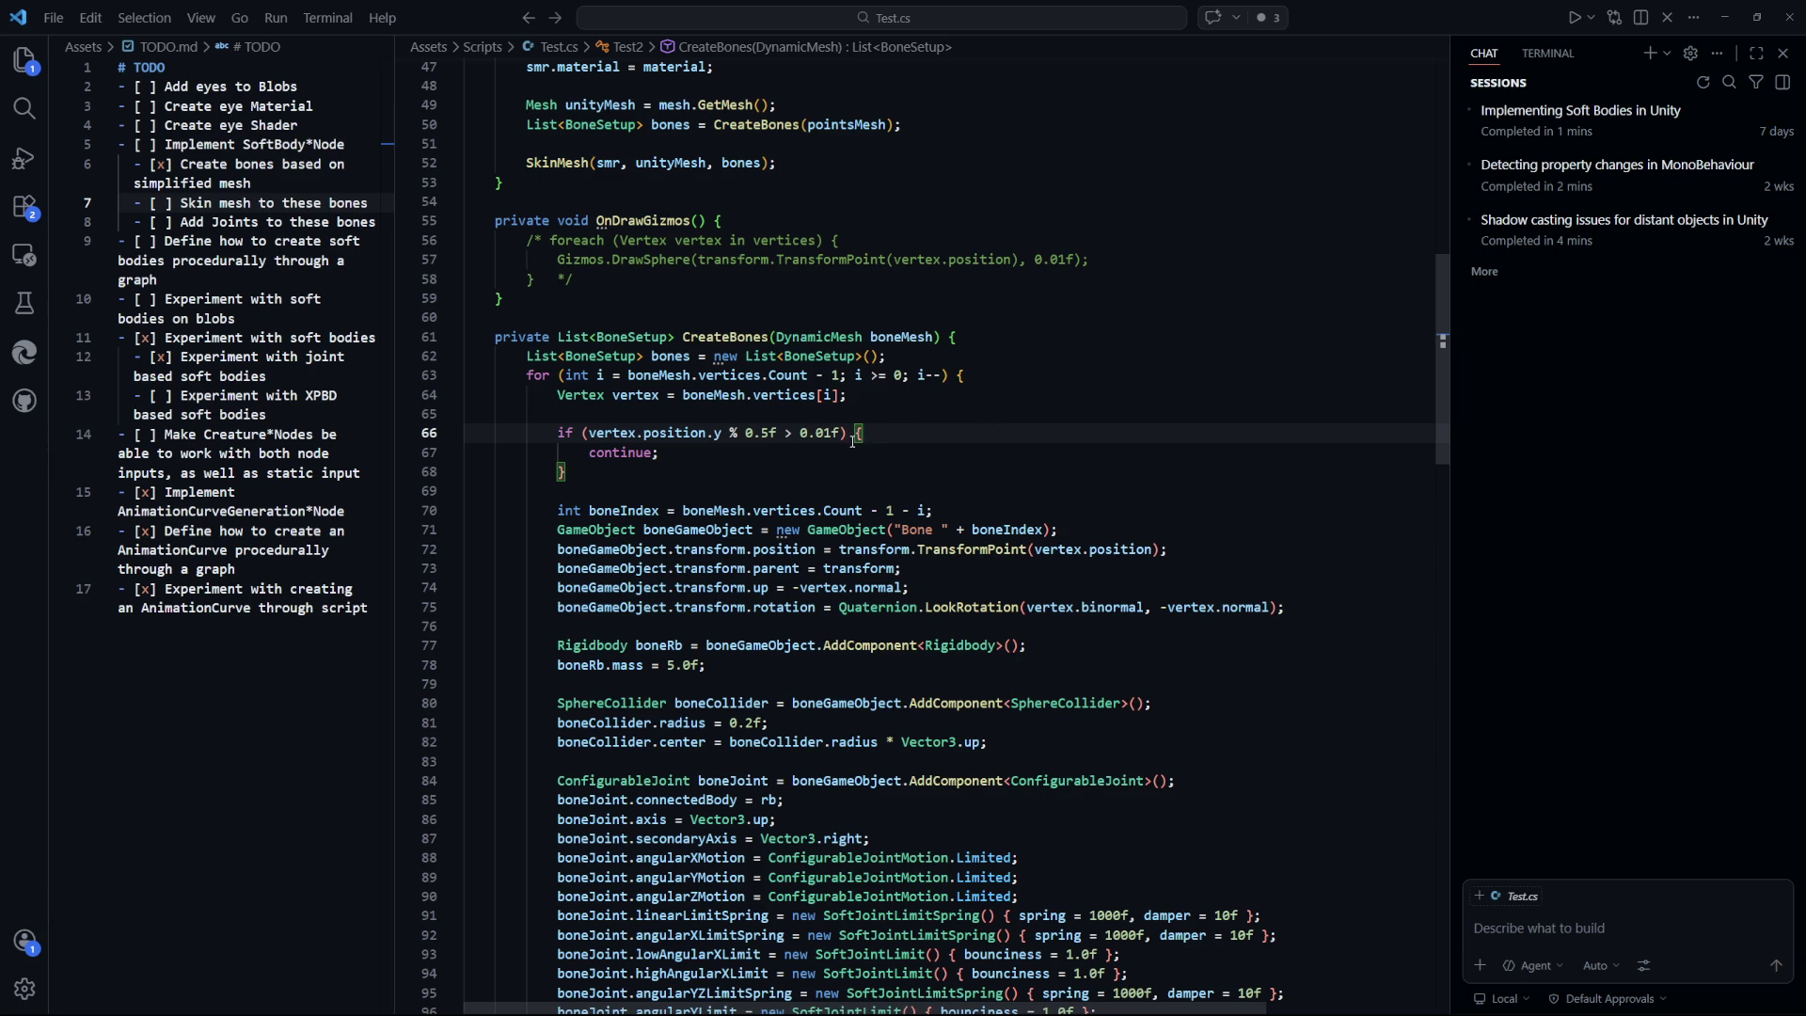
drag(659, 341, 670, 381)
click(832, 491)
scroll(833, 525, up, 5)
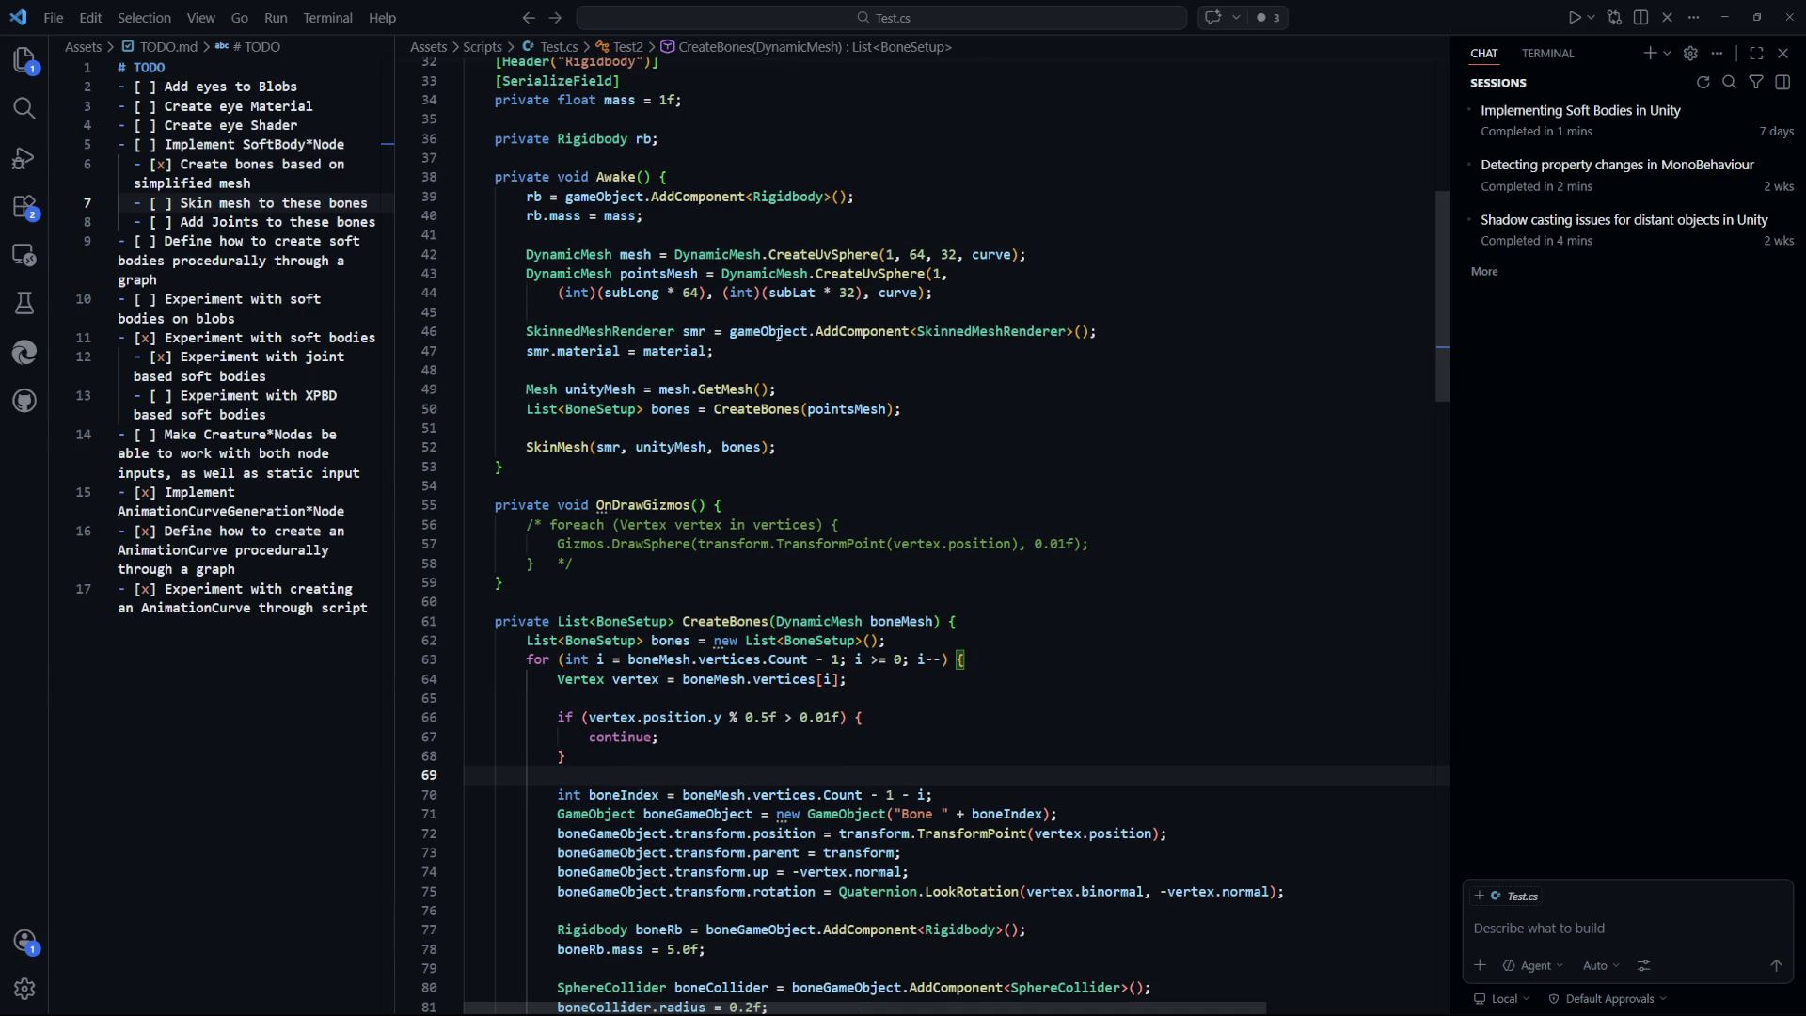
click(1161, 386)
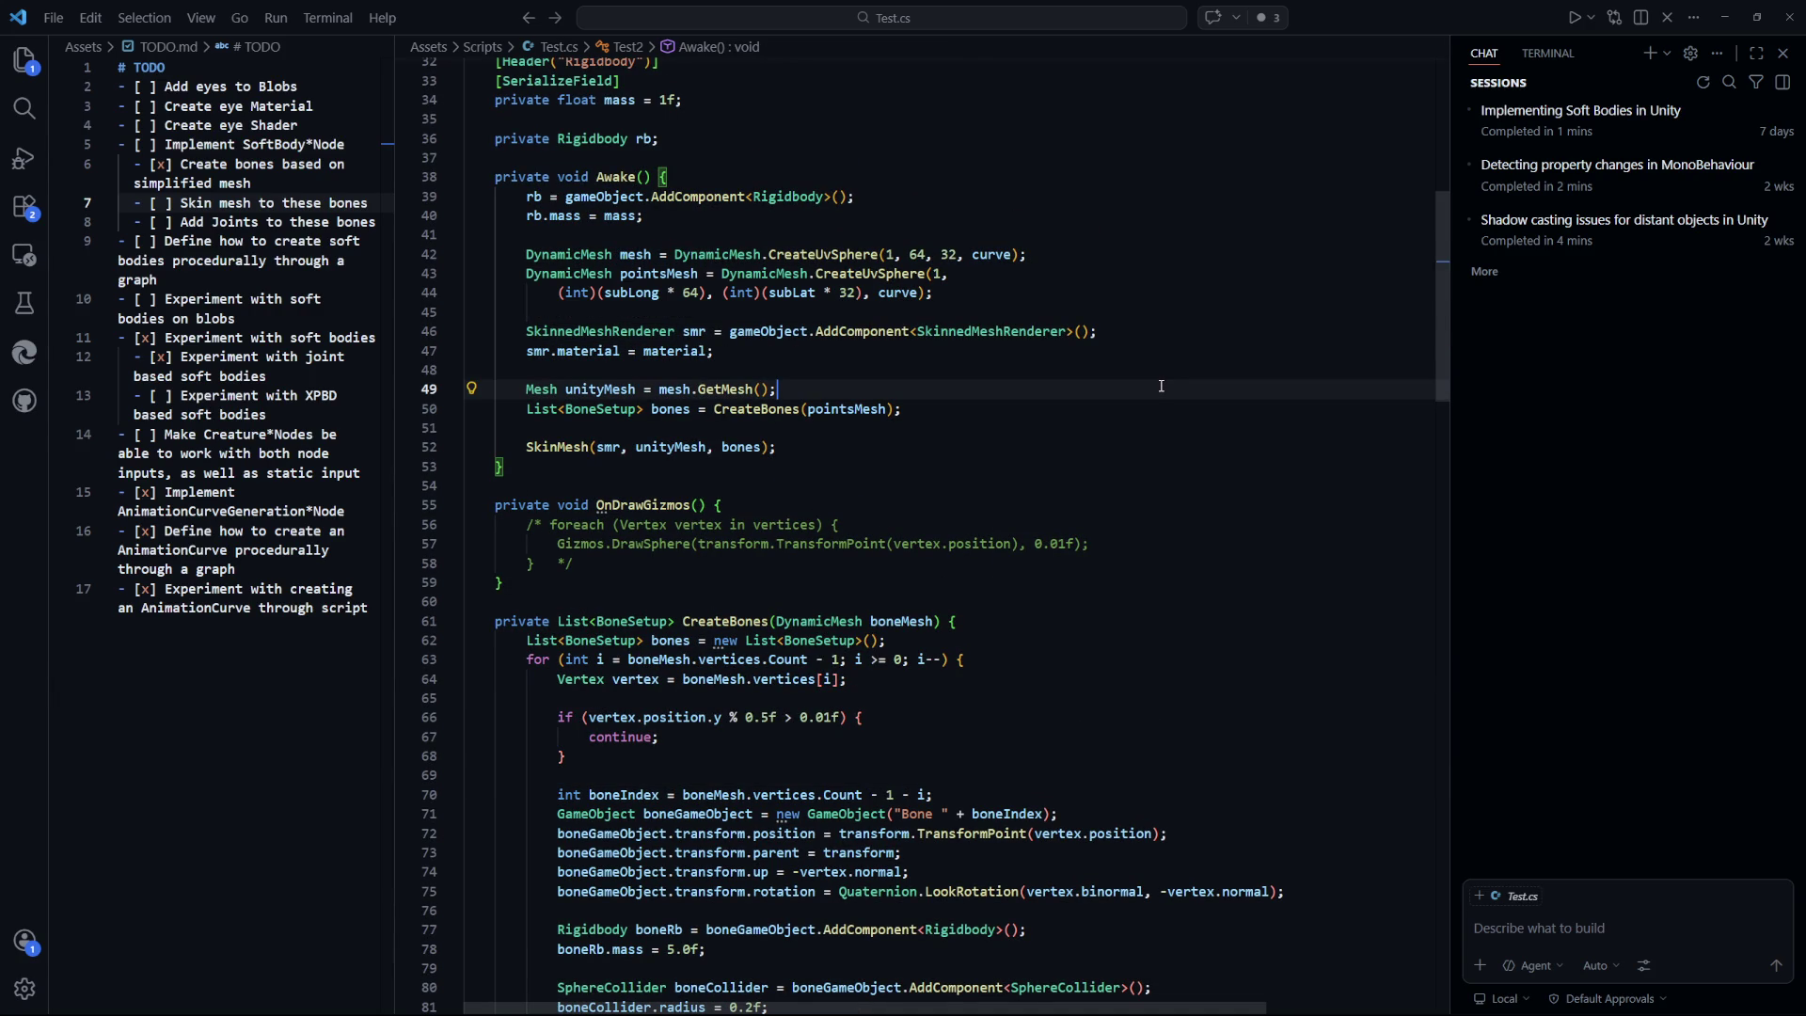
key(Up)
key(Up)
key(Up)
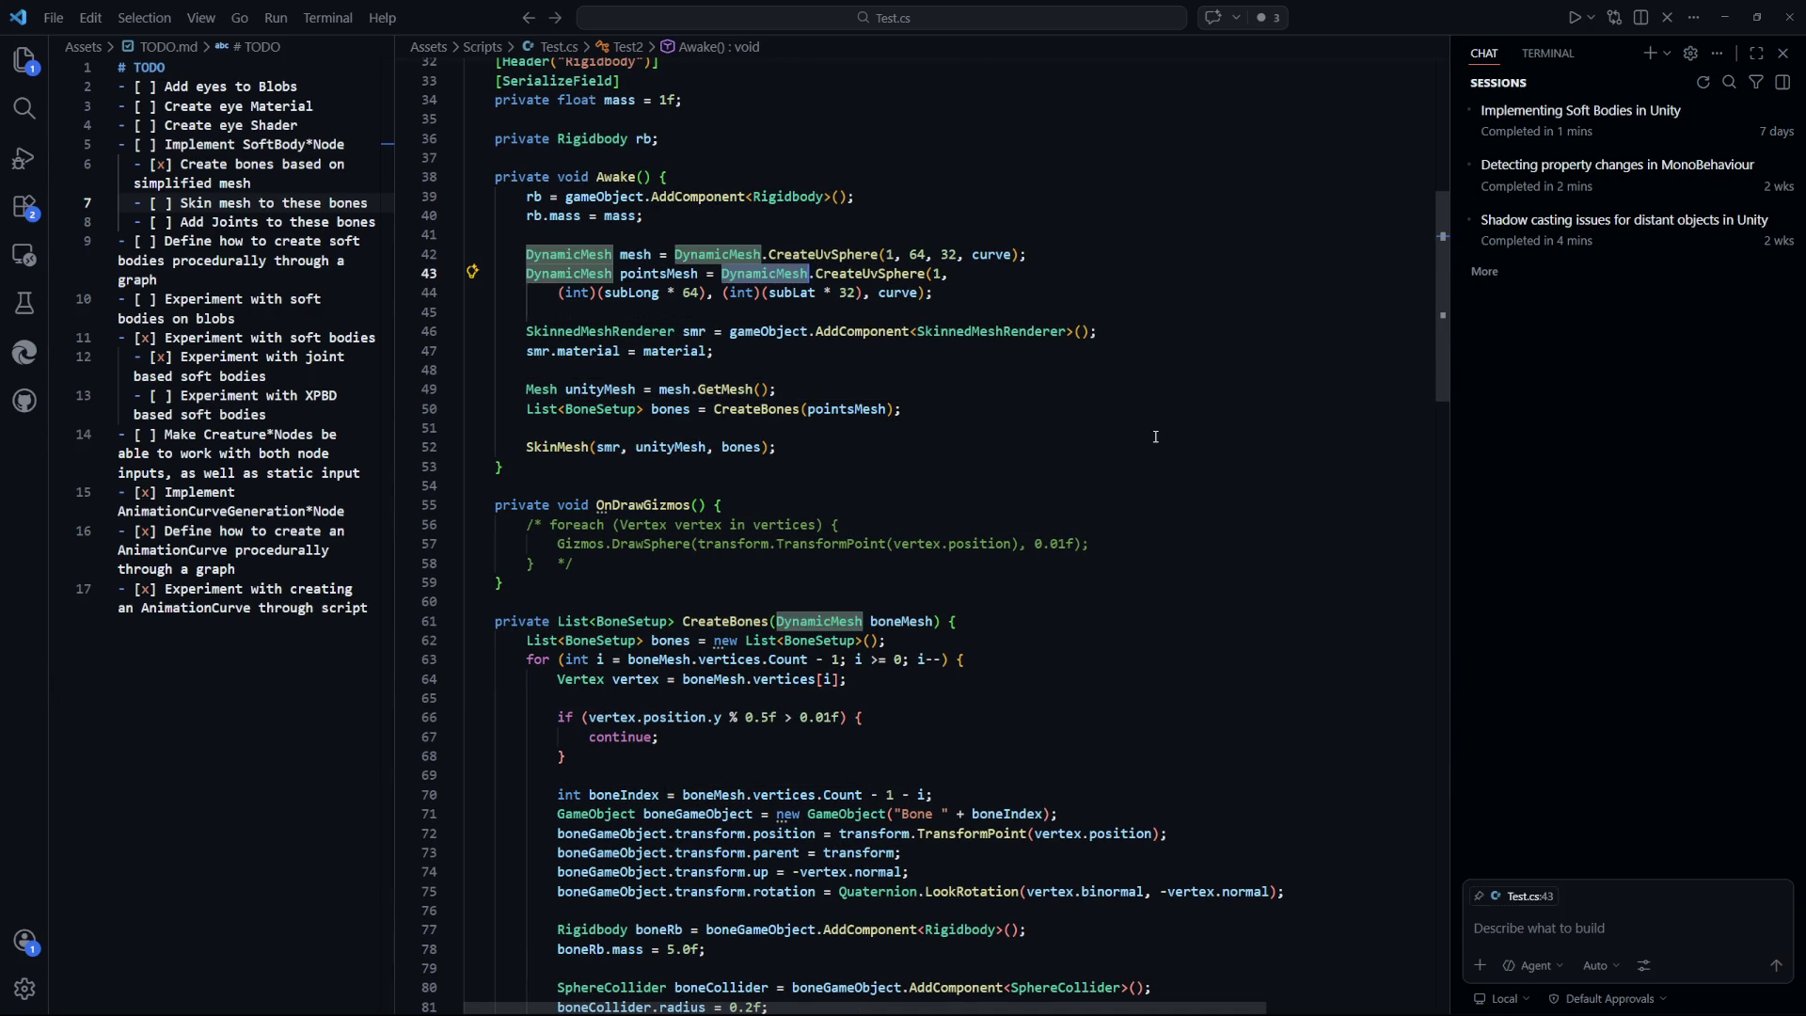
key(Down)
key(Down)
key(Down)
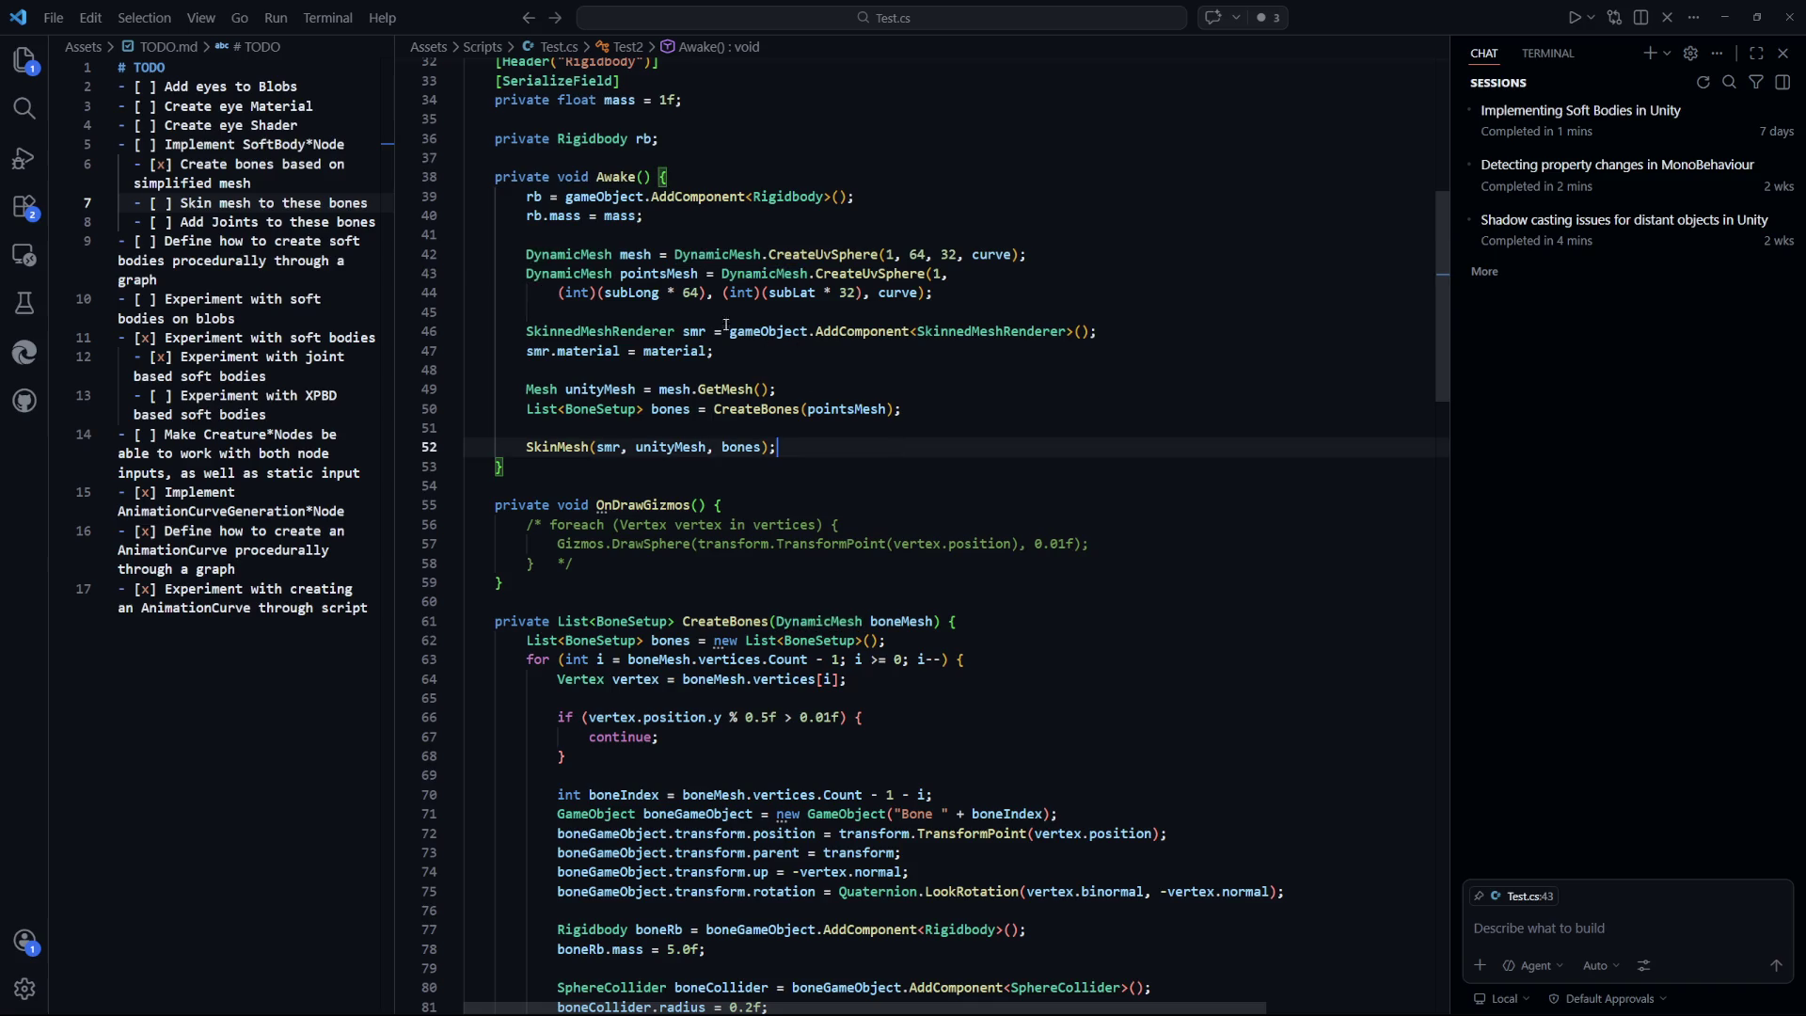
mouse_move(602, 759)
mouse_down()
mouse_move(602, 621)
mouse_move(645, 678)
mouse_up()
click(766, 505)
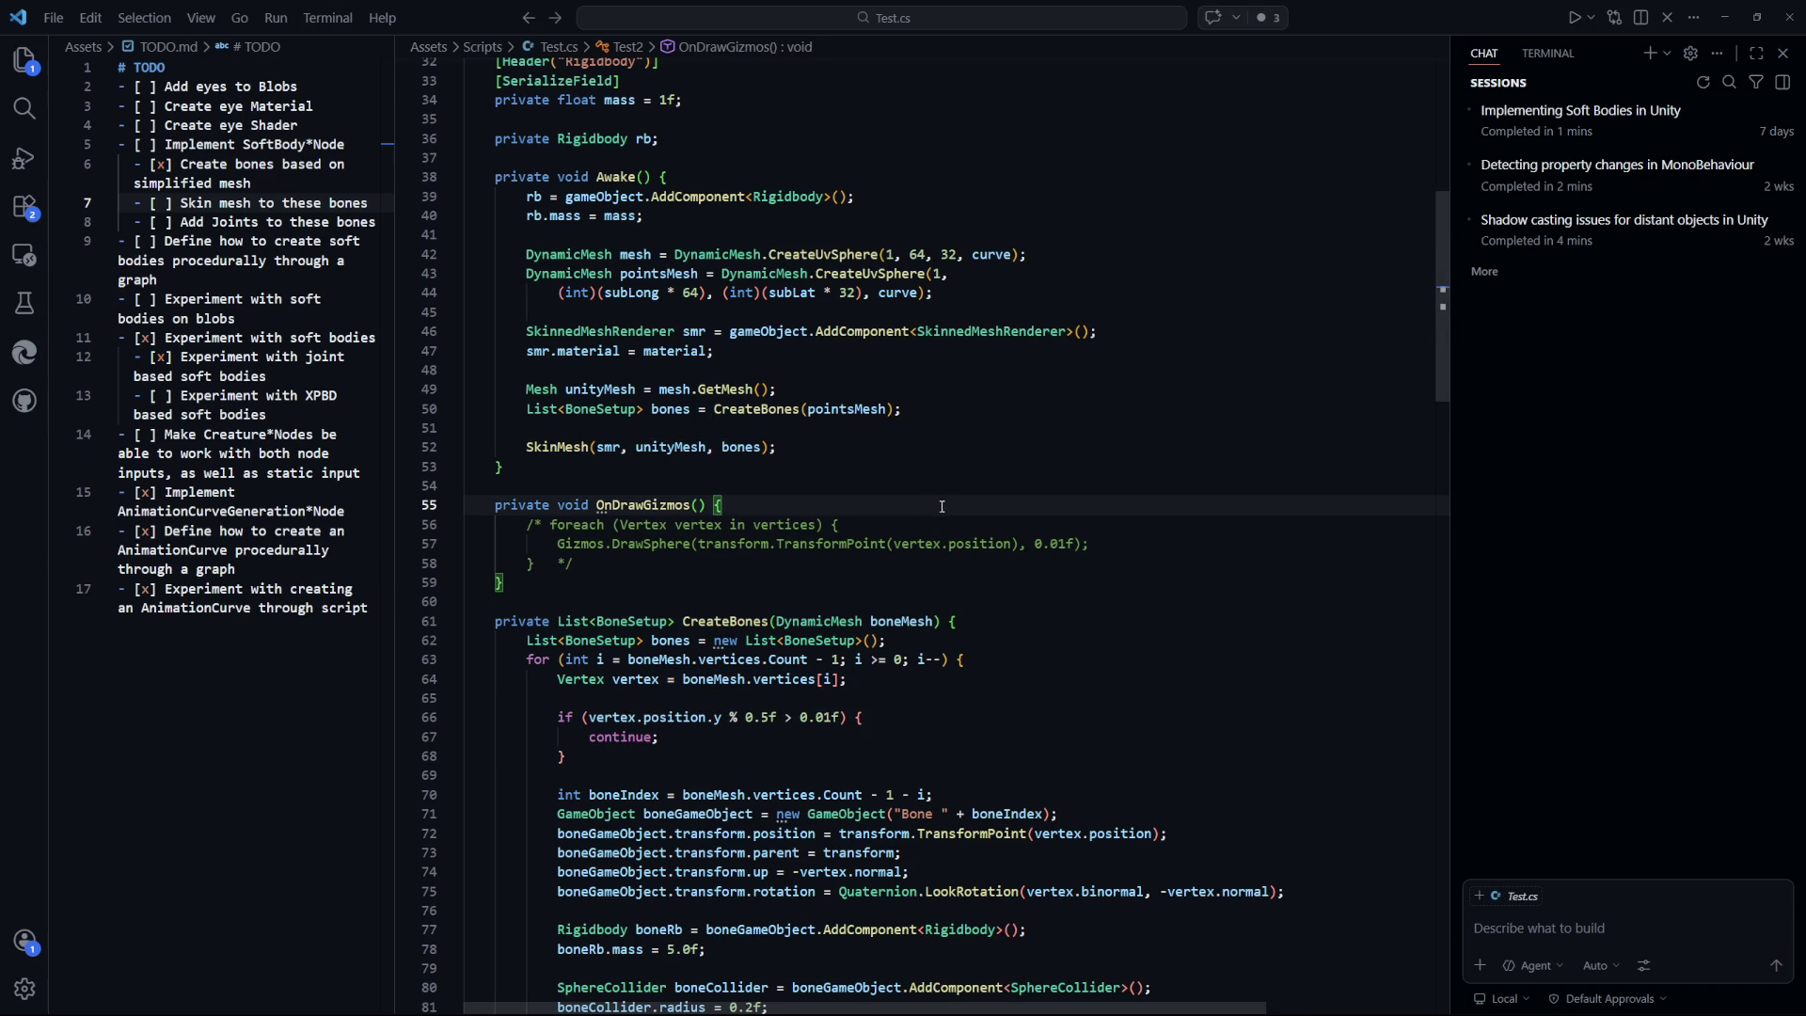
key(alt+Tab)
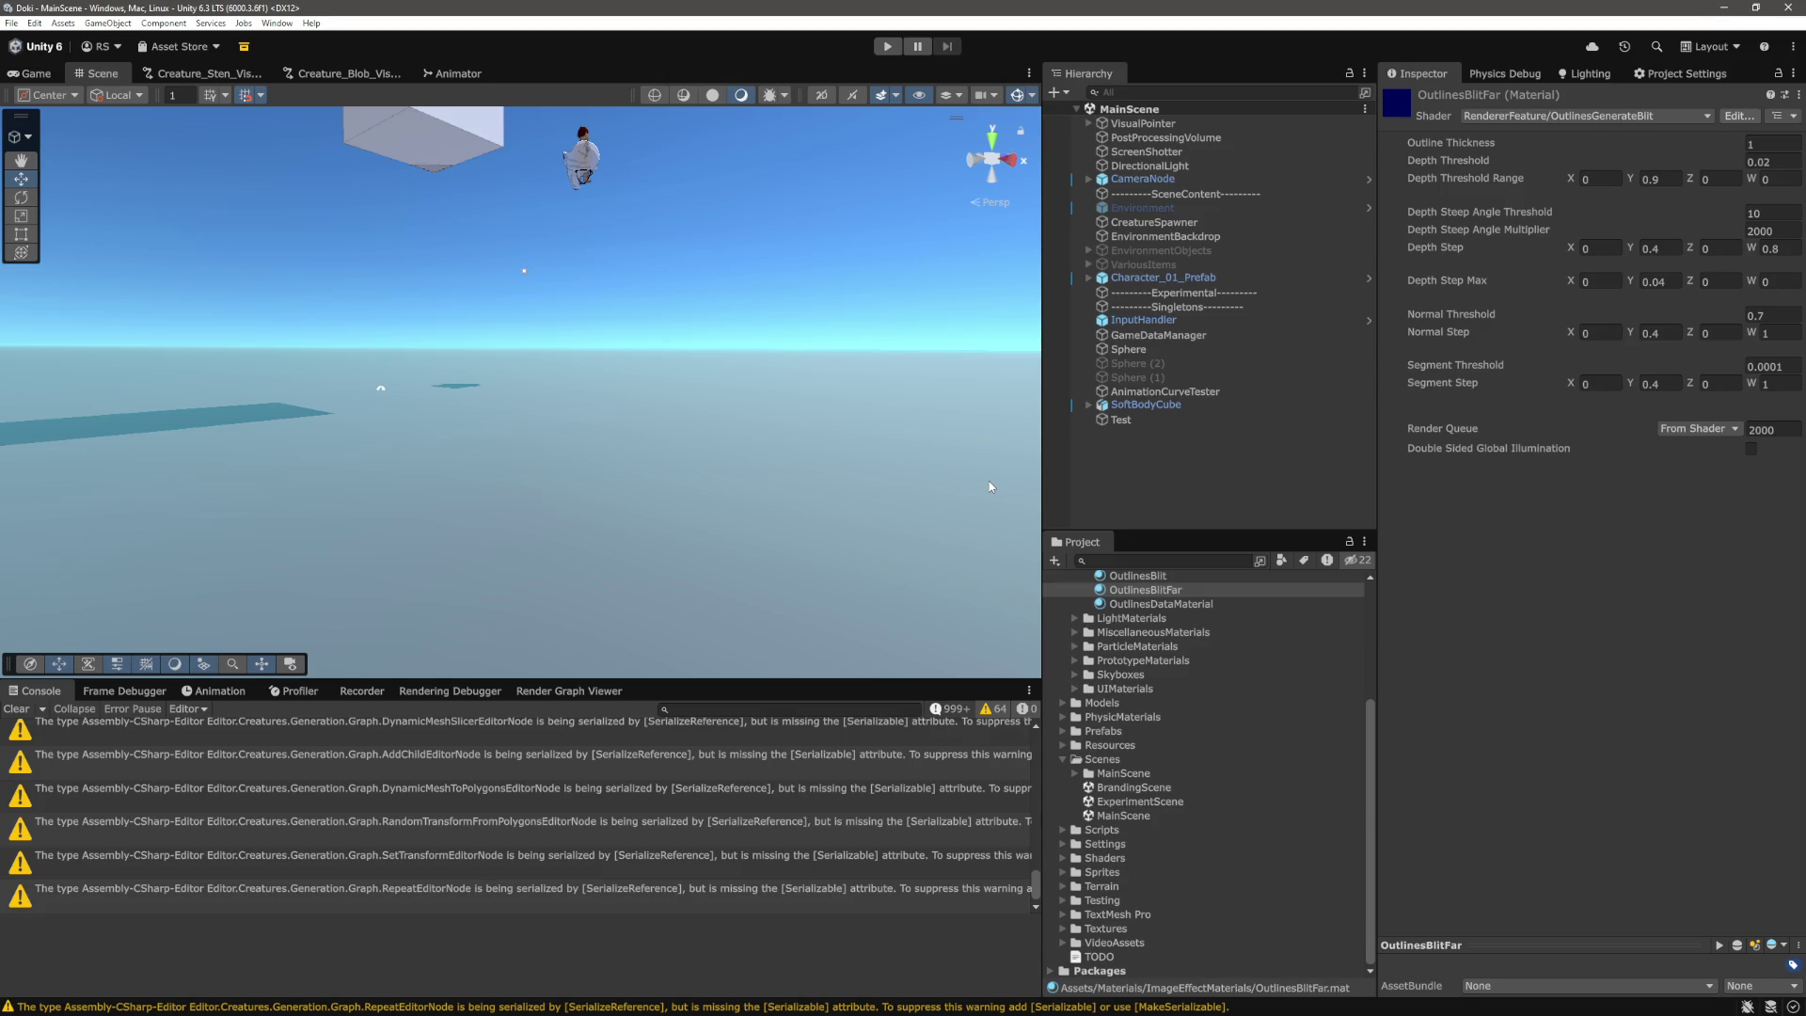
Look over the if-continue vertex filter block in Test.cs, then return to Unity.
key(alt+Tab)
click(820, 535)
drag(566, 686, 560, 654)
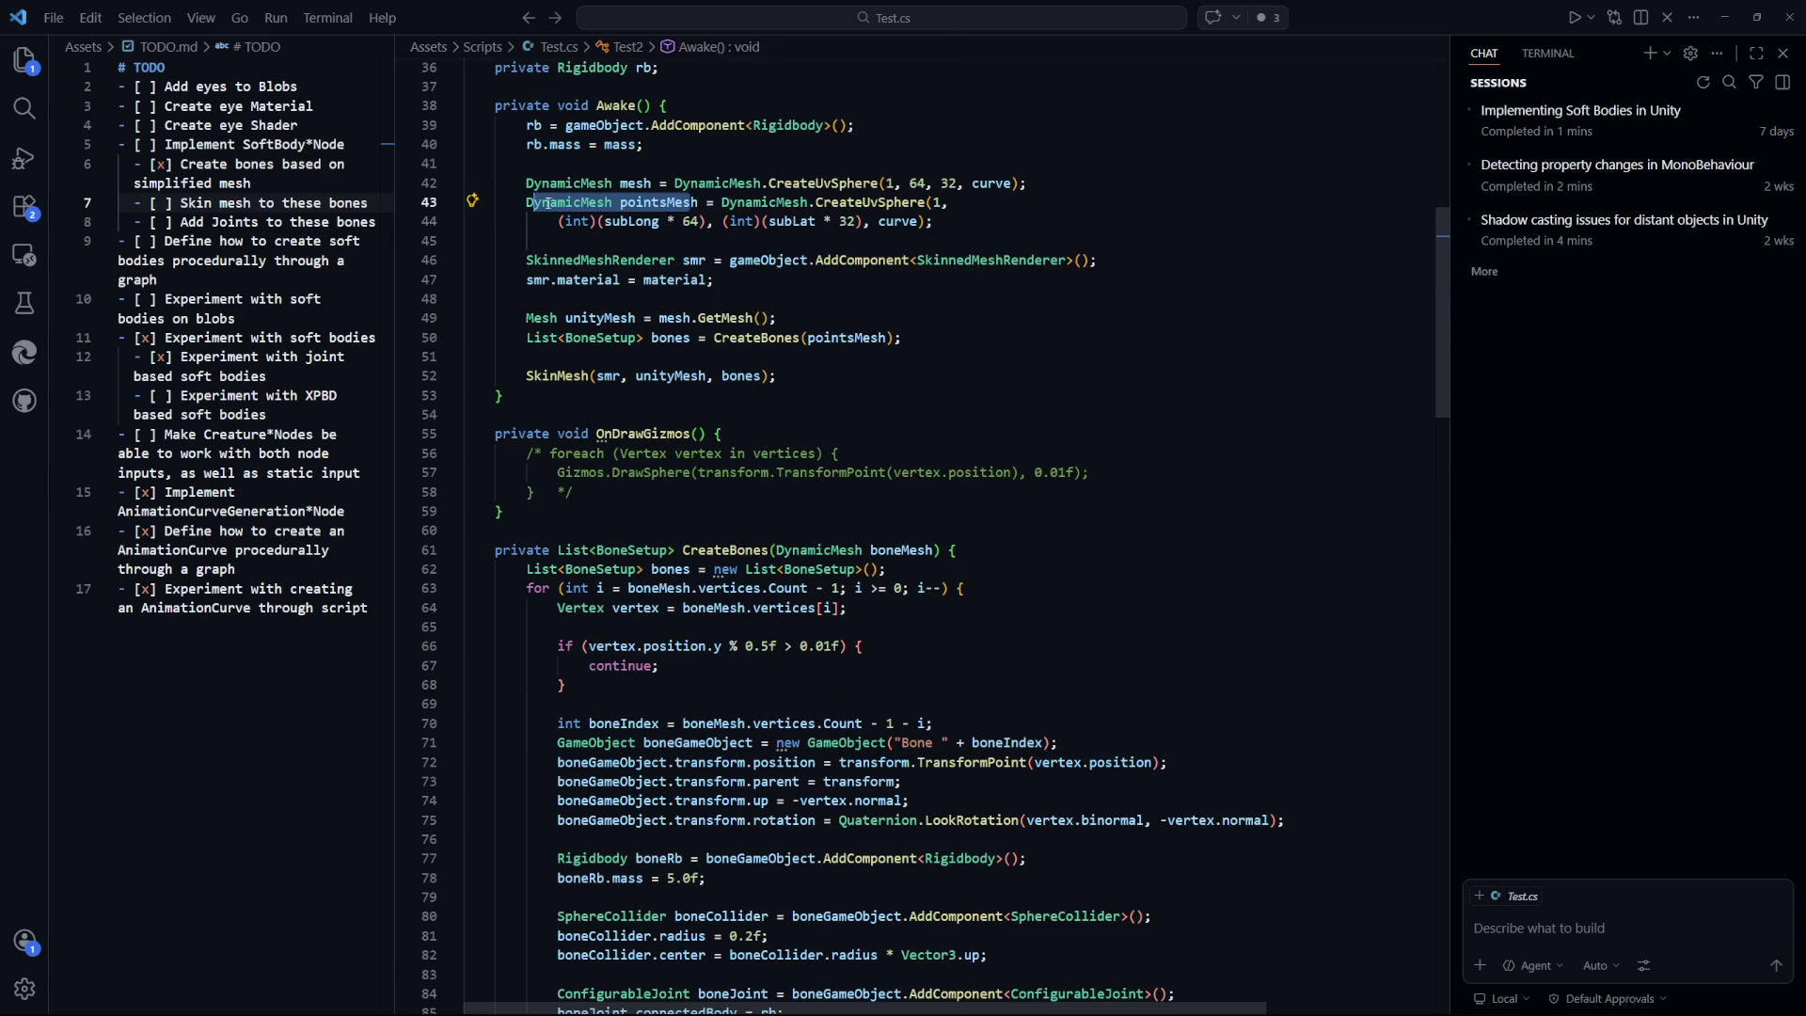
mouse_move(565, 686)
mouse_down()
mouse_move(555, 611)
mouse_move(553, 640)
mouse_up()
click(880, 651)
key(shift+alt+Right)
key(shift+alt+Right)
key(Escape)
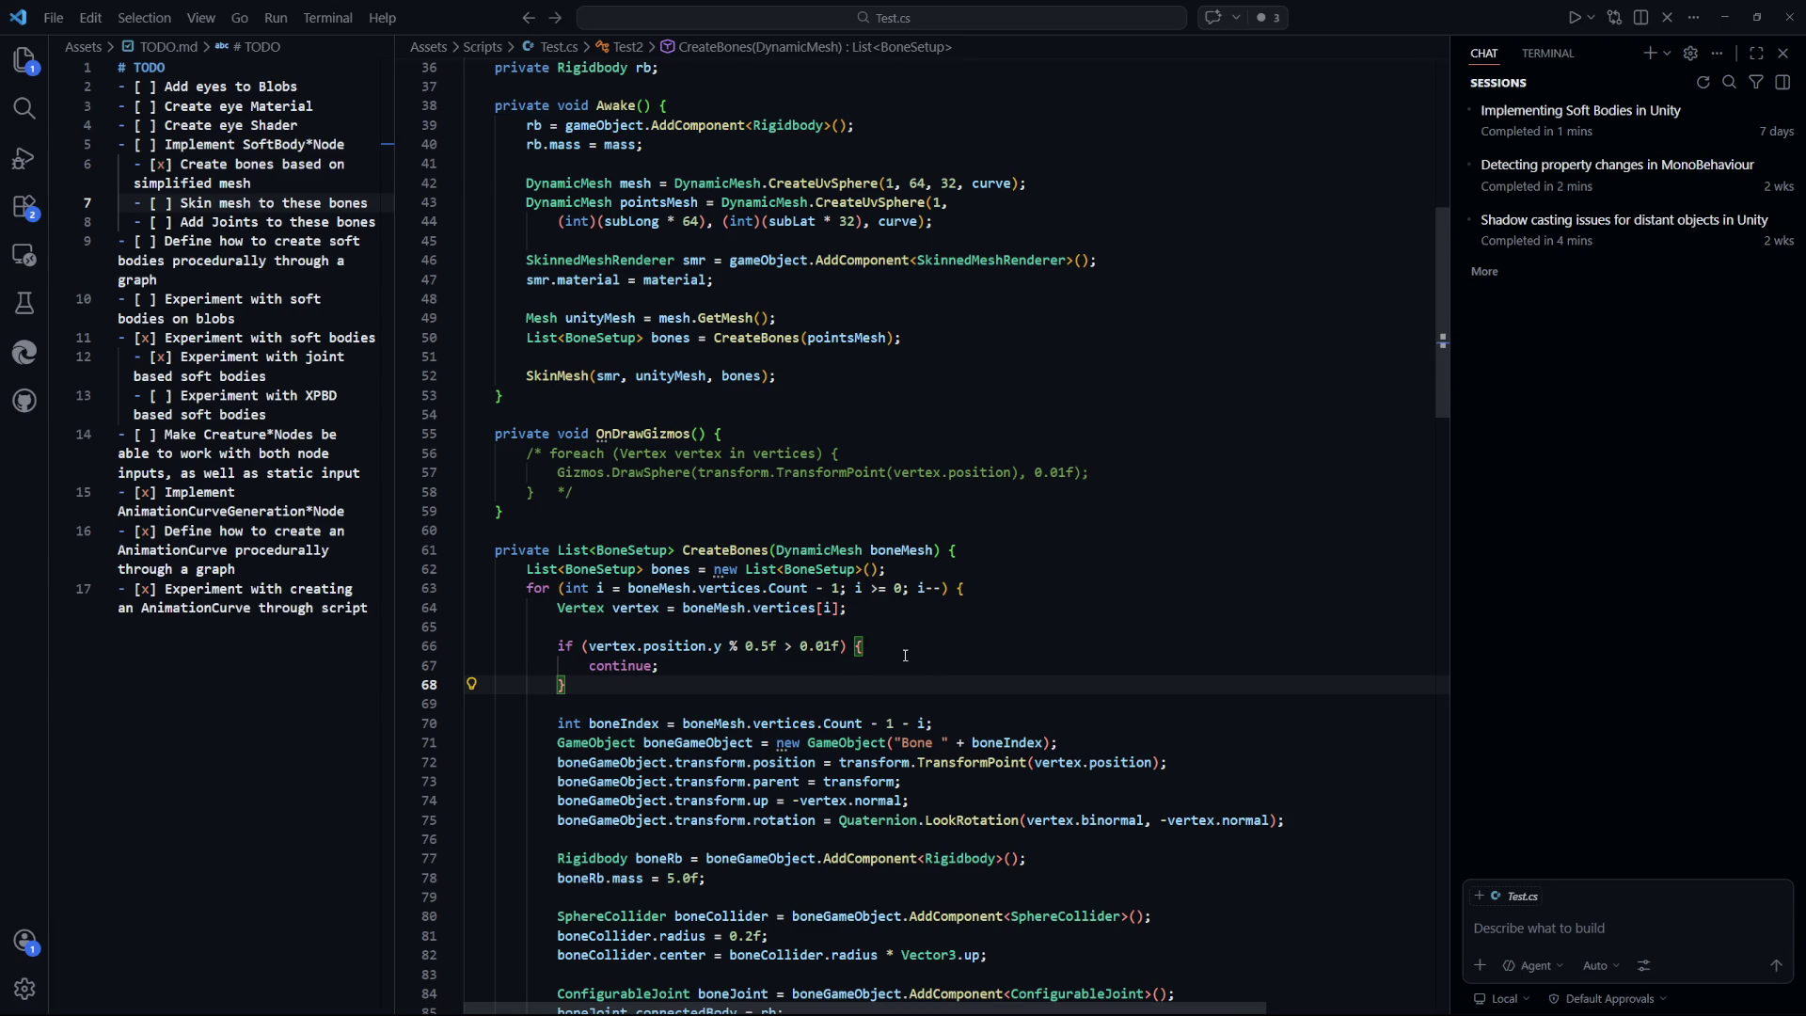
key(alt+Tab)
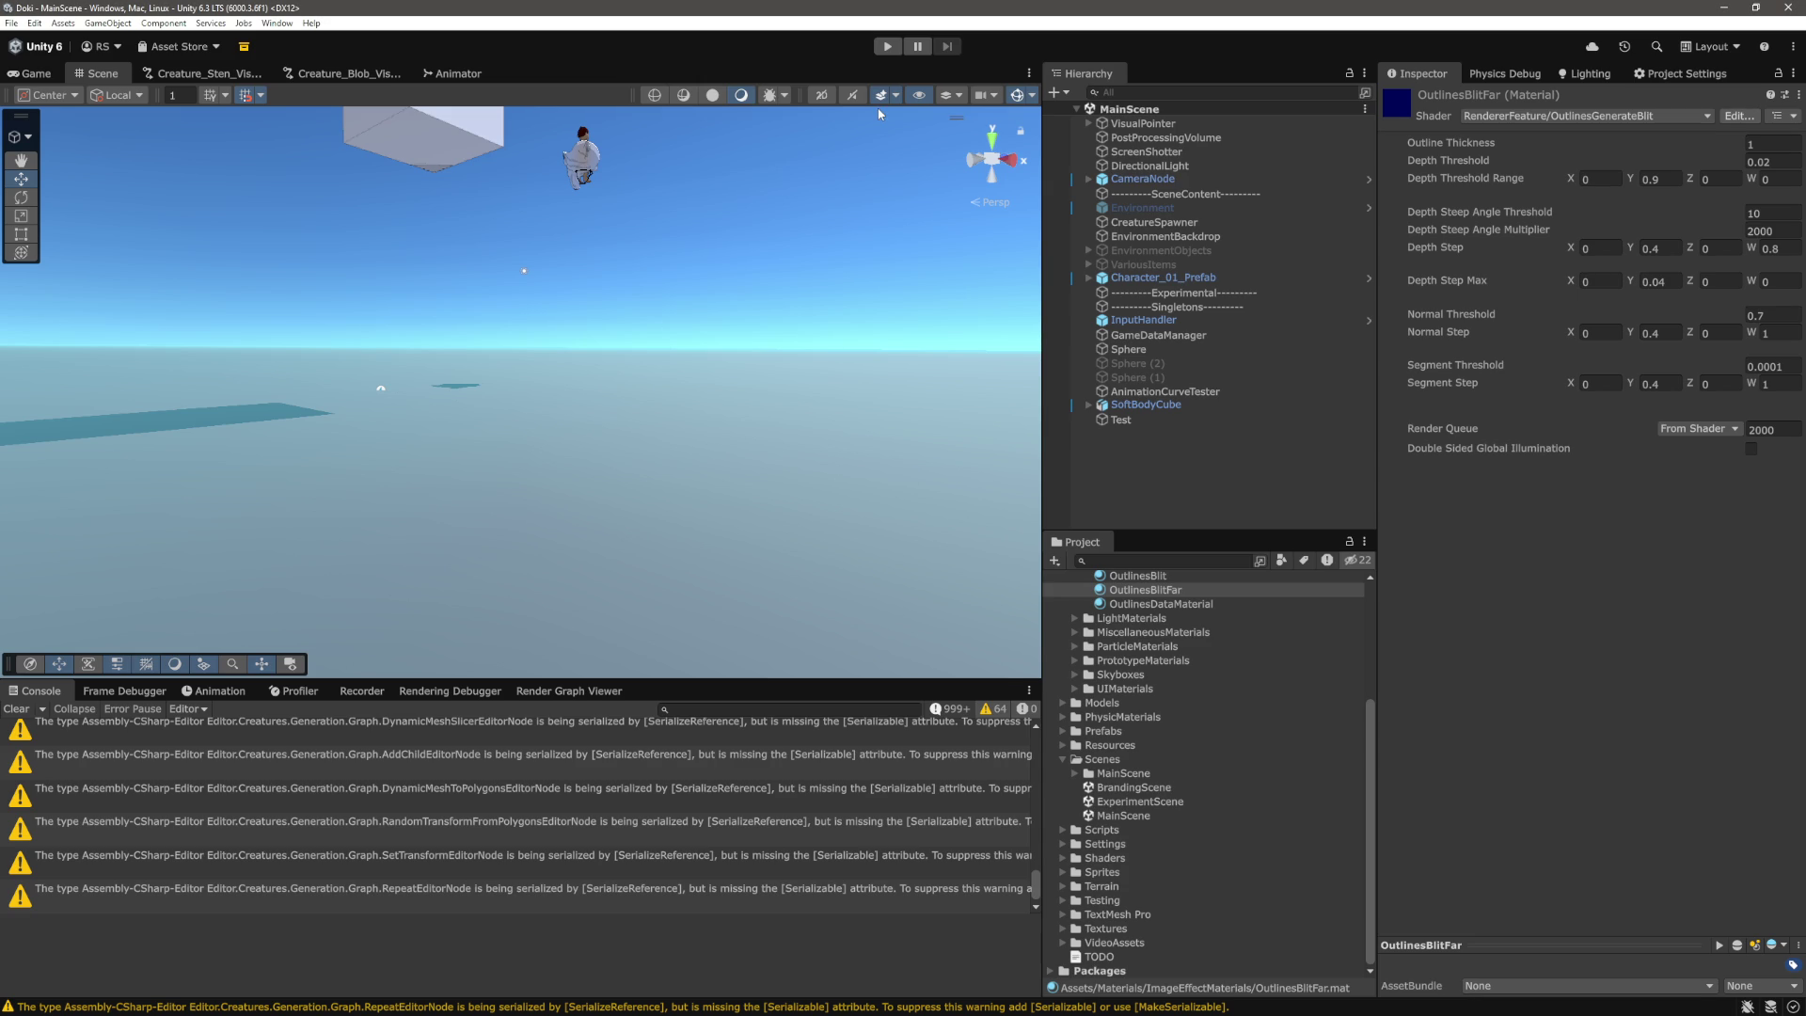
Play the scene and inspect the Test sphere's Bones 0, 3, 4 and 5, then return to Test.cs.
click(892, 47)
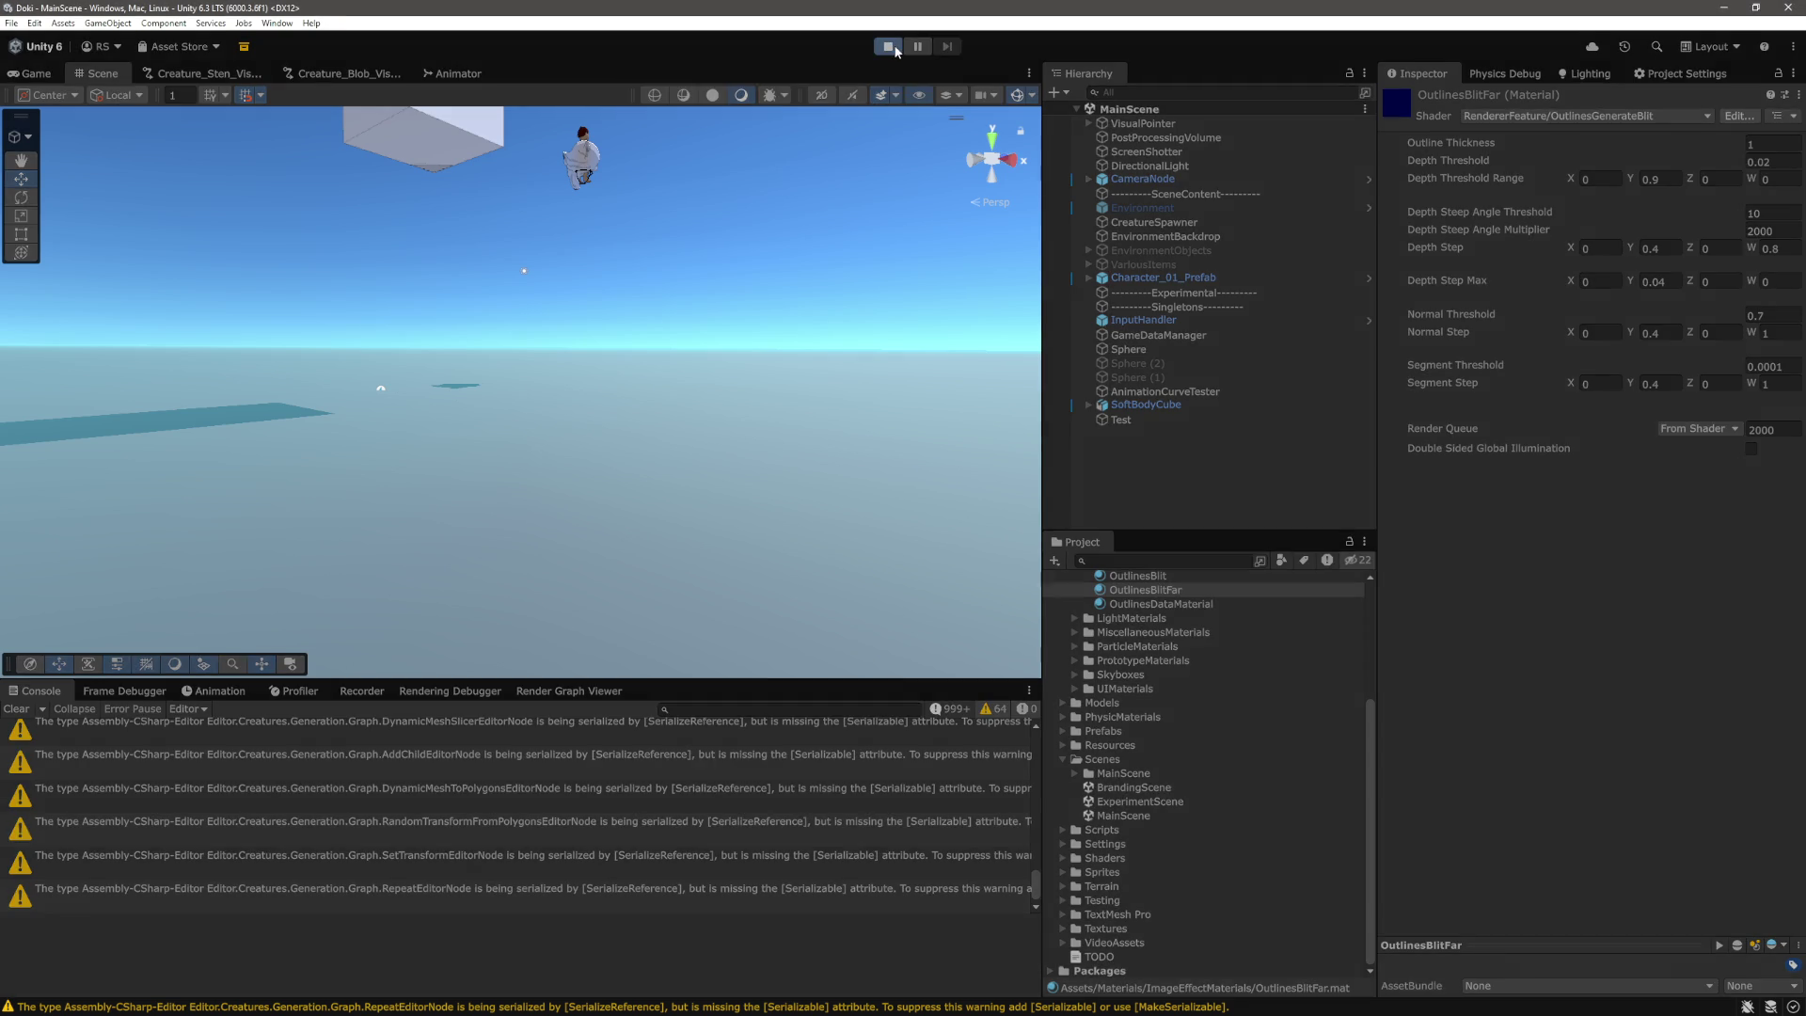
click(103, 74)
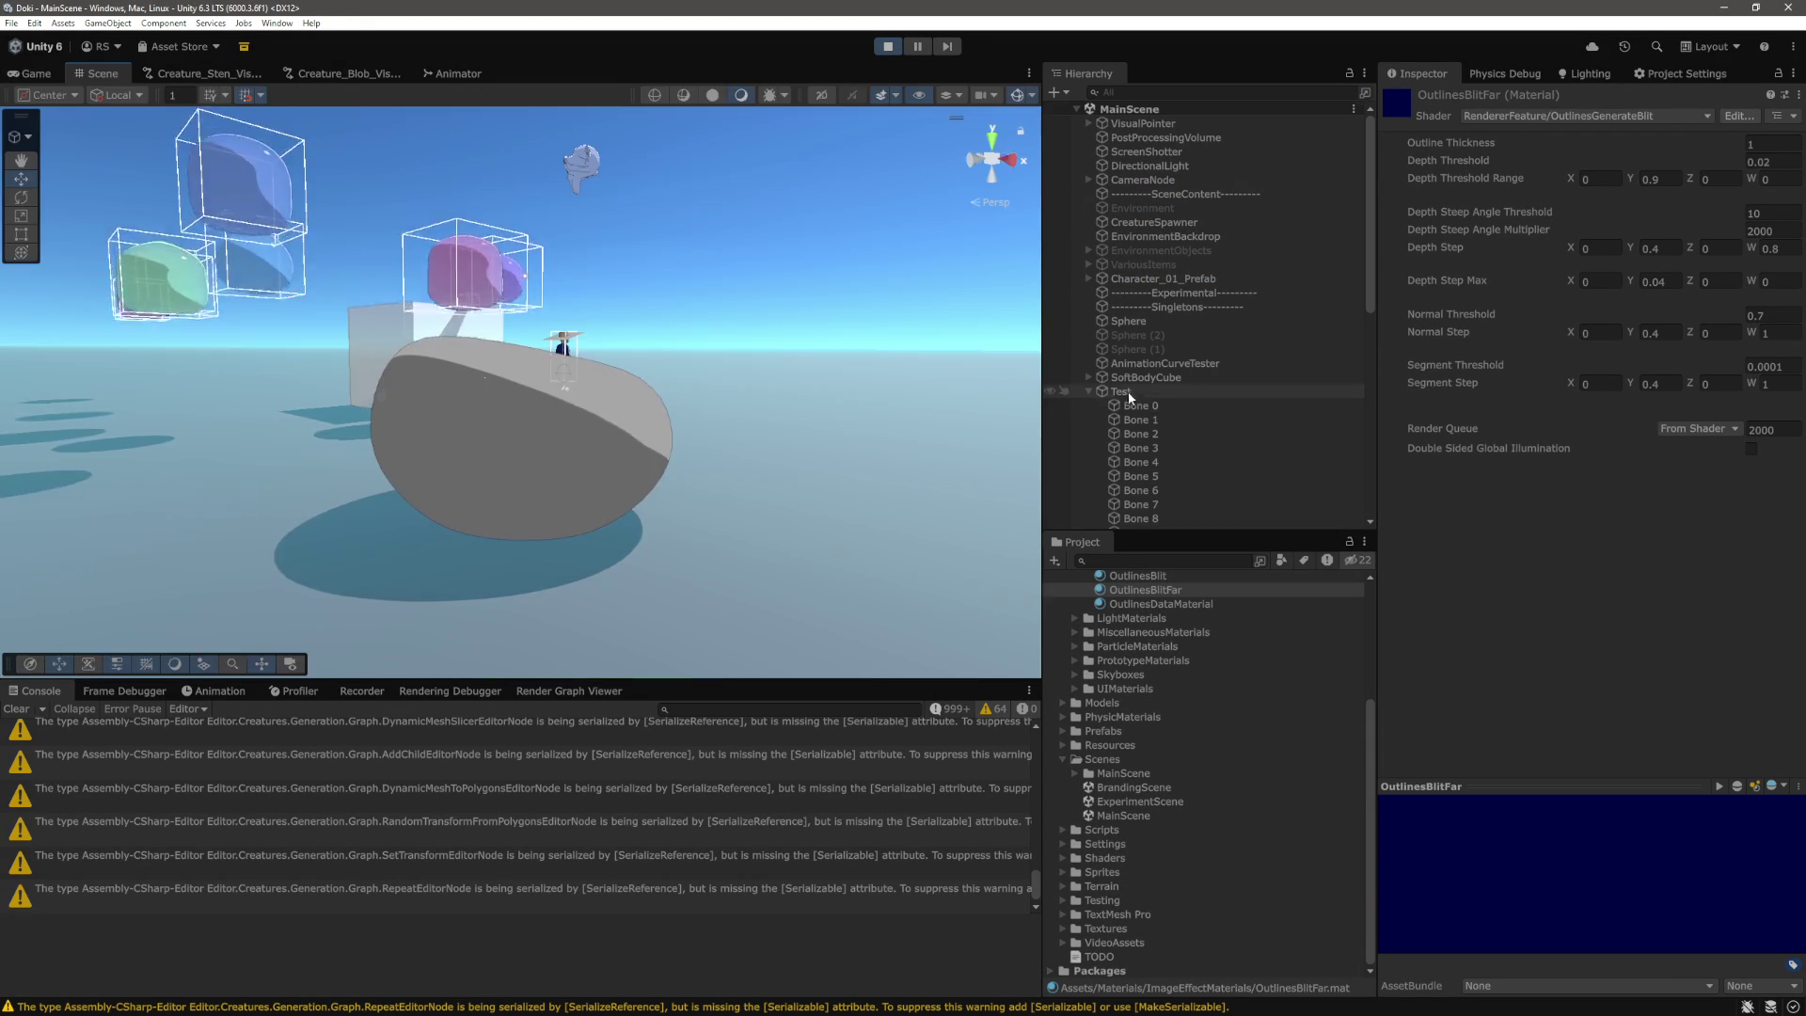
scroll(1125, 310, down, 3)
click(1135, 234)
drag(698, 386, 741, 421)
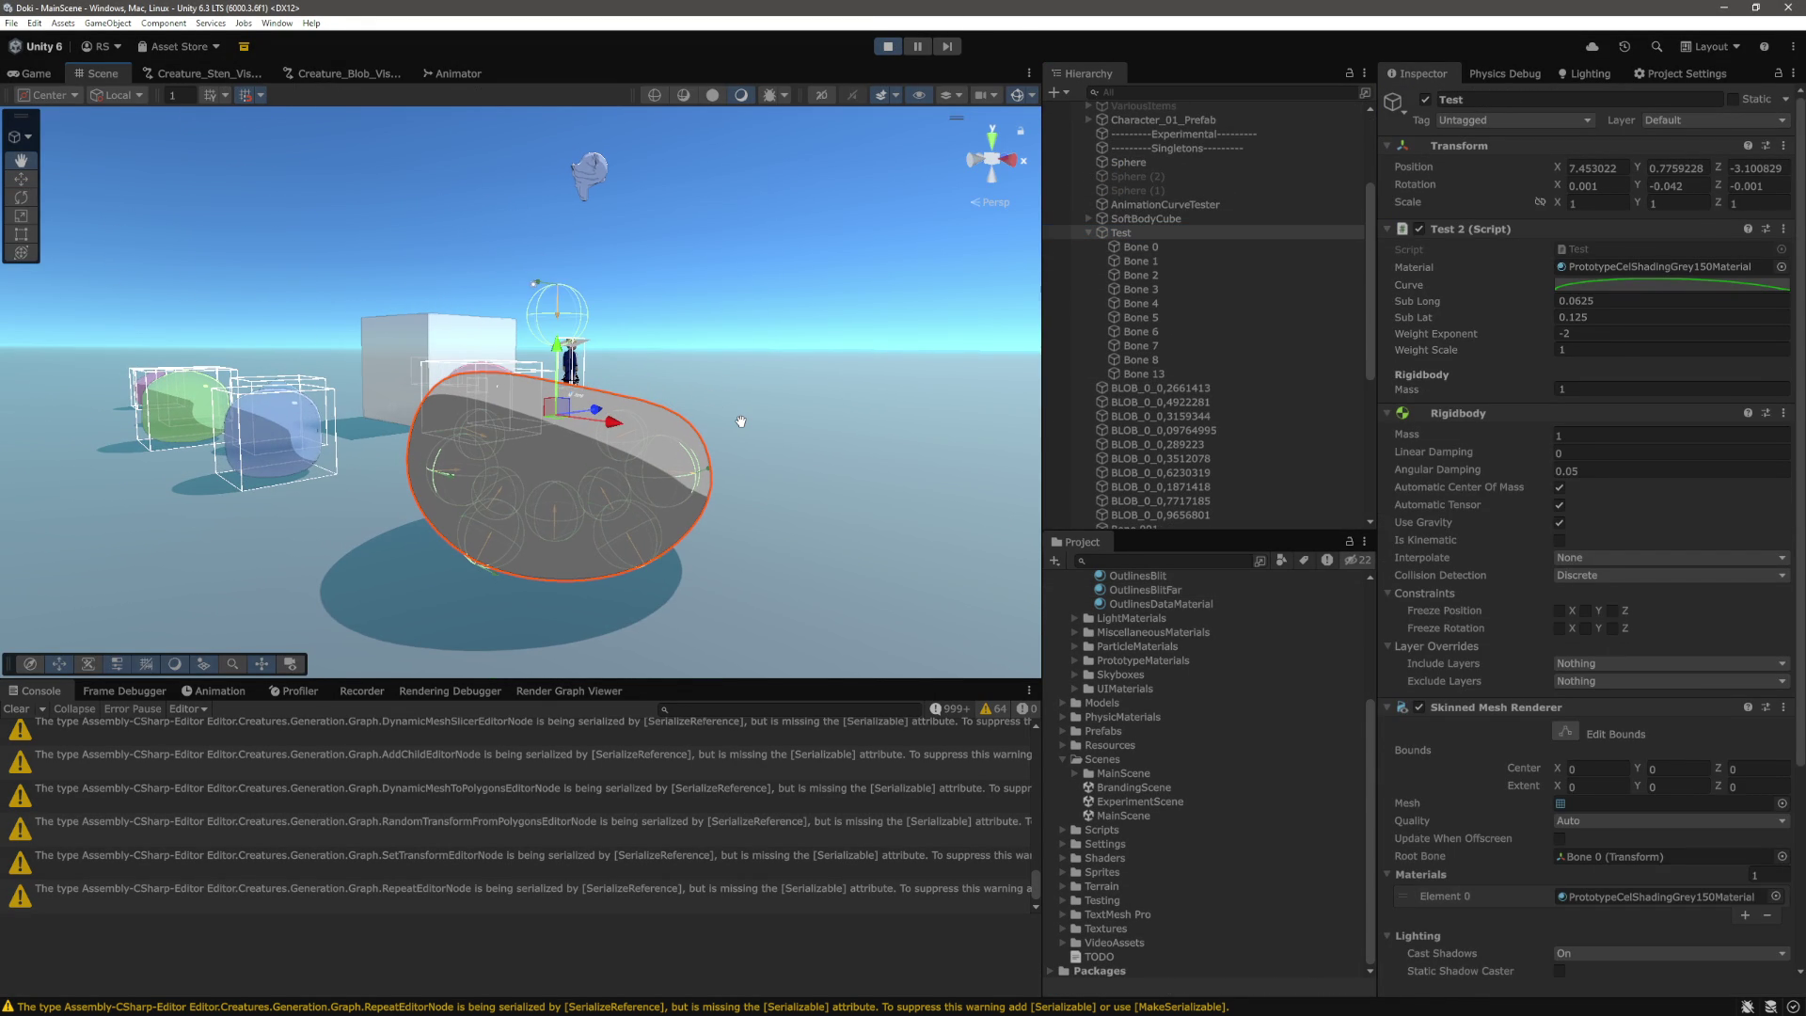
click(1153, 248)
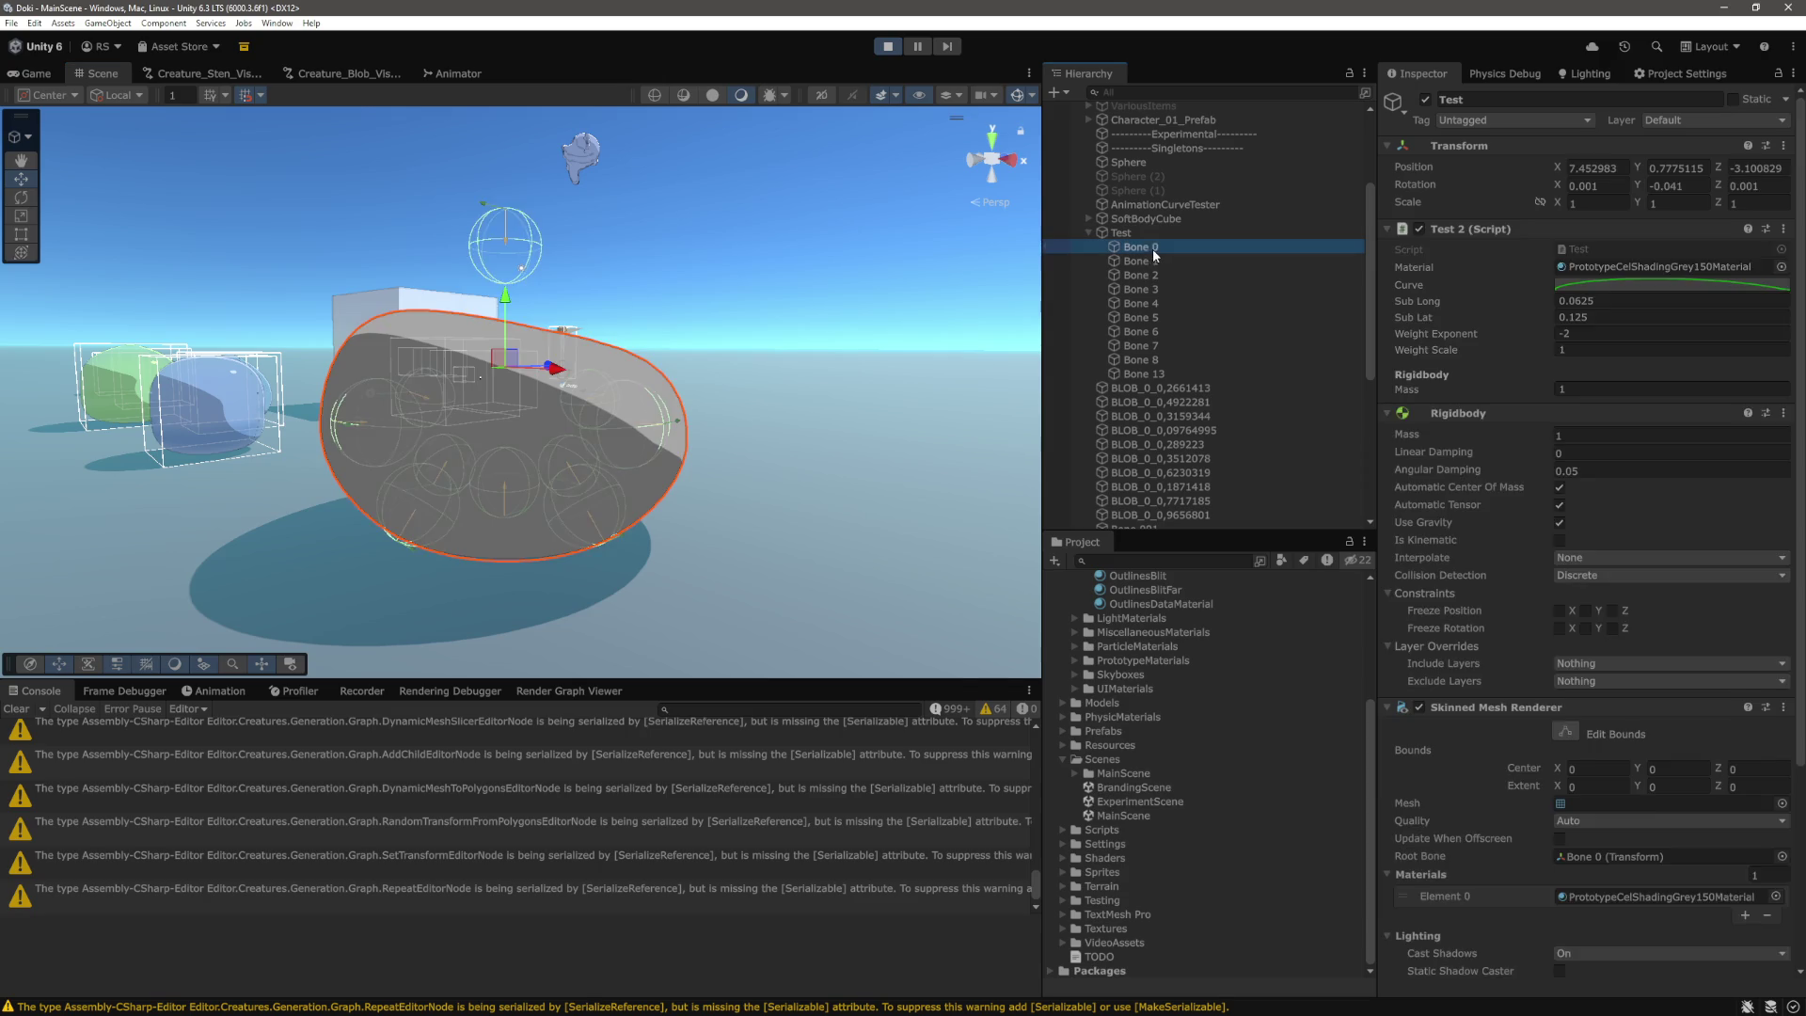
click(1151, 290)
click(1150, 303)
click(1150, 320)
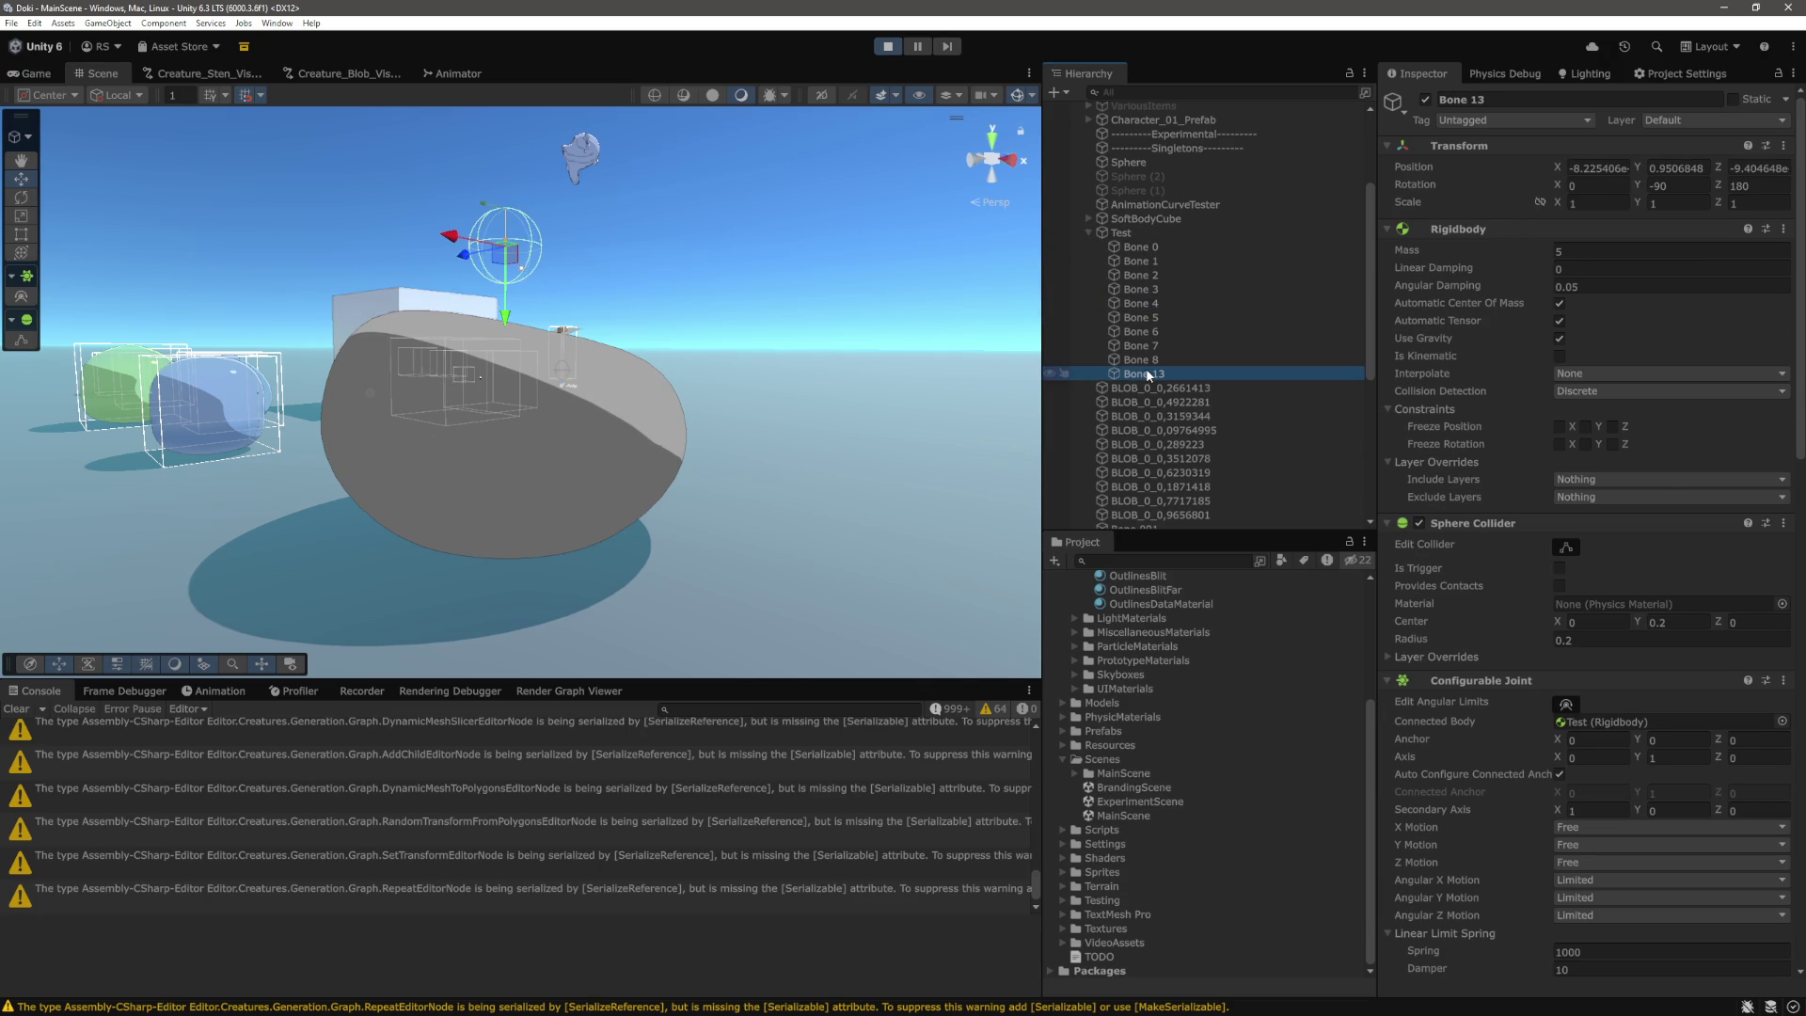
key(alt+Tab)
scroll(979, 490, down, 1)
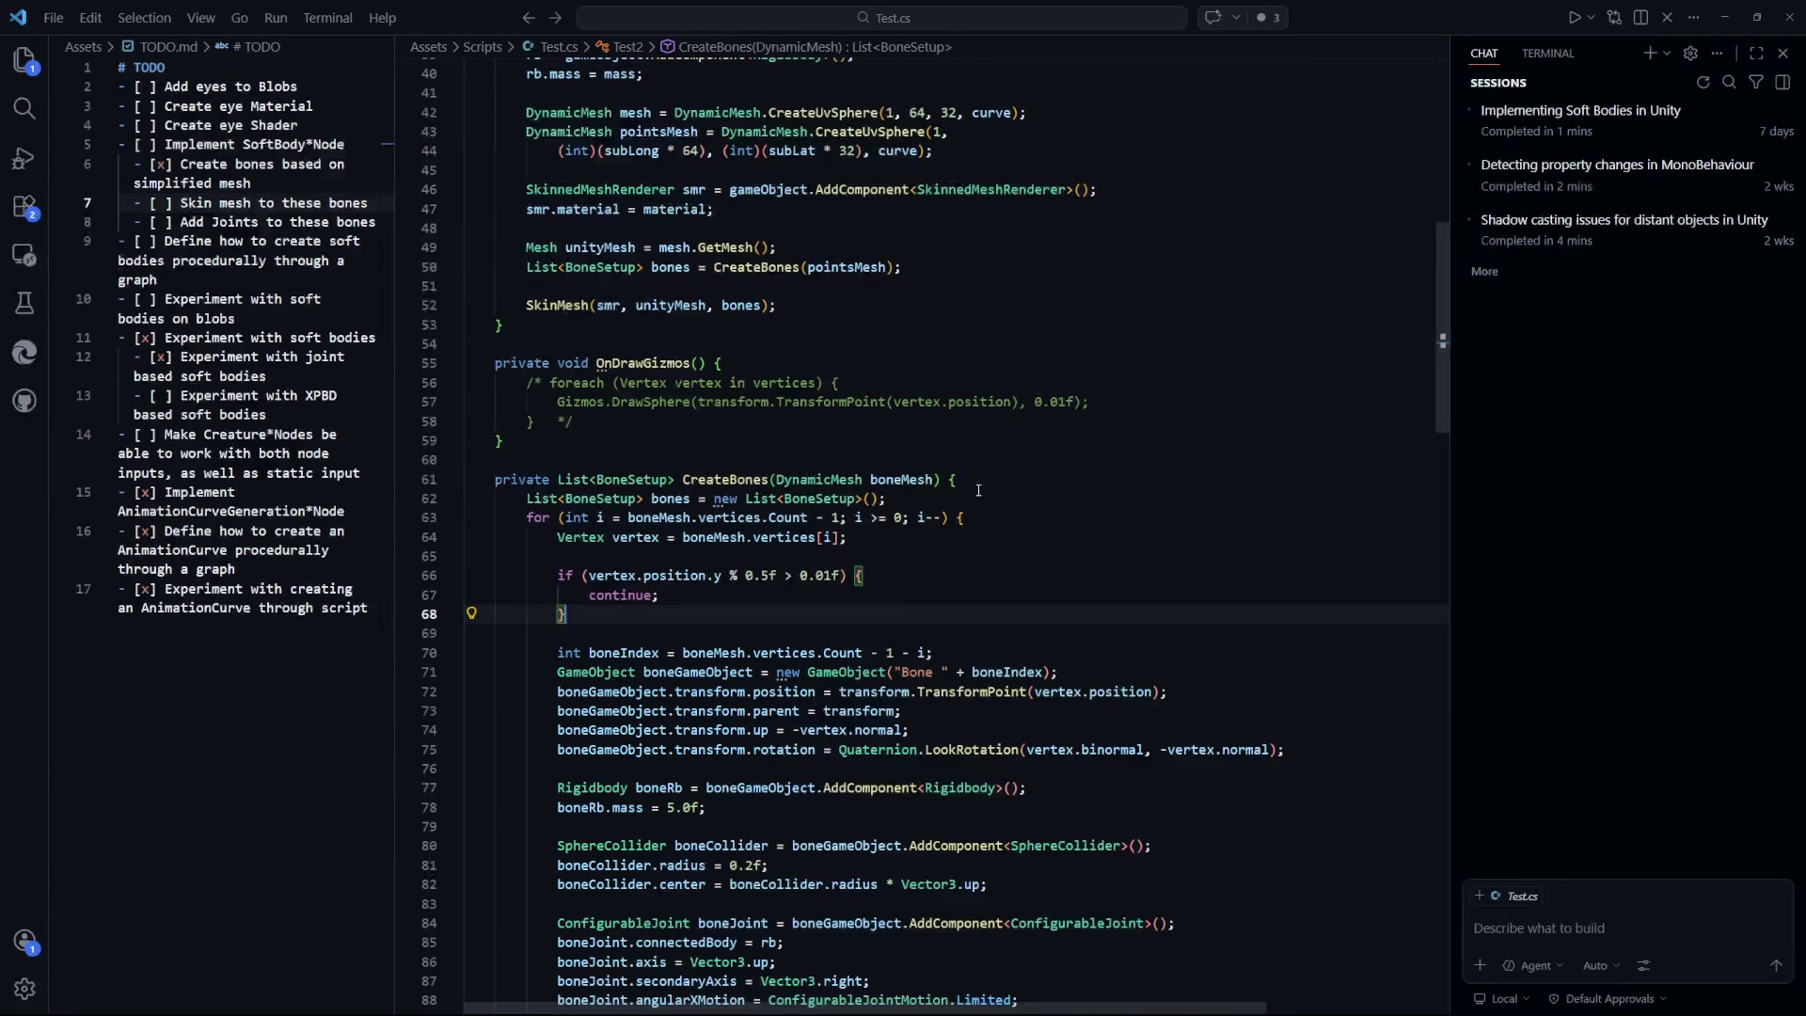
Examine the vertex.position.y % 0.5f modulo condition in CreateBones.
key(Up)
key(End)
drag(792, 575, 674, 576)
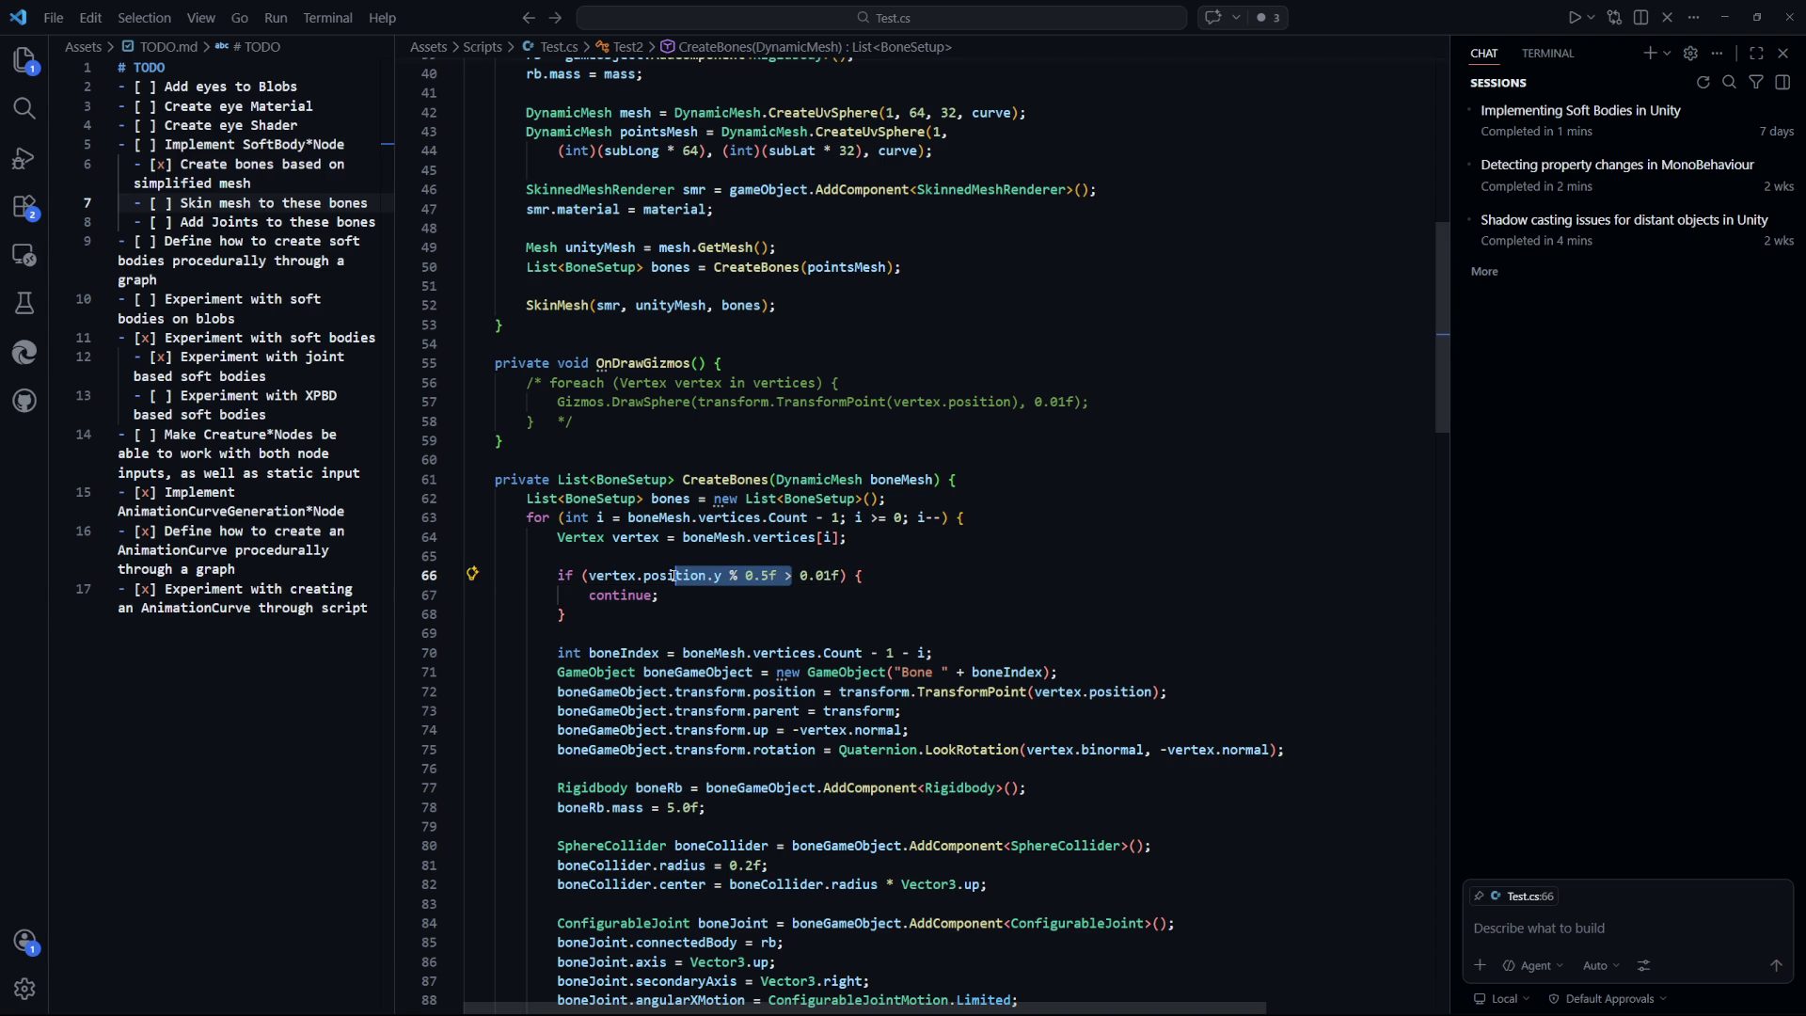
click(584, 576)
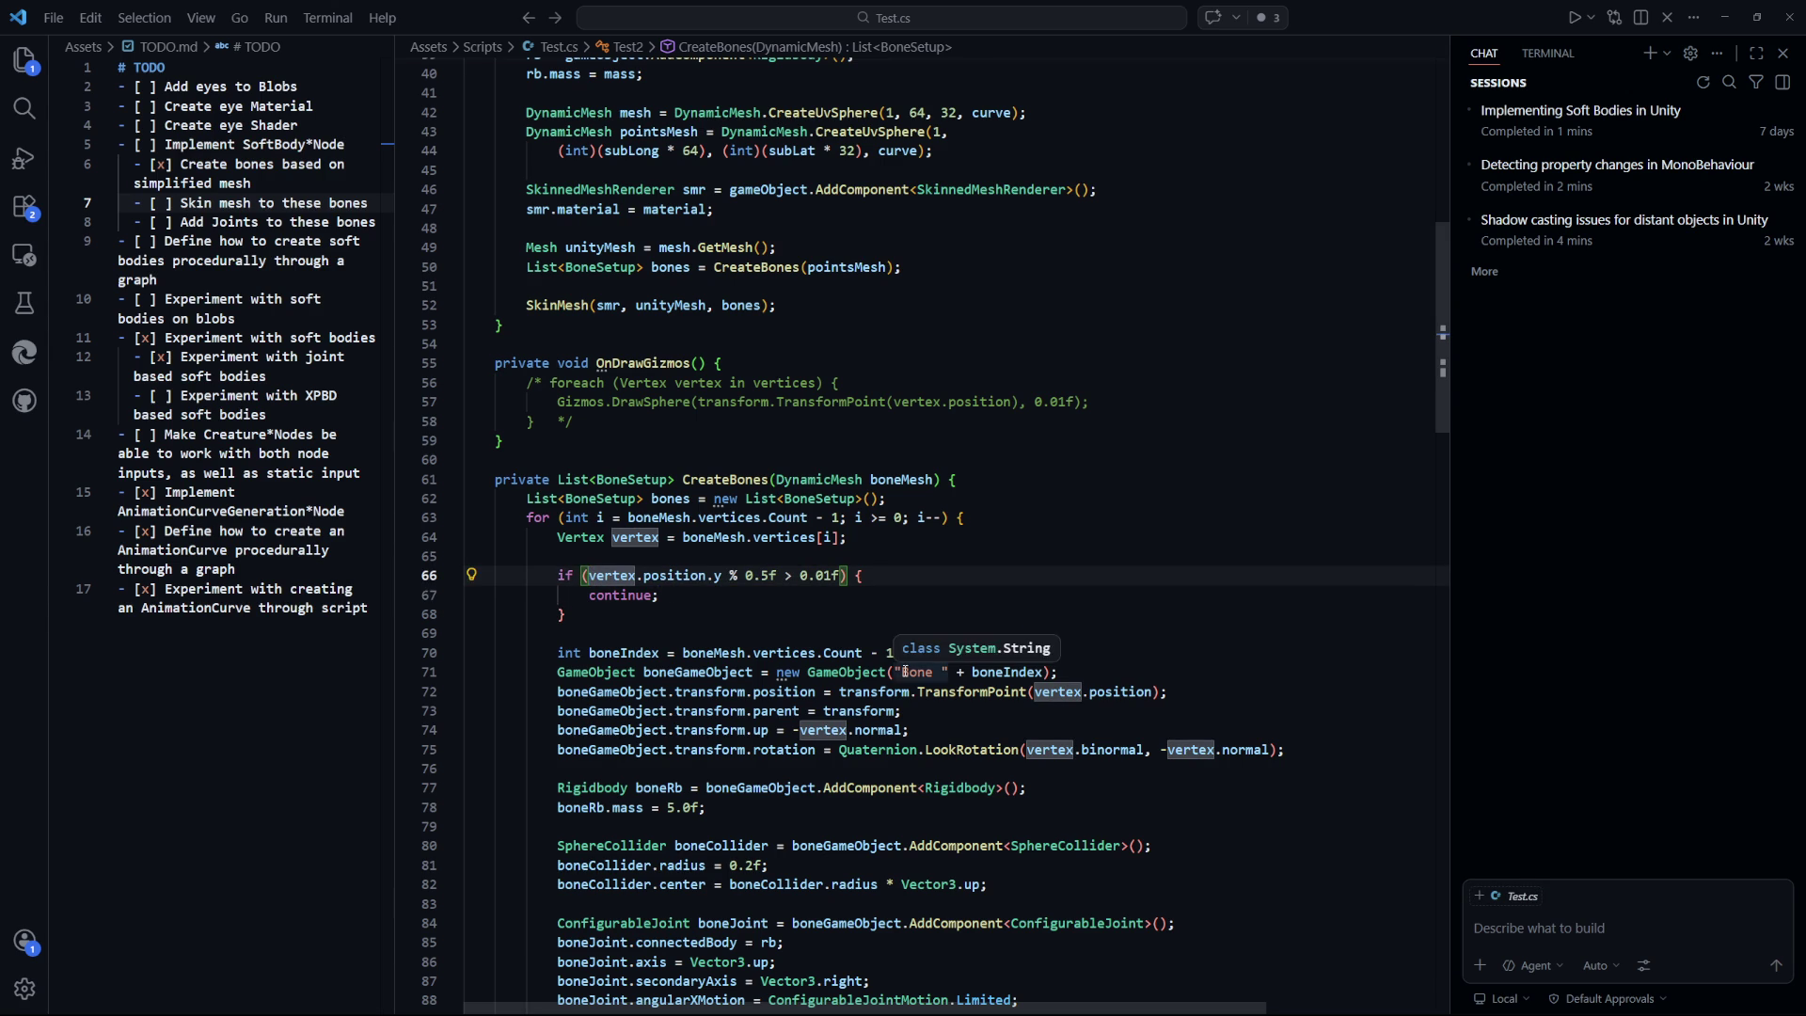
double_click(718, 576)
key(Down)
key(Down)
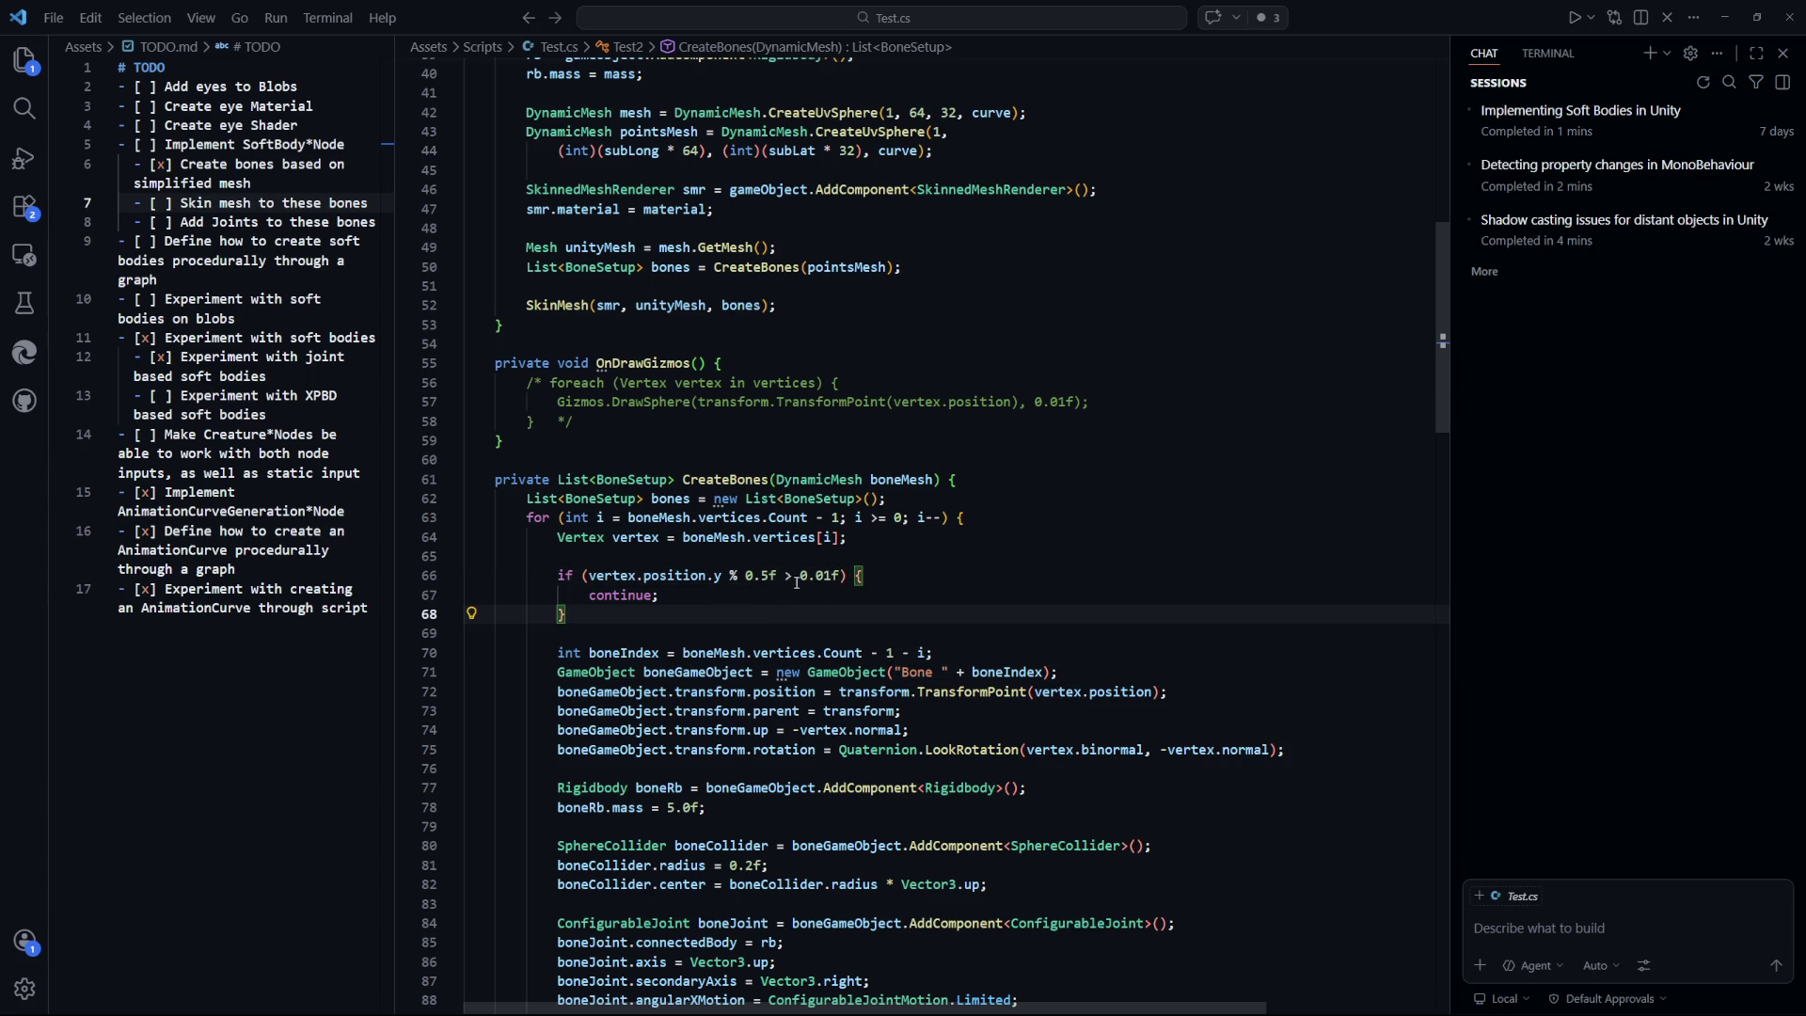
drag(731, 577, 623, 576)
click(798, 626)
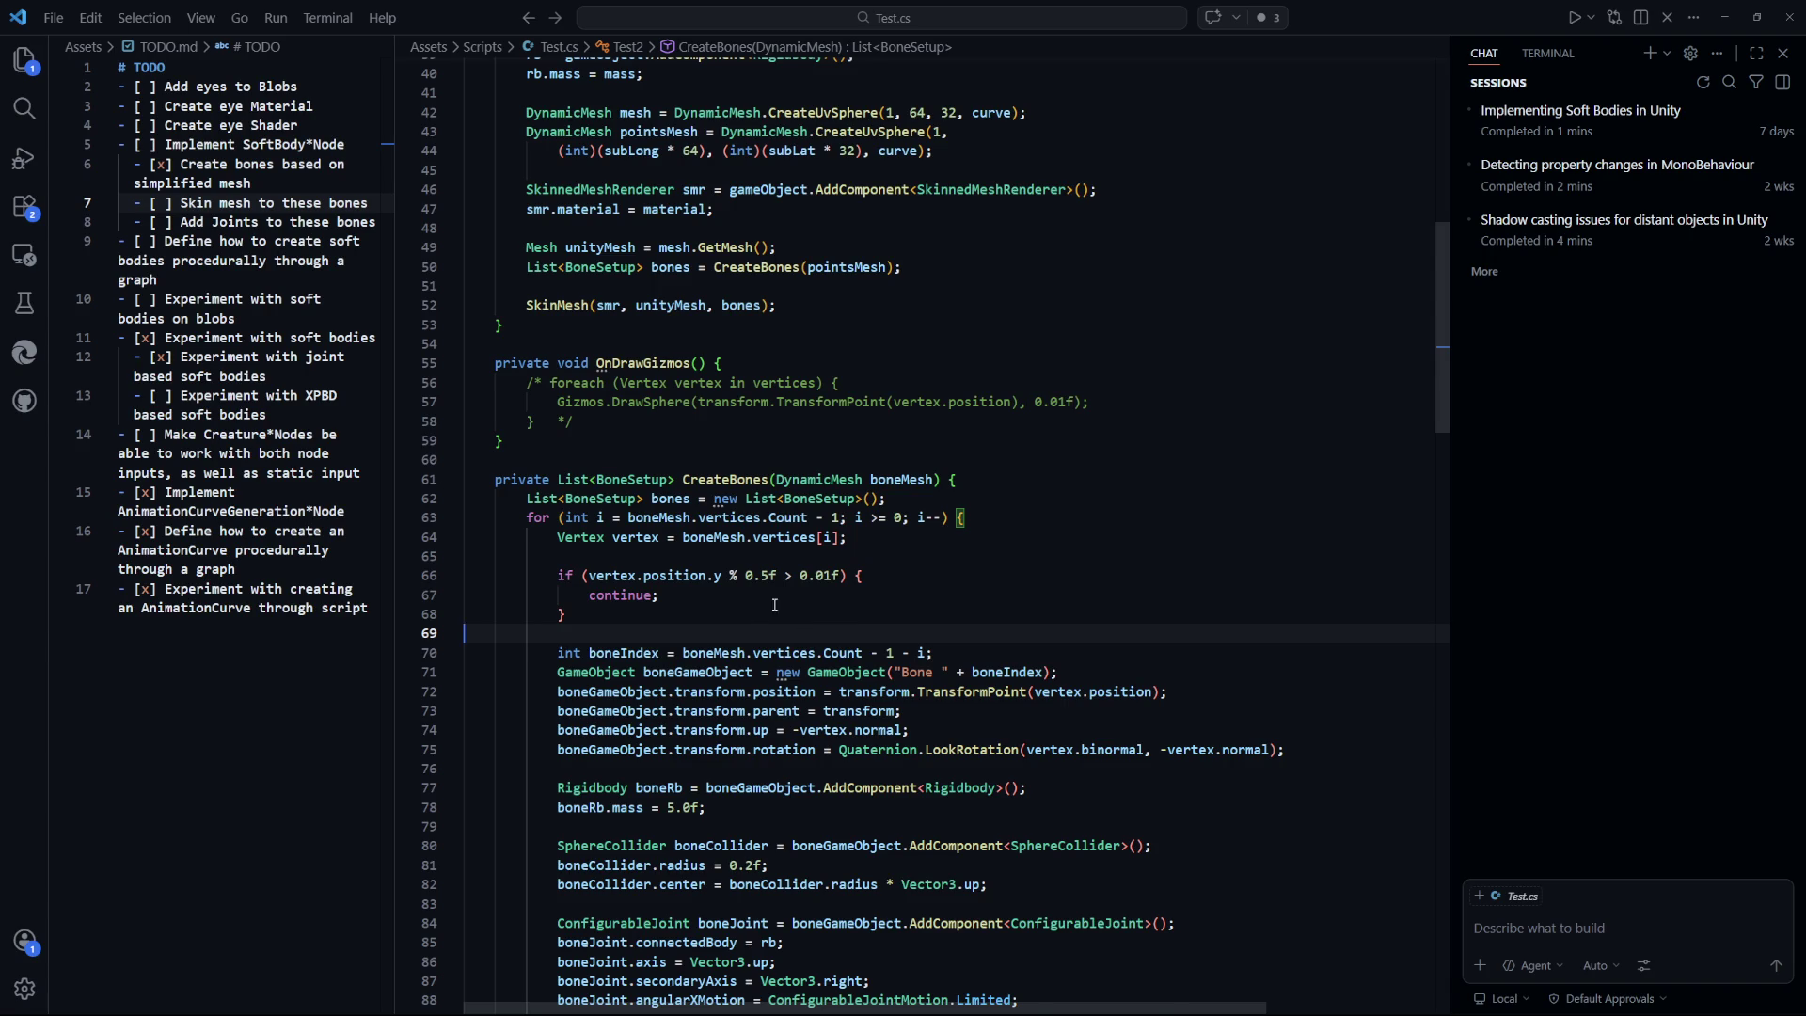
scroll(945, 625, up, 2)
scroll(849, 619, down, 1)
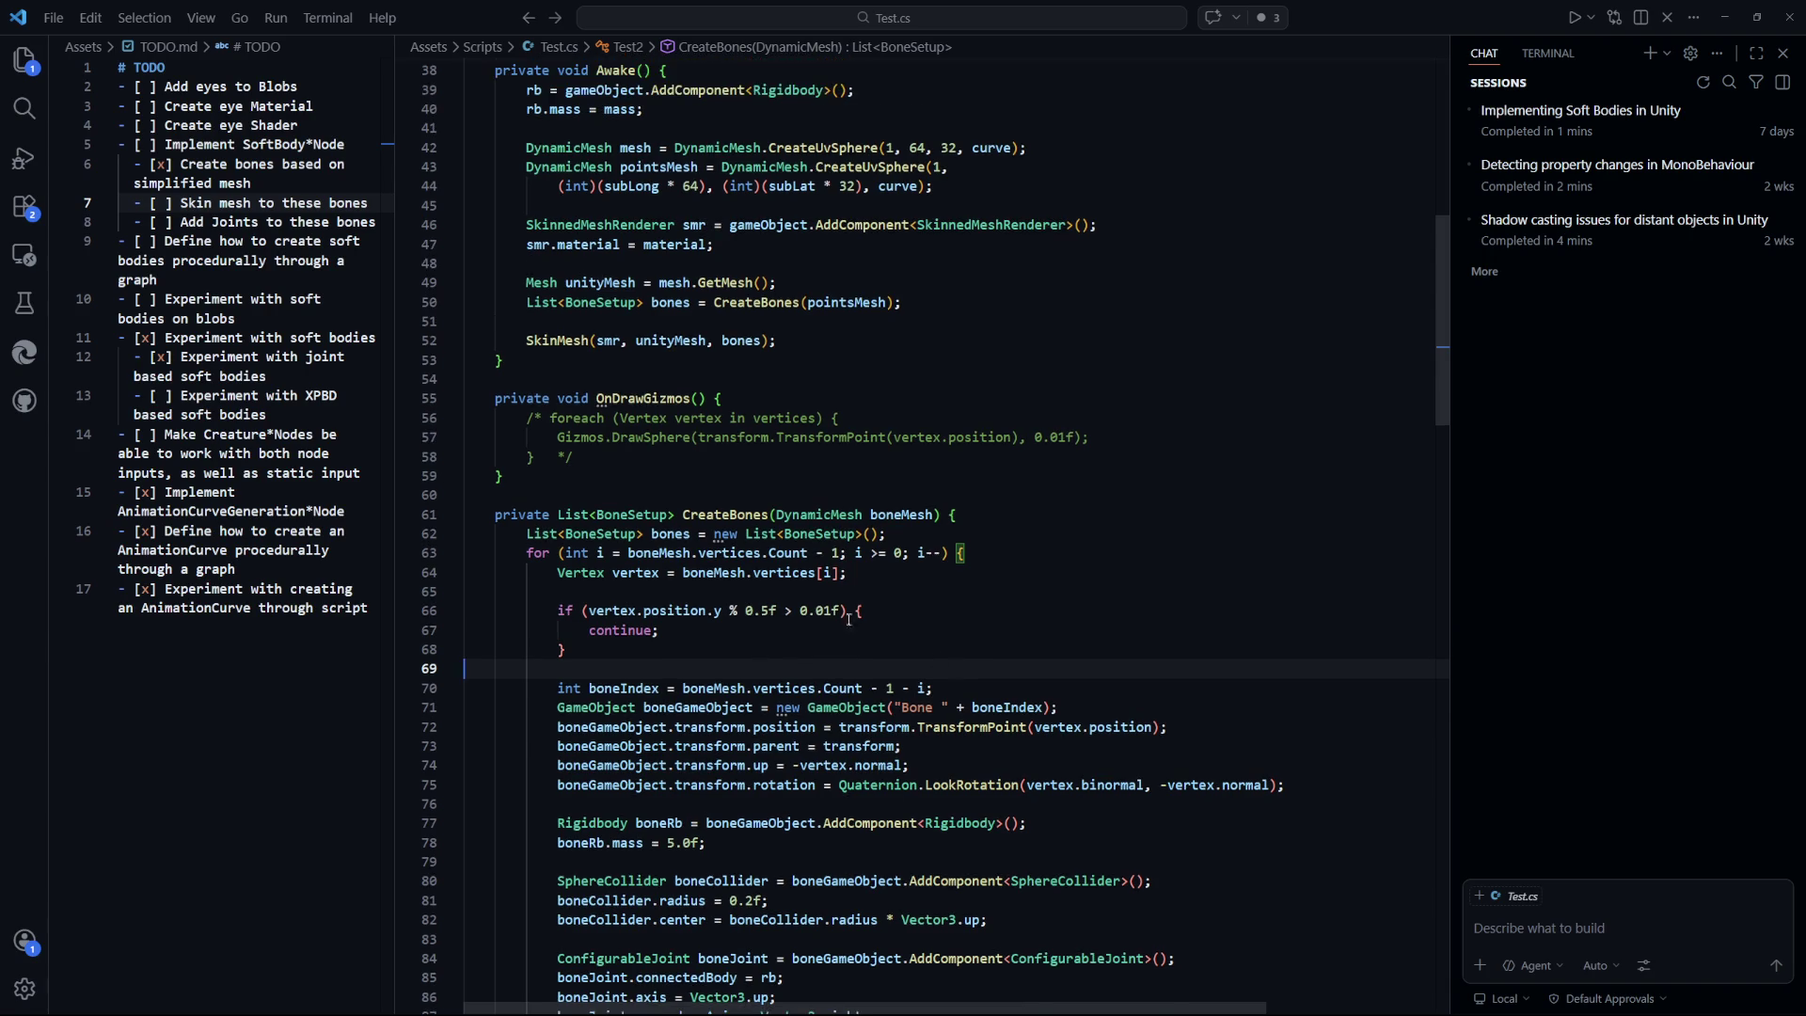
Wrap vertex.position.y in Mathf.Abs() inside the 0.5f check, save, and return to Unity.
click(591, 610)
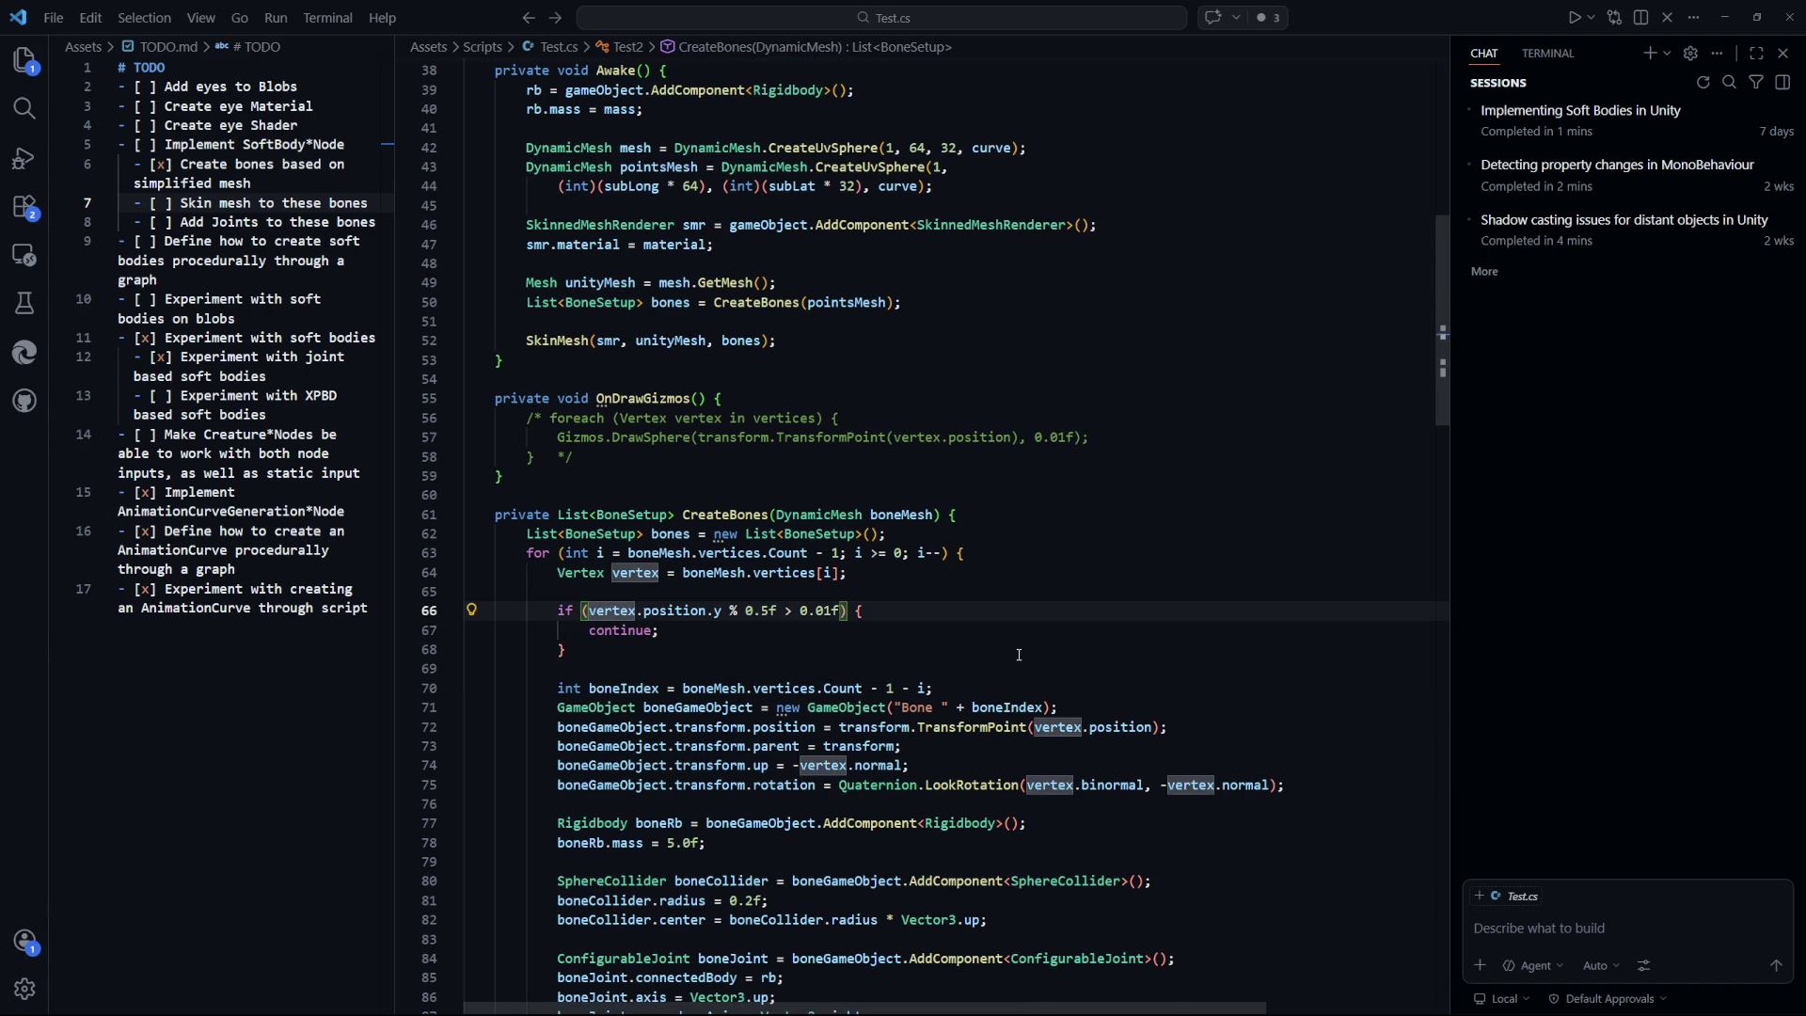
text(Mathf.Abs()
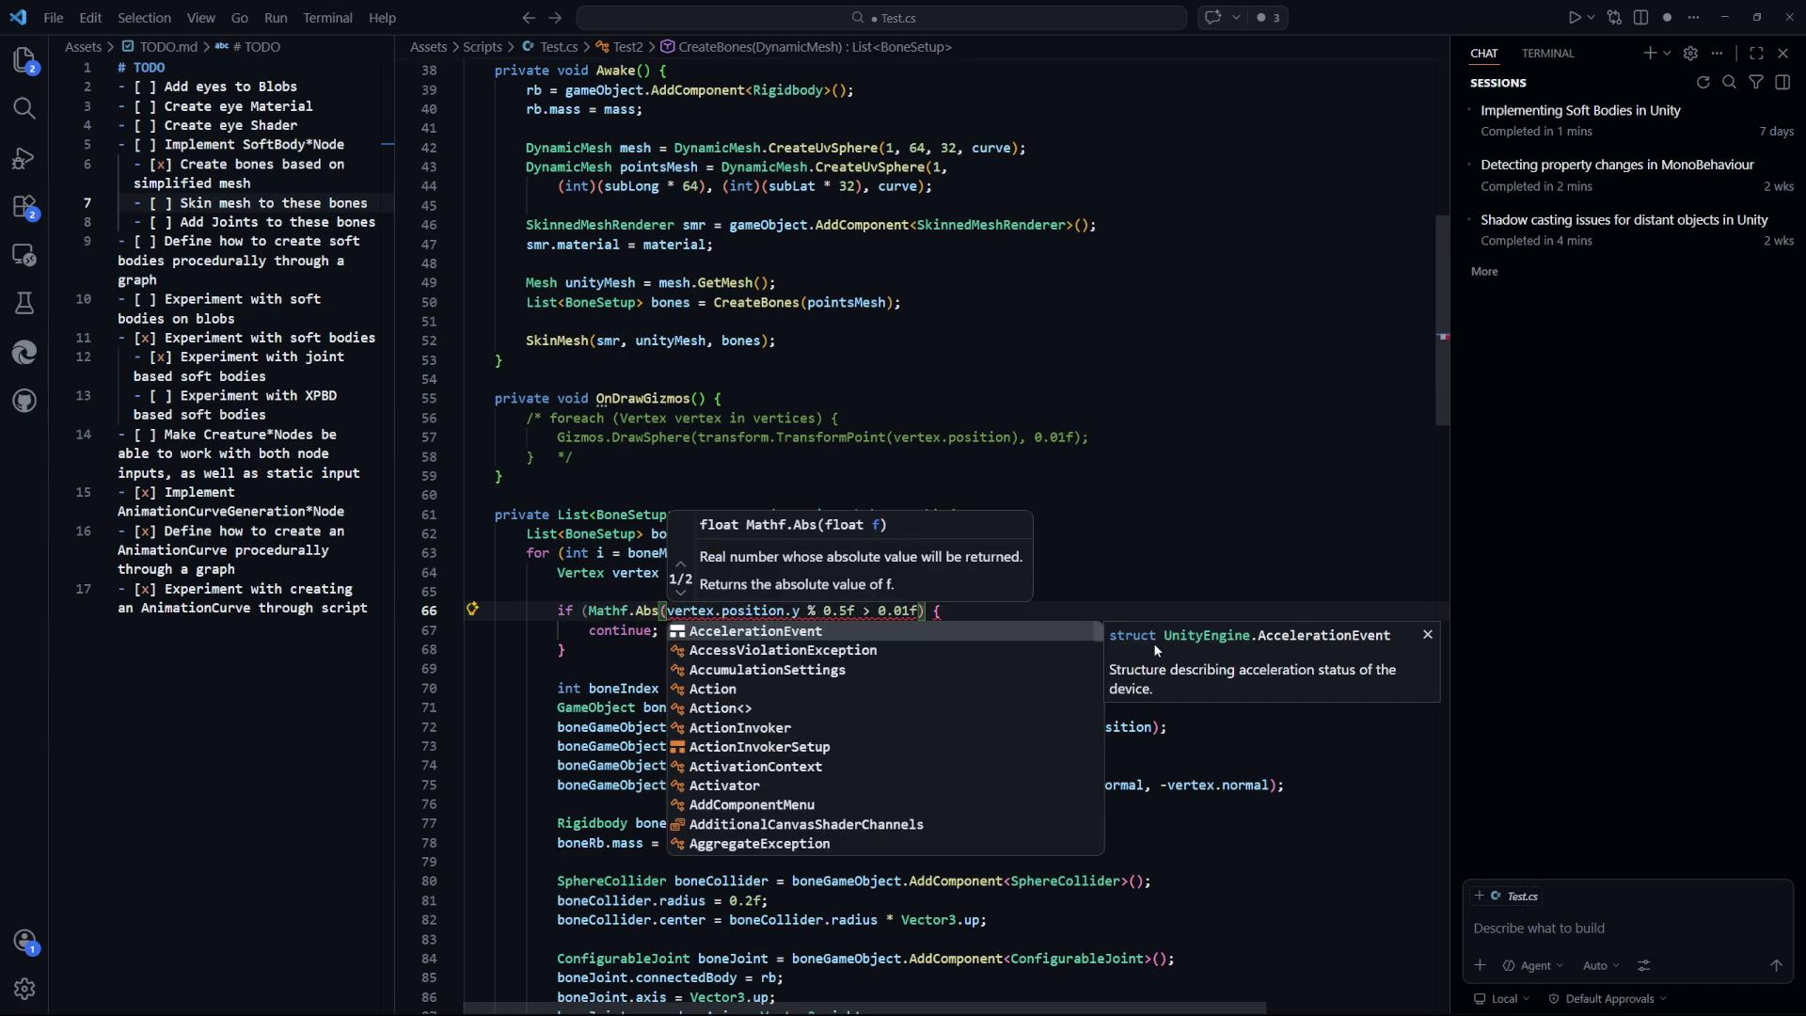
scroll(1156, 644, down, 1)
click(802, 591)
text())
key(Down)
key(ctrl+s)
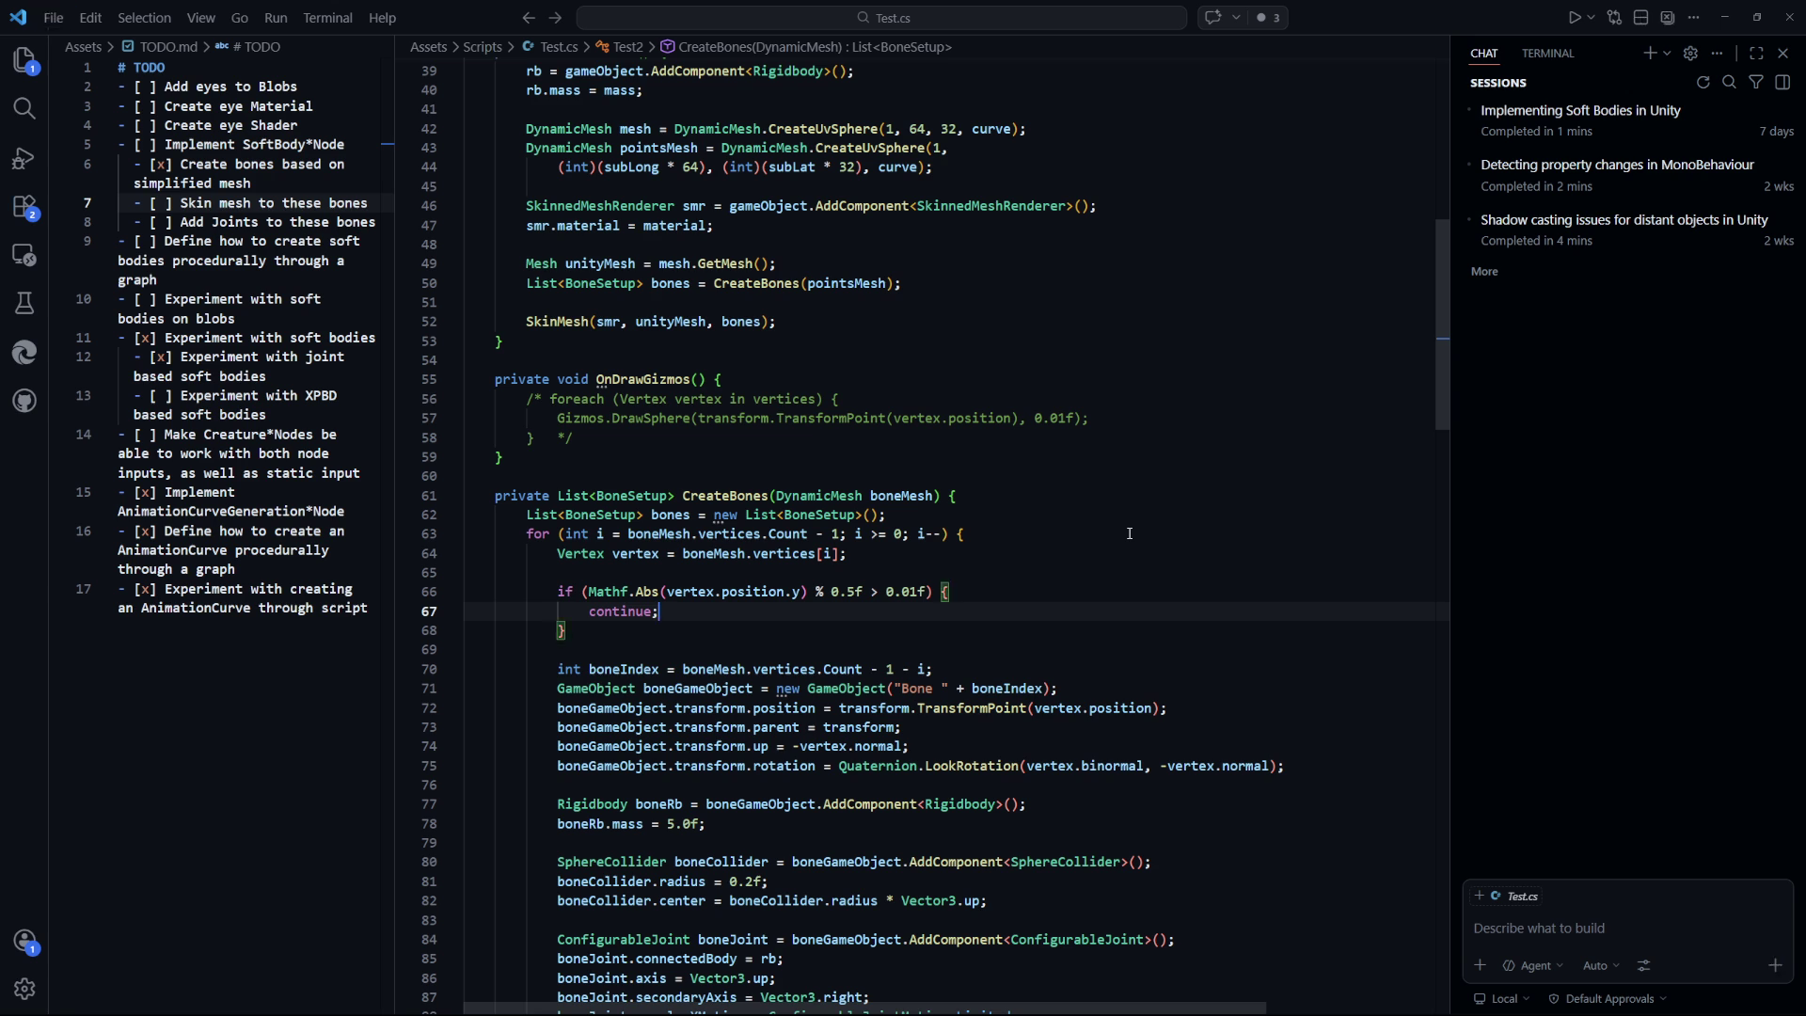
key(alt+Tab)
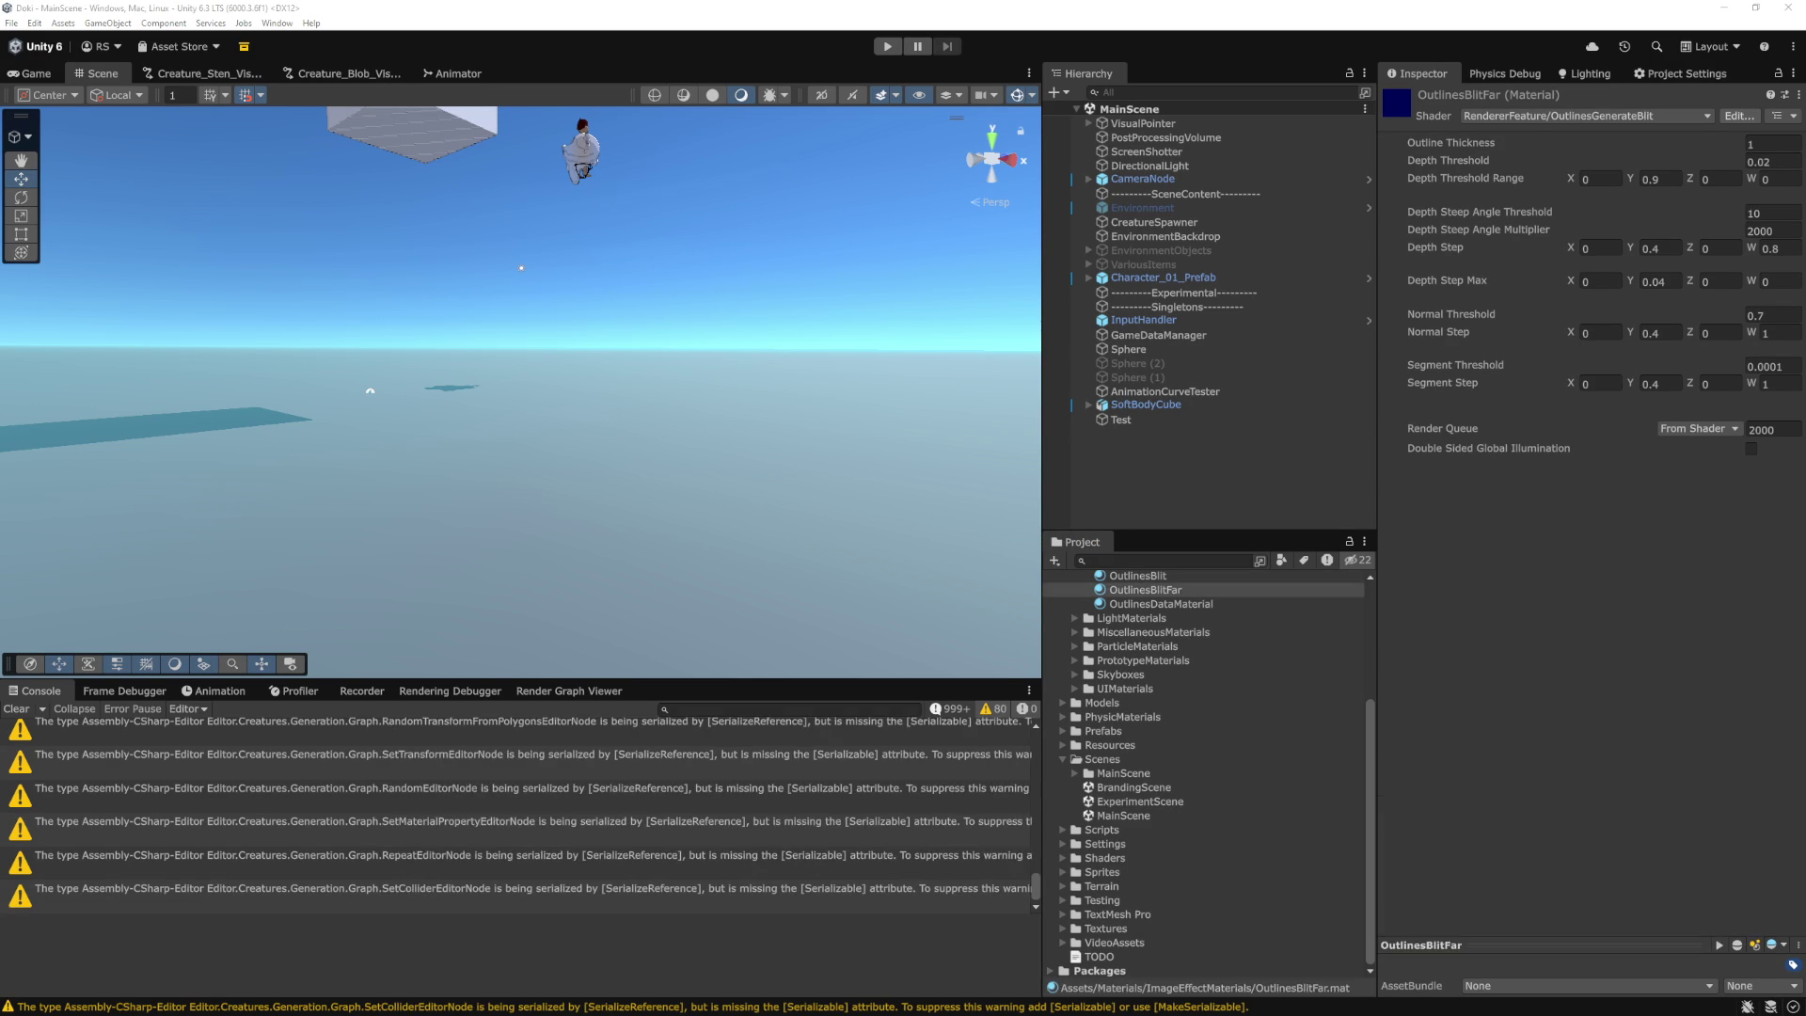
Play-test the Mathf.Abs filter, check the sphere in the Game and Scene views, then stop.
key(ctrl+p)
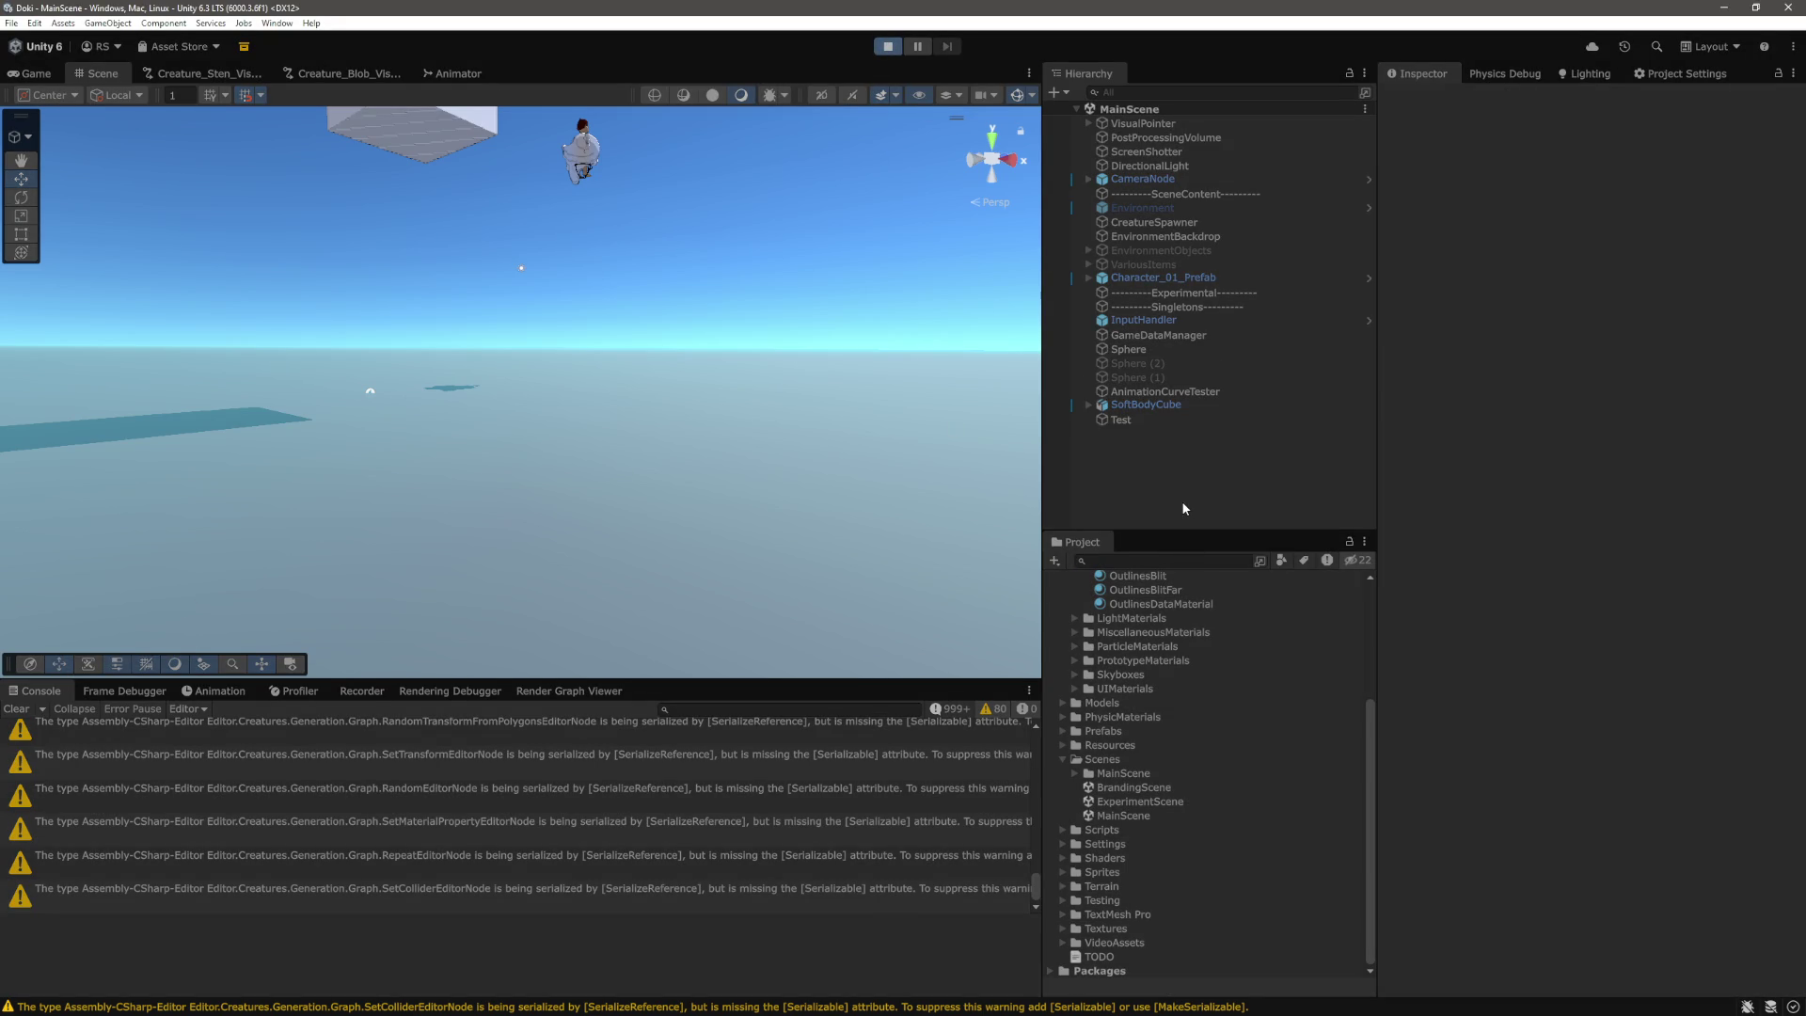
click(40, 73)
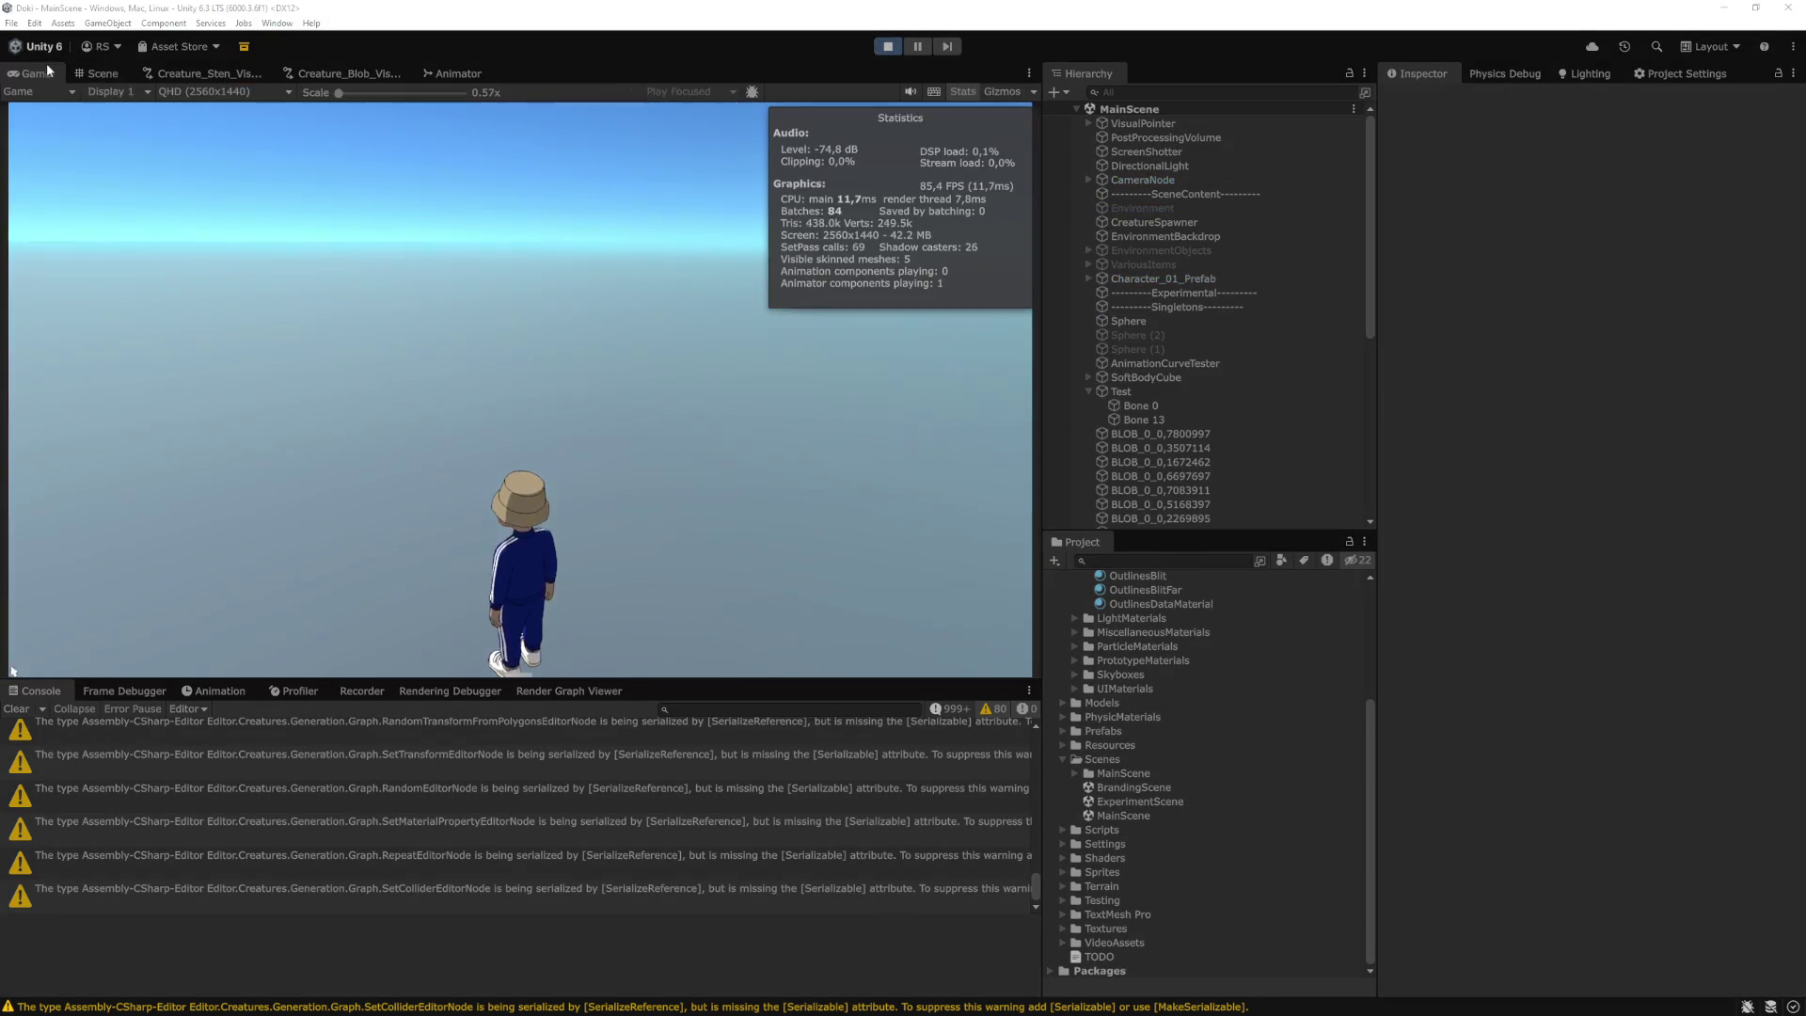
click(93, 75)
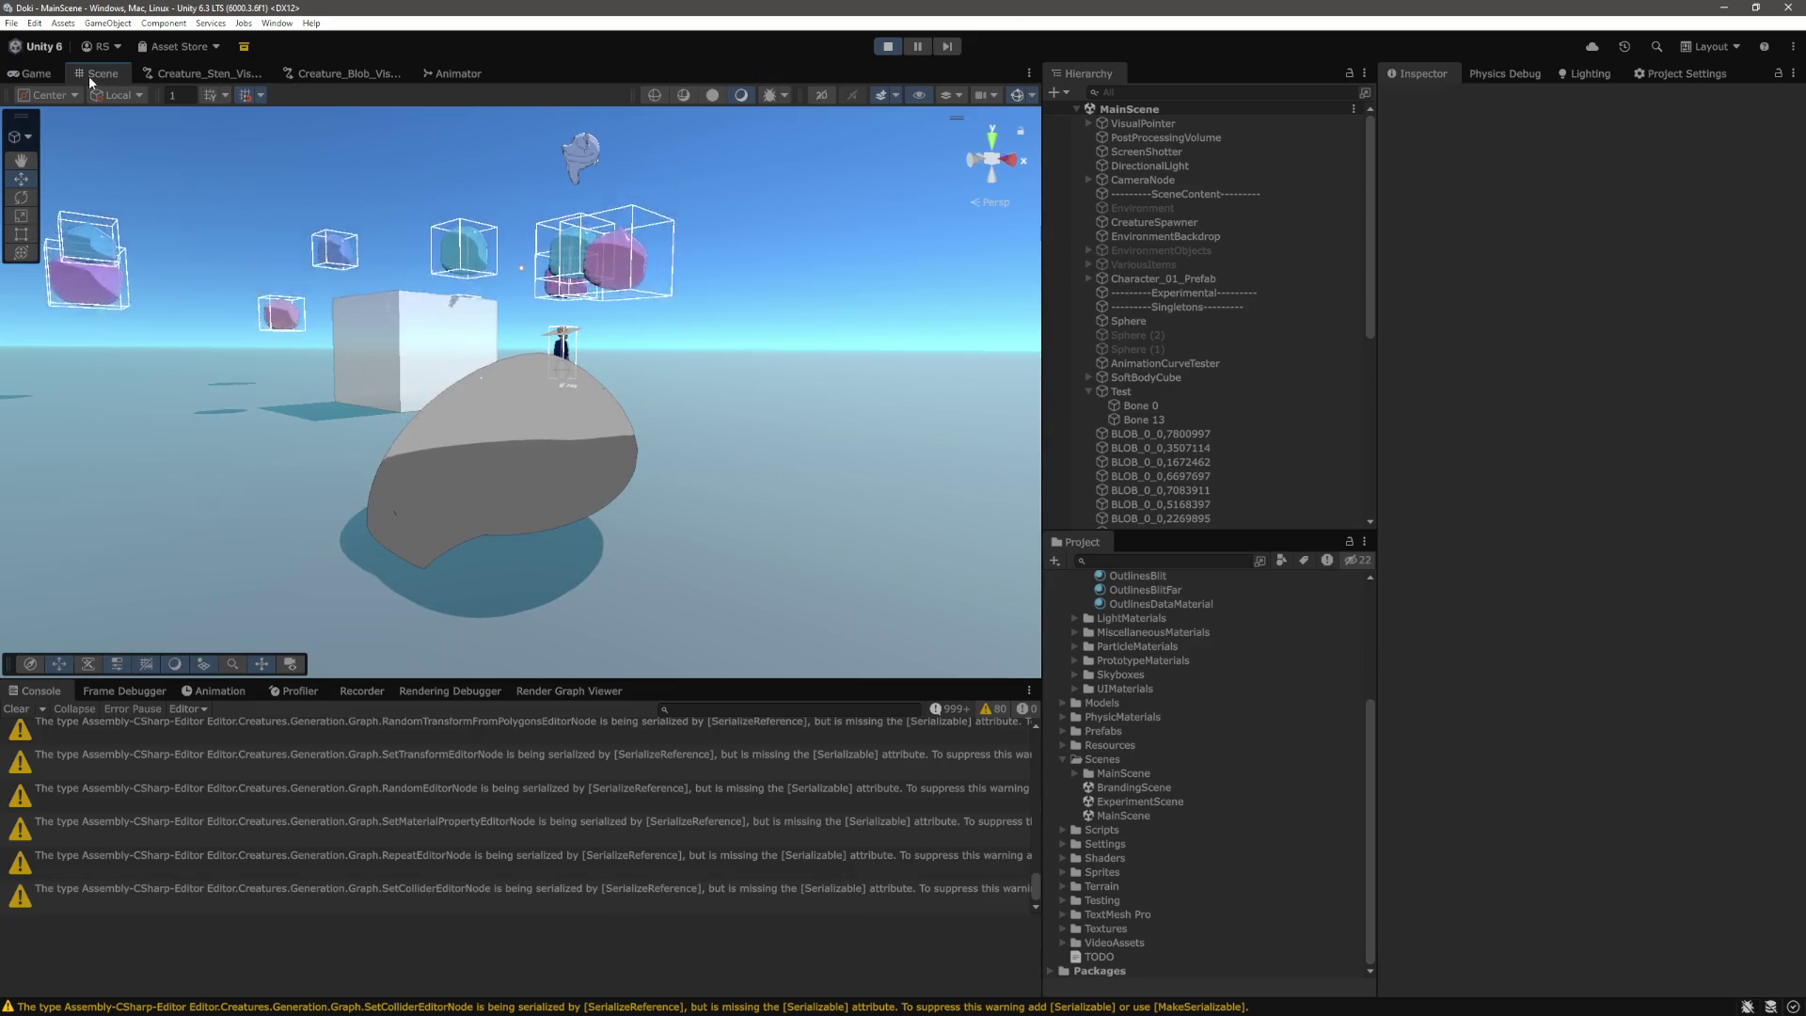
click(1009, 166)
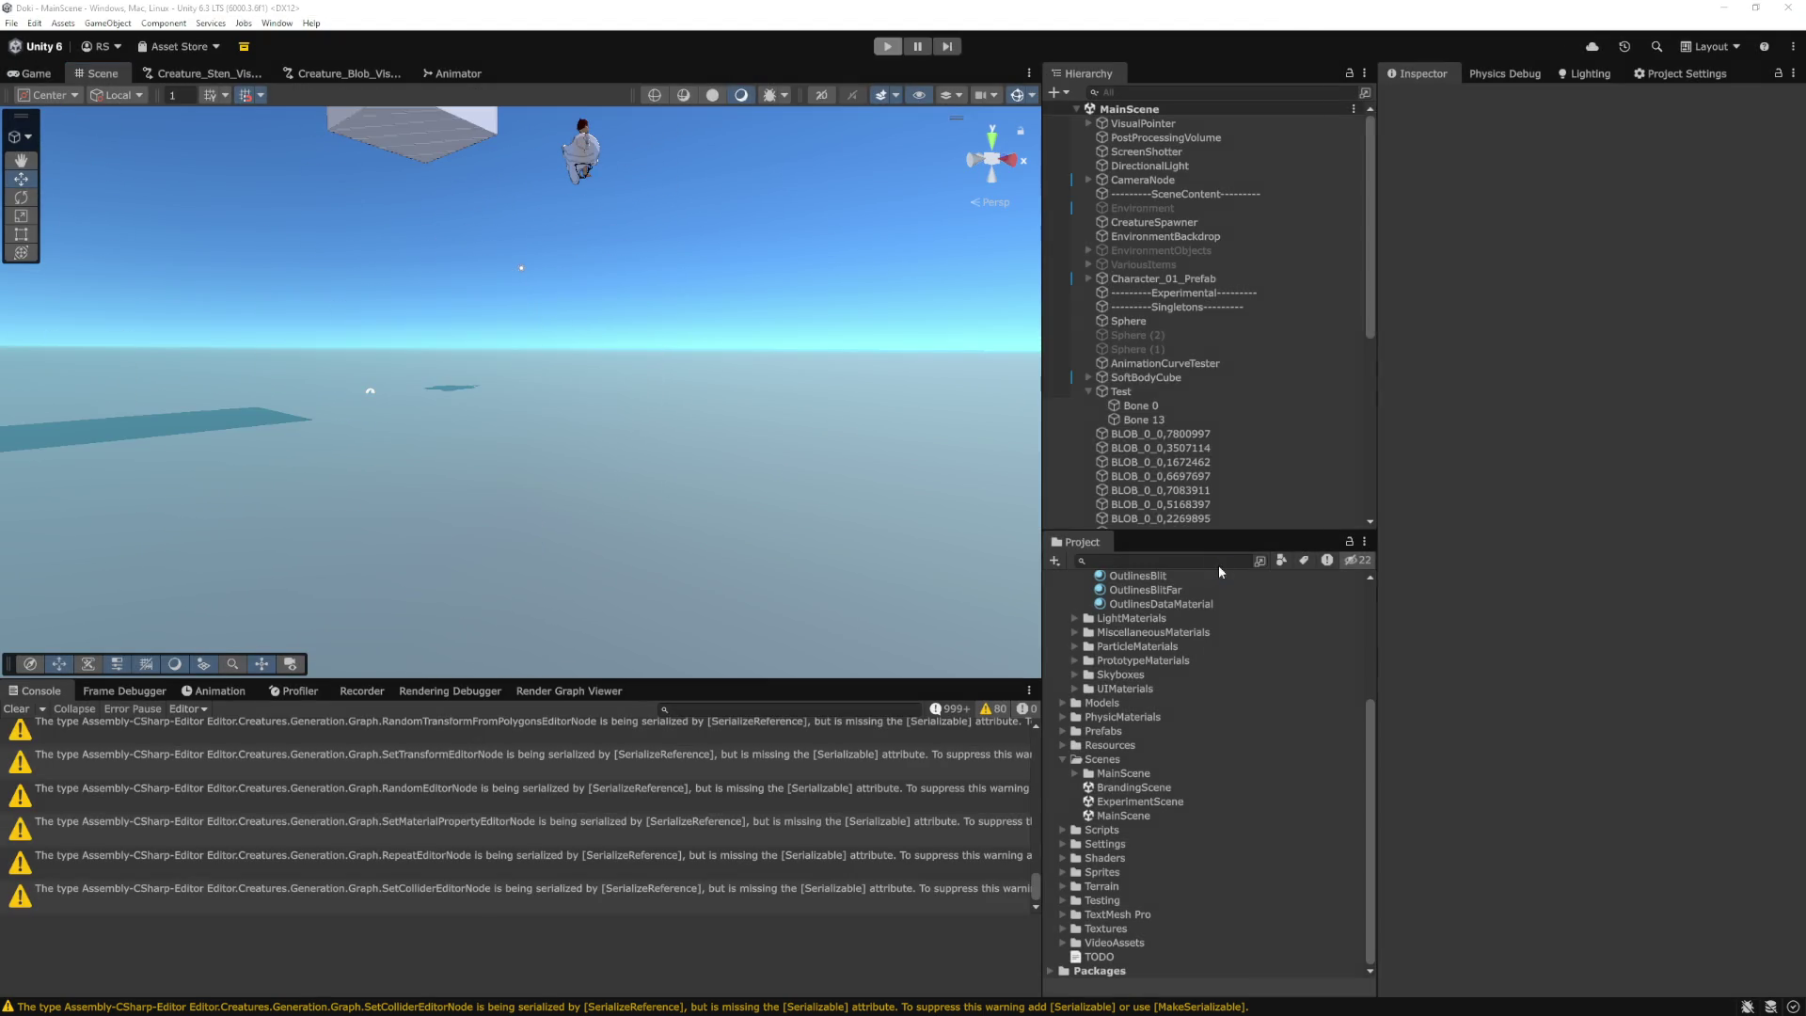
key(alt+Tab)
Try changing the CreateBones modulo step on line 66 from 0.5f to 0.25f.
click(927, 656)
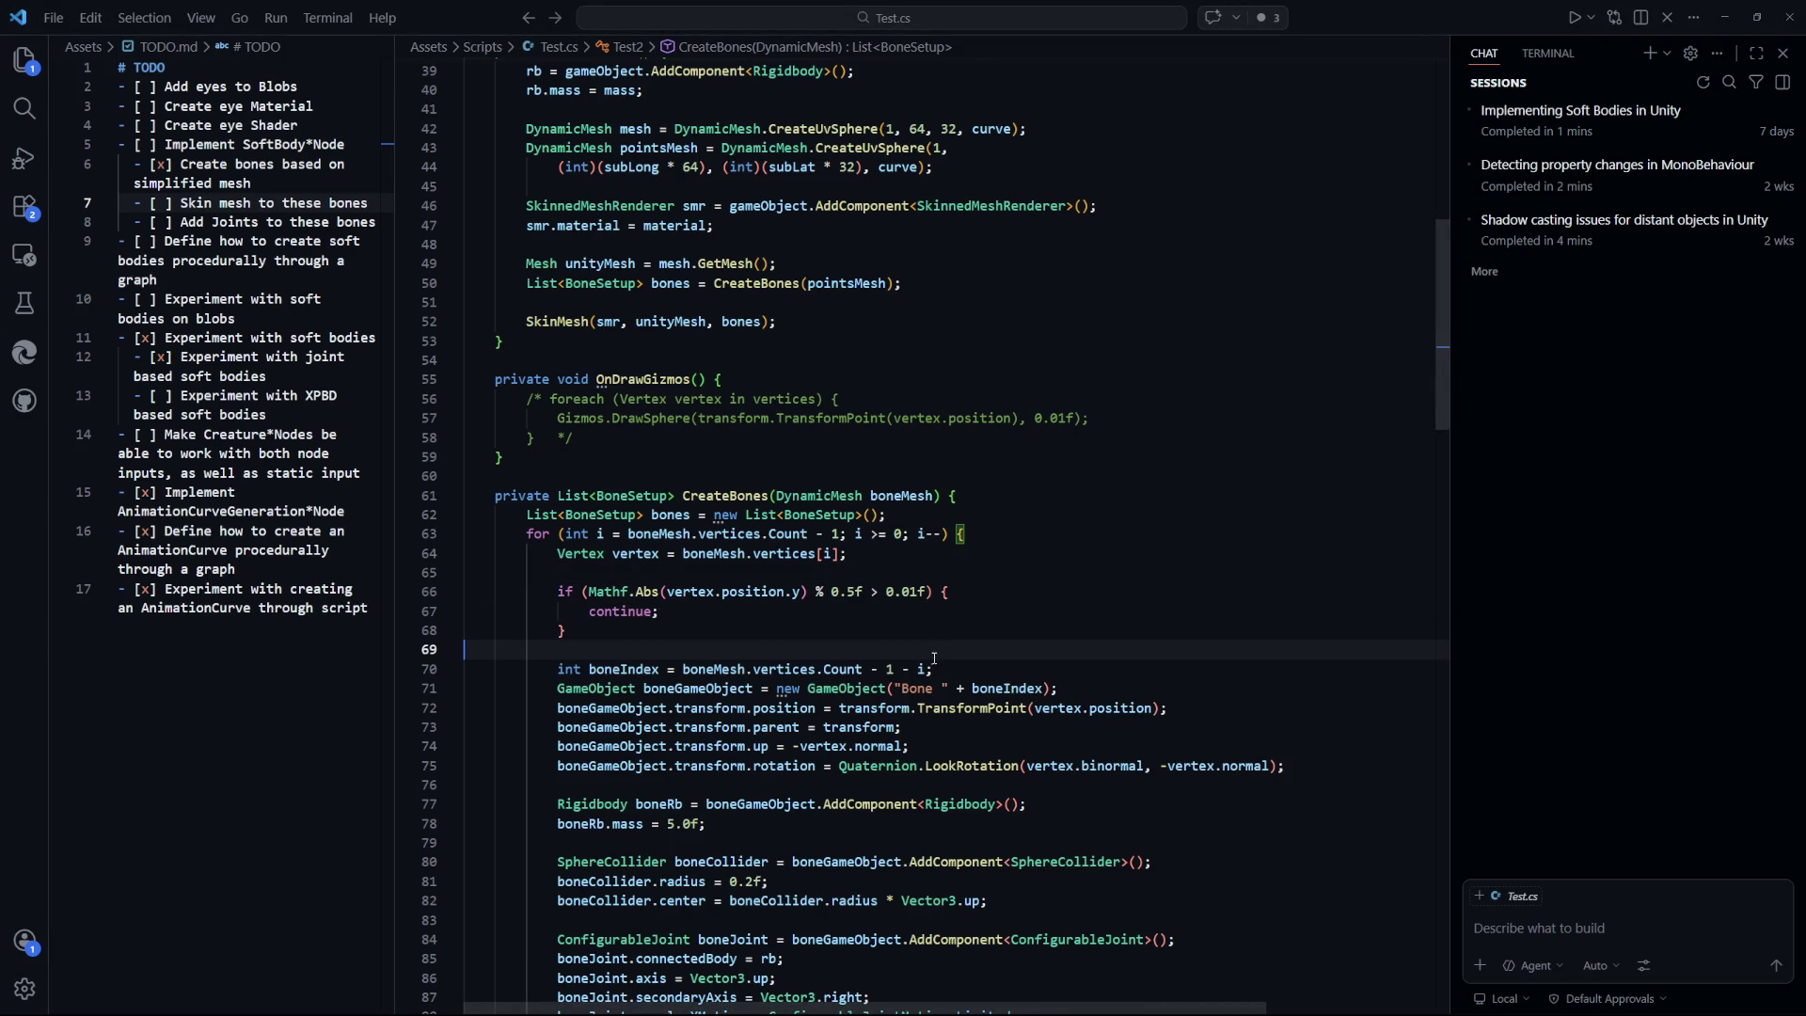
click(768, 603)
drag(595, 592, 788, 592)
click(846, 649)
scroll(885, 370, up, 5)
click(1141, 494)
scroll(1141, 496, down, 3)
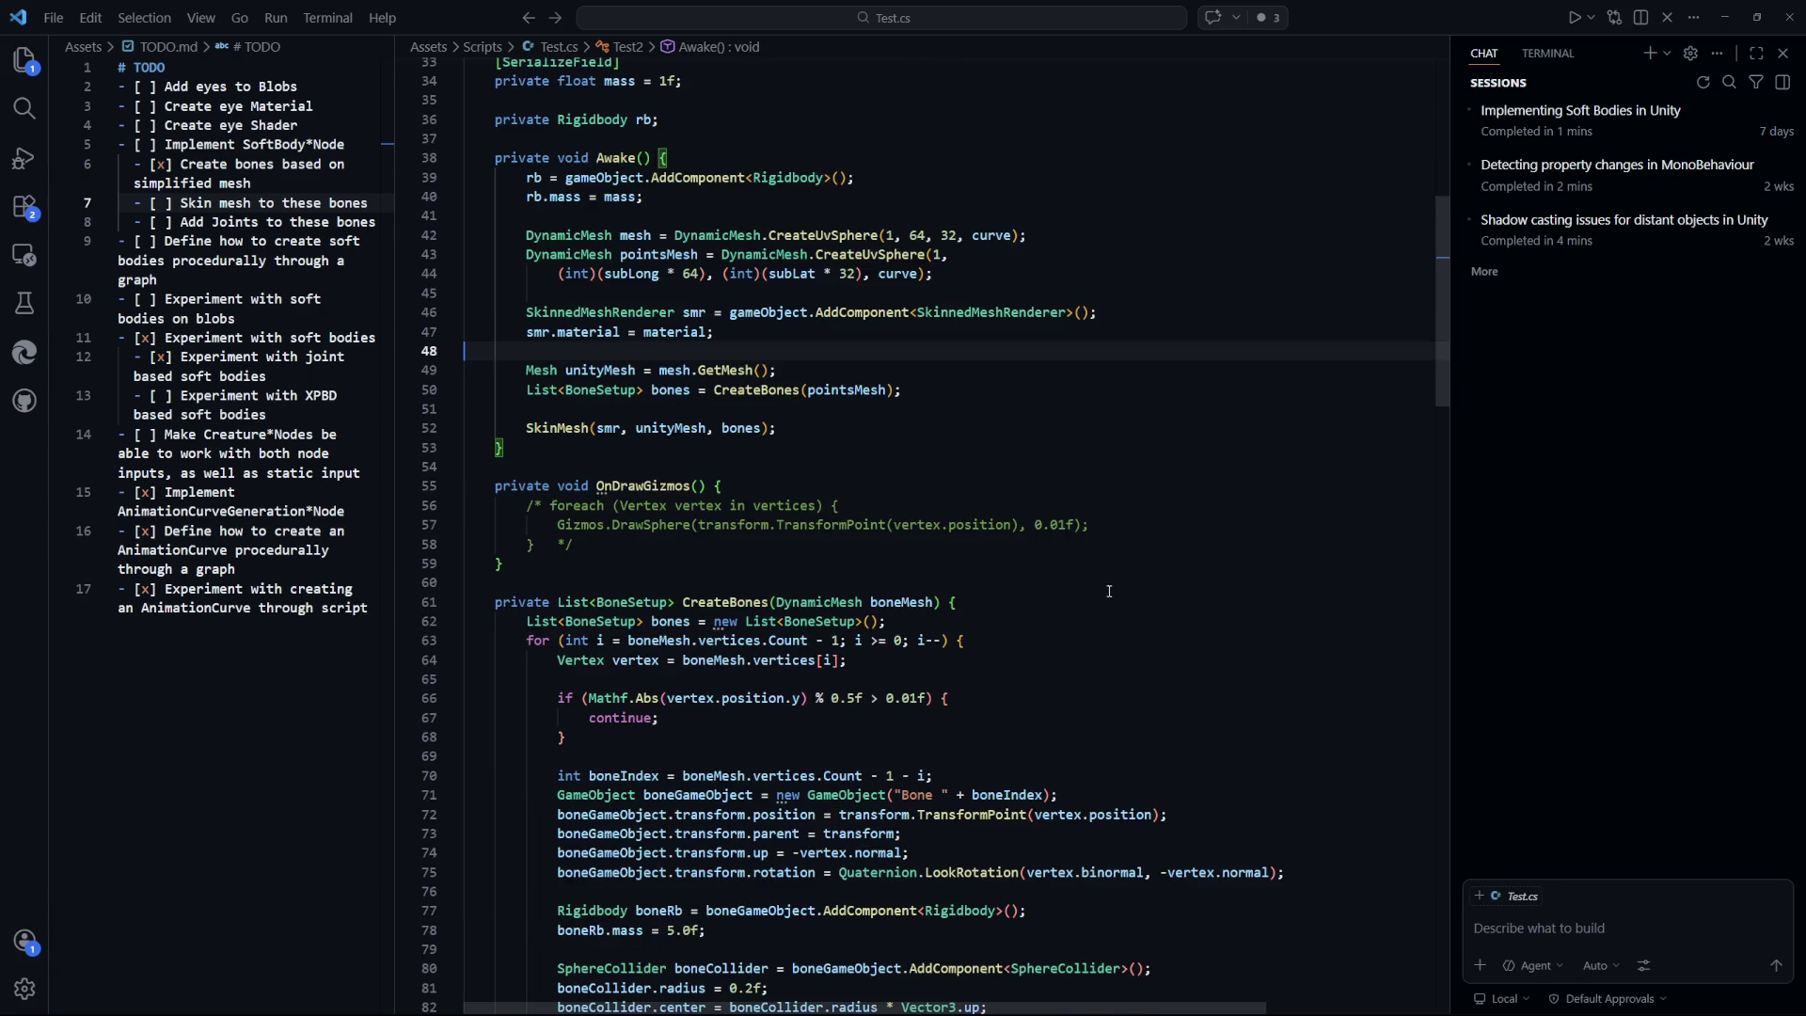
scroll(1029, 609, down, 3)
click(847, 592)
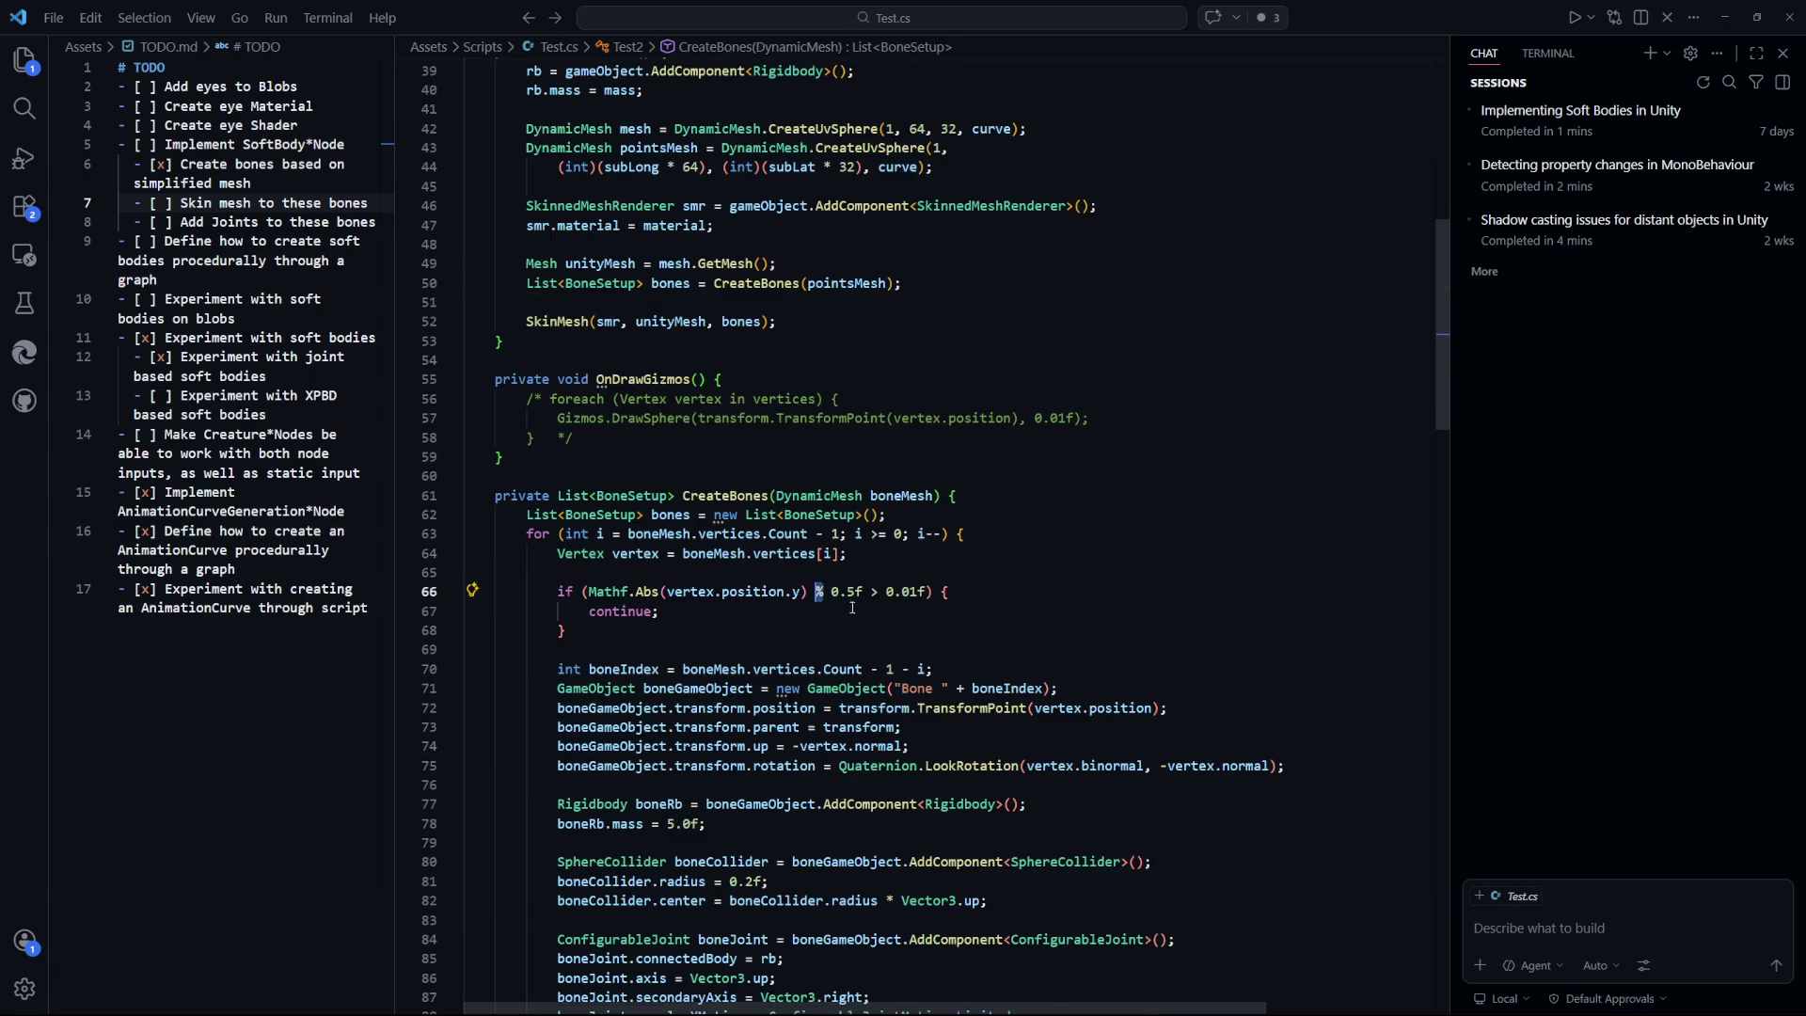
text(2)
click(1044, 535)
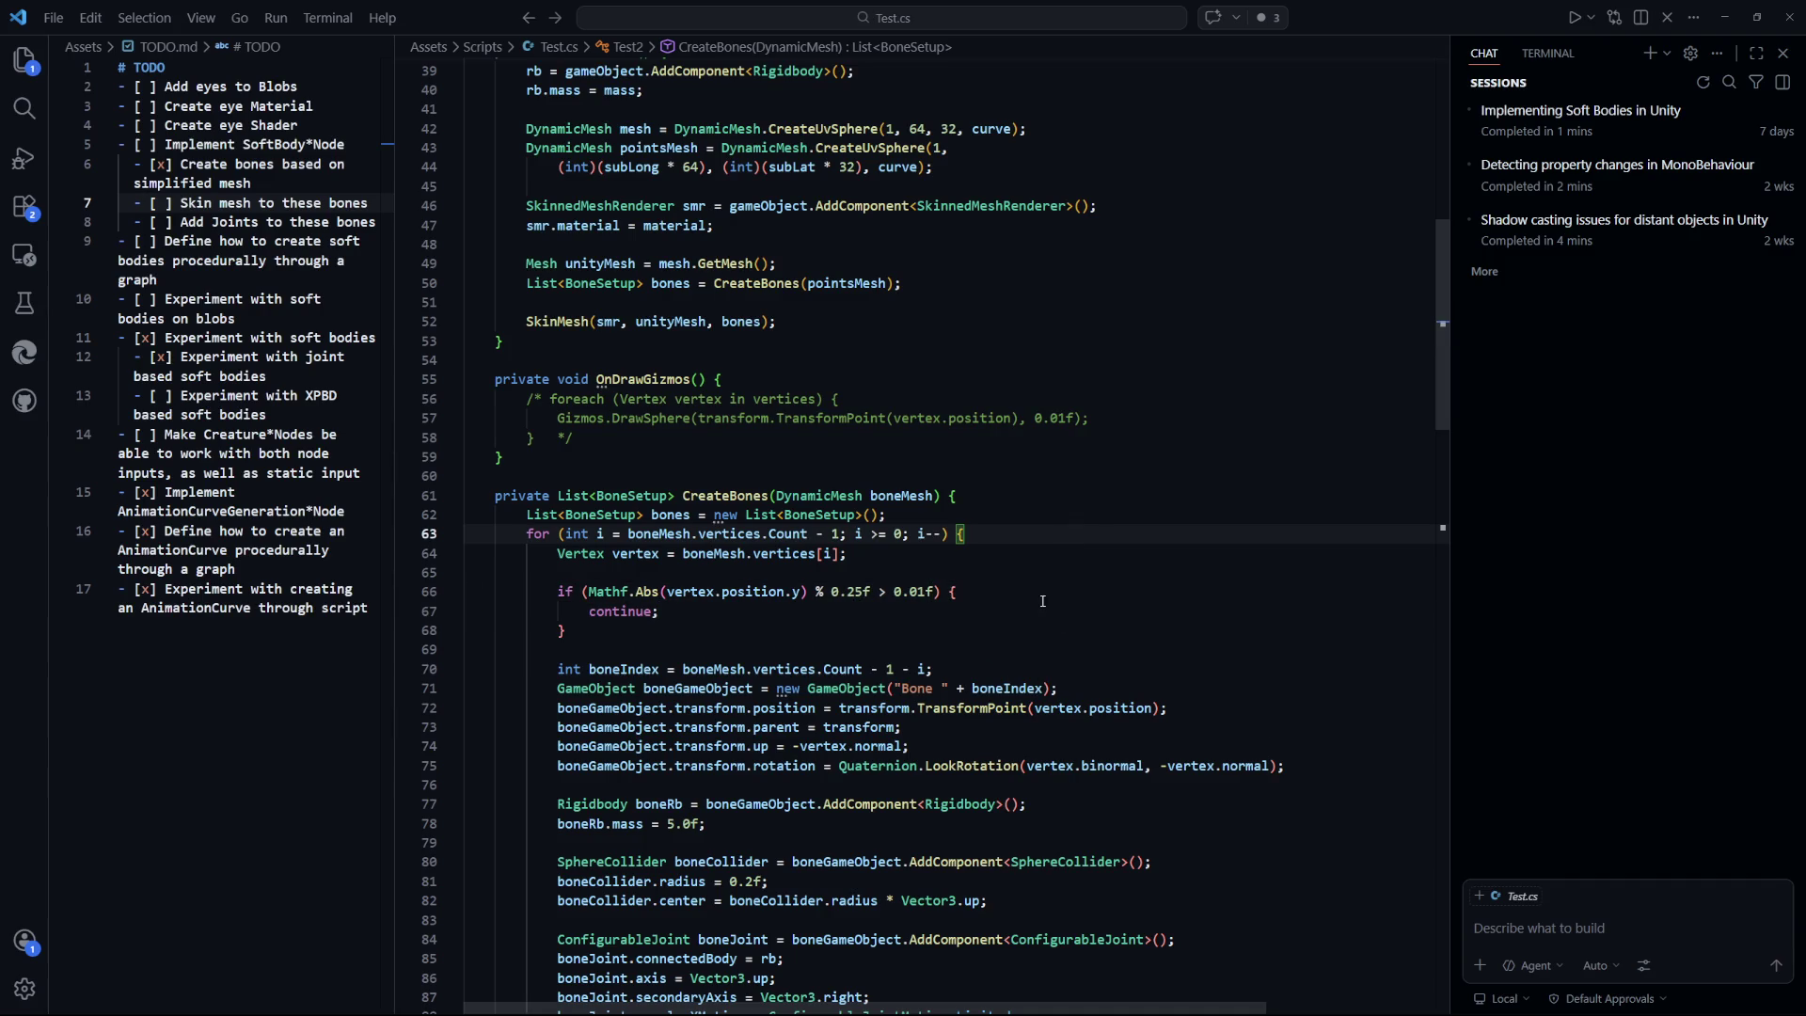
click(974, 643)
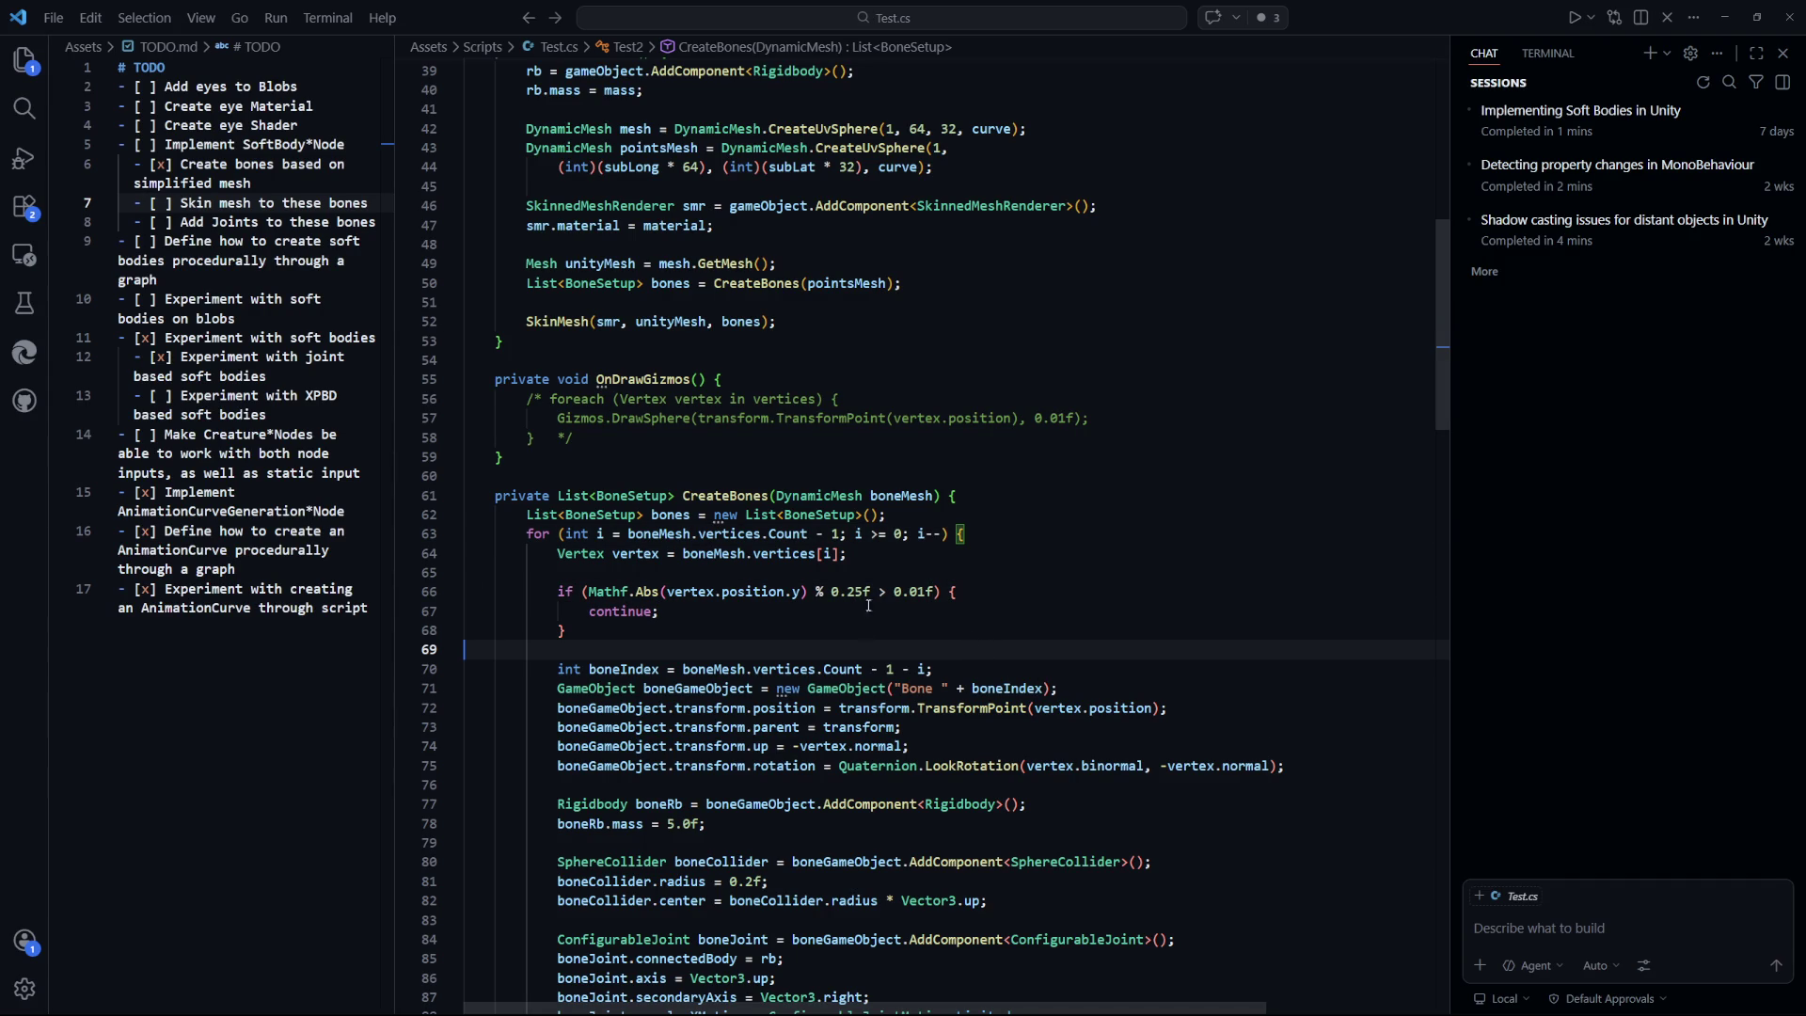
drag(870, 593, 816, 594)
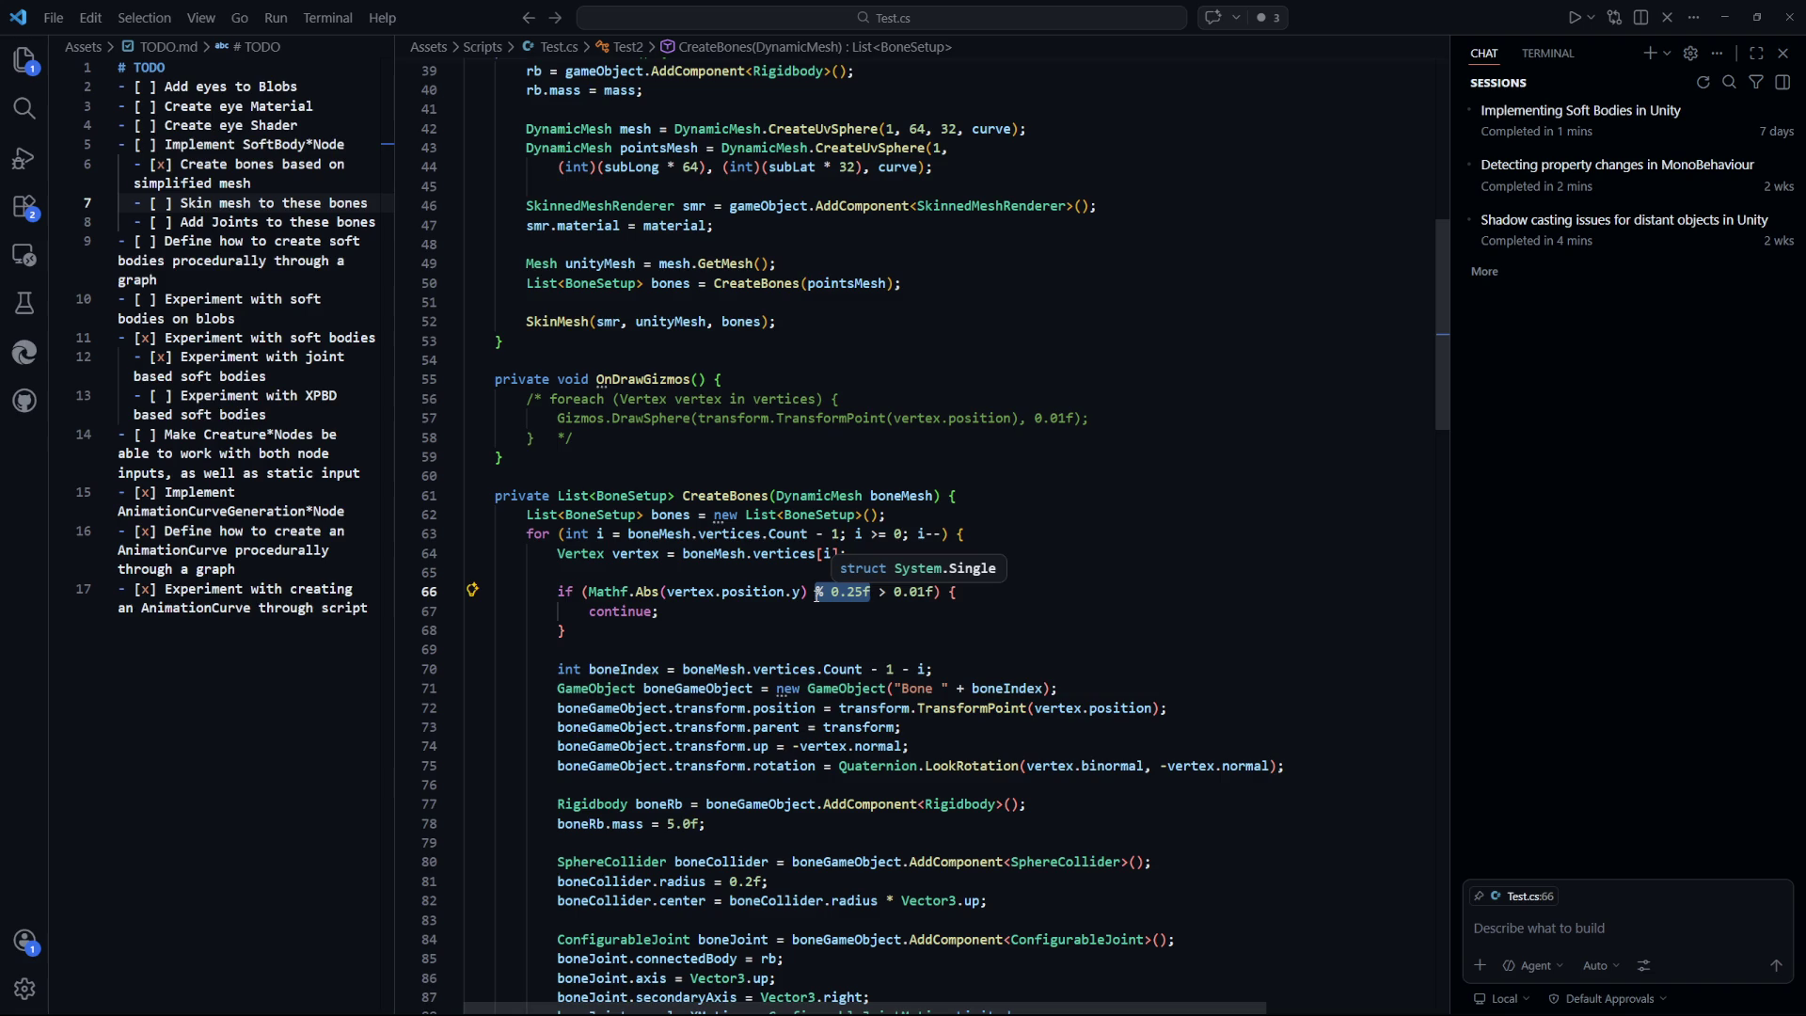
click(832, 633)
key(Up)
key(Up)
click(872, 643)
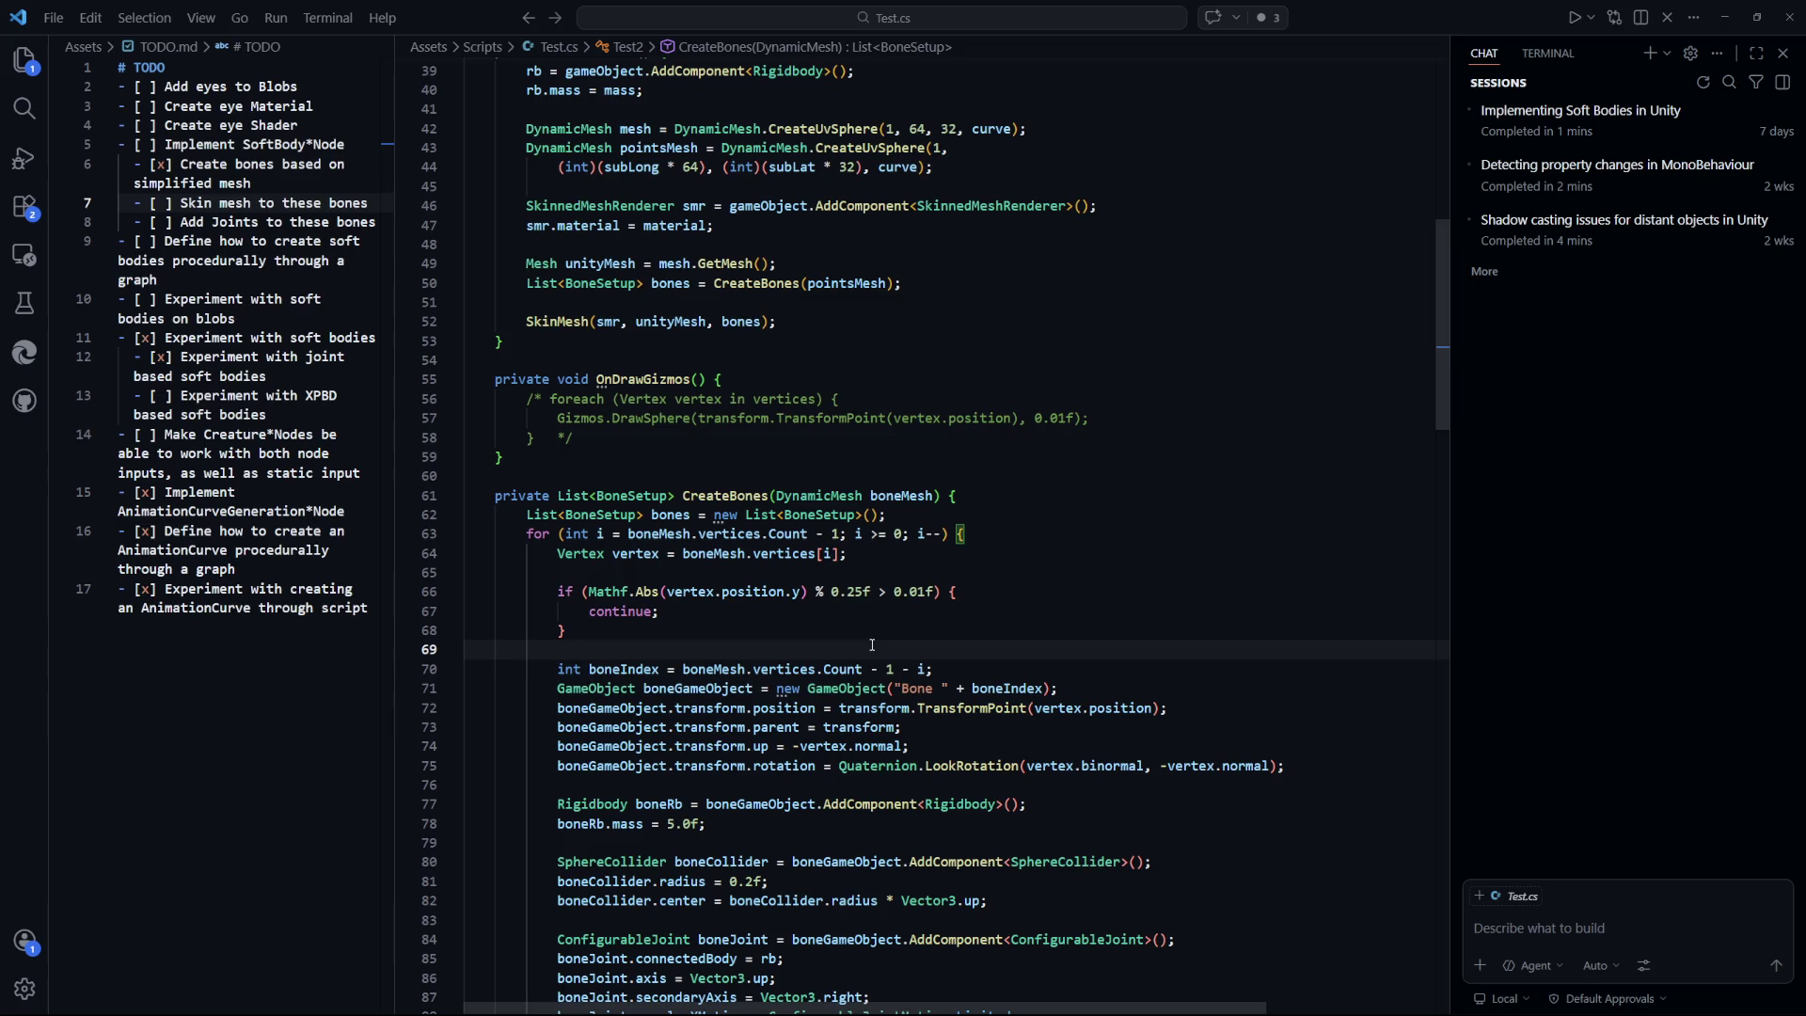
Replace the 0.25f step with 1.0f and save Test.cs.
drag(847, 592, 863, 592)
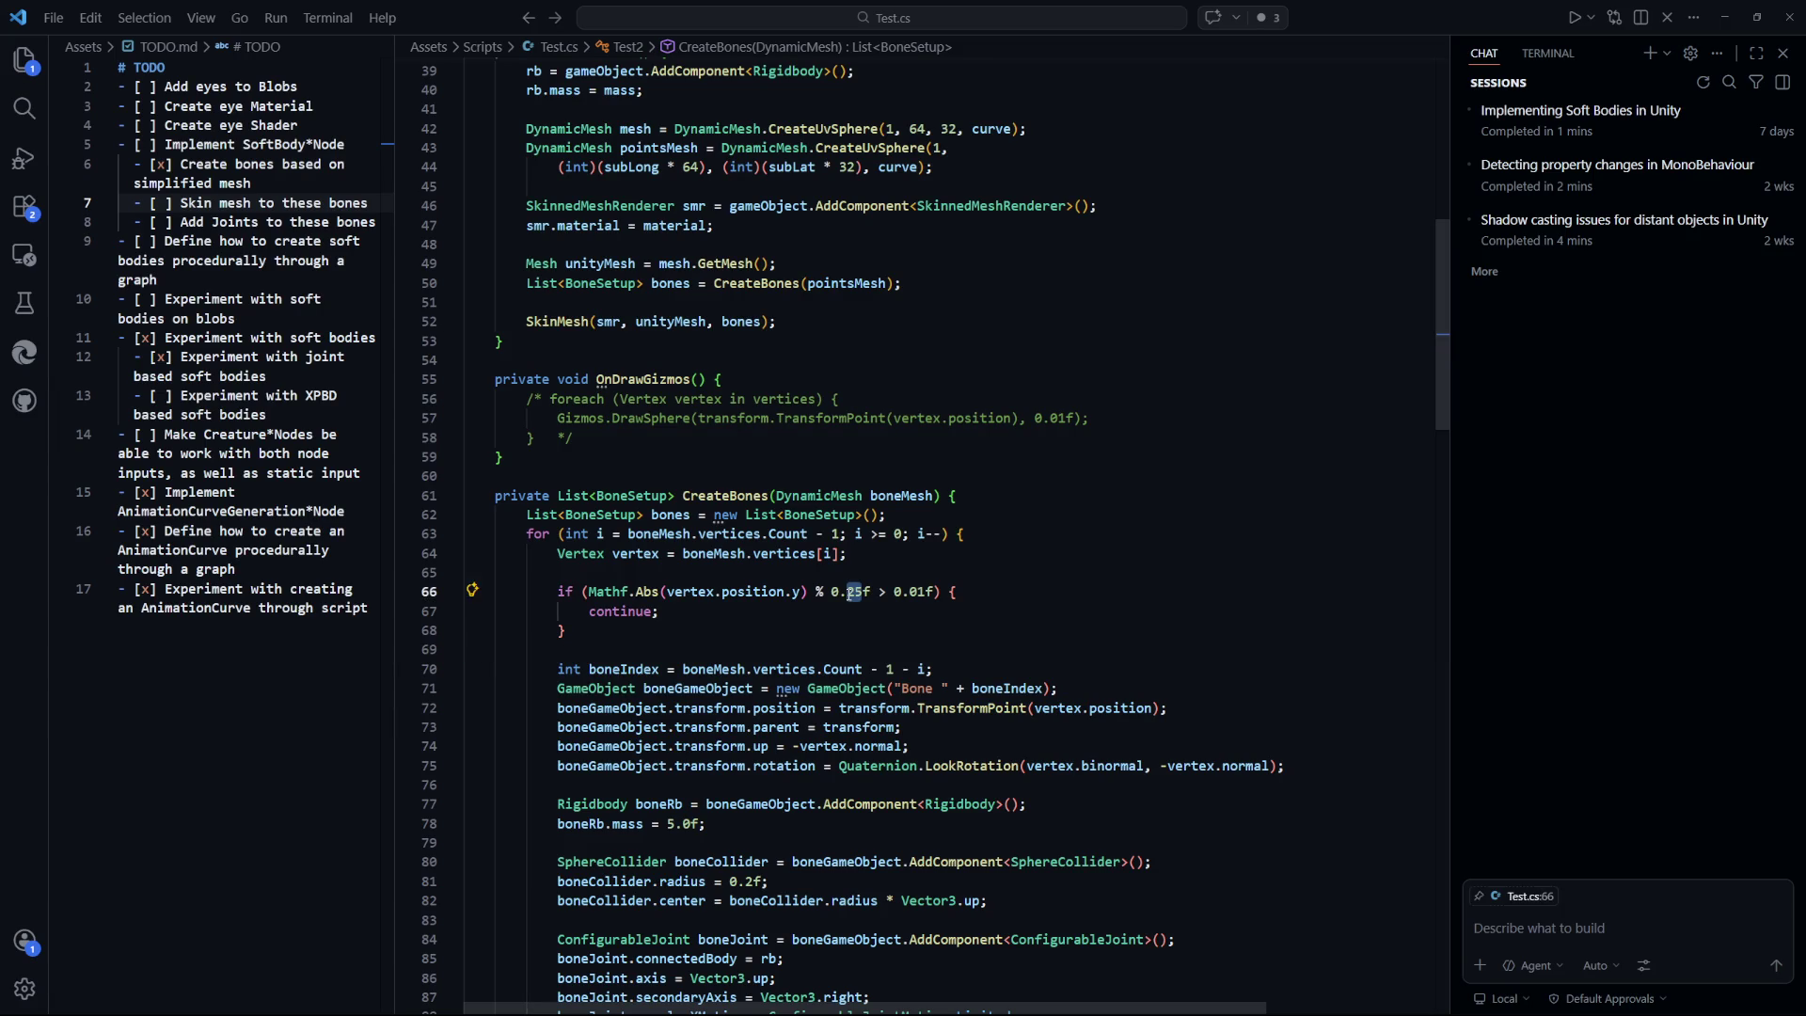
click(845, 608)
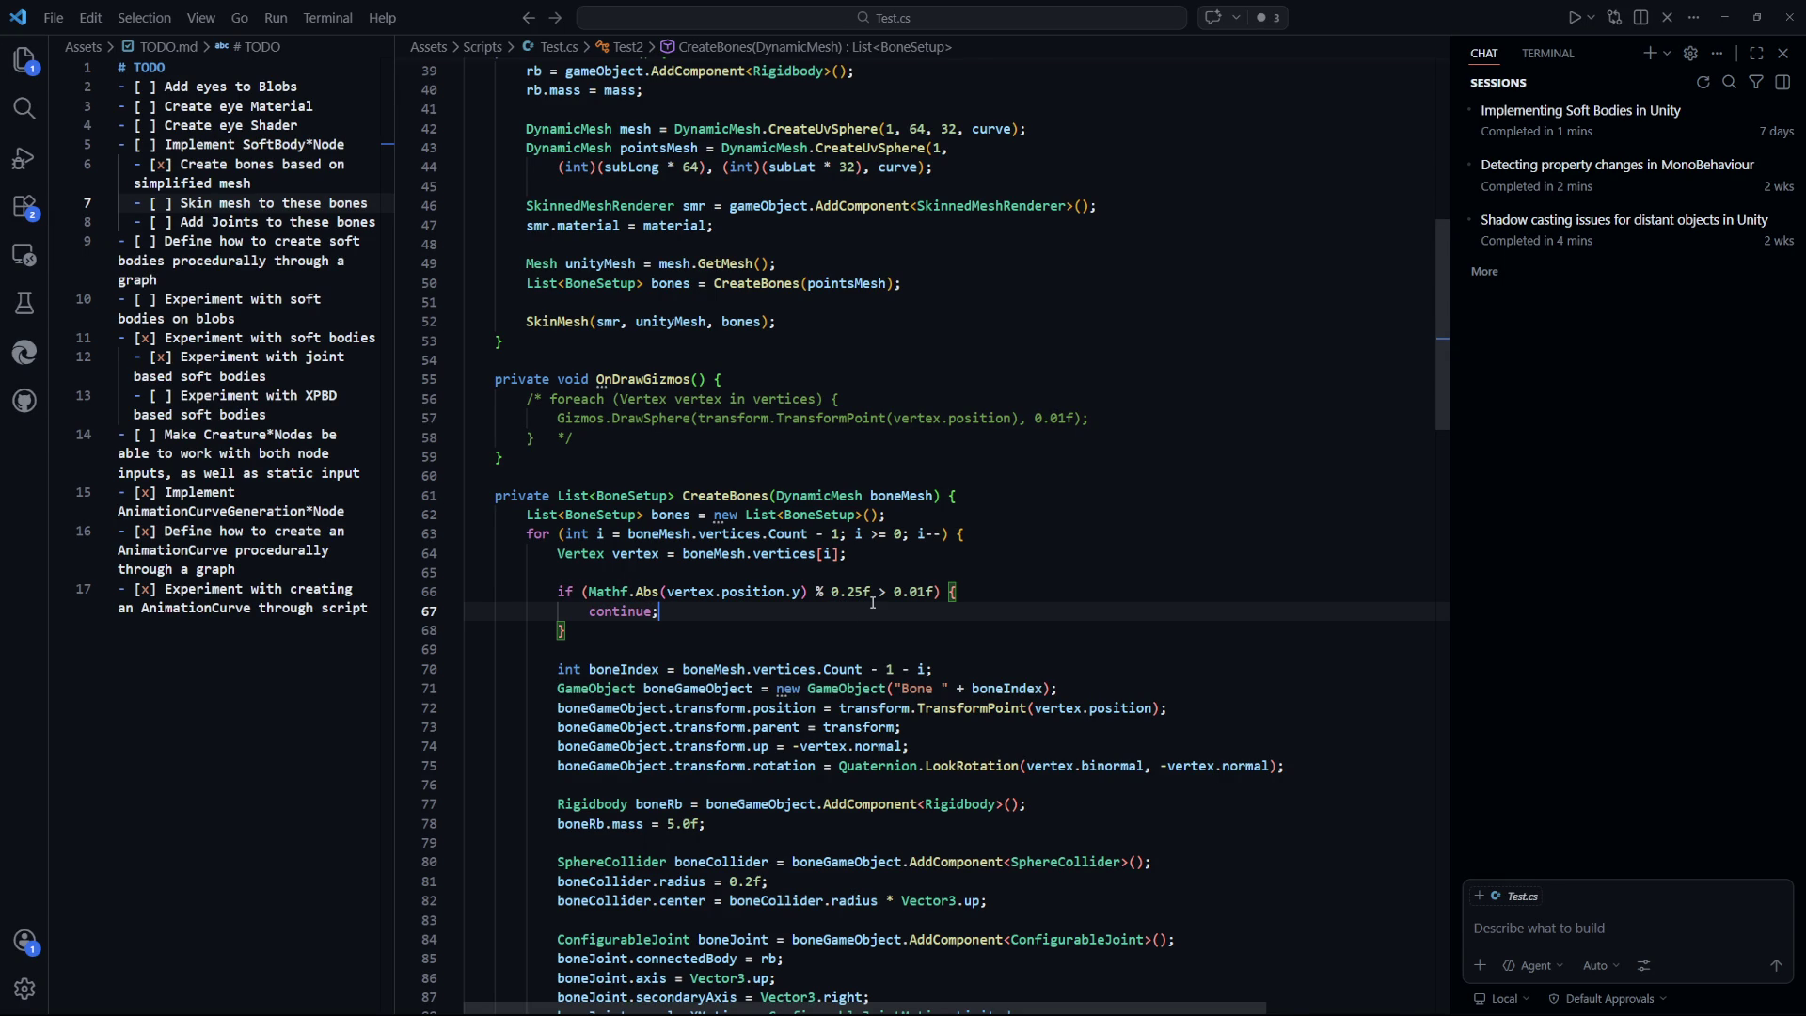
click(873, 602)
key(BackSpace)
key(BackSpace)
key(BackSpace)
text(1.0f)
click(1086, 681)
click(1093, 592)
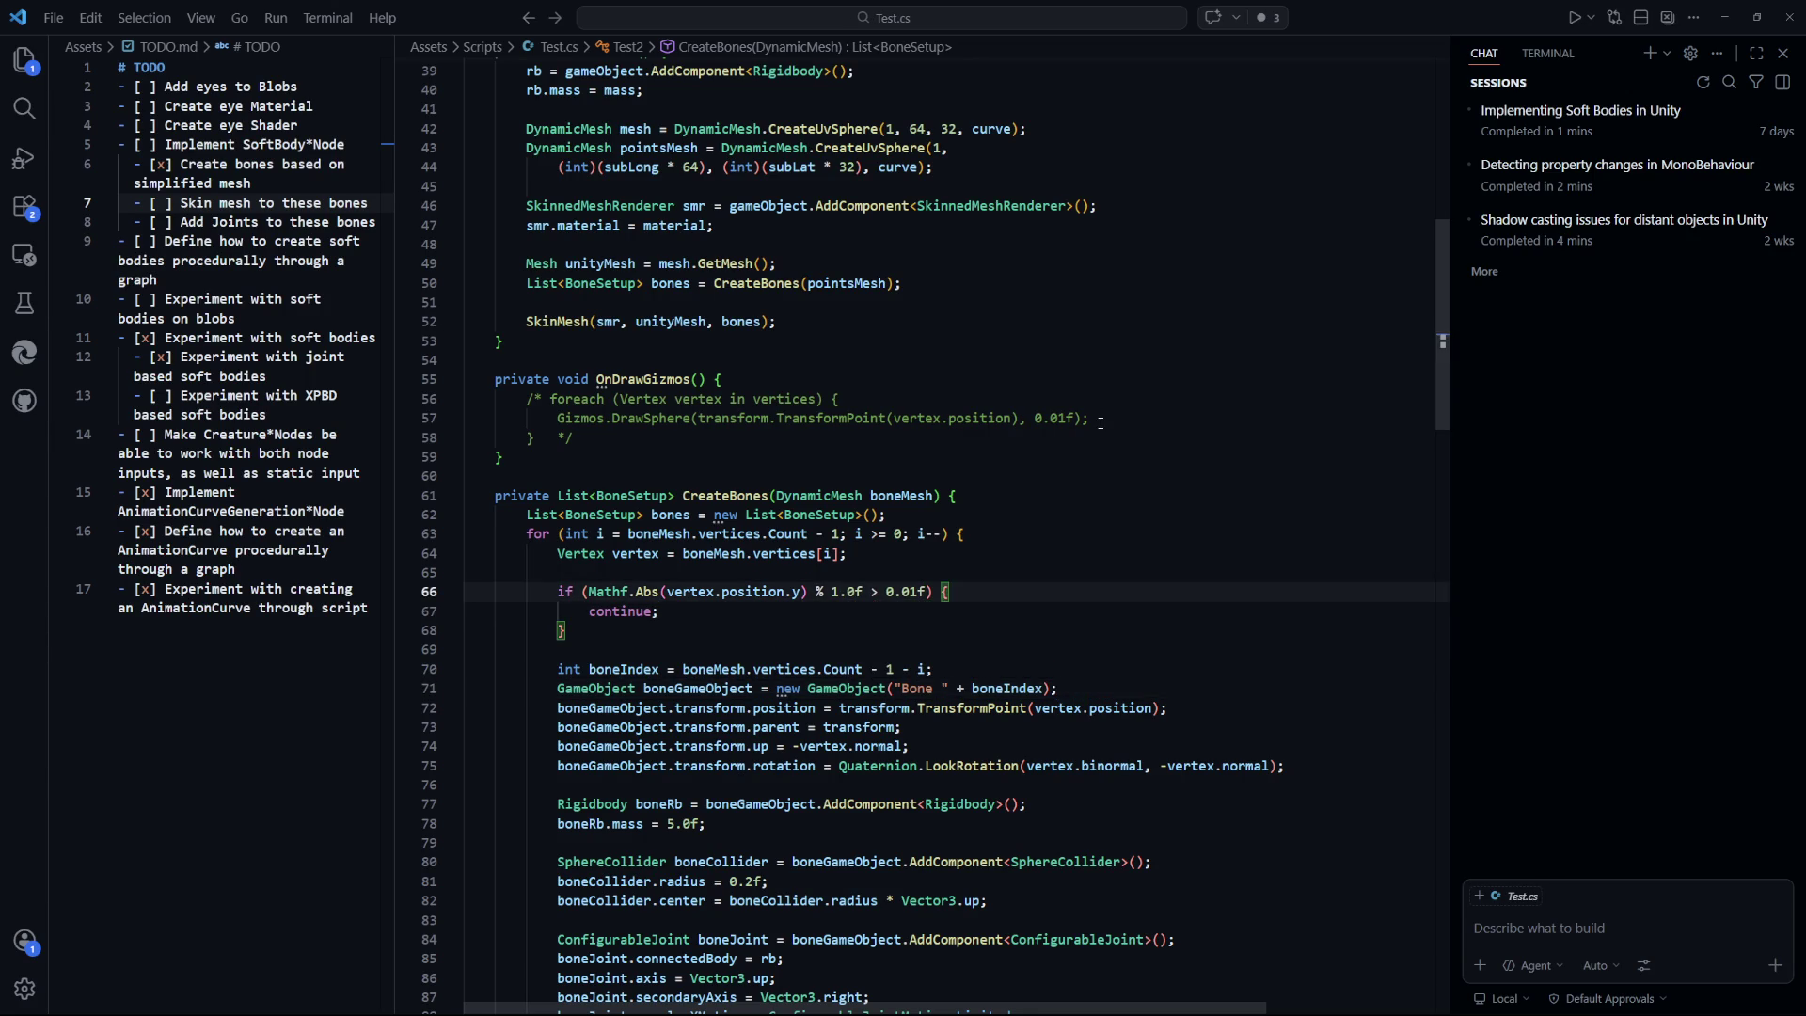
key(ctrl+s)
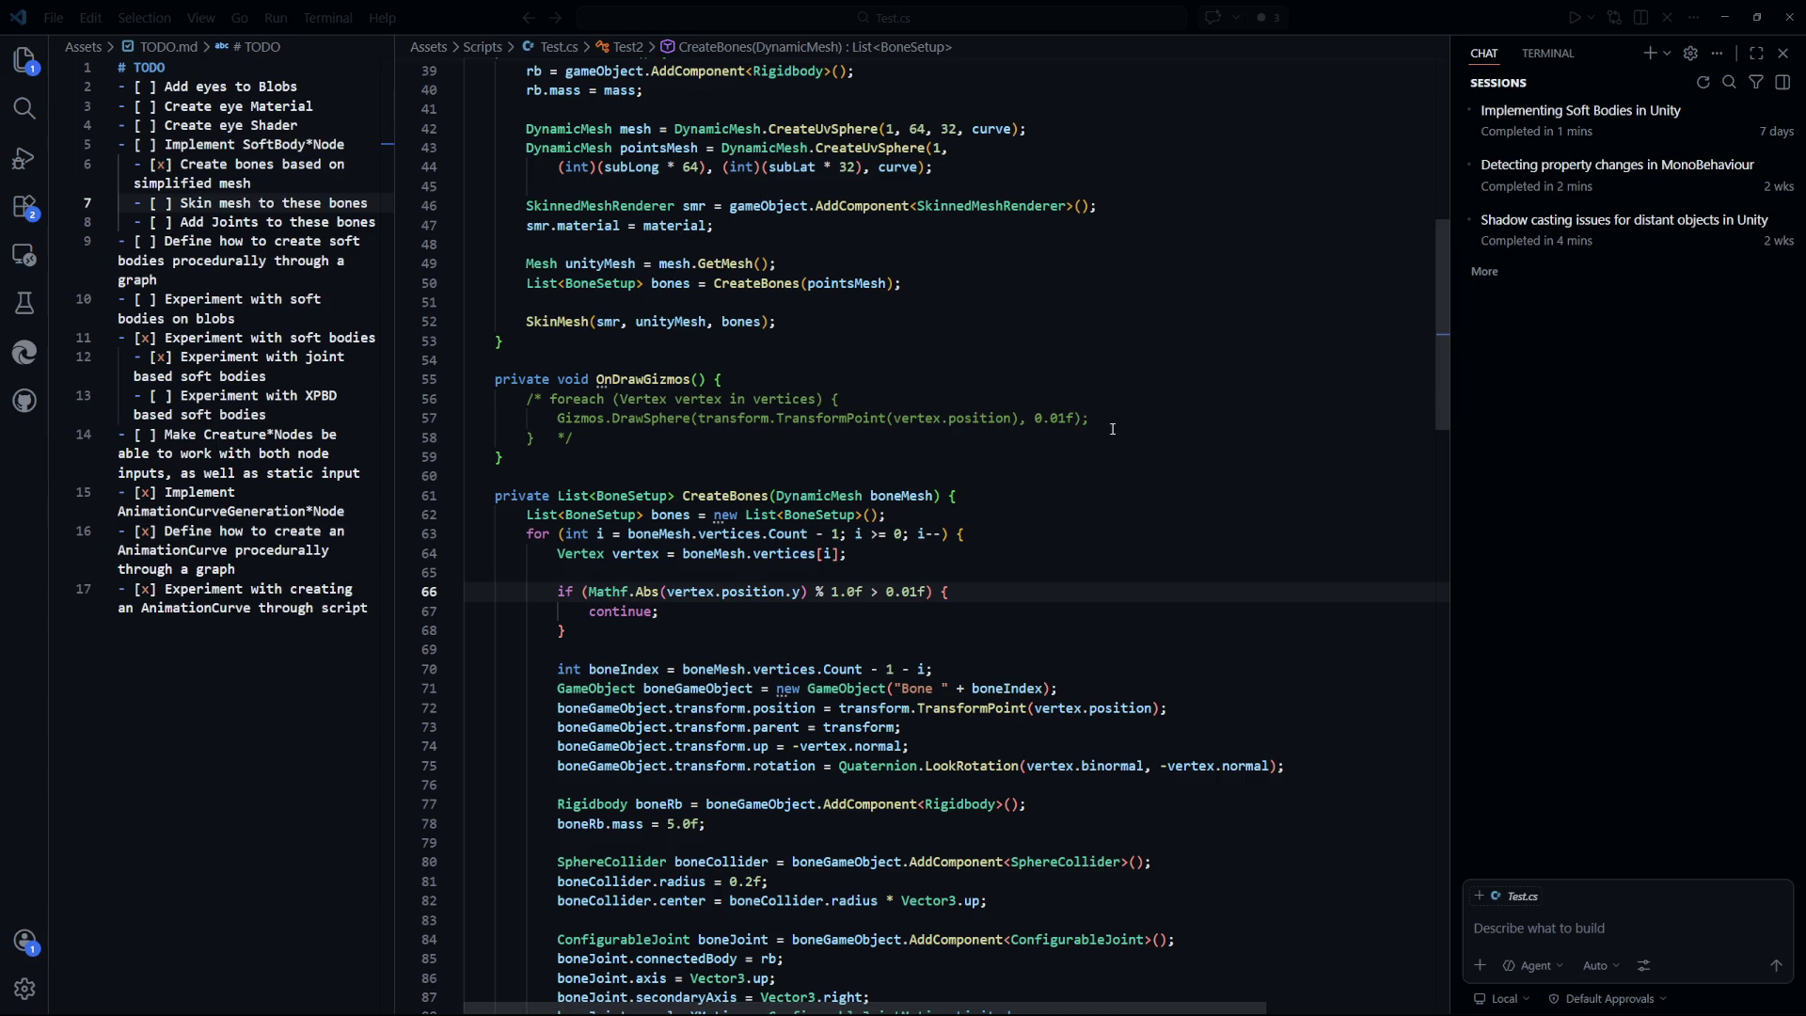
key(alt+Tab)
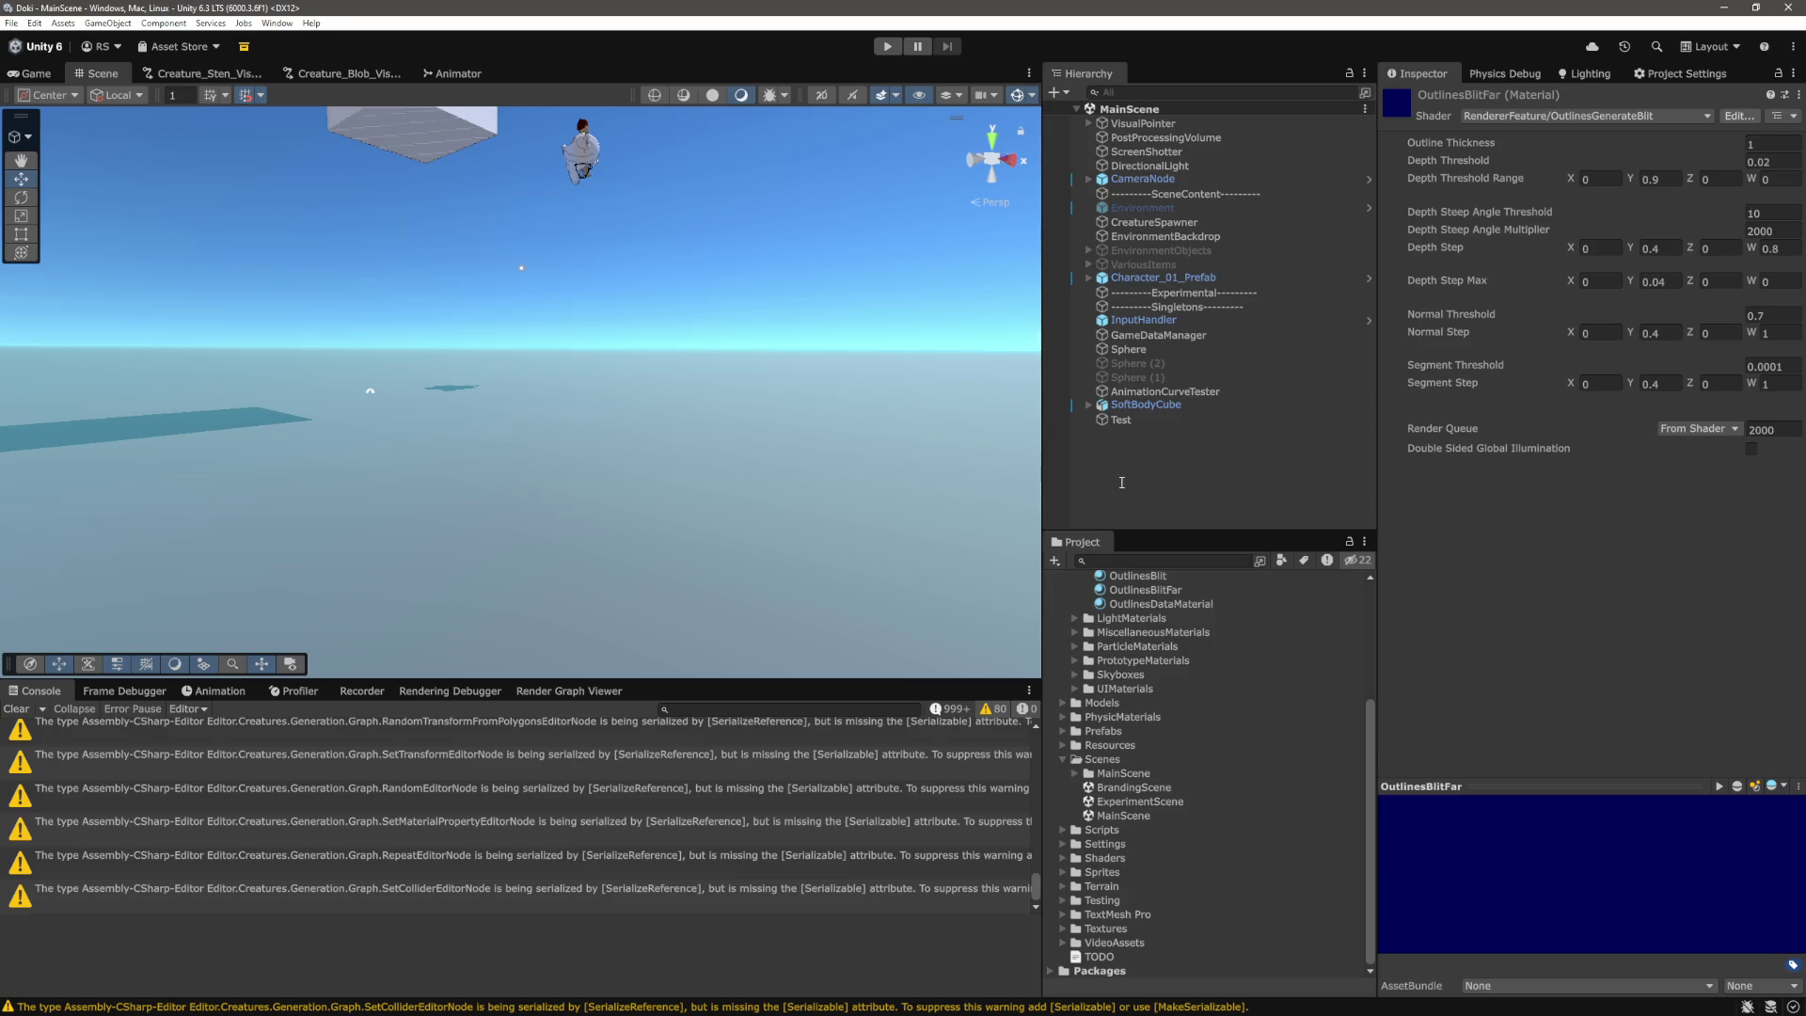
Play-test the 1.0f step and compare Bone 0 and Bone 13 in the Inspector.
click(884, 47)
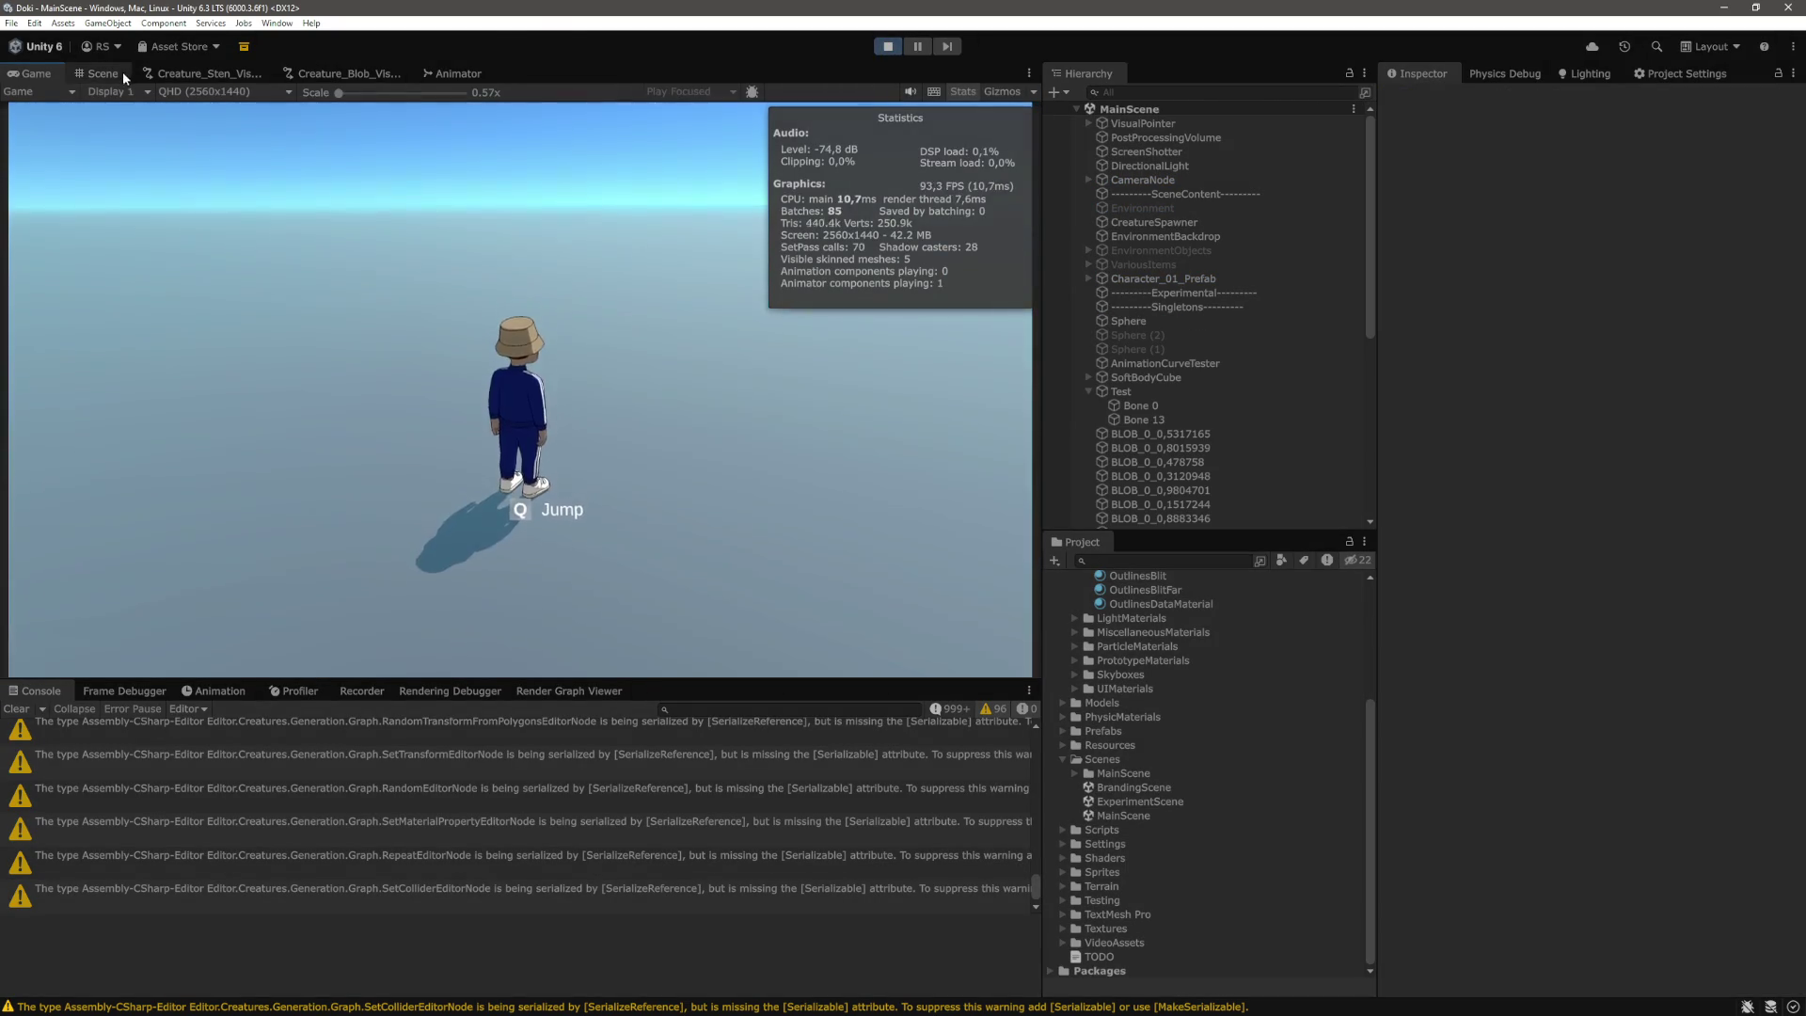
click(118, 72)
click(1164, 420)
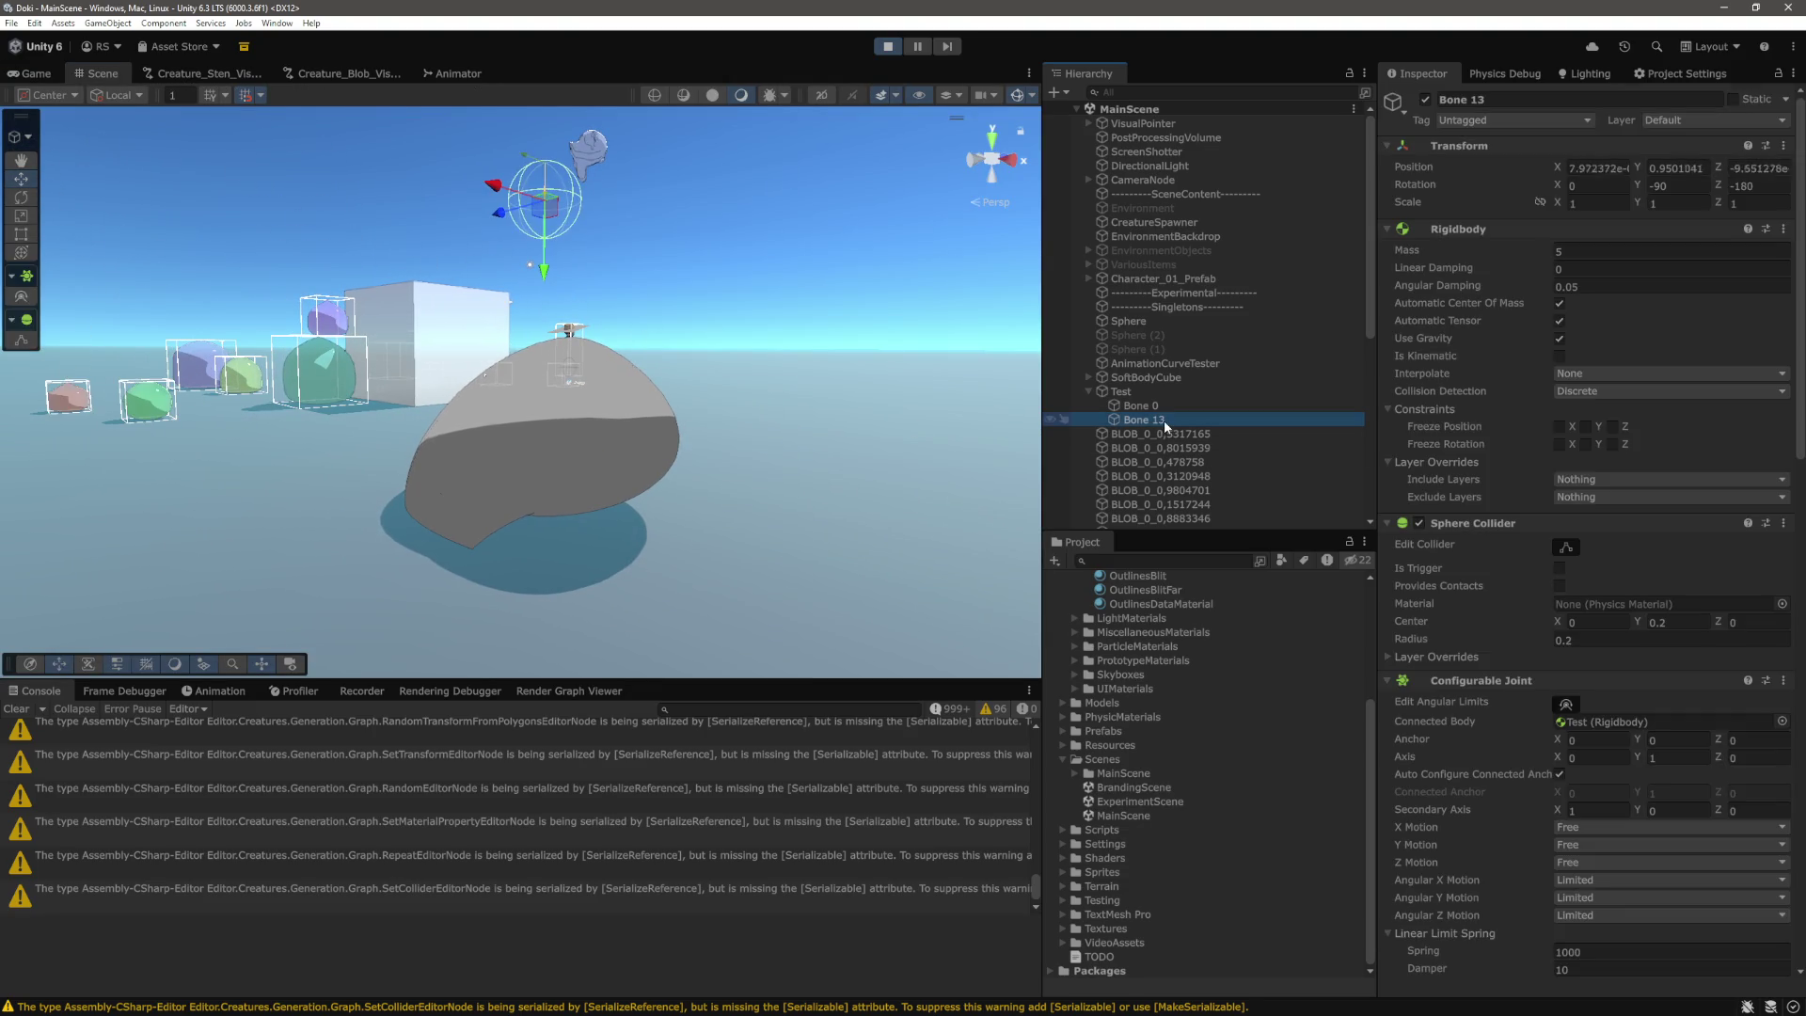
click(1168, 406)
click(1167, 416)
click(1165, 404)
click(1167, 413)
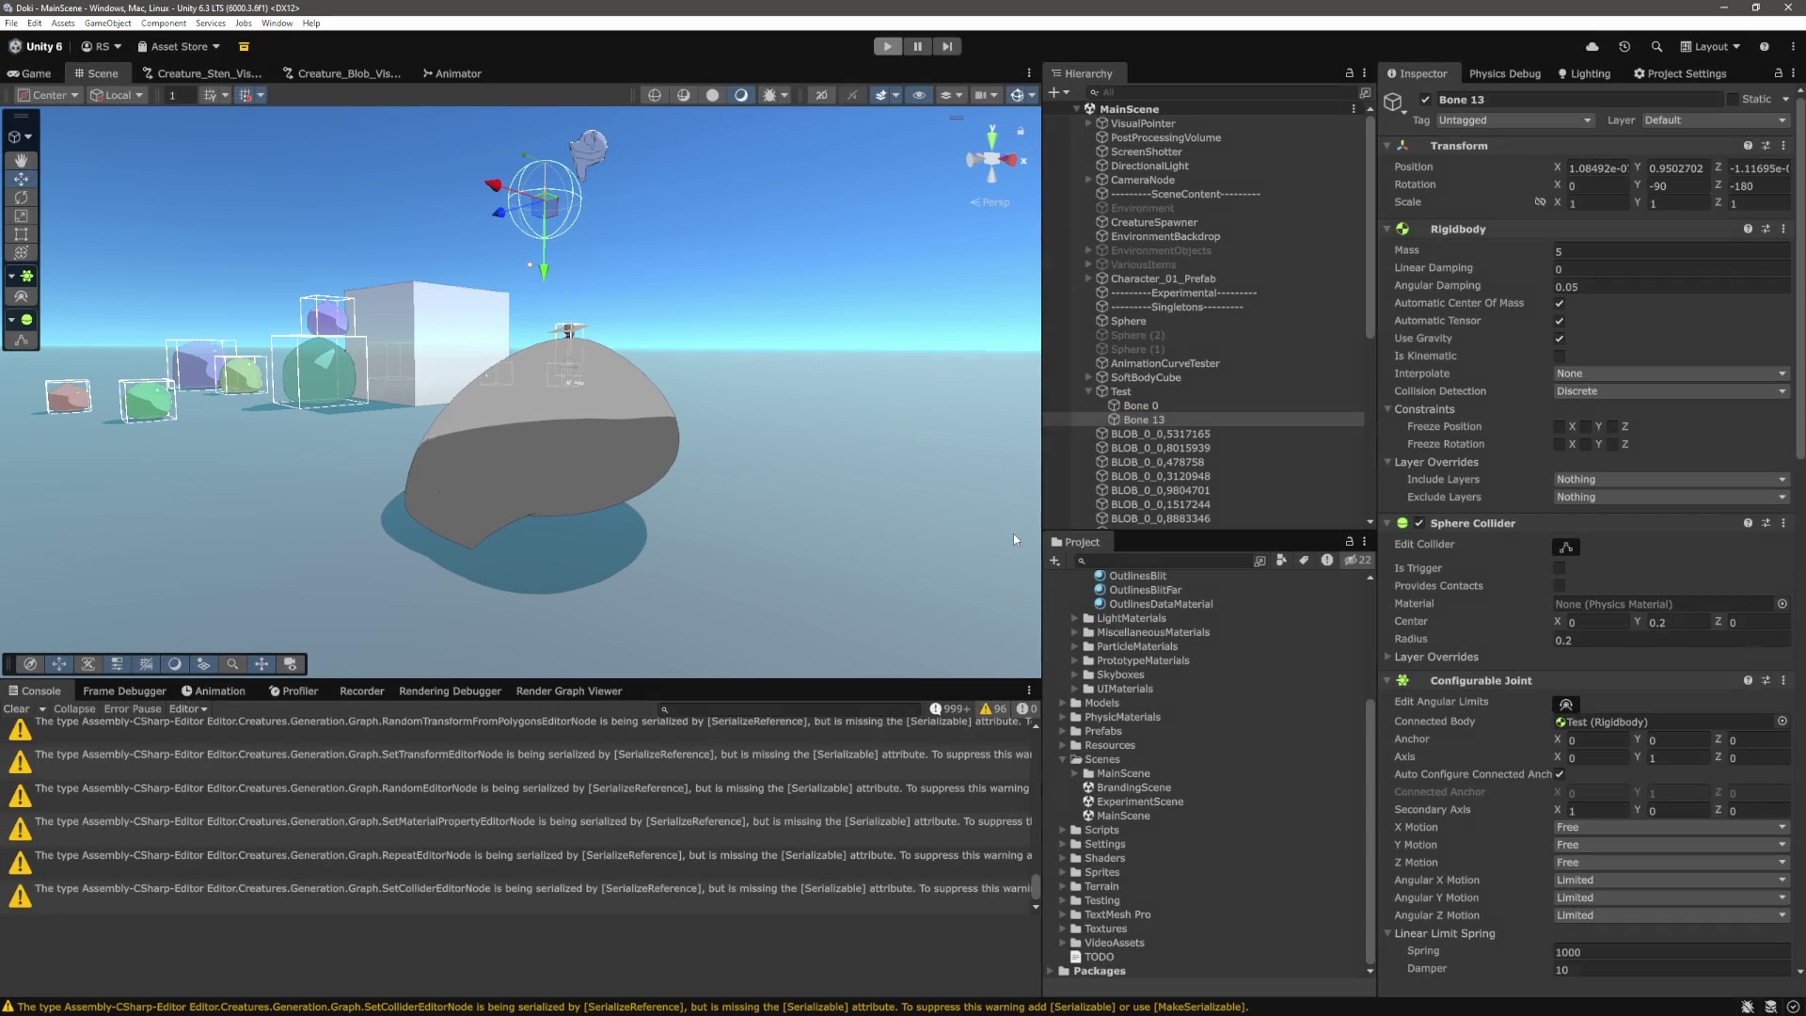
key(alt+Tab)
click(808, 592)
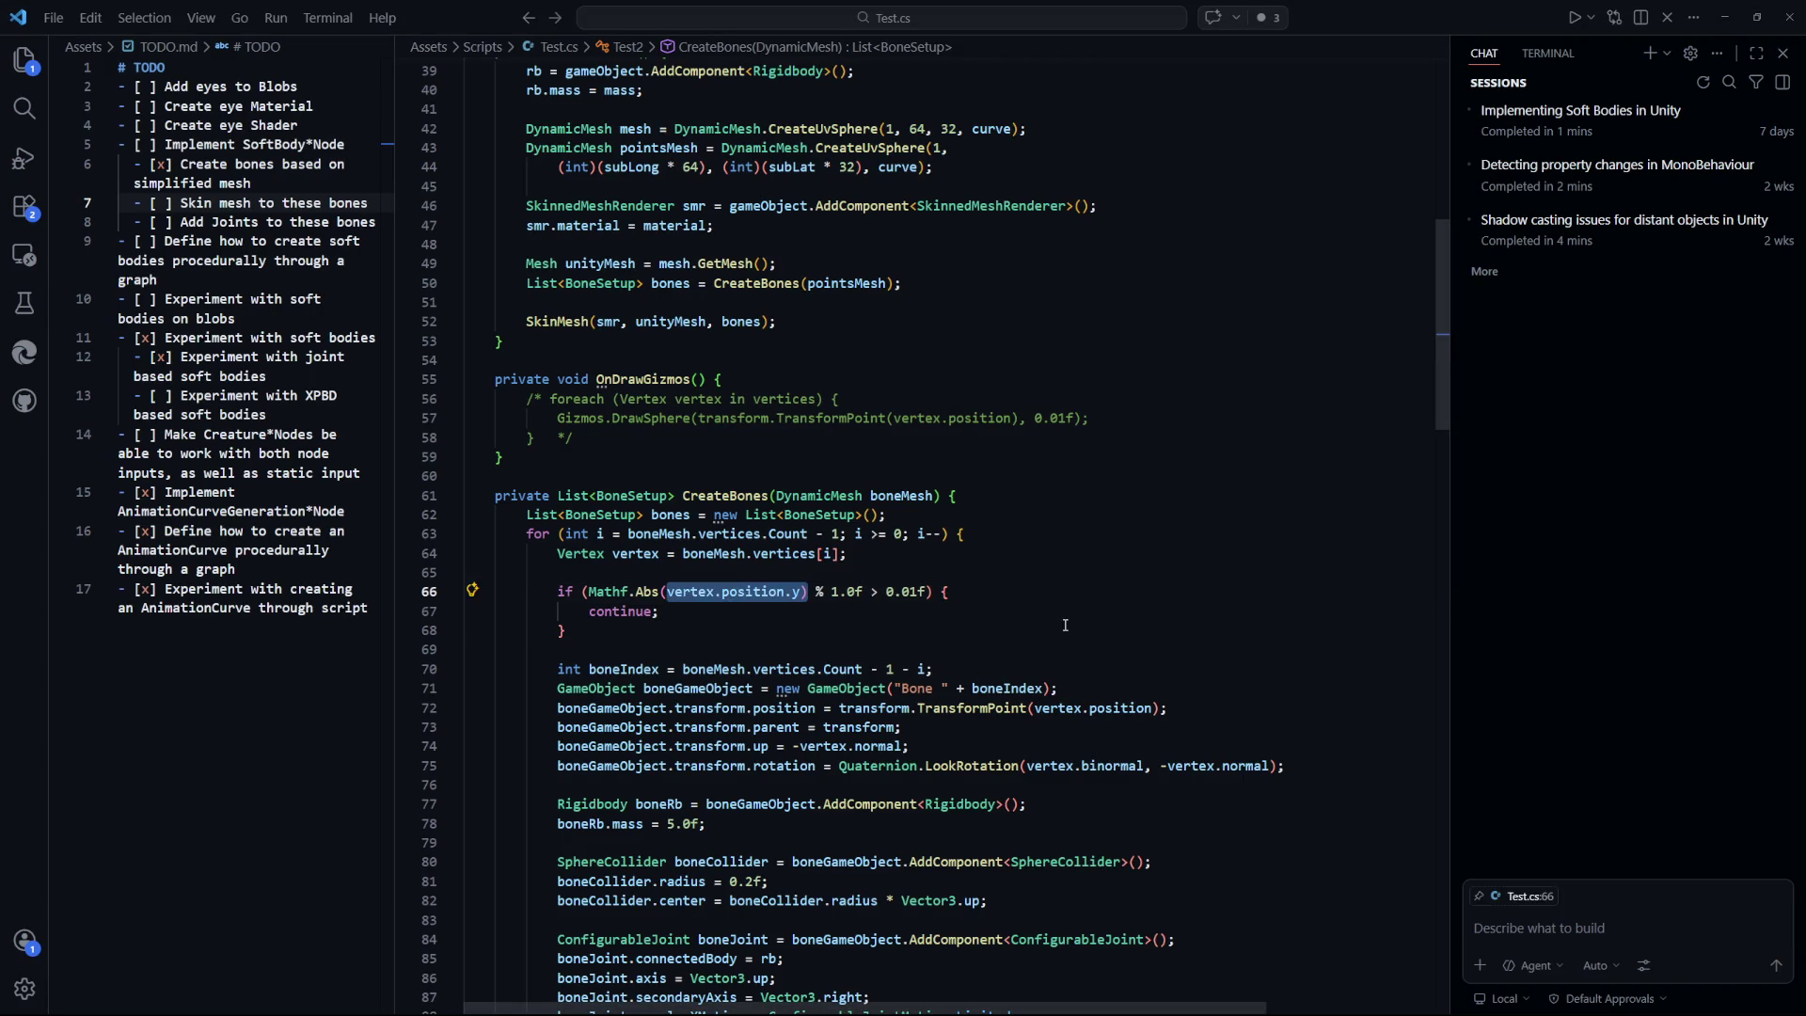
Change the line 66 vertex height tolerance from 0.01f to 0.1f.
drag(861, 593, 699, 591)
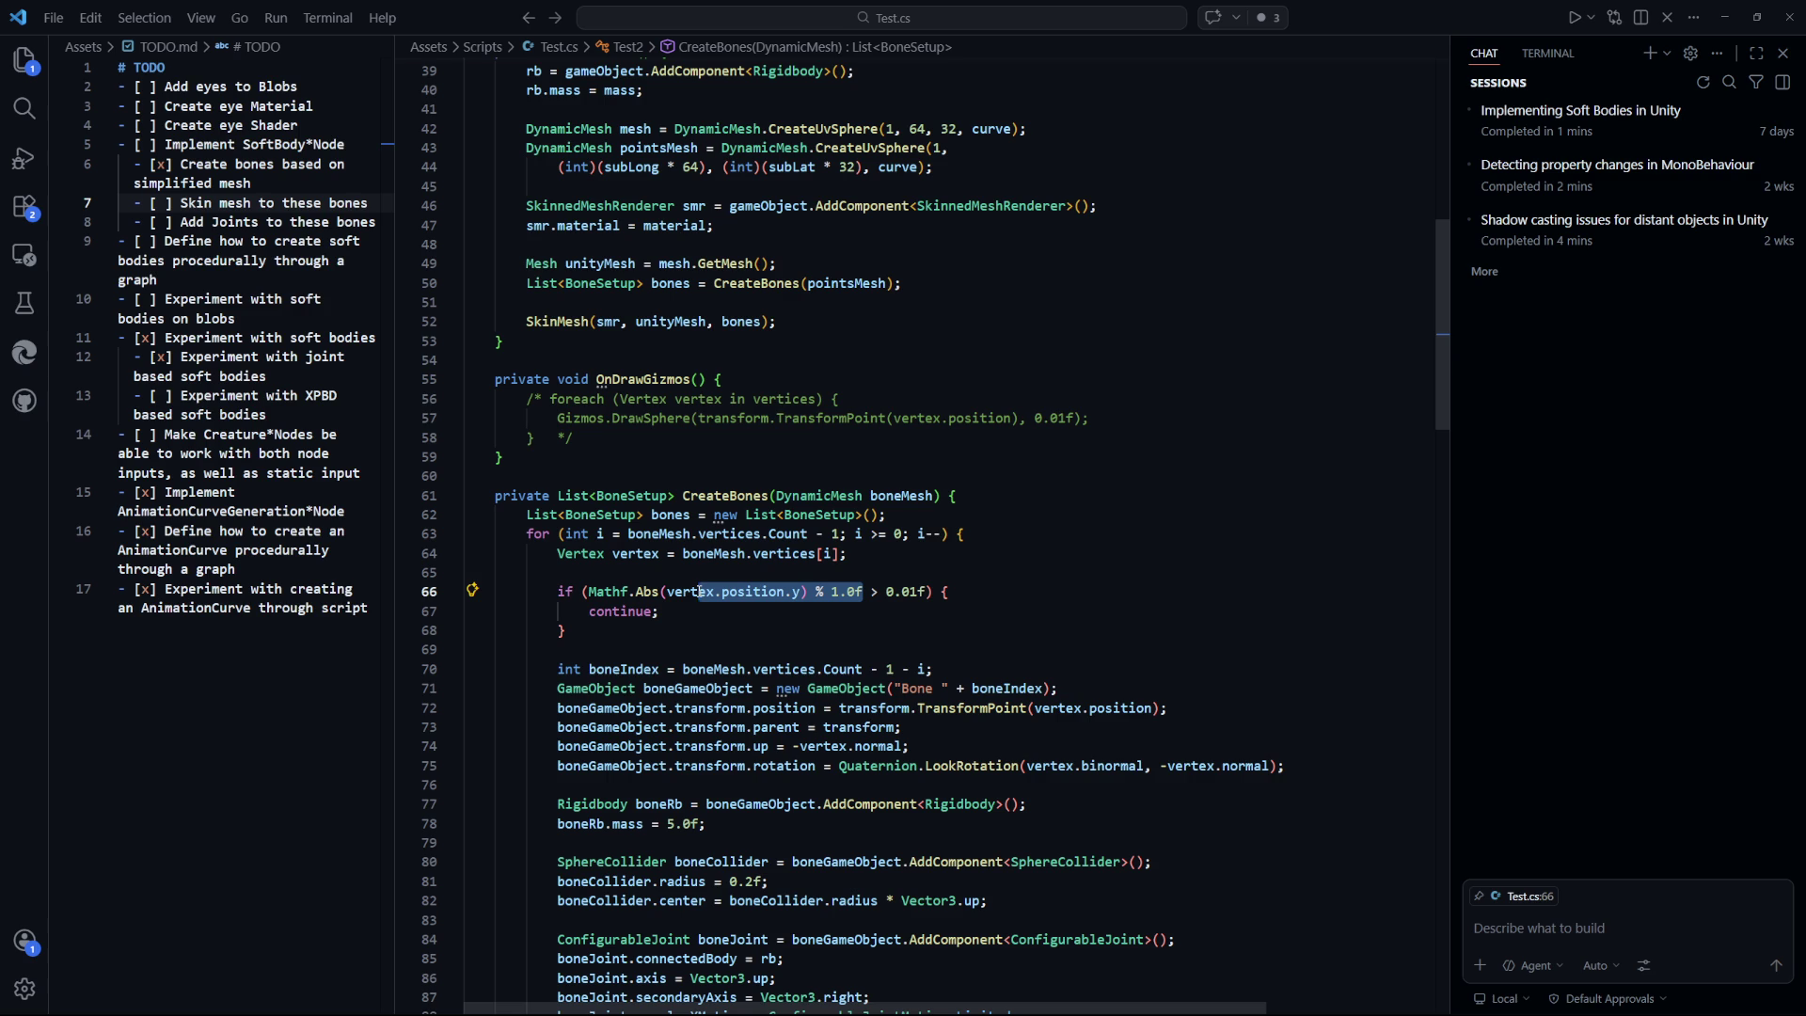
drag(932, 593, 859, 598)
click(621, 611)
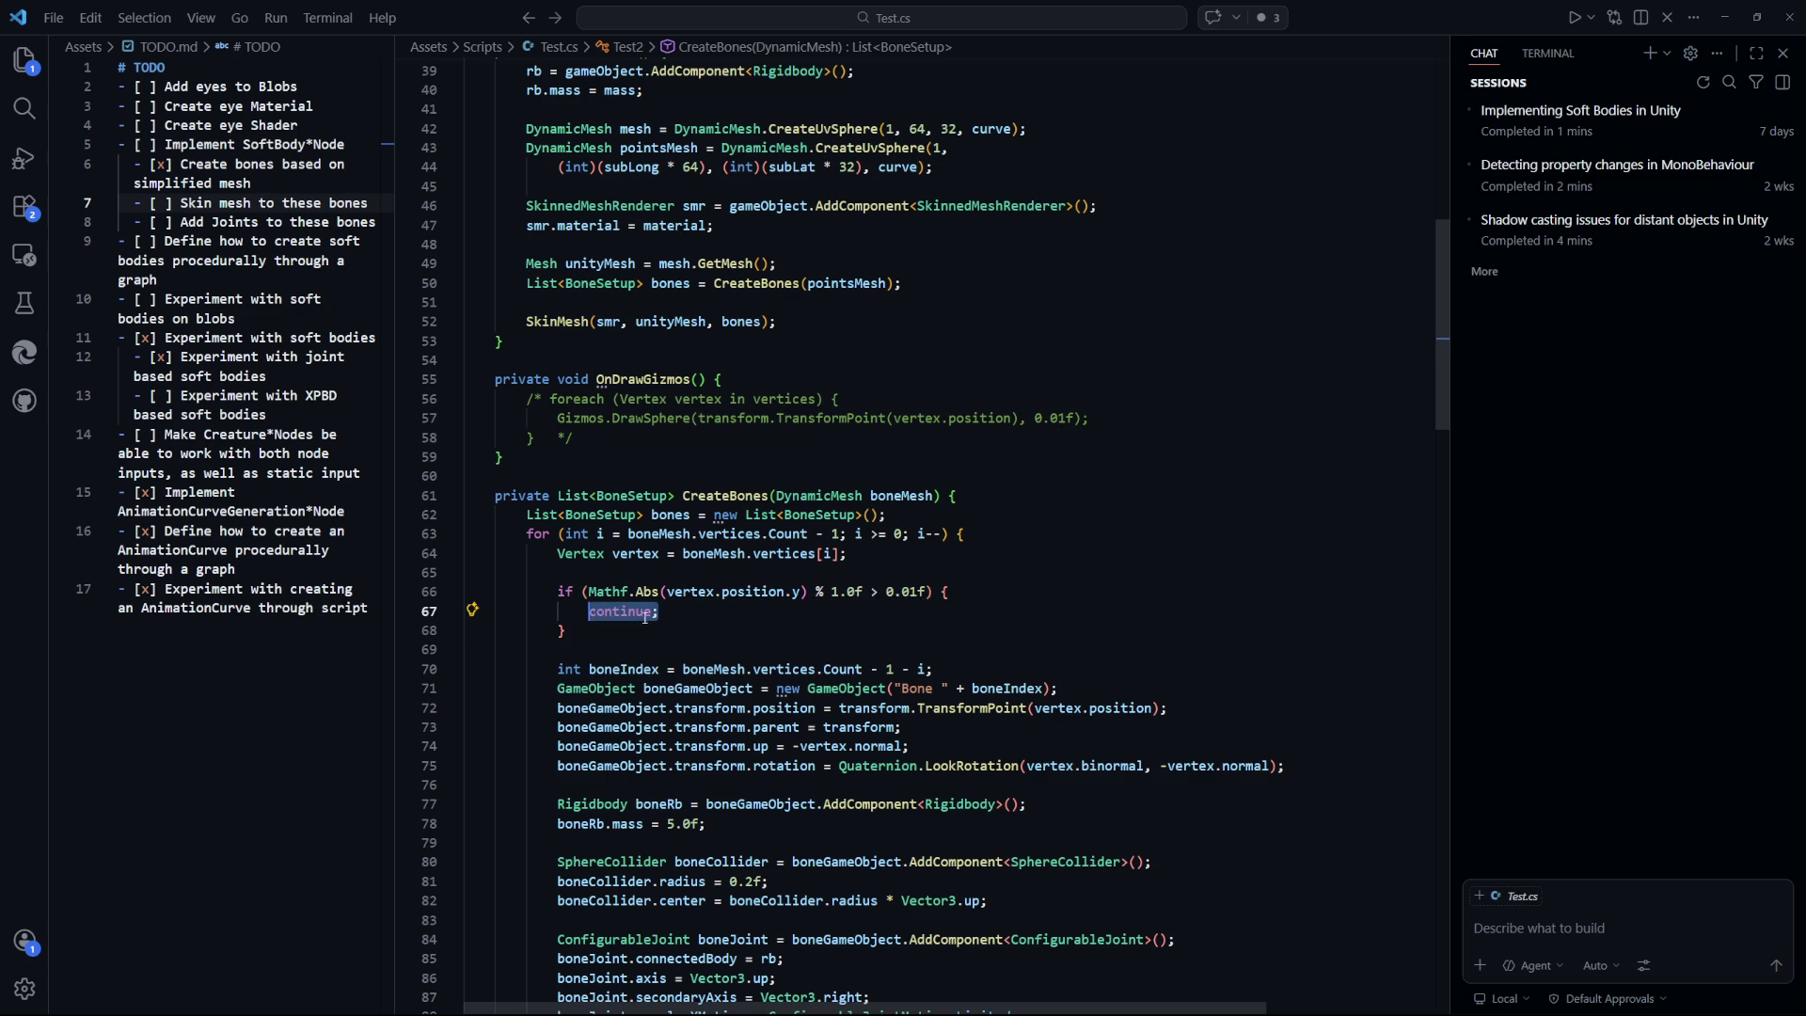
drag(807, 592, 649, 593)
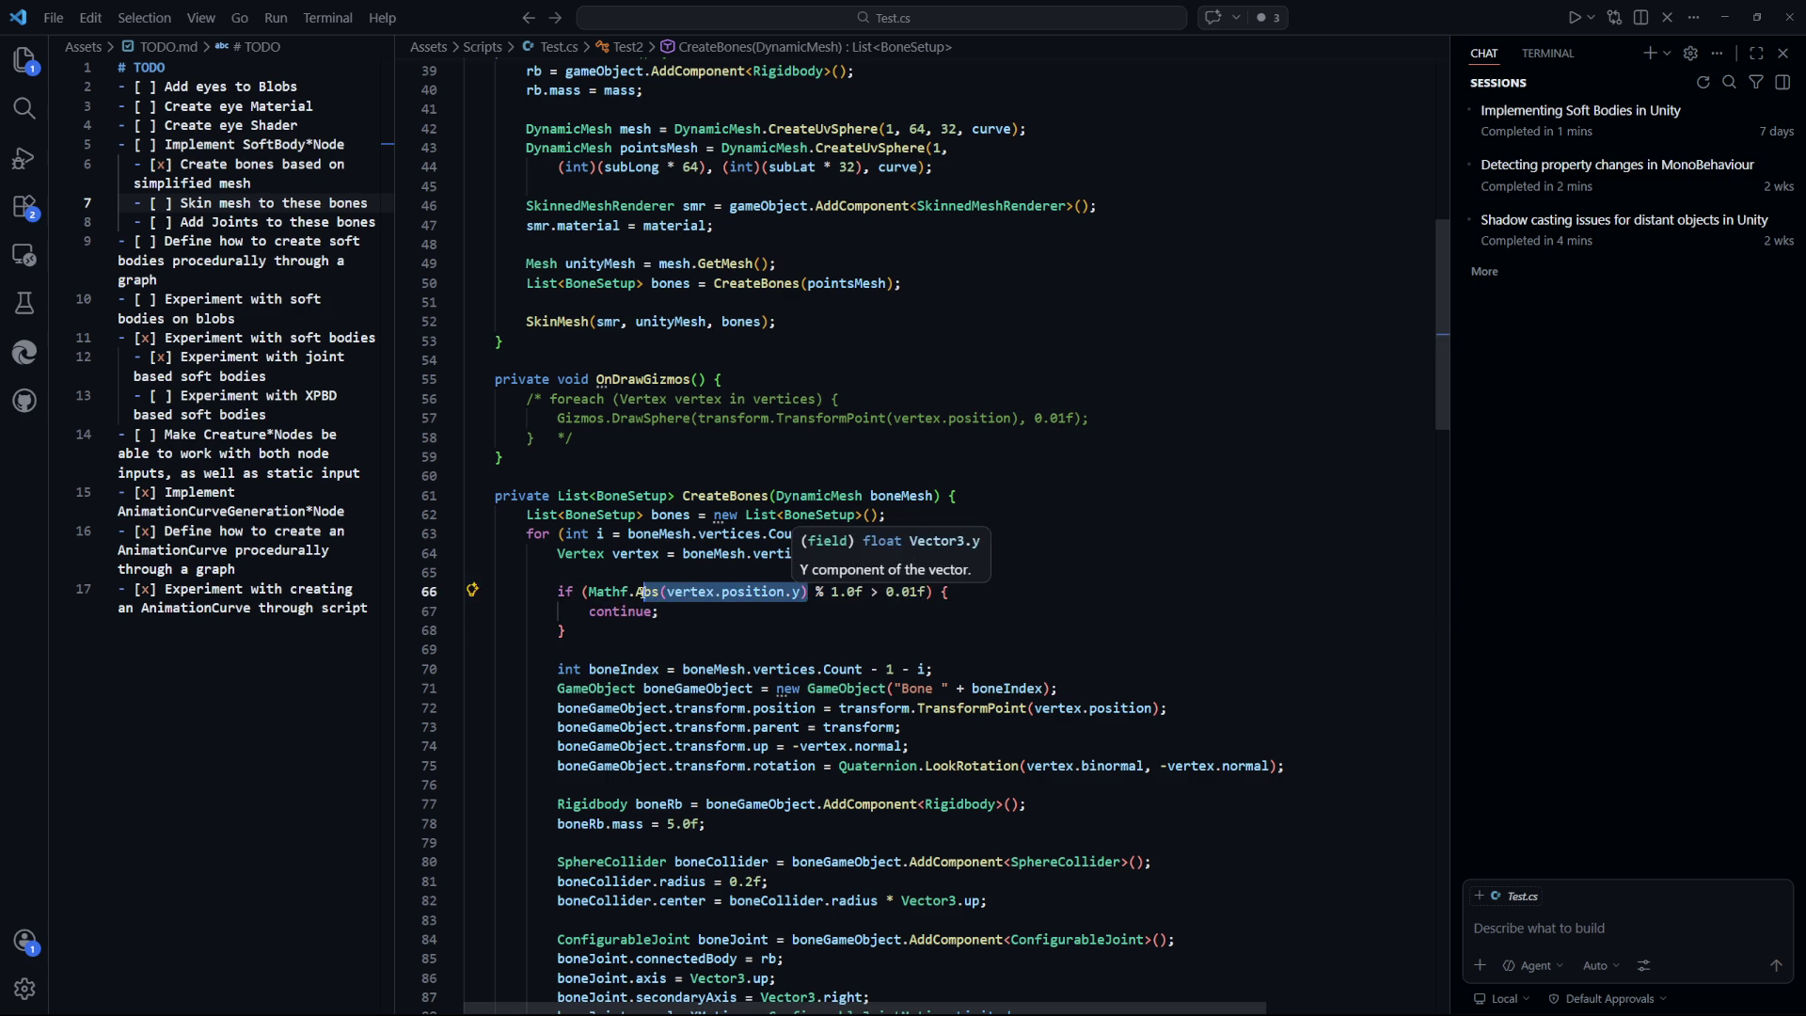
click(913, 592)
key(Right)
key(Right)
key(Left)
key(Left)
key(Left)
key(BackSpace)
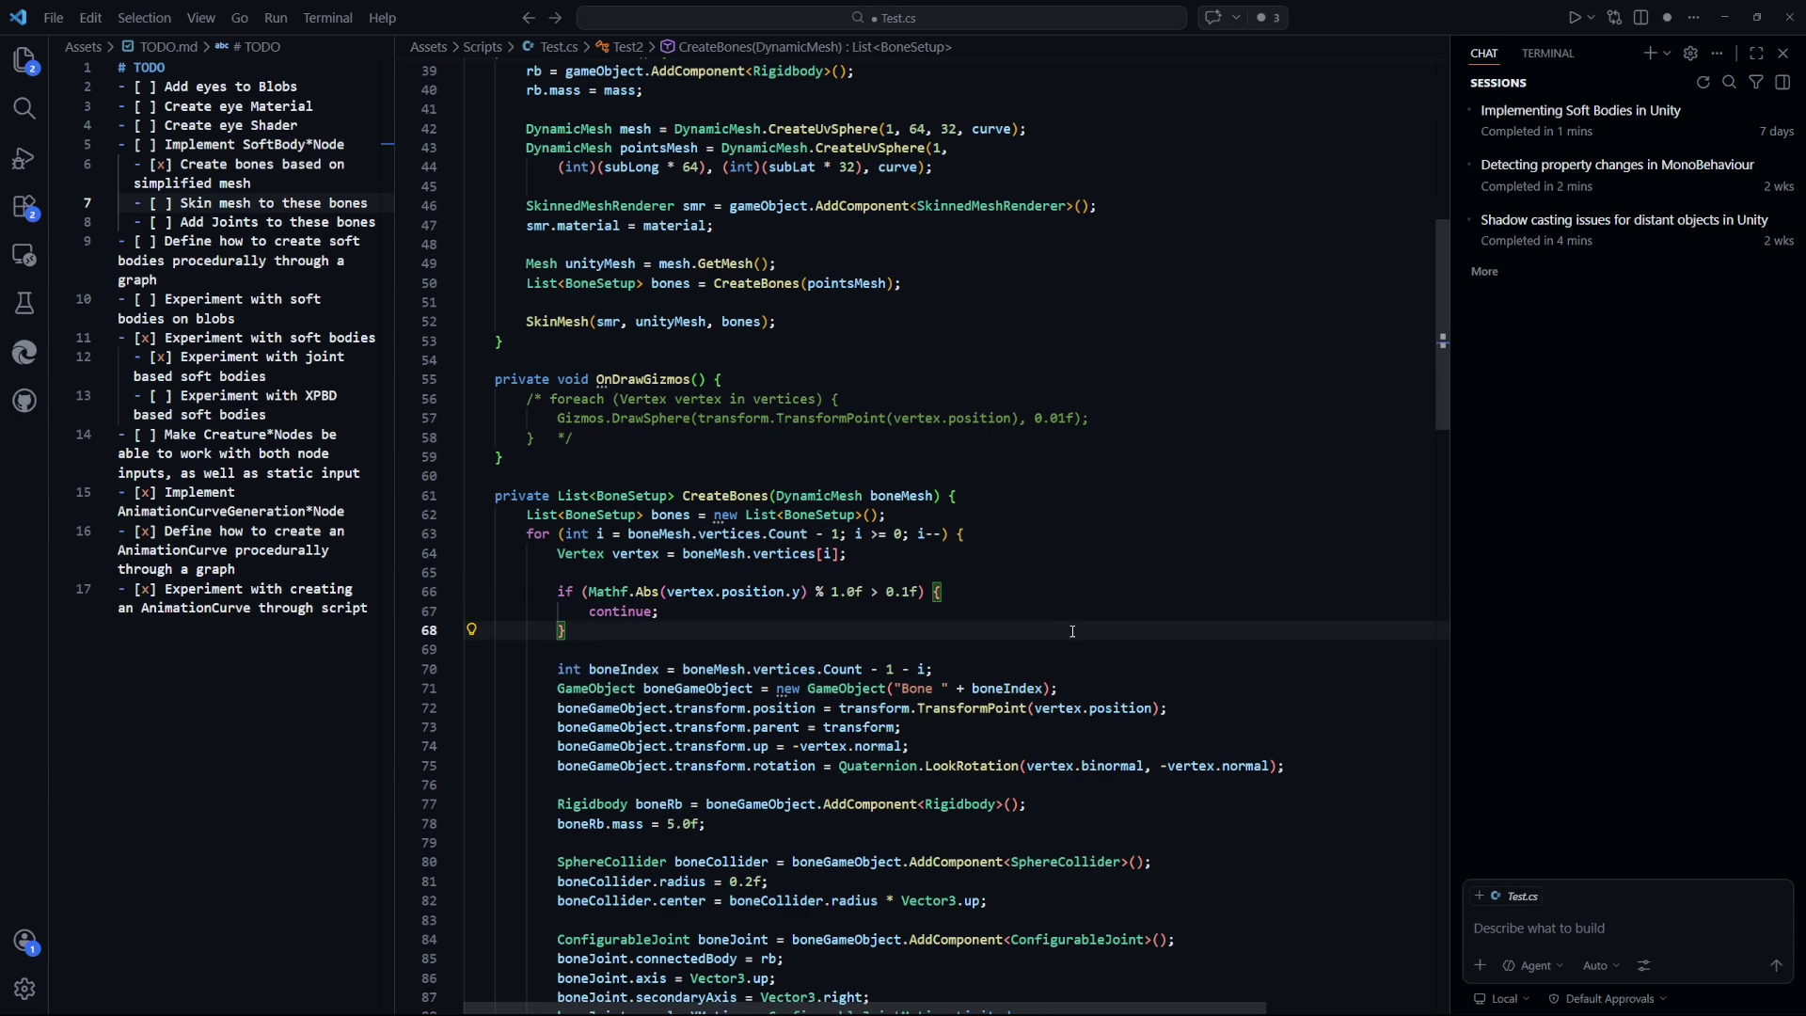
key(Down)
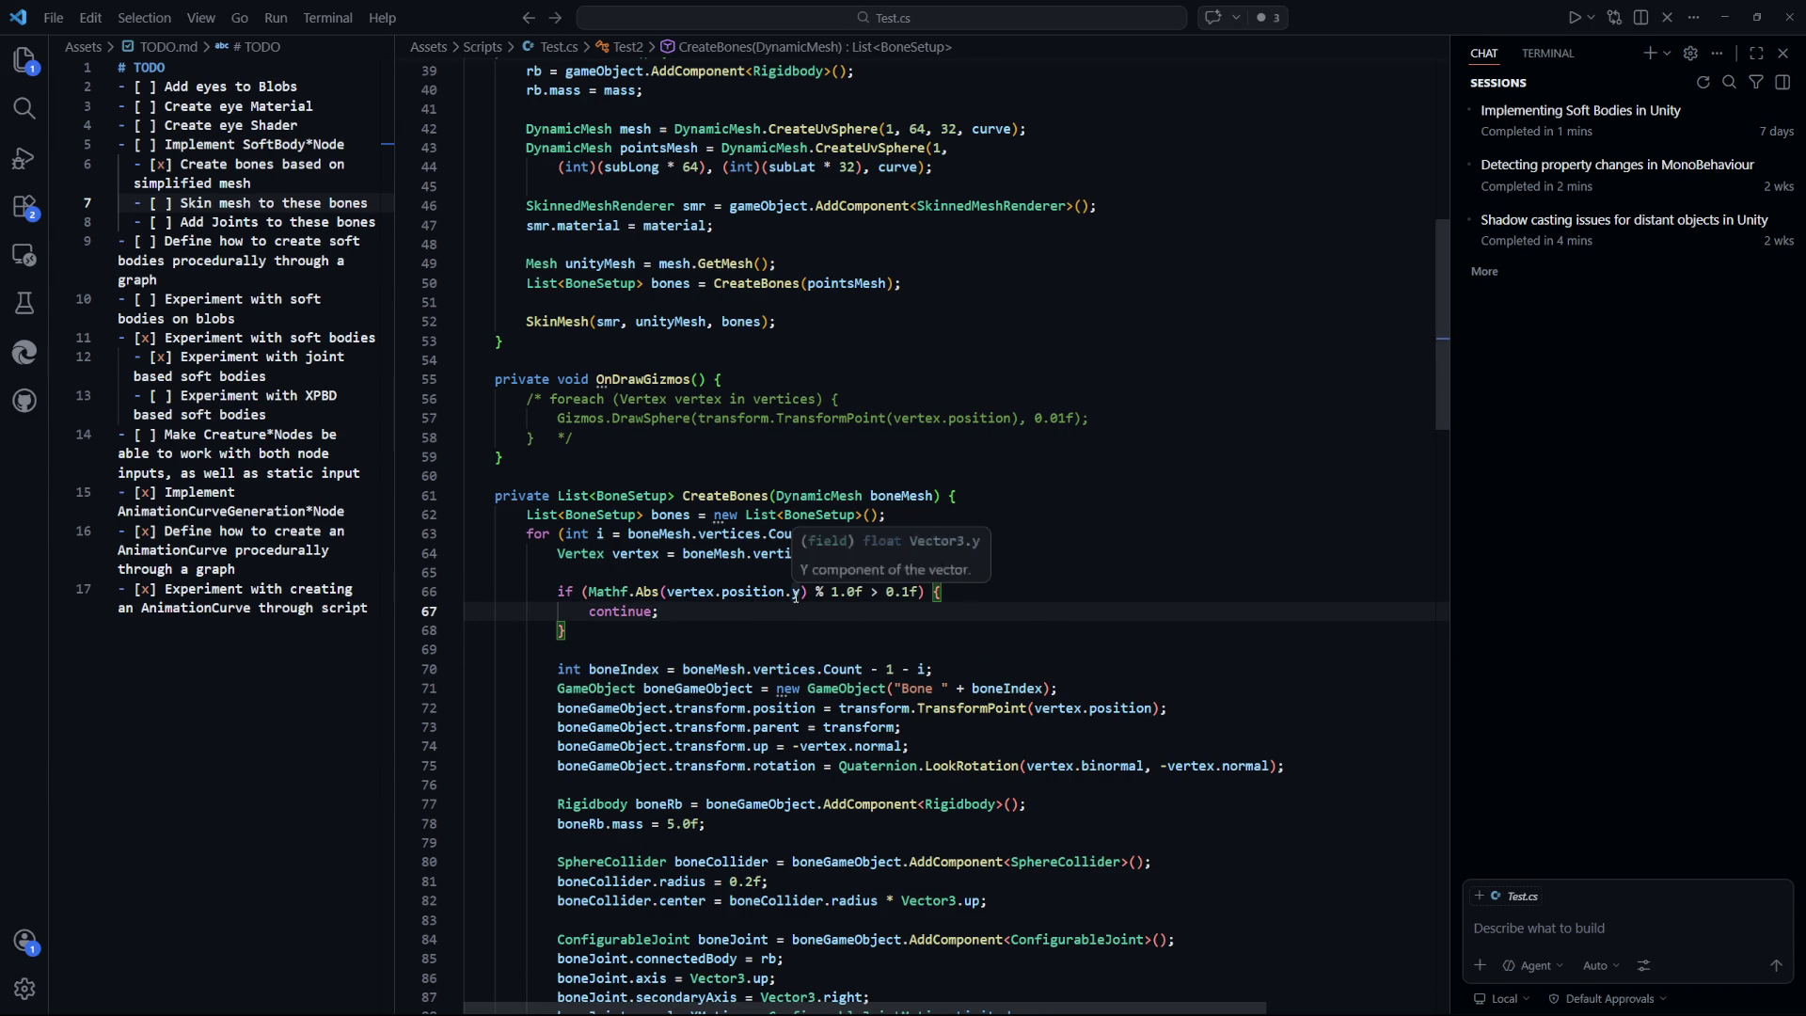
drag(808, 593, 629, 590)
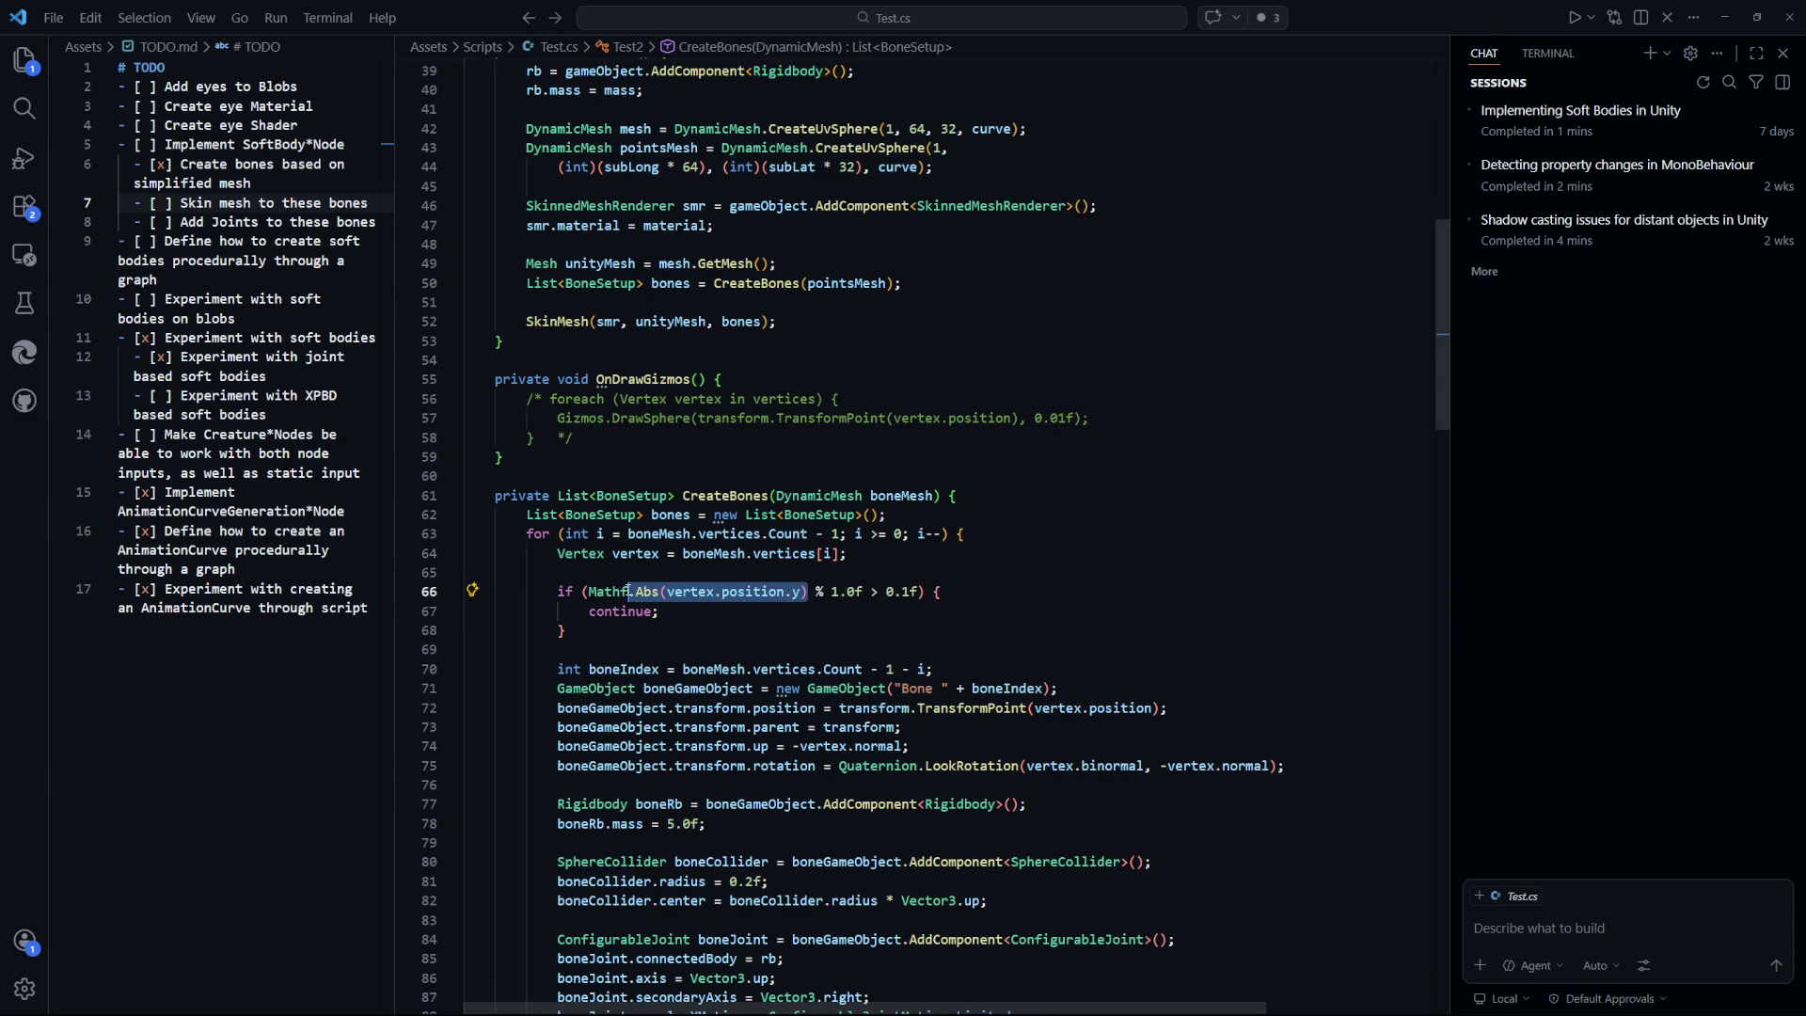
click(1000, 613)
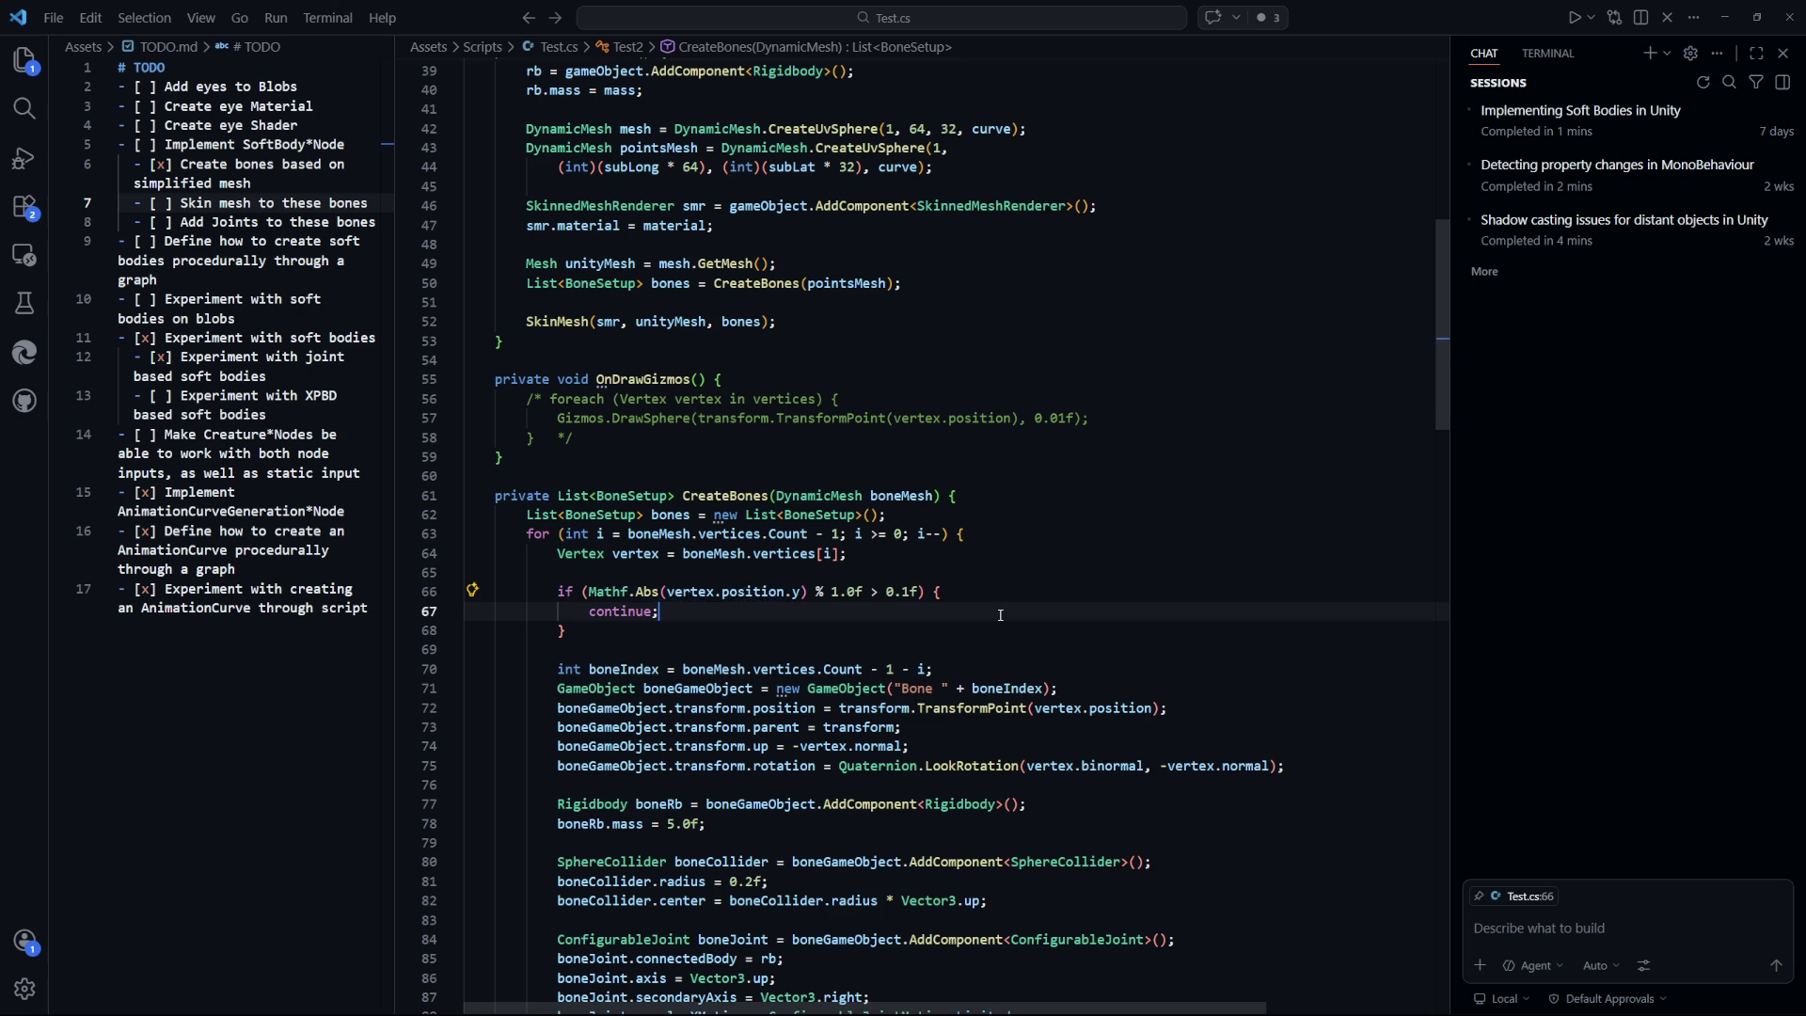
key(alt+Tab)
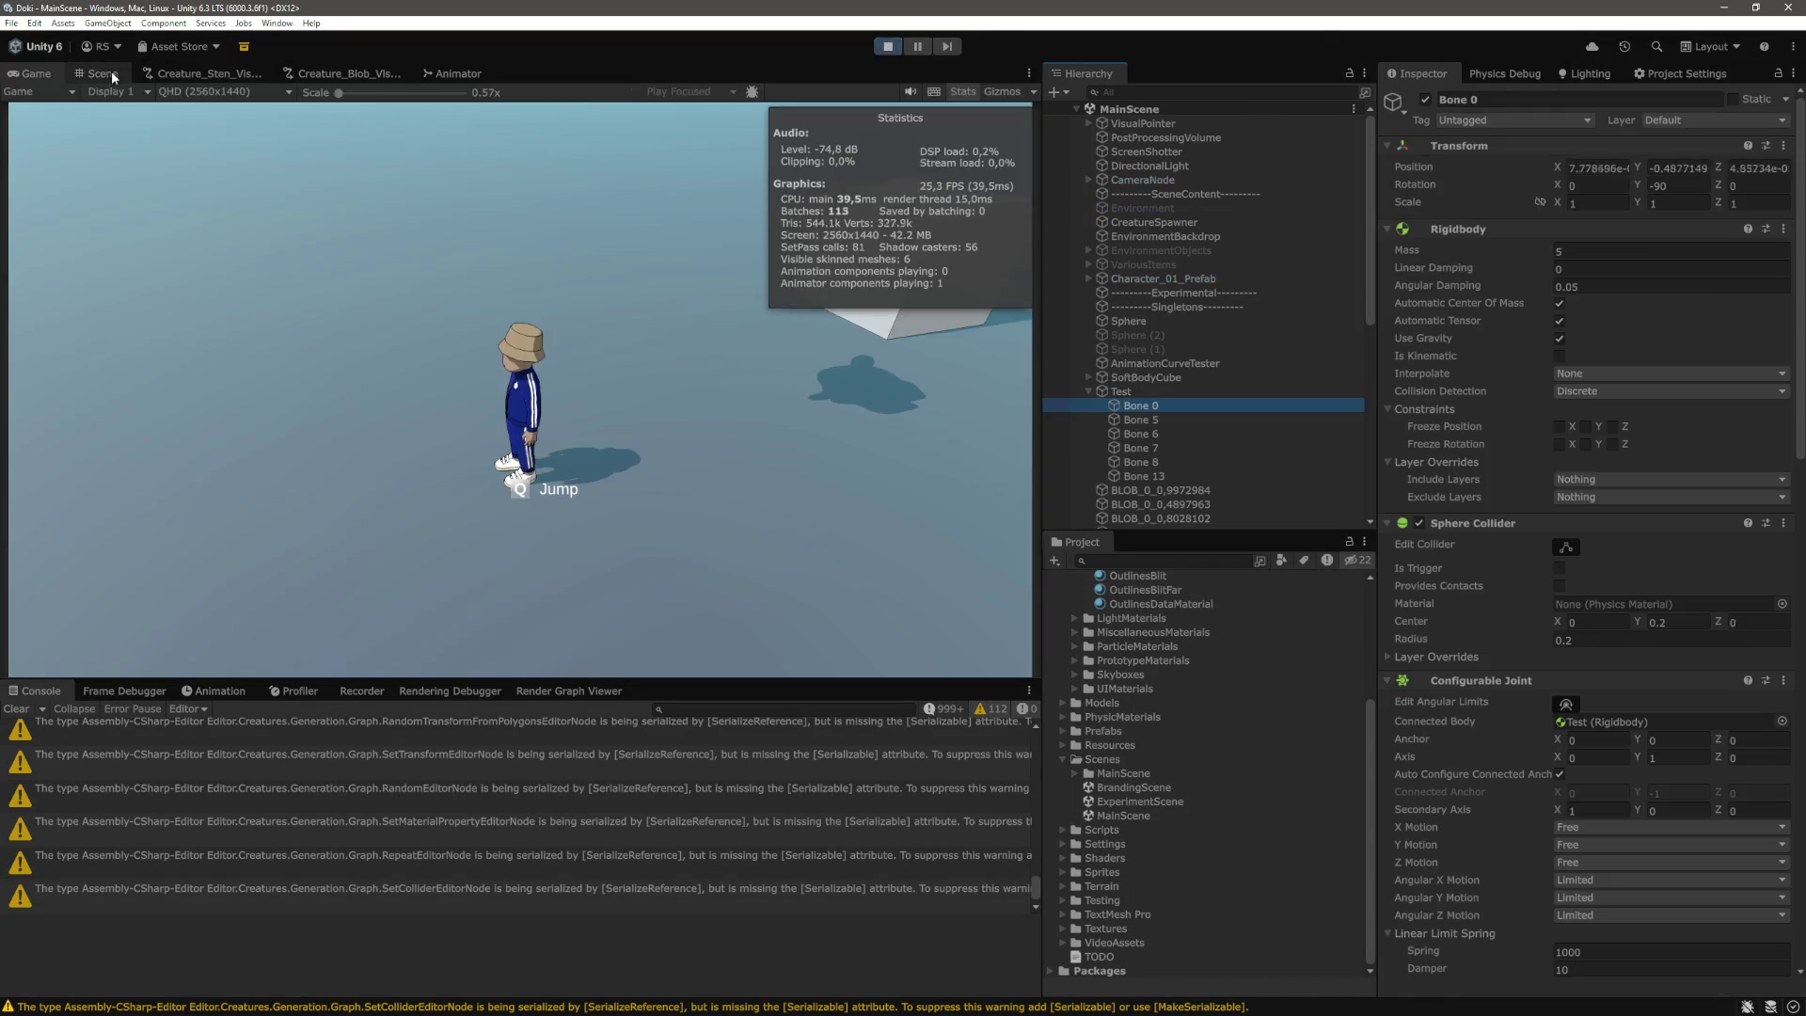
Play-test the 0.1f tolerance, inspecting Bones 0, 5, 6, 7, 8 and 13, then stop play mode.
click(111, 70)
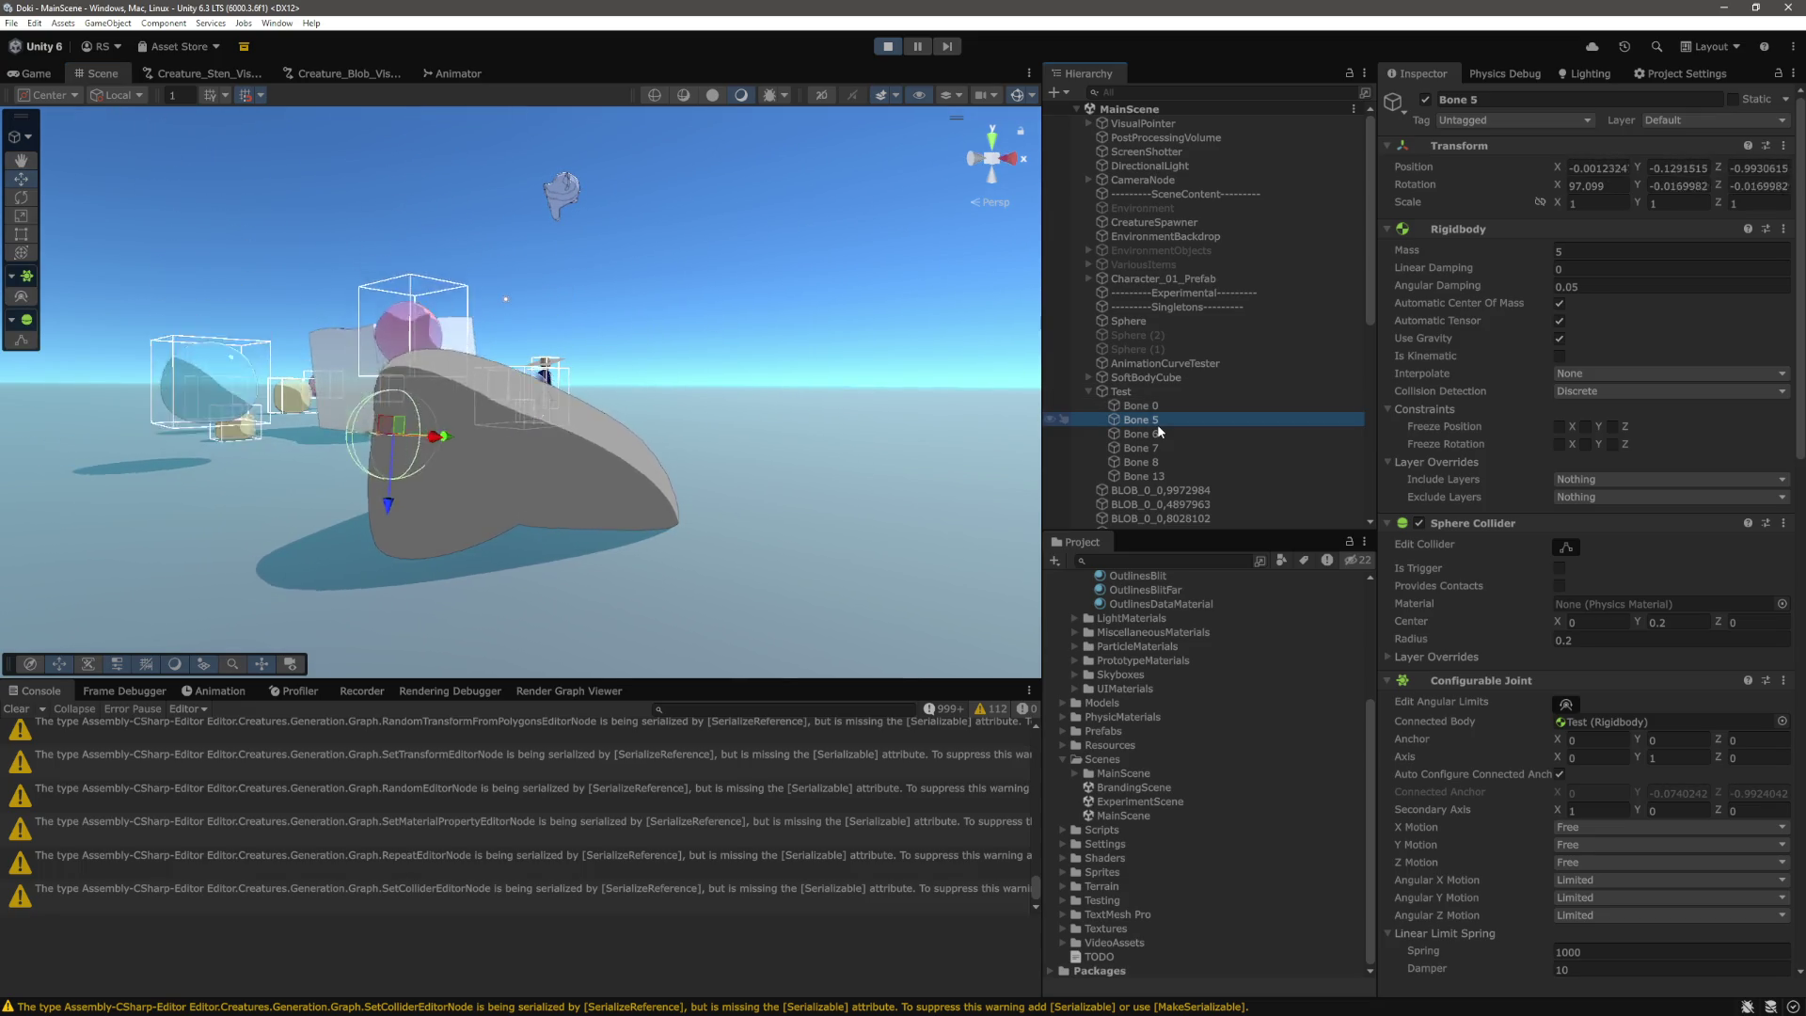
click(1159, 434)
click(1157, 448)
click(1157, 463)
click(1141, 434)
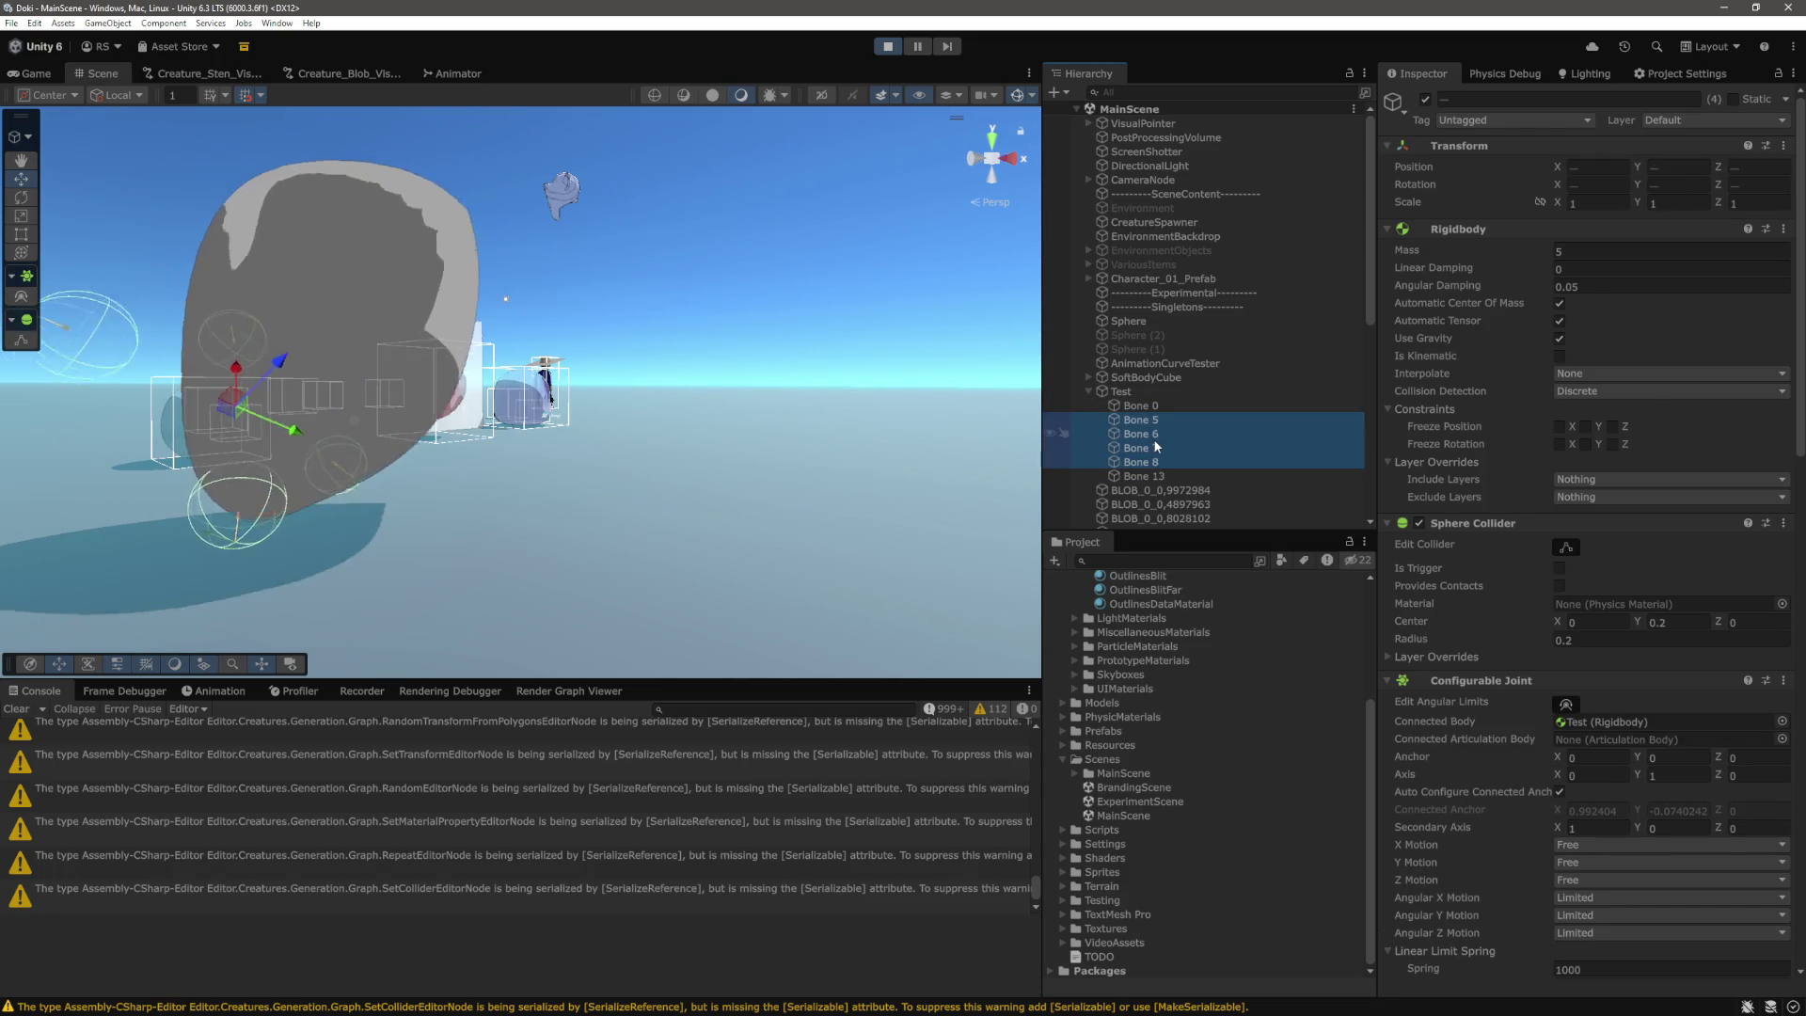
click(1154, 405)
click(1167, 476)
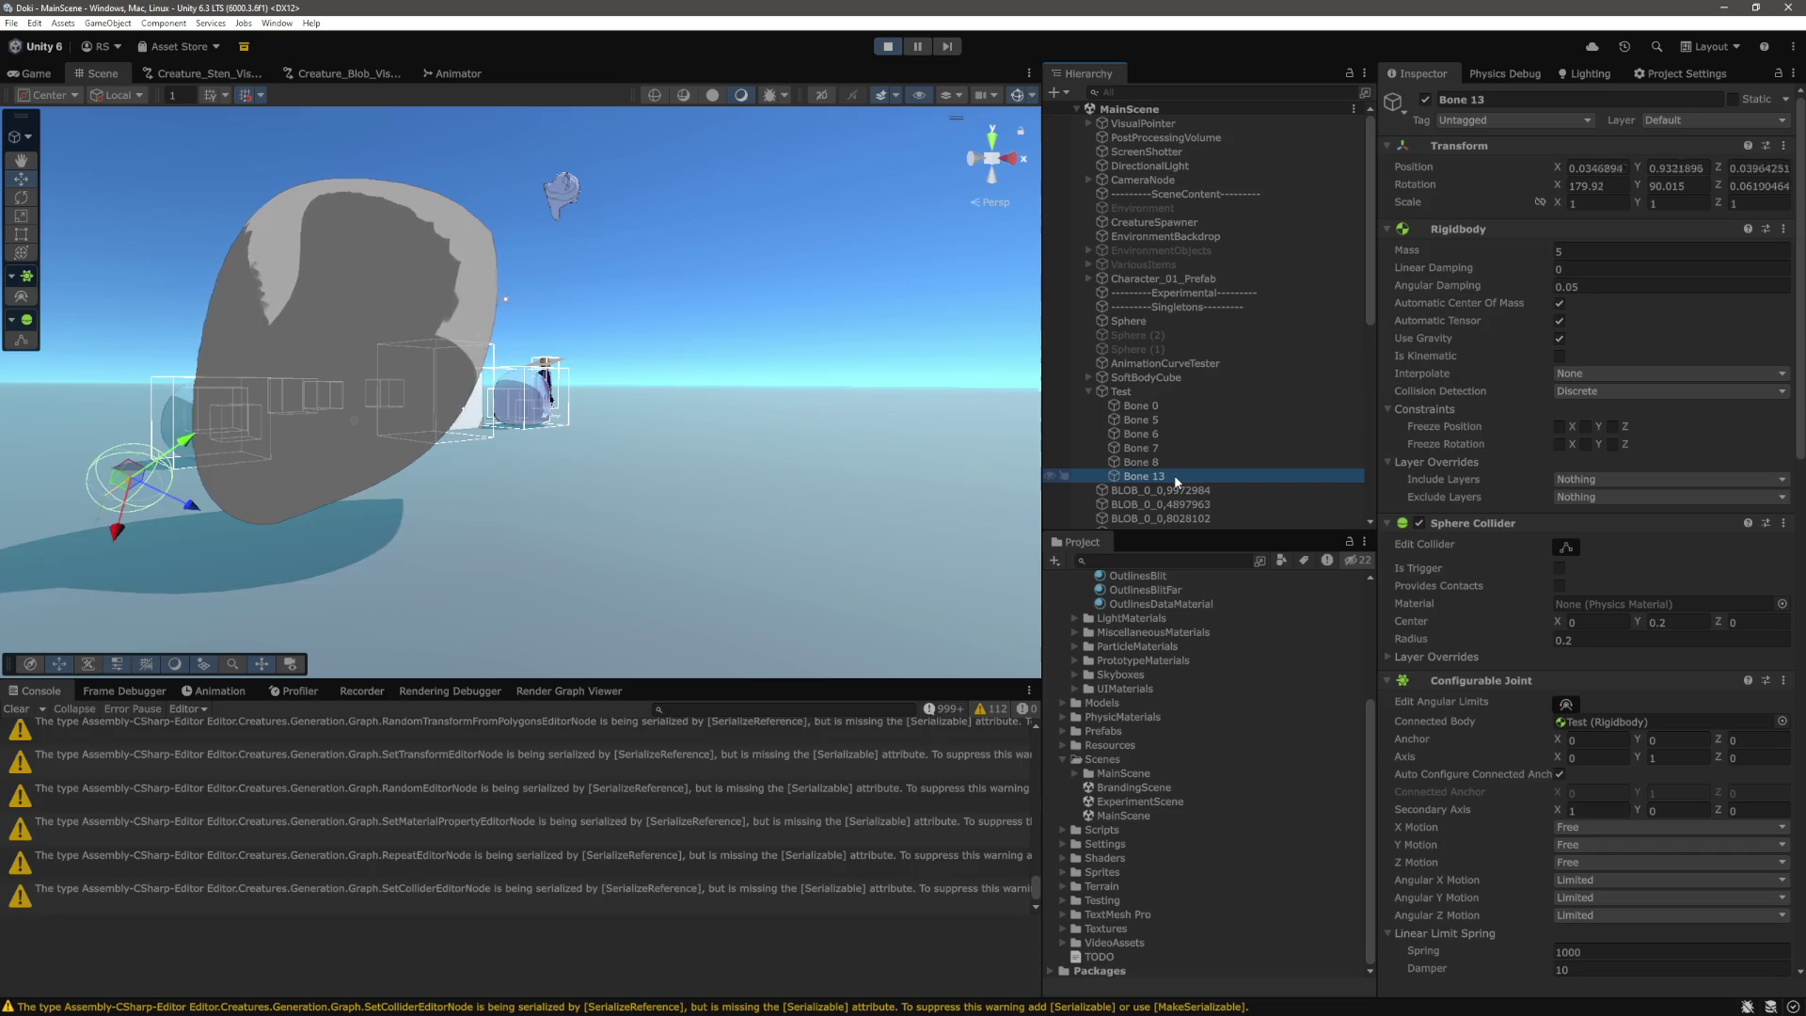
click(1160, 466)
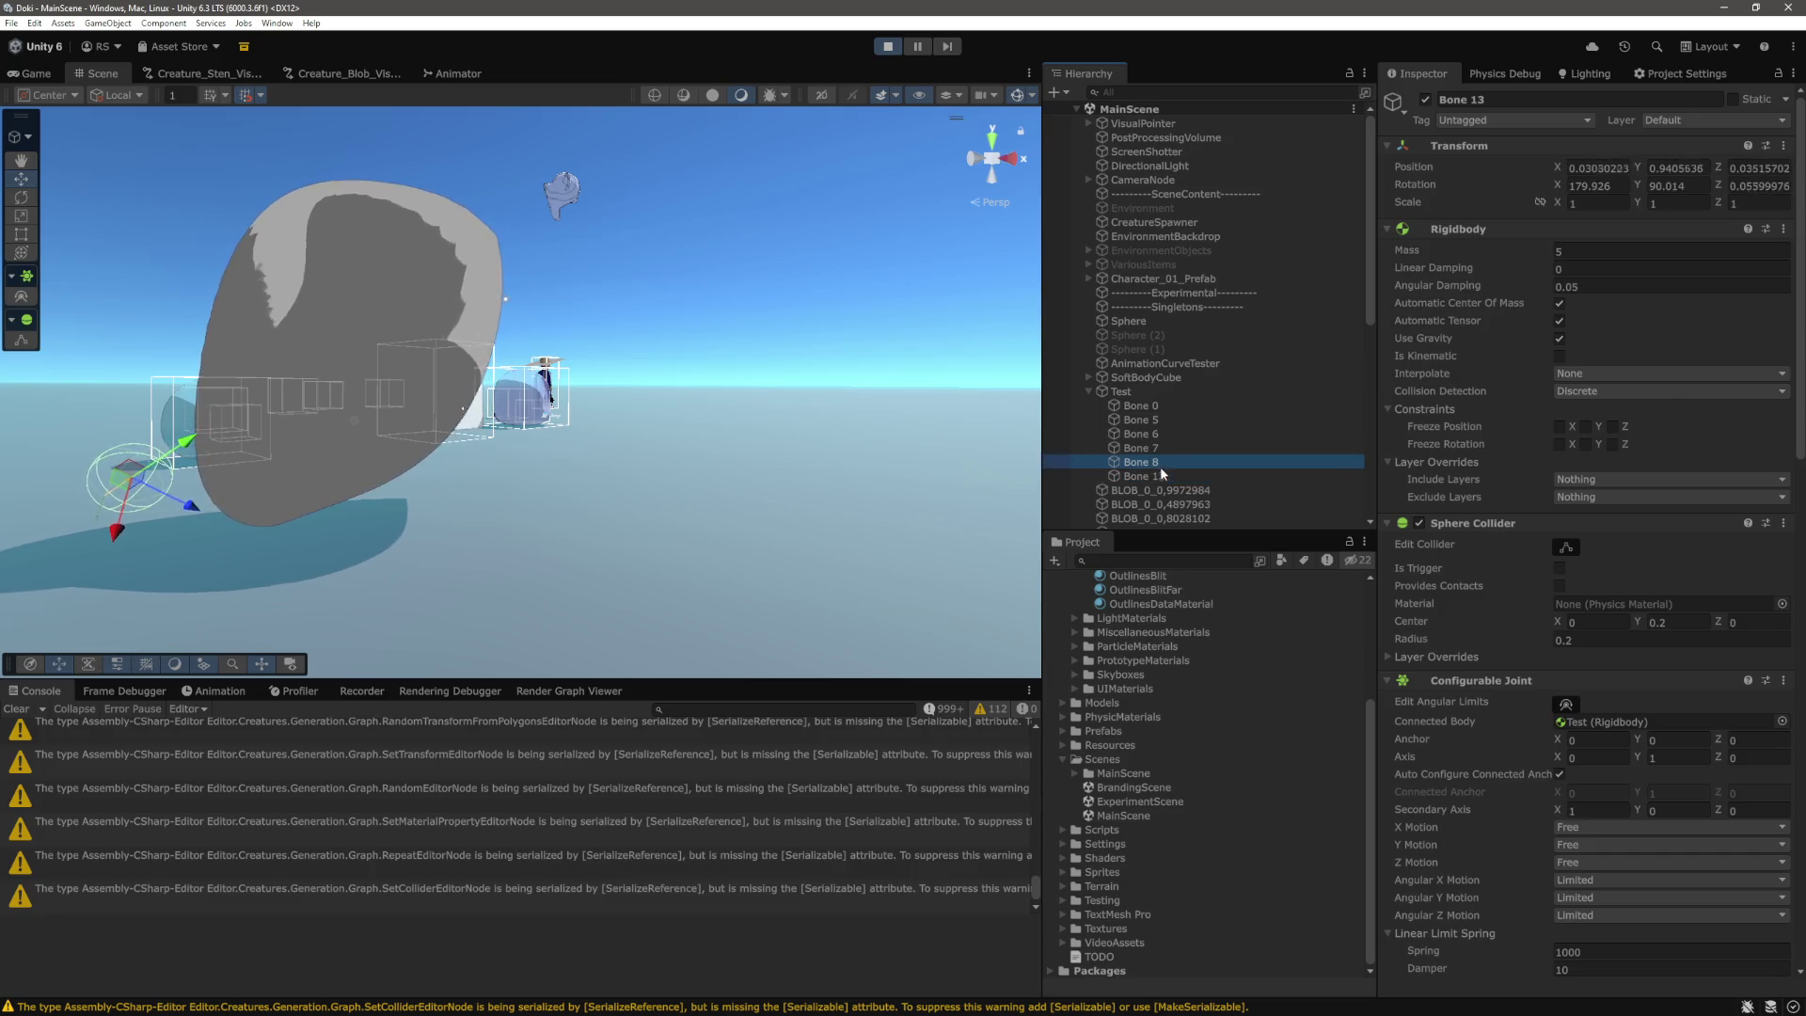
shift+click(1165, 420)
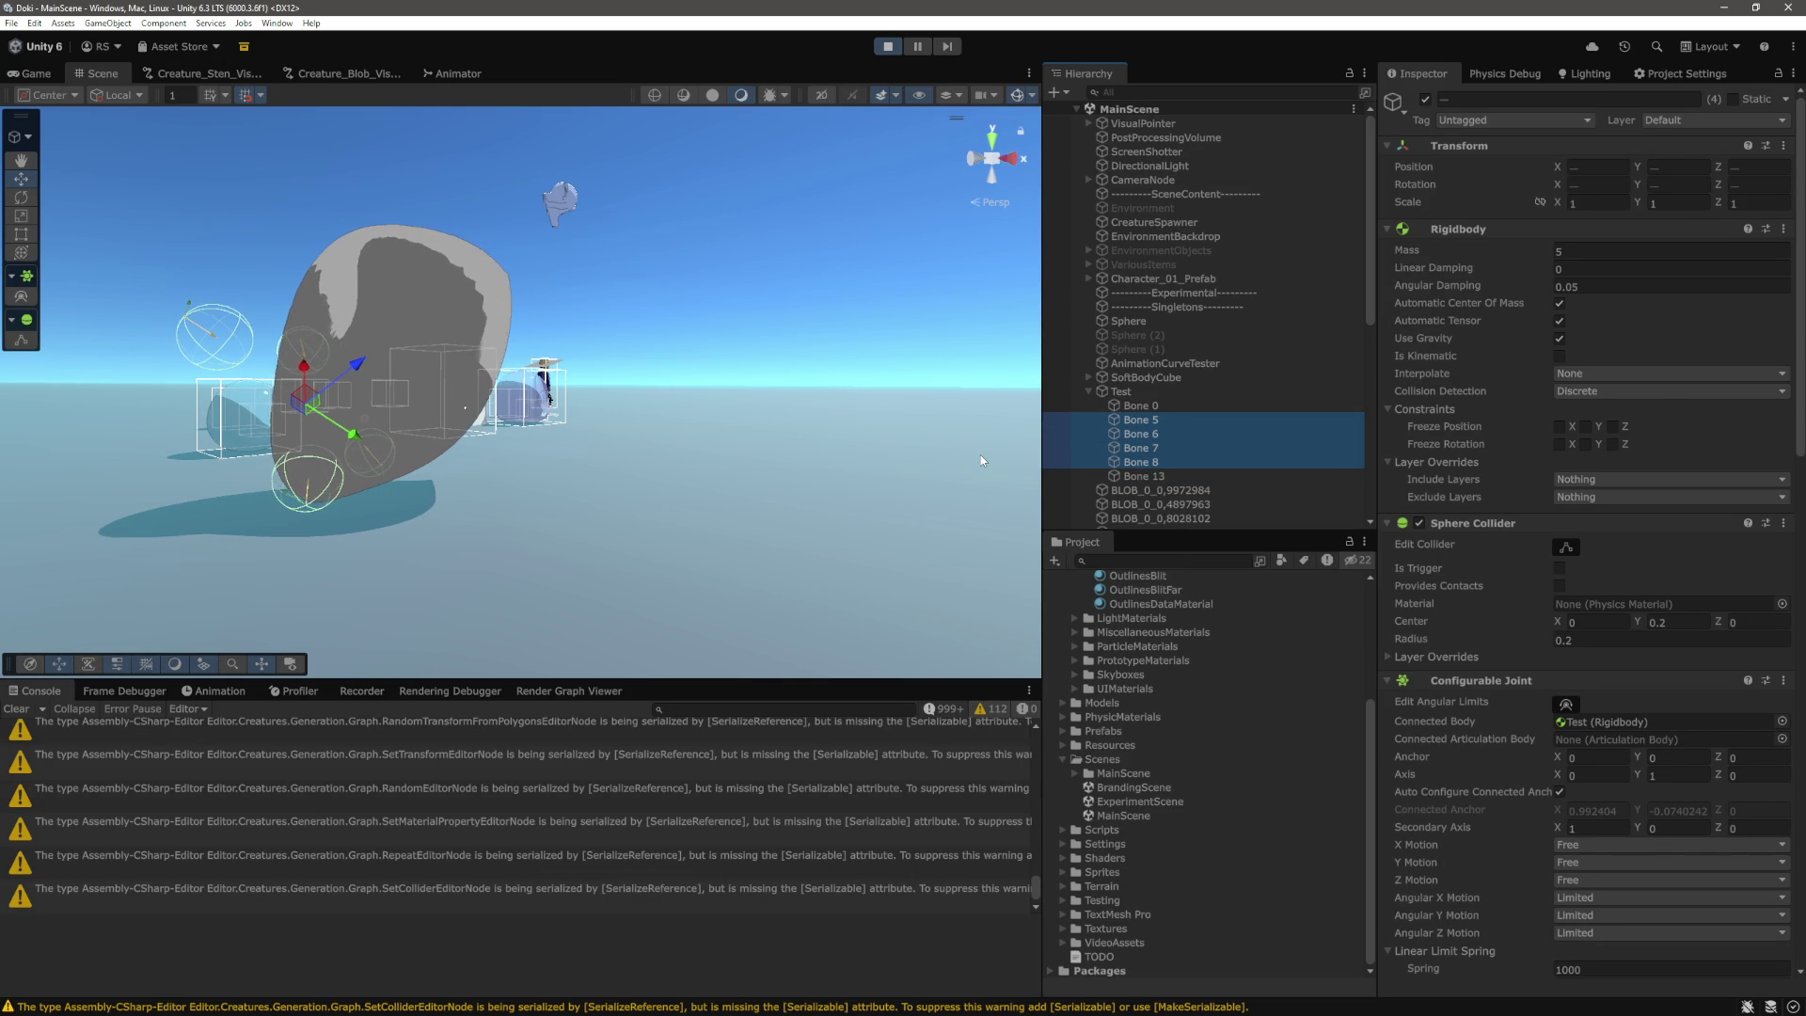
click(884, 49)
Start a 'vertex = new Vertex(' line in the skip branch, finding the overload with uv and index.
key(alt+Tab)
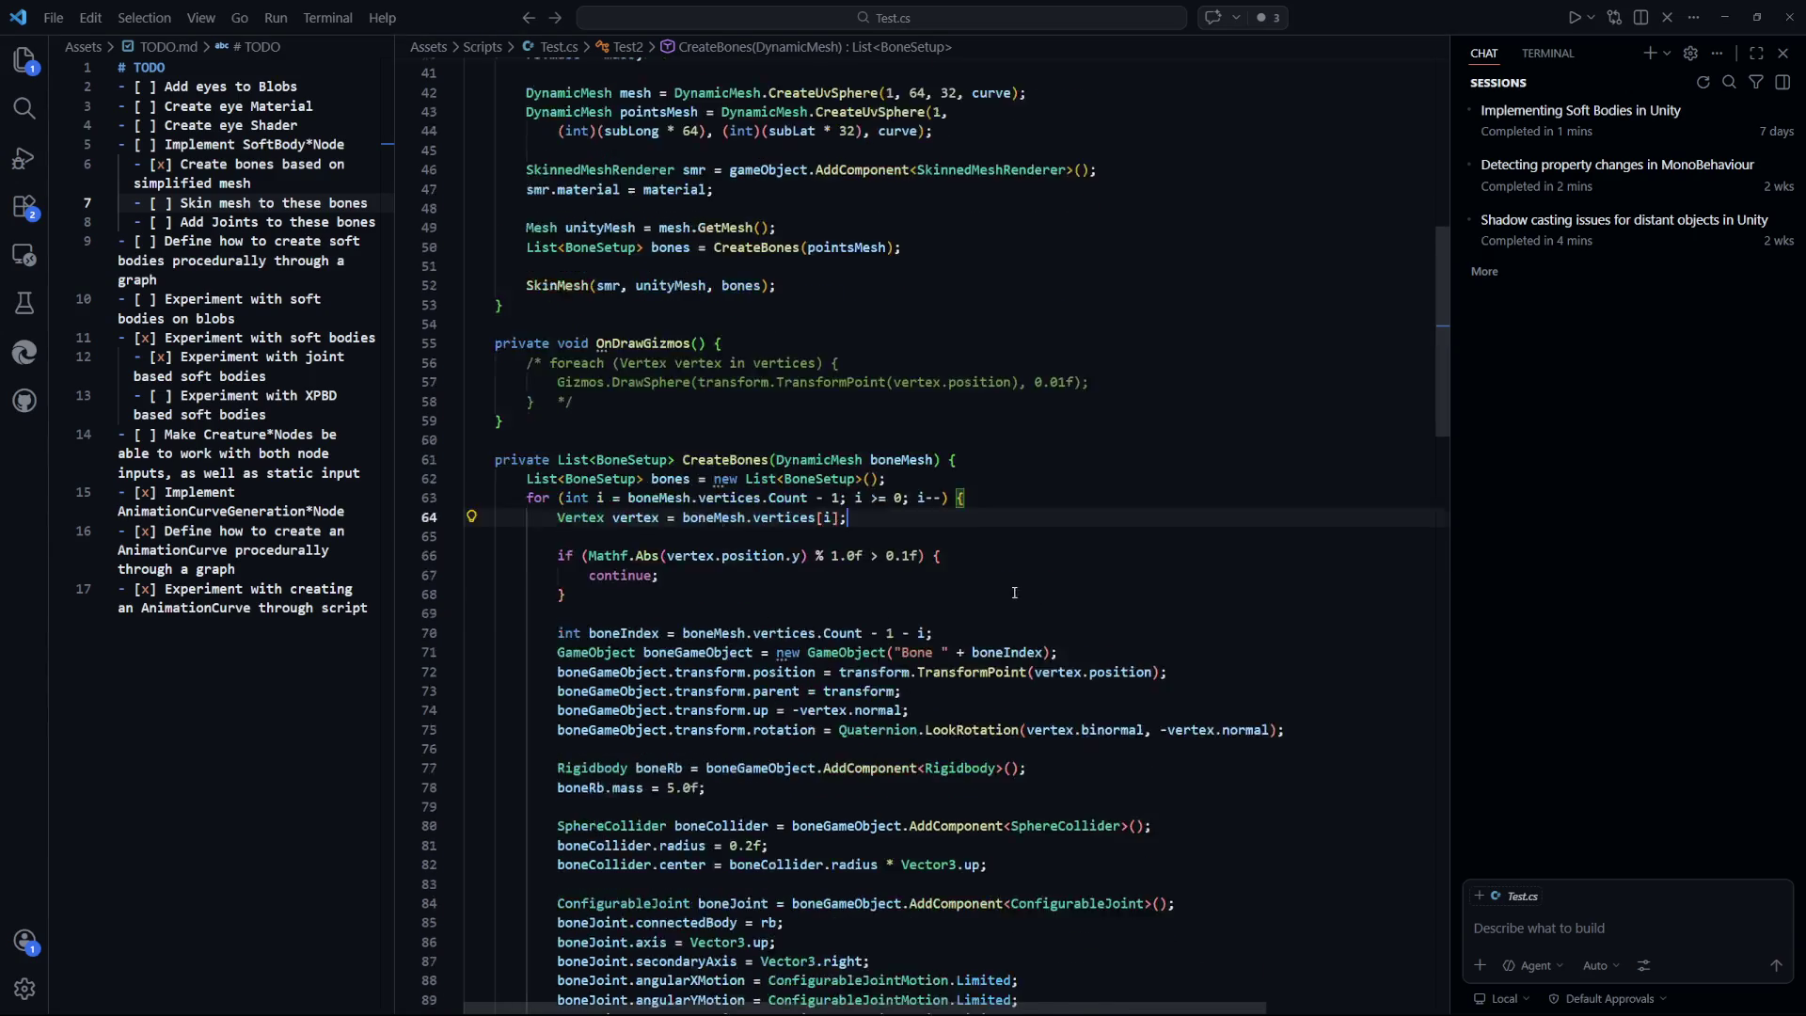
scroll(940, 527, down, 2)
click(752, 519)
scroll(757, 514, down, 2)
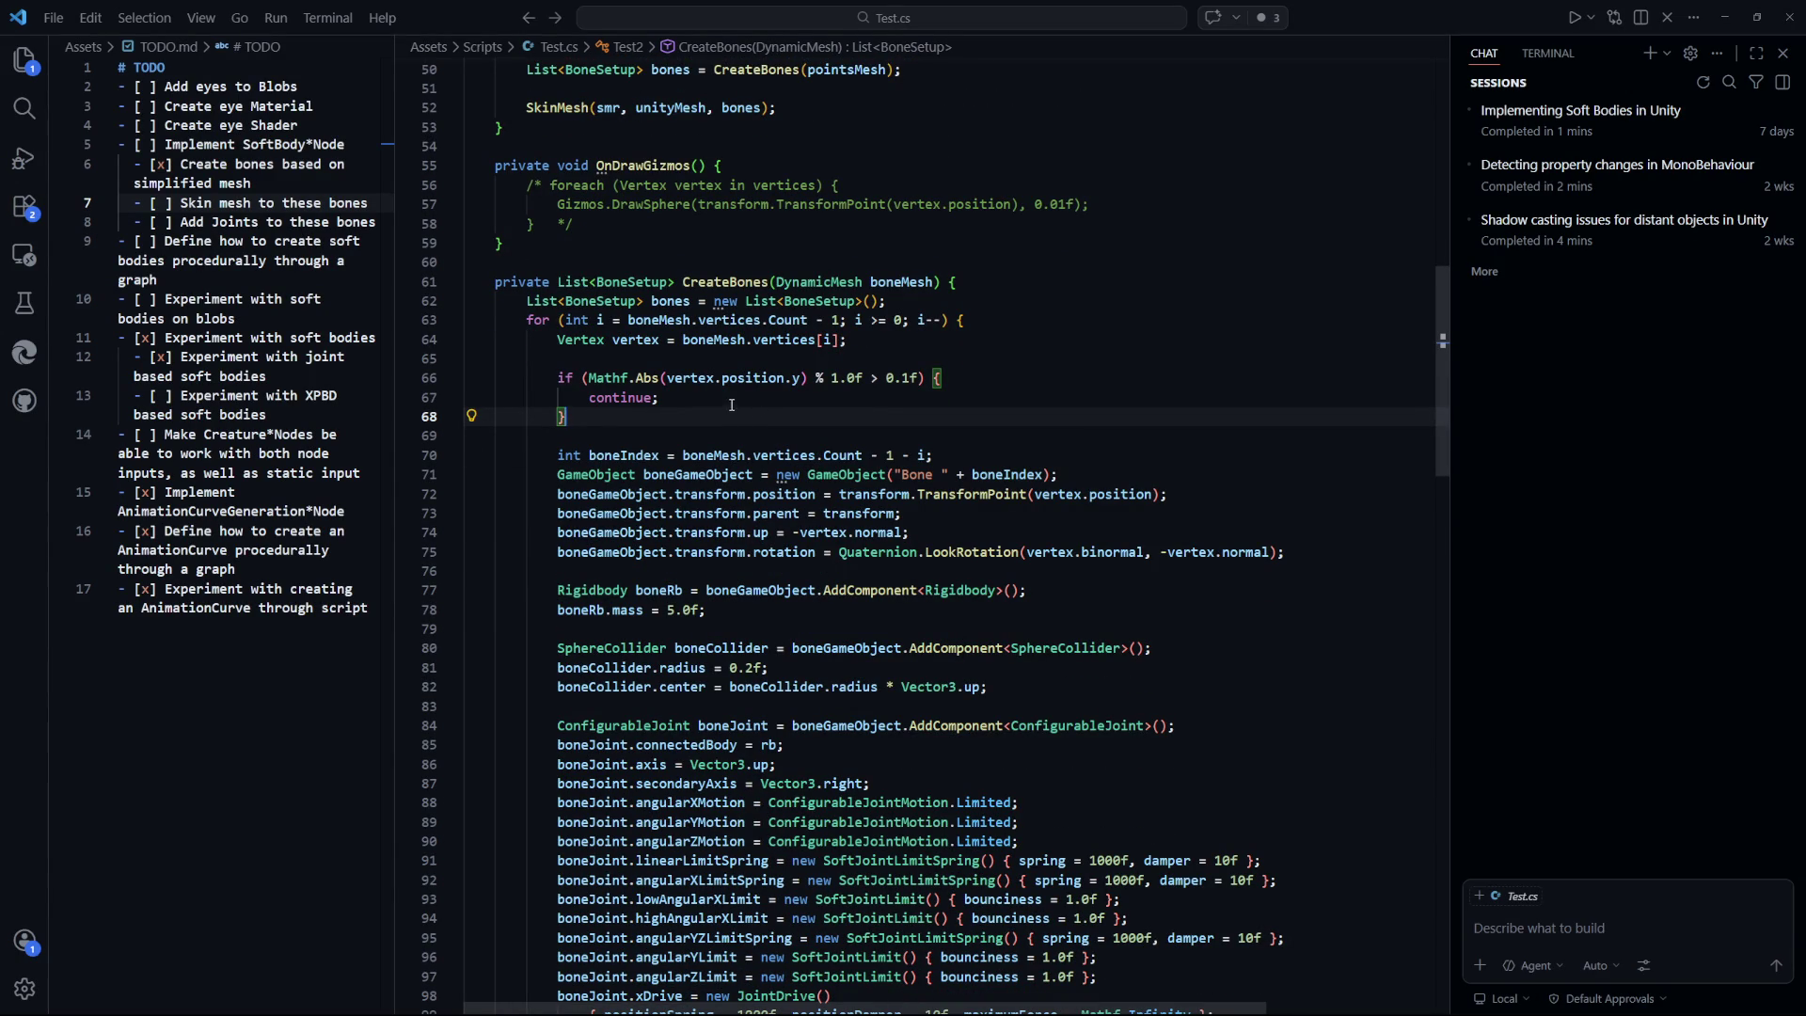
click(904, 404)
click(996, 385)
key(Return)
scroll(711, 322, down, 1)
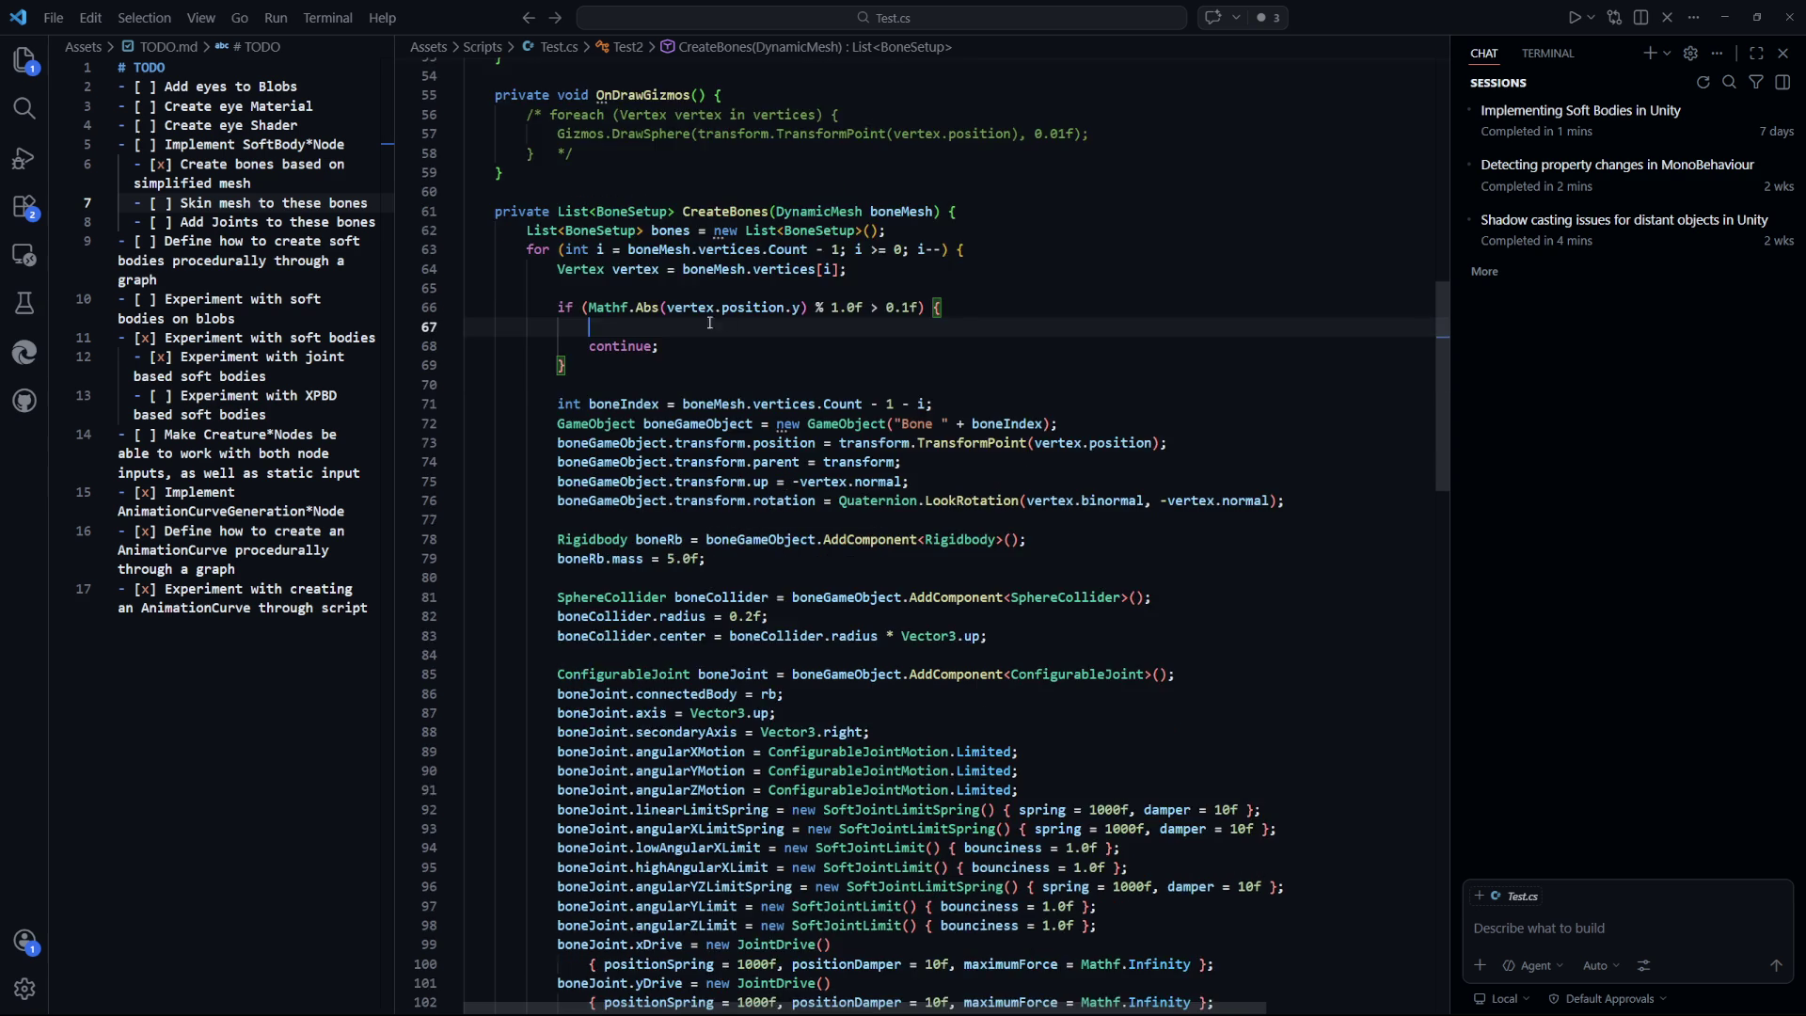
scroll(954, 489, up, 1)
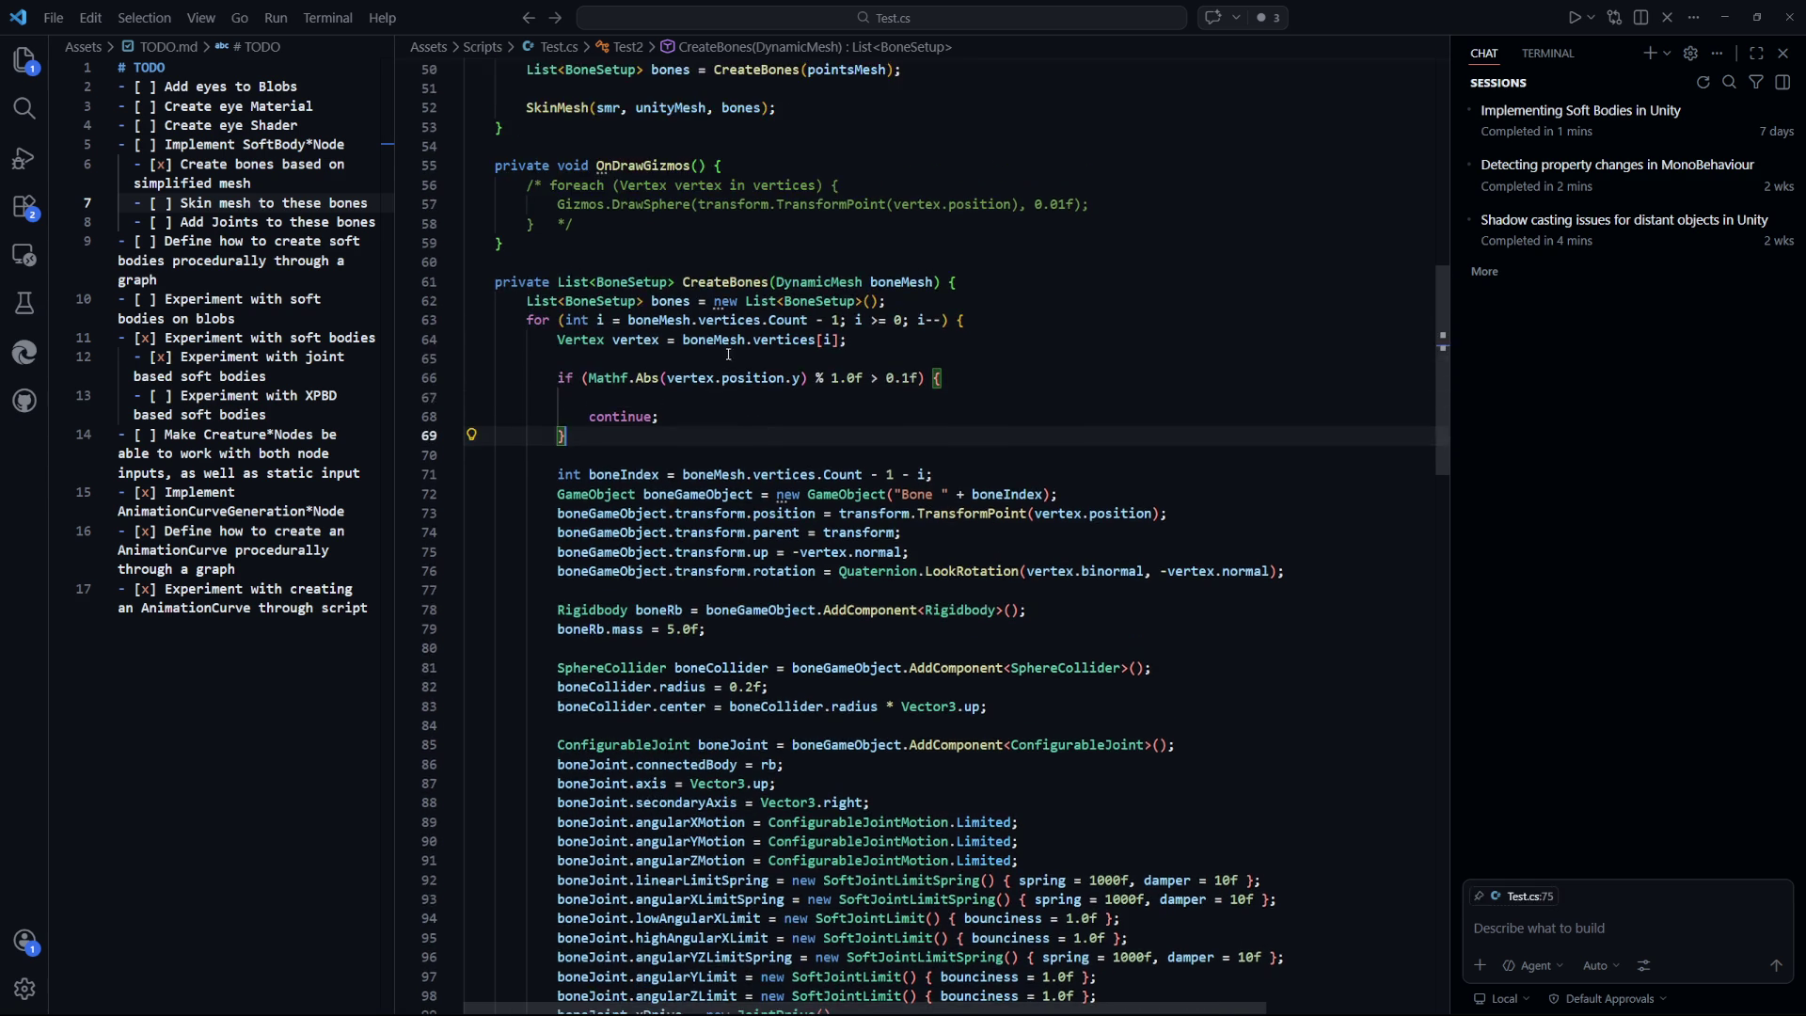
text(vet)
key(Tab)
text(= ne)
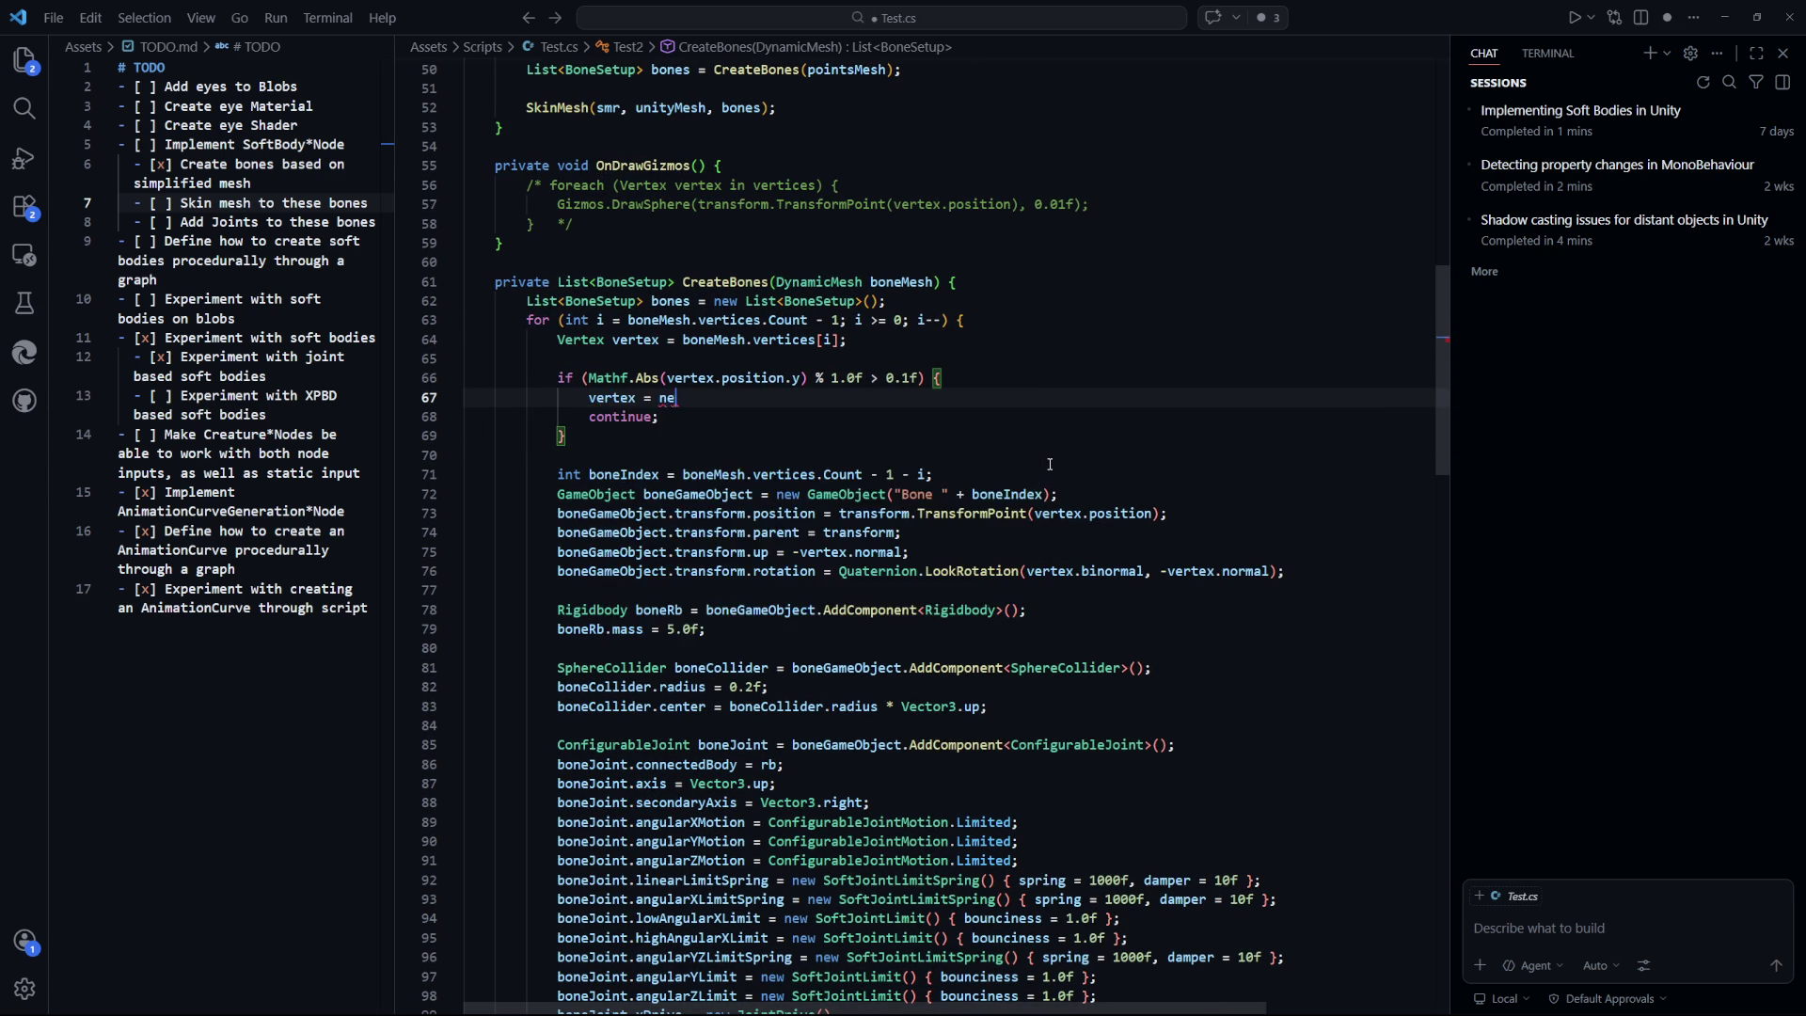
text(w Vertex()
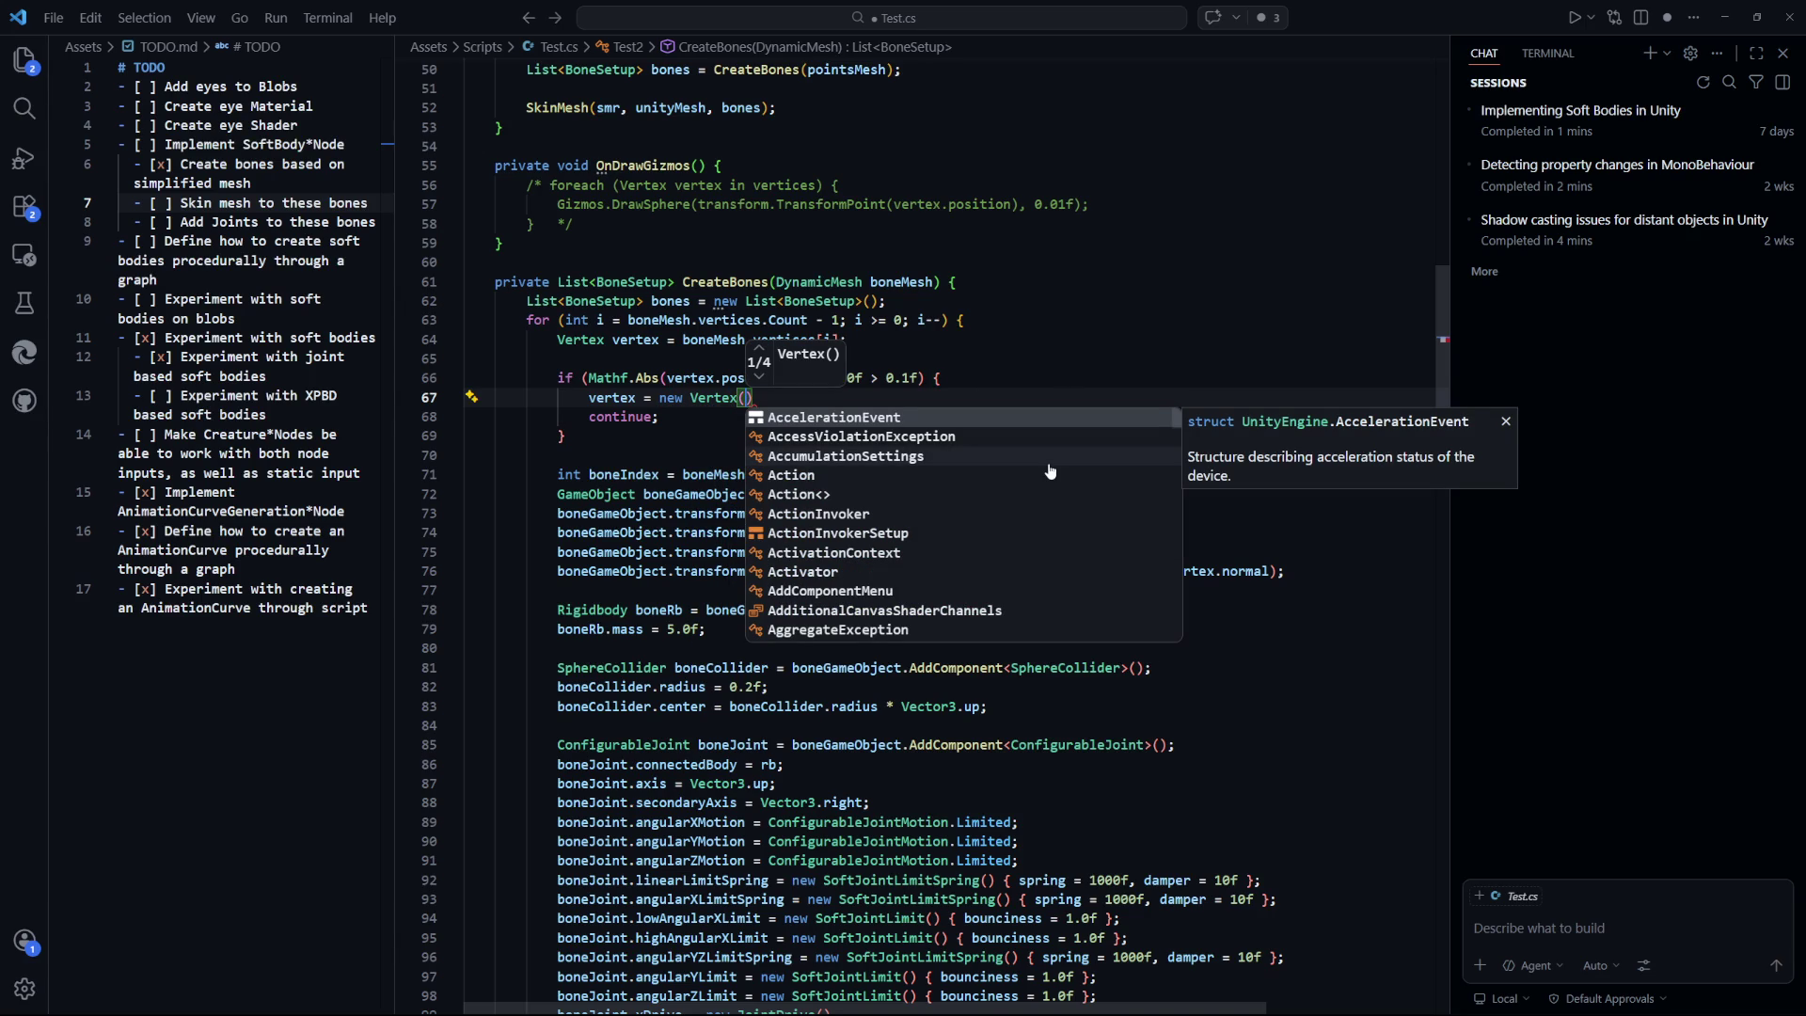
click(762, 376)
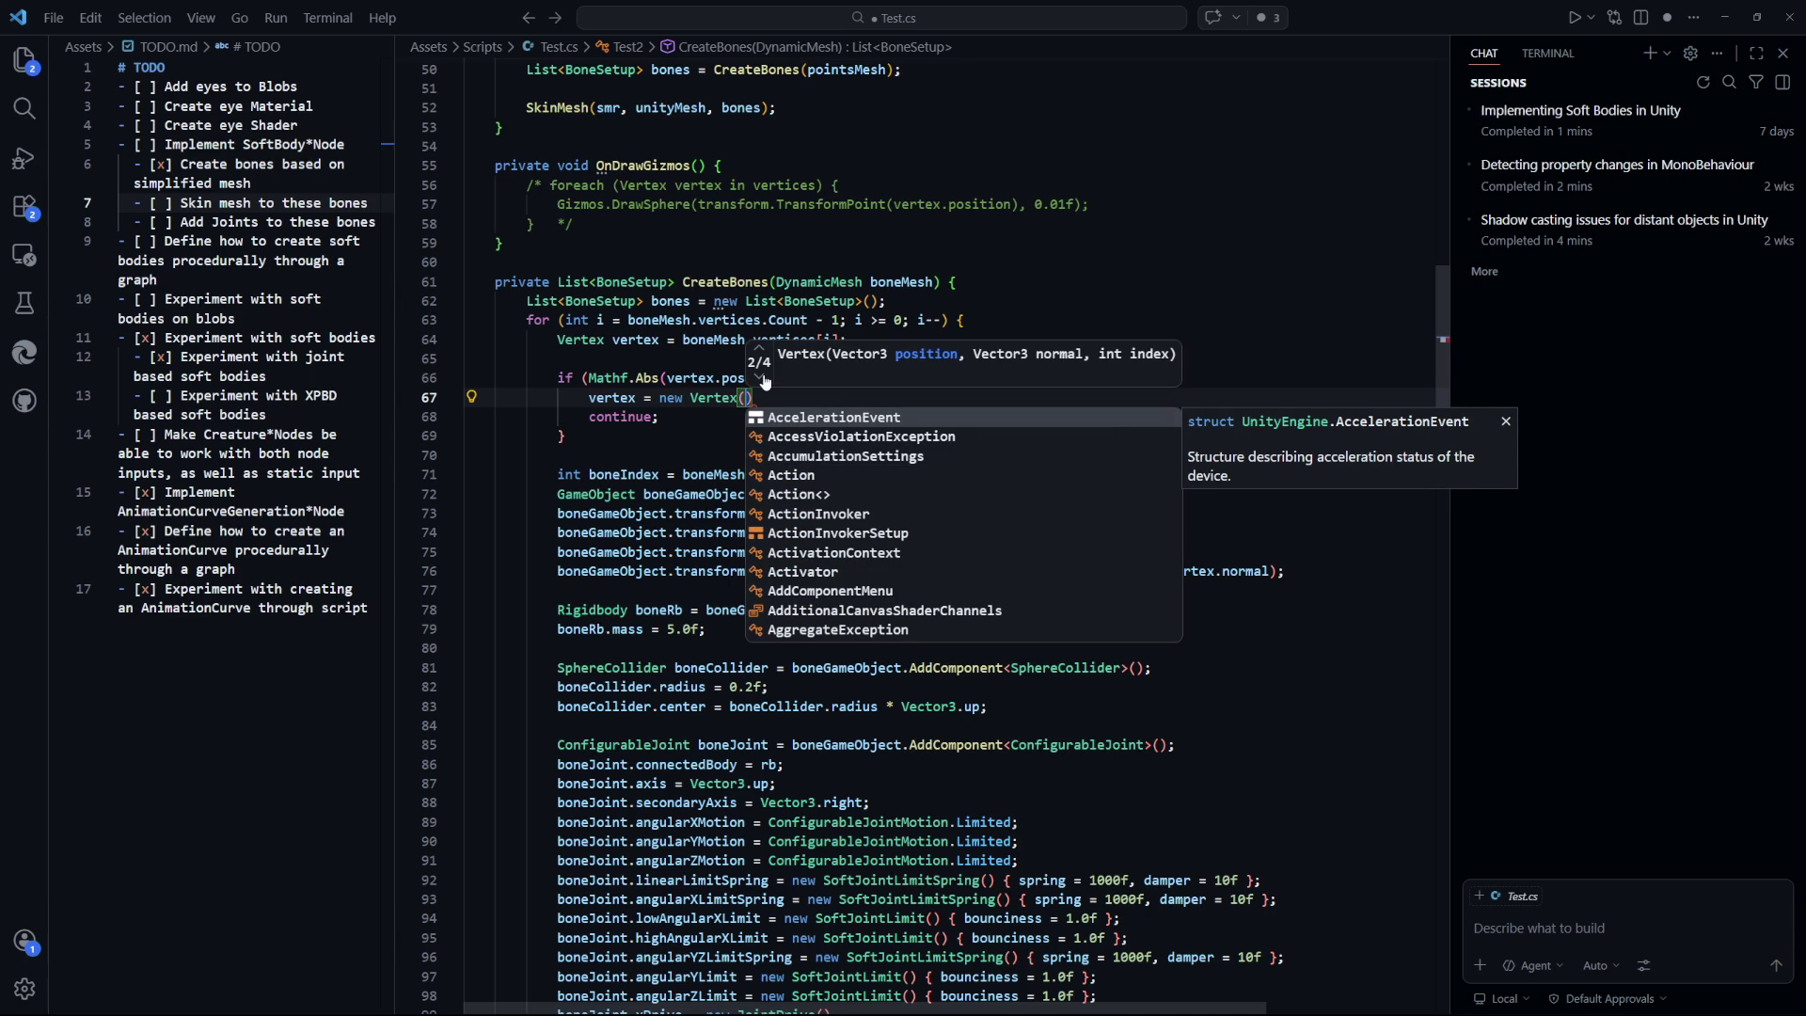
click(761, 377)
click(761, 376)
key(Escape)
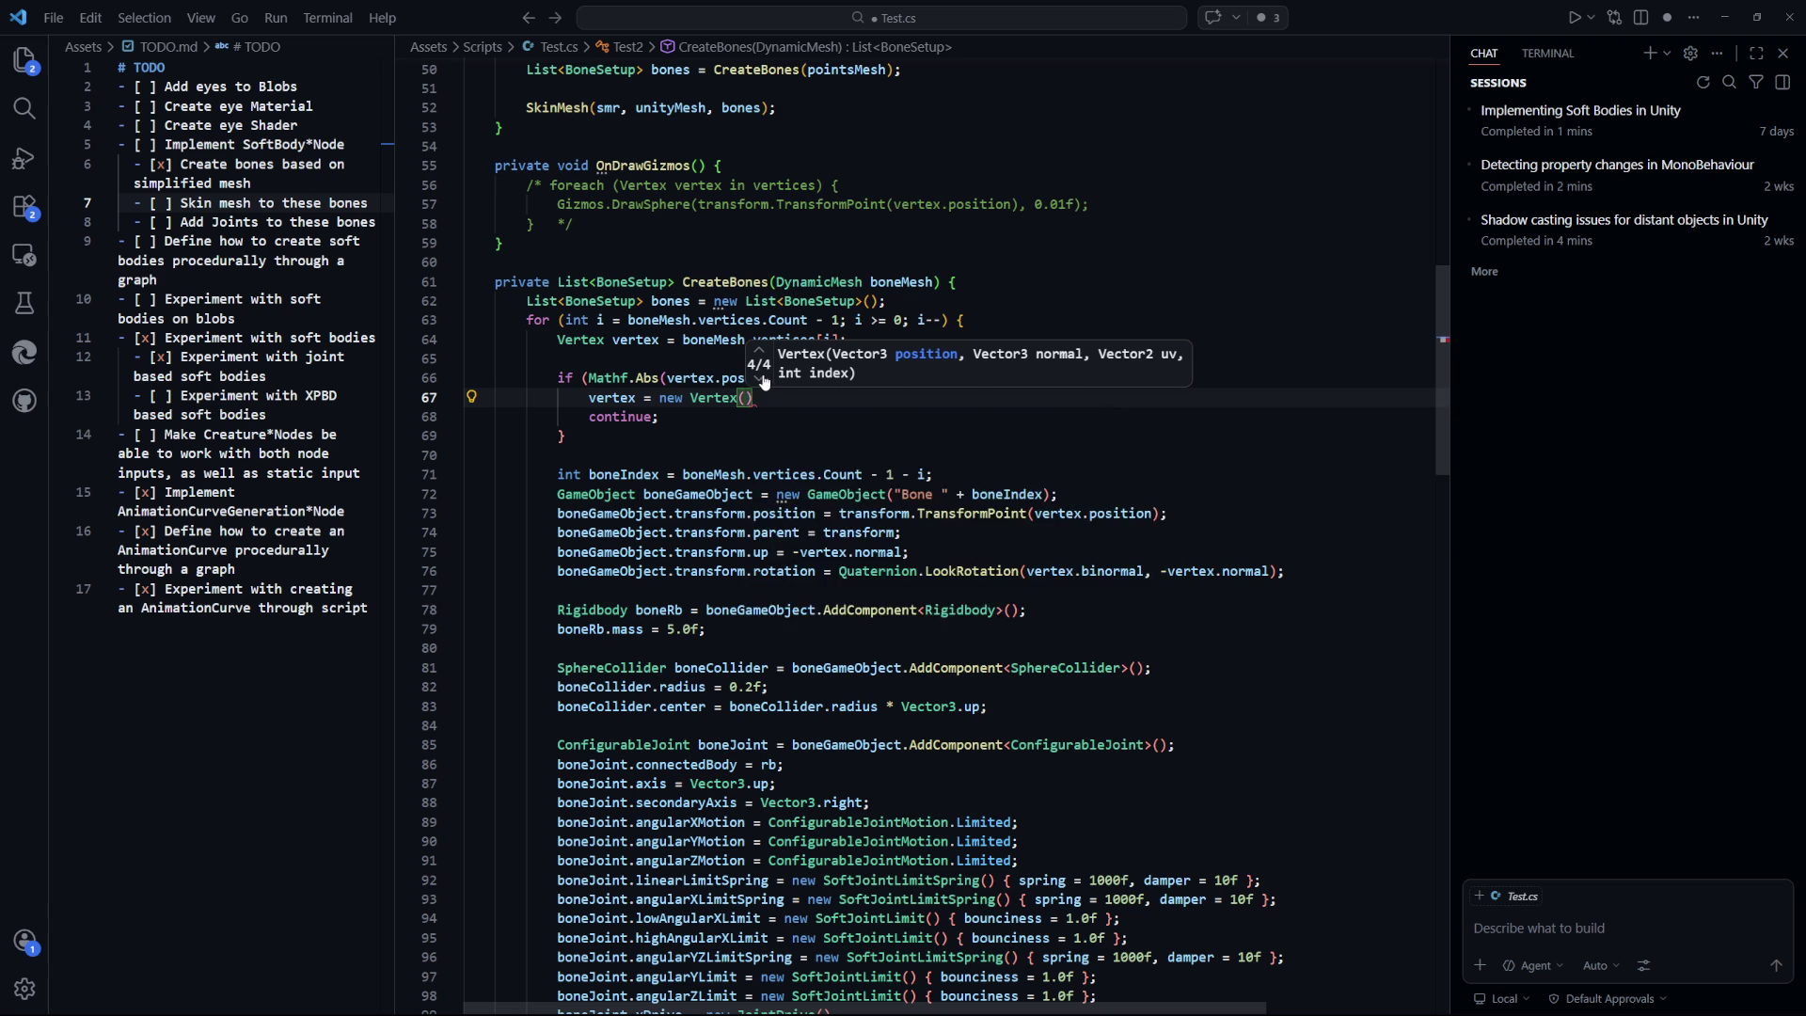
Fill the constructor with vertex.position, vertex.normal, vertex.uv and vertex.index, and save Test.cs.
key(Return)
key(Down)
text(;)
key(Up)
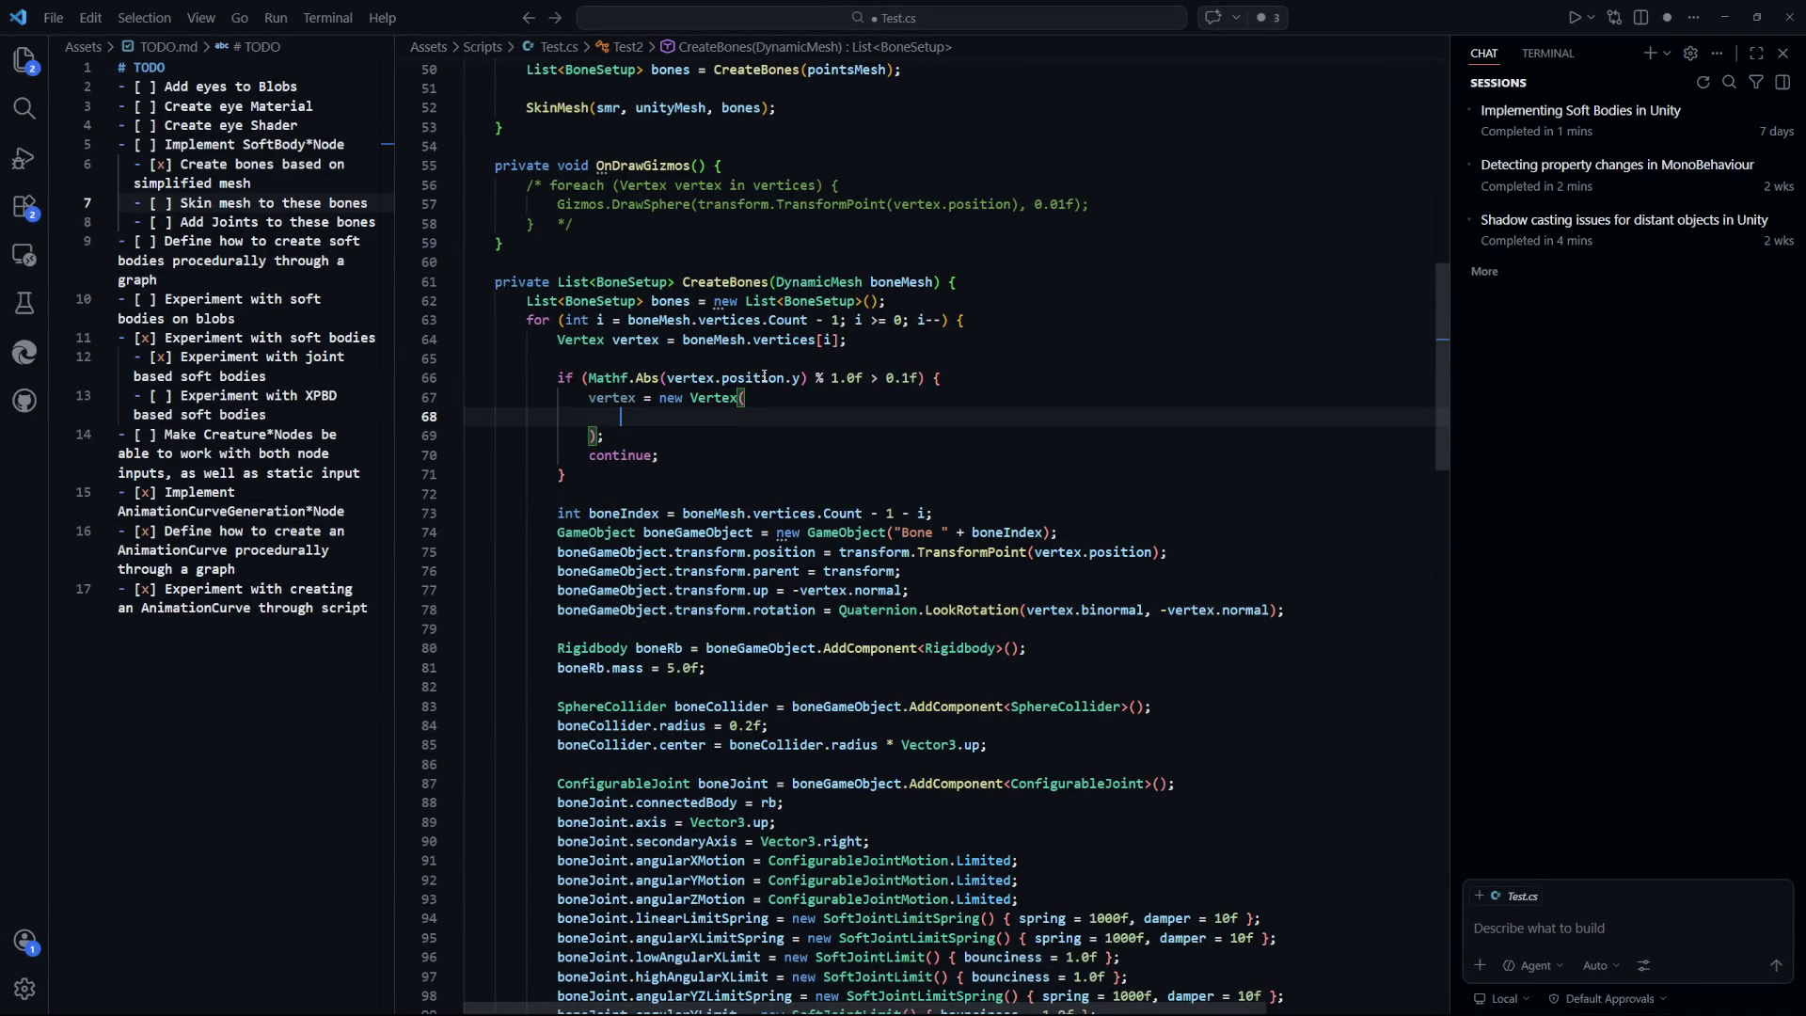
text(ver)
key(Tab)
mouse_move(736, 475)
mouse_down()
mouse_move(619, 475)
mouse_move(679, 475)
mouse_up()
text(index)
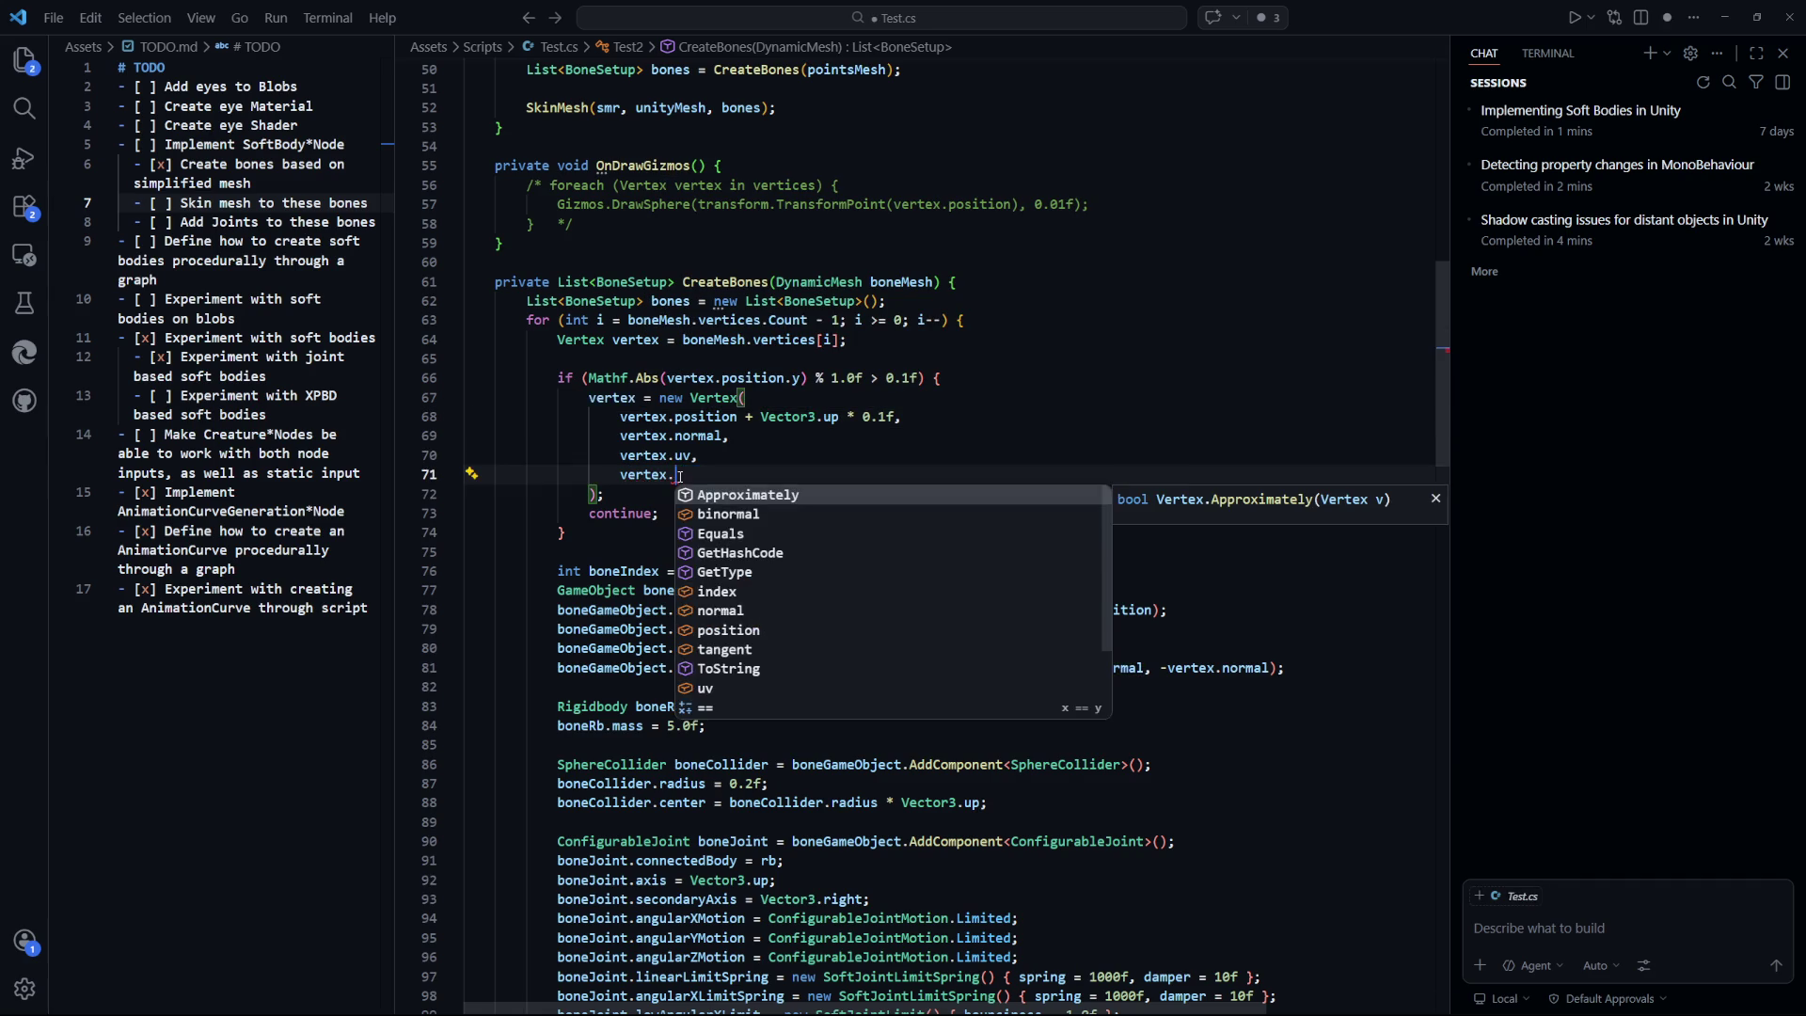
key(Down)
key(Down)
key(shift+Down)
drag(903, 417, 624, 414)
text(,)
key(ctrl+s)
click(899, 480)
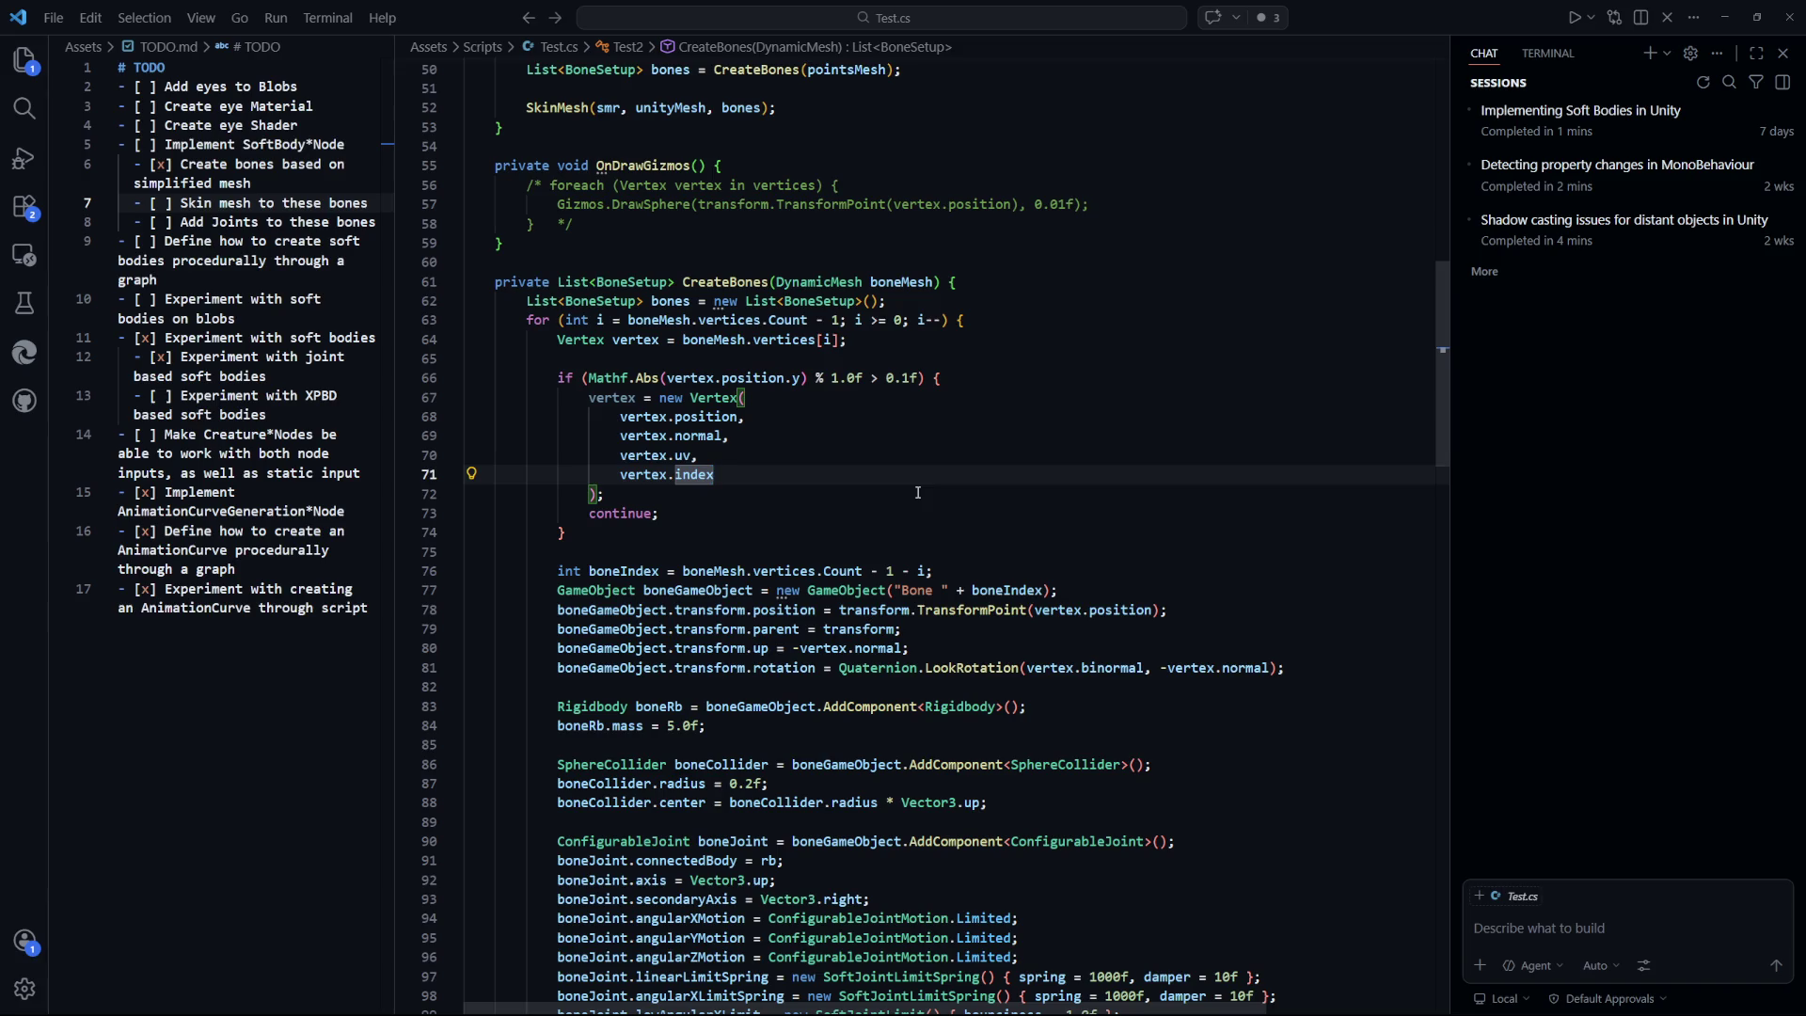
Add 'Quaternion rotation = Quaternion.AngleAxis(45f, Vector3.up);' above the vertex rebuild.
drag(660, 513, 626, 431)
click(891, 494)
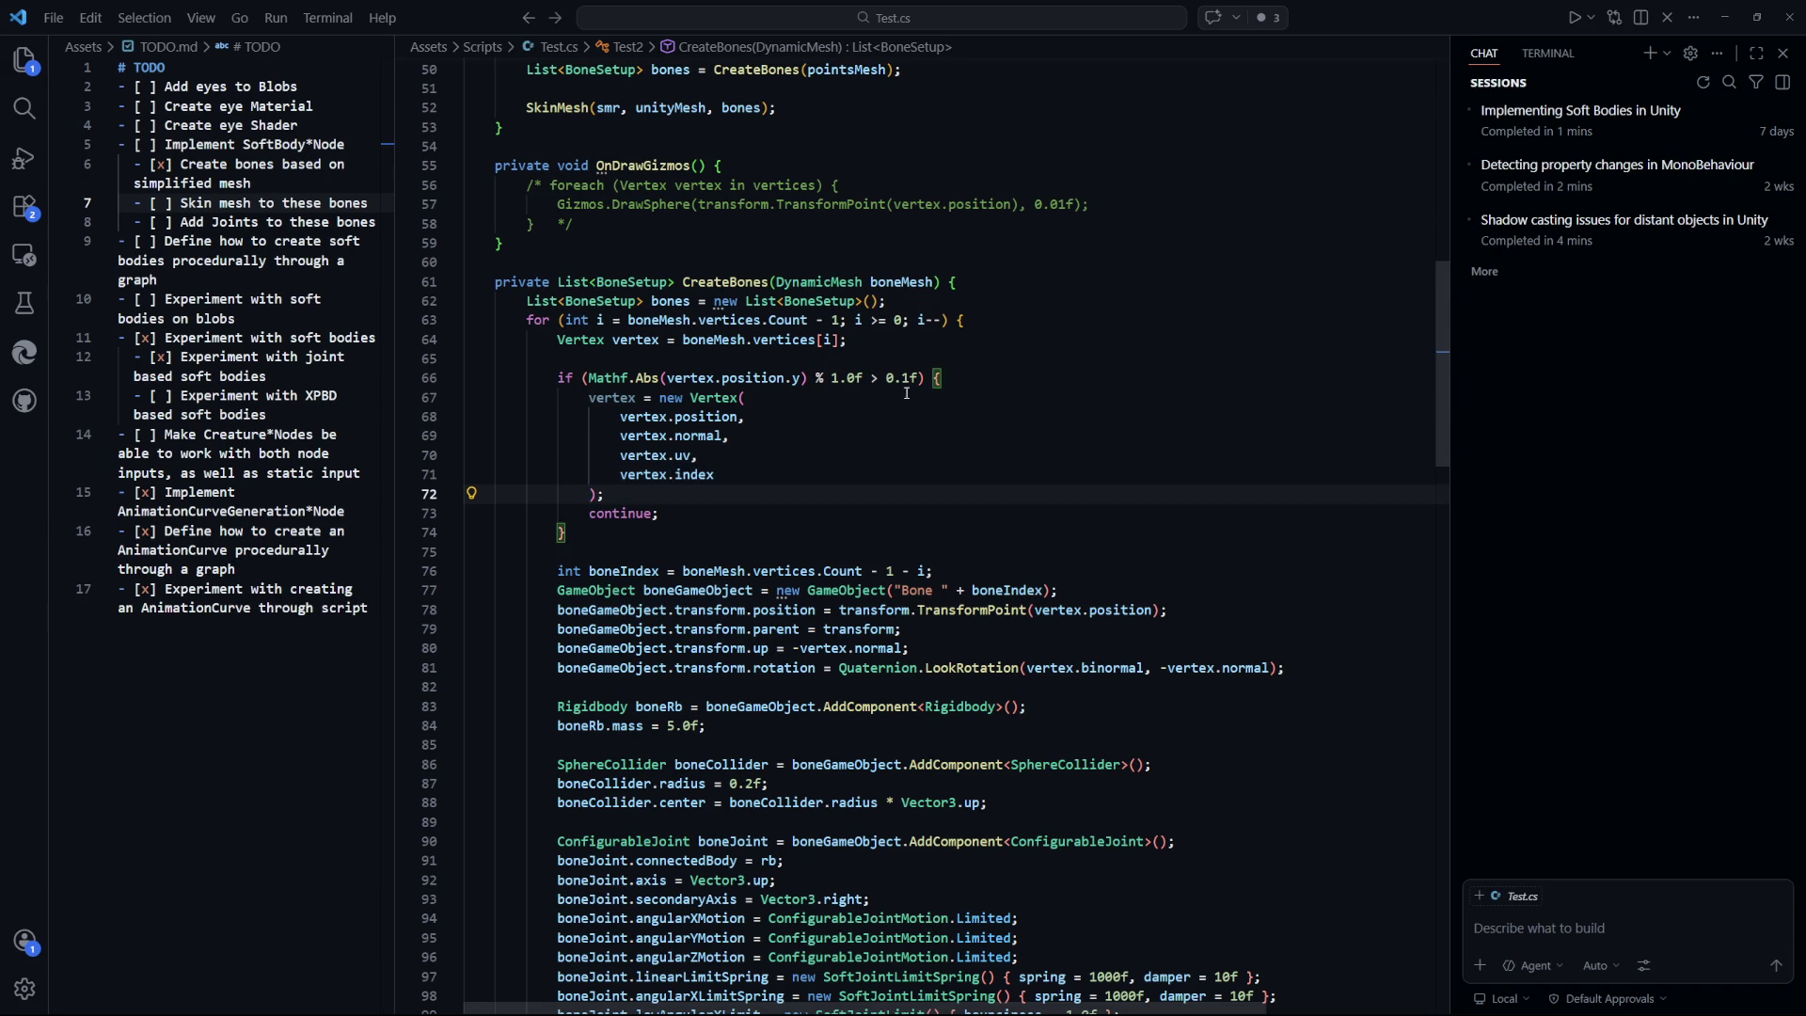
click(988, 376)
key(Return)
key(ctrl+s)
text(Qua)
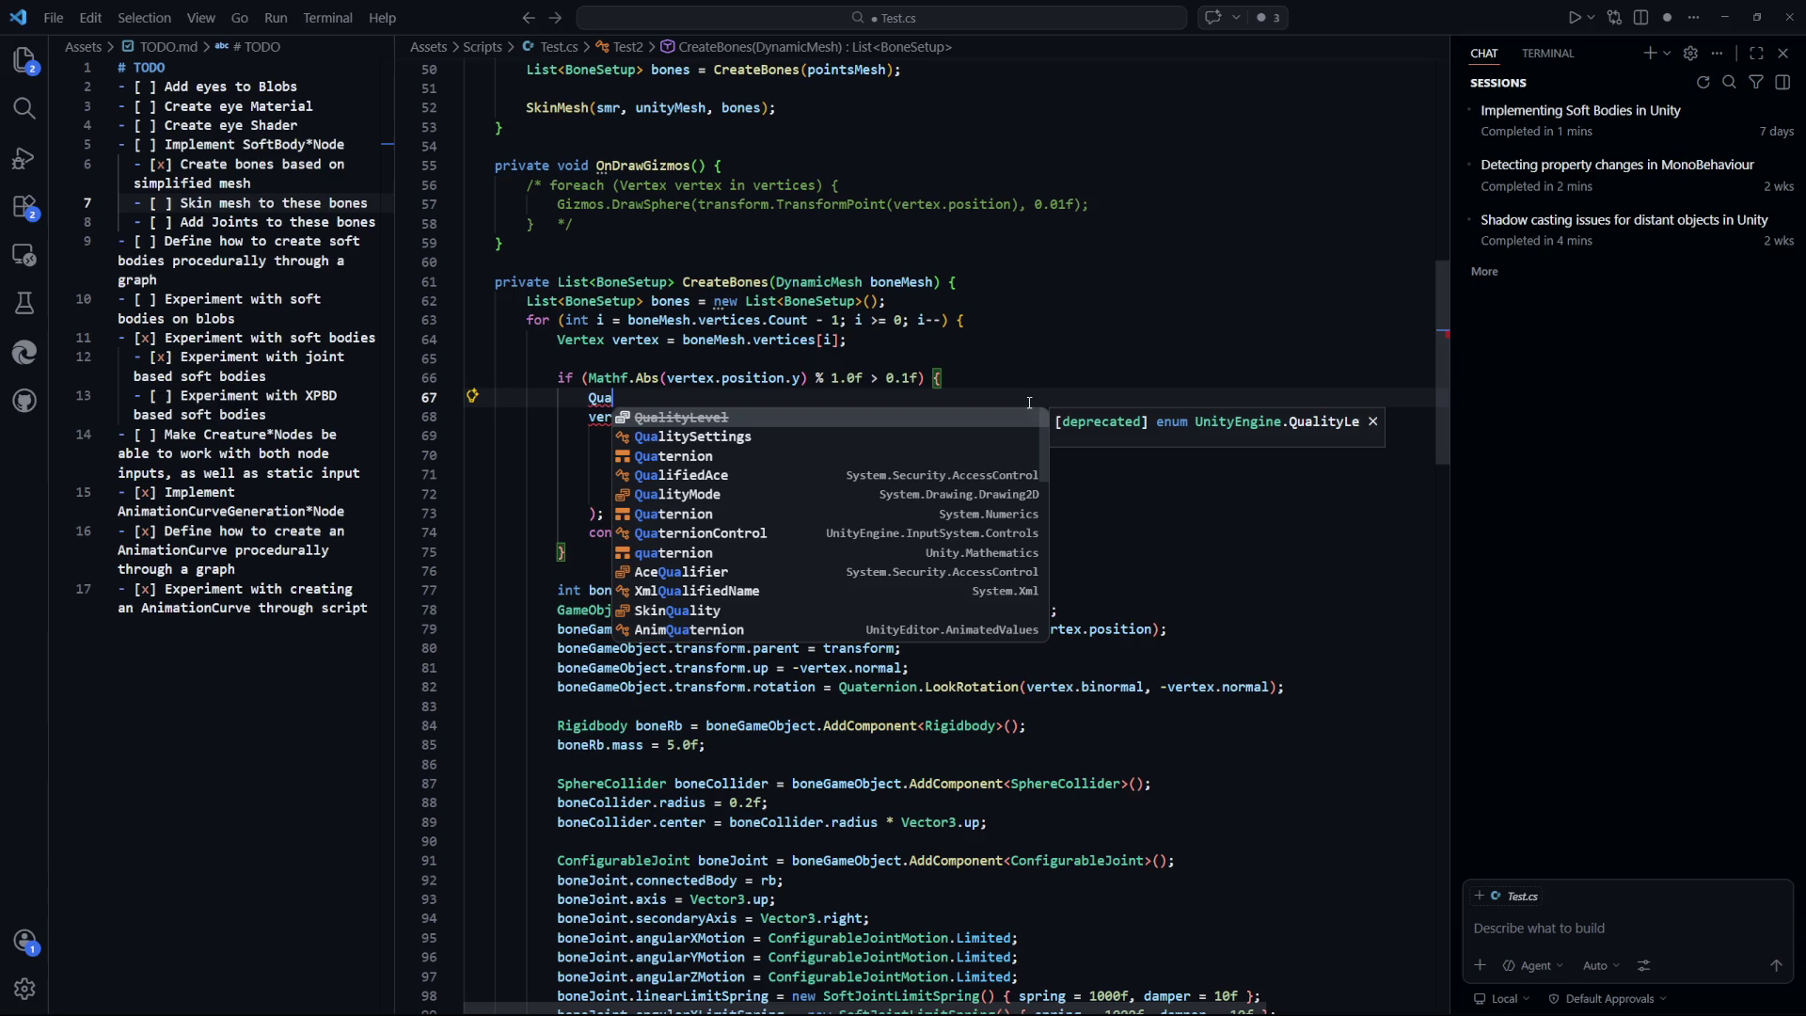
text(ternion rot)
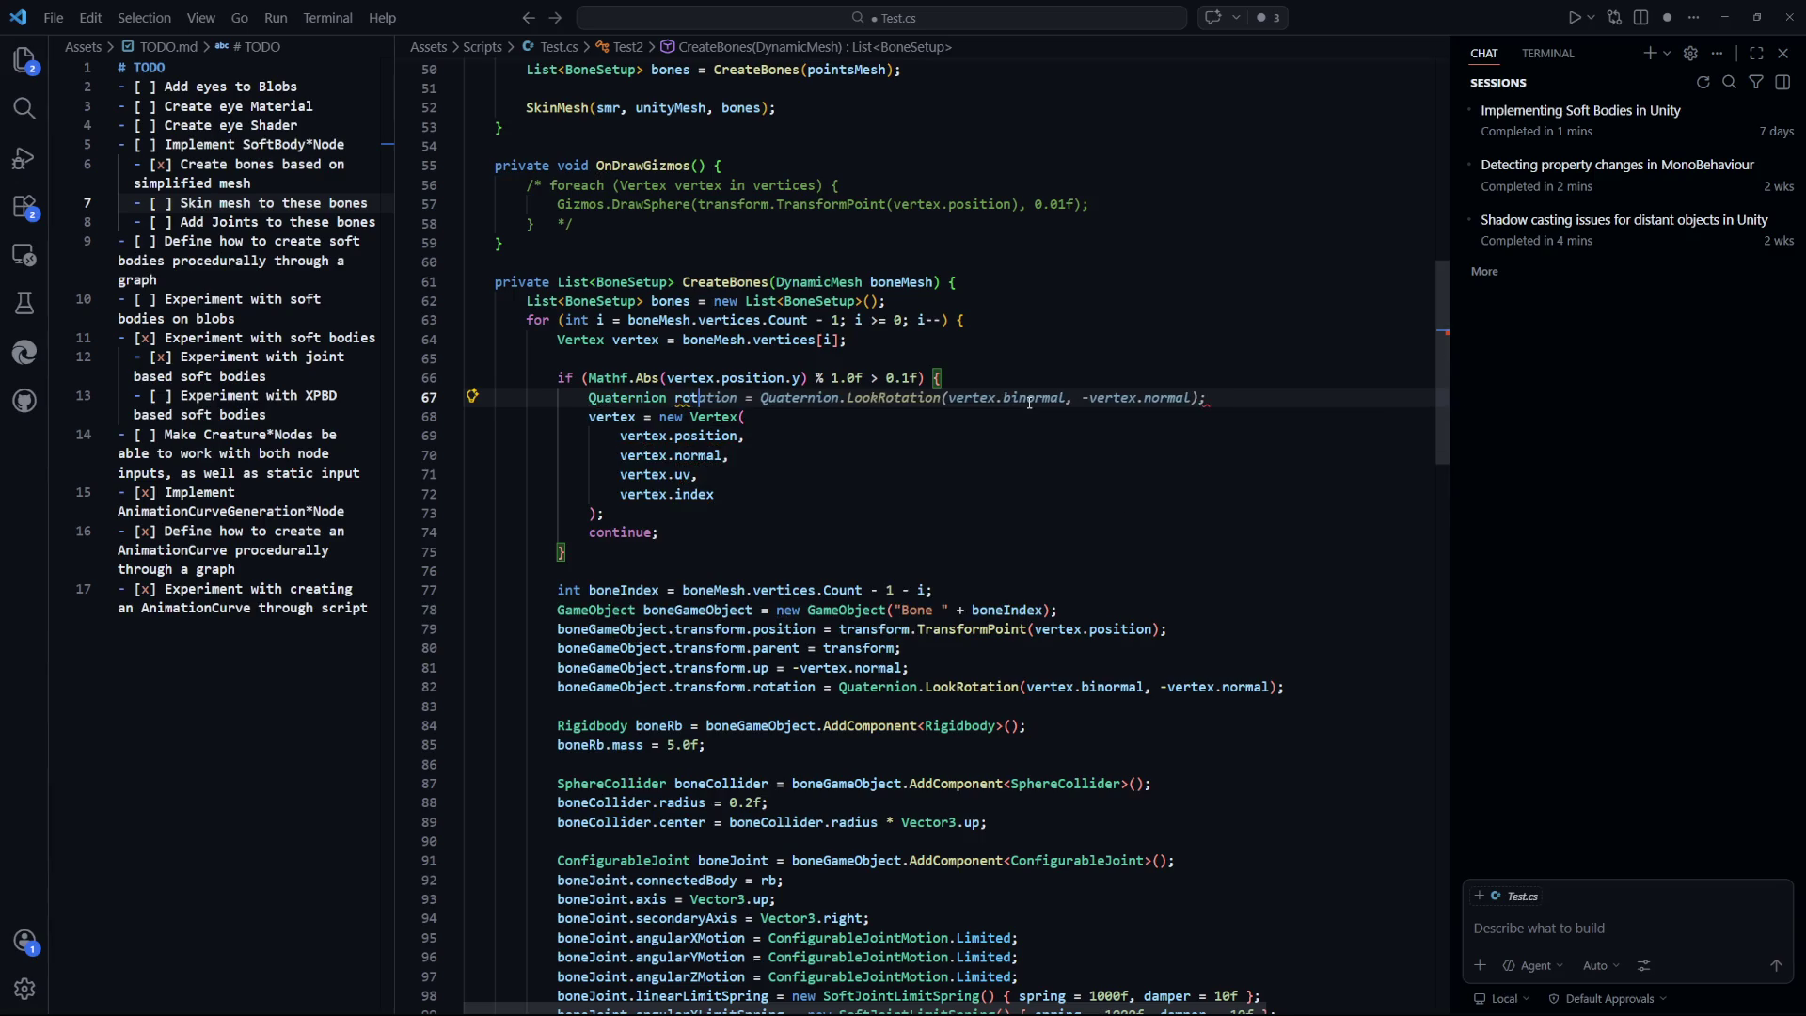
text(ation = Quaternion.)
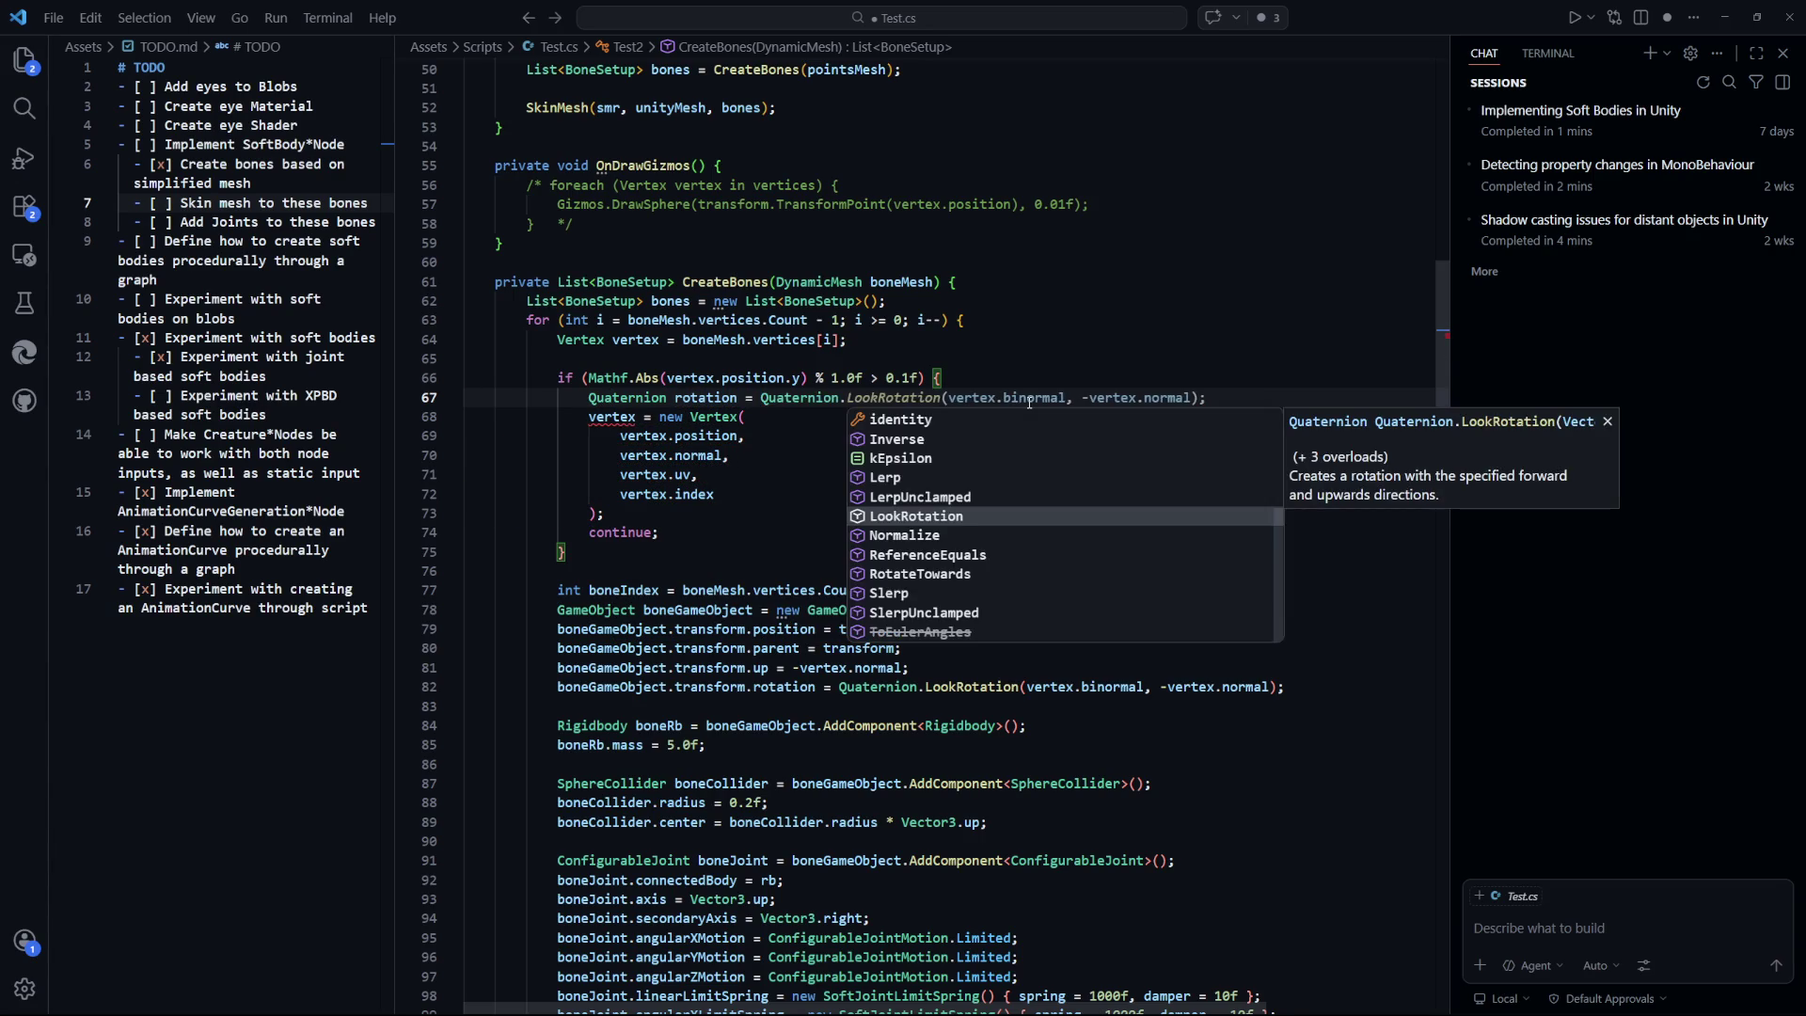
key(Up)
key(Up)
key(Up)
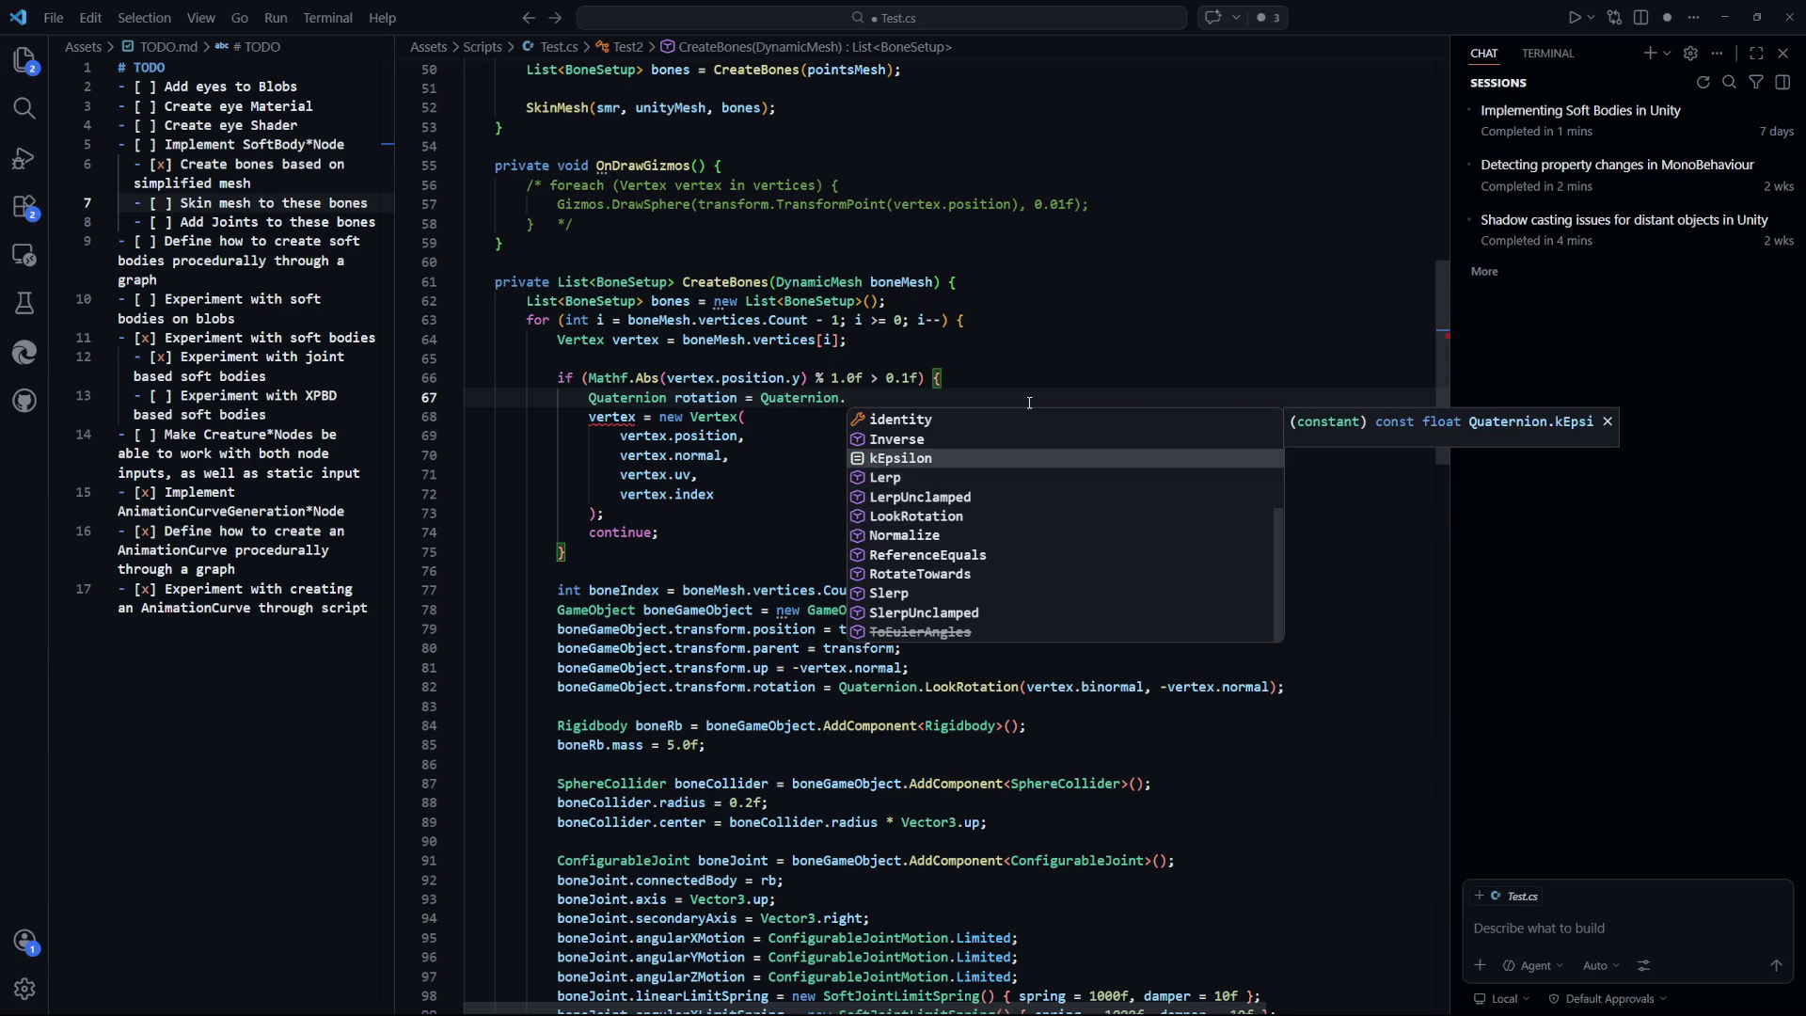
key(Down)
key(Down)
key(Down)
key(Down)
key(Up)
key(Up)
key(Up)
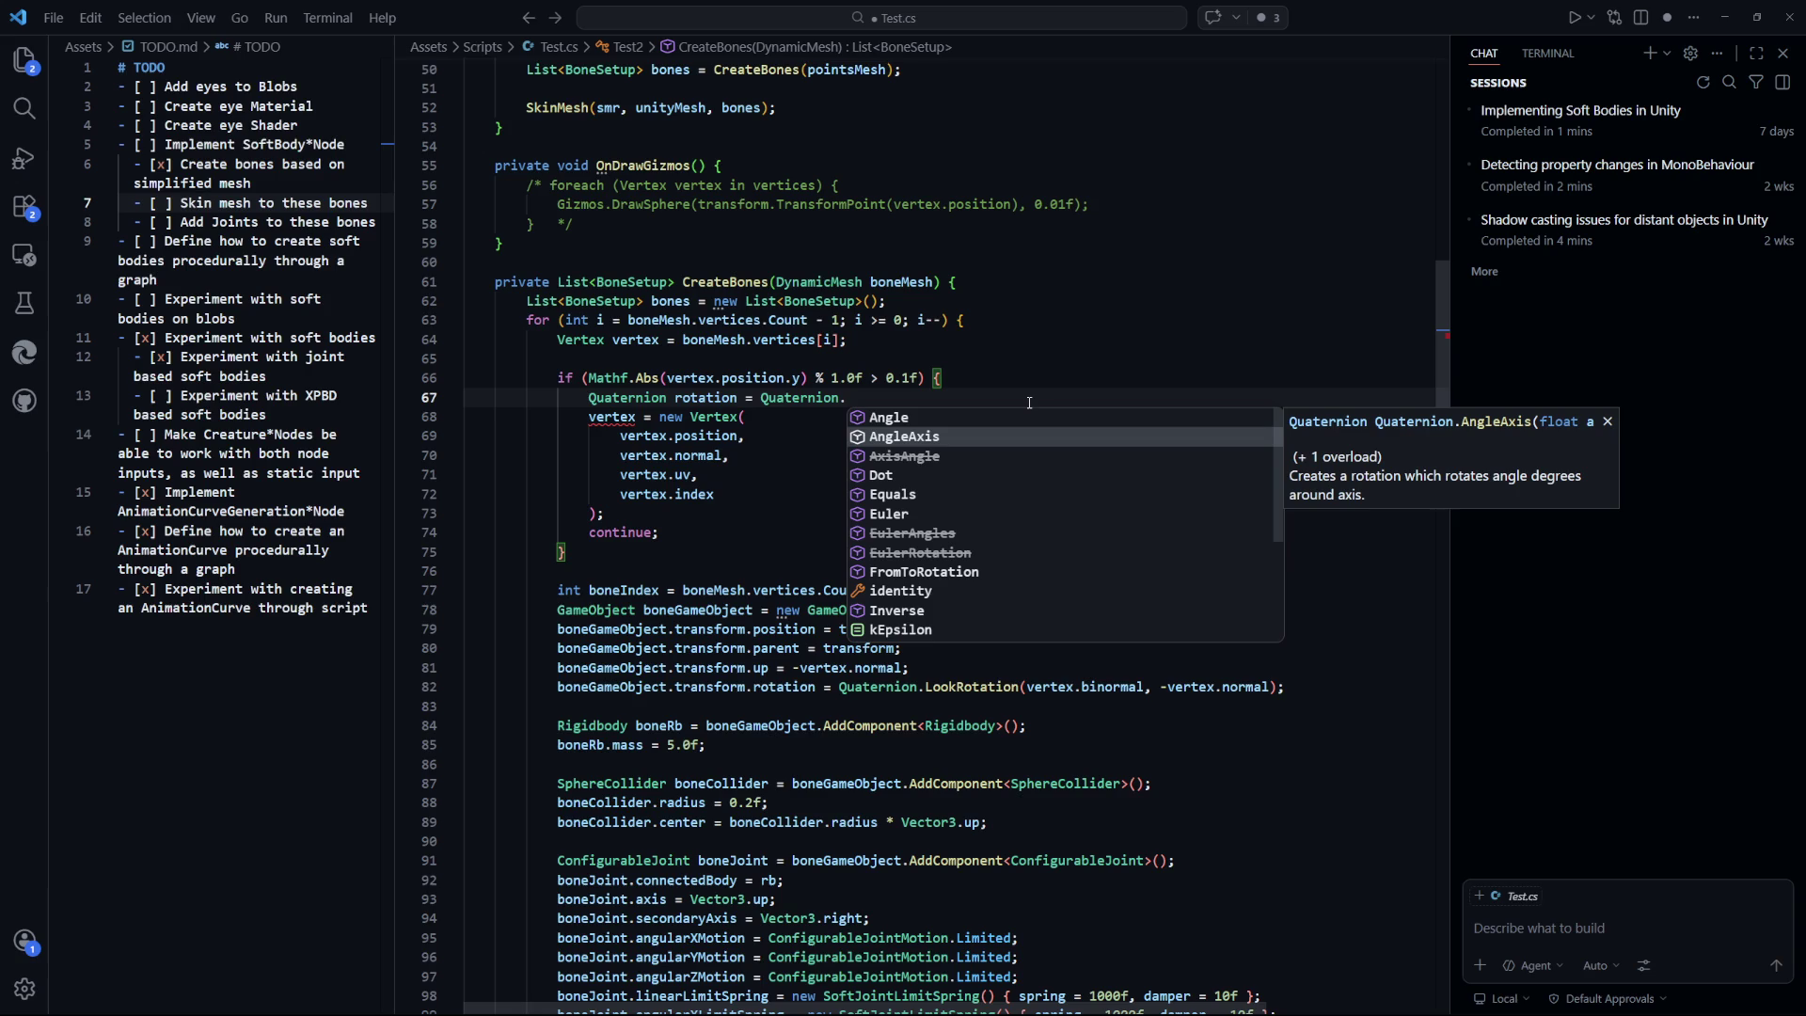
key(Tab)
text(()
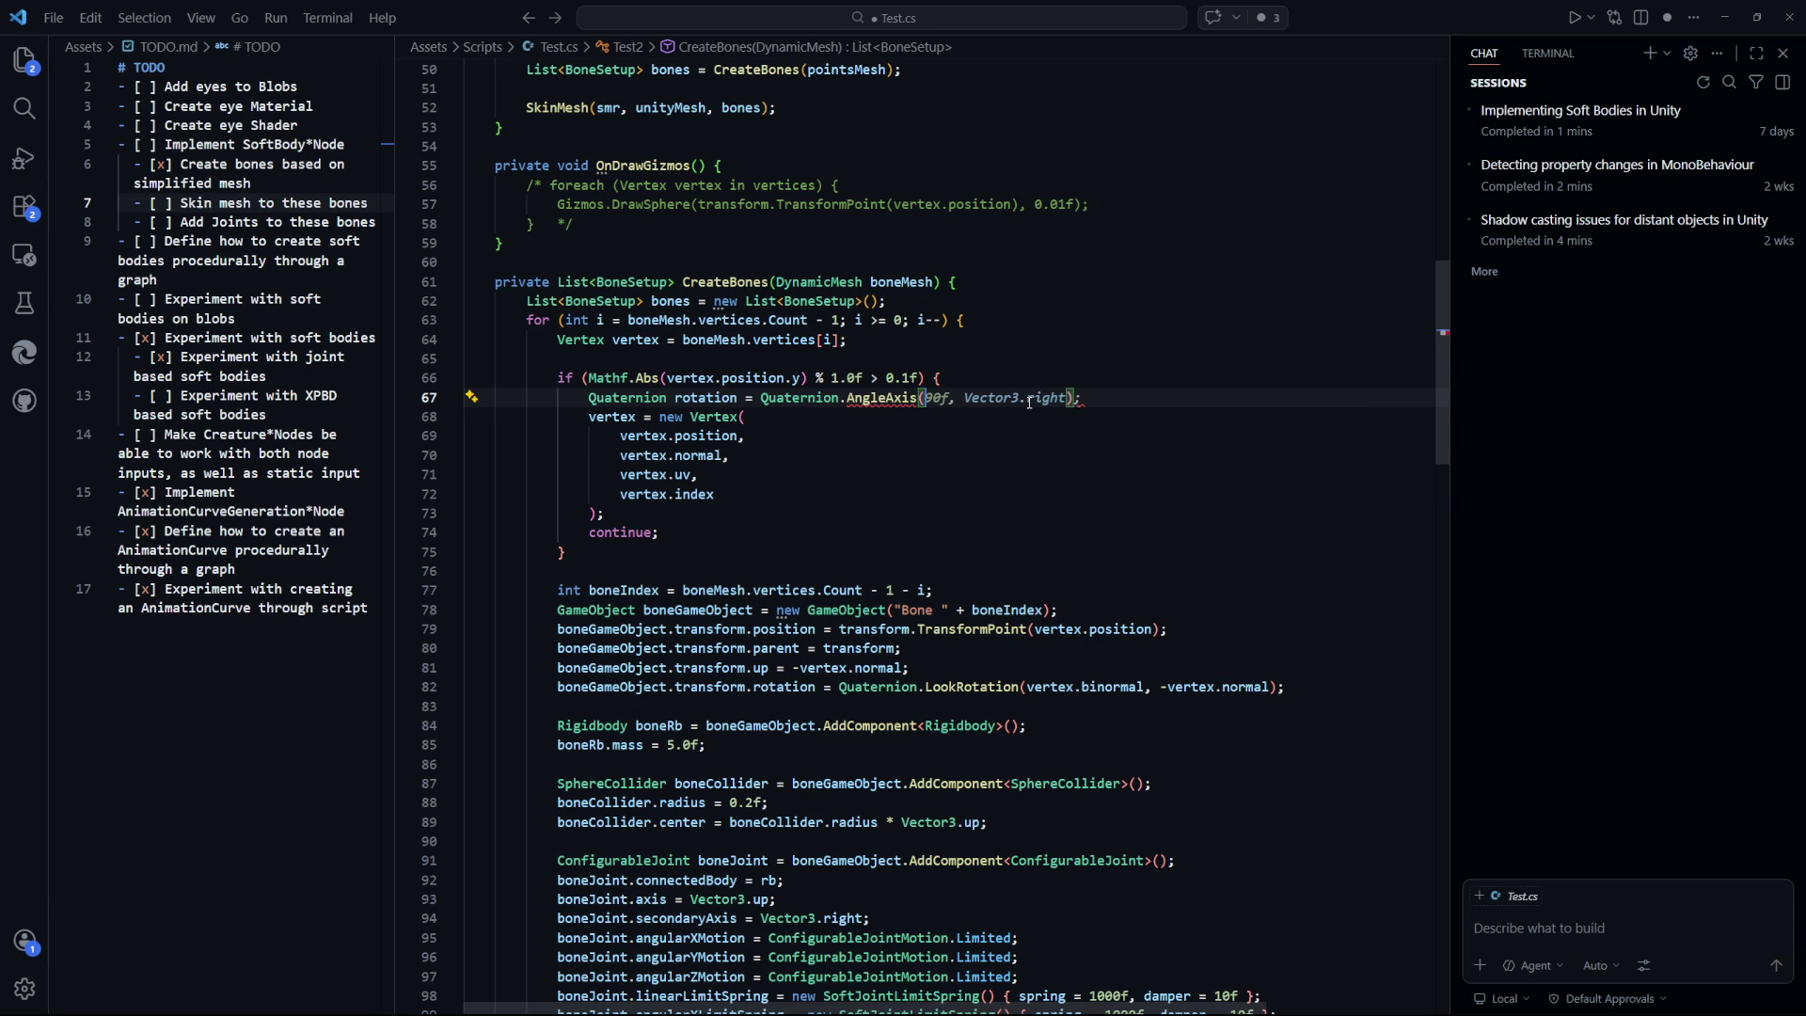
key(BackSpace)
text(45)
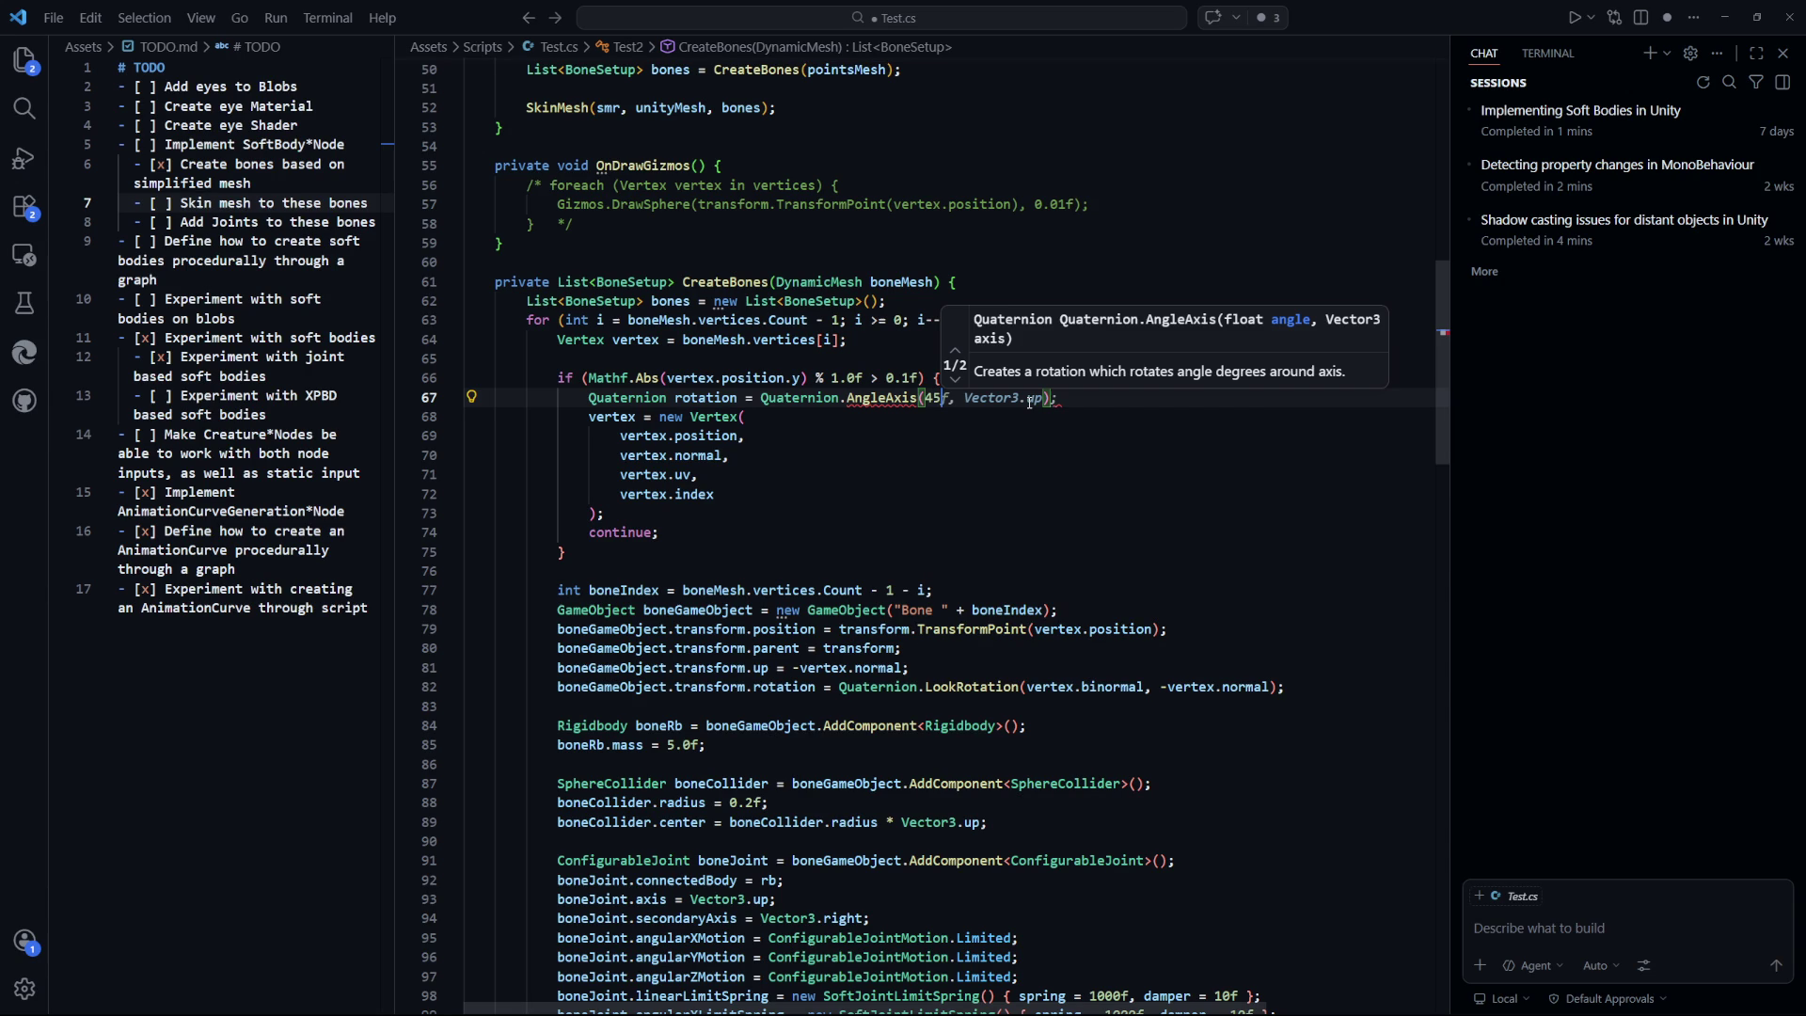
text(f, V)
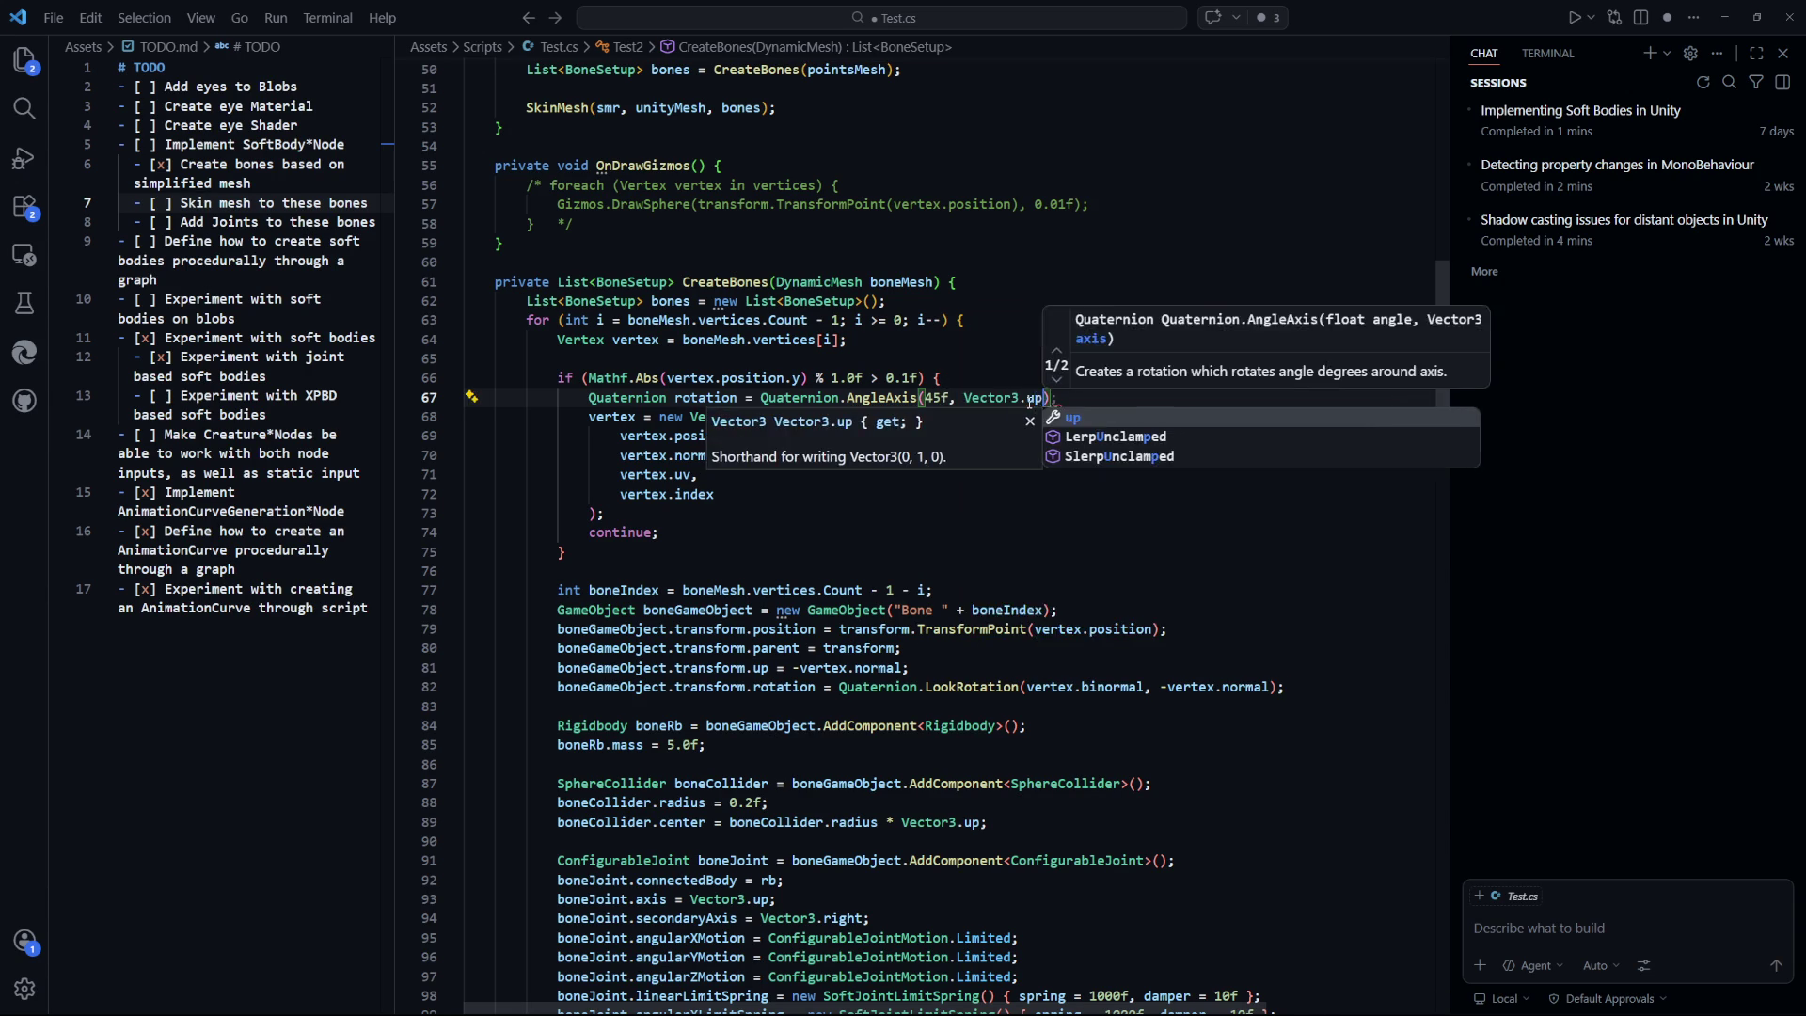
key(BackSpace)
text(transform.ui)
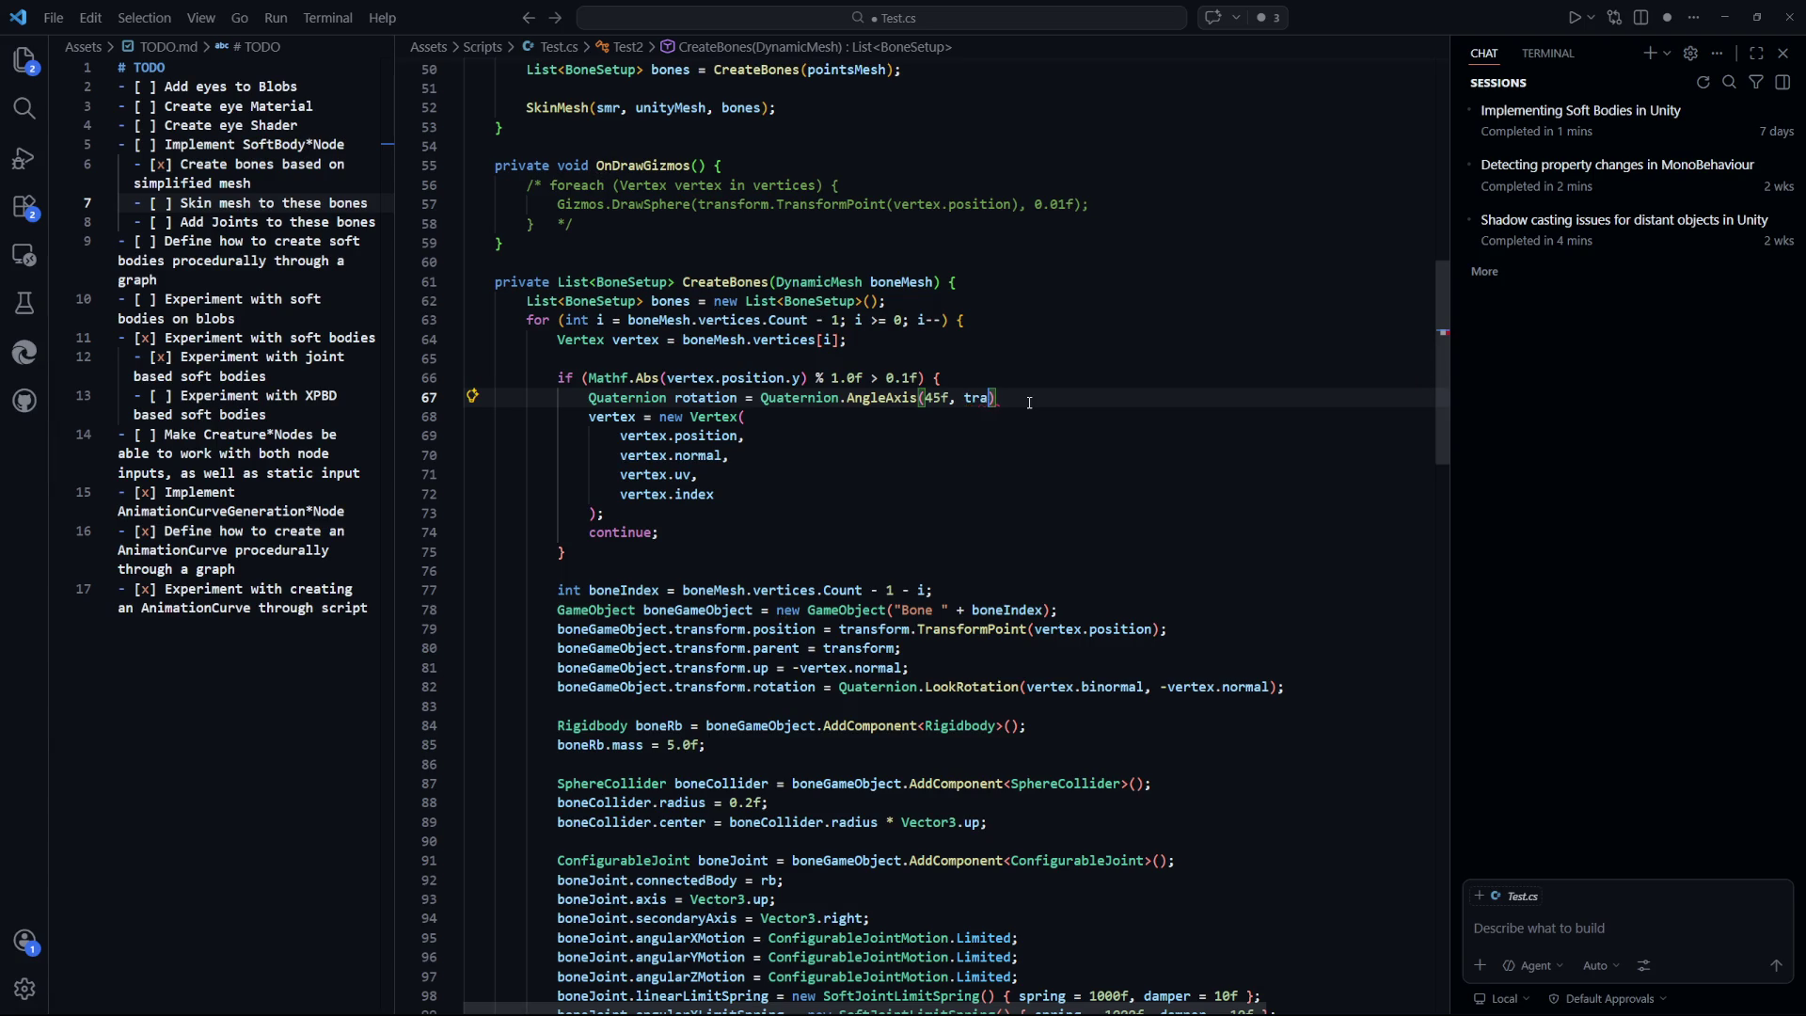
text(p)
key(BackSpace)
key(BackSpace)
key(BackSpace)
text(Vector3.up)
key(Escape)
text(;)
key(ctrl+s)
Prefix position and normal with 'rotation *', delete continue;, and save Test.cs.
click(706, 397)
click(622, 436)
text(rotation *)
key(Tab)
click(908, 509)
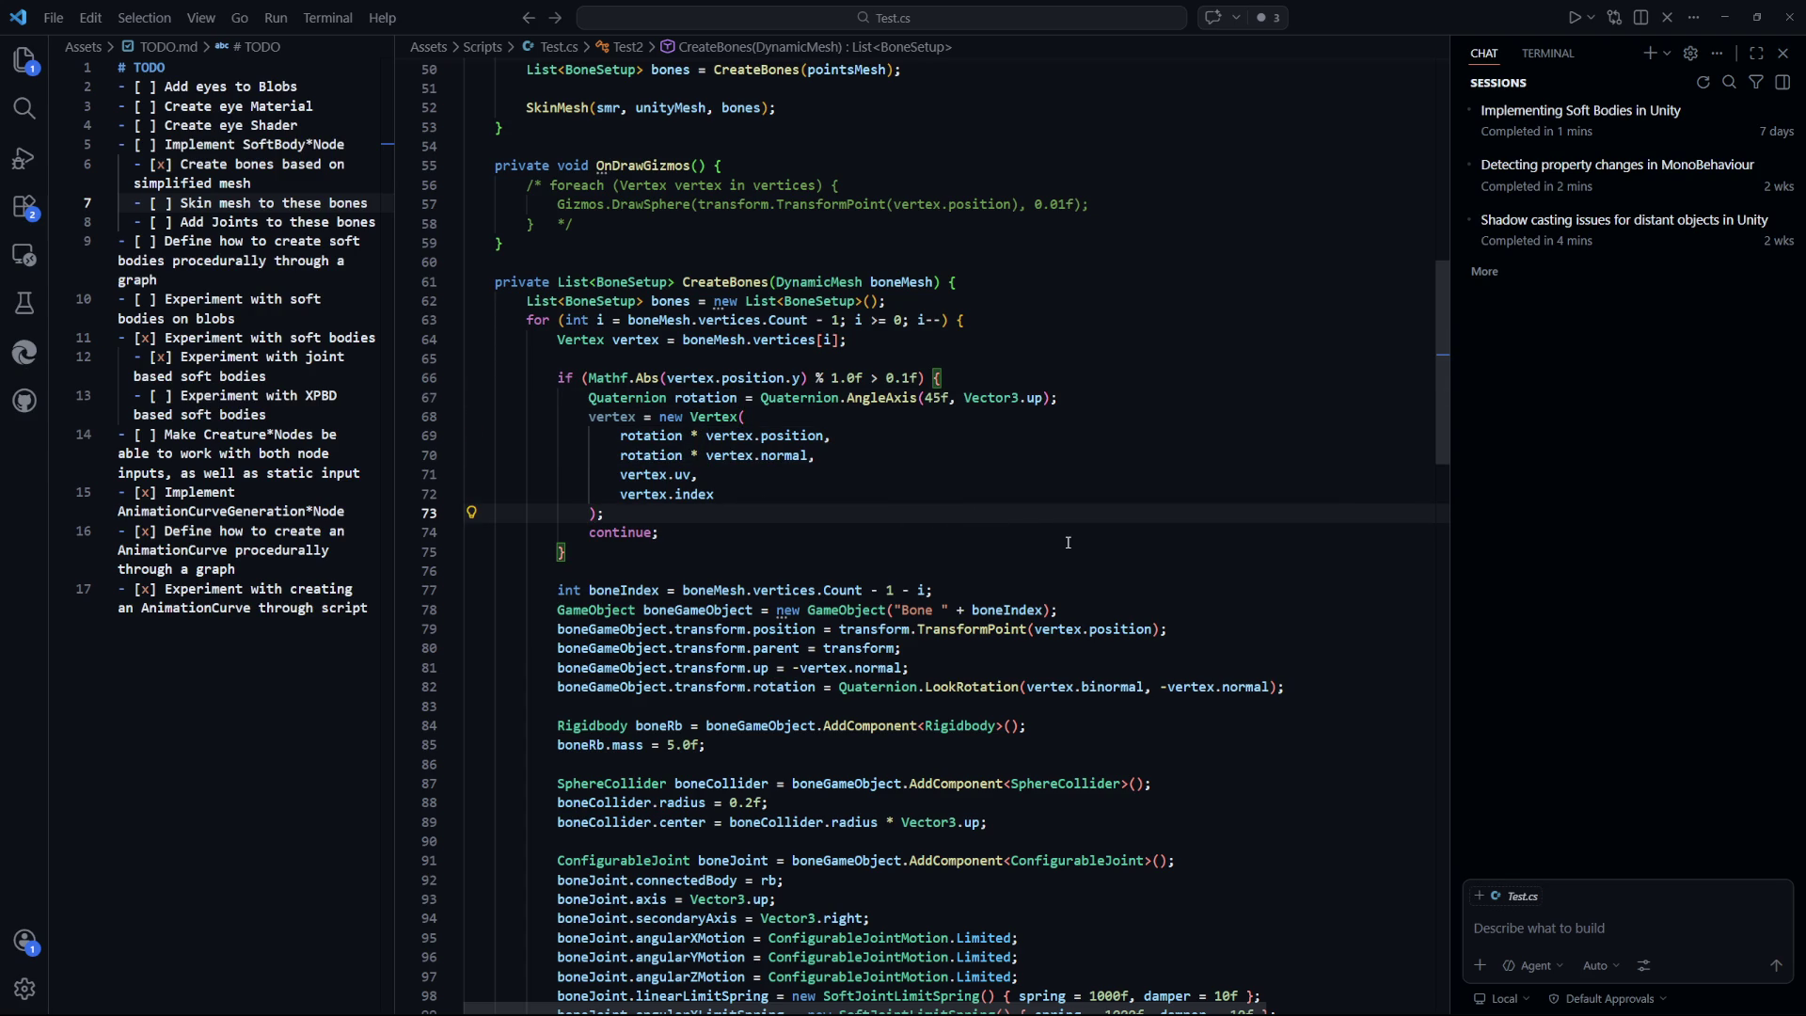
mouse_move(1053, 520)
mouse_down()
mouse_move(489, 513)
mouse_move(607, 397)
mouse_up()
click(927, 518)
drag(929, 532, 930, 520)
key(Delete)
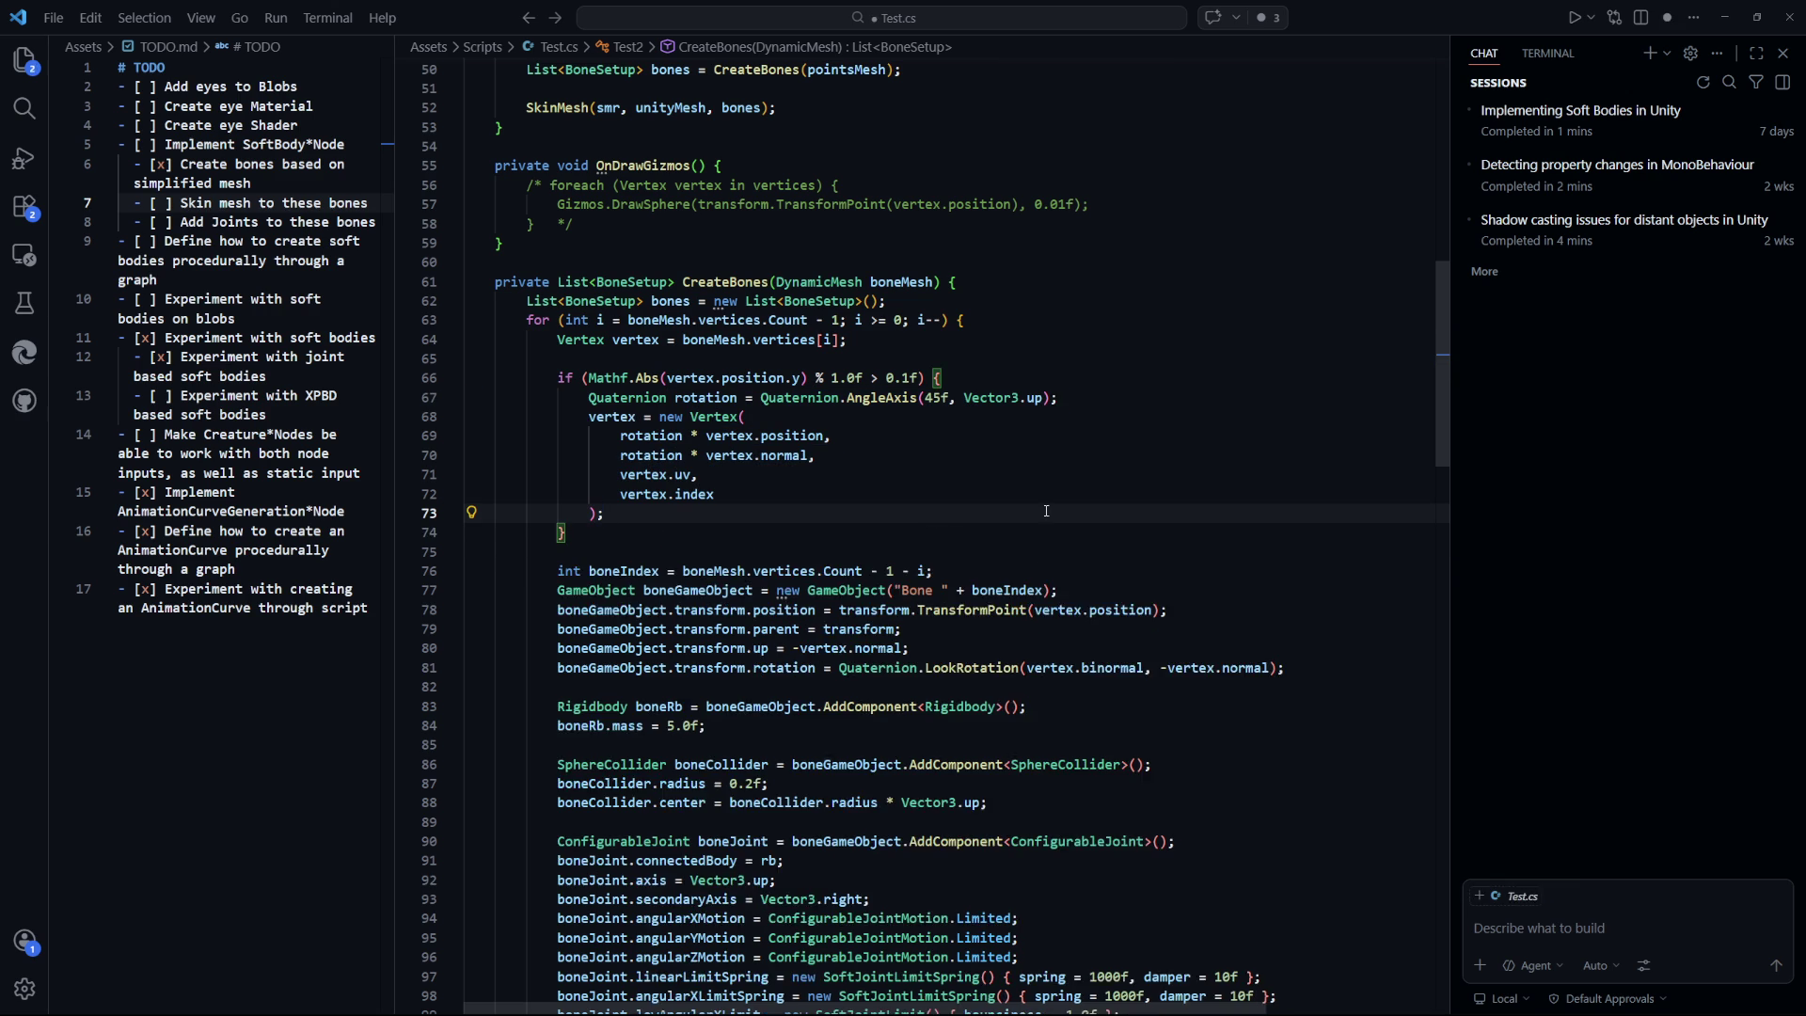
key(ctrl+s)
key(alt+Tab)
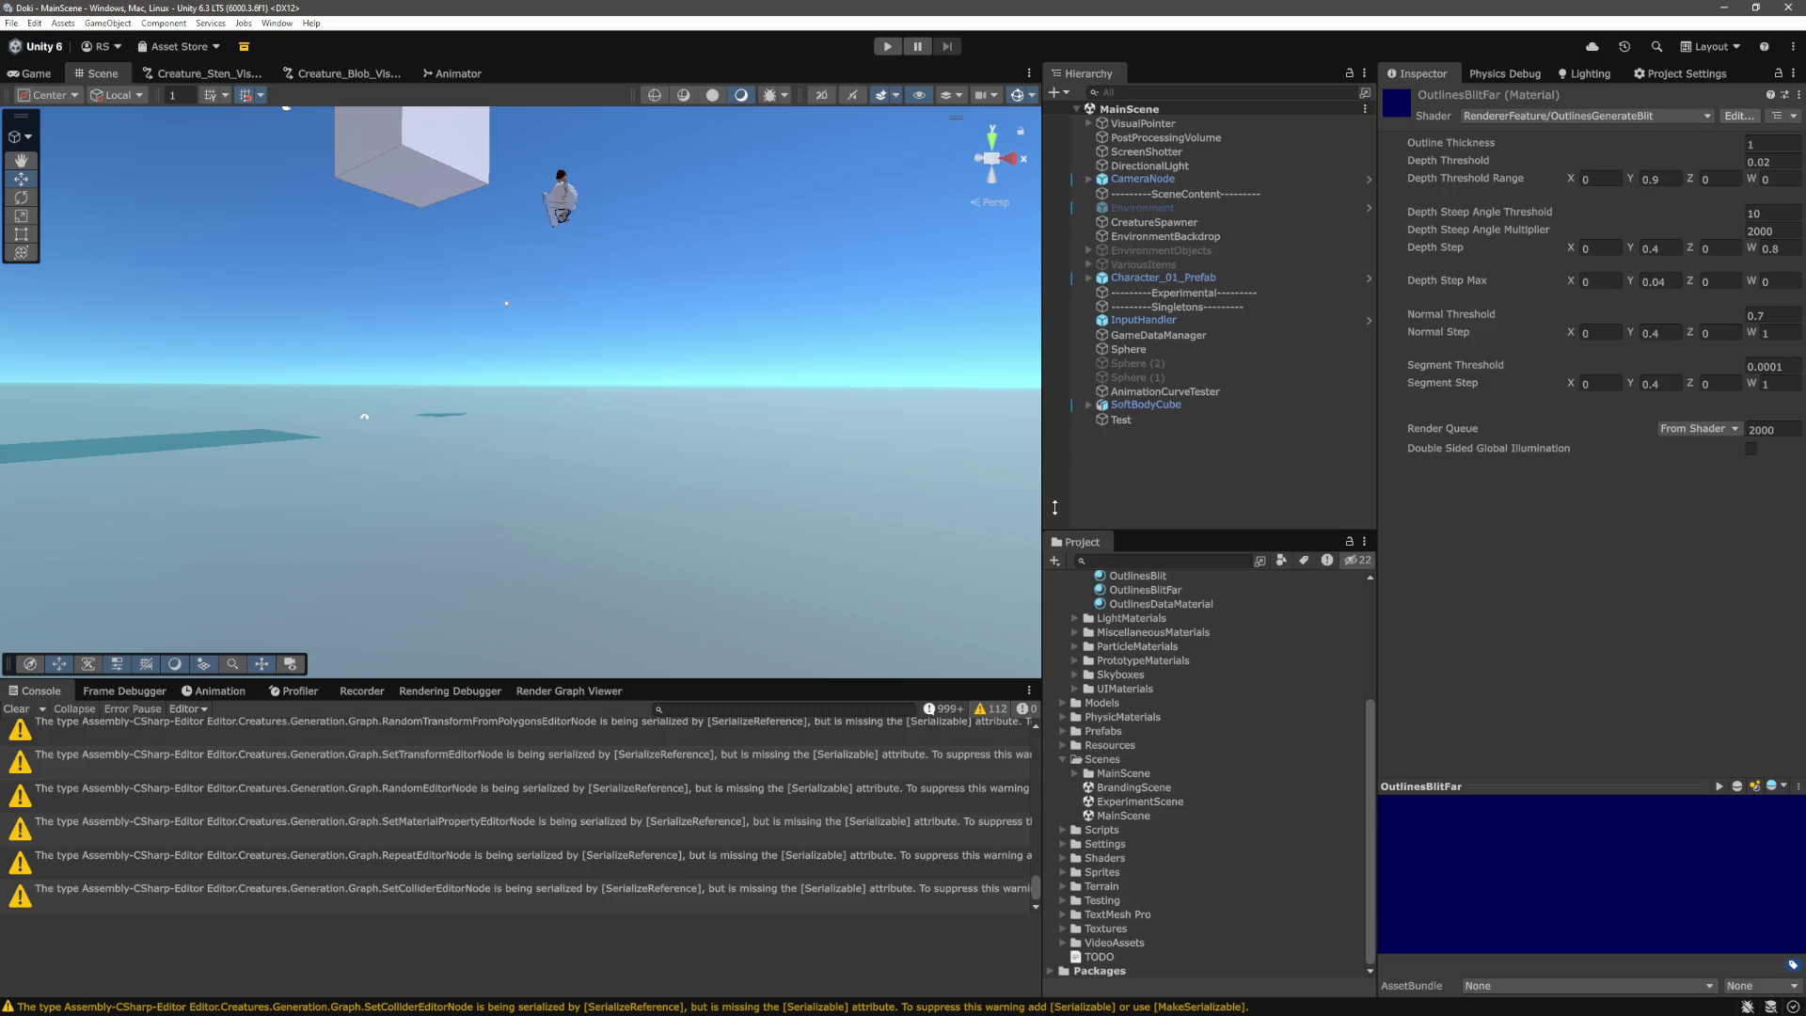
Deselect the OutlinesBlitFar material and enter play mode with the rotated-vertex script.
click(1224, 486)
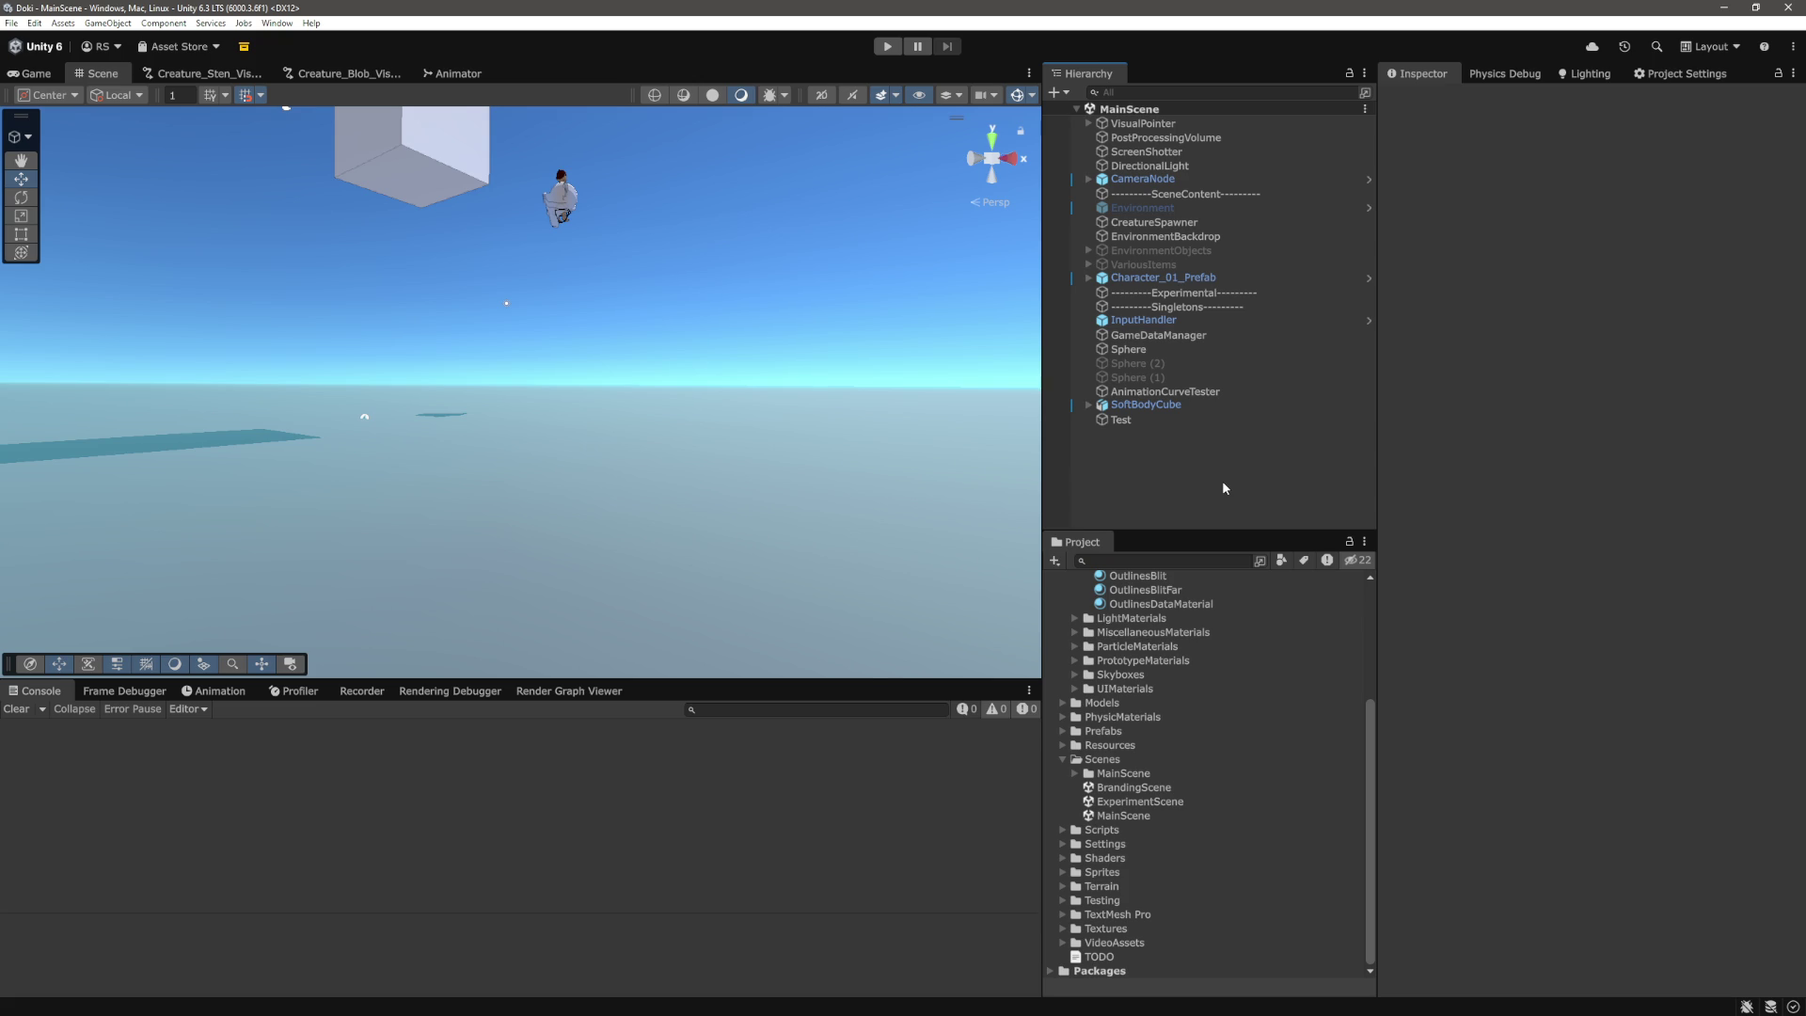
key(ctrl+p)
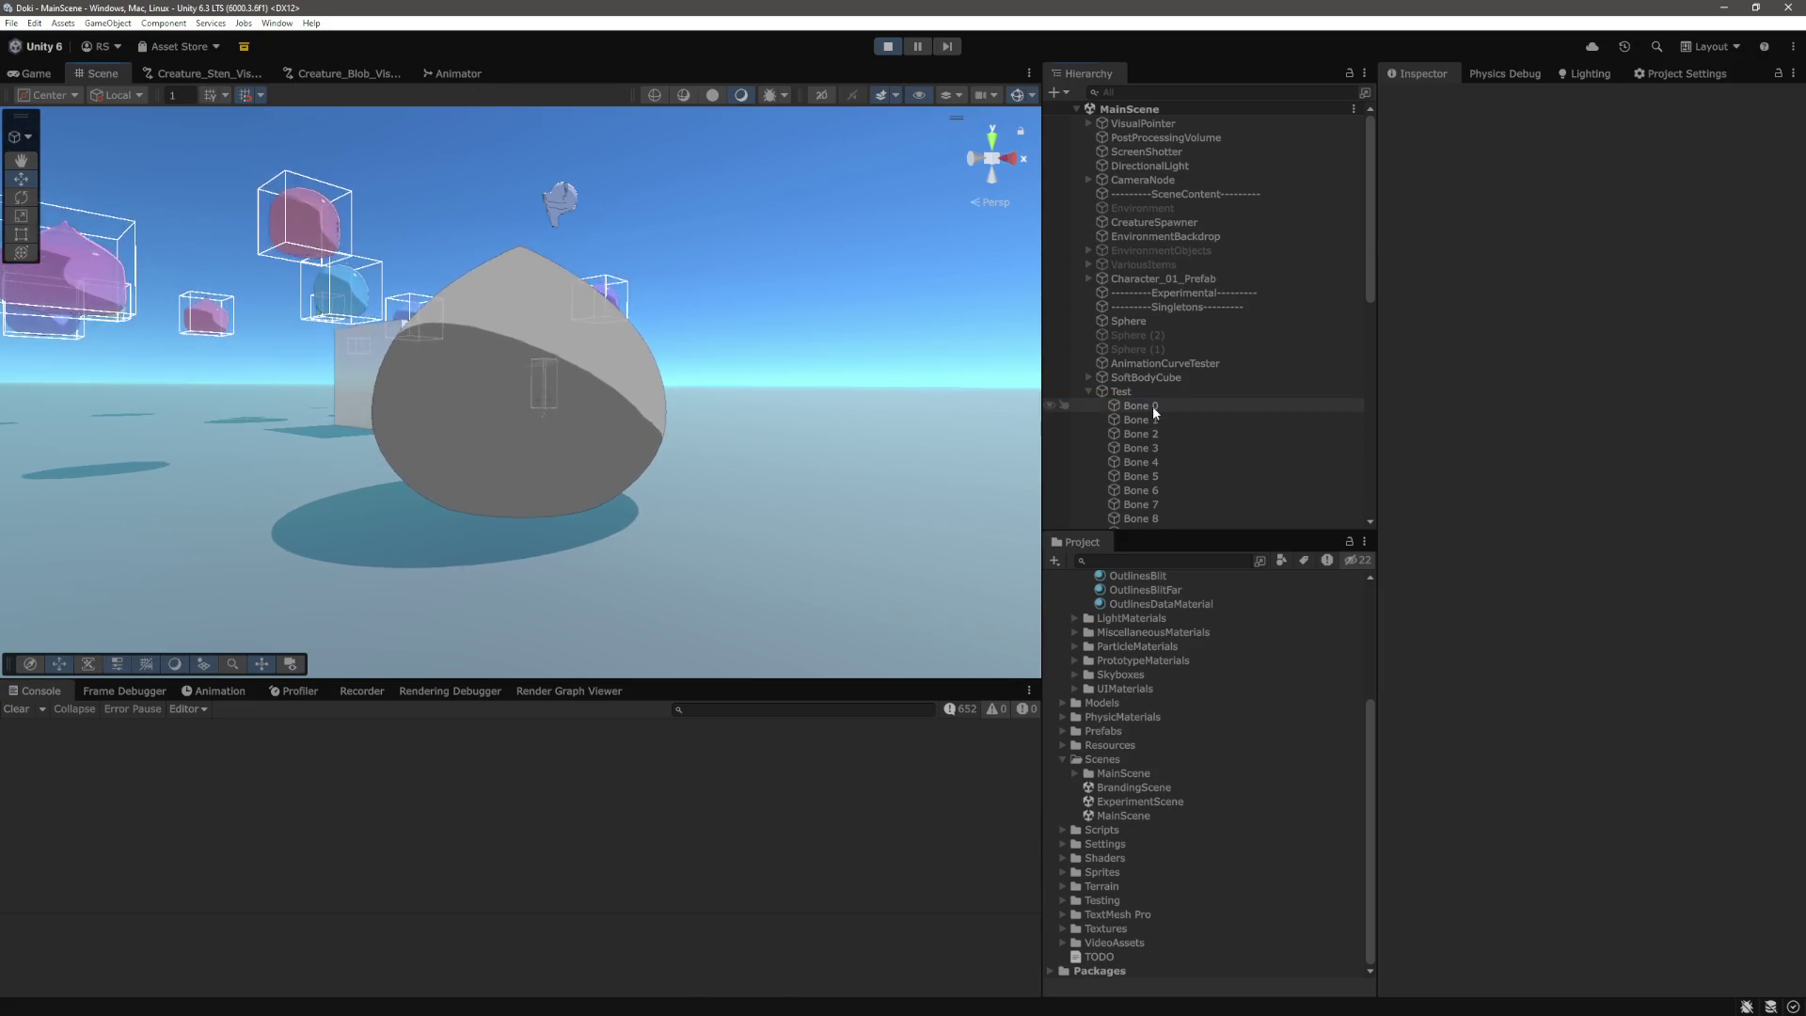
Select Bone 0 through Bone 13 under Test and orbit in closer to the blob.
click(1154, 405)
scroll(1248, 472, down, 5)
shift+click(1167, 270)
mouse_move(677, 395)
mouse_down()
mouse_move(770, 405)
mouse_move(801, 540)
mouse_move(612, 549)
mouse_move(778, 254)
mouse_move(760, 296)
mouse_move(811, 255)
mouse_move(846, 177)
mouse_move(799, 383)
mouse_move(831, 407)
mouse_move(832, 286)
mouse_move(524, 476)
mouse_move(909, 363)
mouse_move(830, 74)
mouse_up()
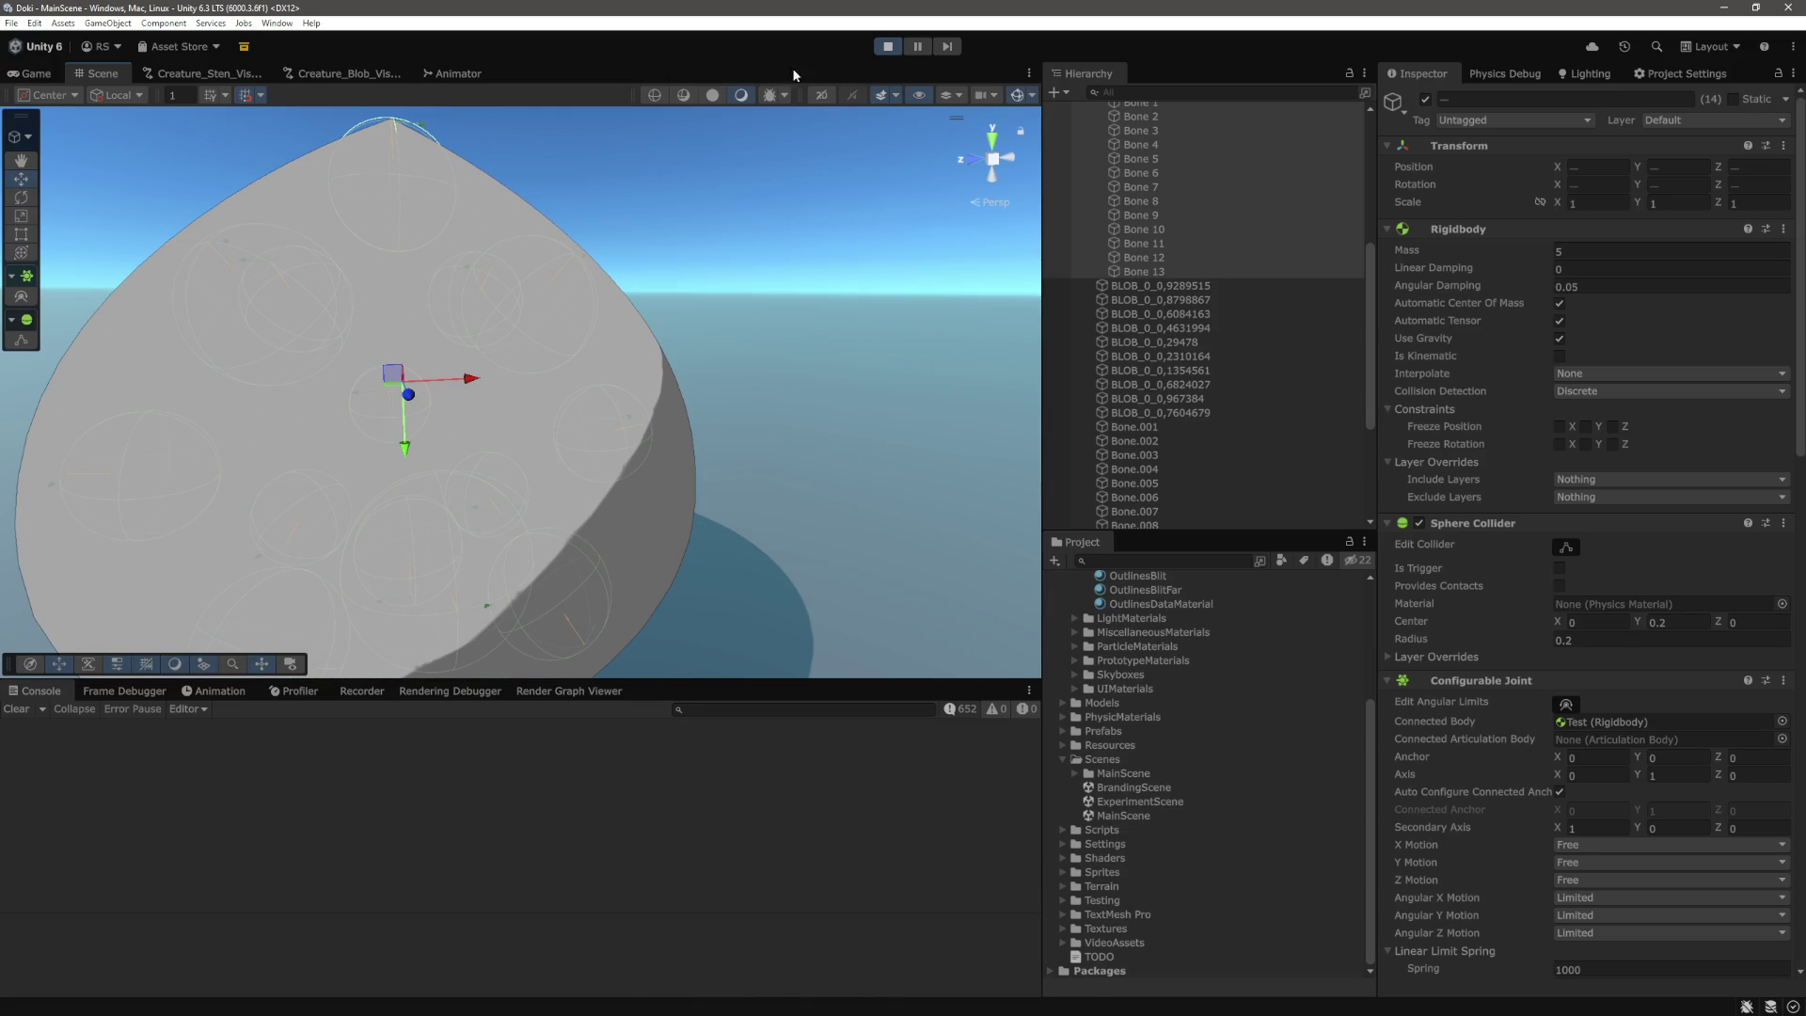
Switch the Scene view to wireframe and orbit and pan around the fourteen bone colliders.
click(684, 95)
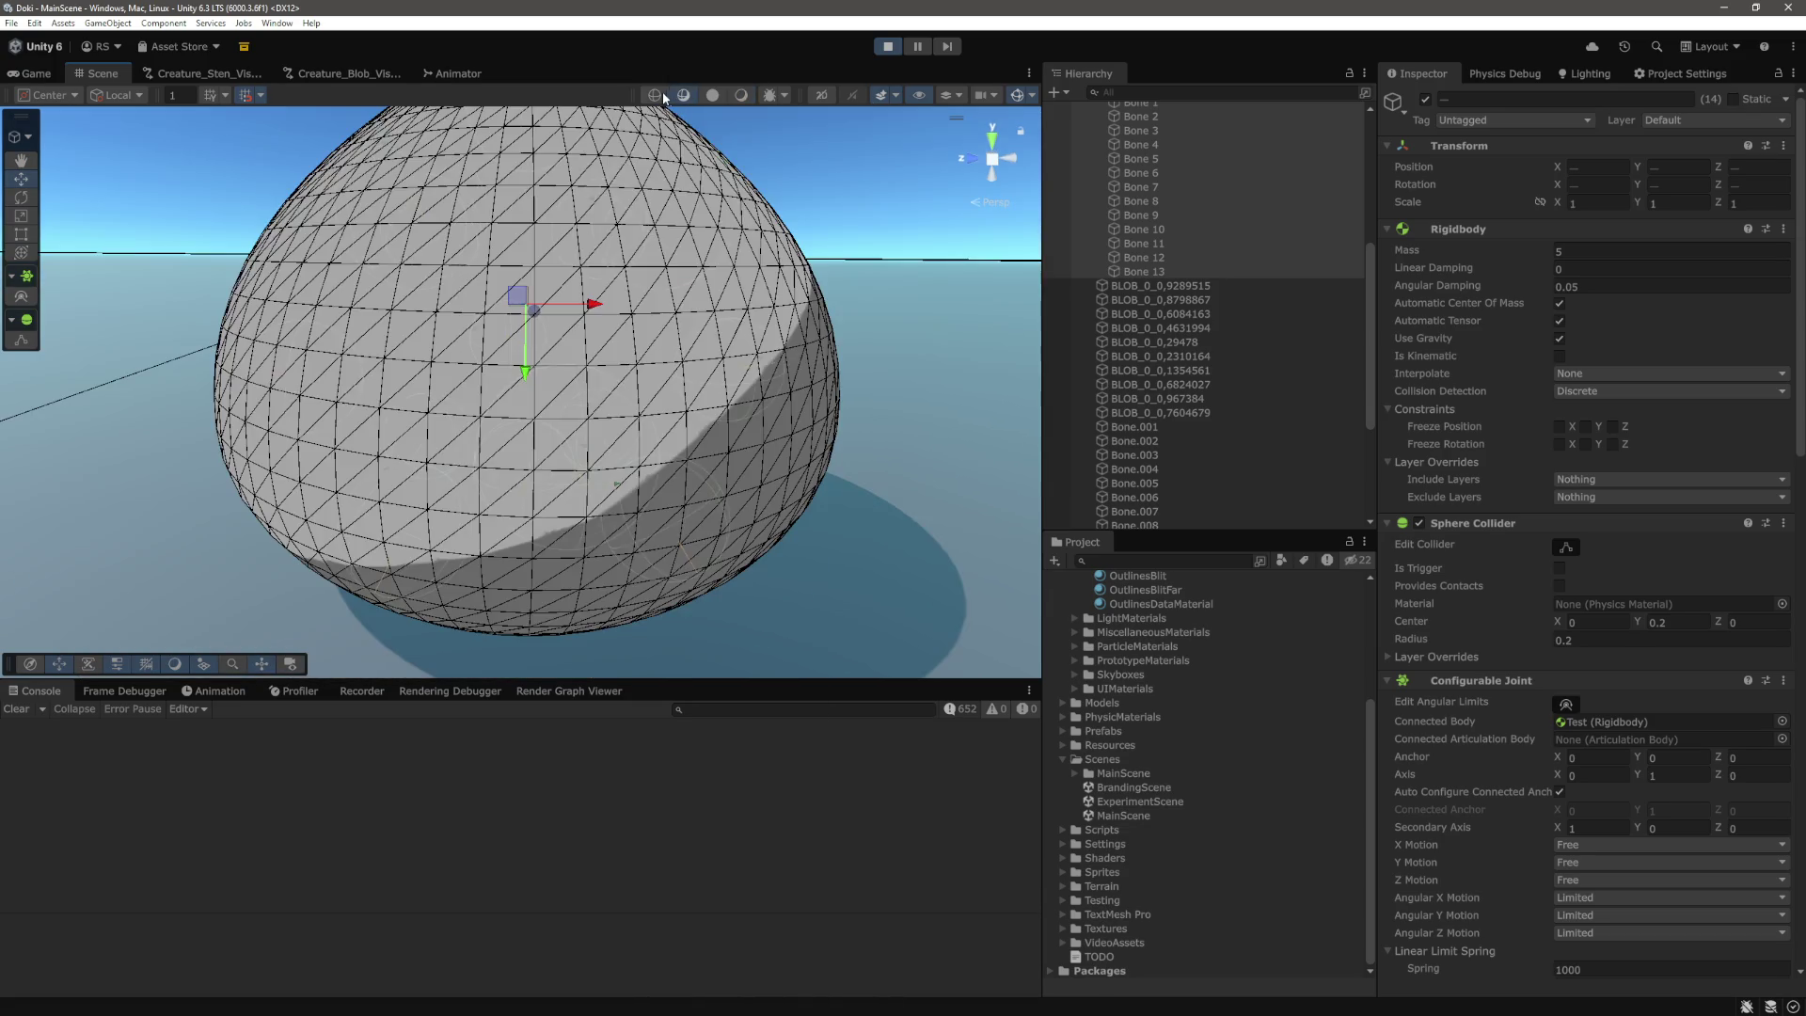
click(655, 95)
mouse_move(805, 339)
mouse_down()
mouse_move(834, 295)
mouse_move(884, 322)
mouse_move(810, 243)
mouse_move(625, 351)
mouse_move(737, 383)
mouse_move(576, 431)
mouse_move(922, 370)
mouse_move(951, 443)
mouse_move(904, 516)
mouse_move(645, 295)
mouse_move(694, 291)
mouse_up()
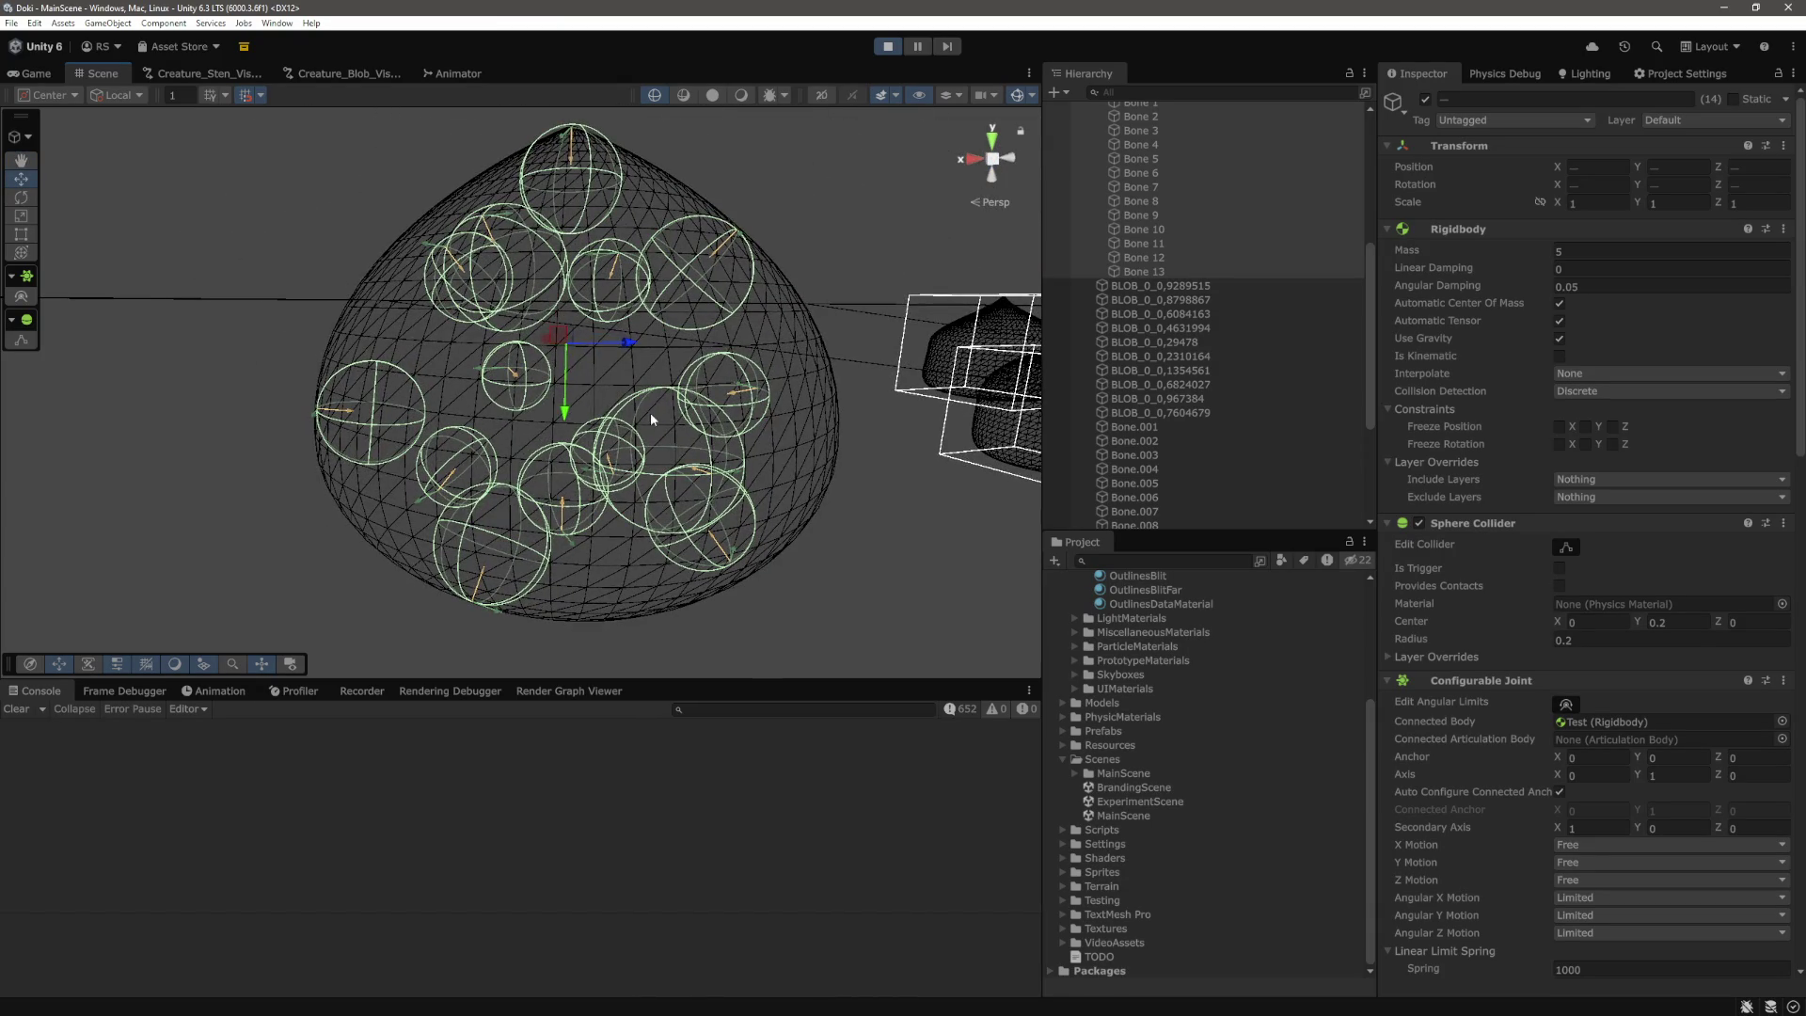
mouse_move(607, 425)
mouse_down()
mouse_move(611, 393)
mouse_move(721, 378)
mouse_move(727, 355)
mouse_up()
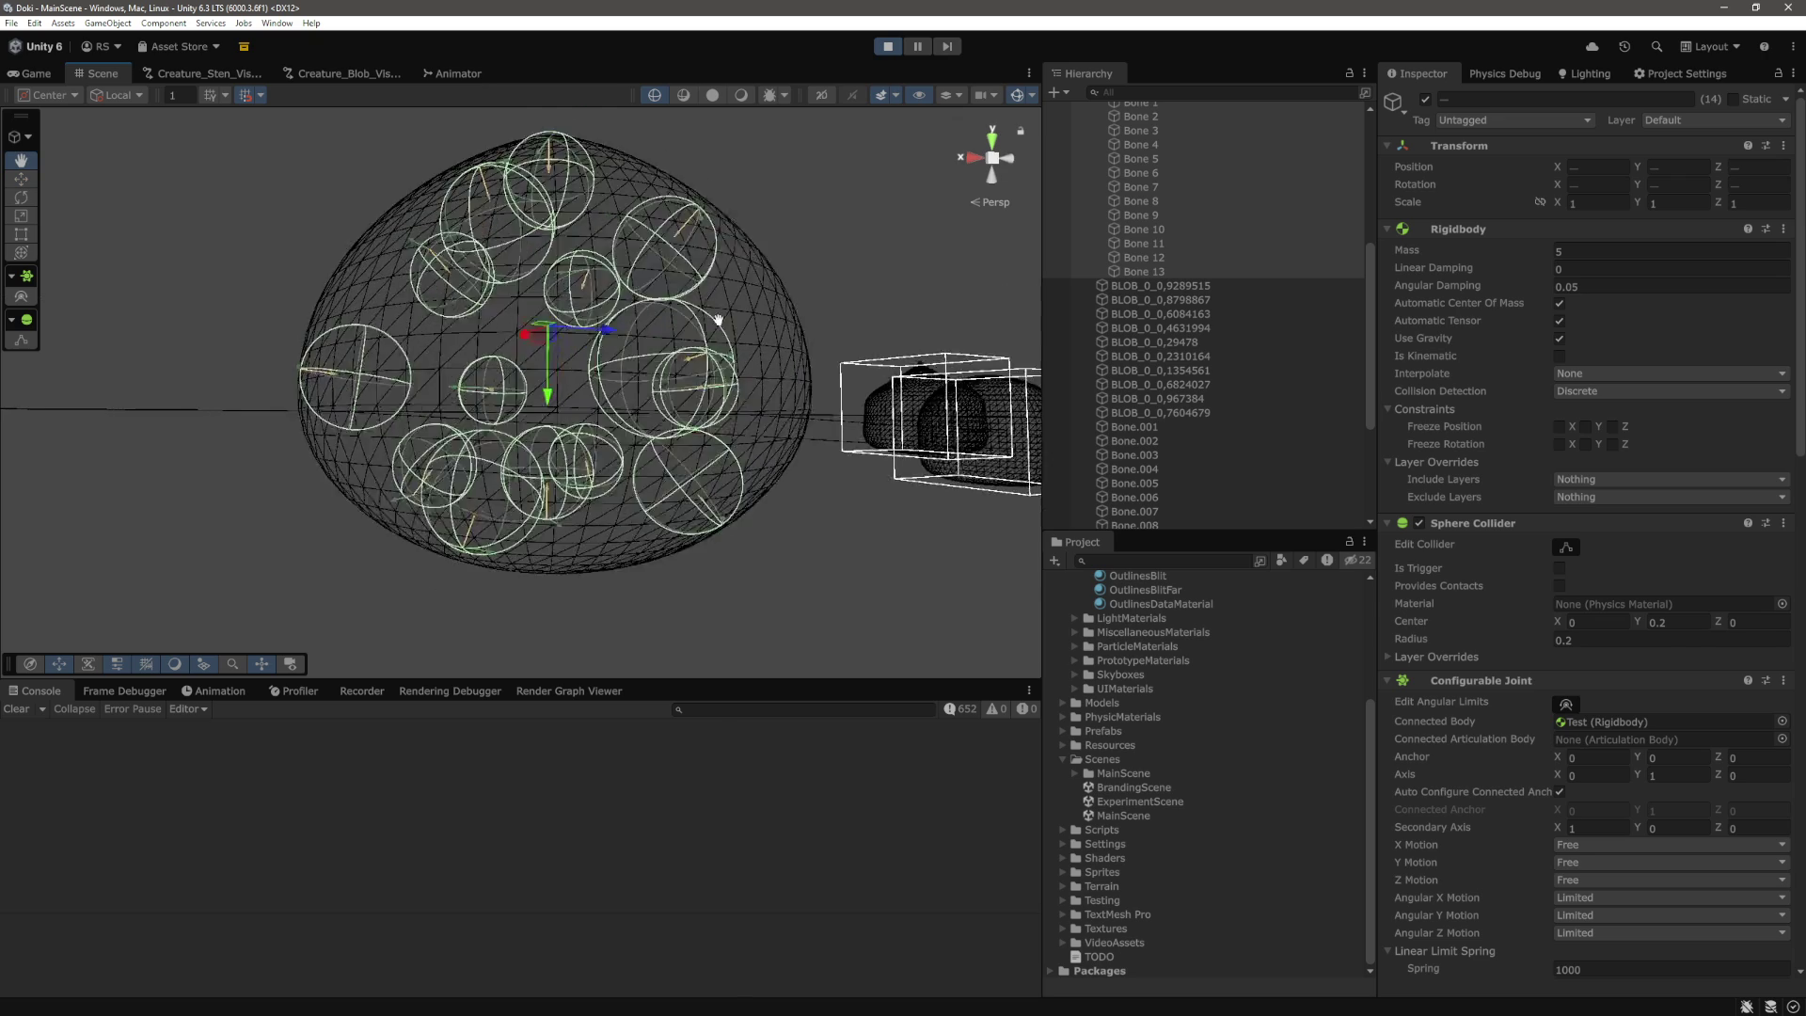
key(w)
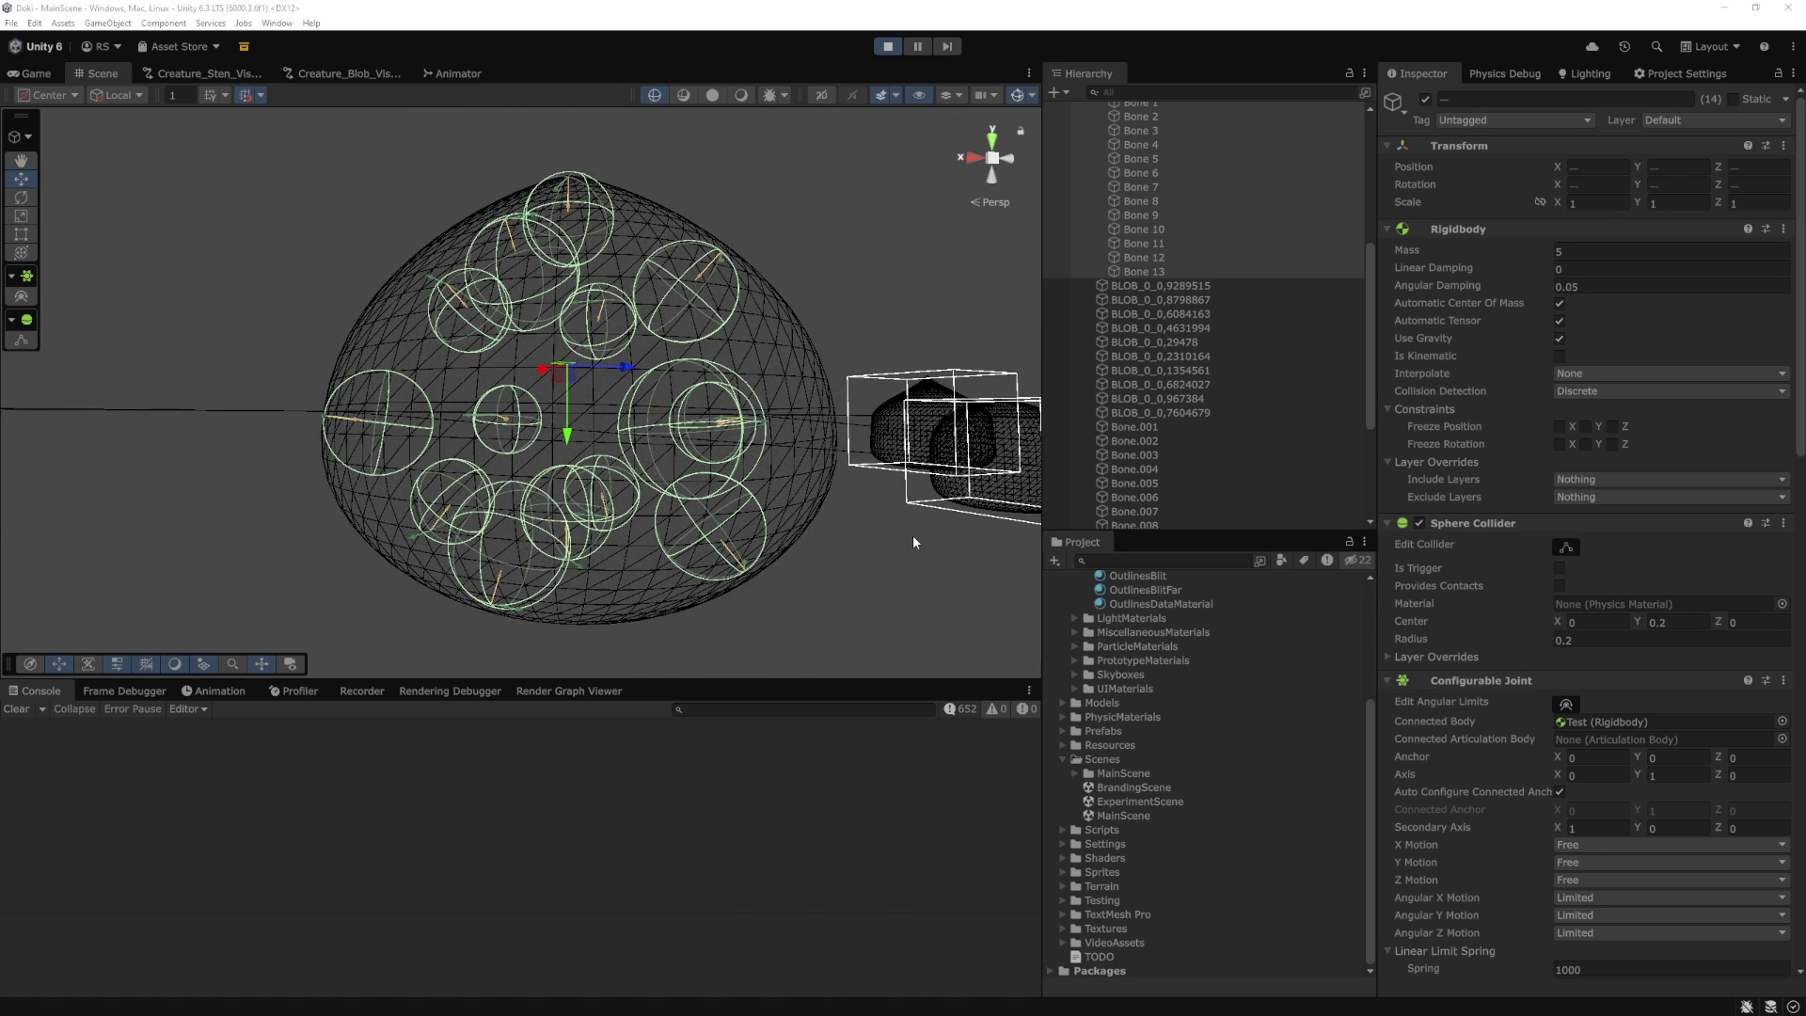
key(alt+Tab)
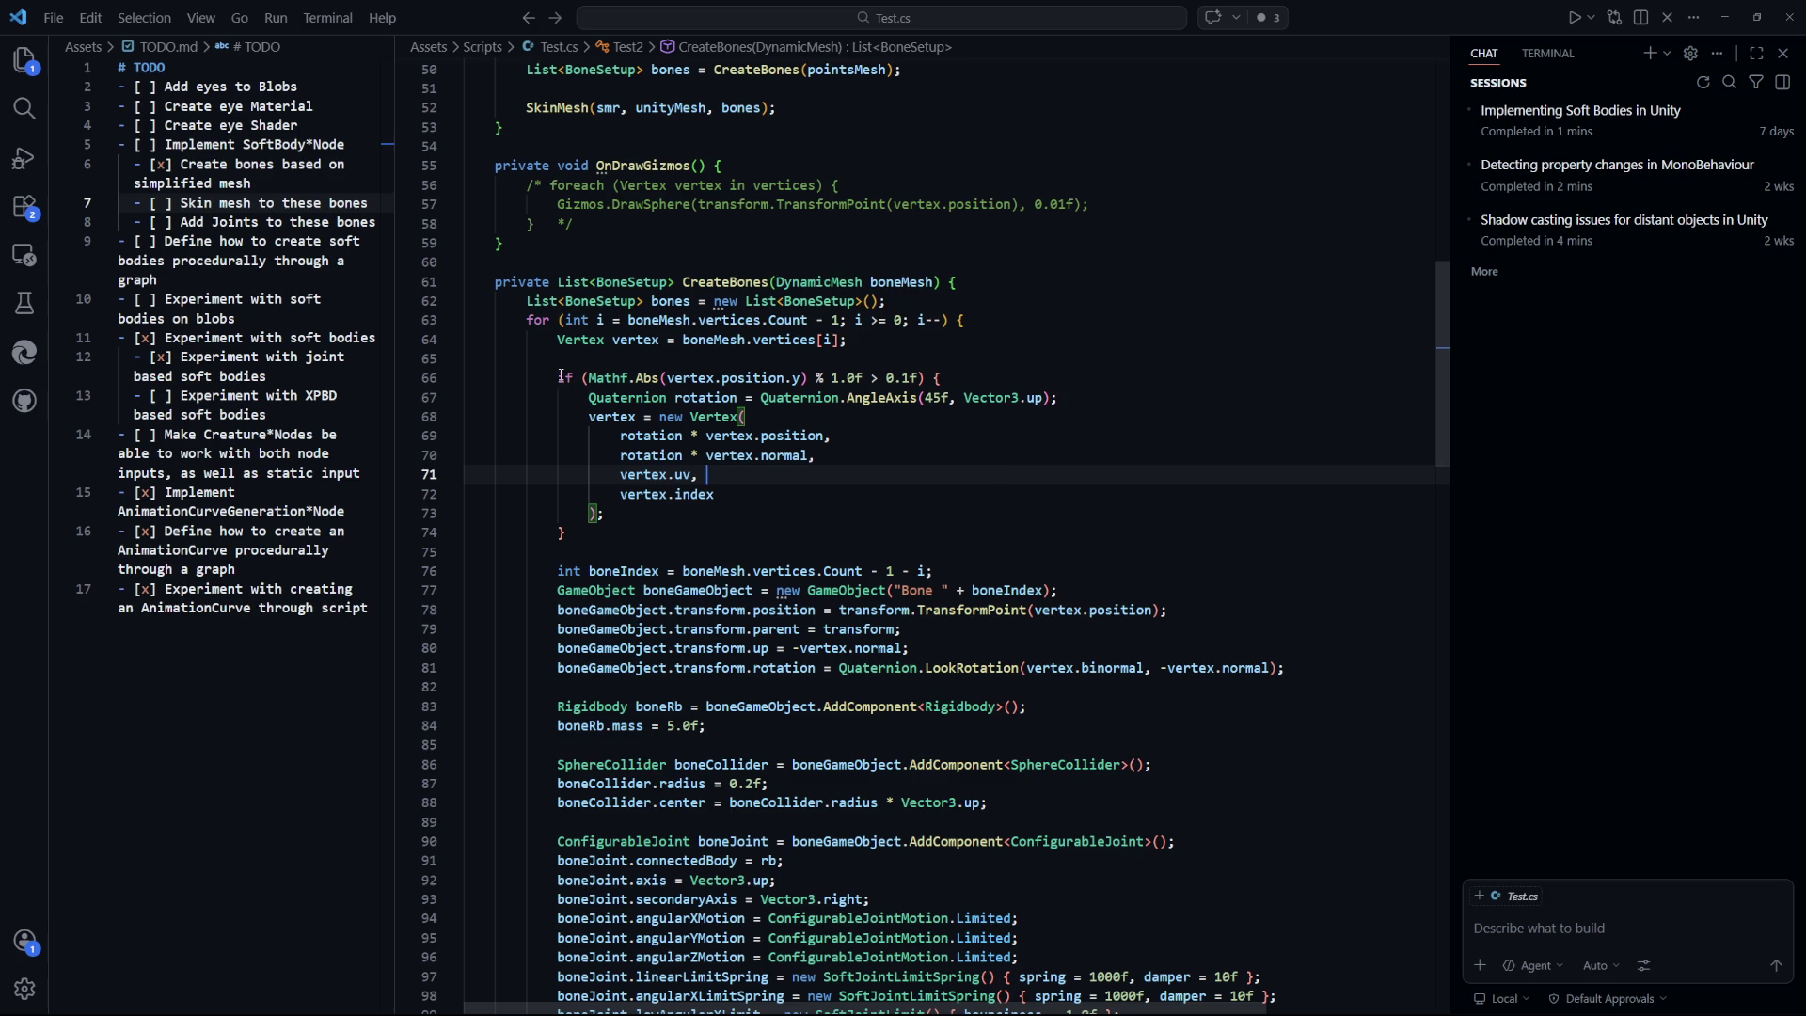
Return to the Unity Editor and switch to the Hand (pan) tool.
key(alt+Tab)
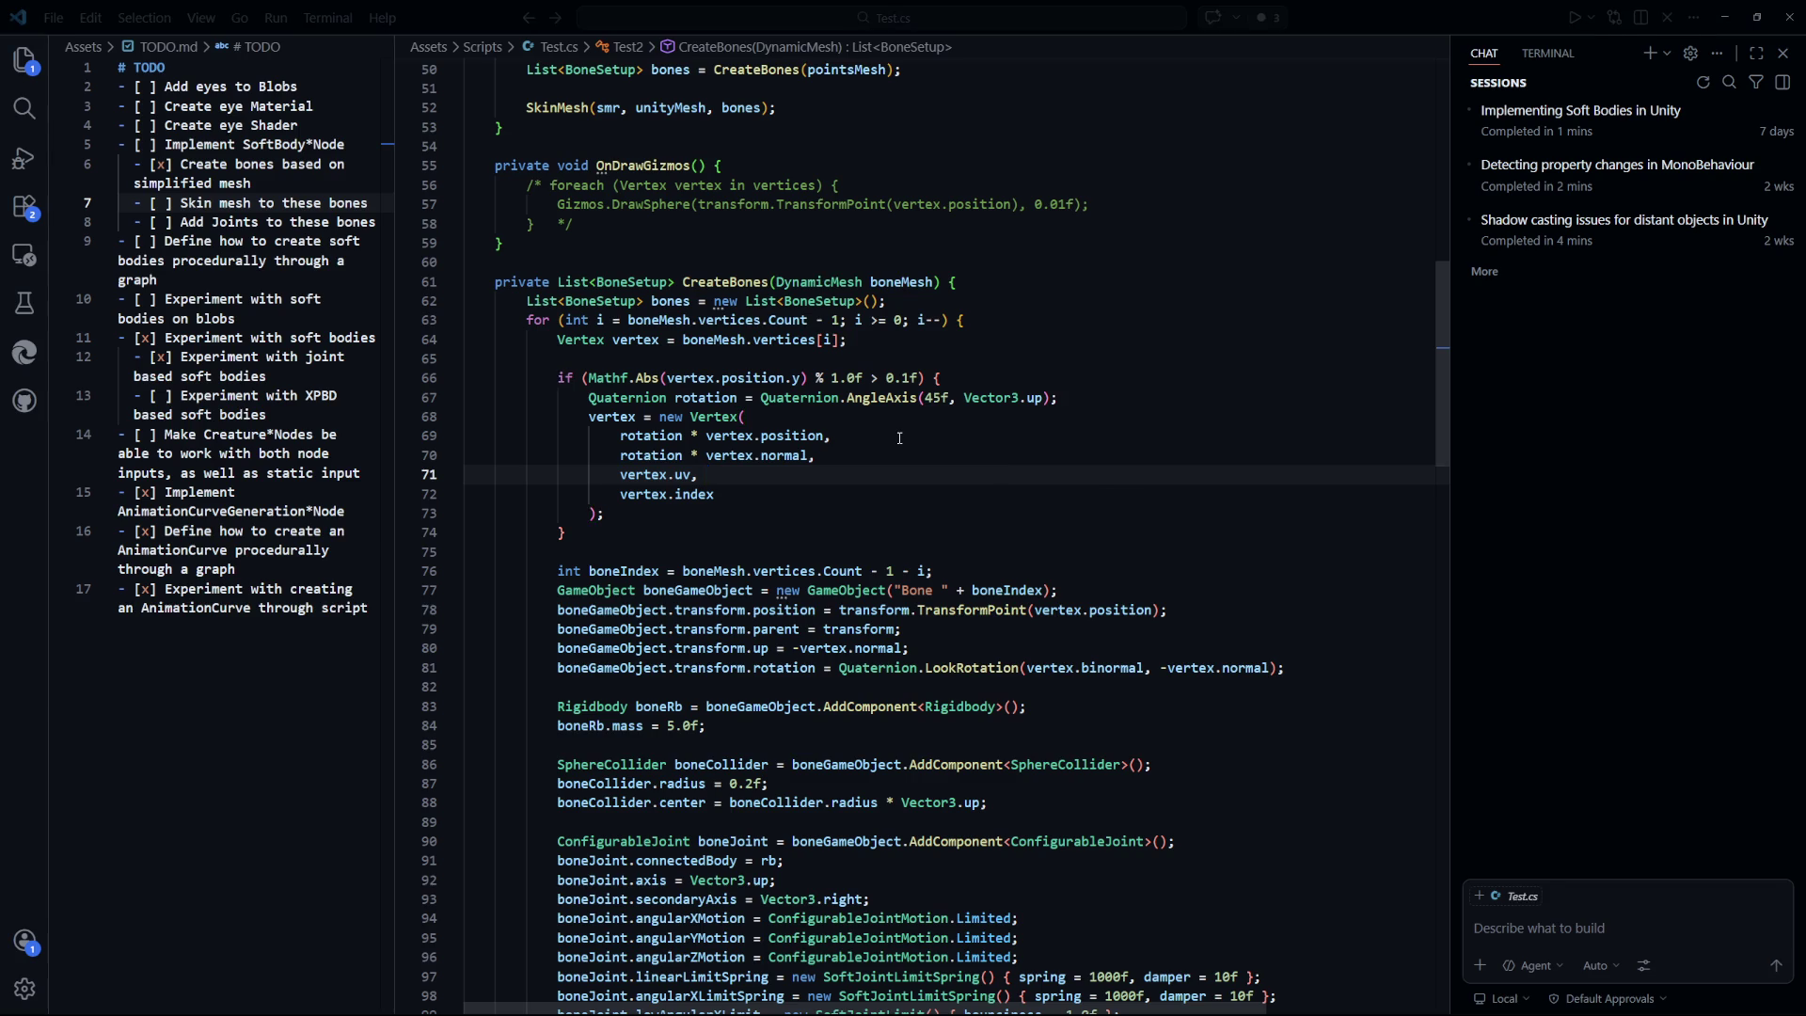
key(q)
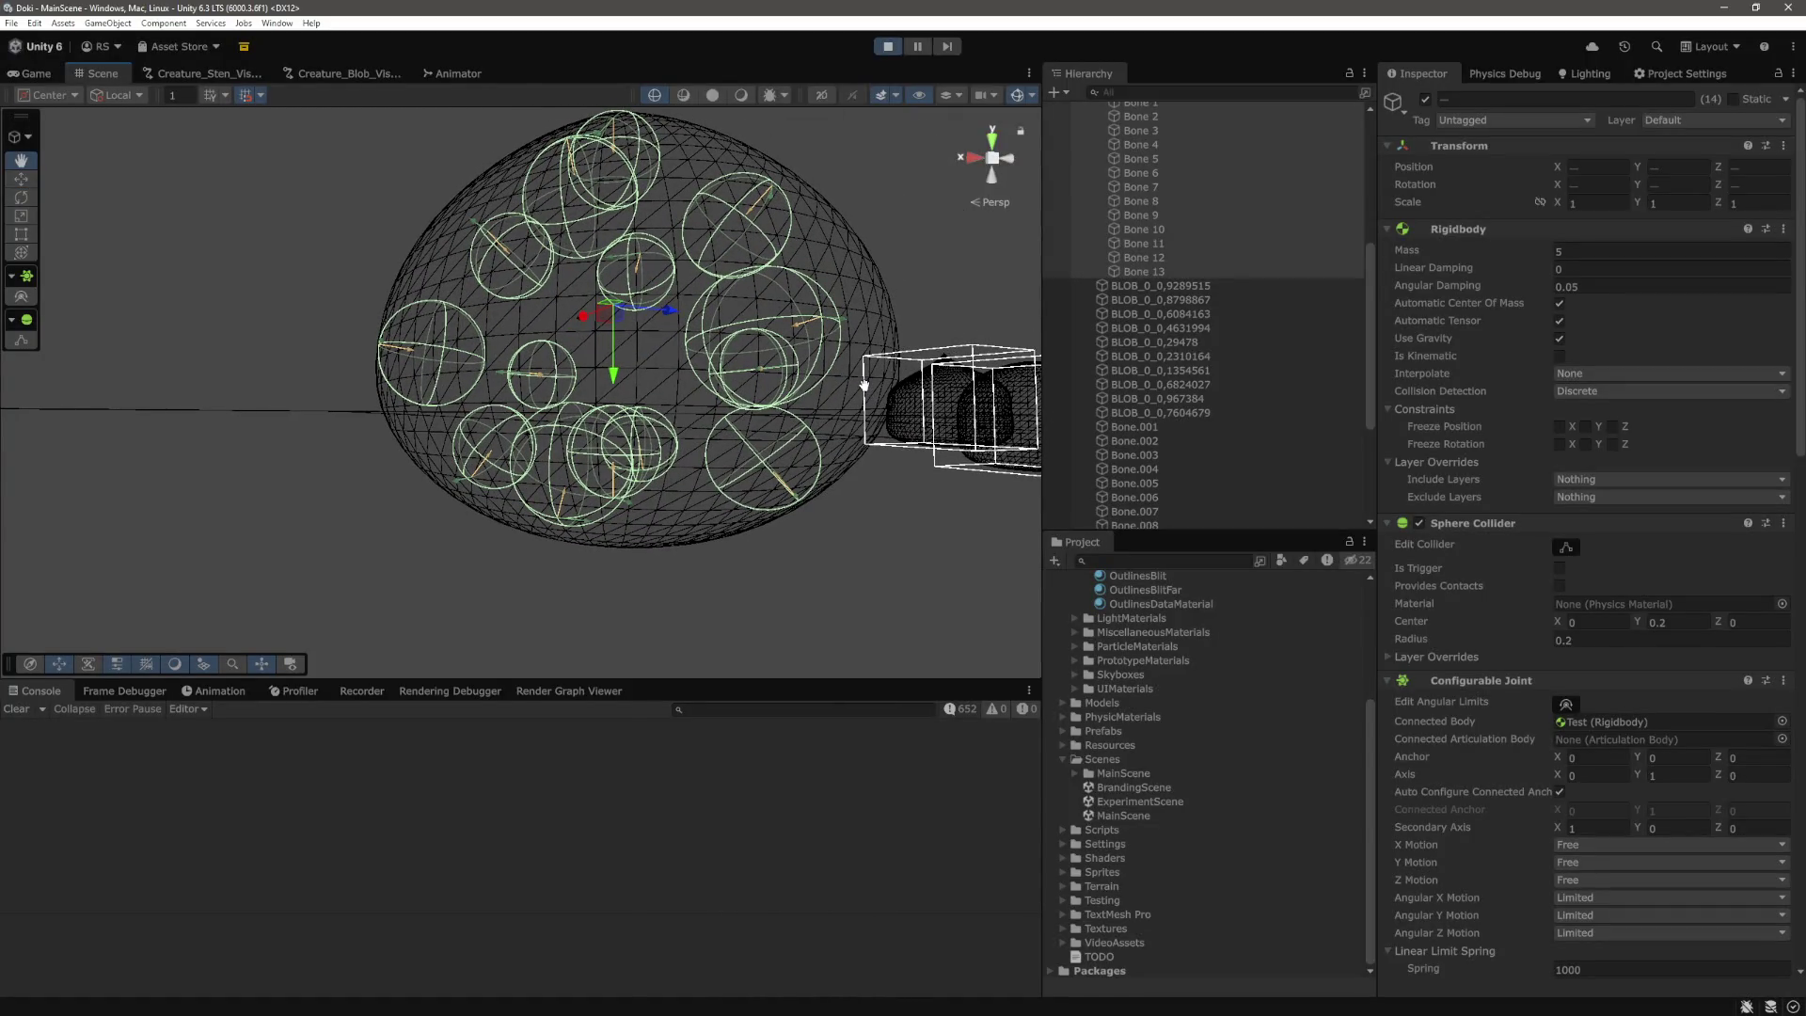
Pan the Scene view up over the blob, pause the simulation and select Test.
key(w)
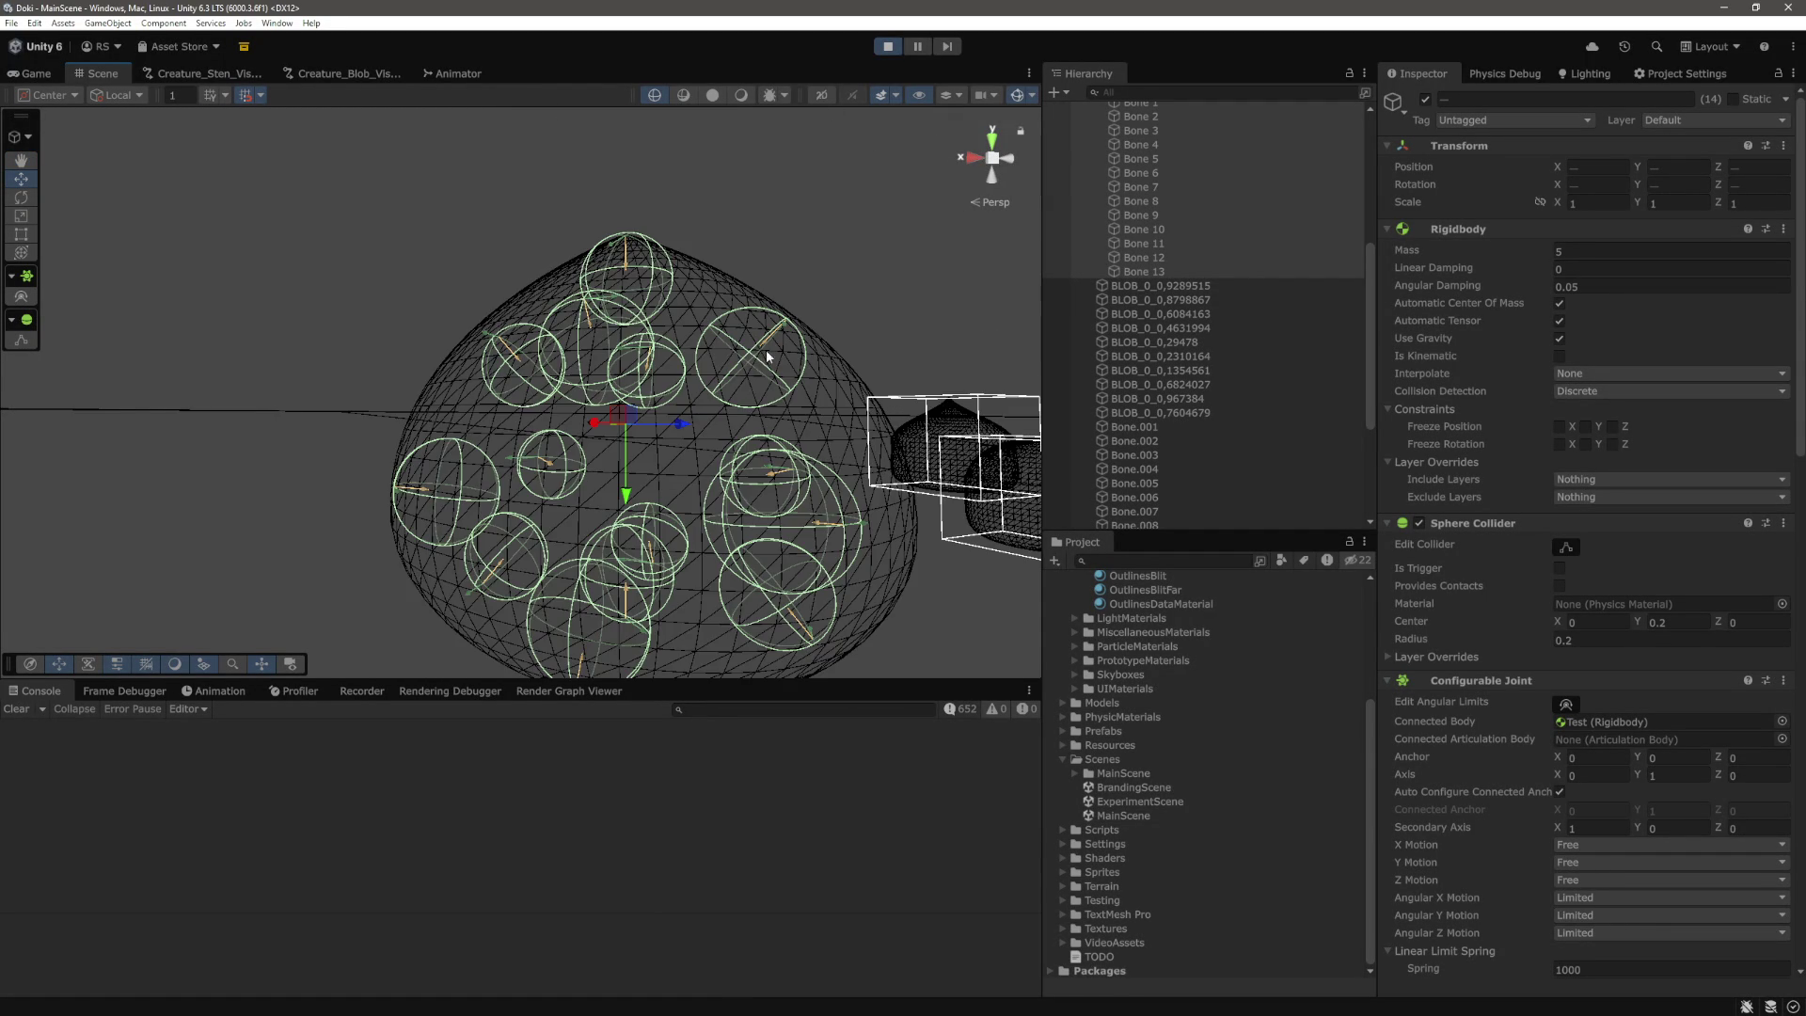
key(q)
drag(768, 318, 781, 267)
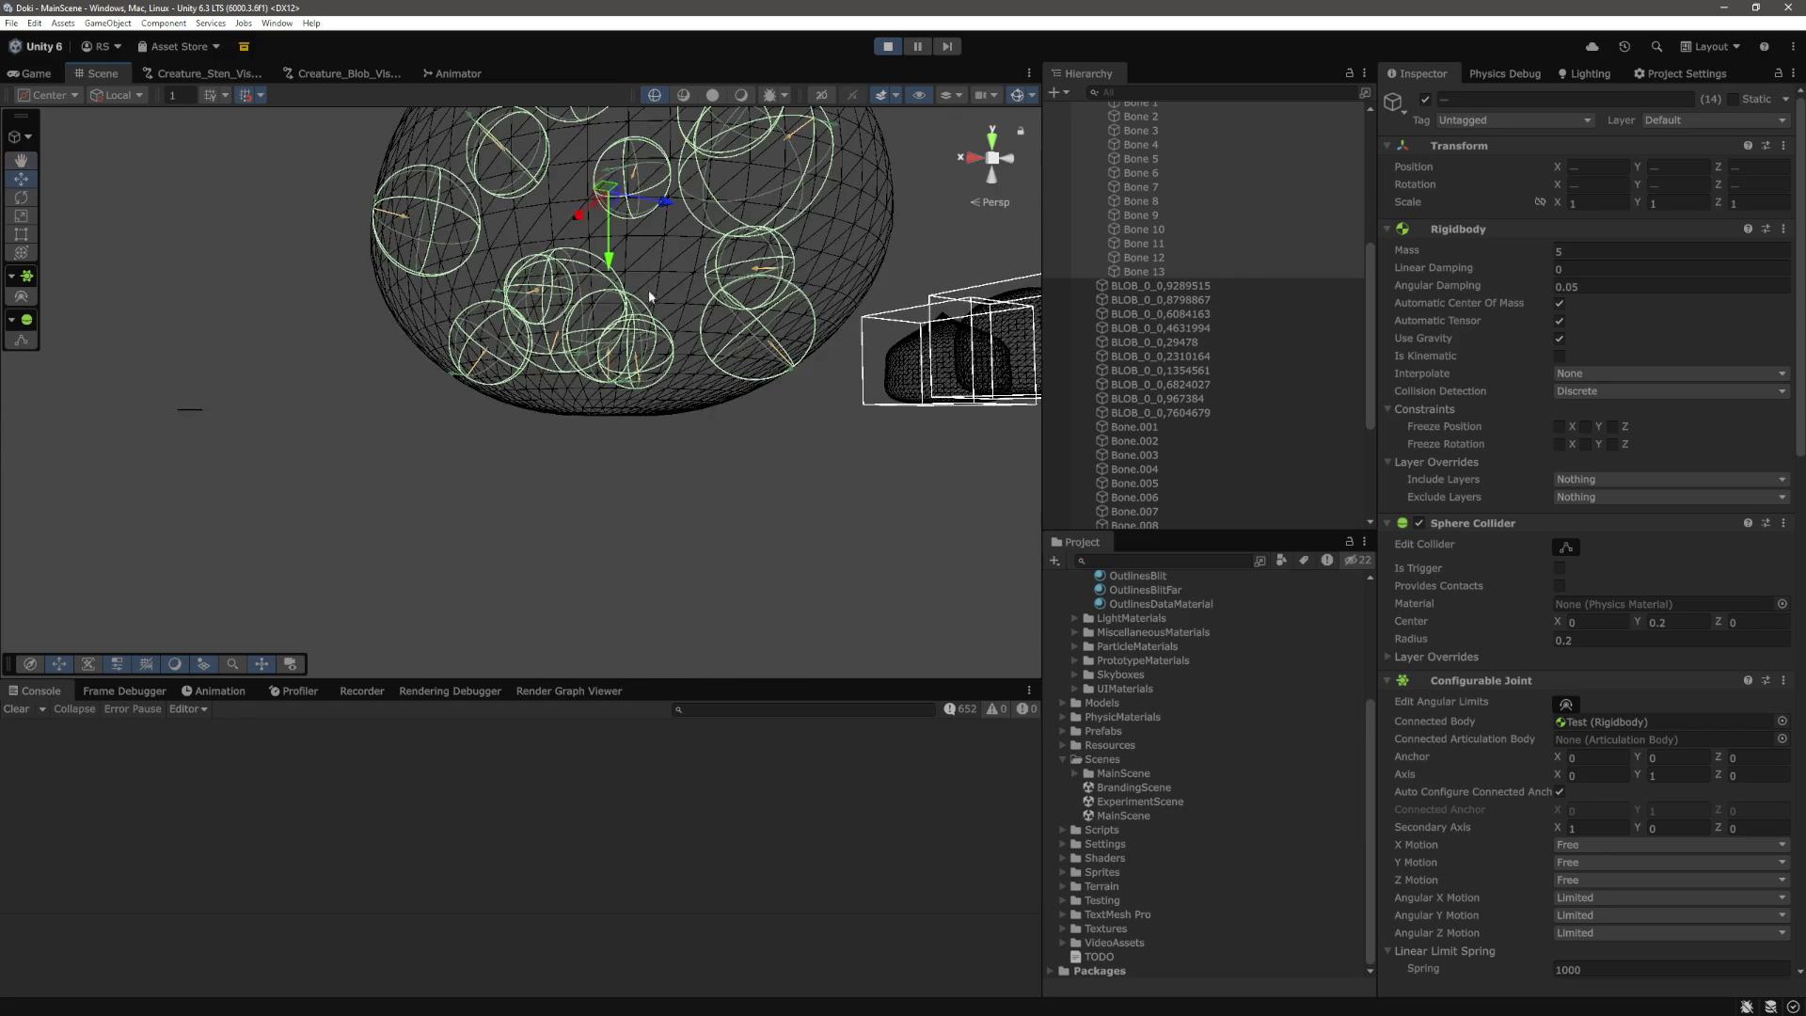
key(w)
click(926, 49)
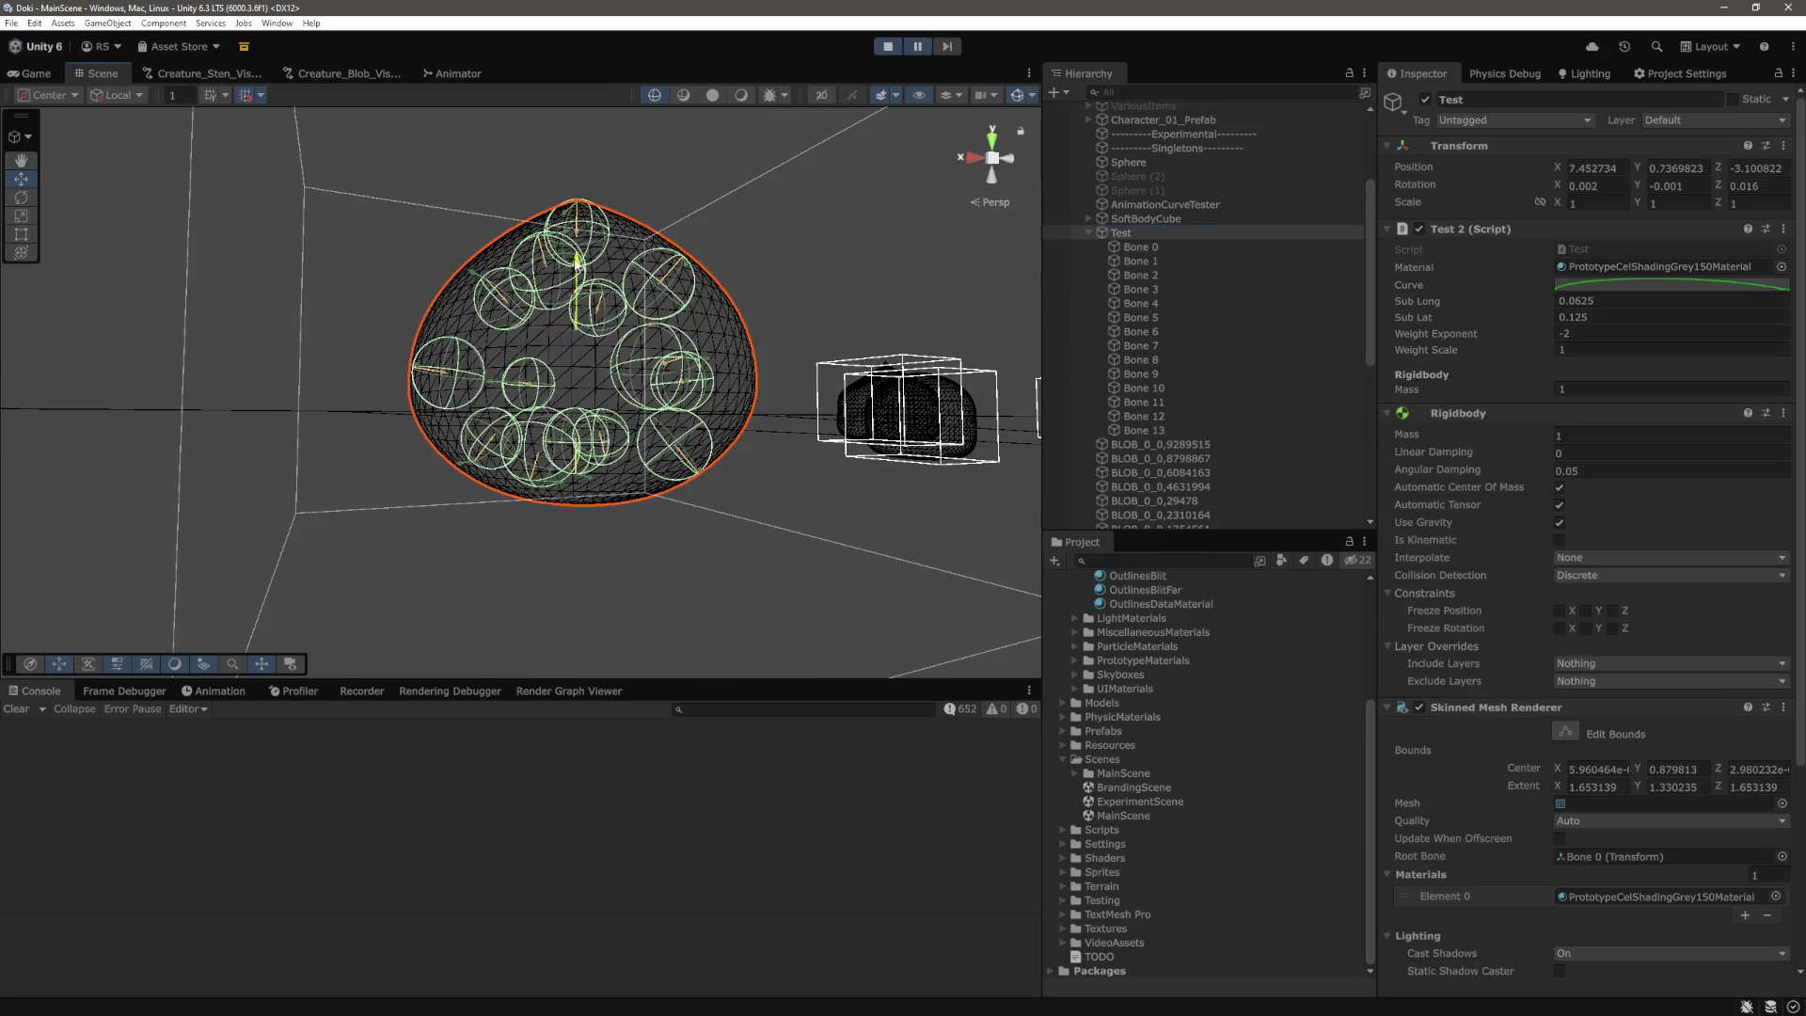
click(920, 47)
click(923, 48)
Zoom and orbit close around the sphere's skinned mesh and bone colliders, then restart play.
scroll(574, 461, up, 2)
scroll(606, 425, up, 2)
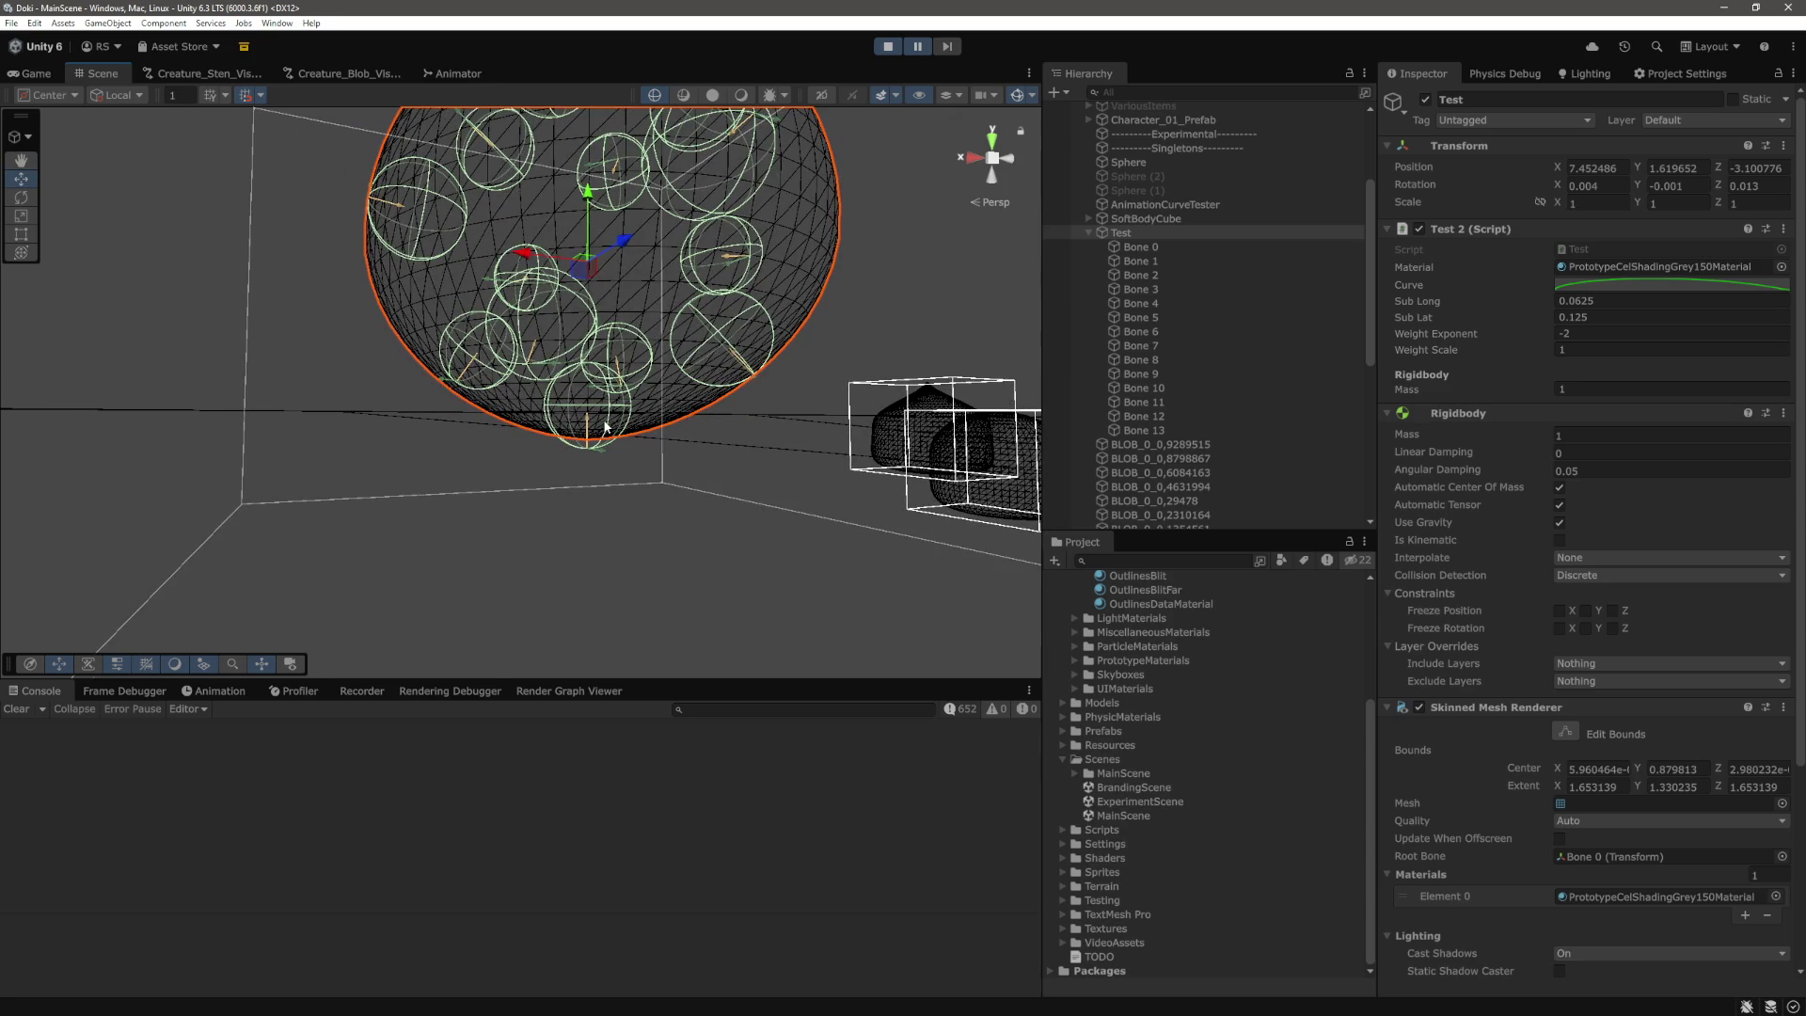
drag(605, 426, 488, 402)
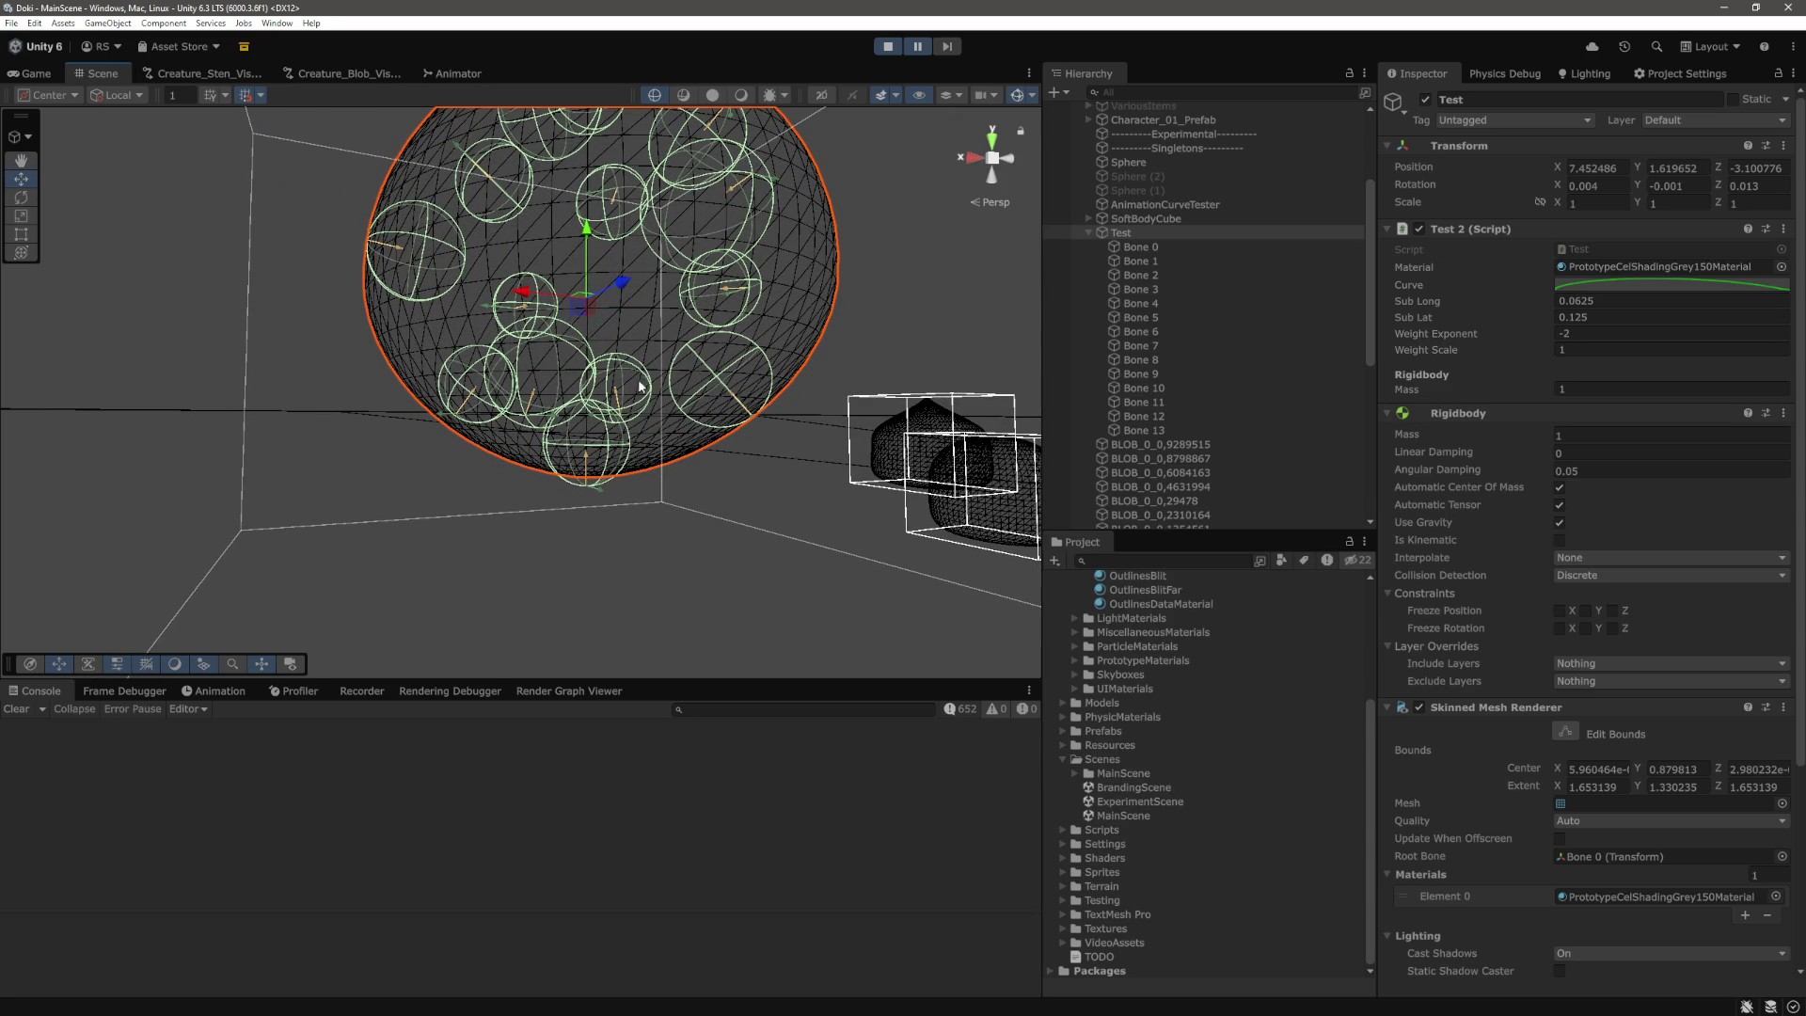
drag(748, 406, 733, 443)
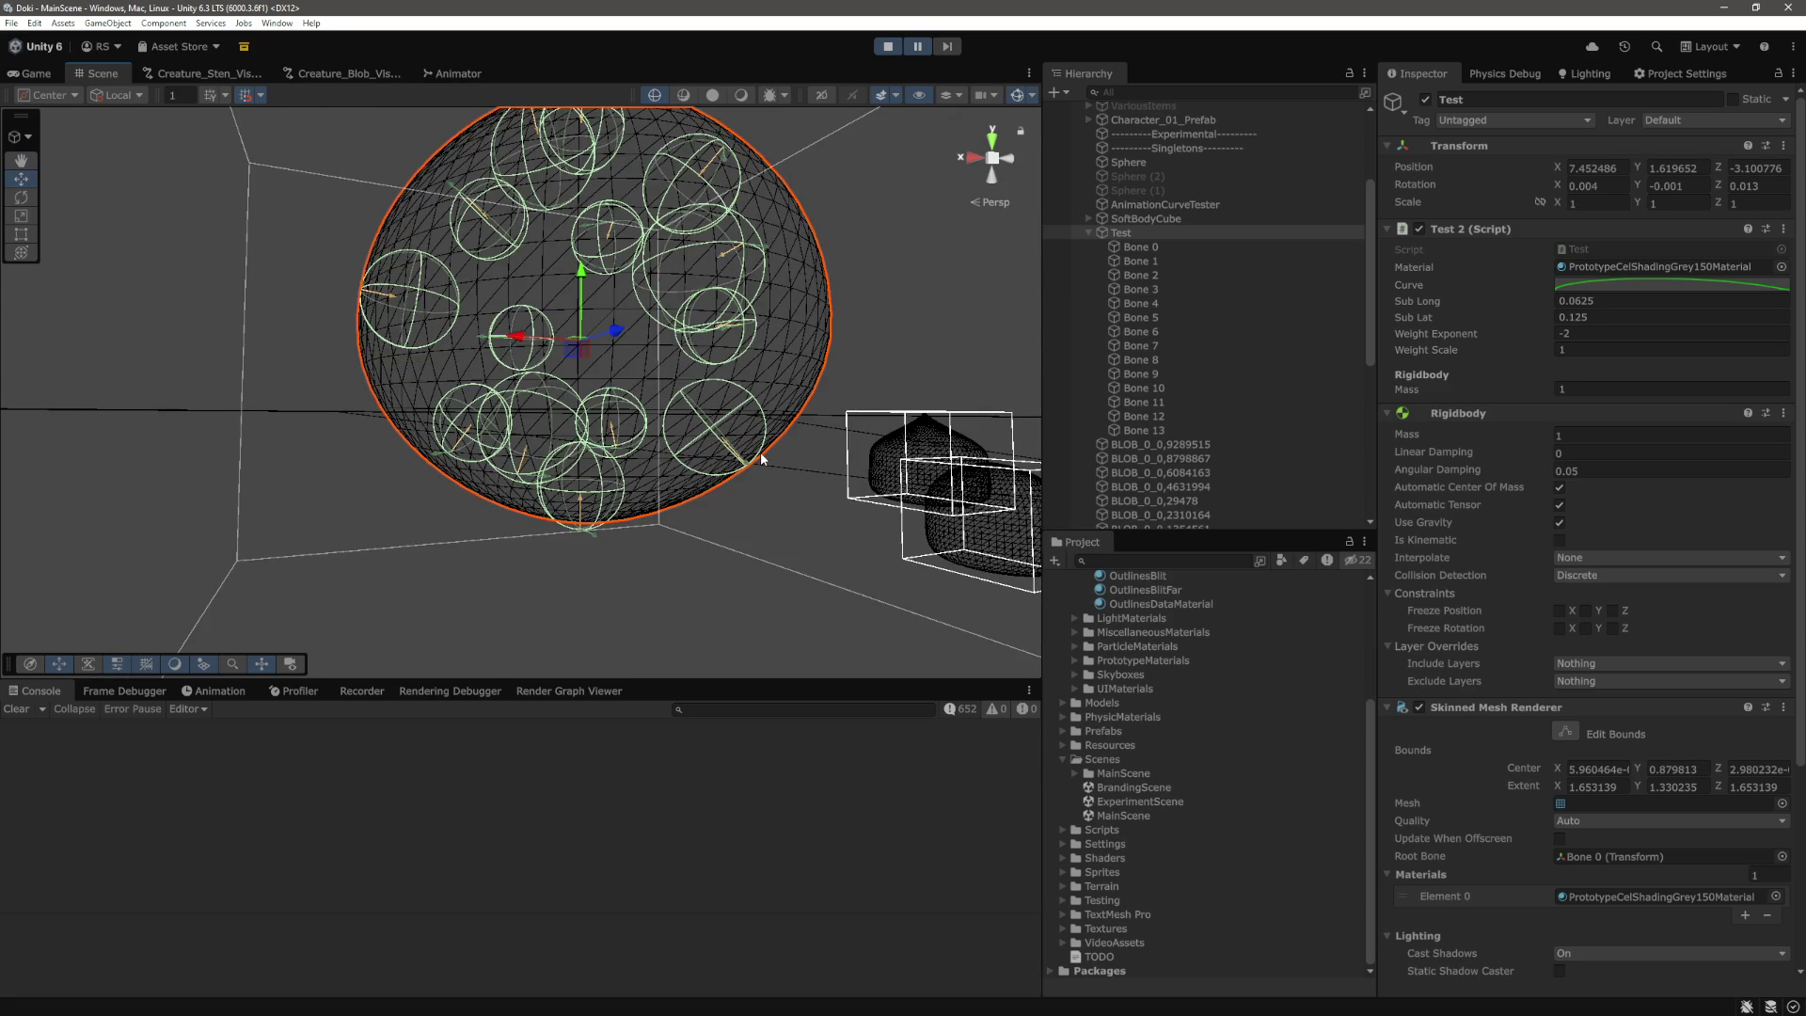
mouse_move(762, 459)
mouse_down()
mouse_move(940, 455)
mouse_move(861, 491)
mouse_move(625, 495)
mouse_move(630, 419)
mouse_move(644, 445)
mouse_up()
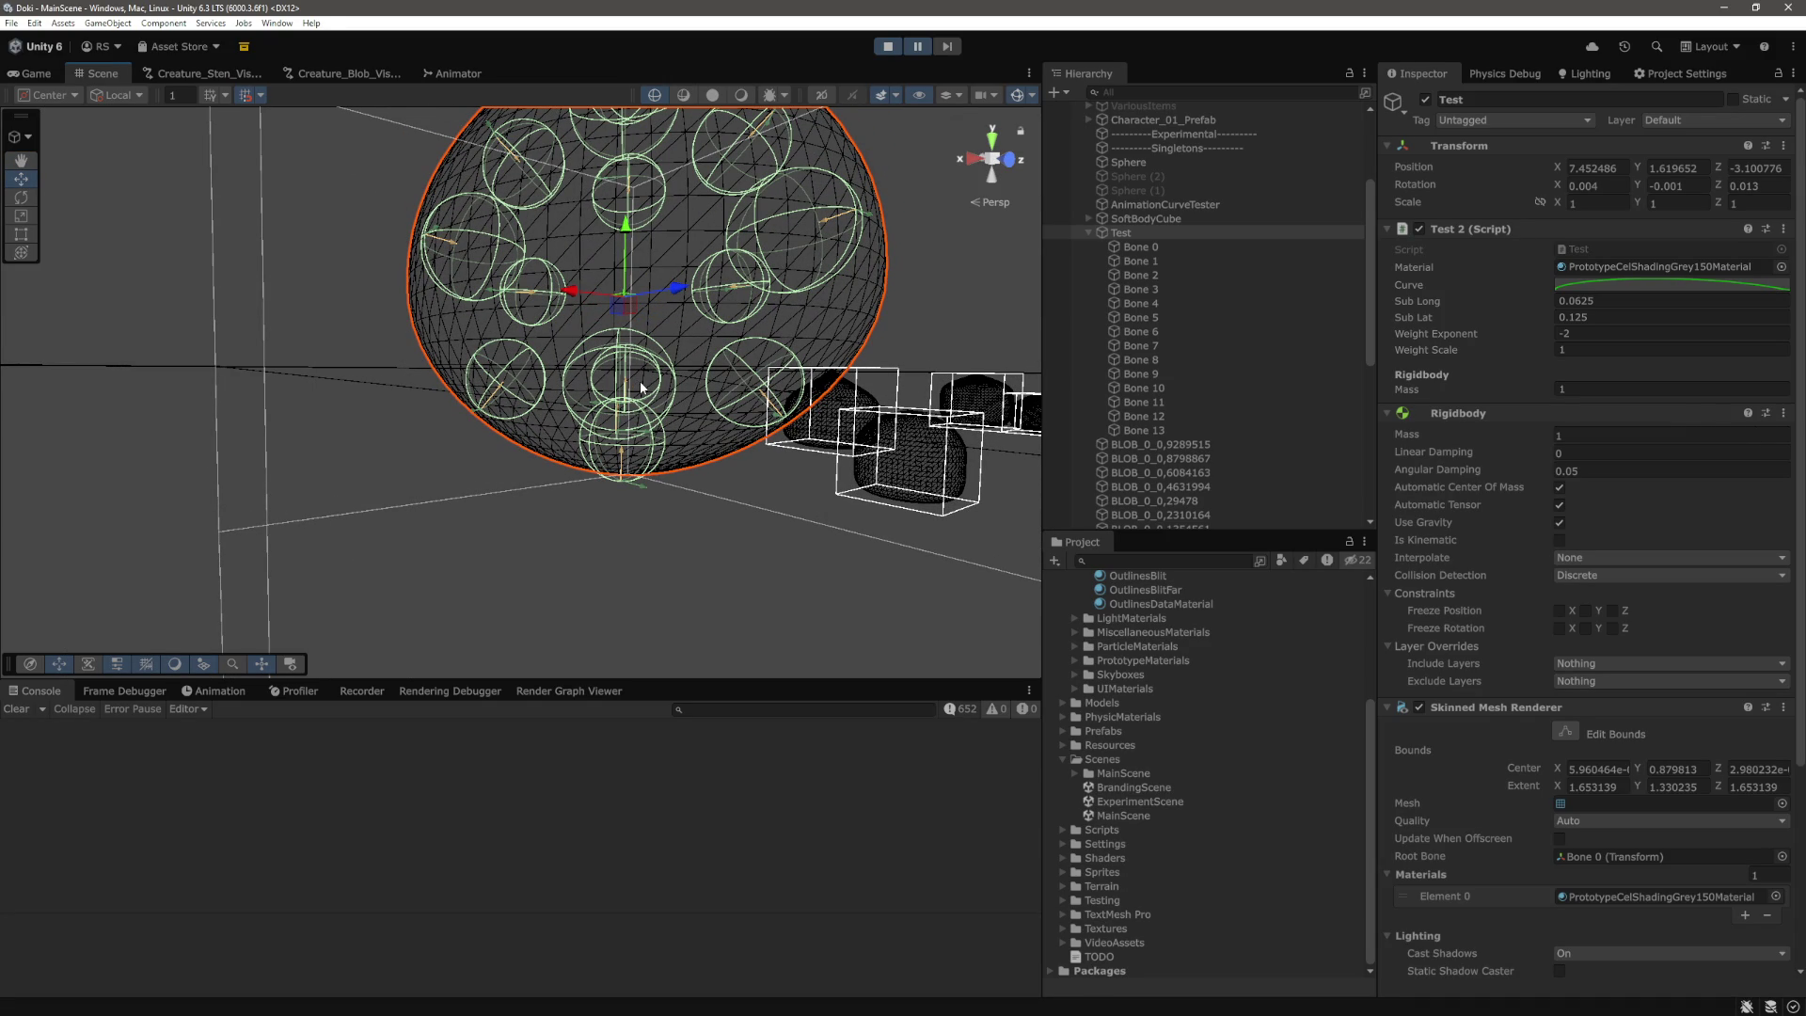
mouse_move(639, 381)
mouse_down()
mouse_move(772, 360)
mouse_move(792, 386)
mouse_move(564, 359)
mouse_move(685, 411)
mouse_move(637, 377)
mouse_move(675, 311)
mouse_up()
click(888, 46)
click(888, 46)
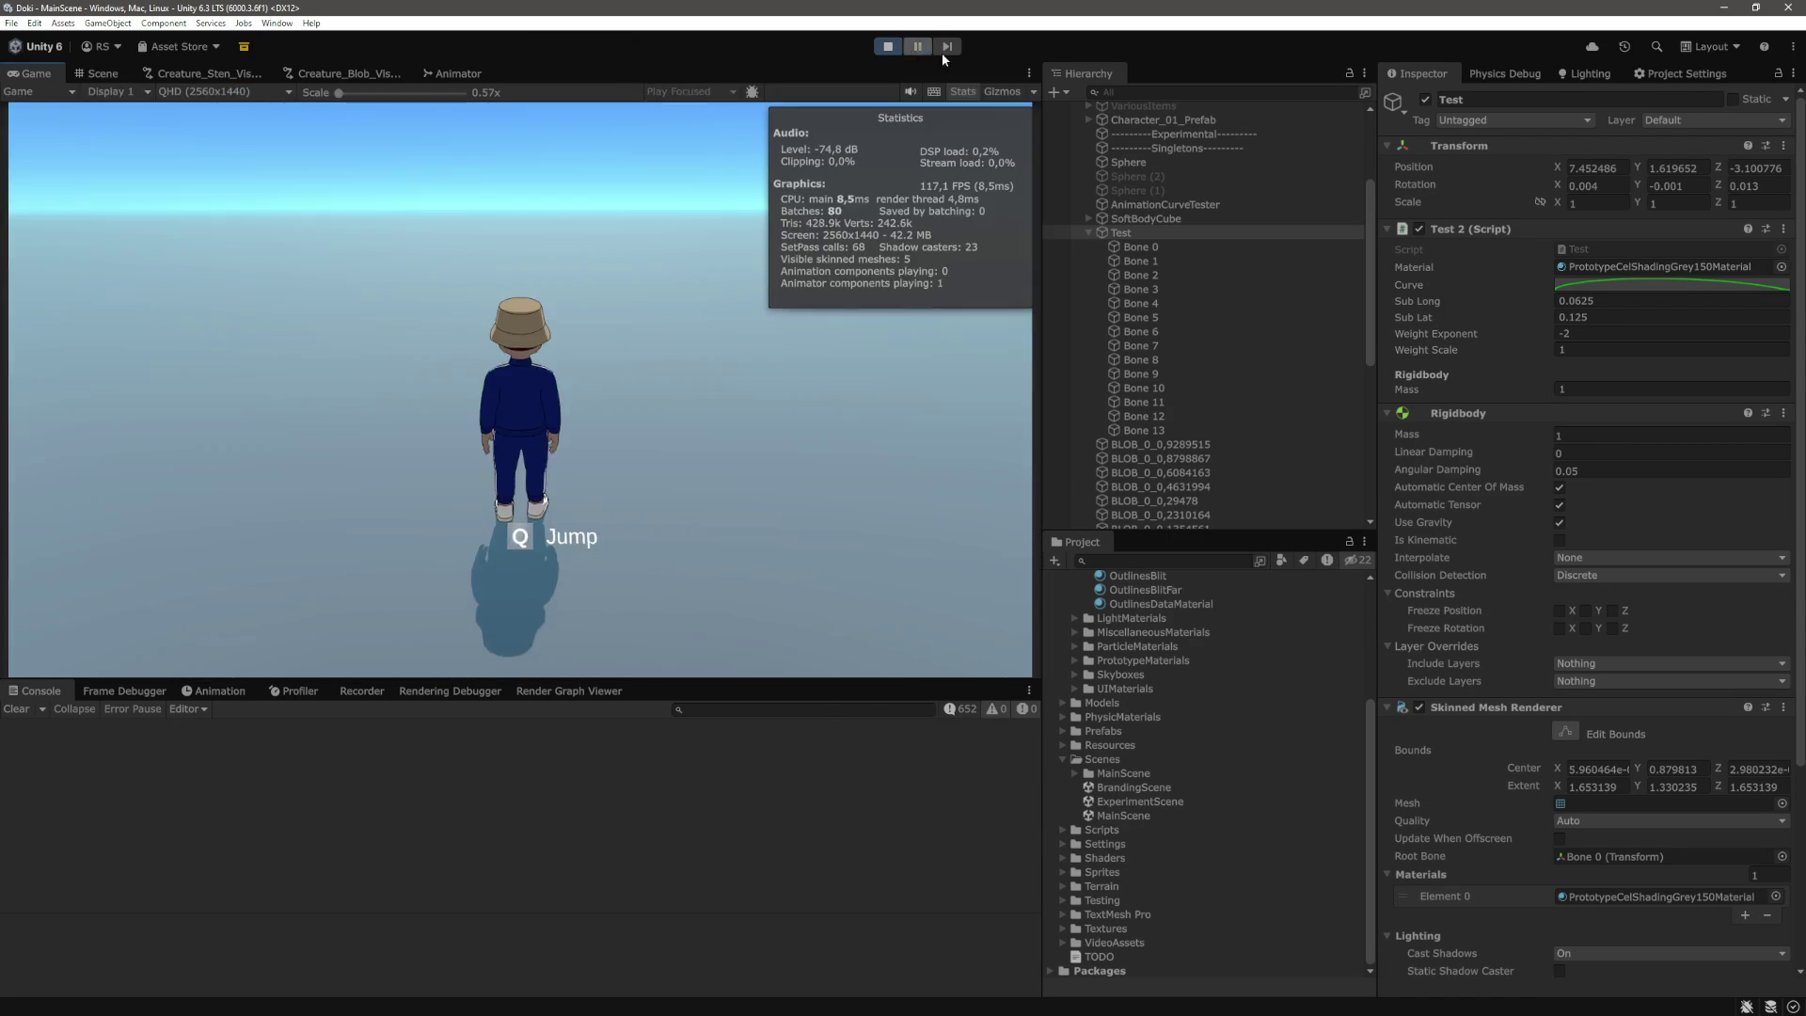
Steer the character with WASD into the grey soft-body ball and push it around.
key(w)
key(w)
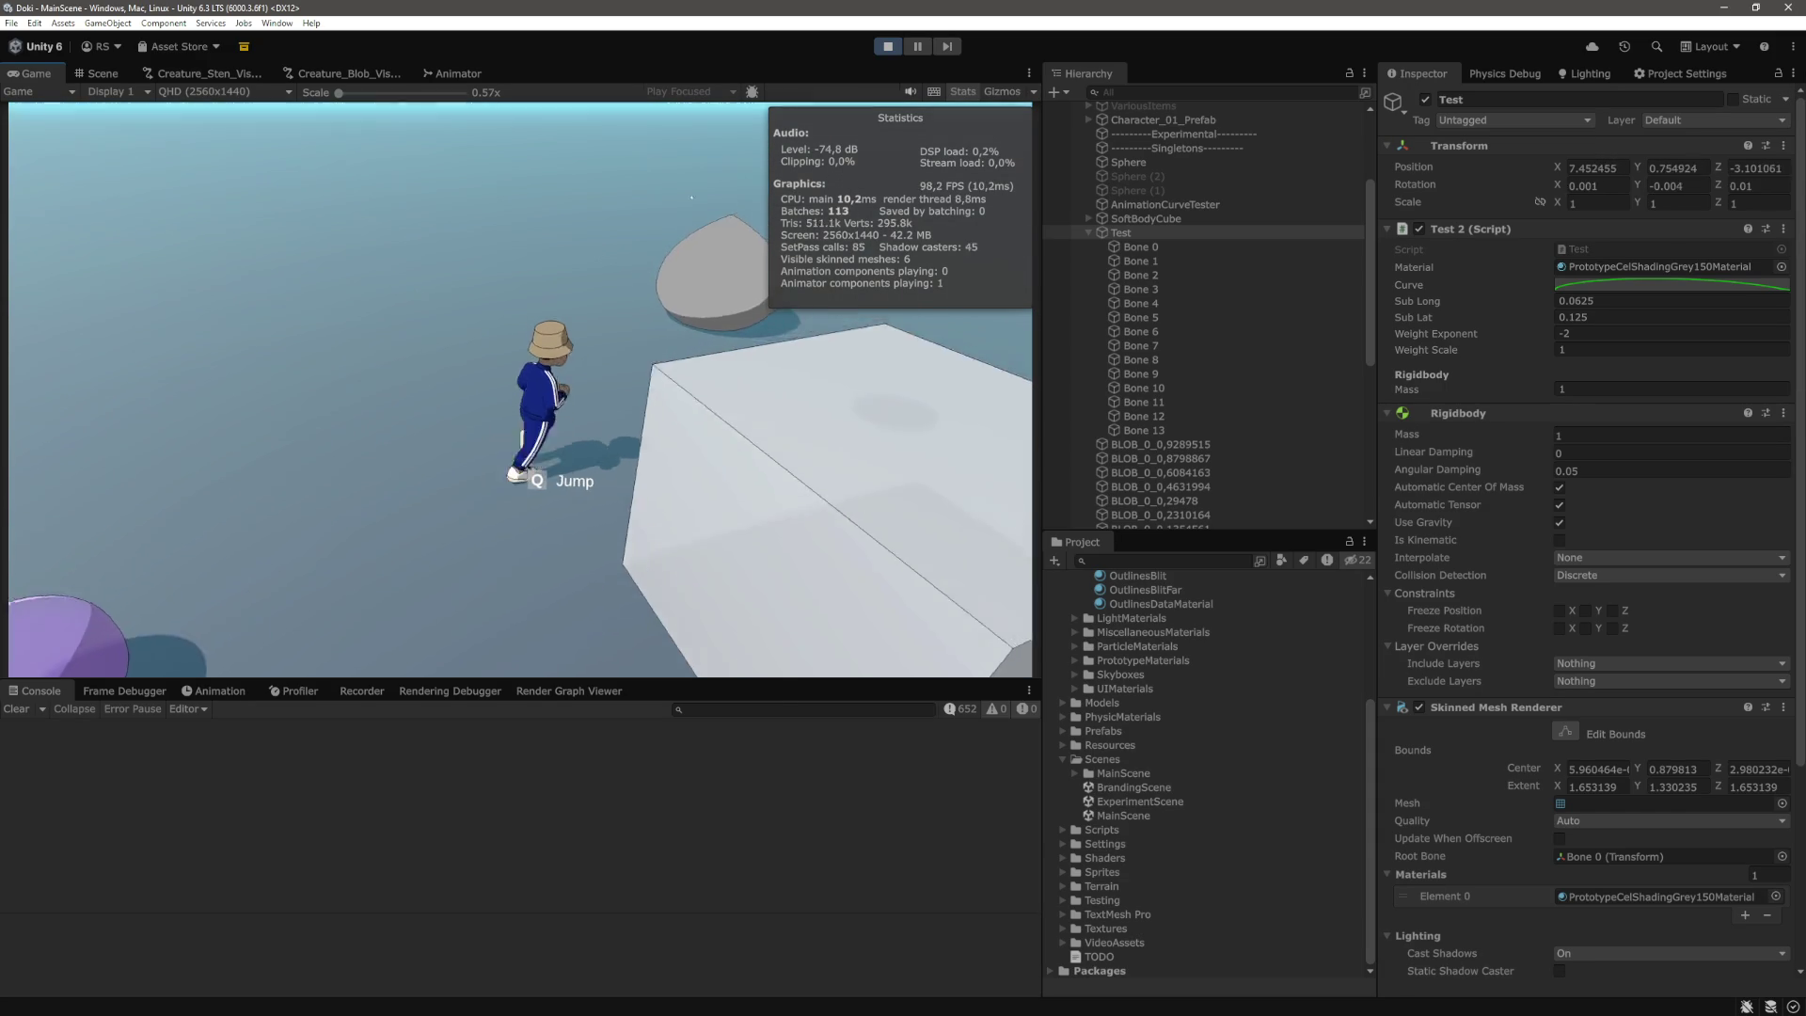
key(d)
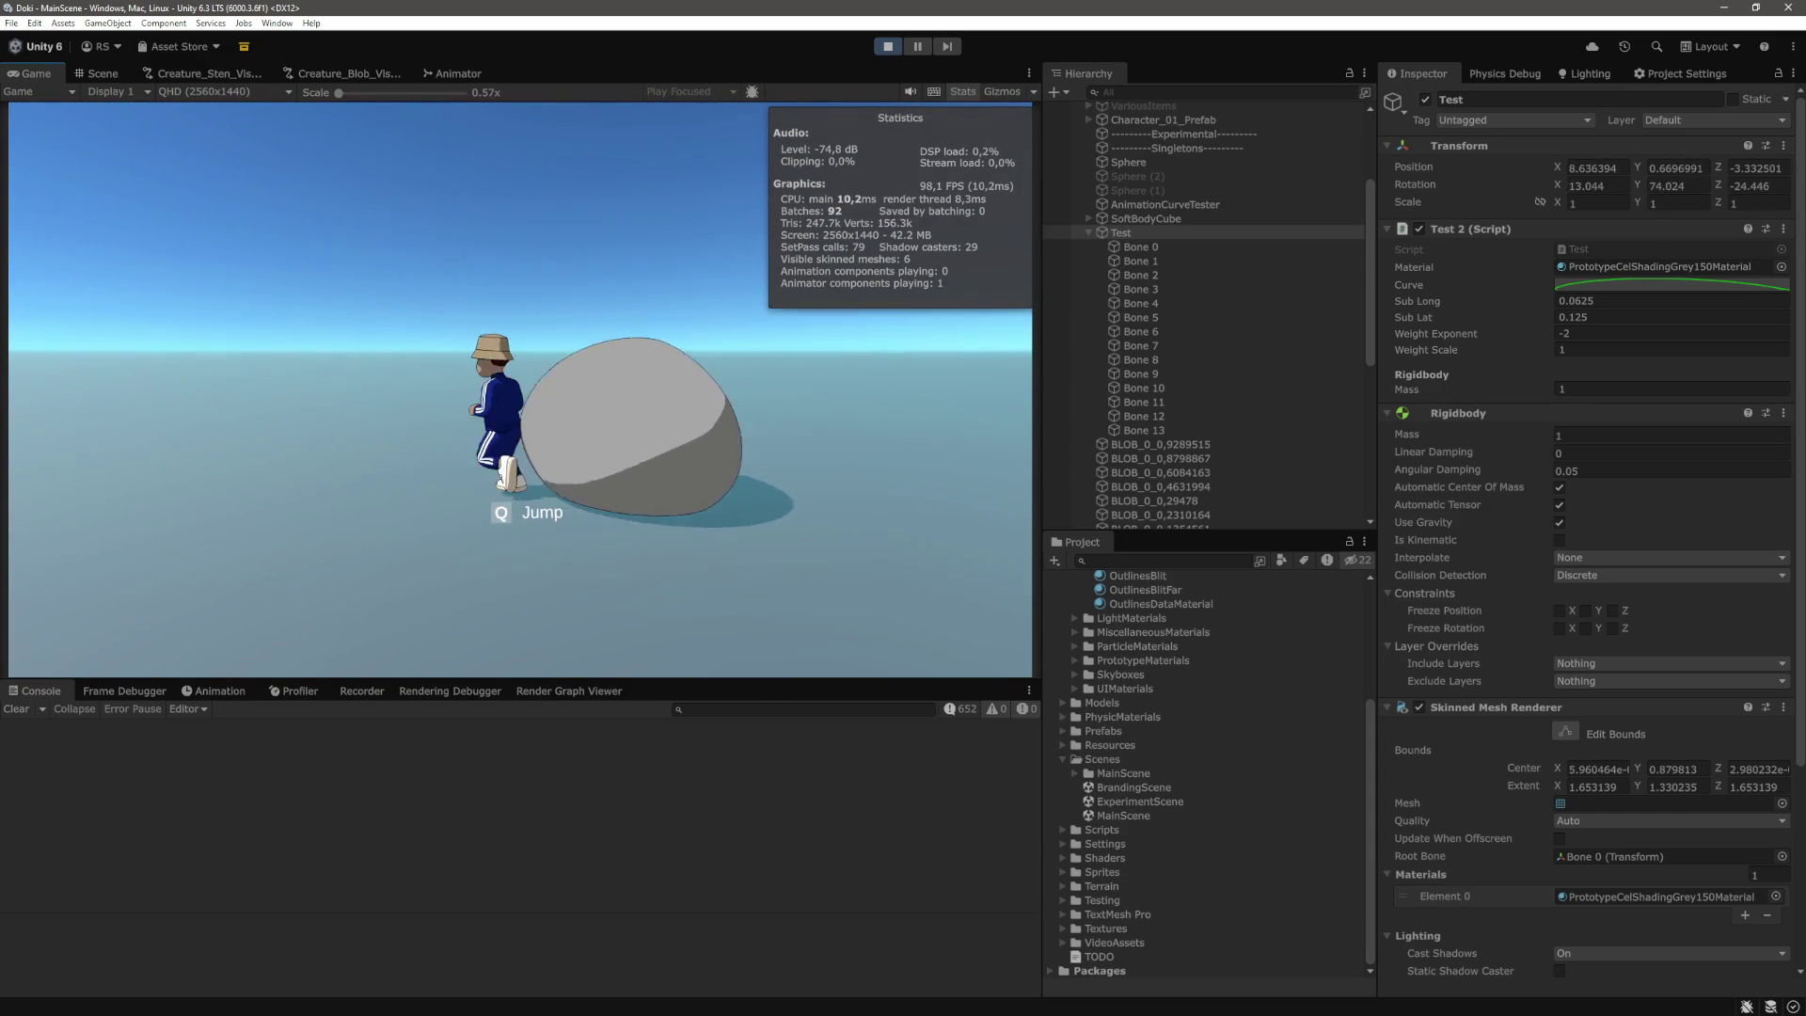
key(d)
key(w)
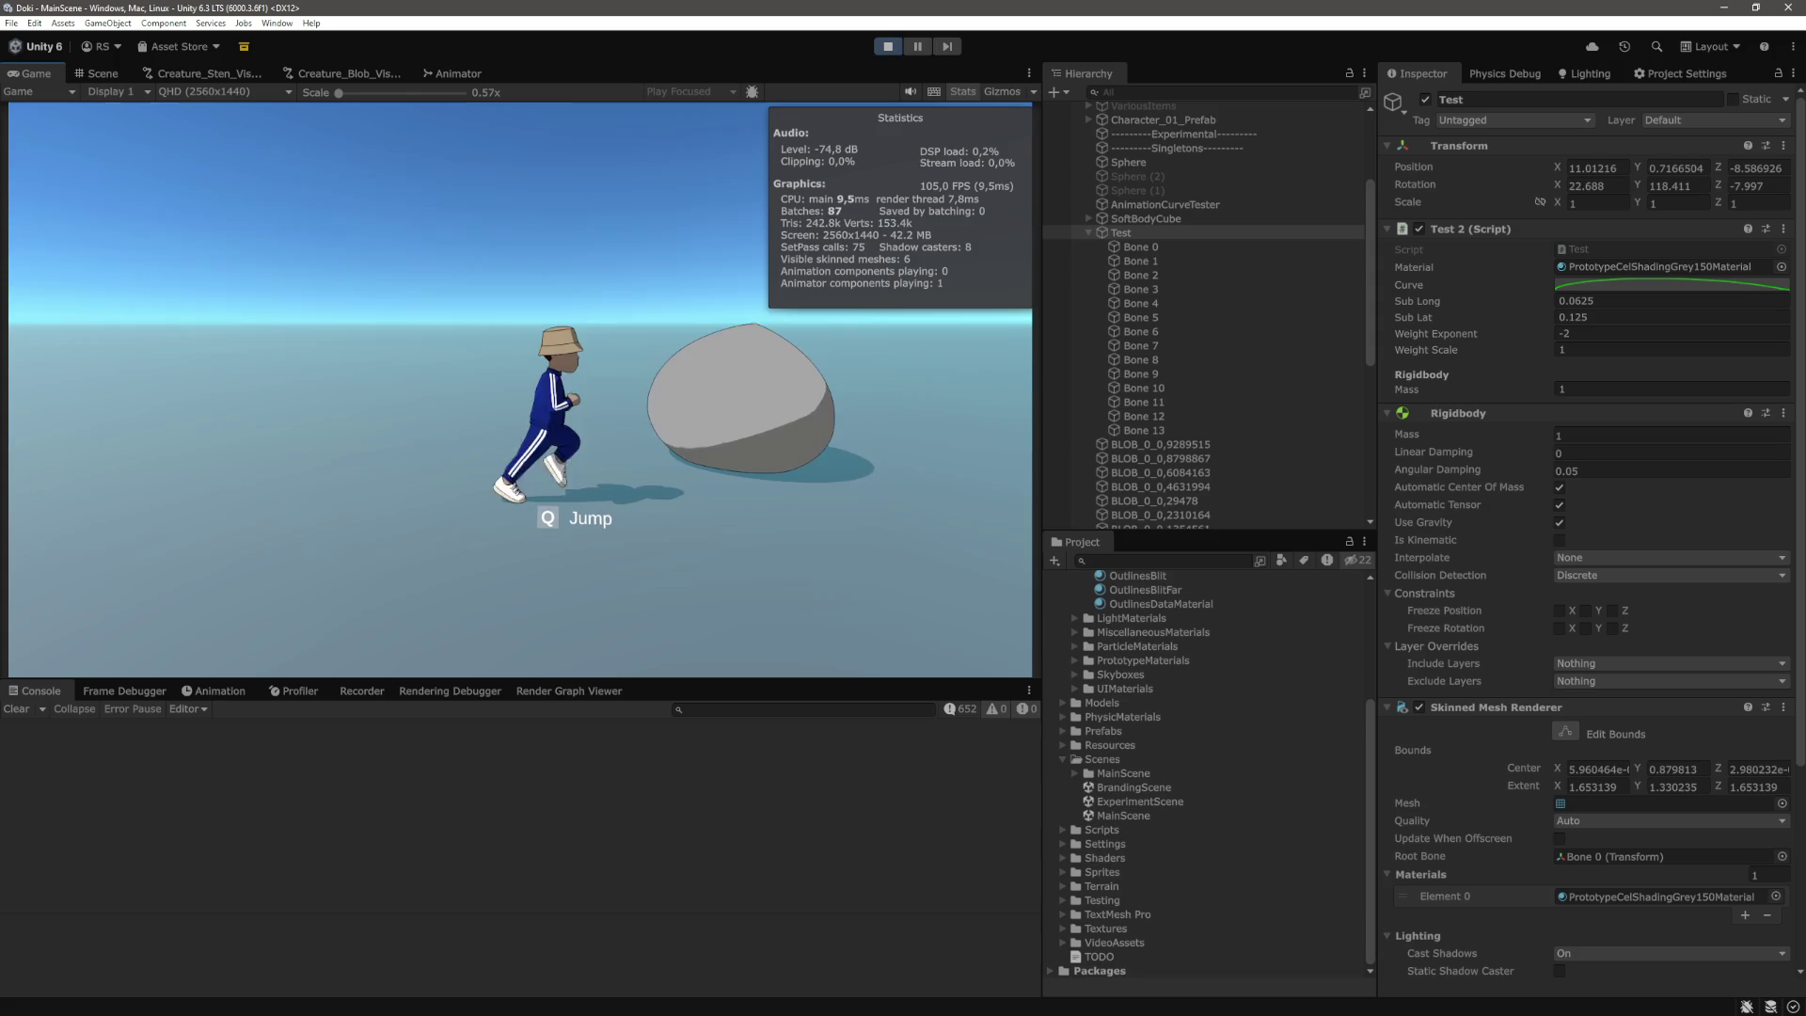
key(w)
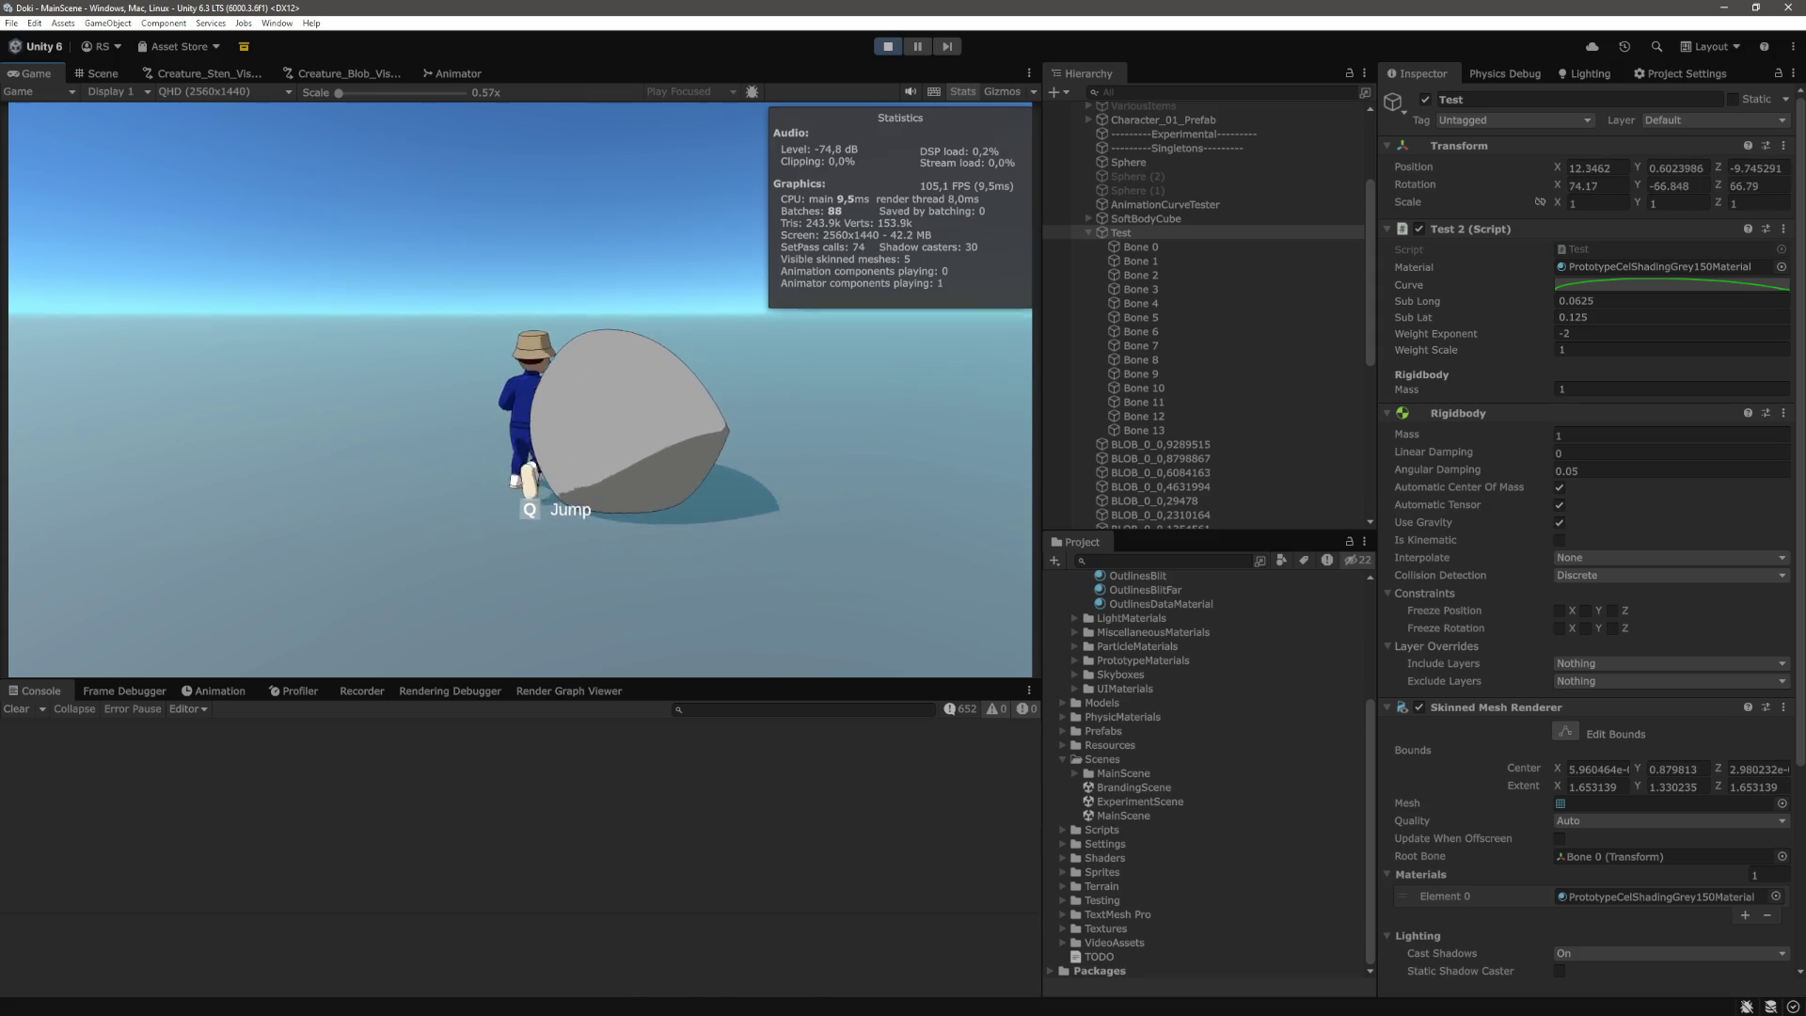
key(w)
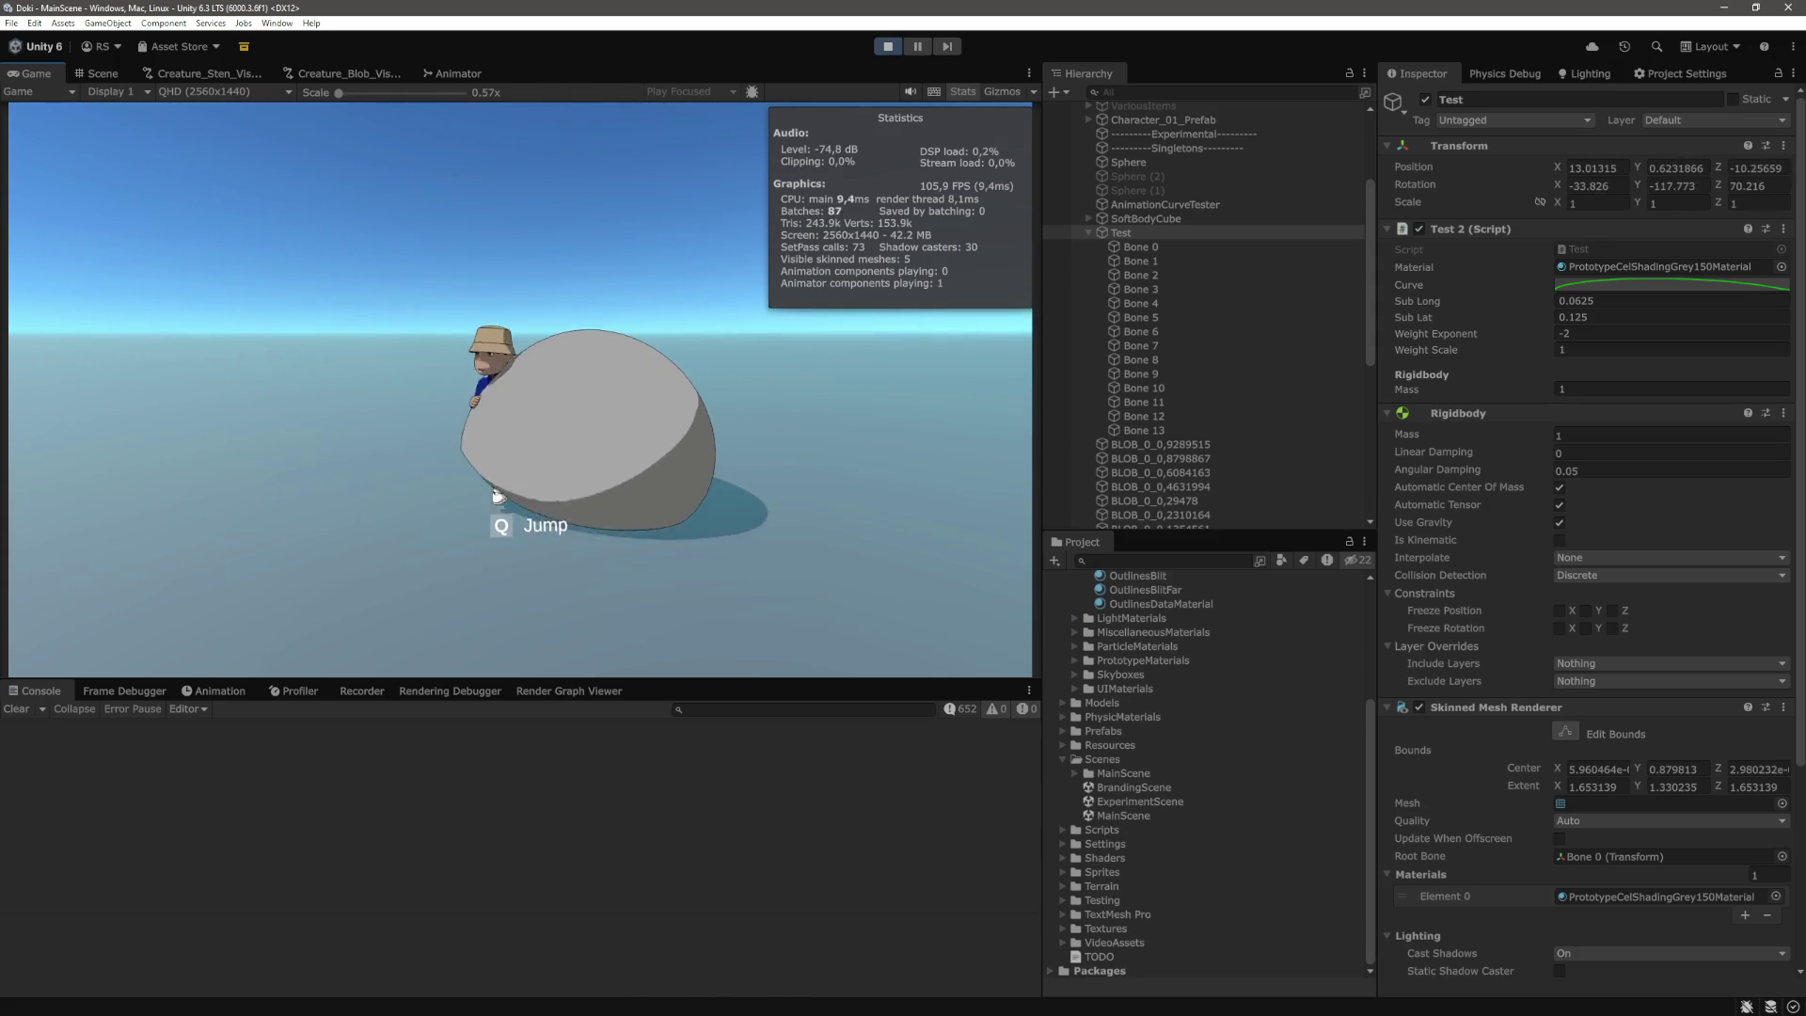
key(w)
key(s)
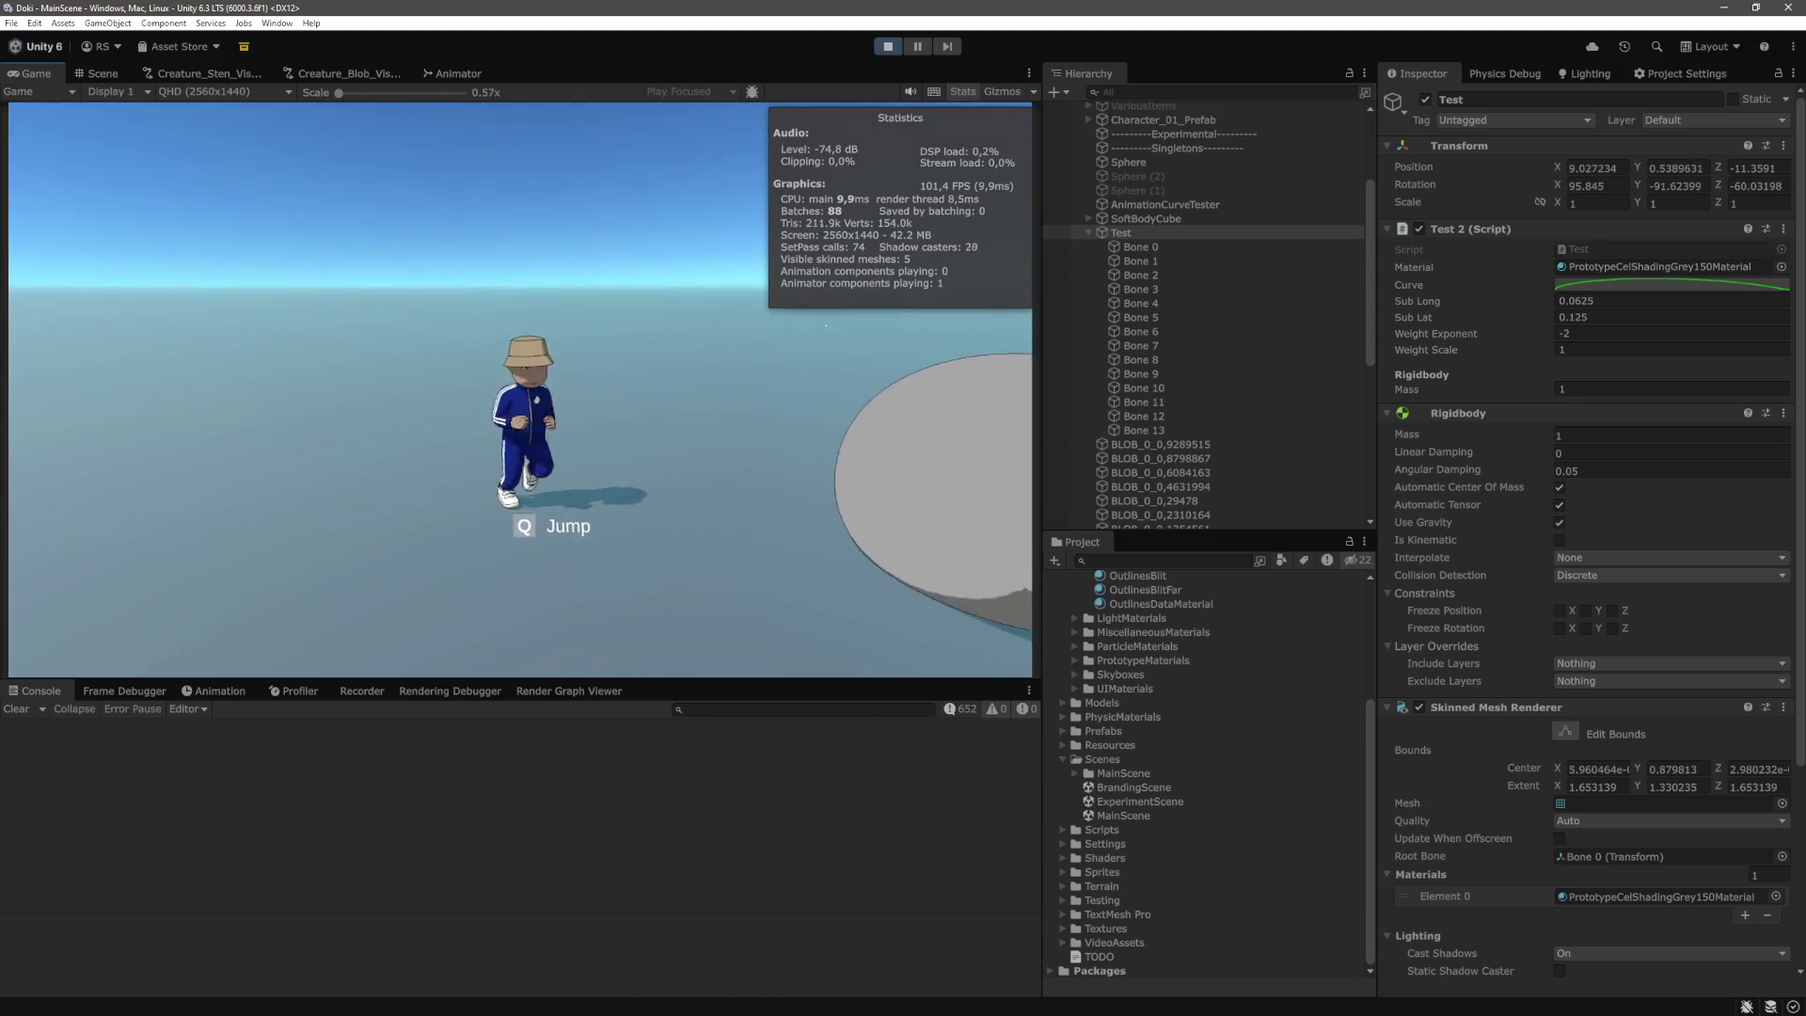
Pause the game and go back to Test.cs in Visual Studio Code.
key(ctrl+shift+p)
key(alt+Tab)
scroll(773, 525, up, 1)
Move the 45° rotation and new Vertex lines above the if block, outdented one level.
scroll(801, 550, down, 1)
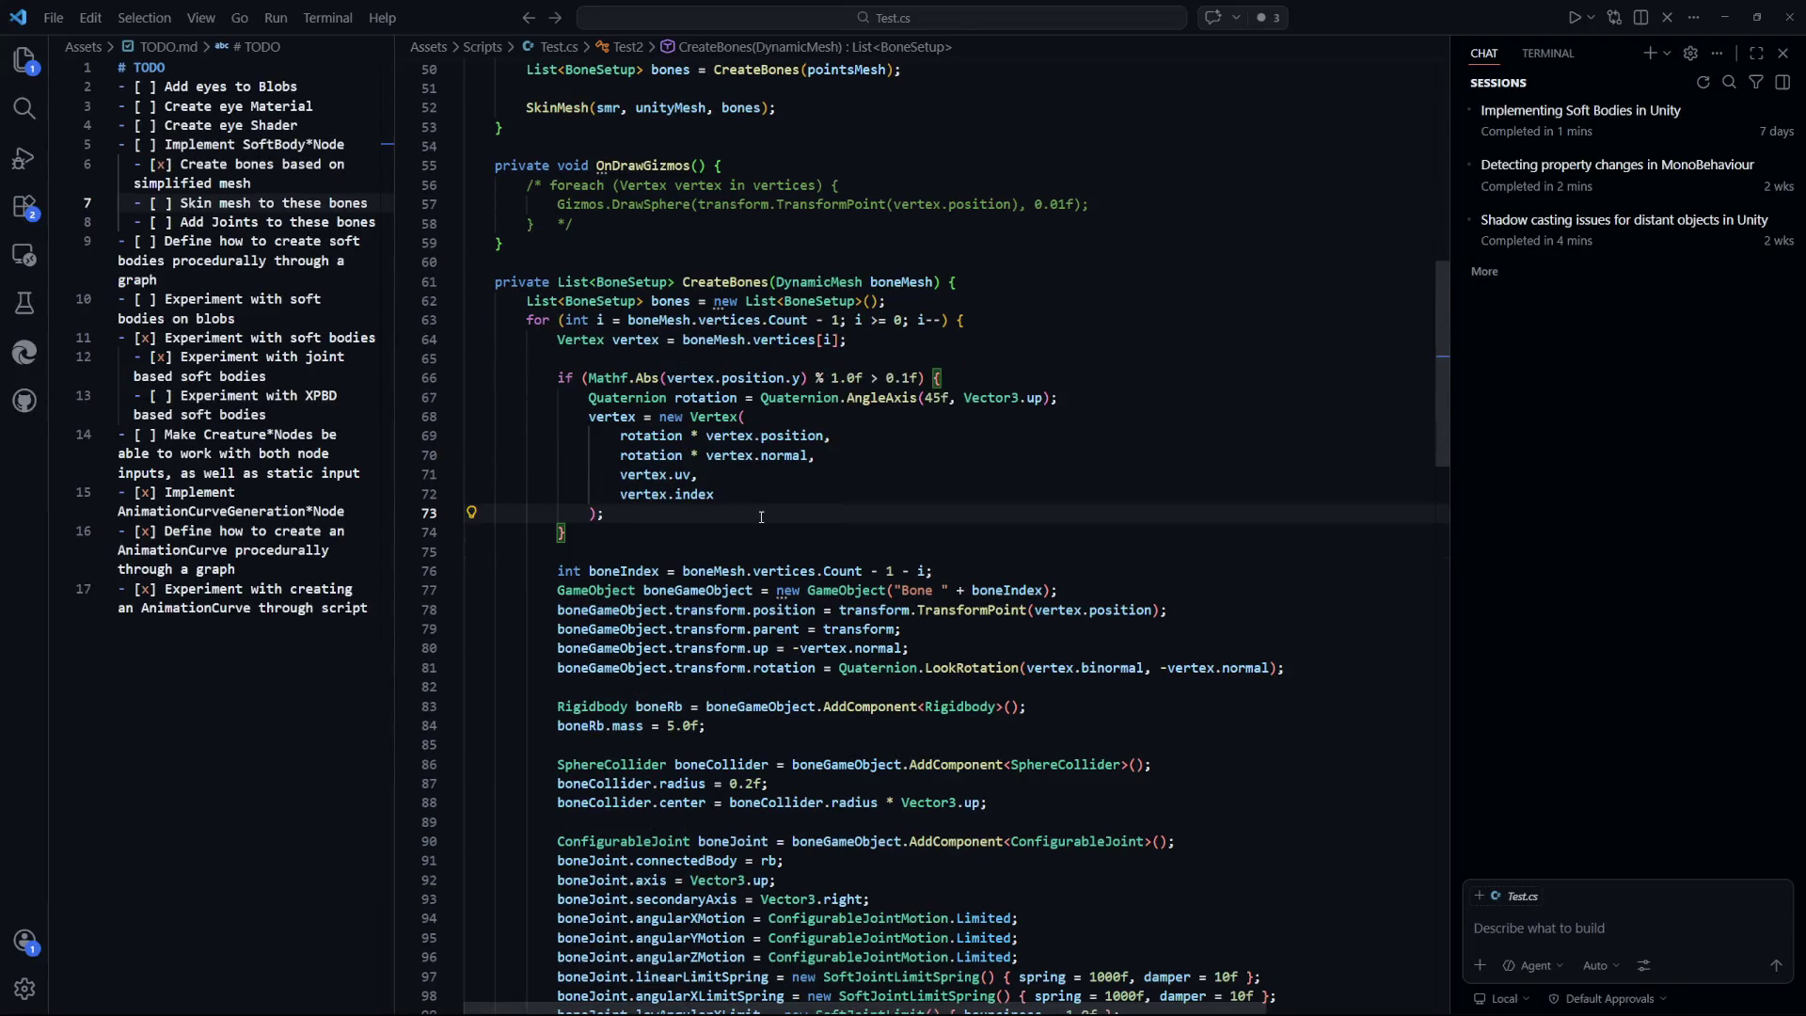
click(932, 352)
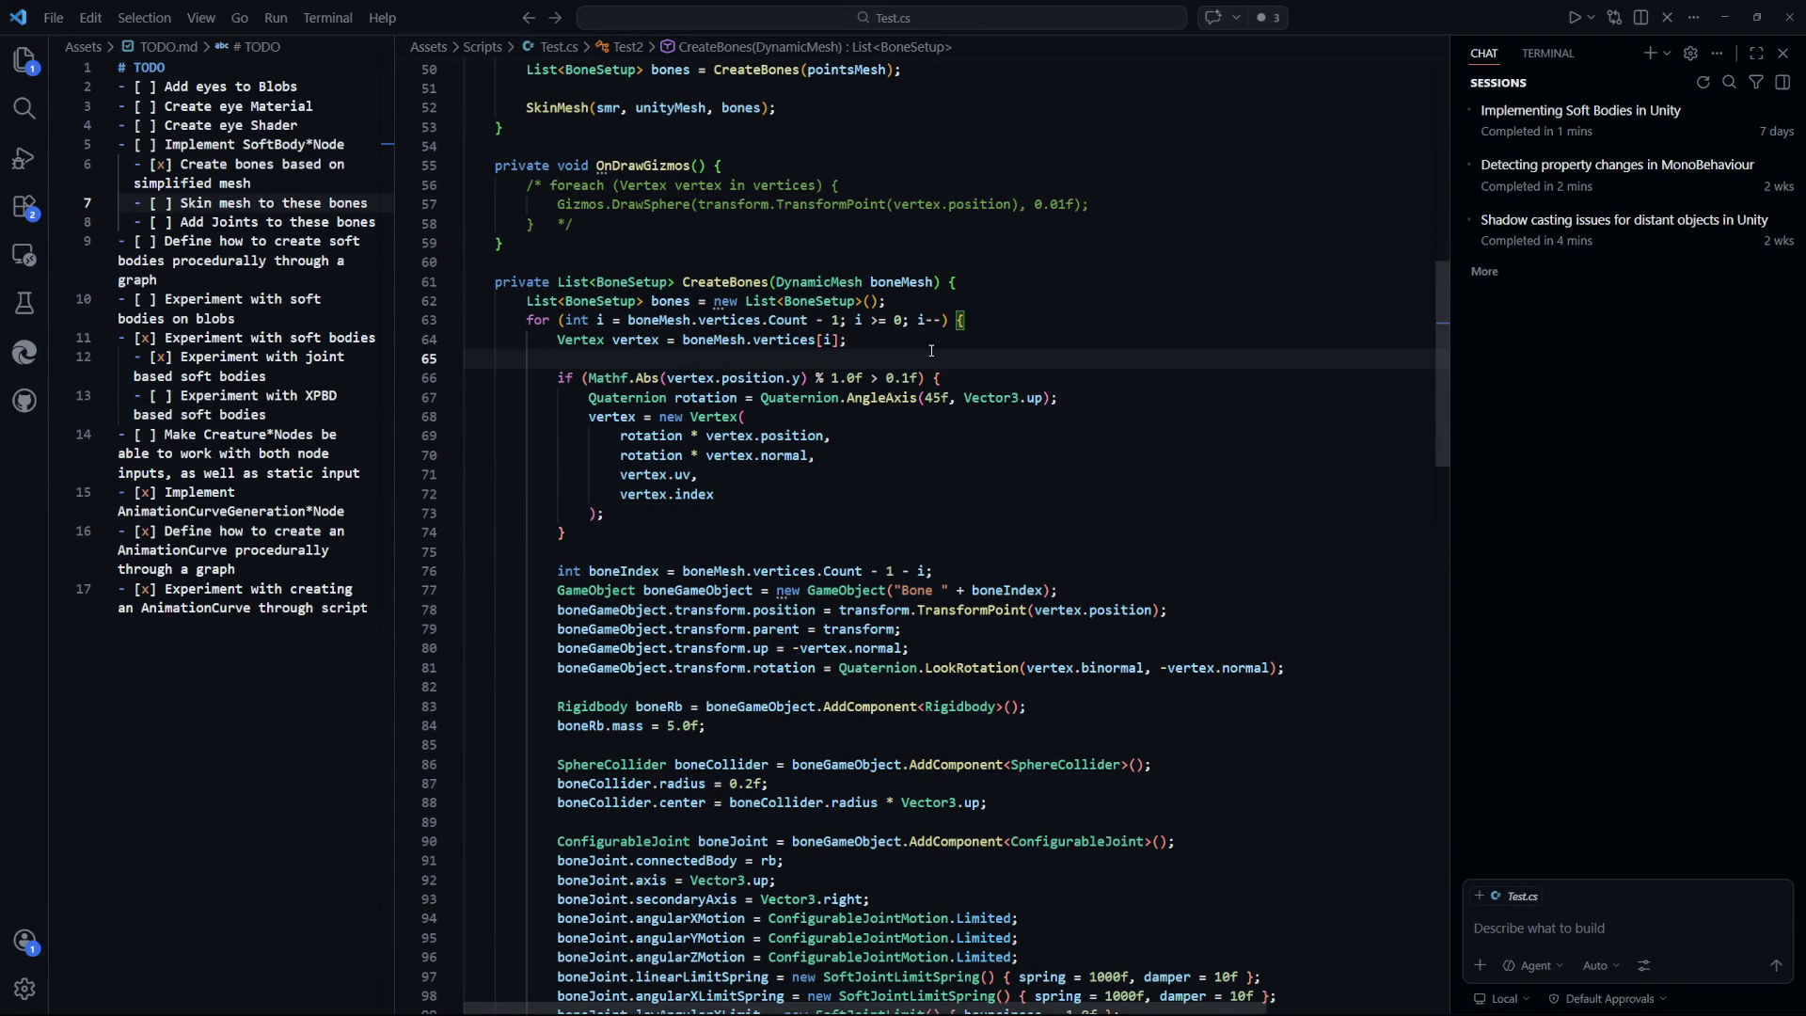
click(959, 338)
key(Return)
key(Return)
mouse_move(607, 553)
mouse_down()
mouse_move(621, 533)
mouse_move(508, 475)
mouse_move(589, 435)
mouse_up()
key(ctrl+x)
click(705, 383)
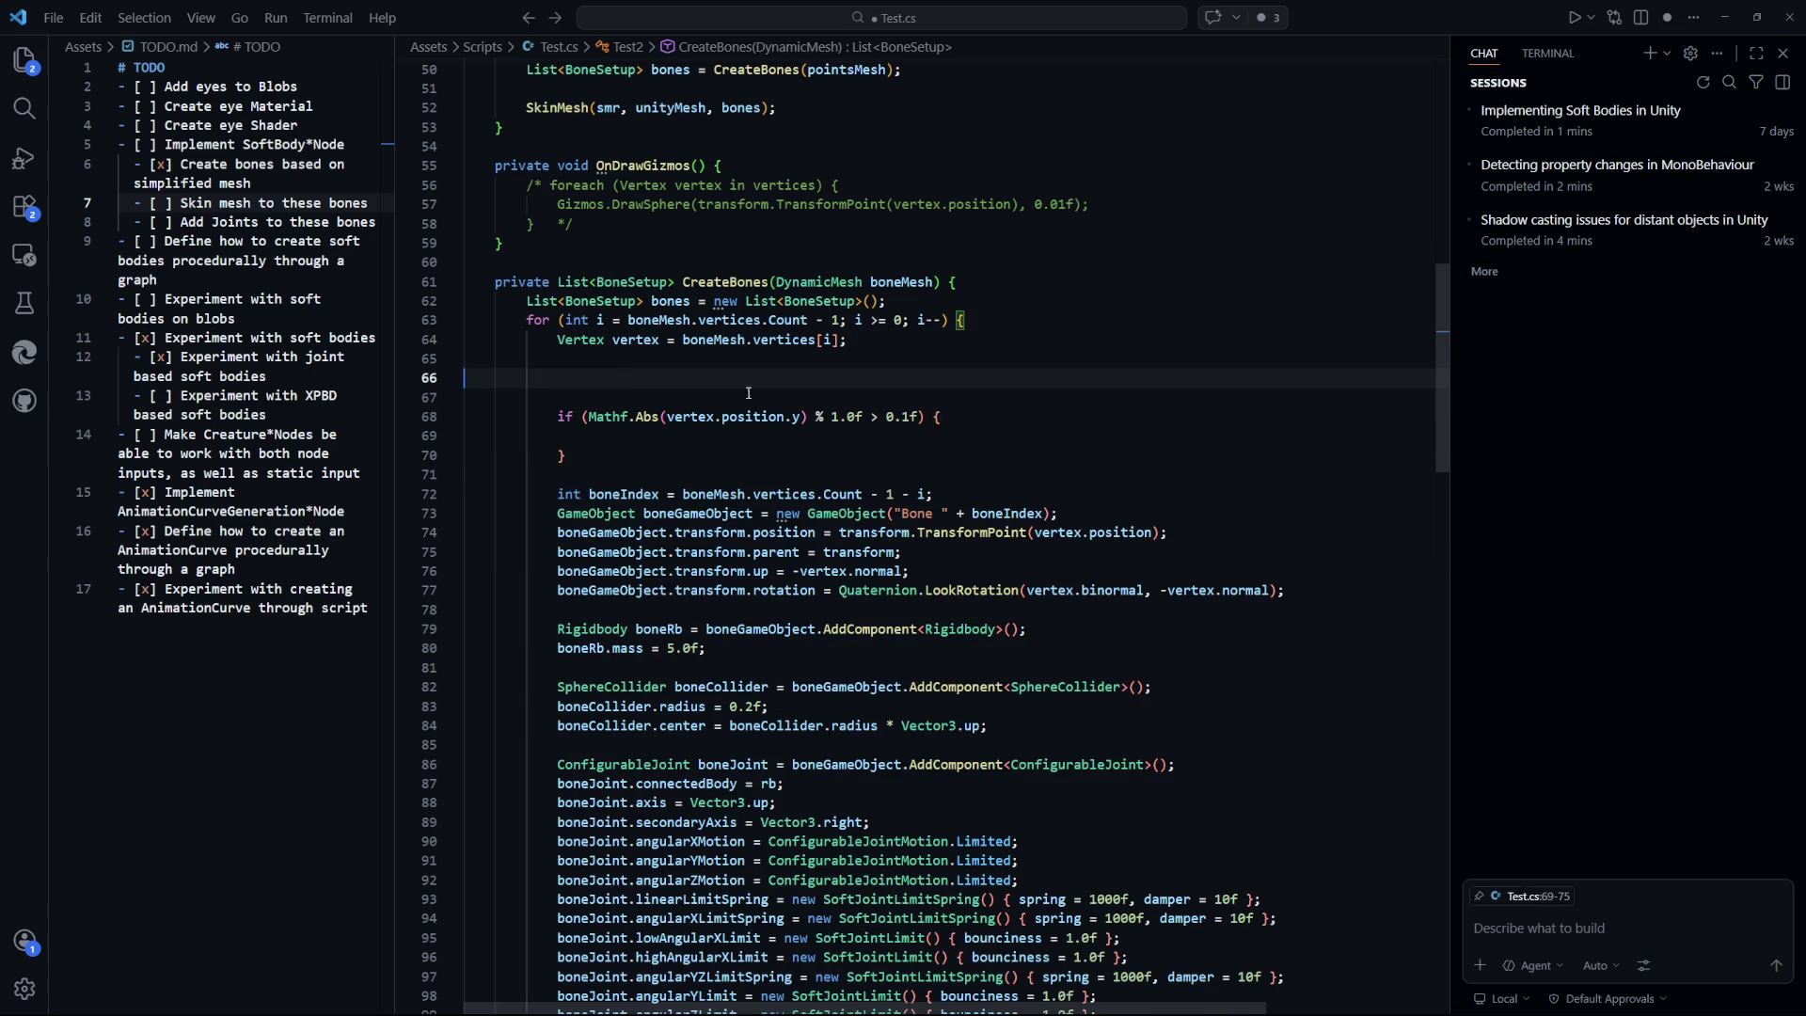
key(ctrl+v)
key(shift+alt+f)
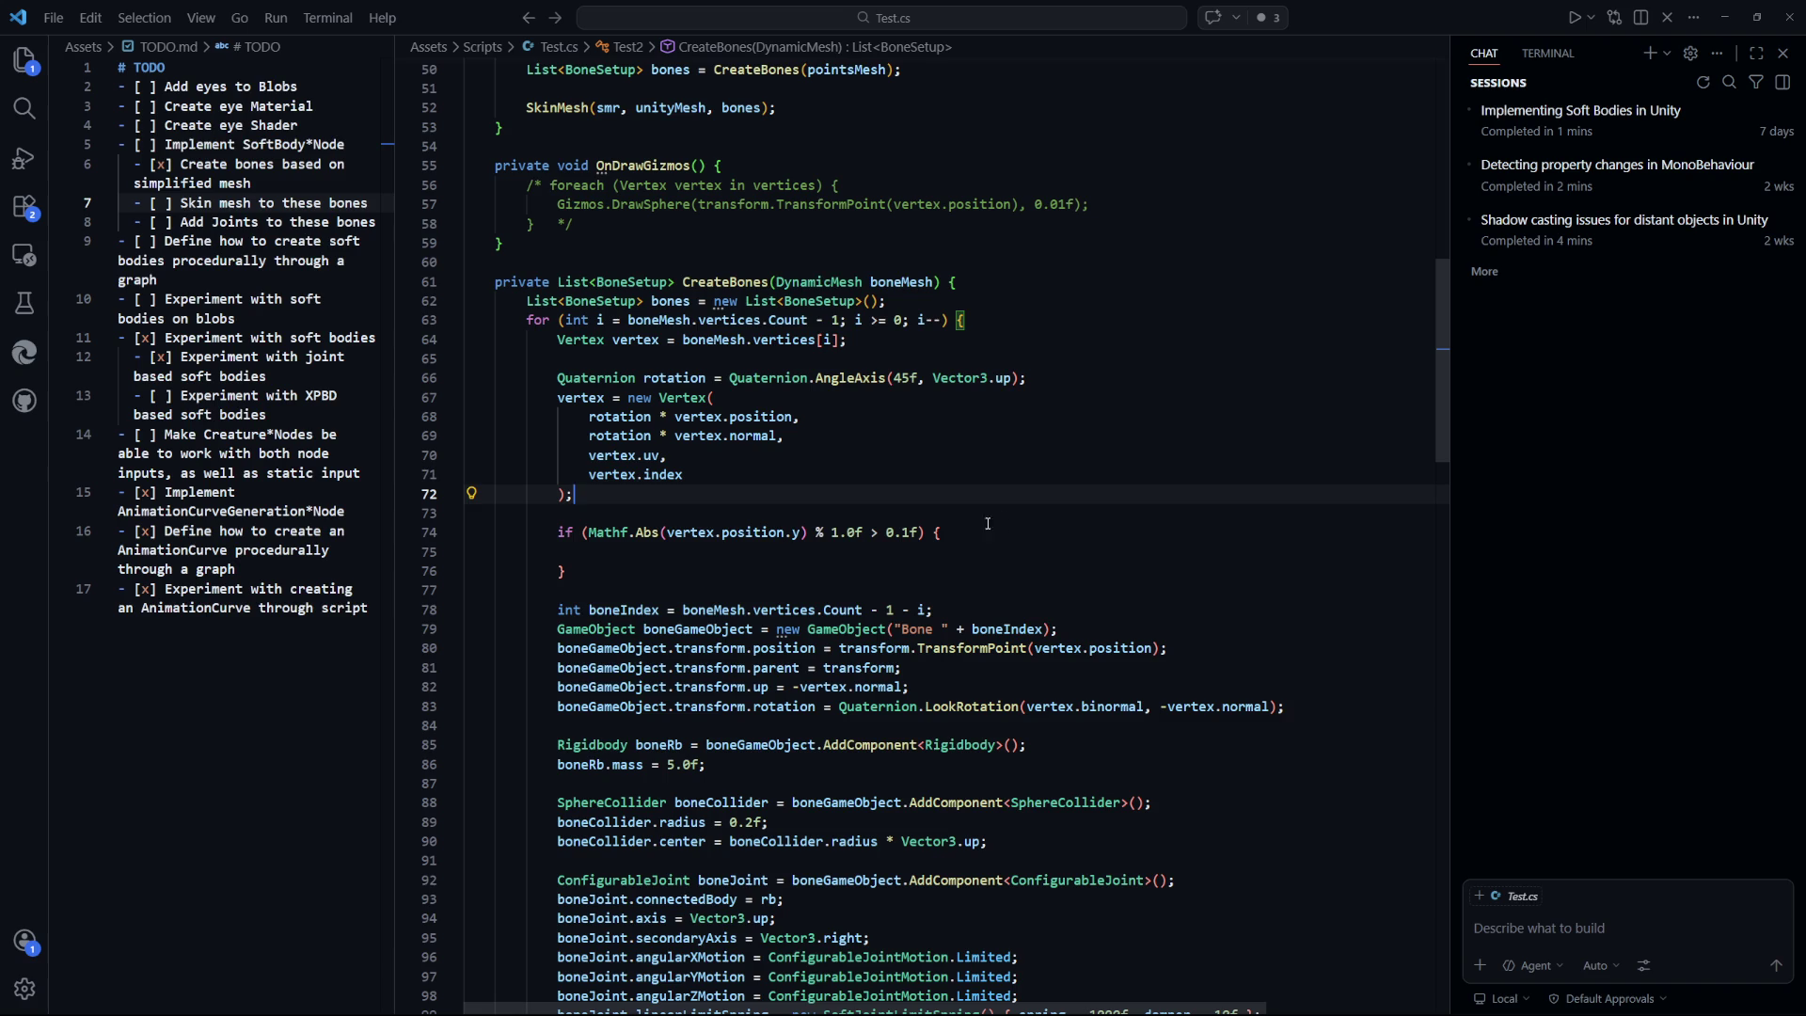
Add a new line 'float angle = 45f *' below line 65.
click(977, 354)
key(Return)
text(float angle =)
key(ctrl+s)
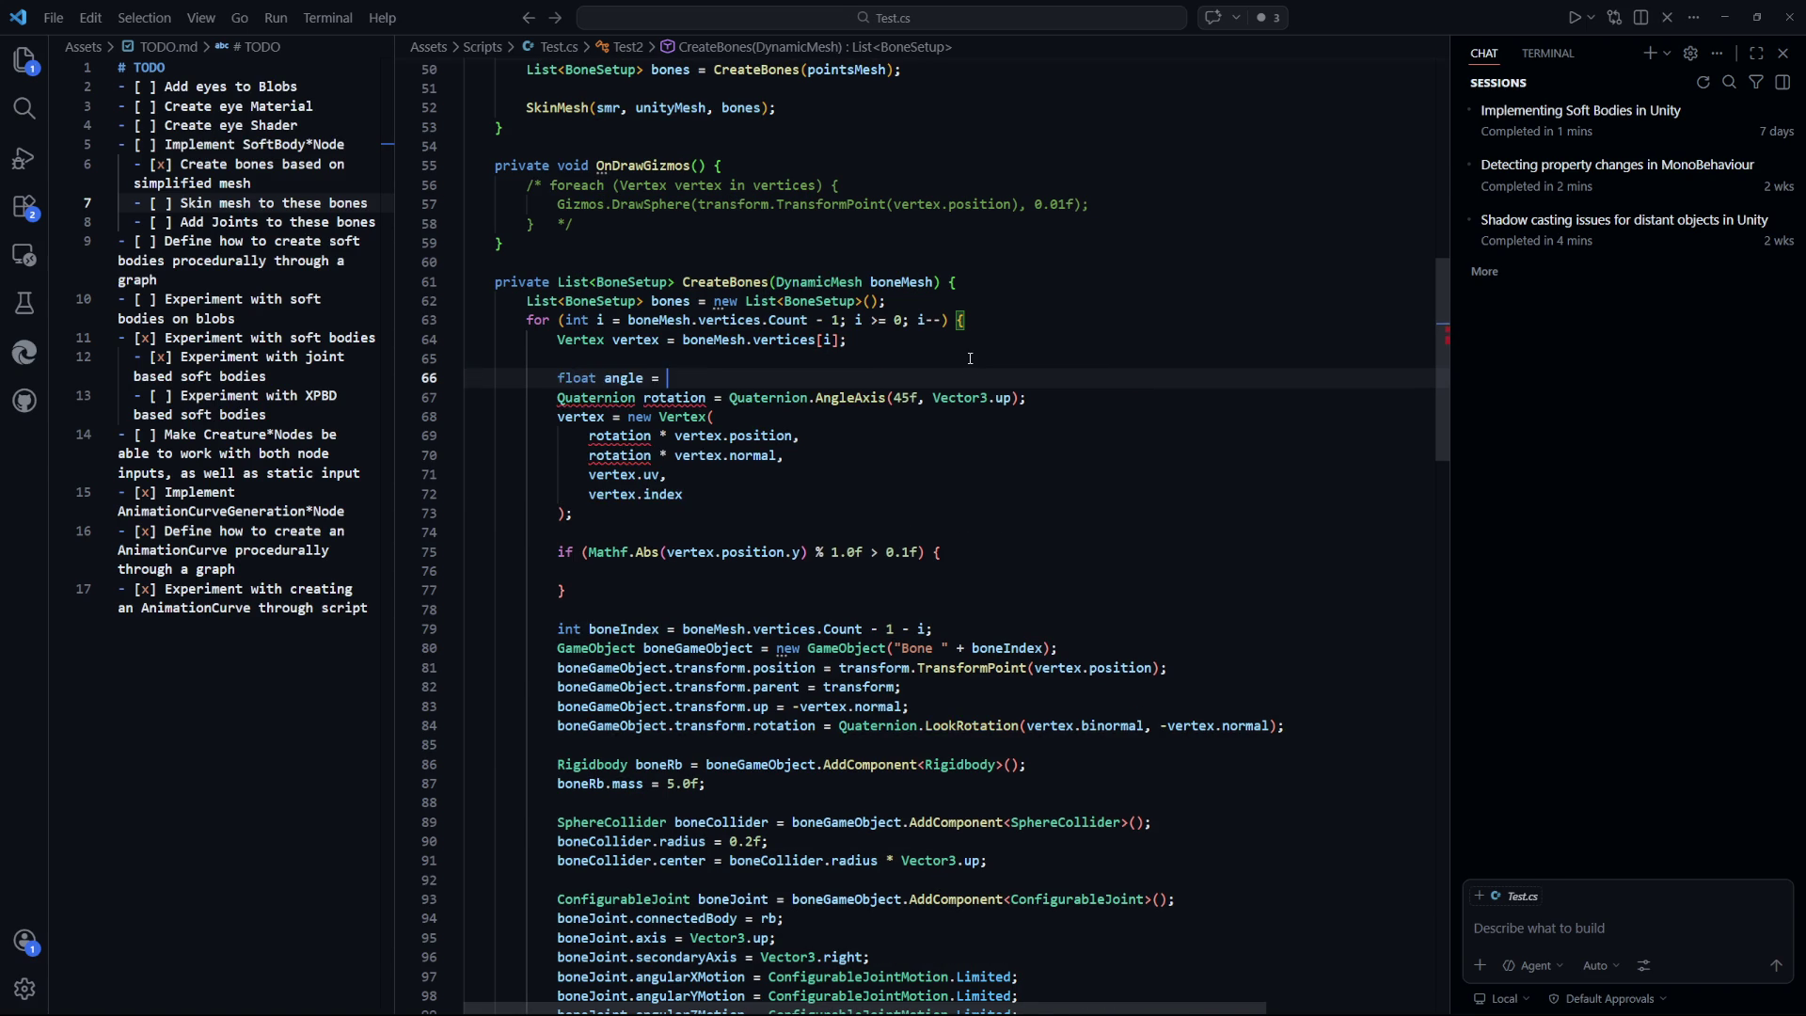
text(45f *)
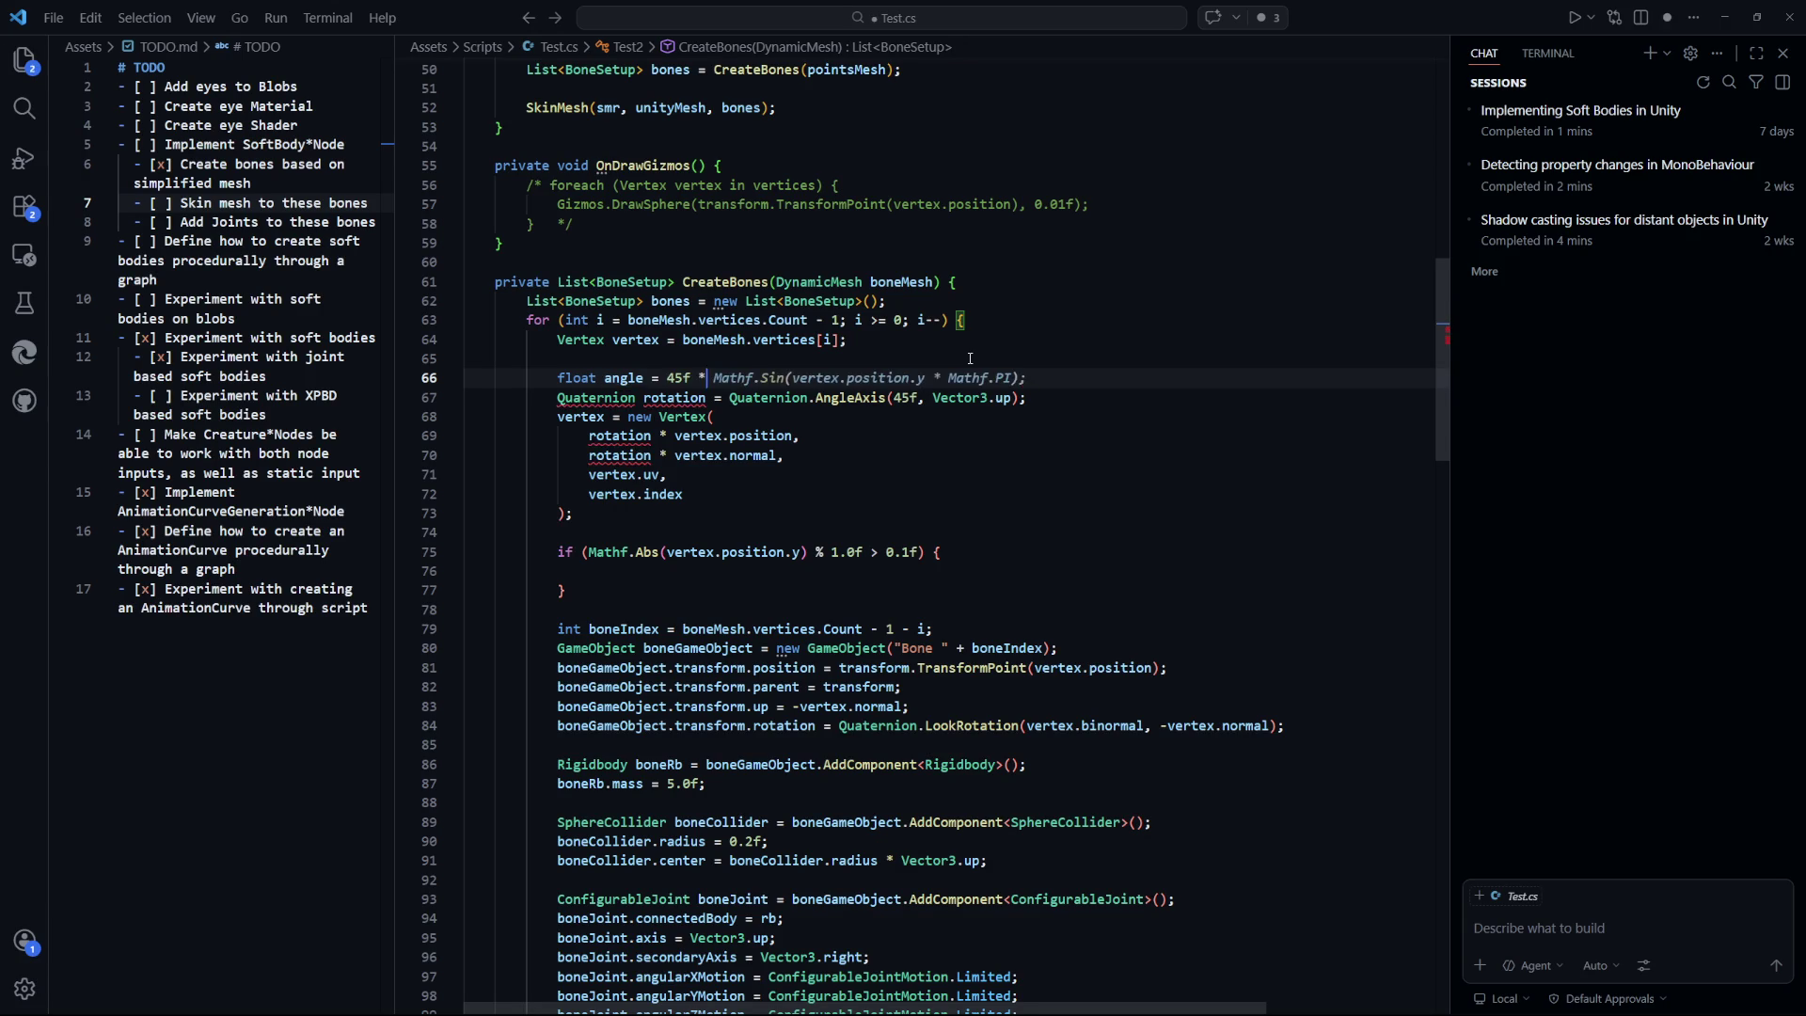
Move the if statement's height condition into the angle line after '45f *'.
click(931, 629)
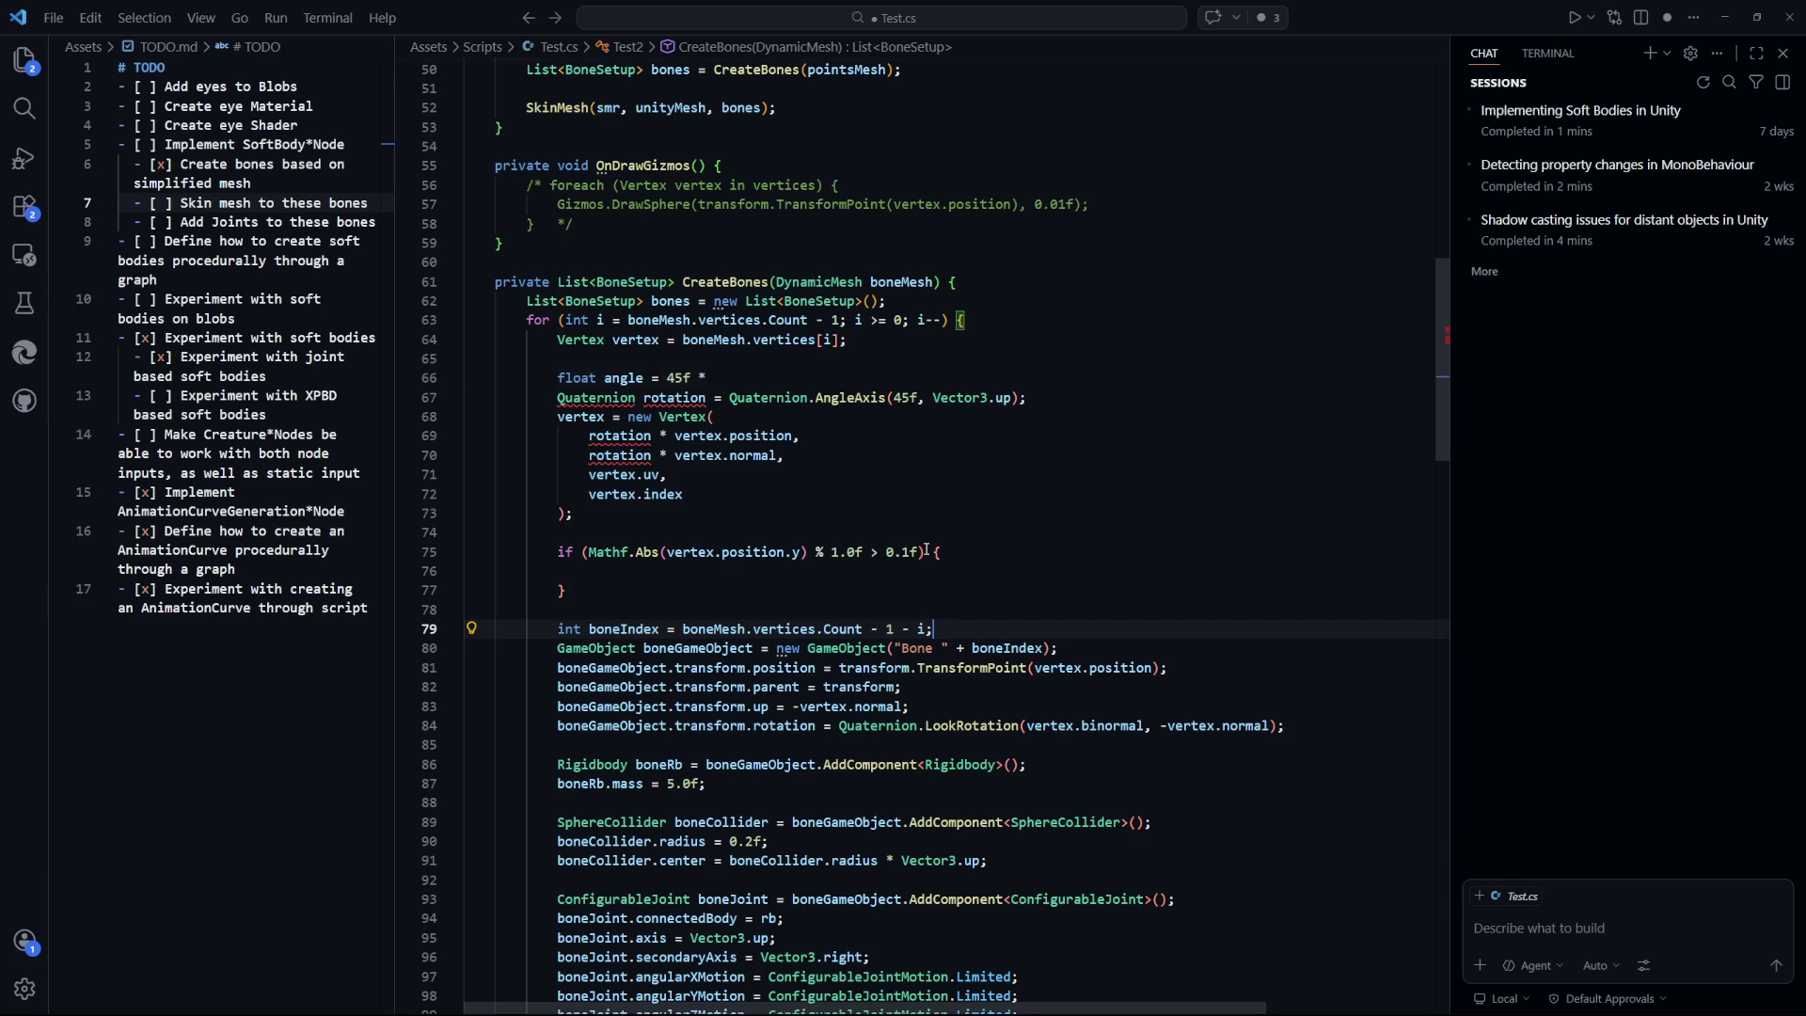
click(934, 575)
drag(713, 378, 667, 375)
click(927, 532)
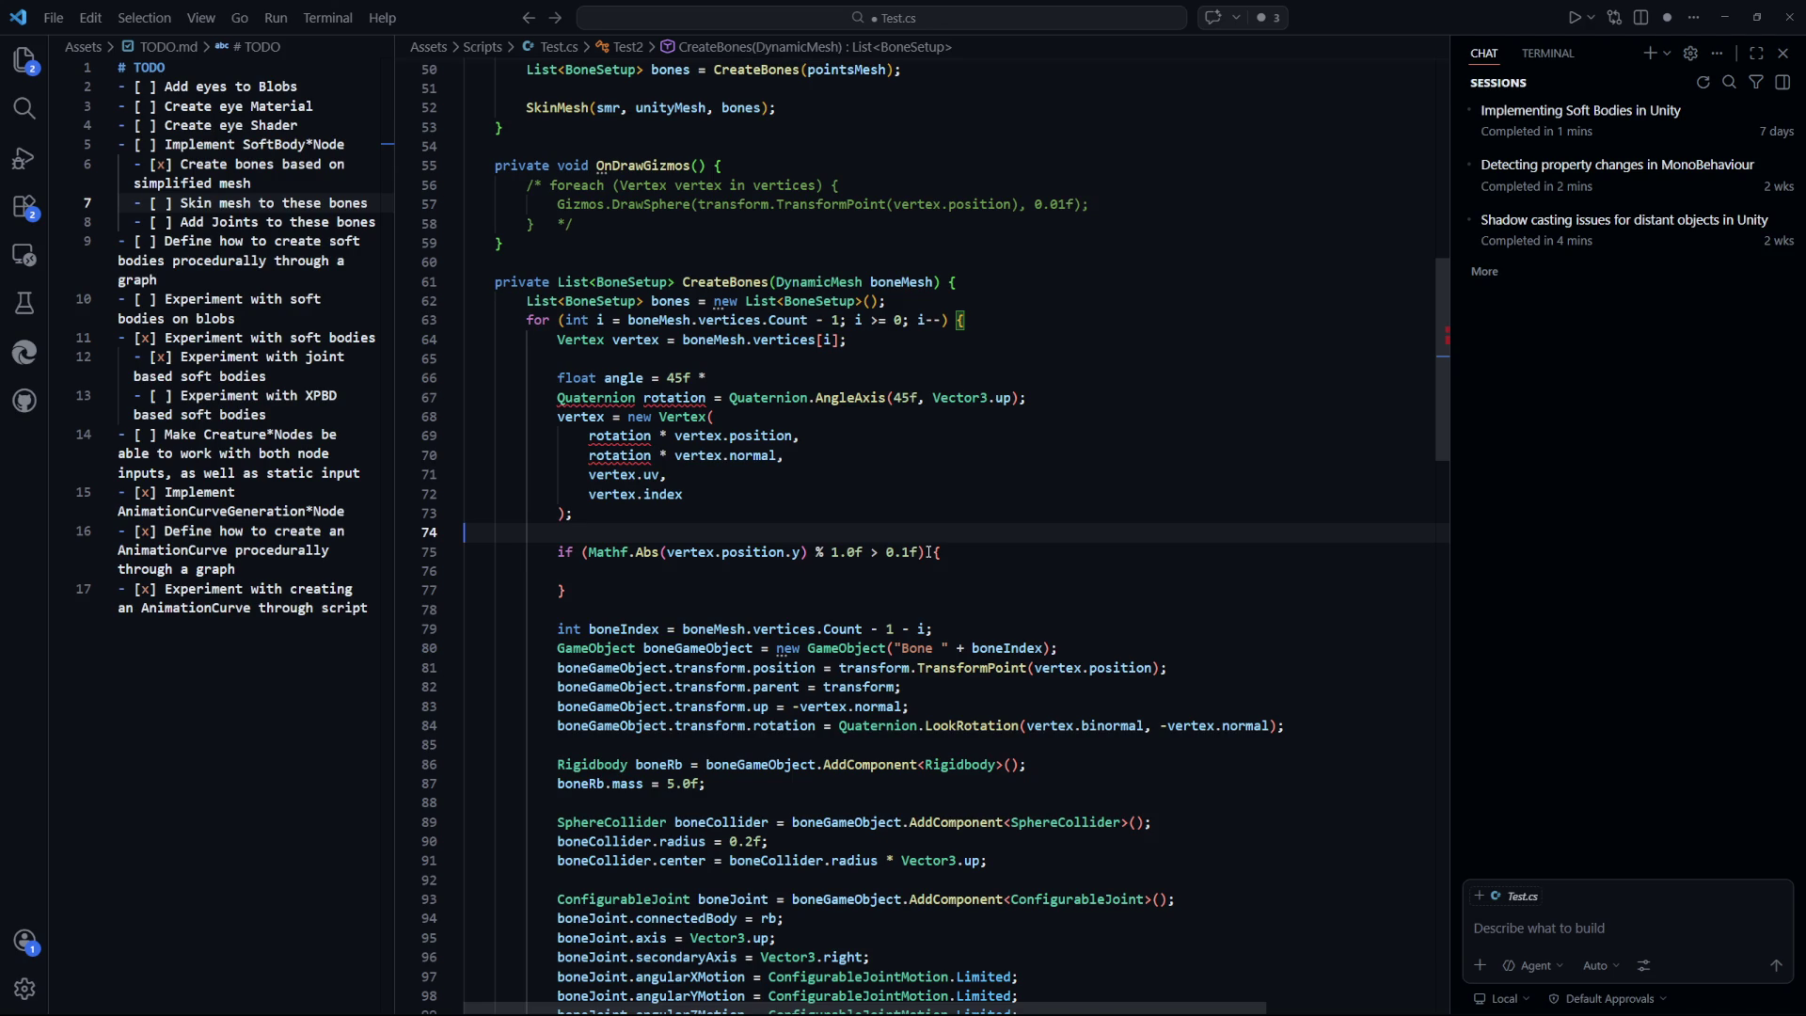
mouse_move(925, 552)
mouse_down()
mouse_move(564, 552)
mouse_move(582, 552)
mouse_up()
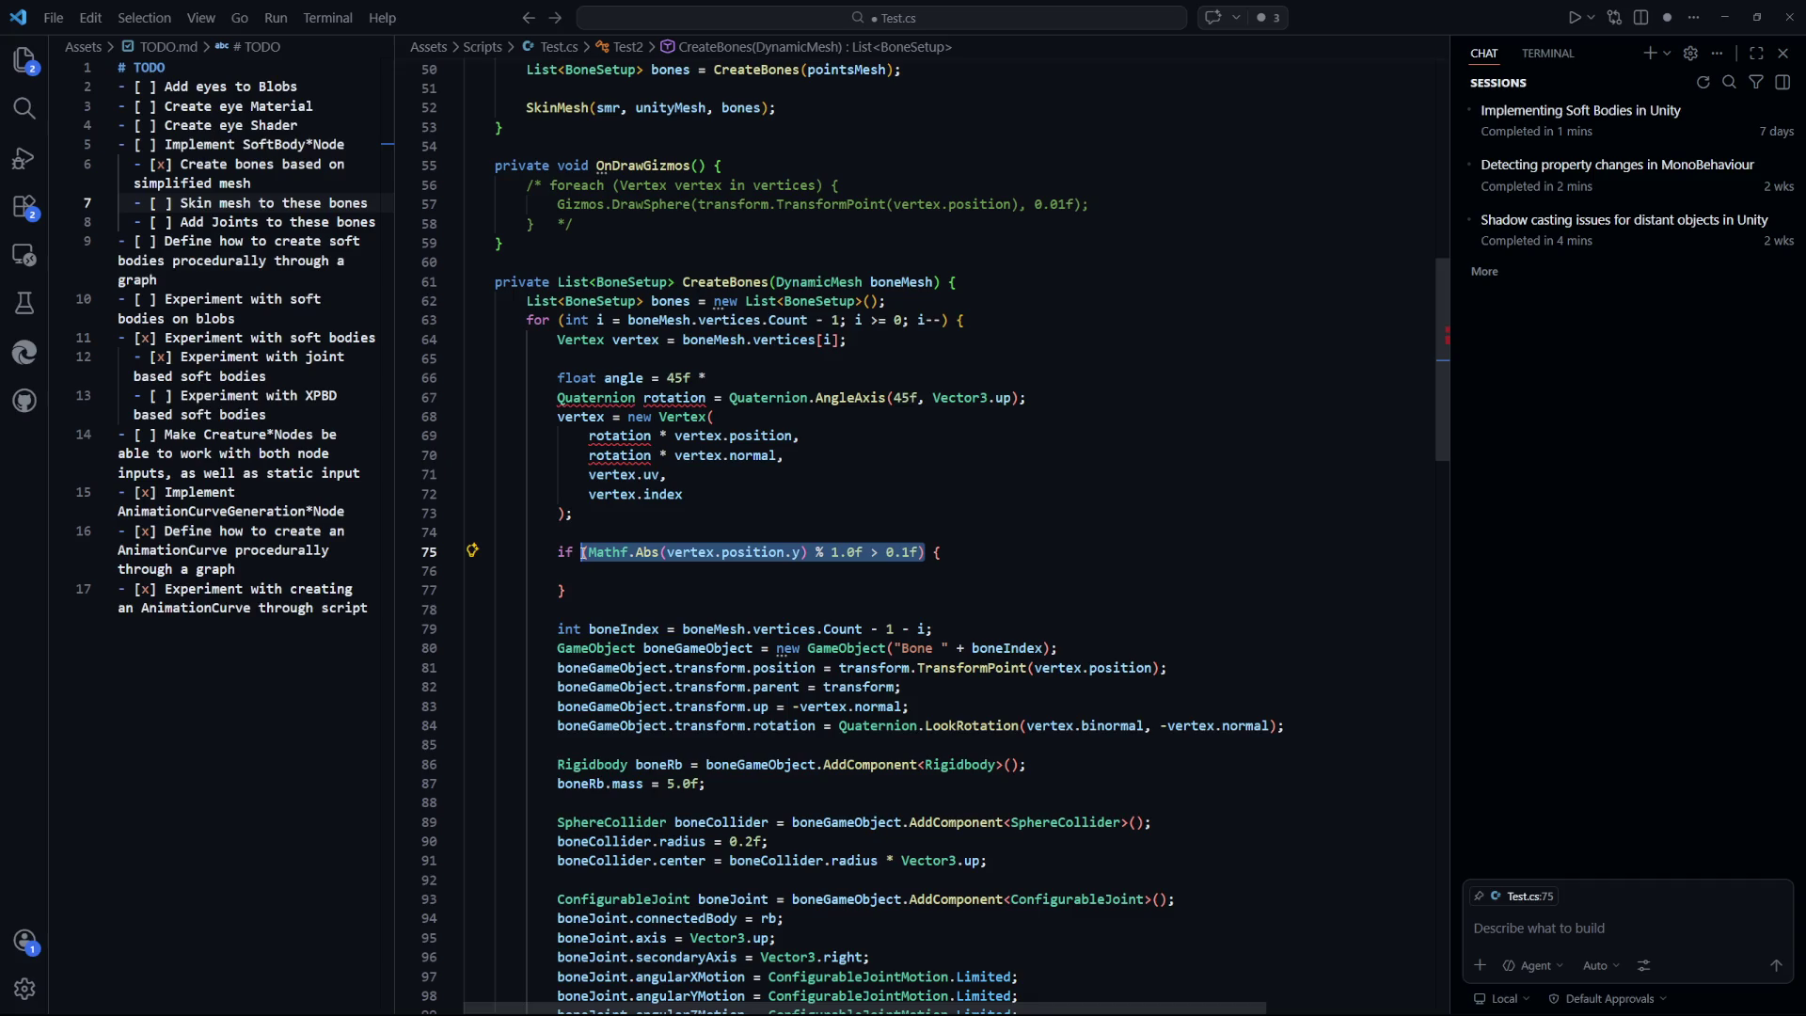
key(ctrl+x)
click(941, 377)
key(ctrl+v)
Delete the leftover empty if block.
click(926, 556)
mouse_move(569, 590)
mouse_down()
mouse_move(489, 590)
mouse_move(1028, 504)
mouse_move(1005, 450)
mouse_up()
key(BackSpace)
scroll(1066, 436, up, 2)
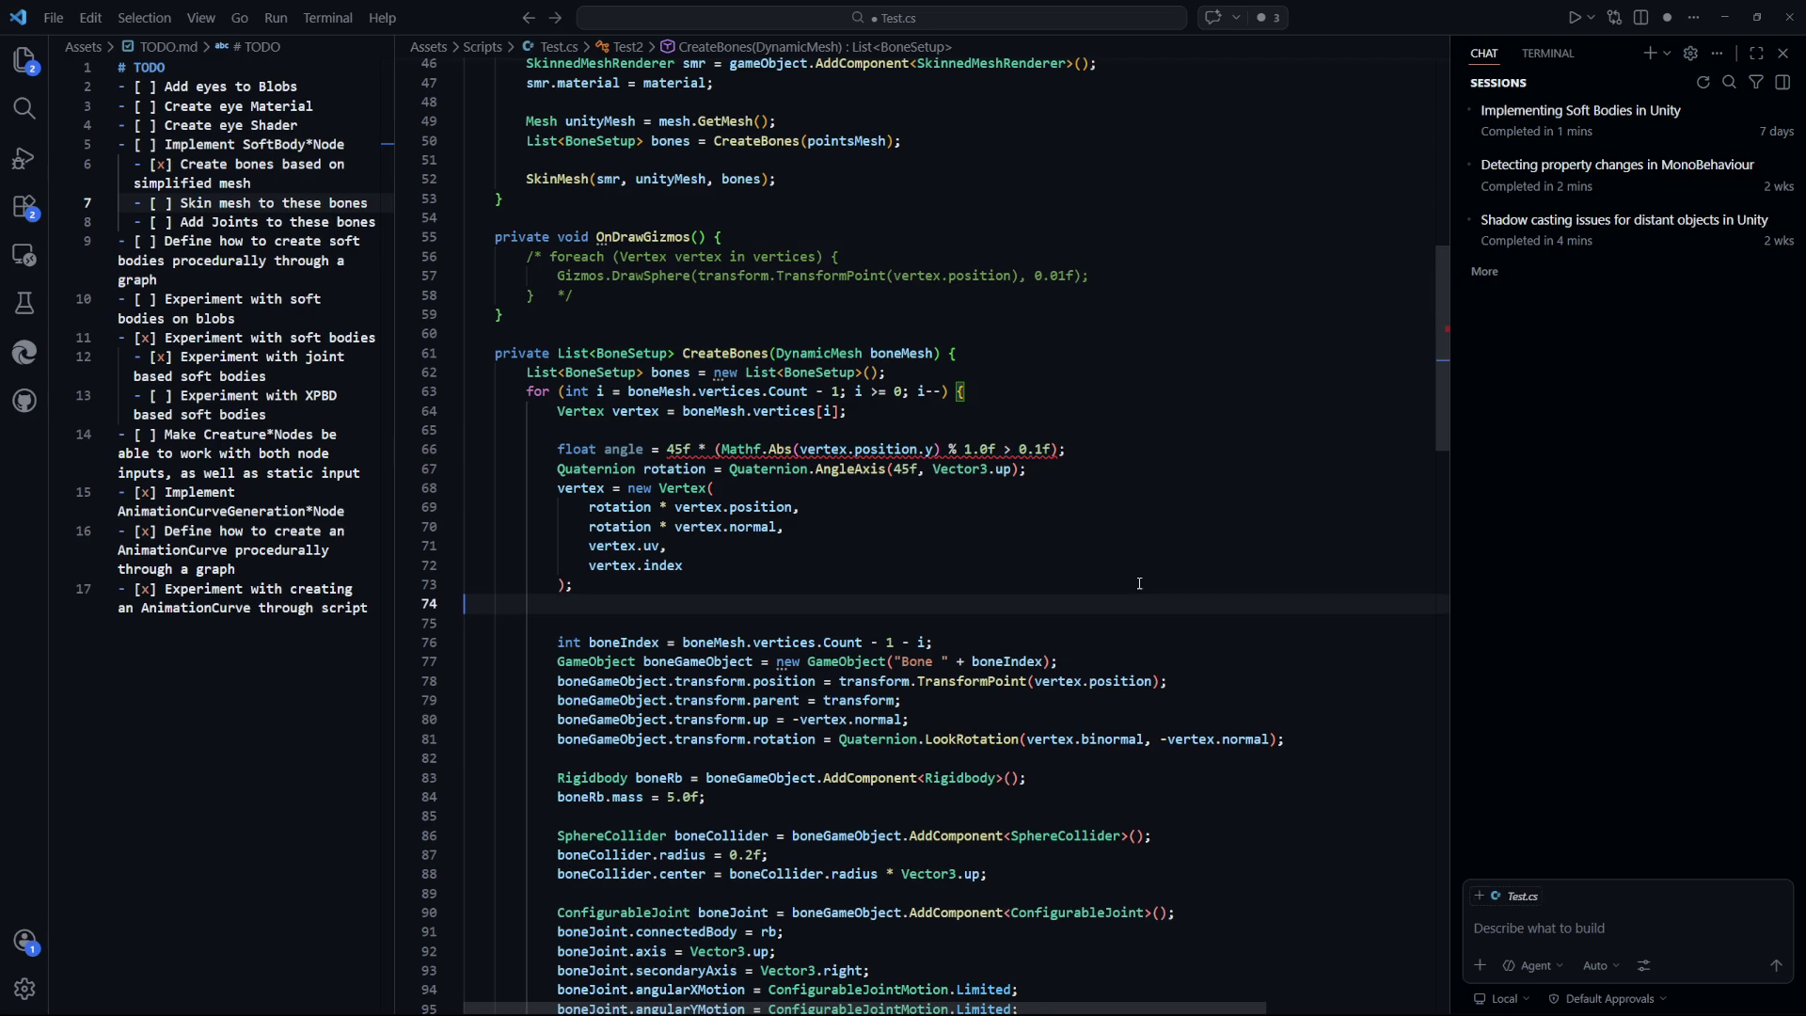
Finish the angle line with '? 1 : 0' and accept the edit wrapping the rotation in an if.
click(1080, 507)
key(Tab)
drag(1133, 450, 1159, 431)
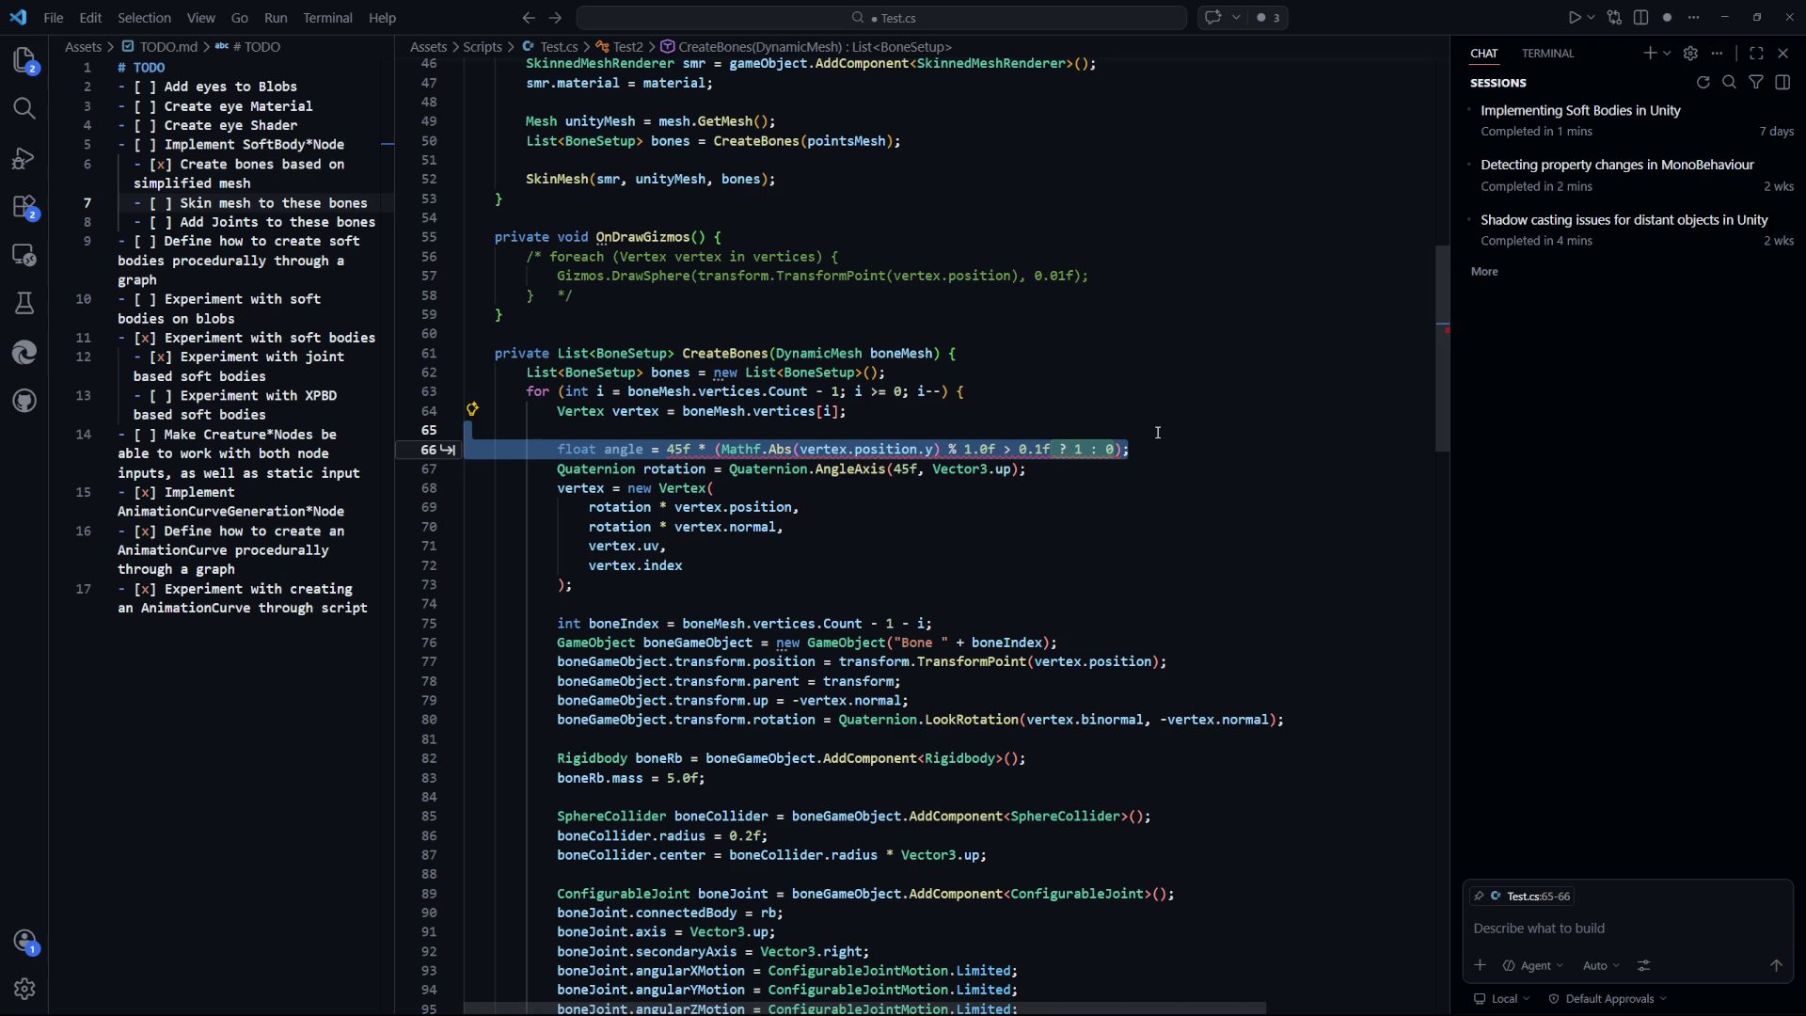
drag(1129, 450, 562, 454)
text(flaot)
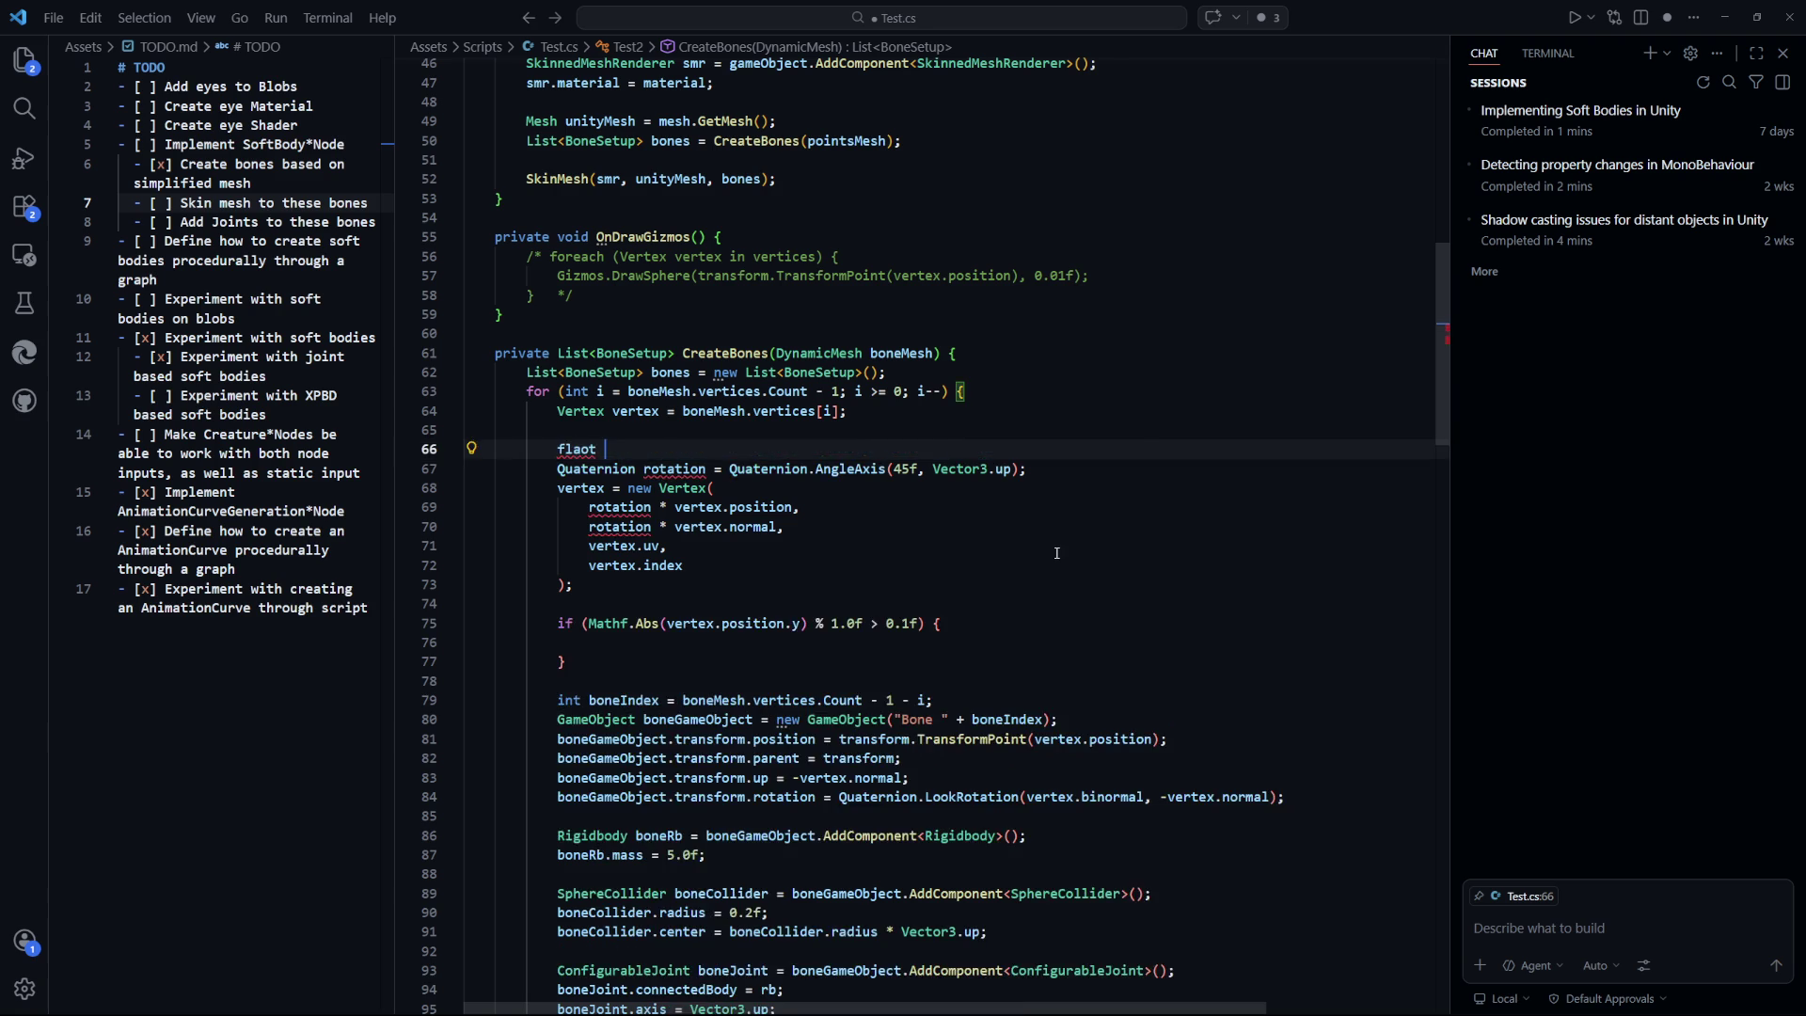
key(Tab)
key(Tab)
key(Tab)
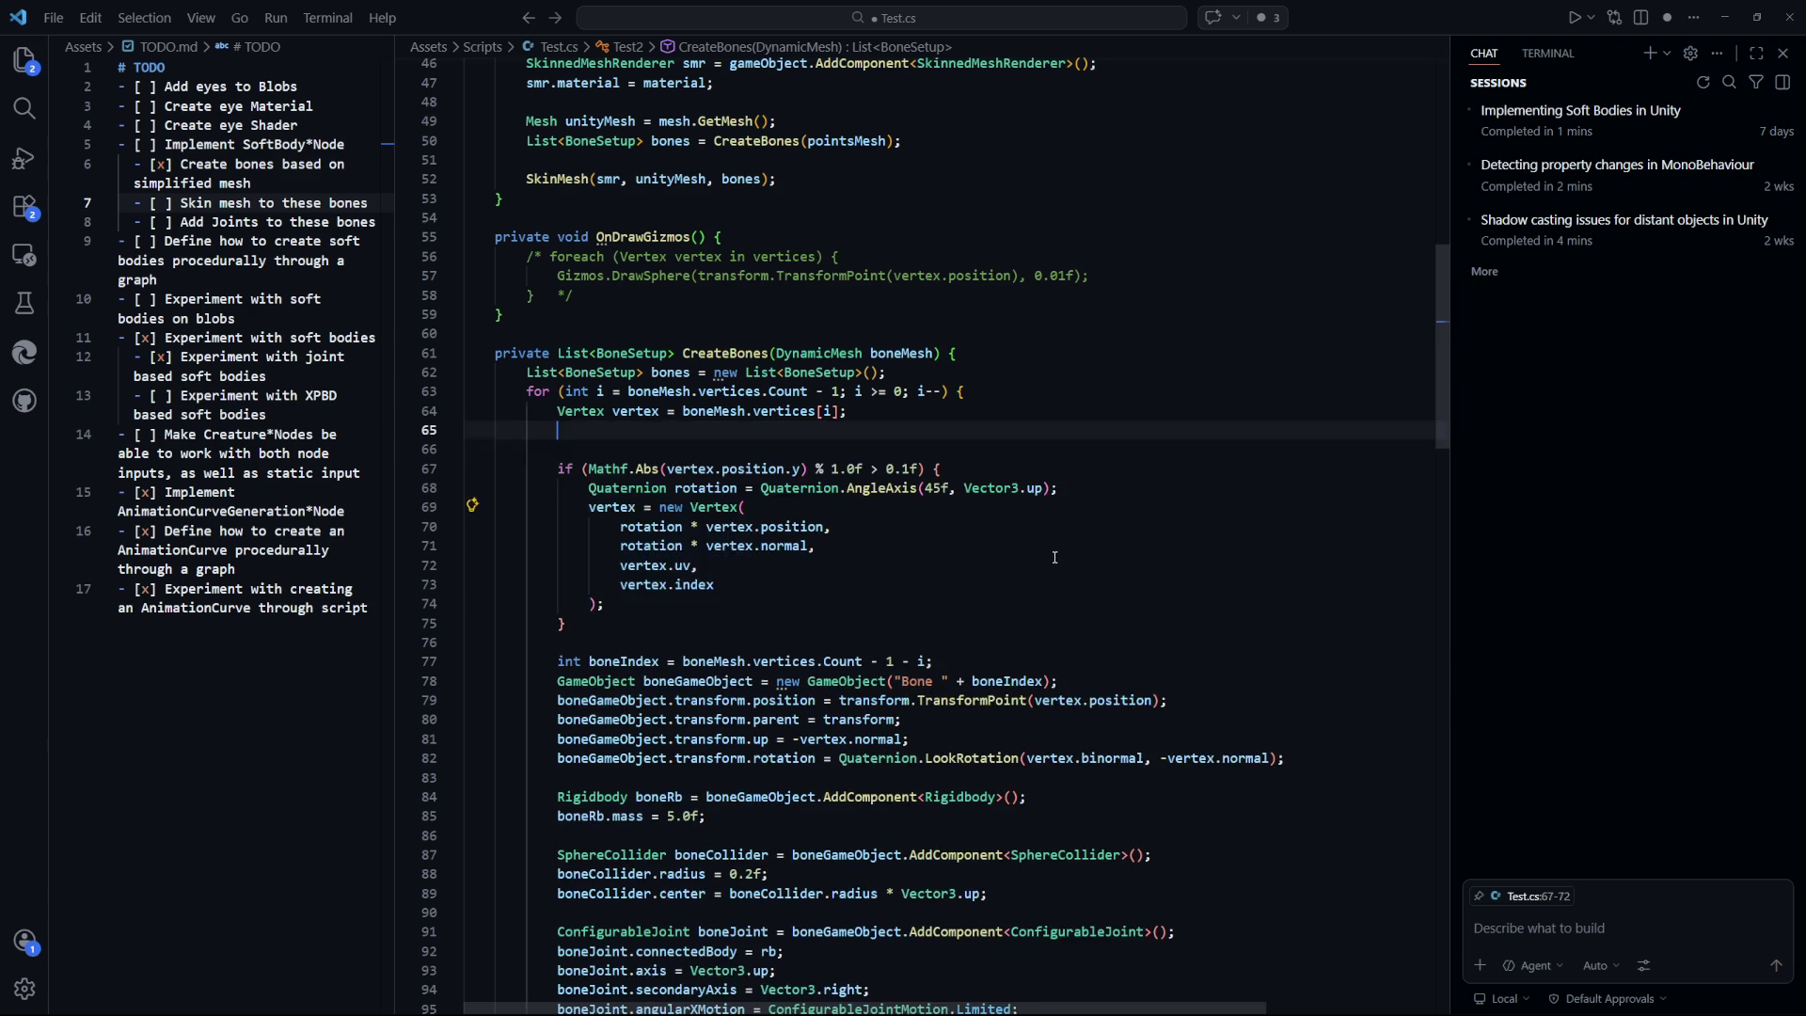
Save Test.cs, look over the bone-creation loop, and return to Unity.
key(ctrl+s)
scroll(975, 590, up, 8)
drag(526, 449, 933, 486)
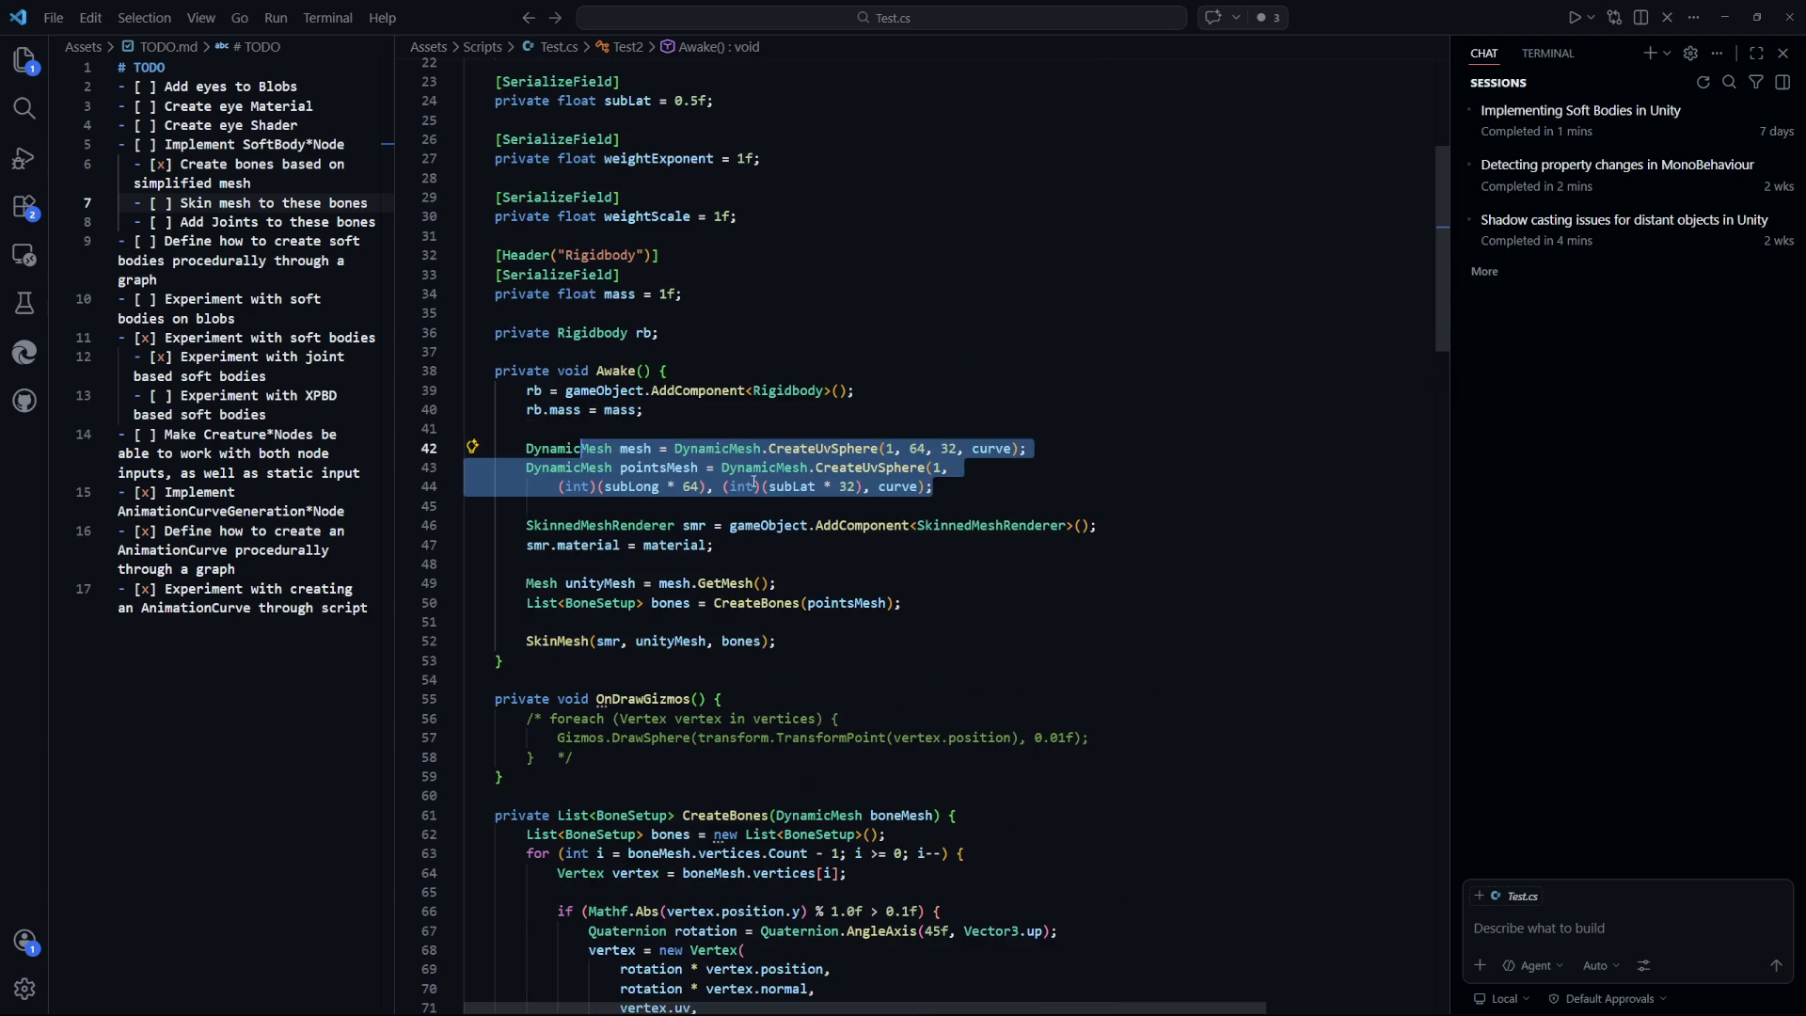
click(1135, 659)
scroll(1091, 583, down, 7)
click(1044, 462)
key(alt+Tab)
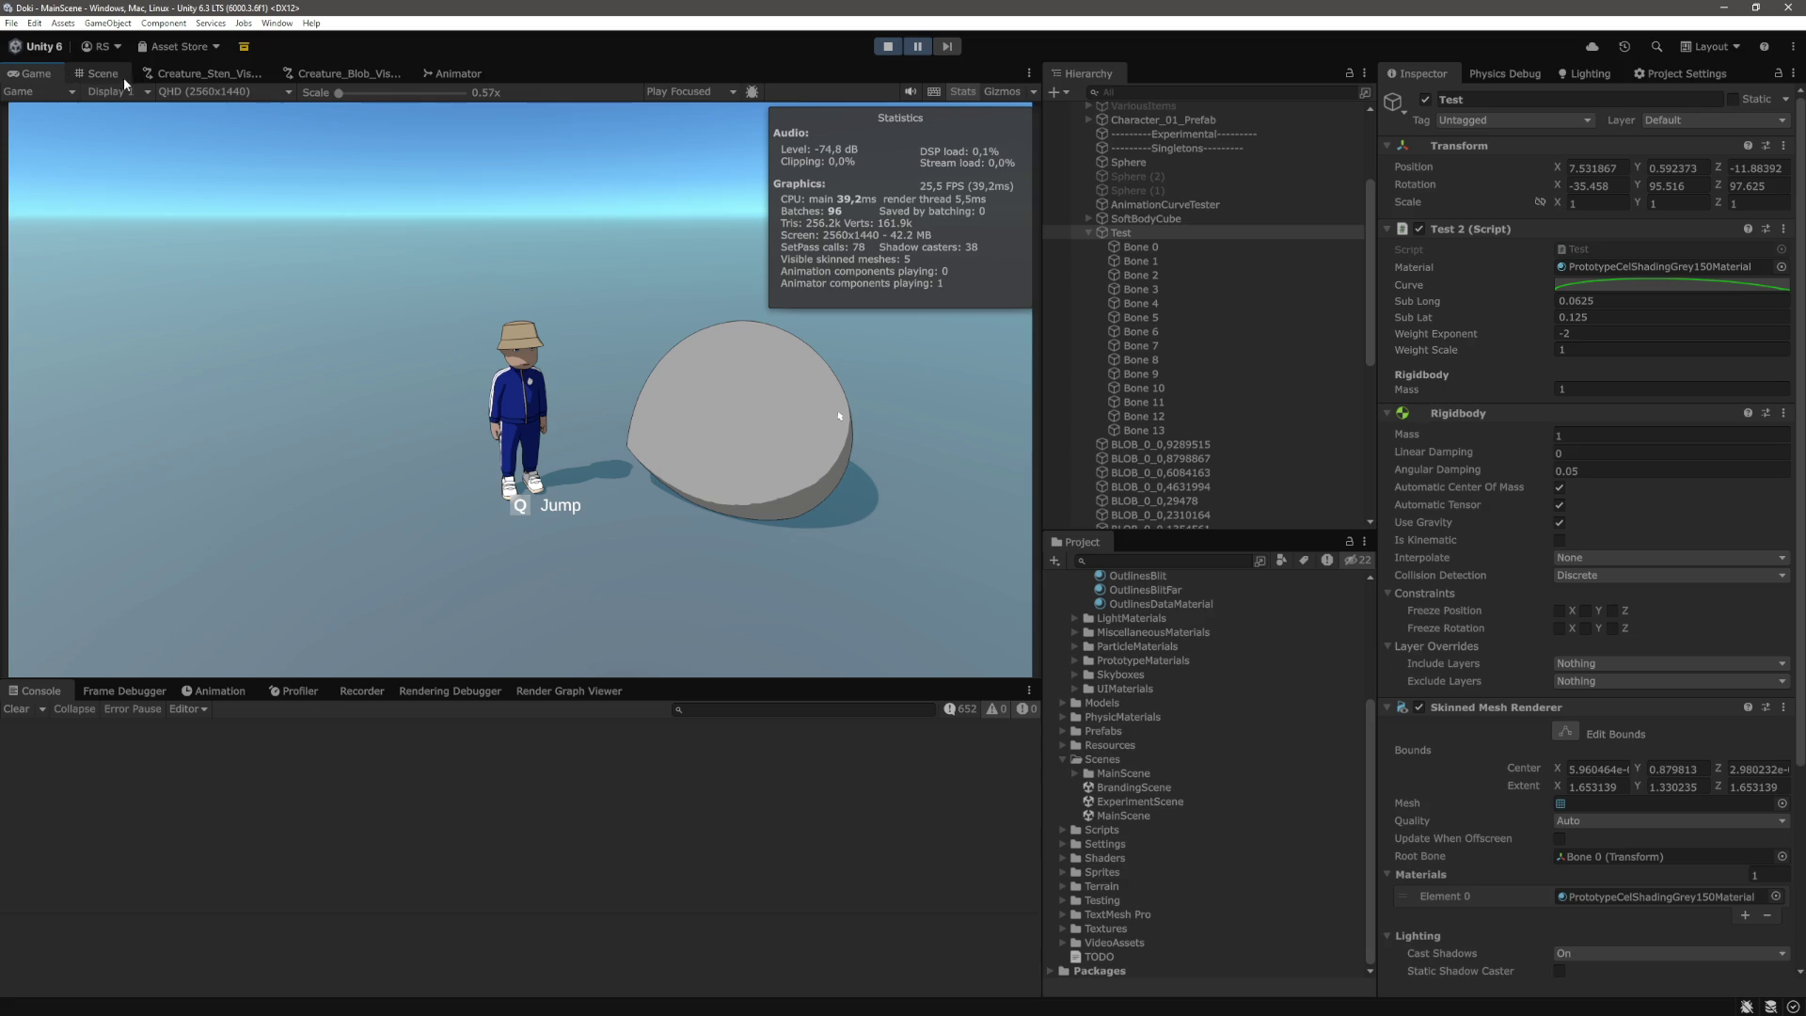
Frame the Test blob in the Scene view and orbit, pan and zoom around its bone spheres.
click(97, 73)
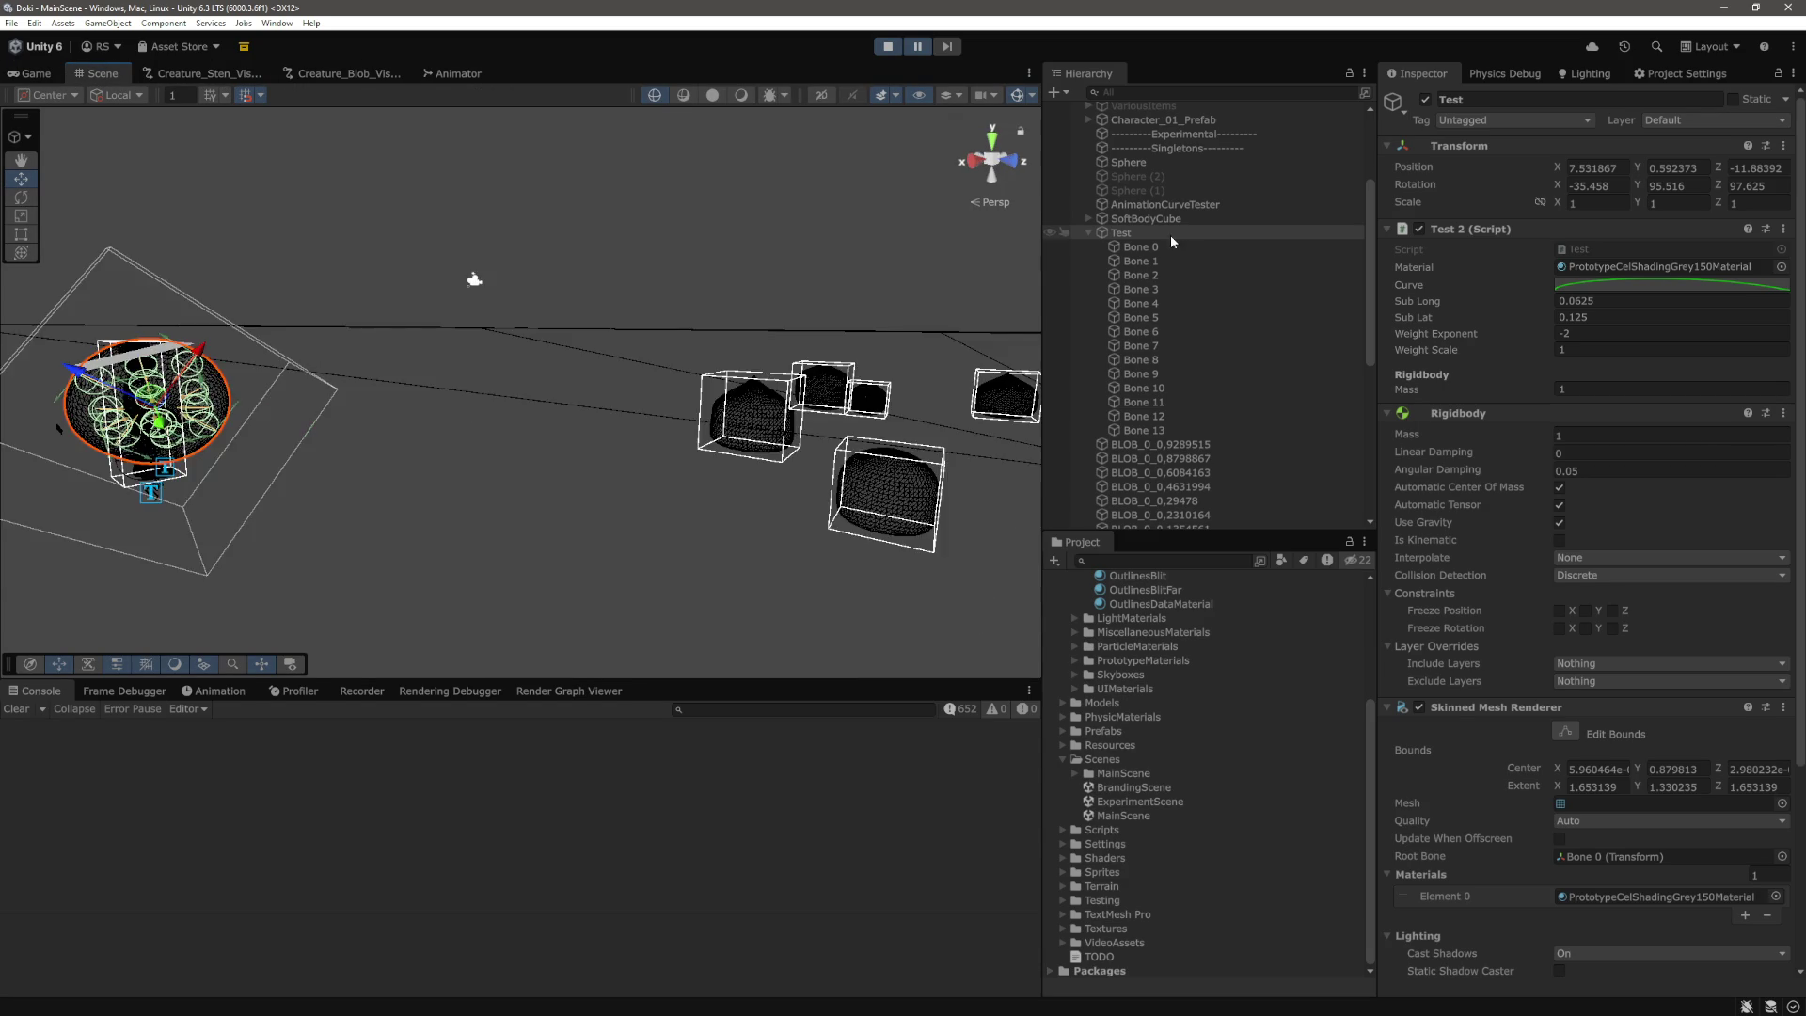
drag(402, 498, 912, 408)
key(f)
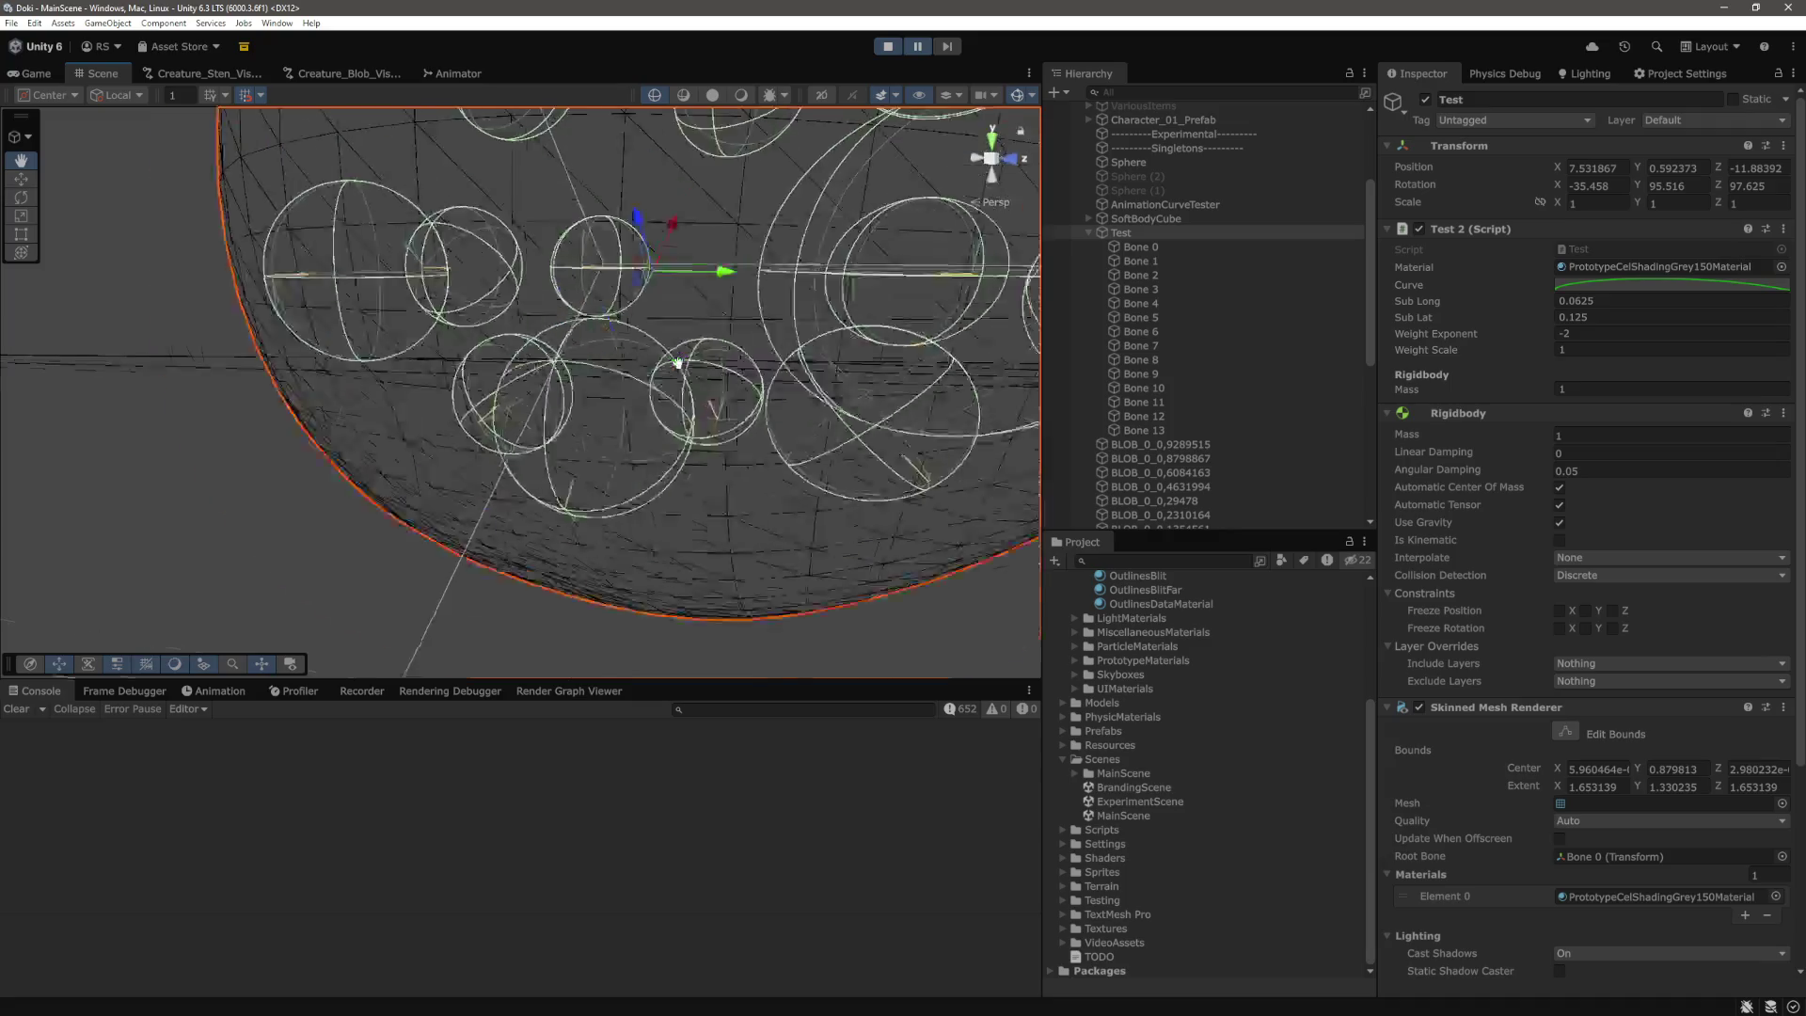
mouse_move(776, 434)
mouse_down()
mouse_move(789, 469)
mouse_move(777, 425)
mouse_up()
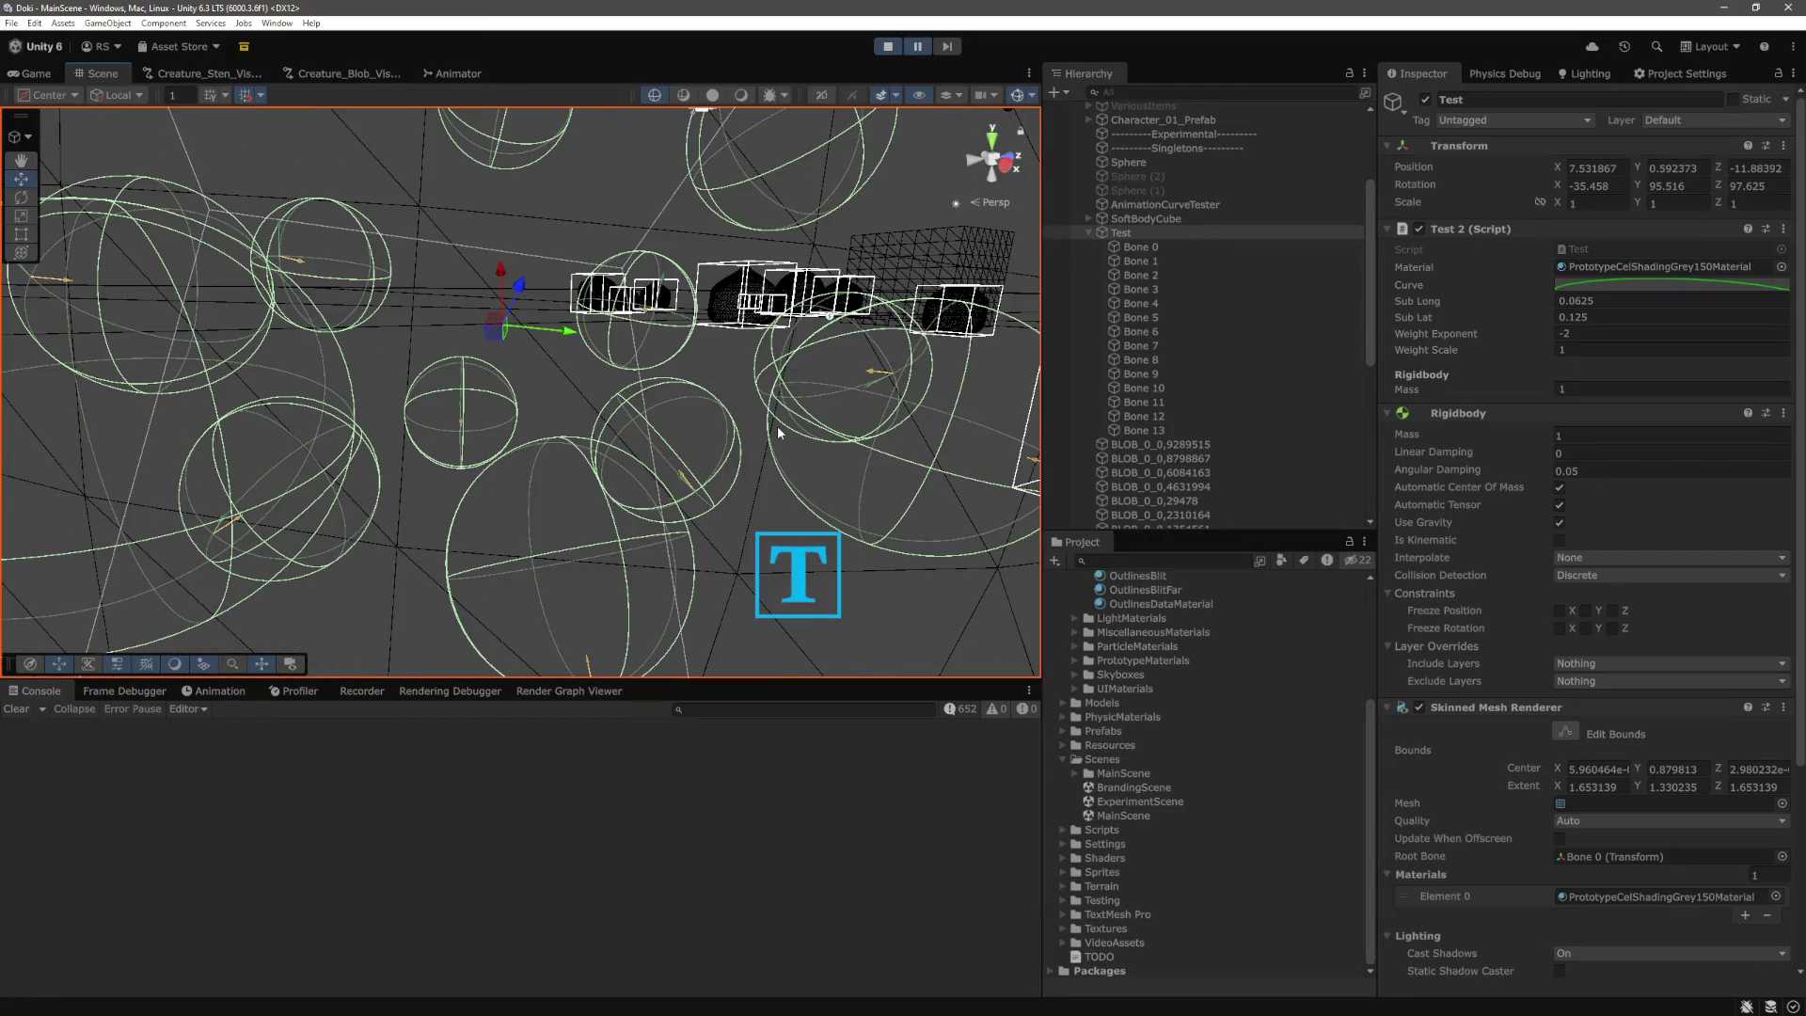
scroll(777, 426, down, 5)
mouse_move(777, 425)
mouse_down()
mouse_move(718, 451)
mouse_move(715, 477)
mouse_move(756, 519)
mouse_move(850, 411)
mouse_move(818, 376)
mouse_move(754, 451)
mouse_up()
scroll(762, 452, up, 5)
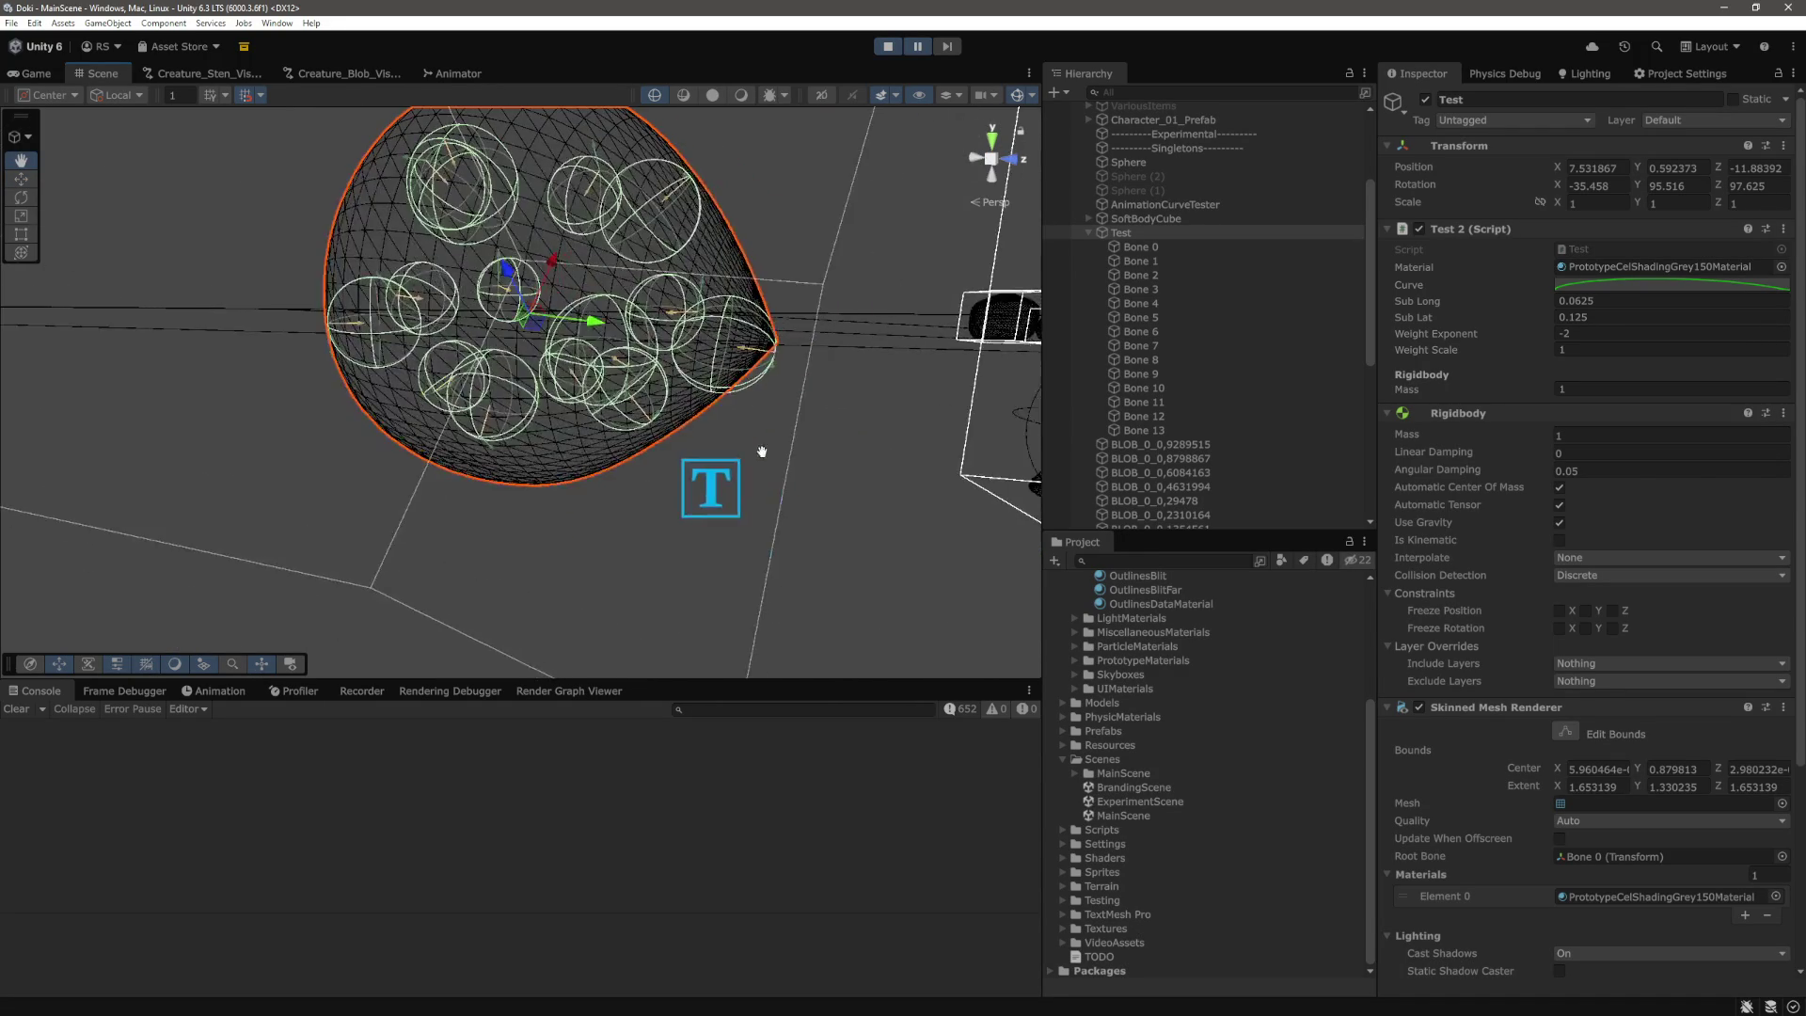
click(36, 74)
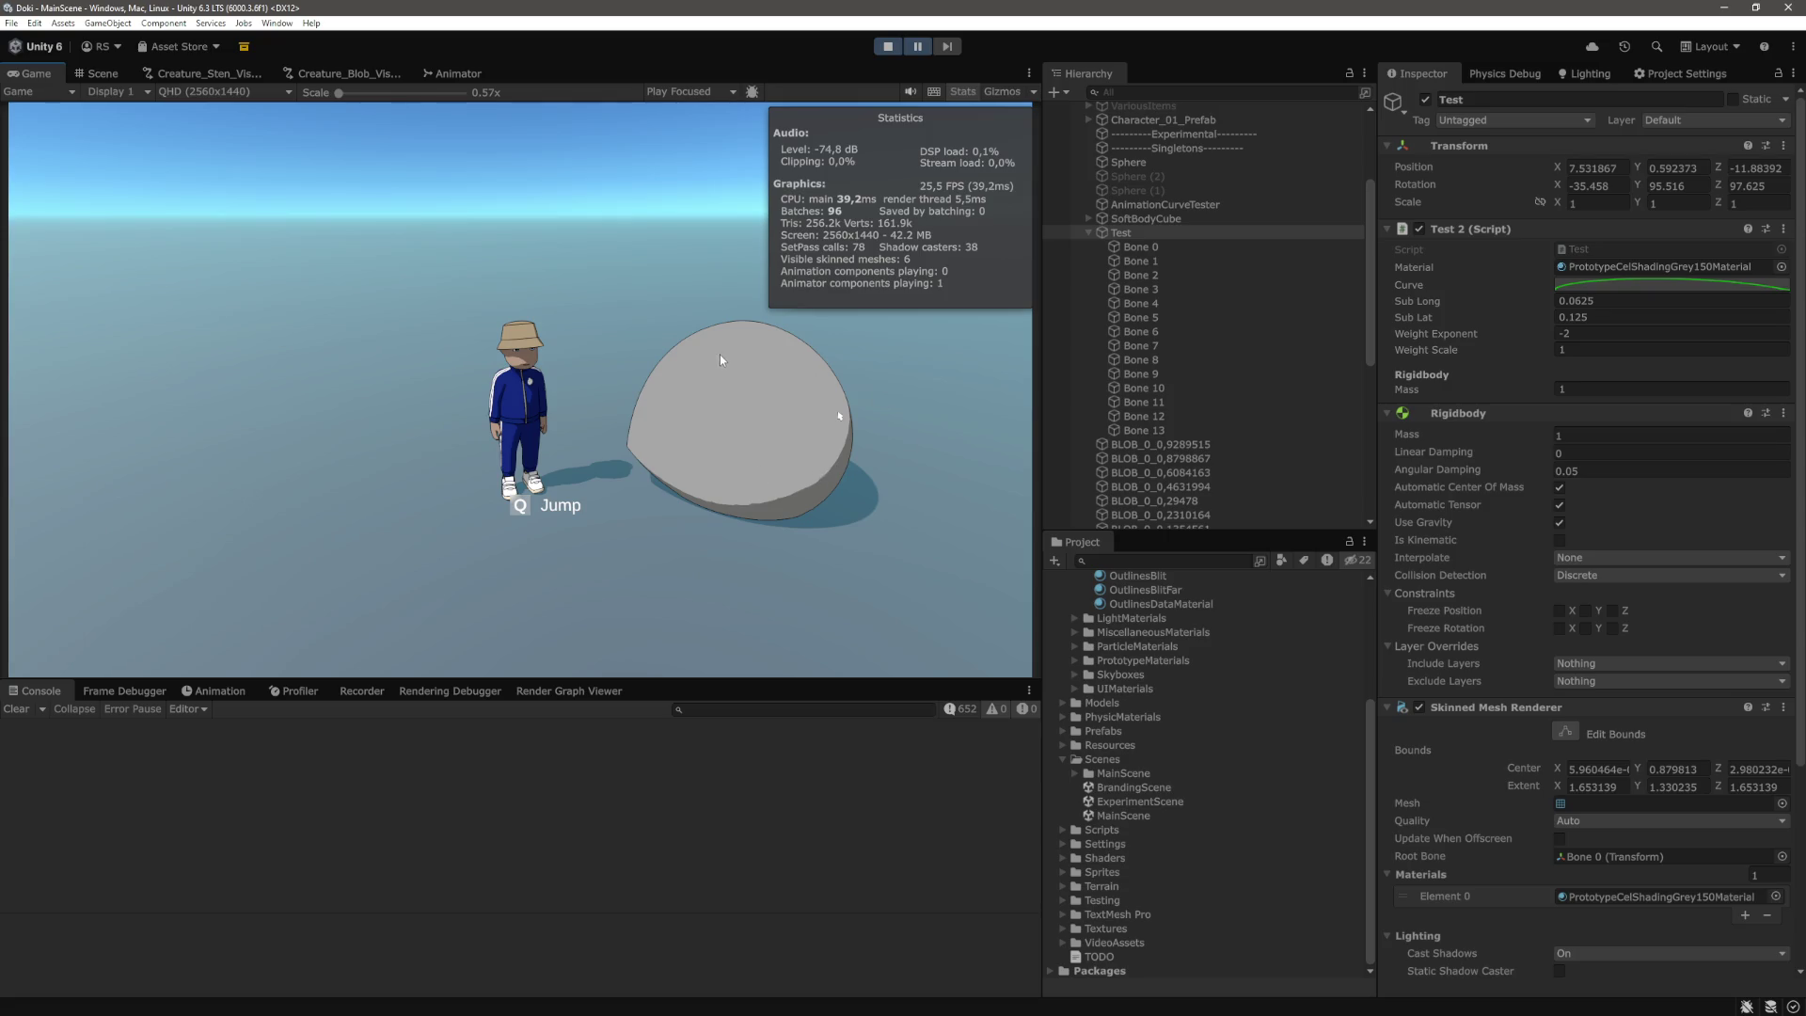
click(98, 74)
mouse_move(858, 444)
mouse_down()
mouse_move(689, 279)
mouse_move(855, 302)
mouse_move(795, 307)
mouse_up()
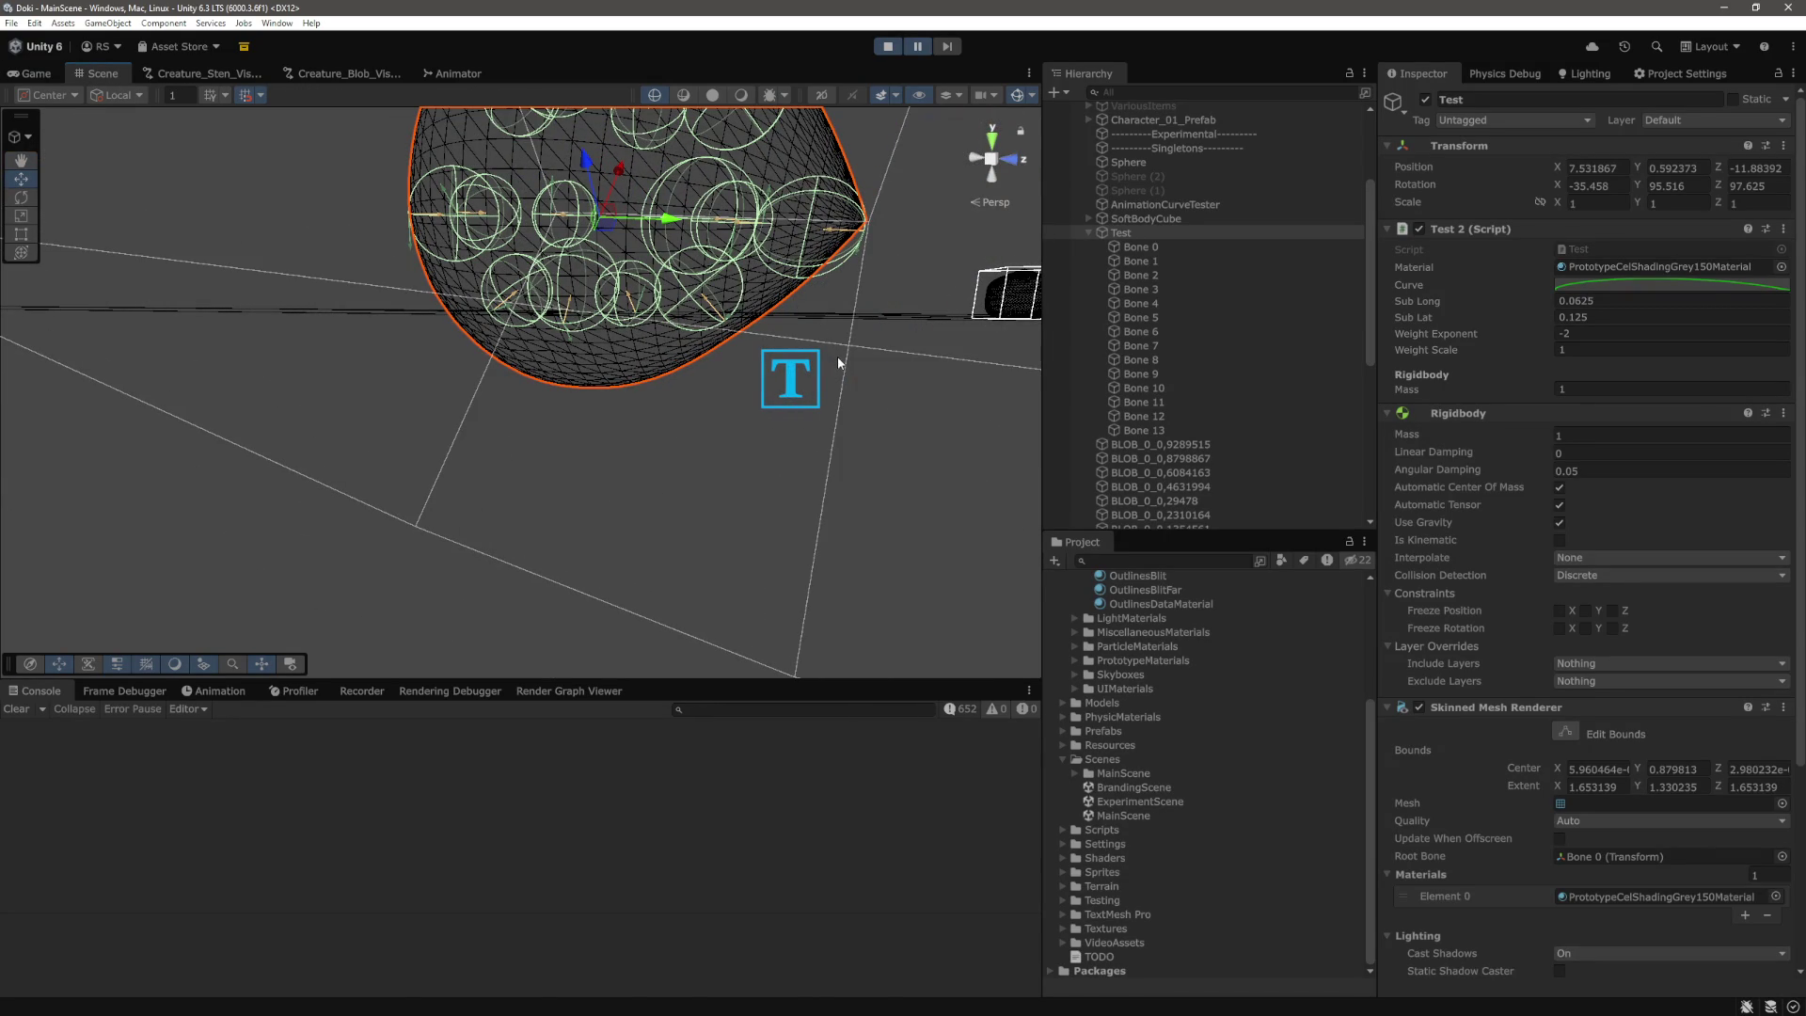
Back in Visual Studio Code, search the project files for 'dynamic'.
key(alt+Tab)
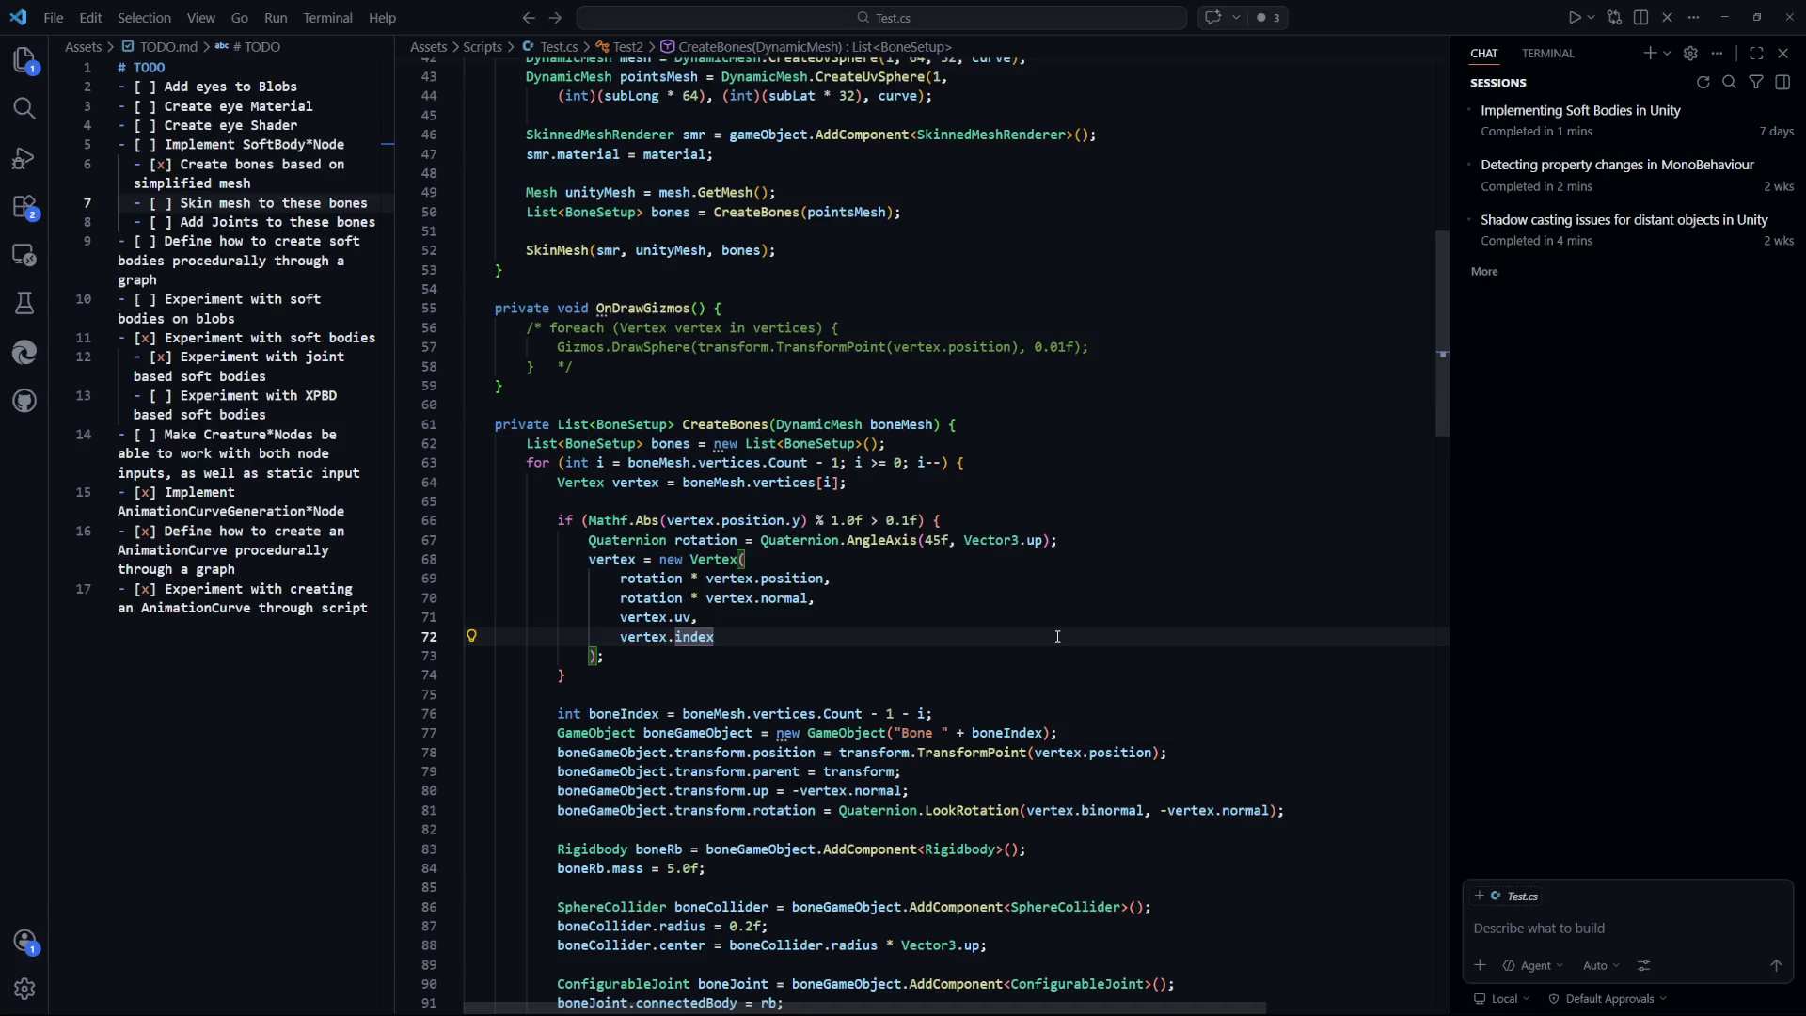
key(ctrl+p)
text(dynamic)
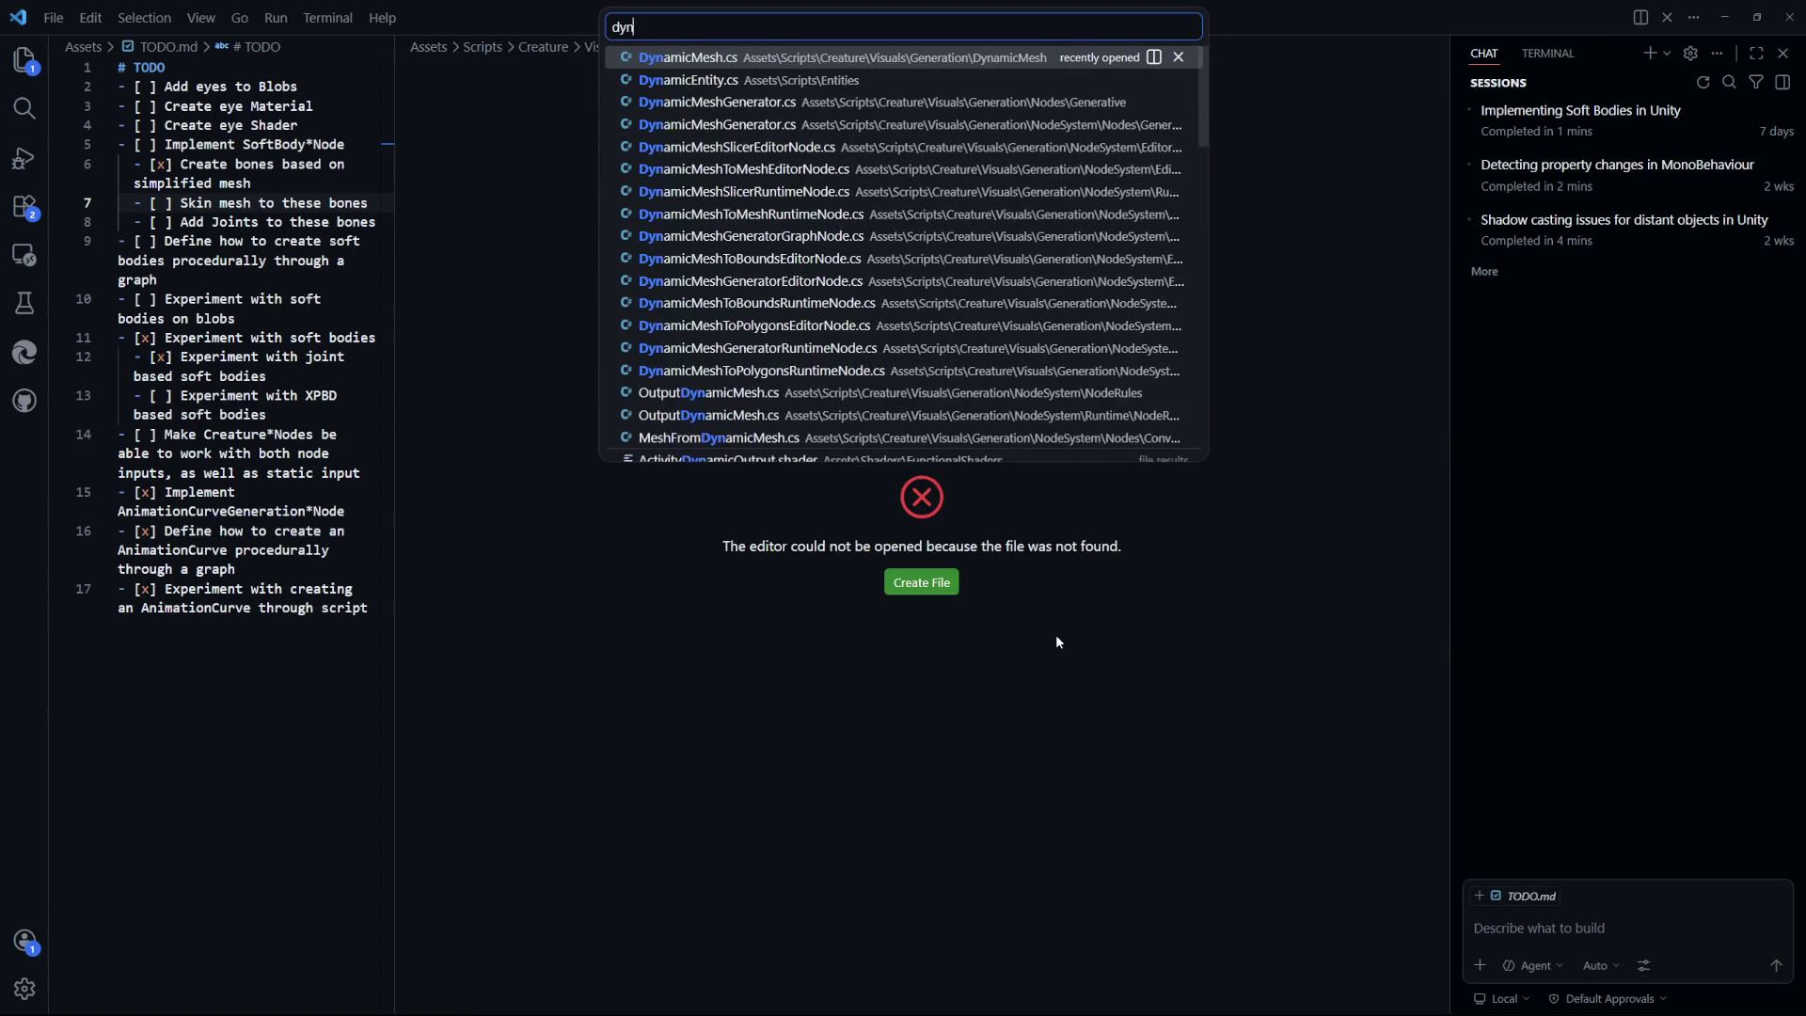
Open DynamicMesh.cs and read the latitude sampling and ring radius code.
key(Down)
key(Return)
key(Down)
key(Down)
key(Down)
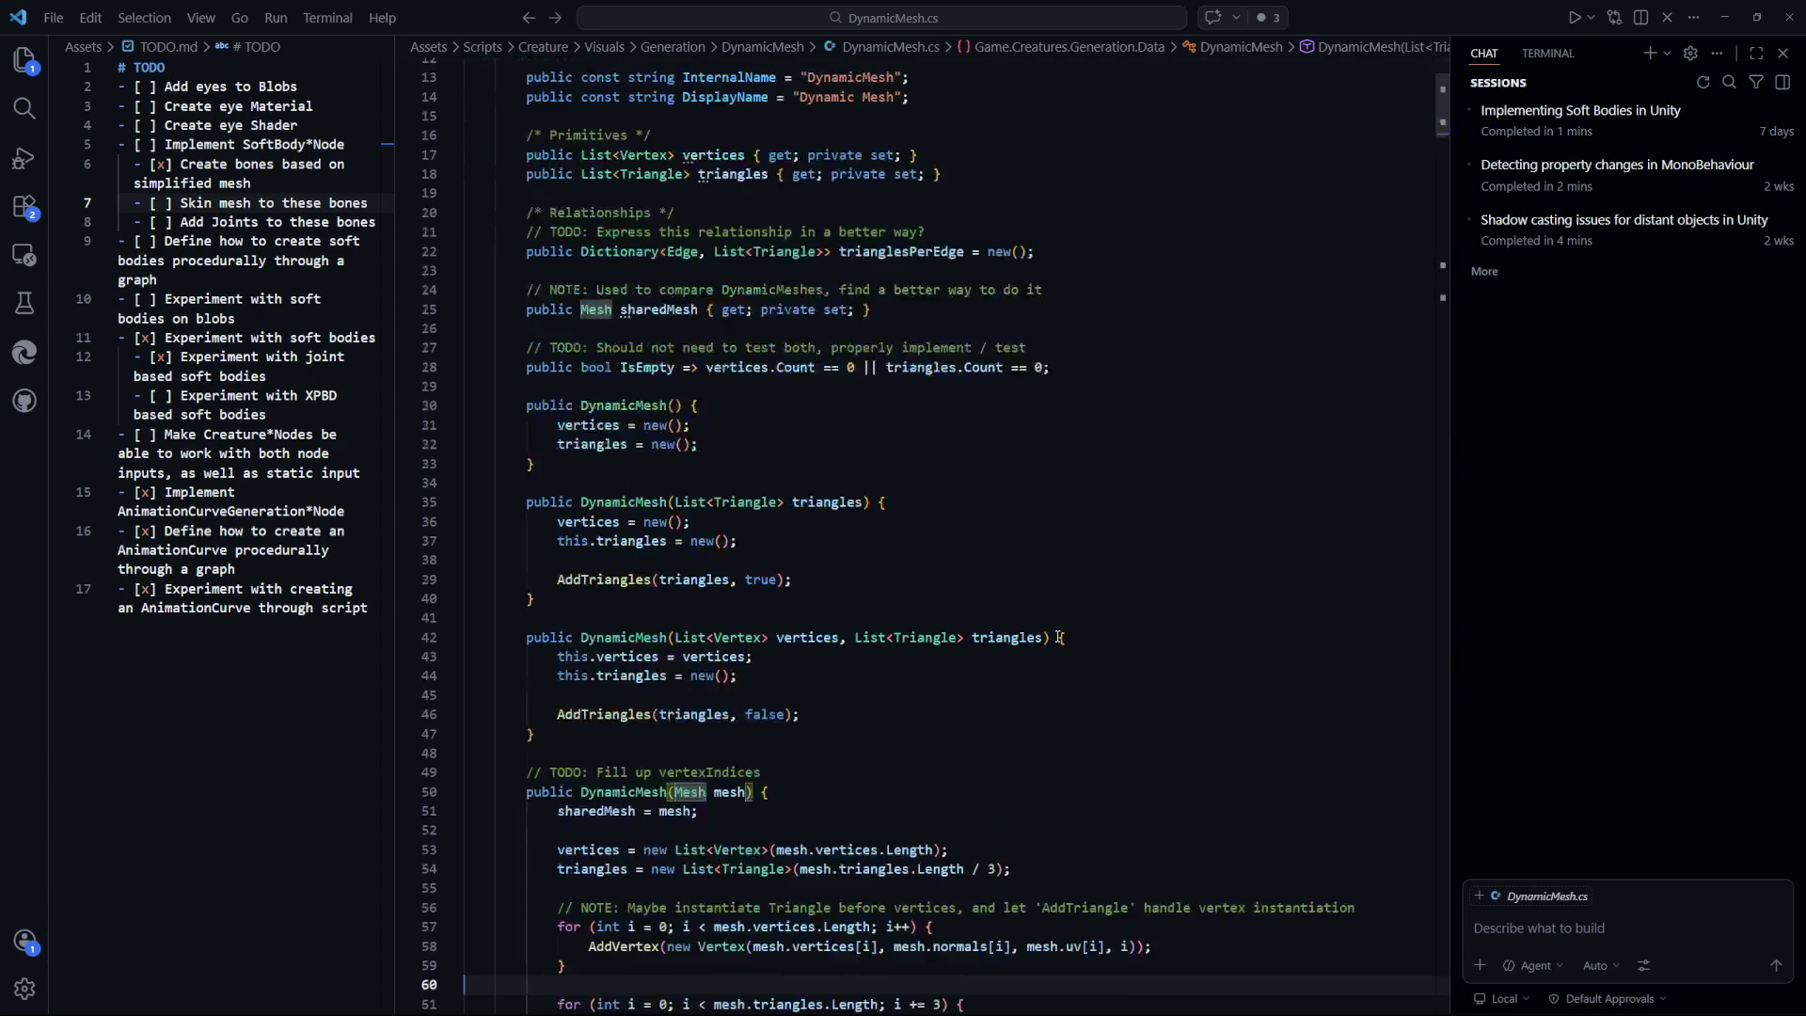
key(Down)
key(Down)
key(Down)
key(Page_Down)
key(Page_Down)
key(Page_Down)
key(Up)
key(Up)
key(Up)
key(Up)
key(Up)
key(Up)
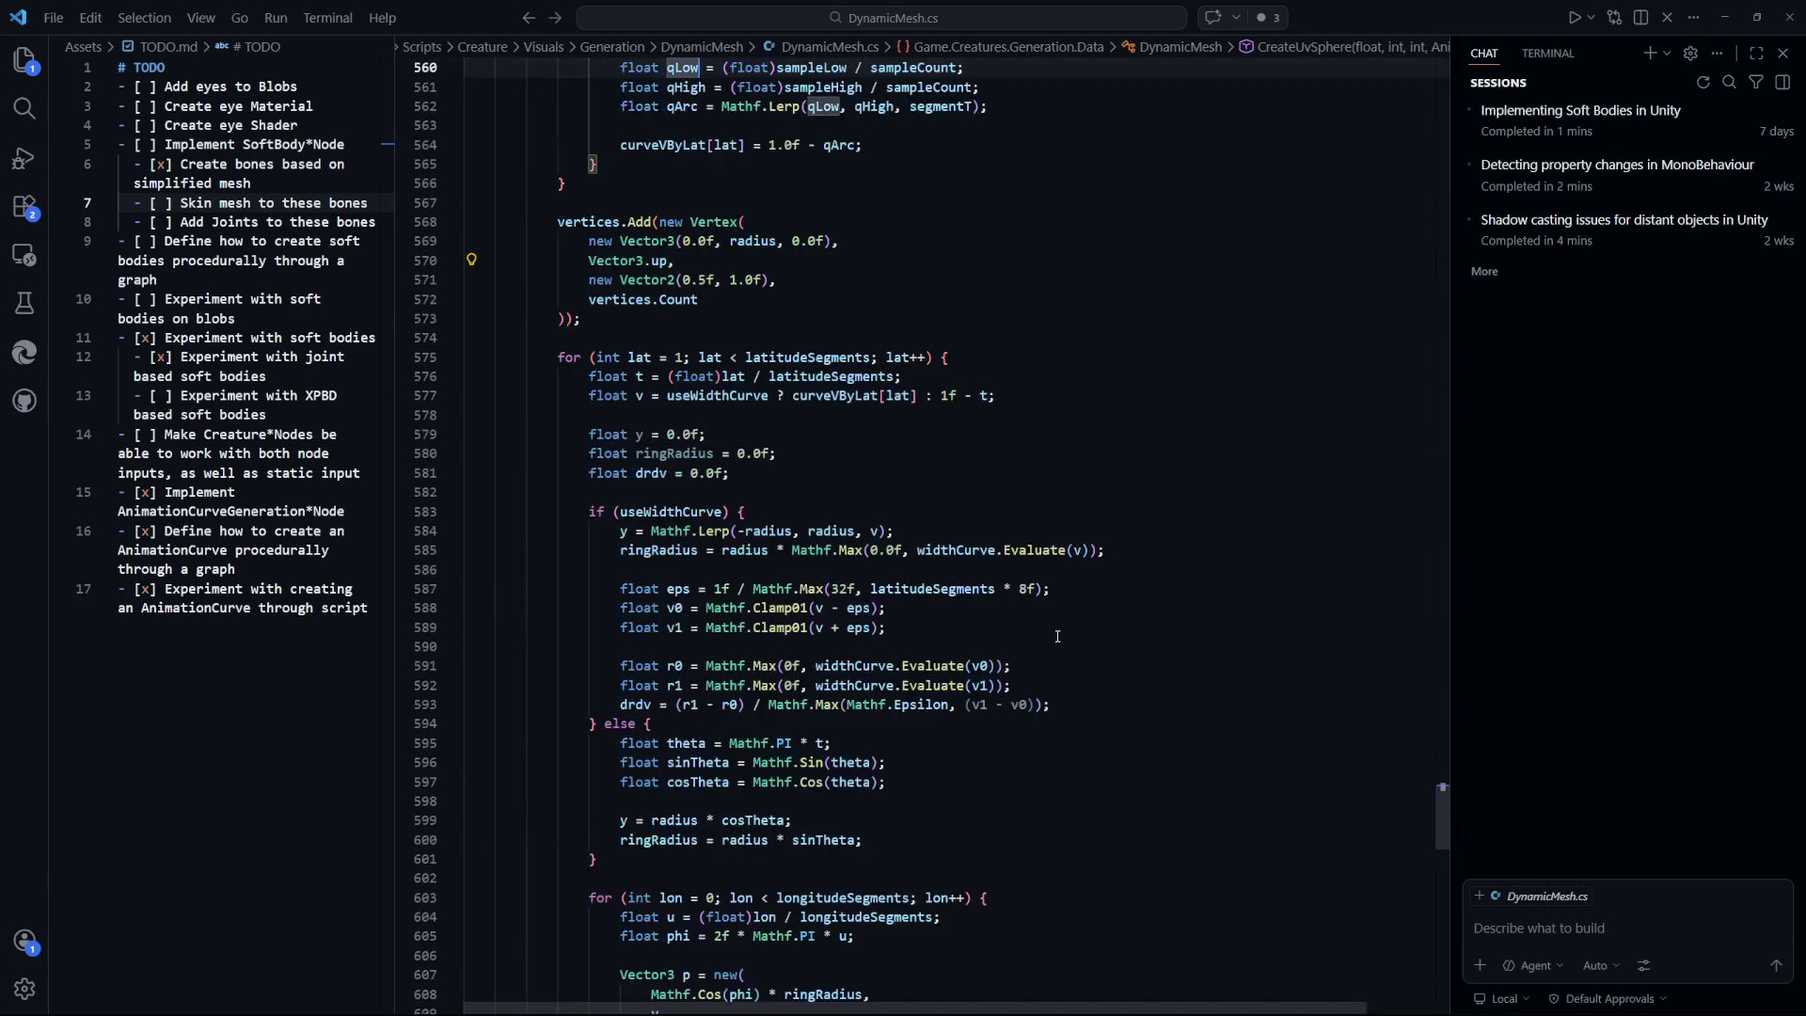
key(Up)
key(Up)
key(Up)
key(Up)
key(Up)
key(Up)
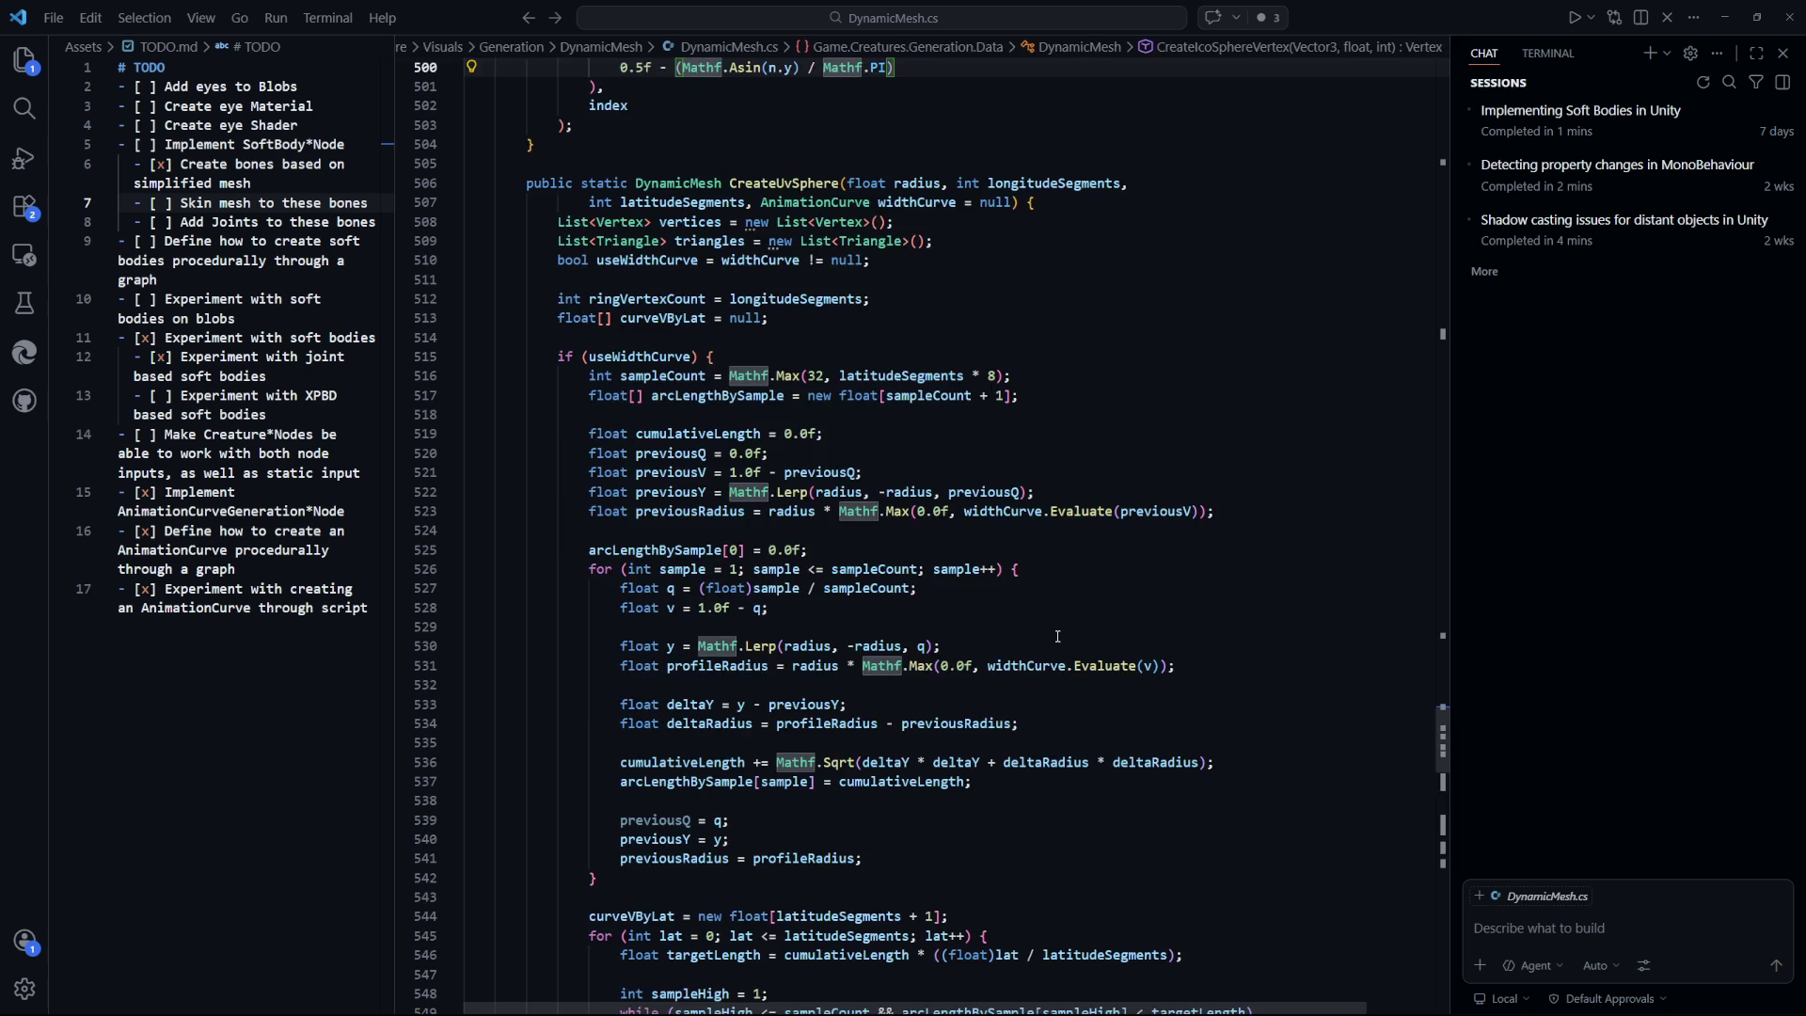
key(Up)
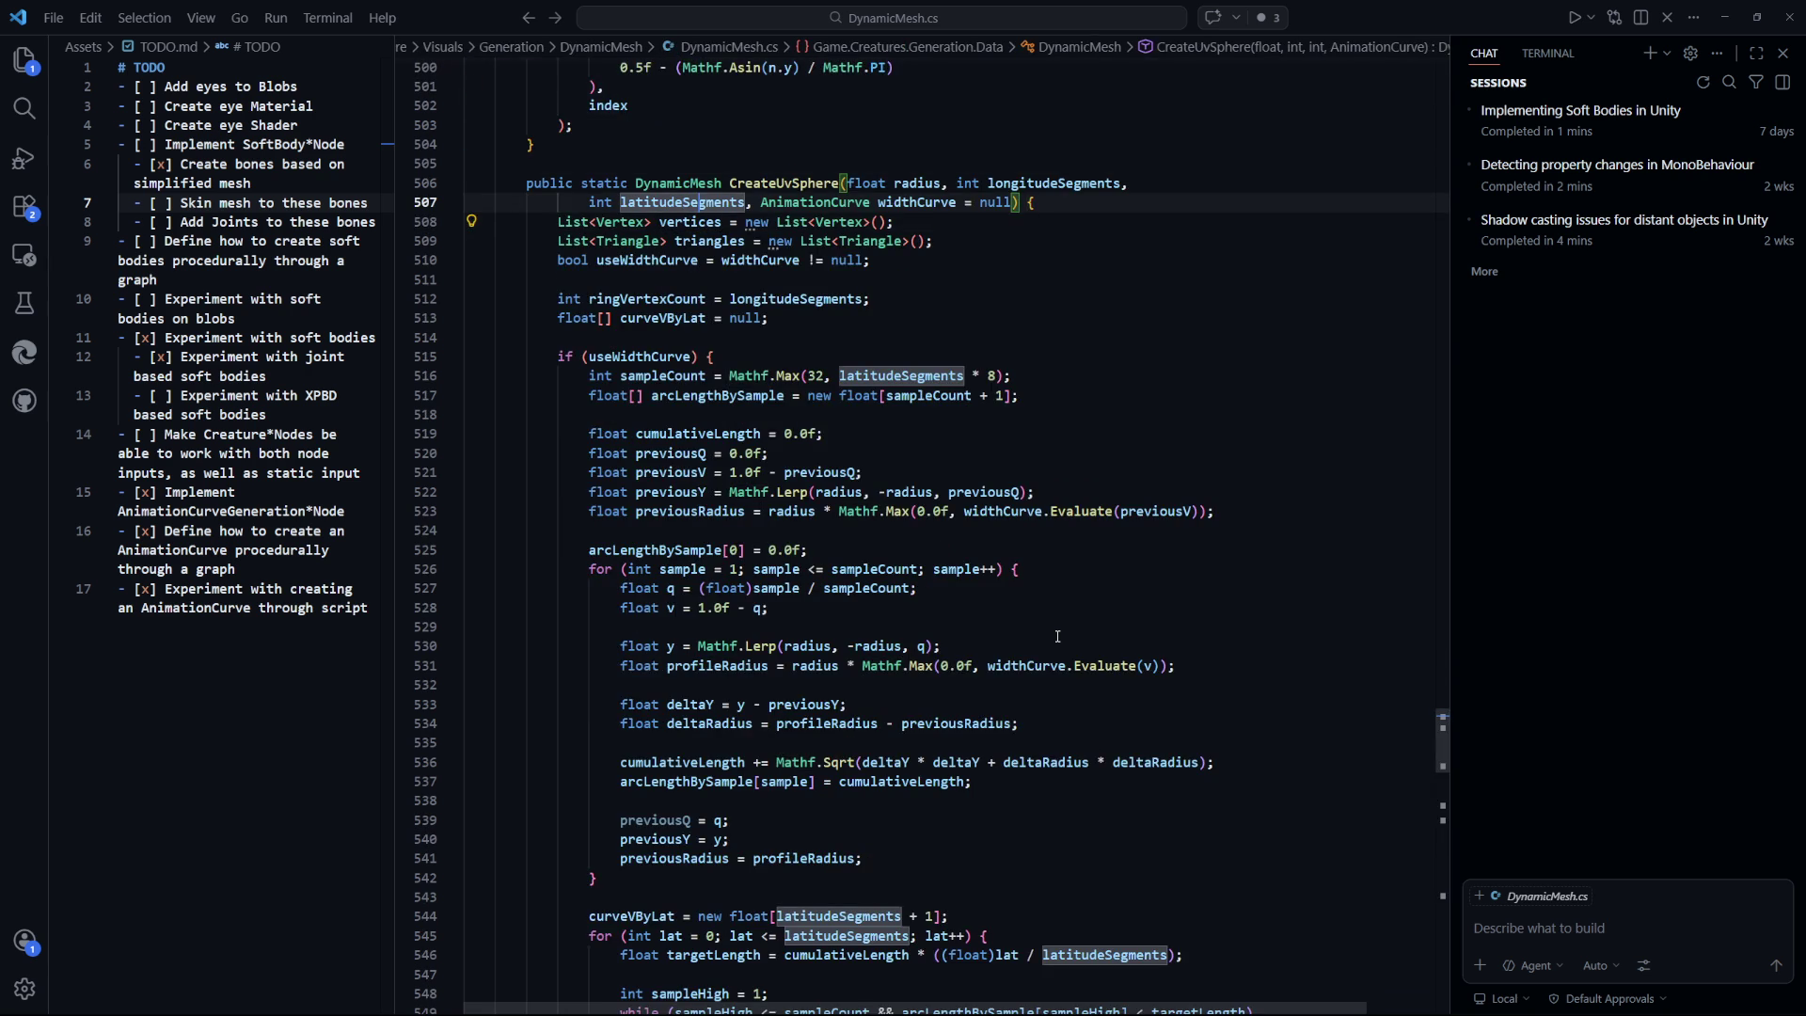
key(Up)
key(Up)
key(Up)
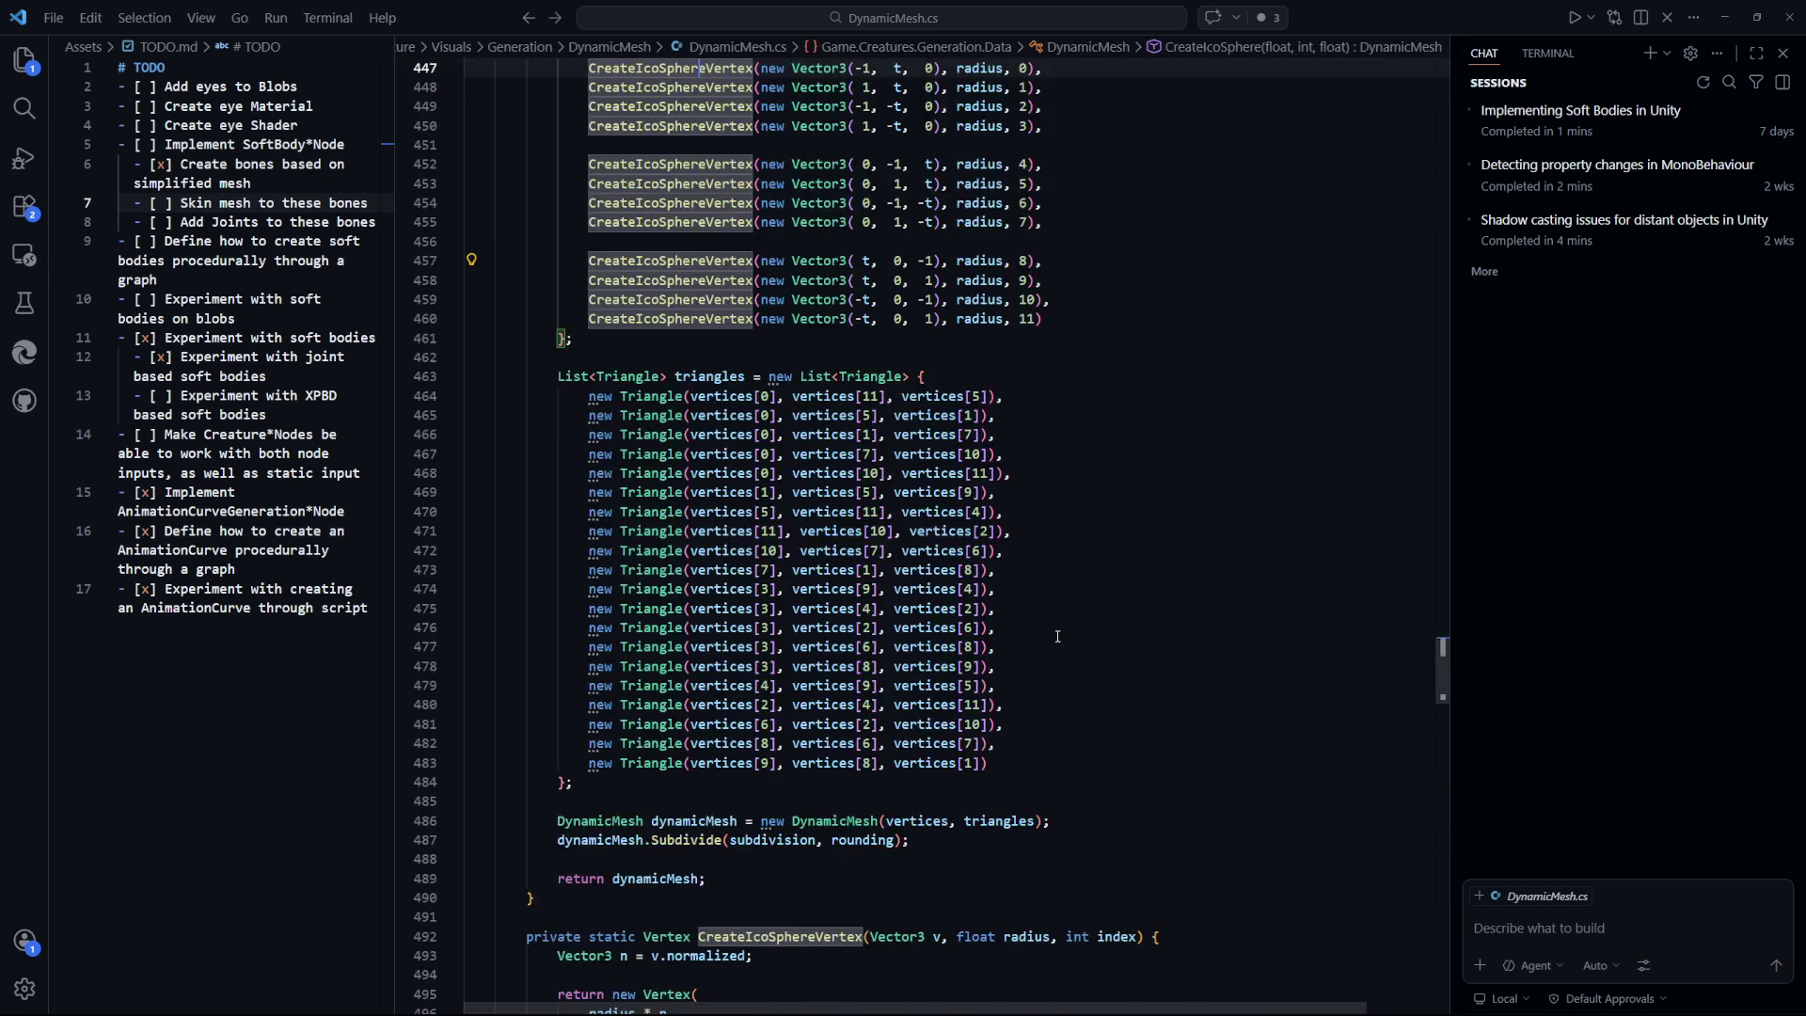
Read the end of CreateUvSphere, highlighting the ringCount declaration and its check.
key(Page_Down)
key(Page_Down)
key(Page_Down)
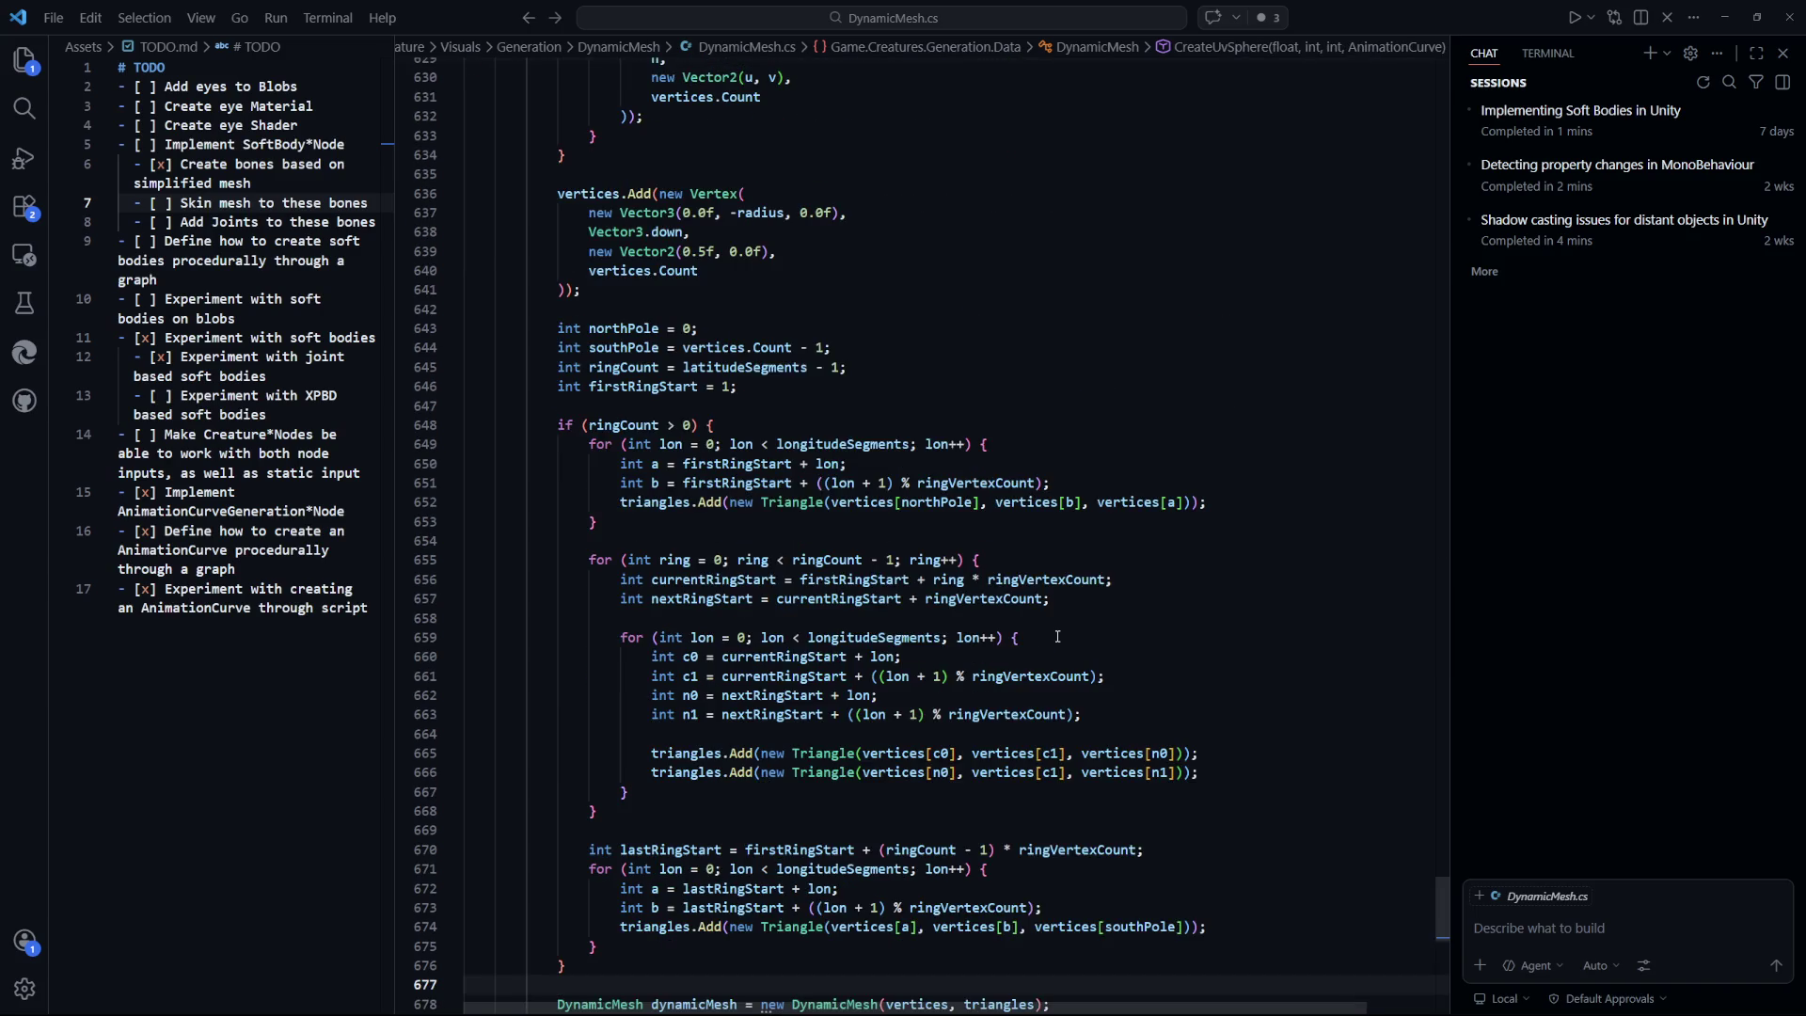
key(Up)
key(Up)
key(Up)
scroll(1057, 637, up, 1)
key(Up)
key(Up)
key(Up)
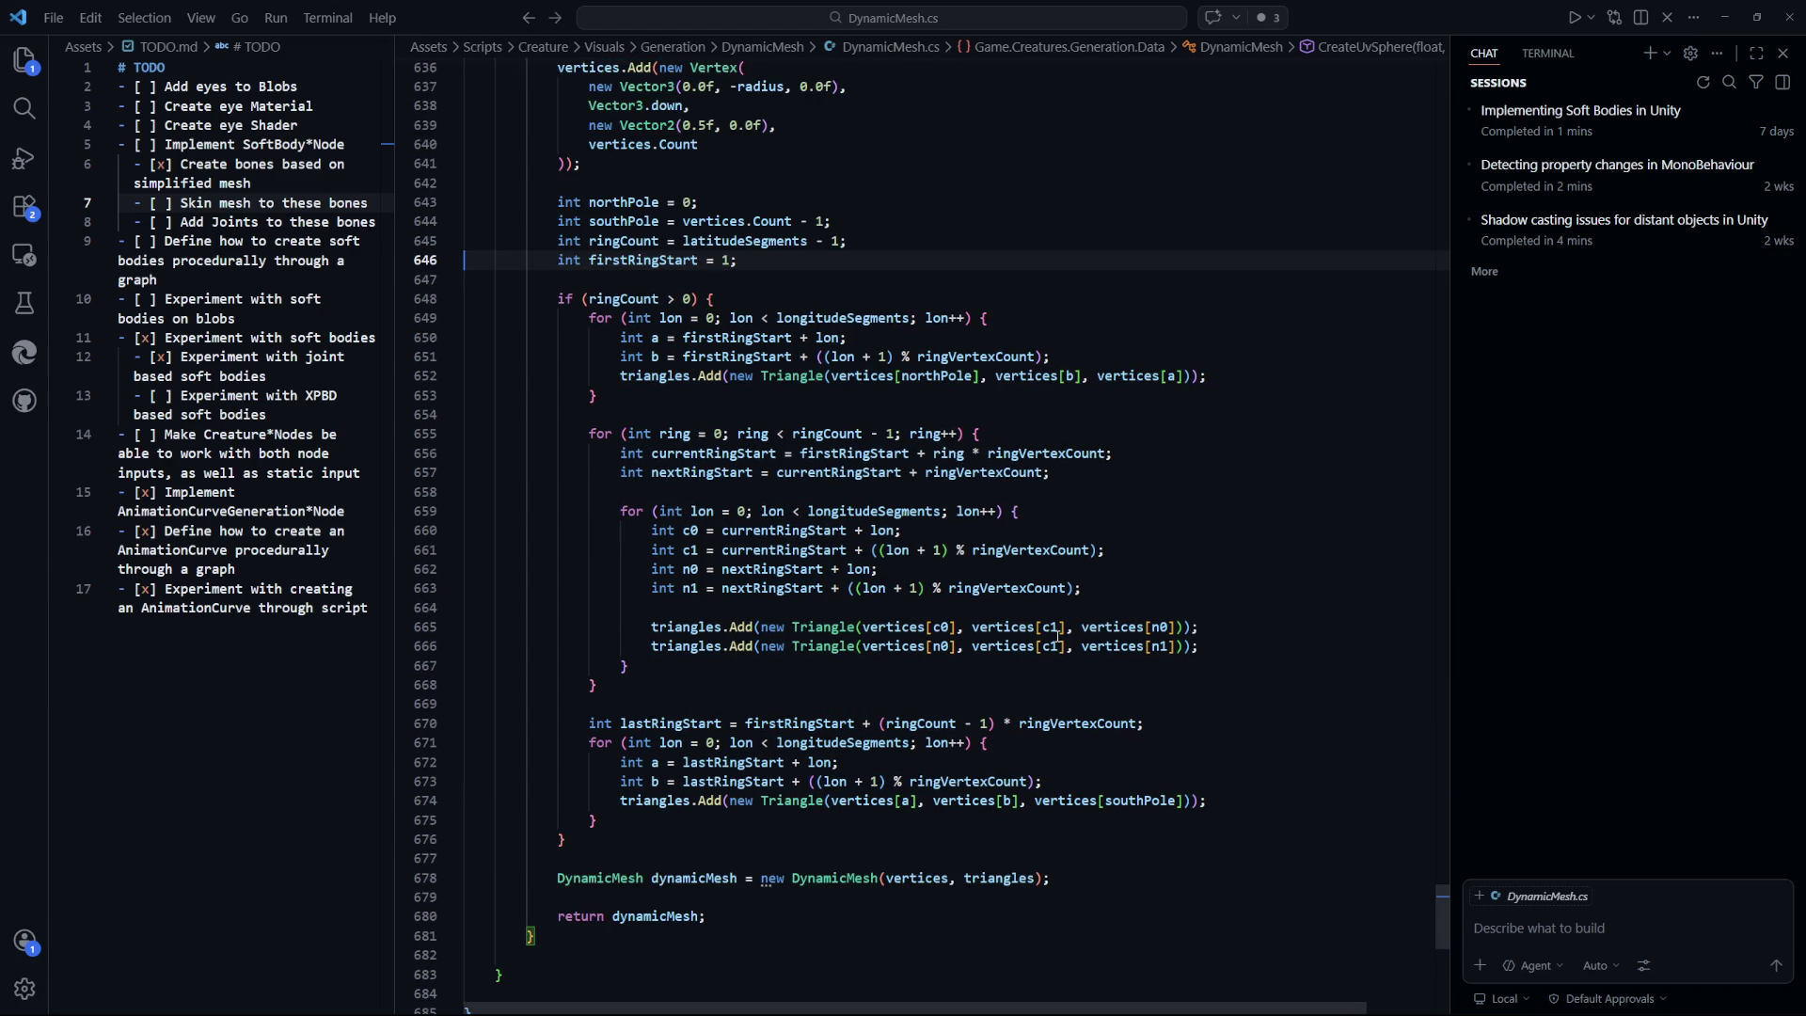
key(ctrl+Right)
key(ctrl+Right)
key(ctrl+Right)
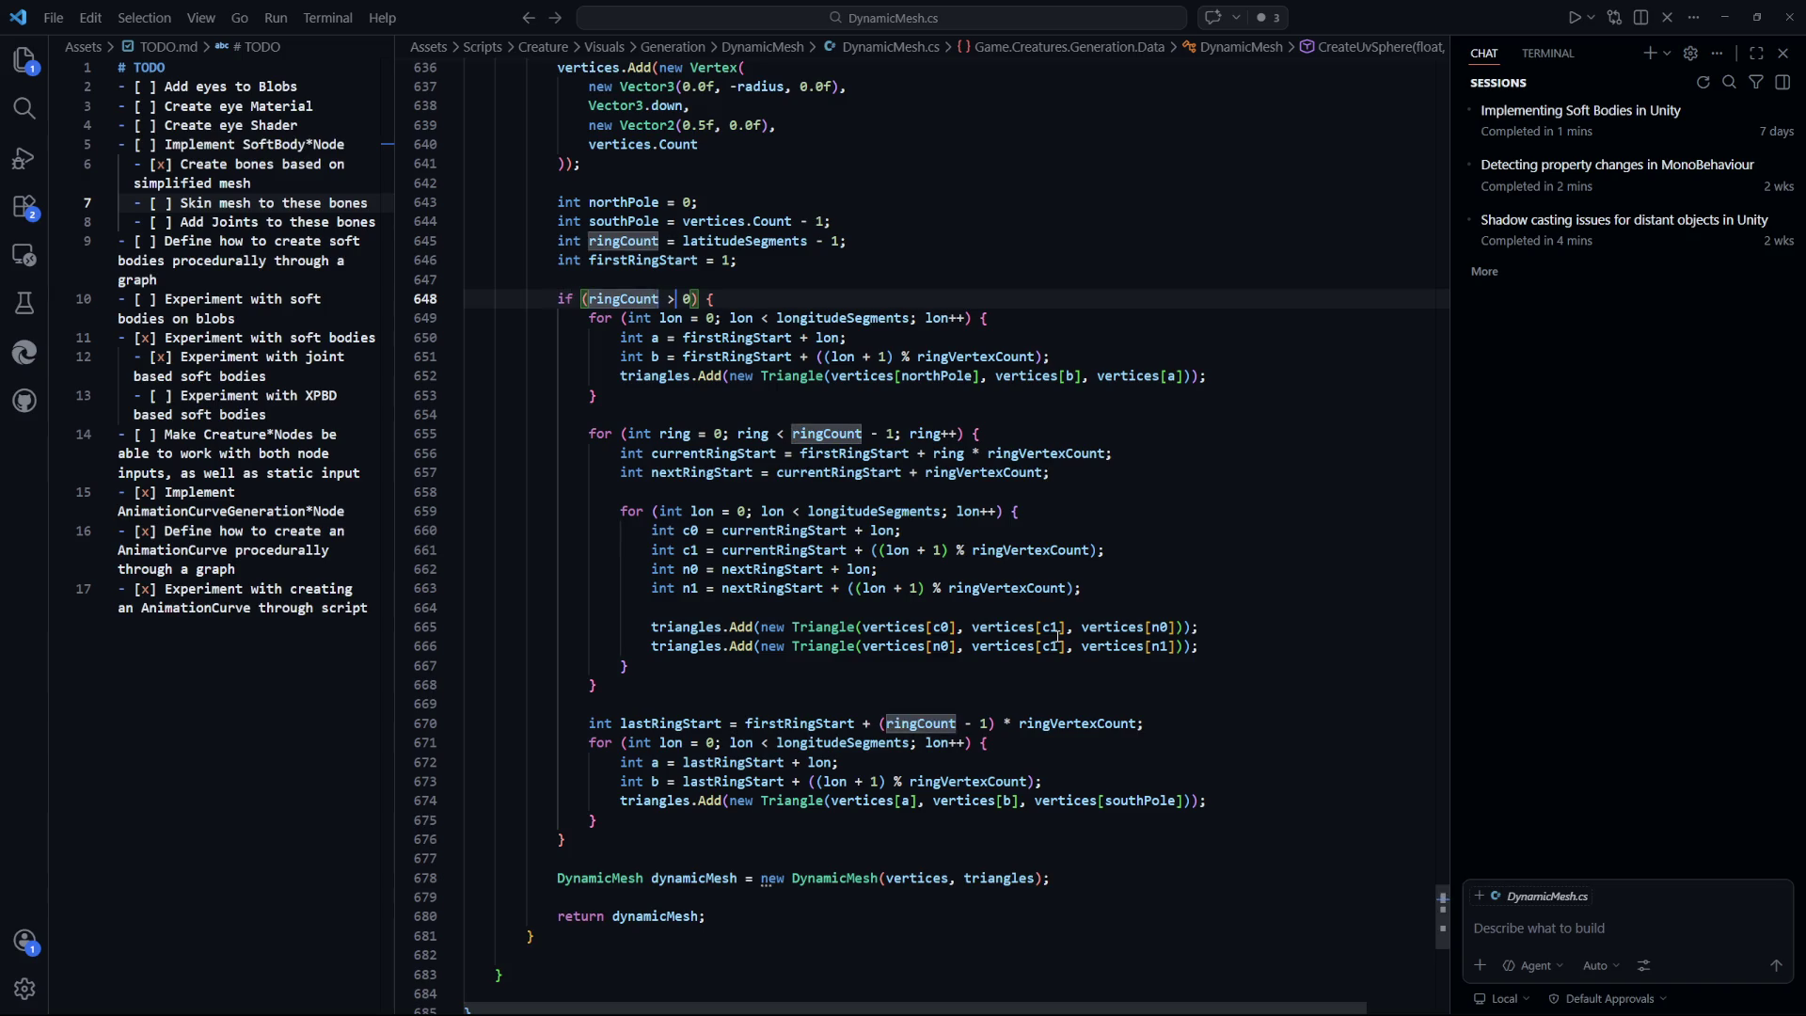
scroll(1058, 637, up, 3)
key(Up)
key(Up)
key(Up)
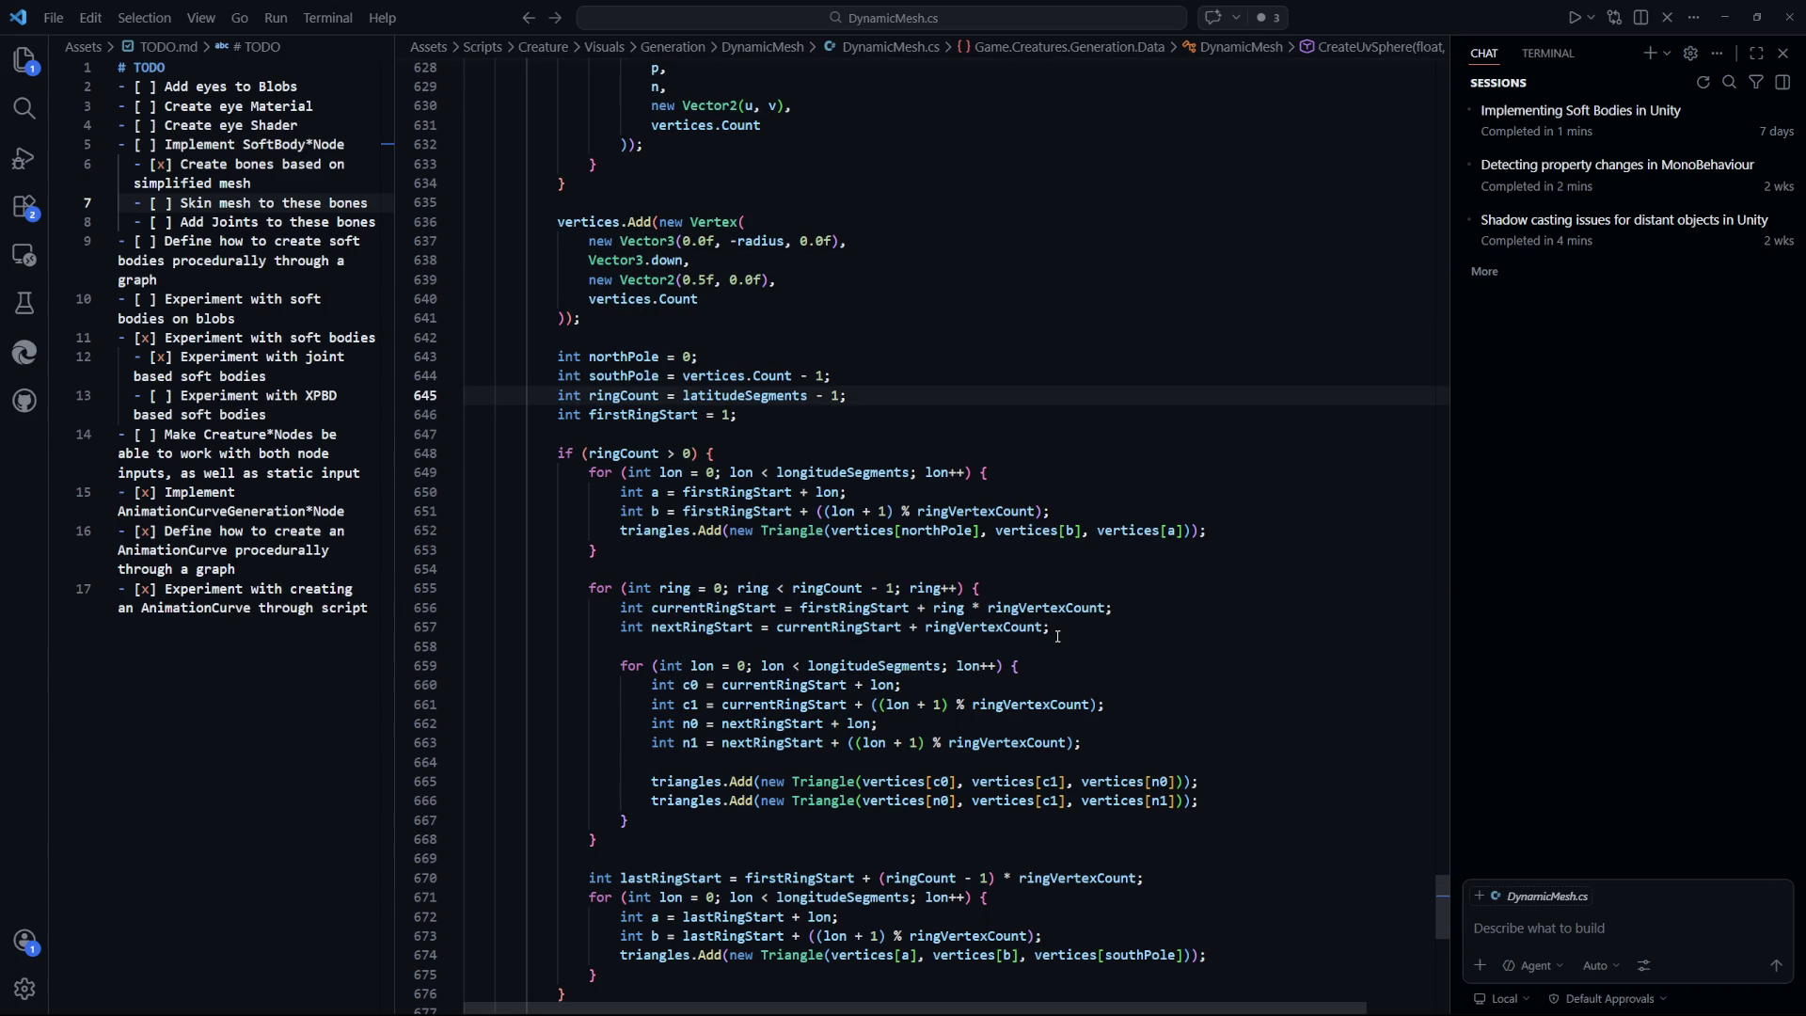
key(Home)
key(shift+End)
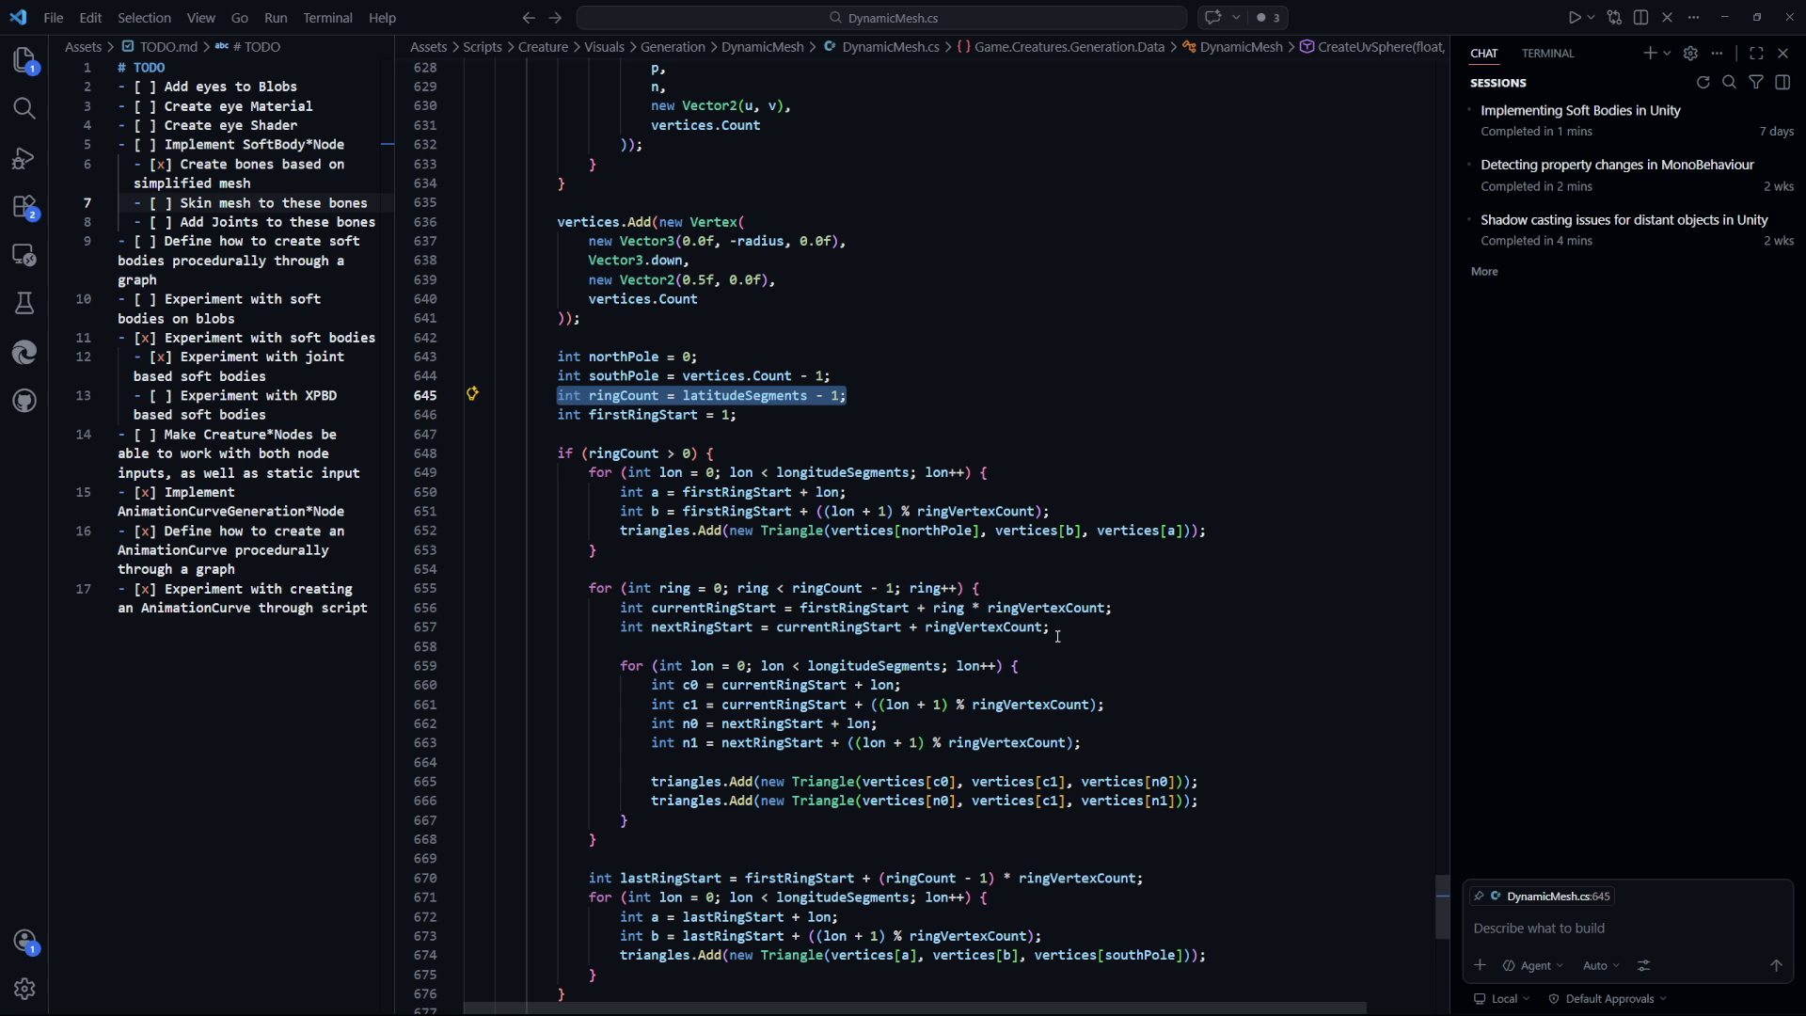
click(1169, 453)
scroll(1101, 719, up, 4)
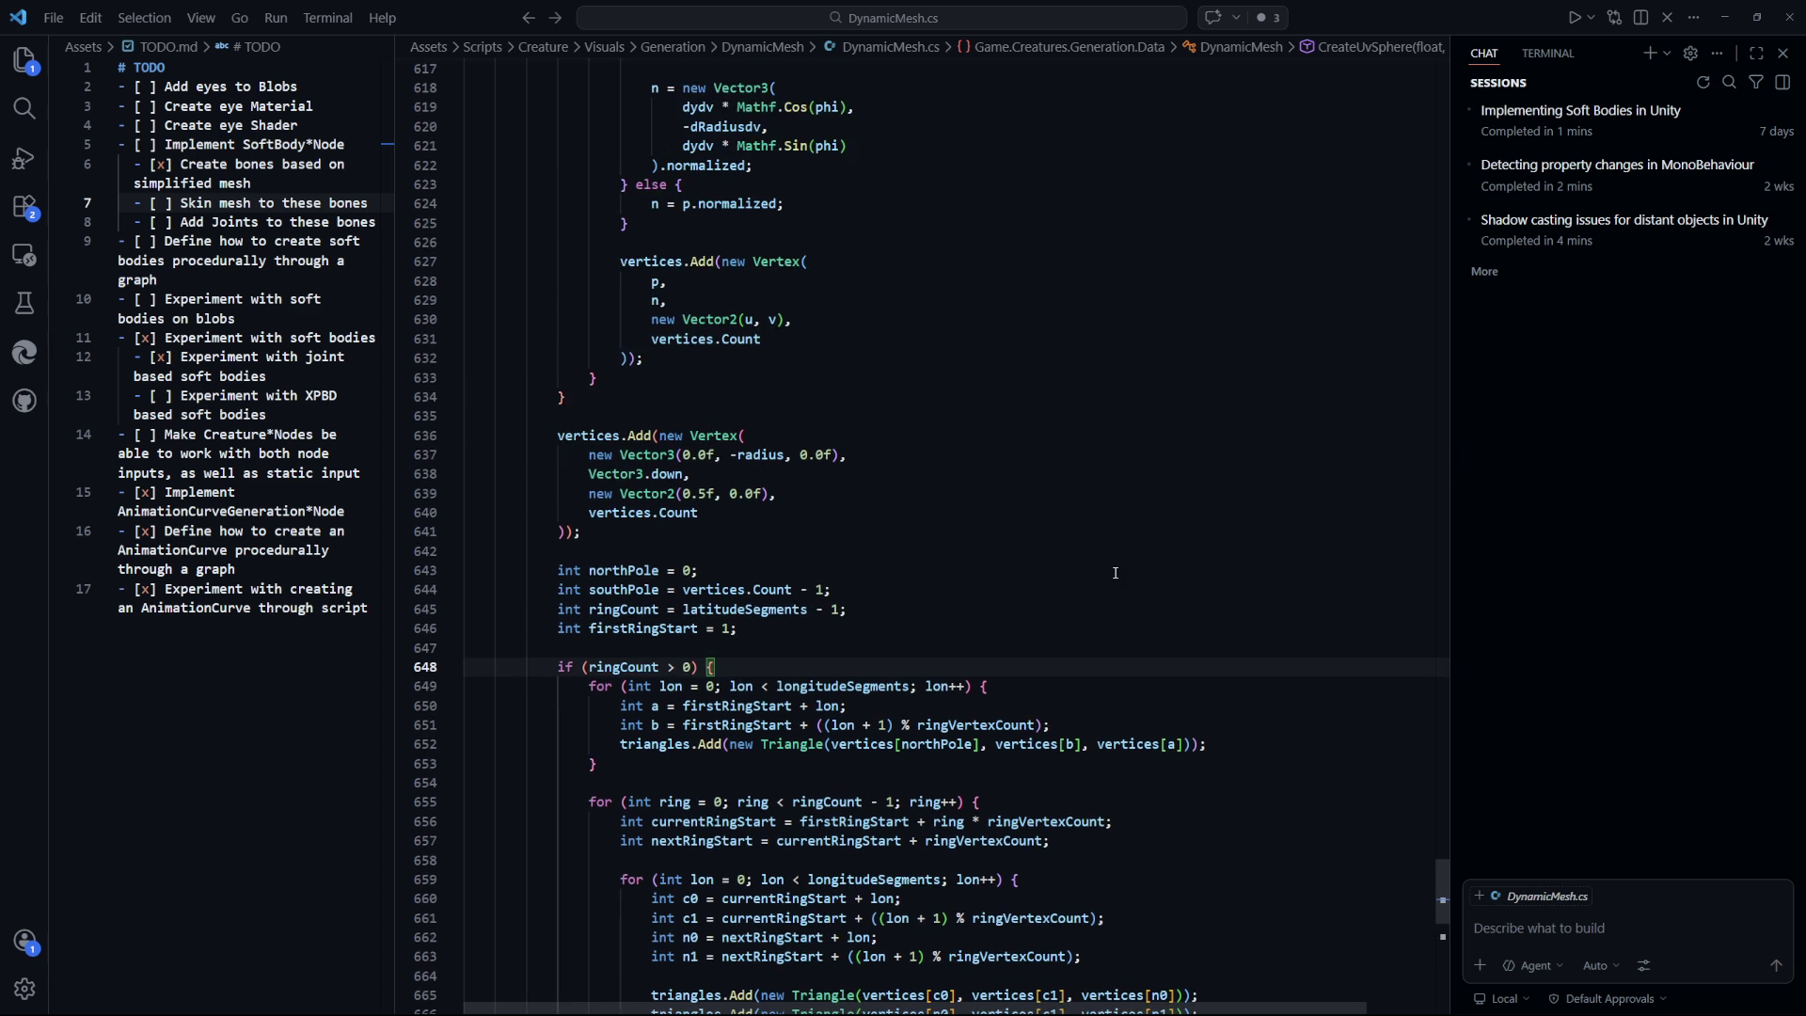
scroll(1116, 573, down, 9)
drag(1442, 917, 1444, 720)
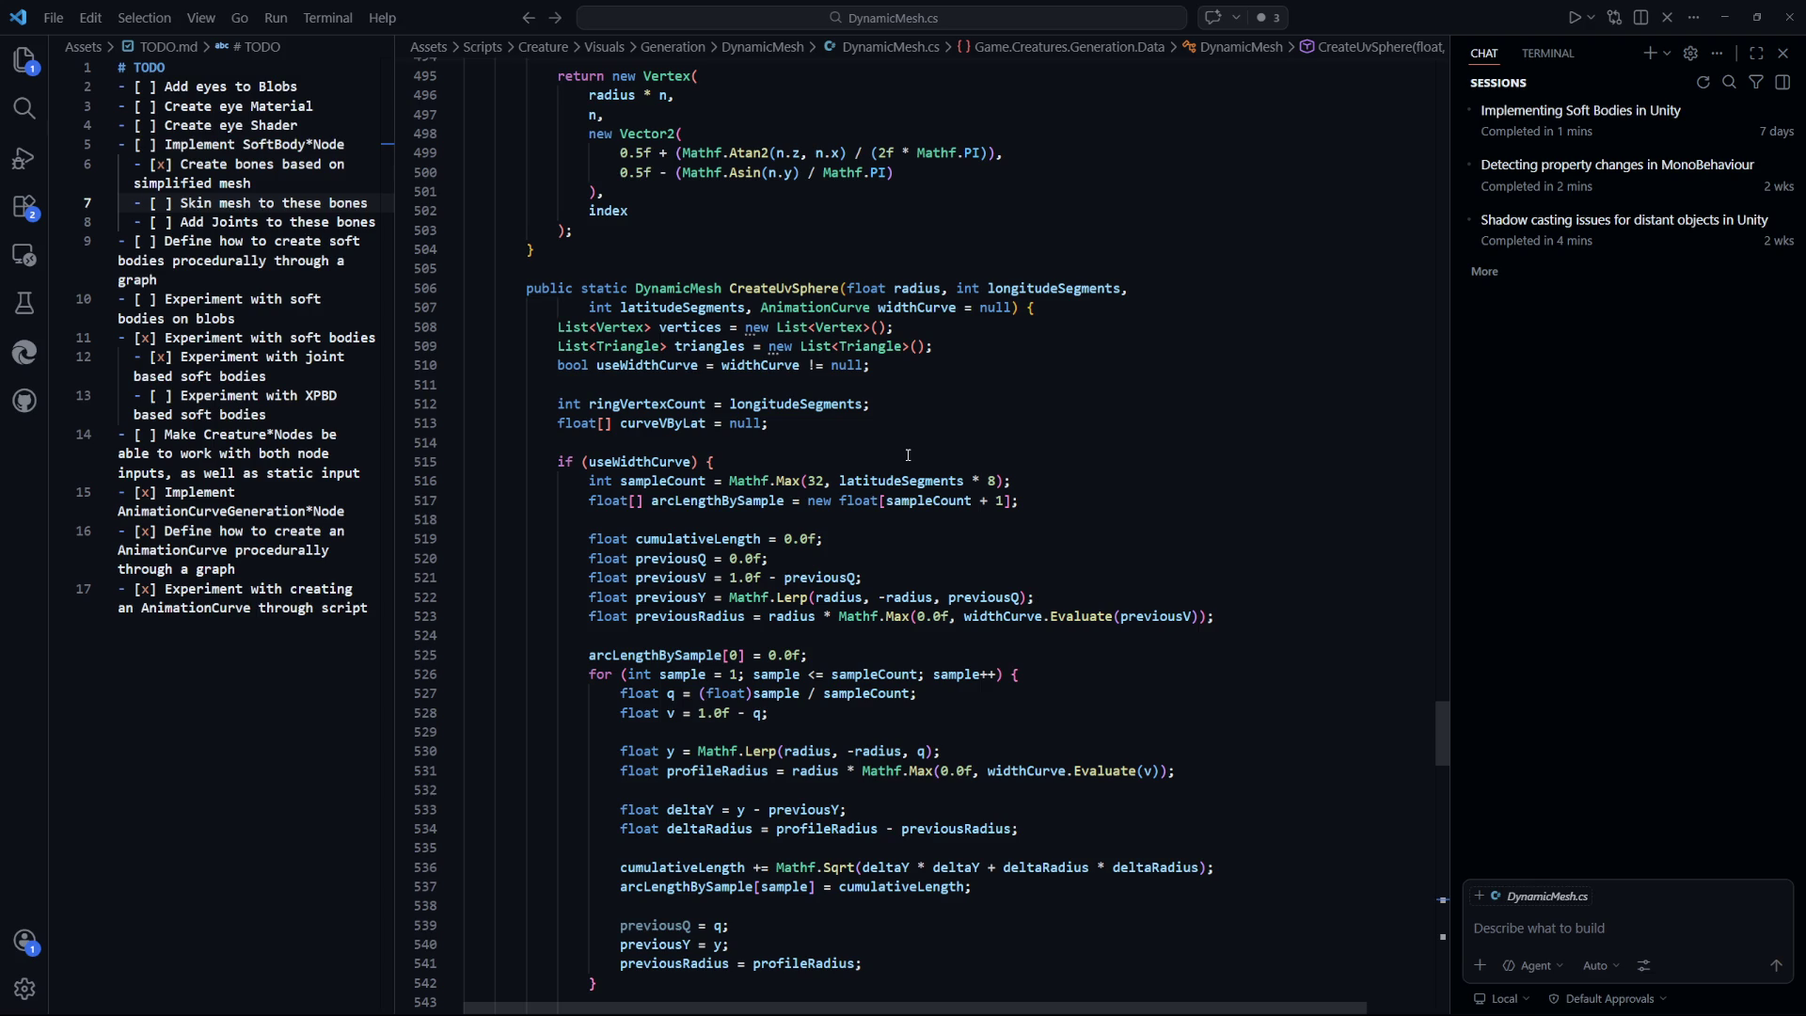
scroll(908, 455, up, 3)
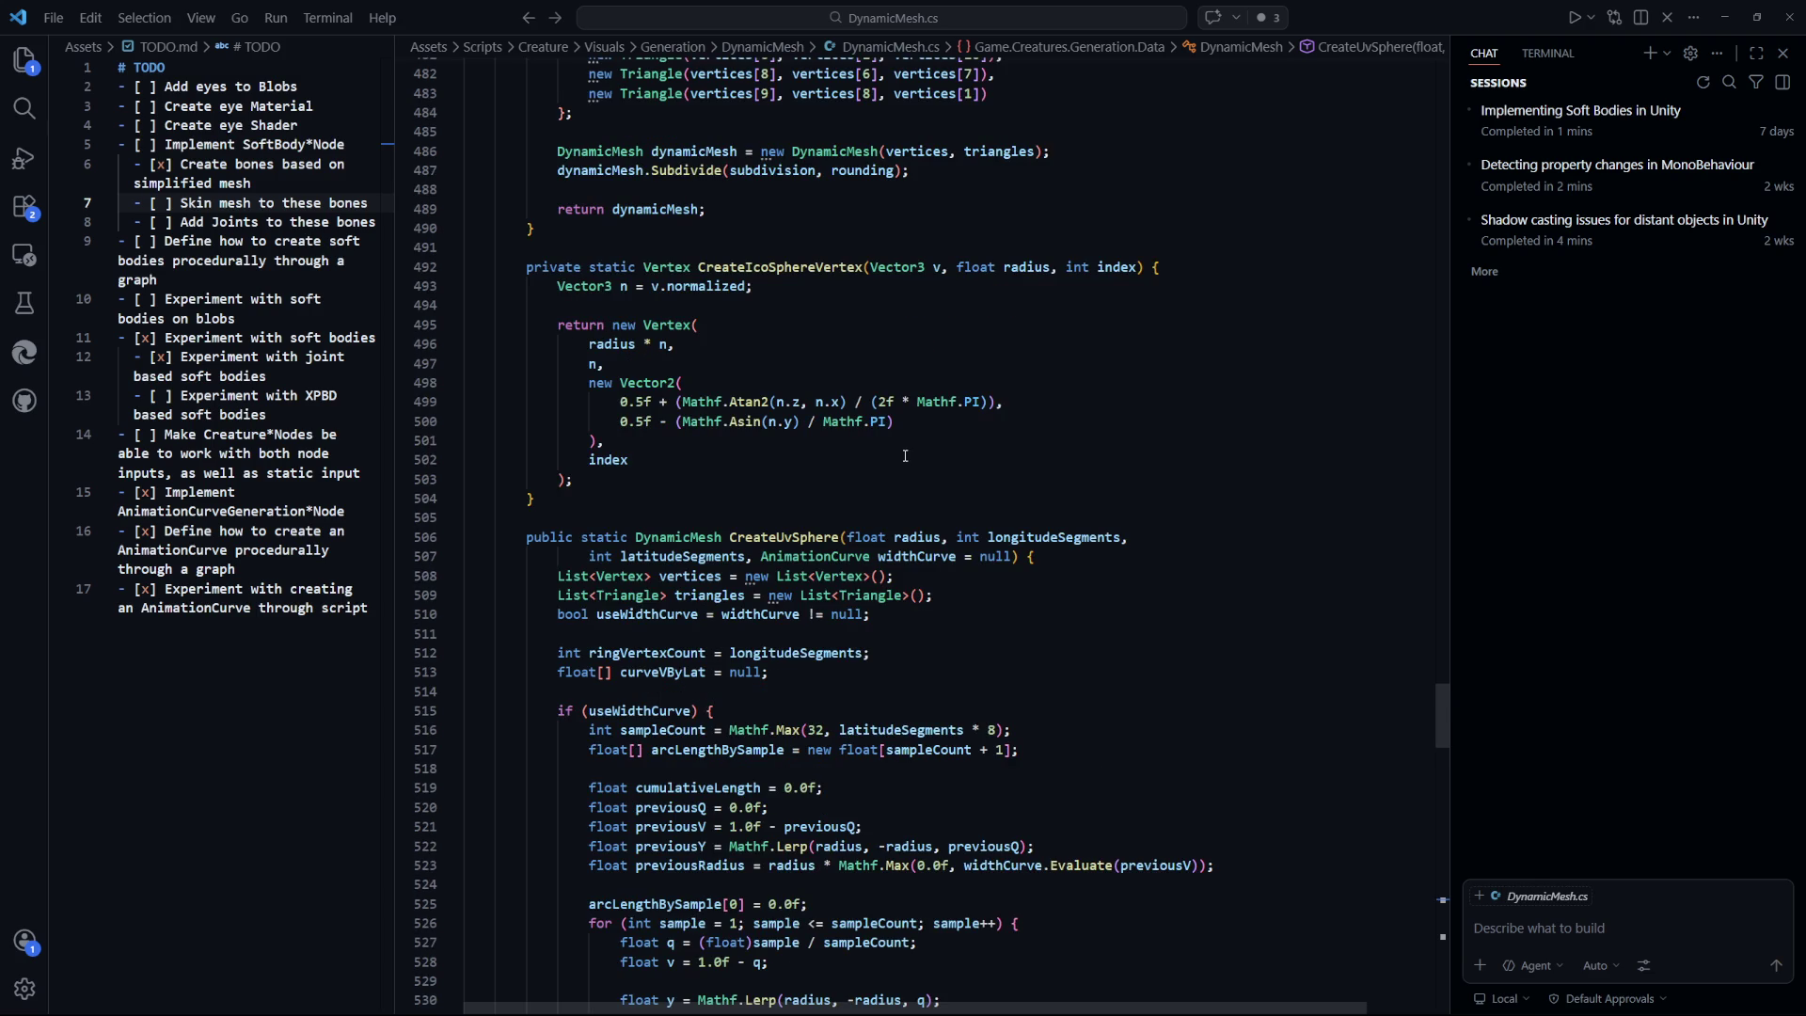
Look over CreateIcoSphereVertex and select the CreateUvSphere method name.
click(906, 458)
key(ctrl+Tab)
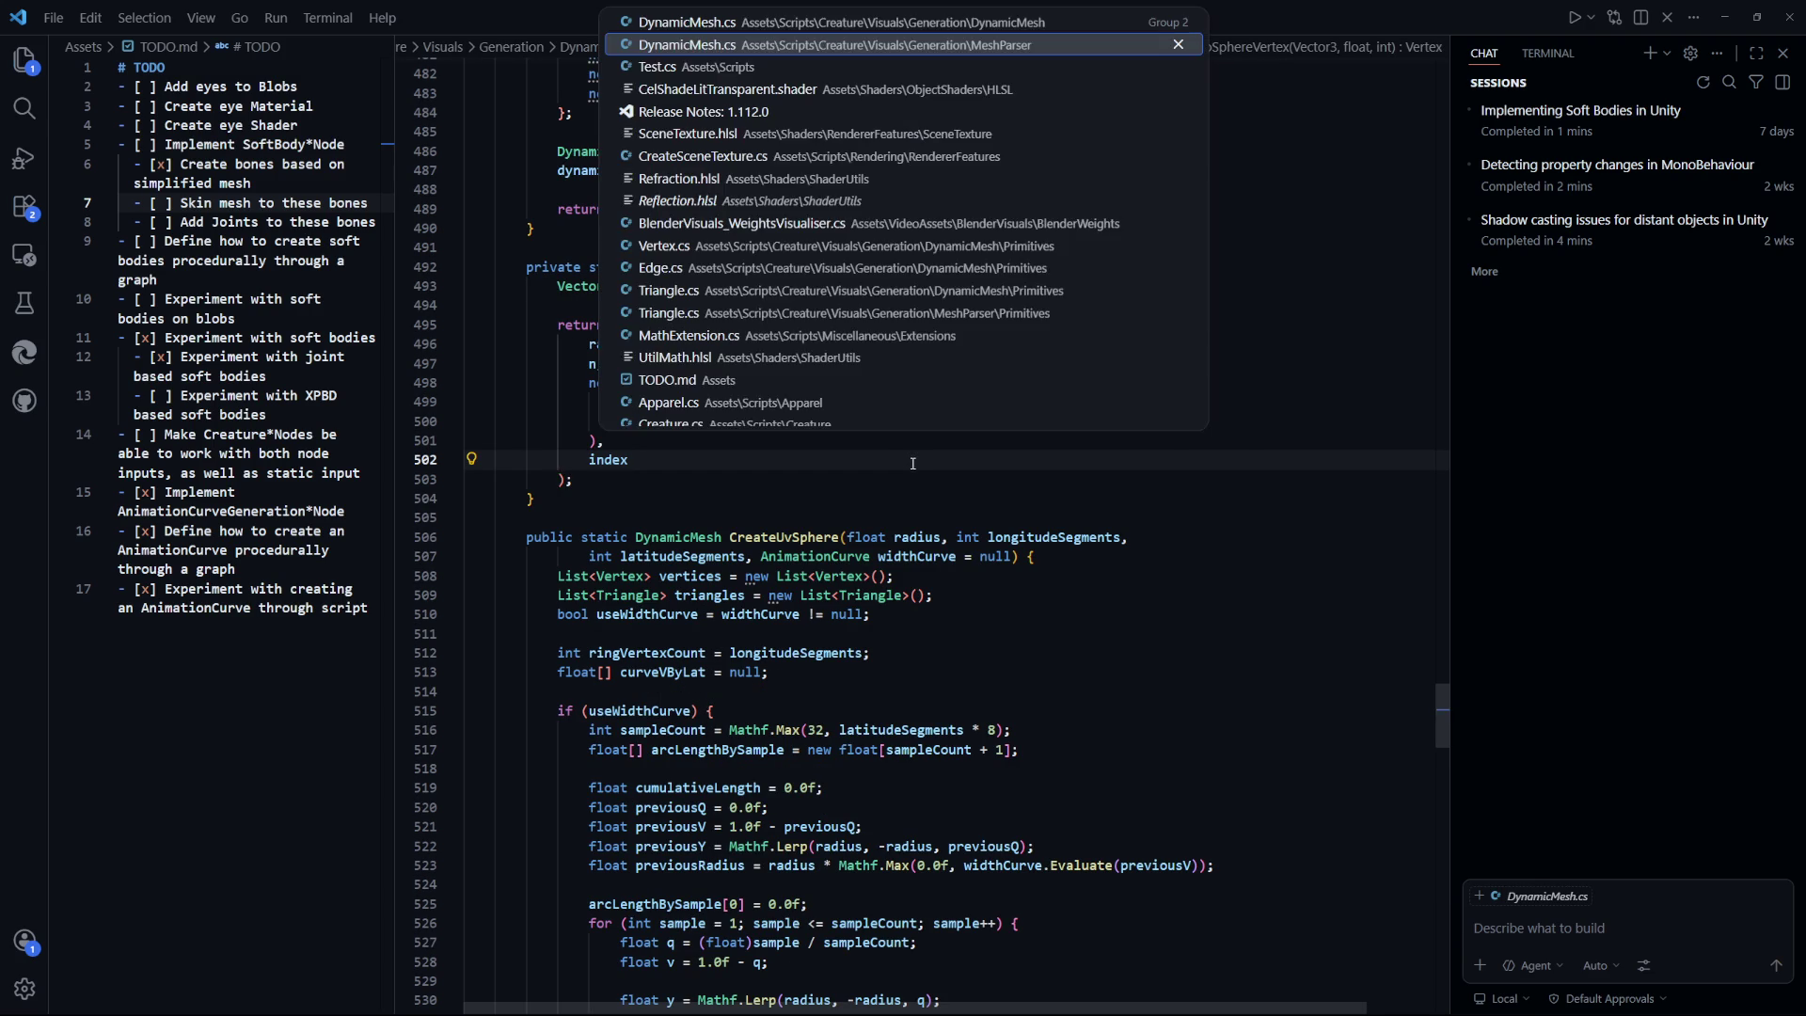
key(Escape)
click(978, 633)
scroll(1038, 591, down, 5)
scroll(1036, 597, down, 10)
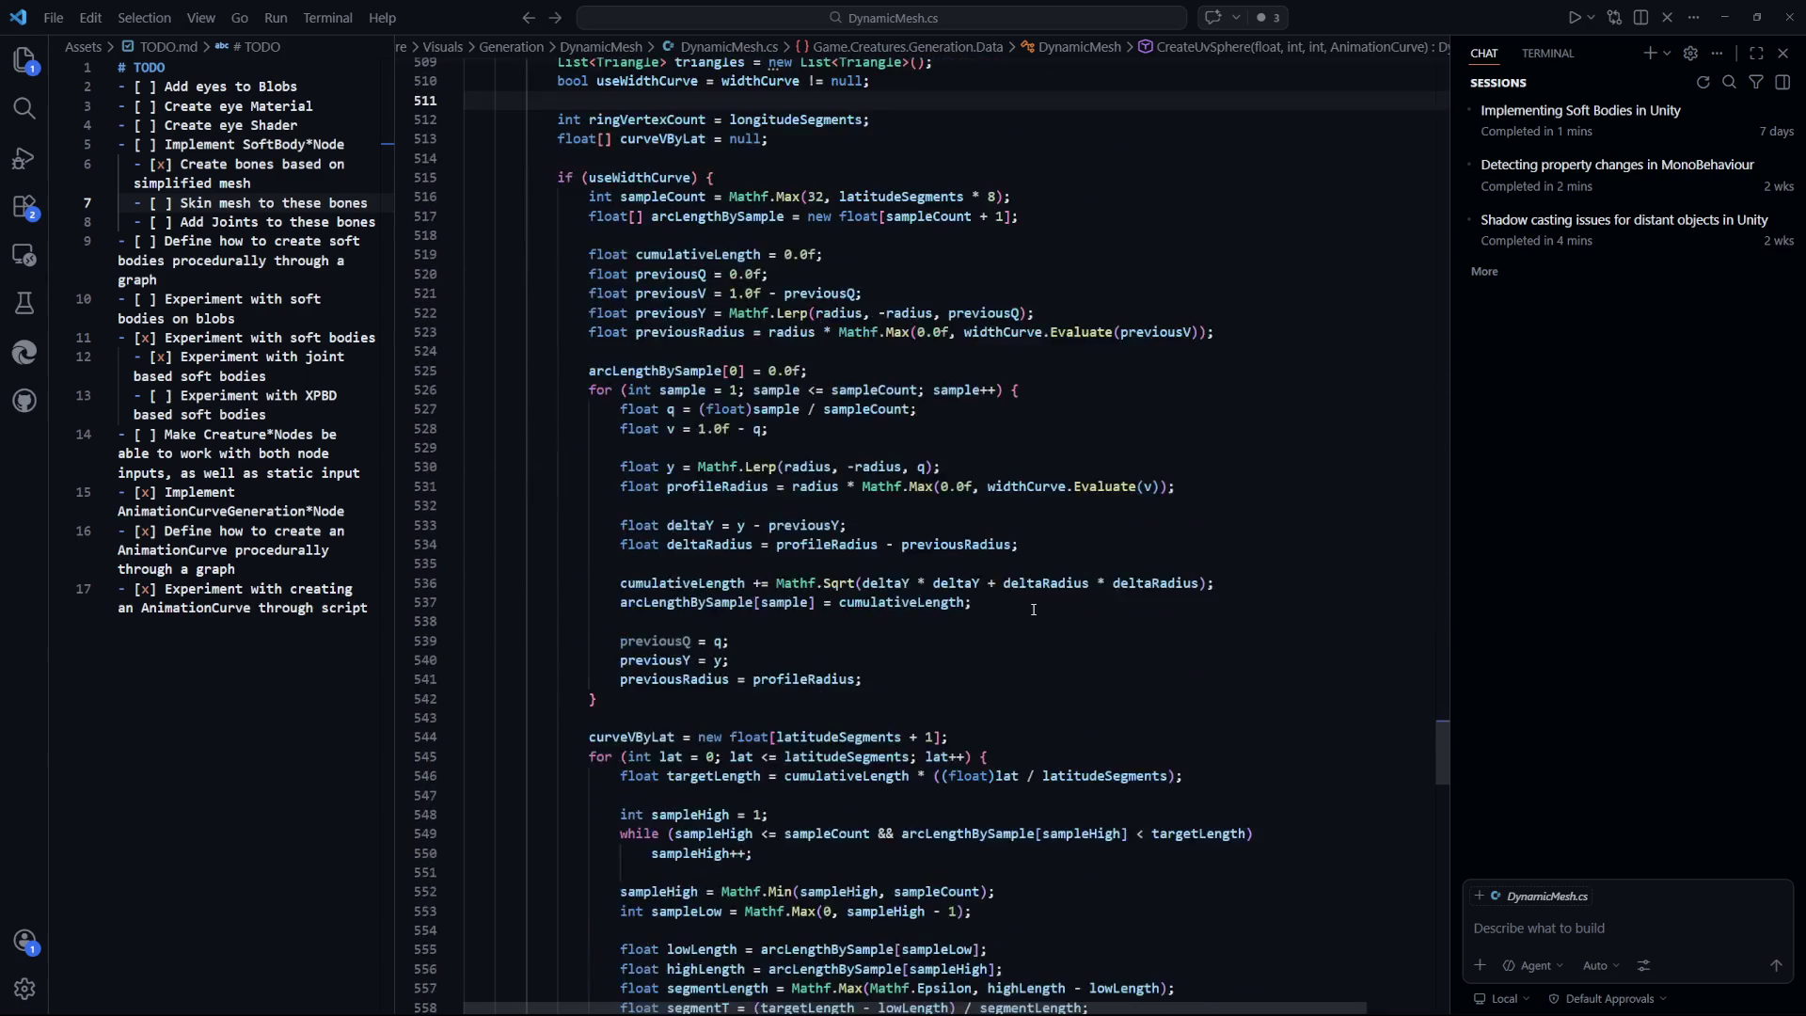
scroll(1026, 606, up, 8)
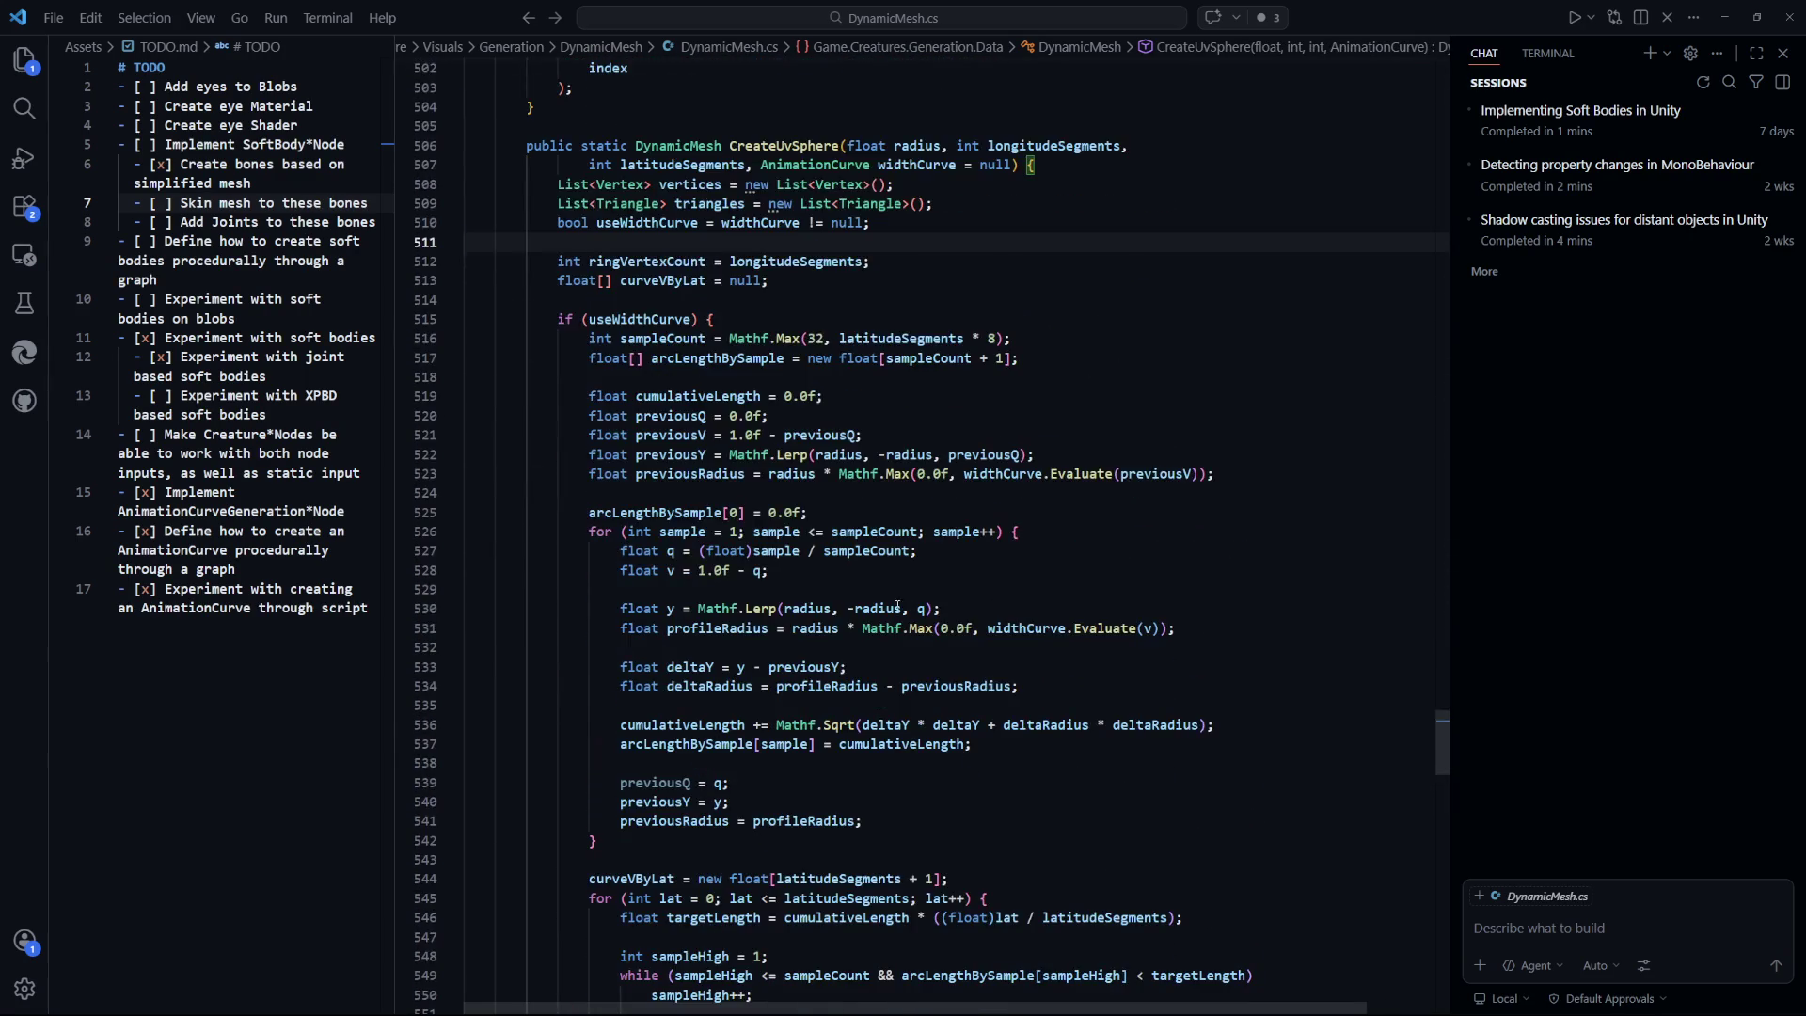
double_click(785, 145)
scroll(1097, 402, down, 20)
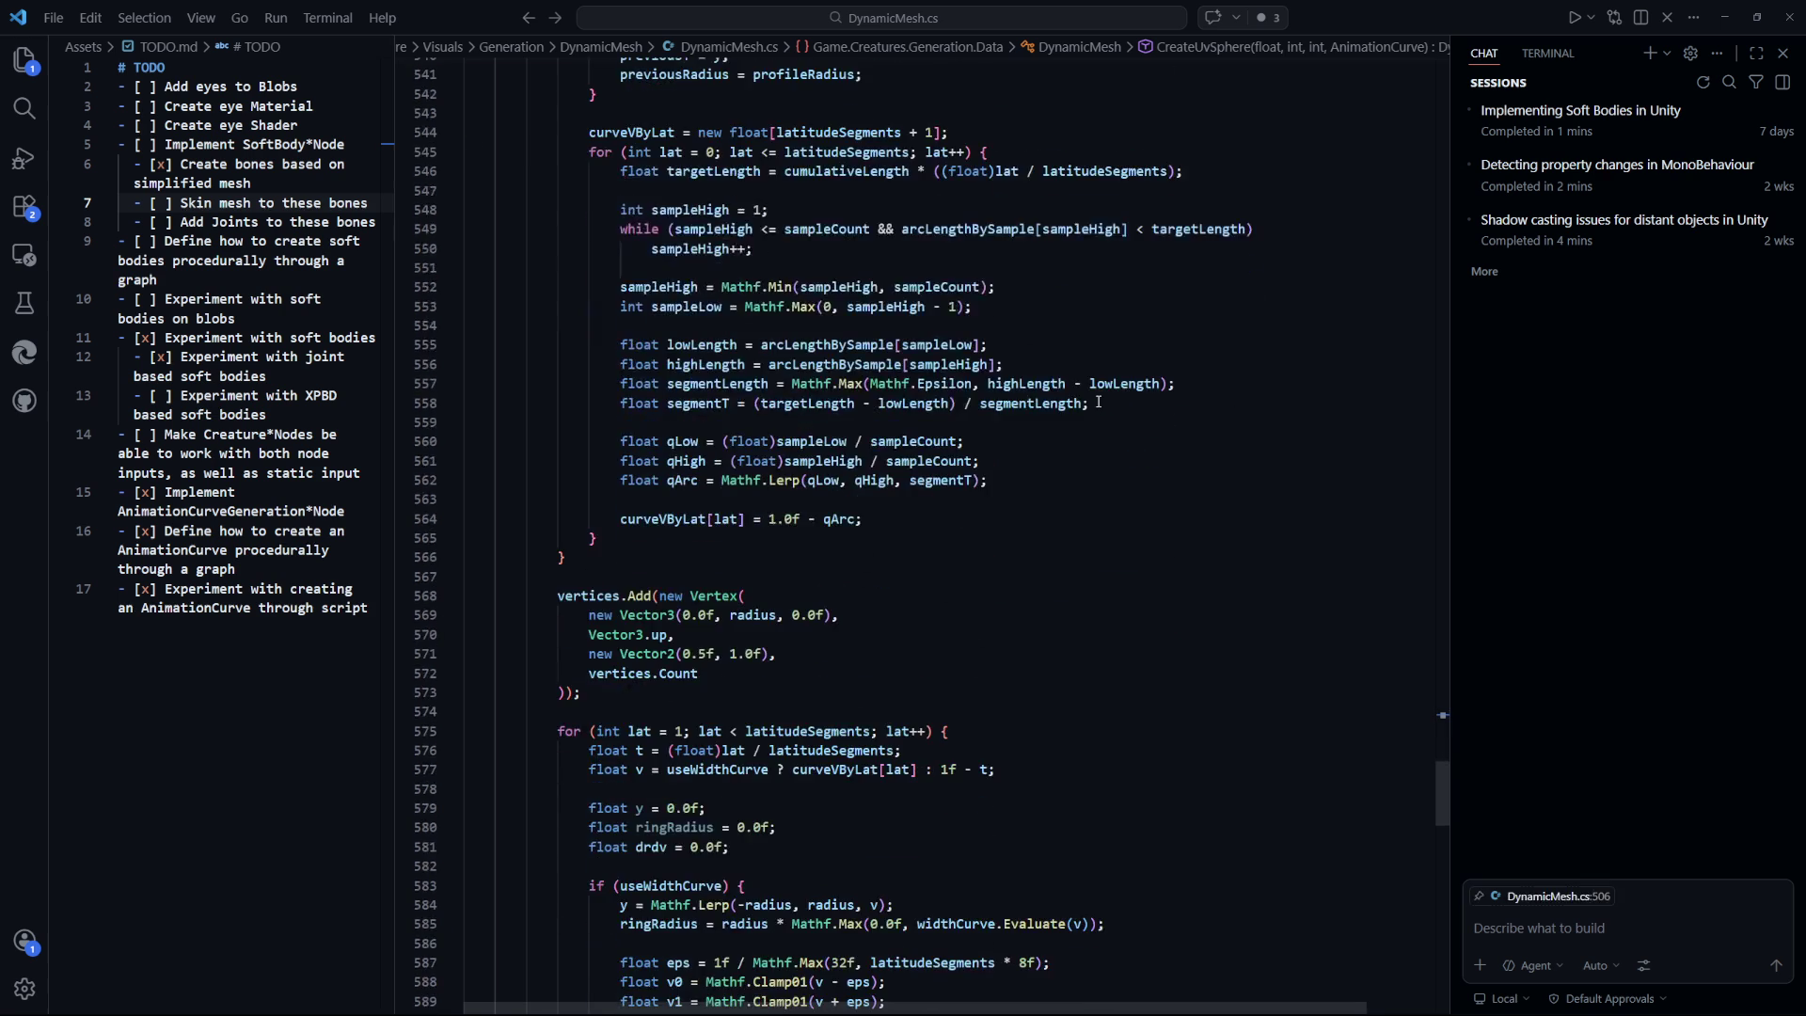
Read the latitude ring loop and the useWidthCurve and sampleCount lines of CreateUvSphere.
click(1073, 346)
scroll(1070, 511, down, 11)
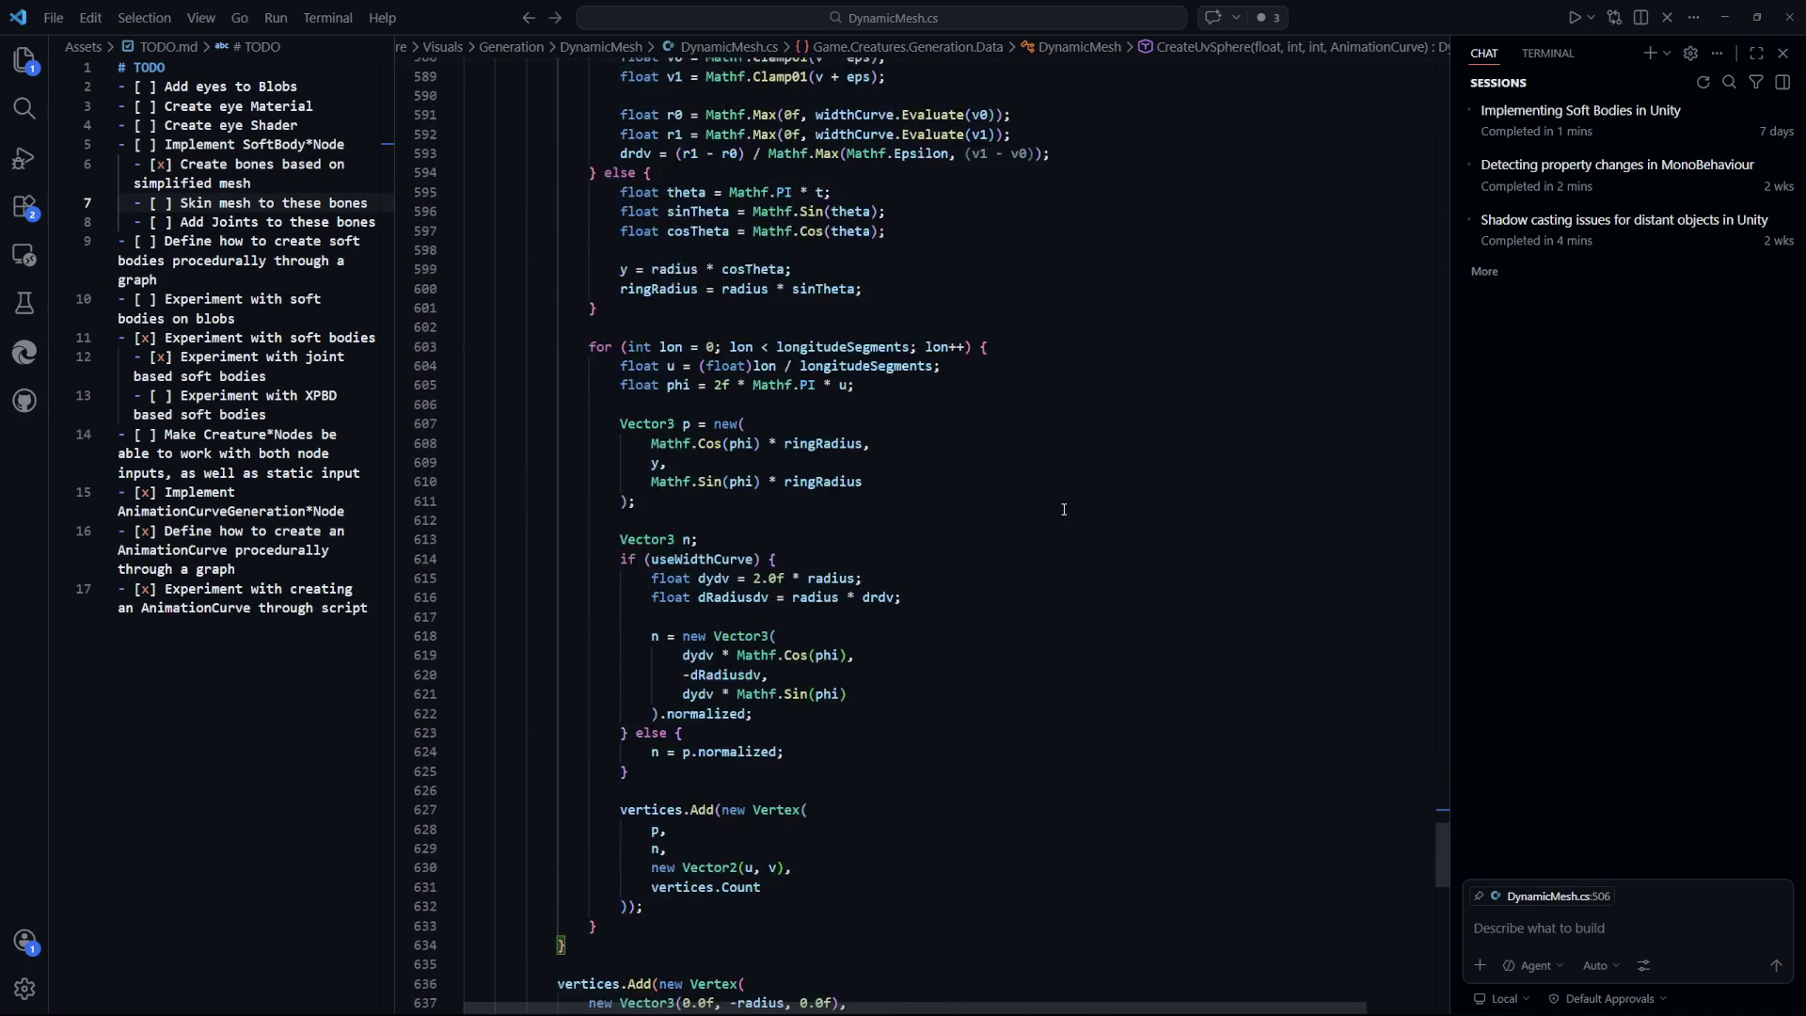
scroll(1064, 509, down, 2)
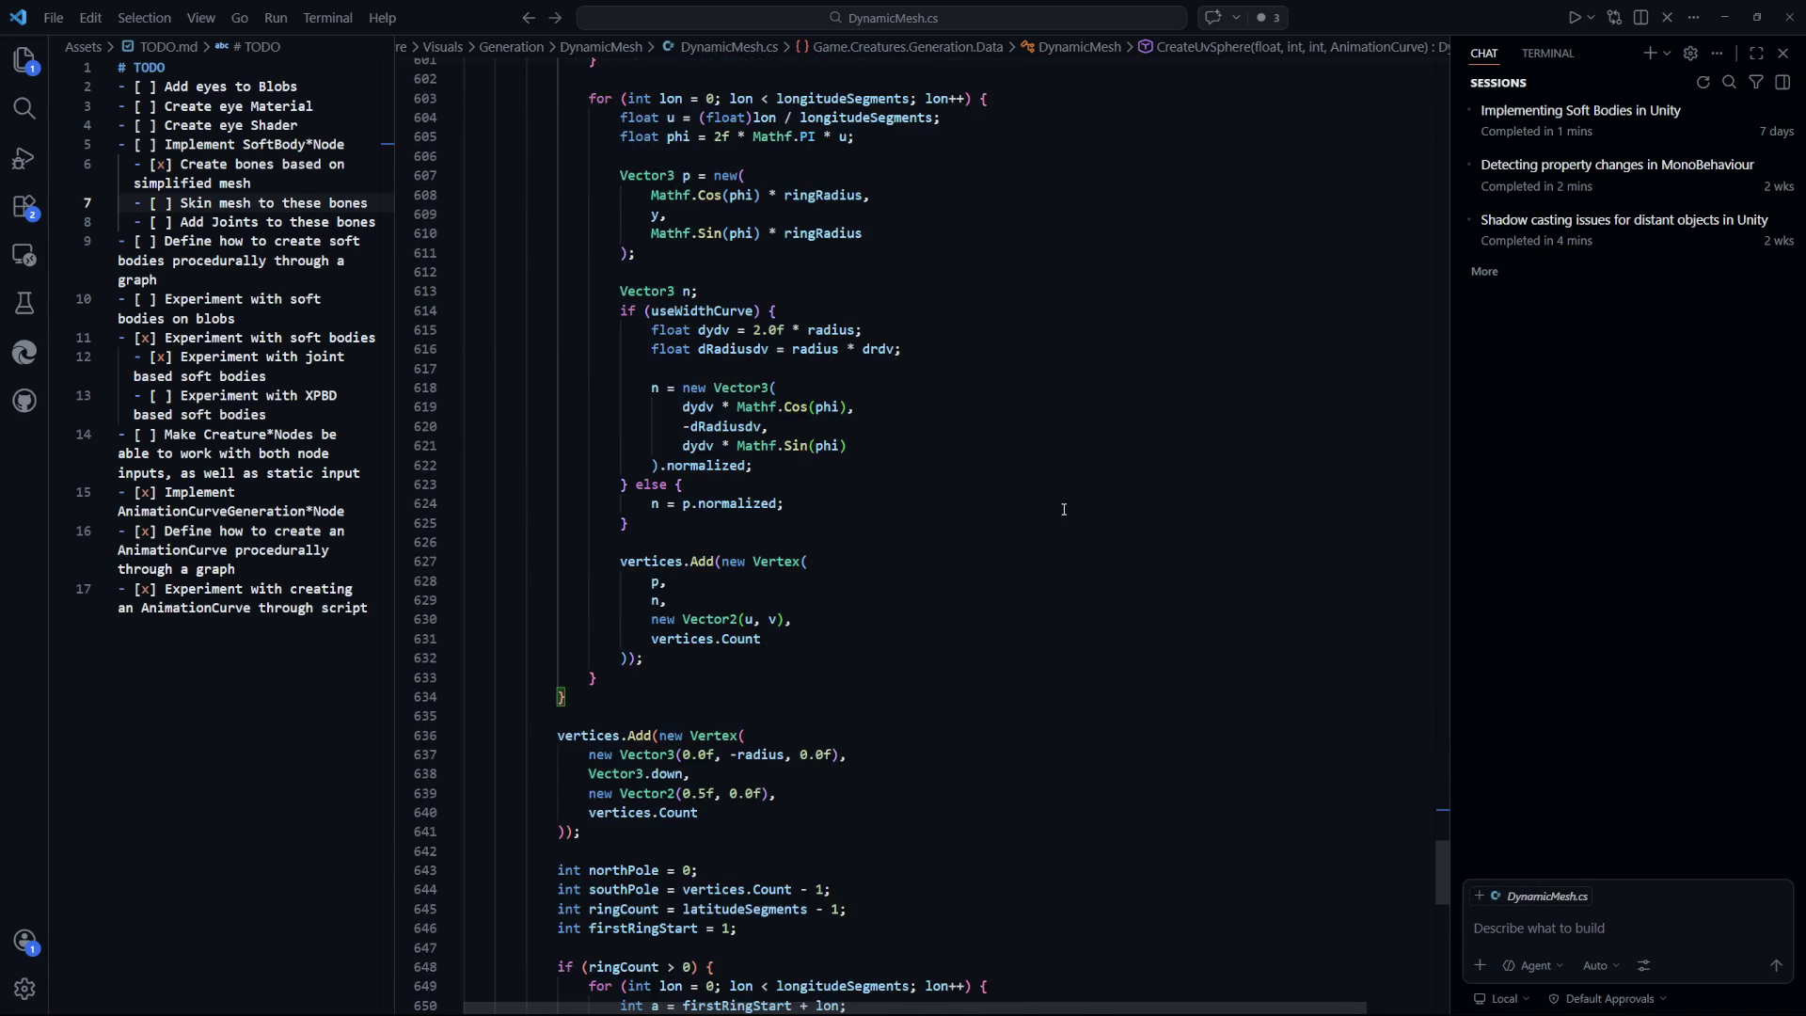
scroll(1064, 509, up, 7)
scroll(1064, 509, up, 4)
scroll(1064, 509, up, 5)
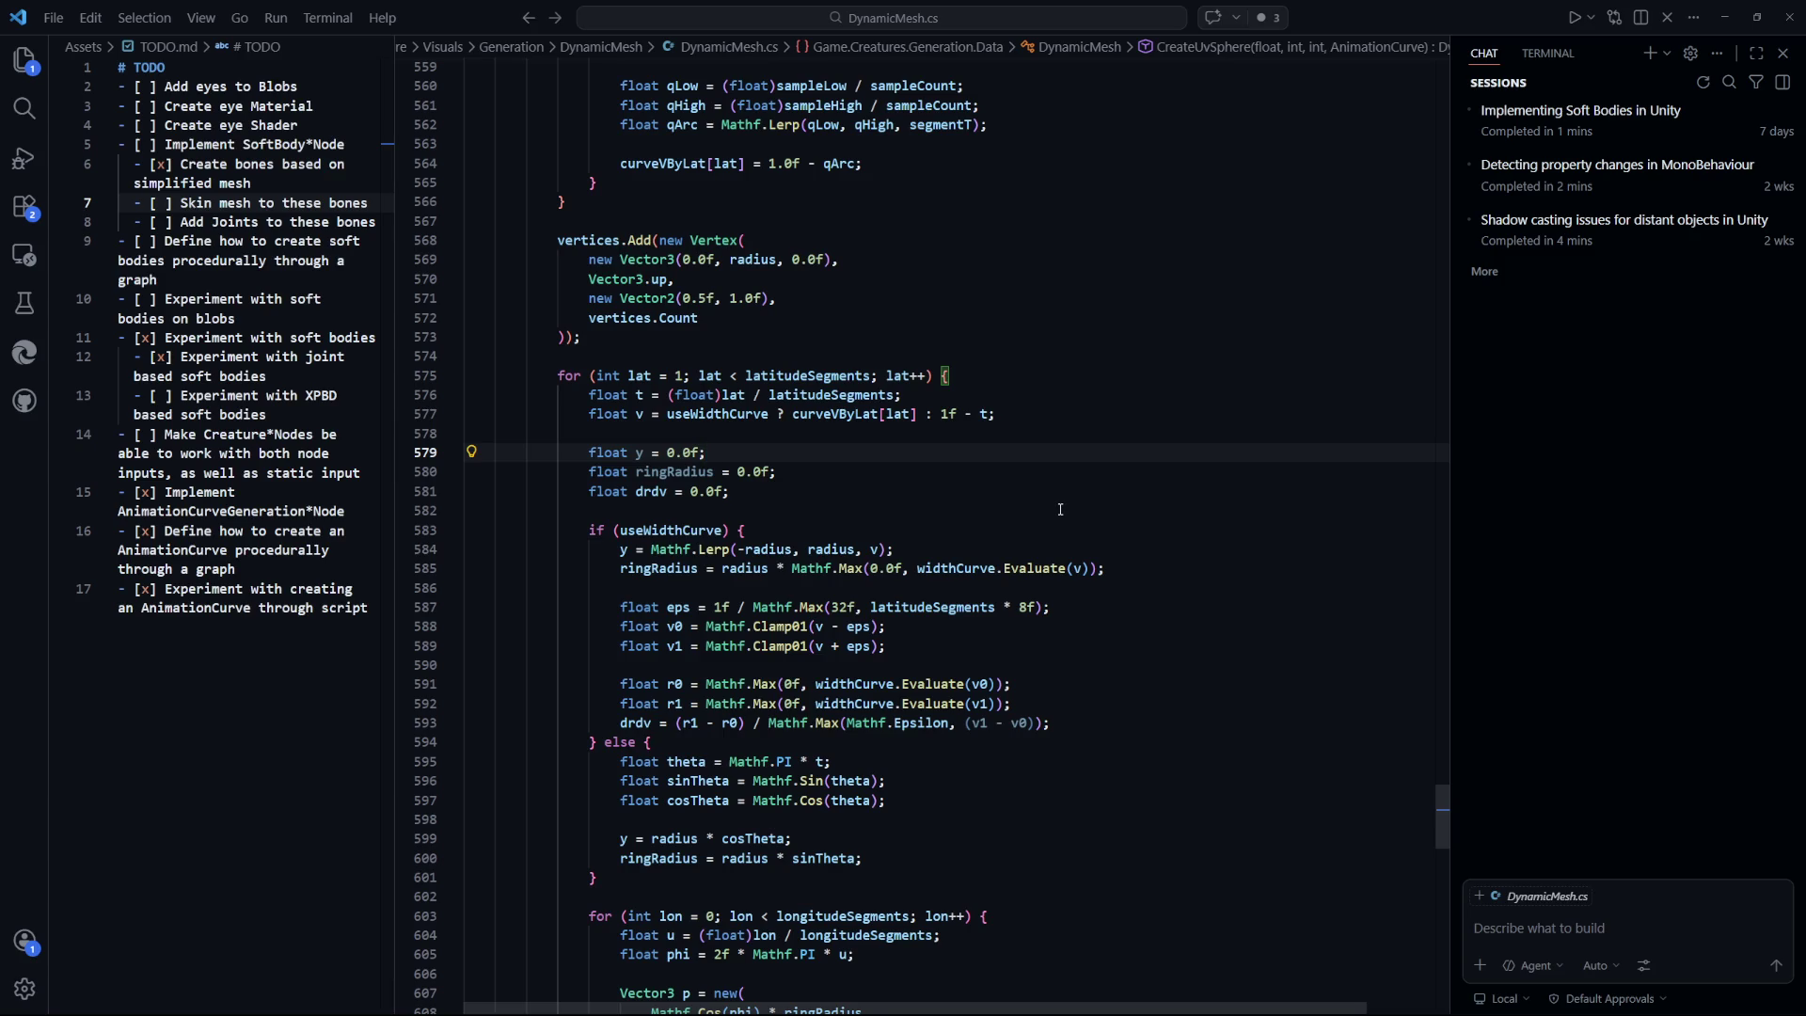
scroll(1060, 509, up, 4)
scroll(1053, 509, up, 12)
scroll(1049, 505, up, 4)
click(658, 425)
key(Up)
key(shift+Up)
key(shift+Up)
click(1180, 444)
Open Test.cs and highlight the vertex rotation block in CreateBones.
key(ctrl+p)
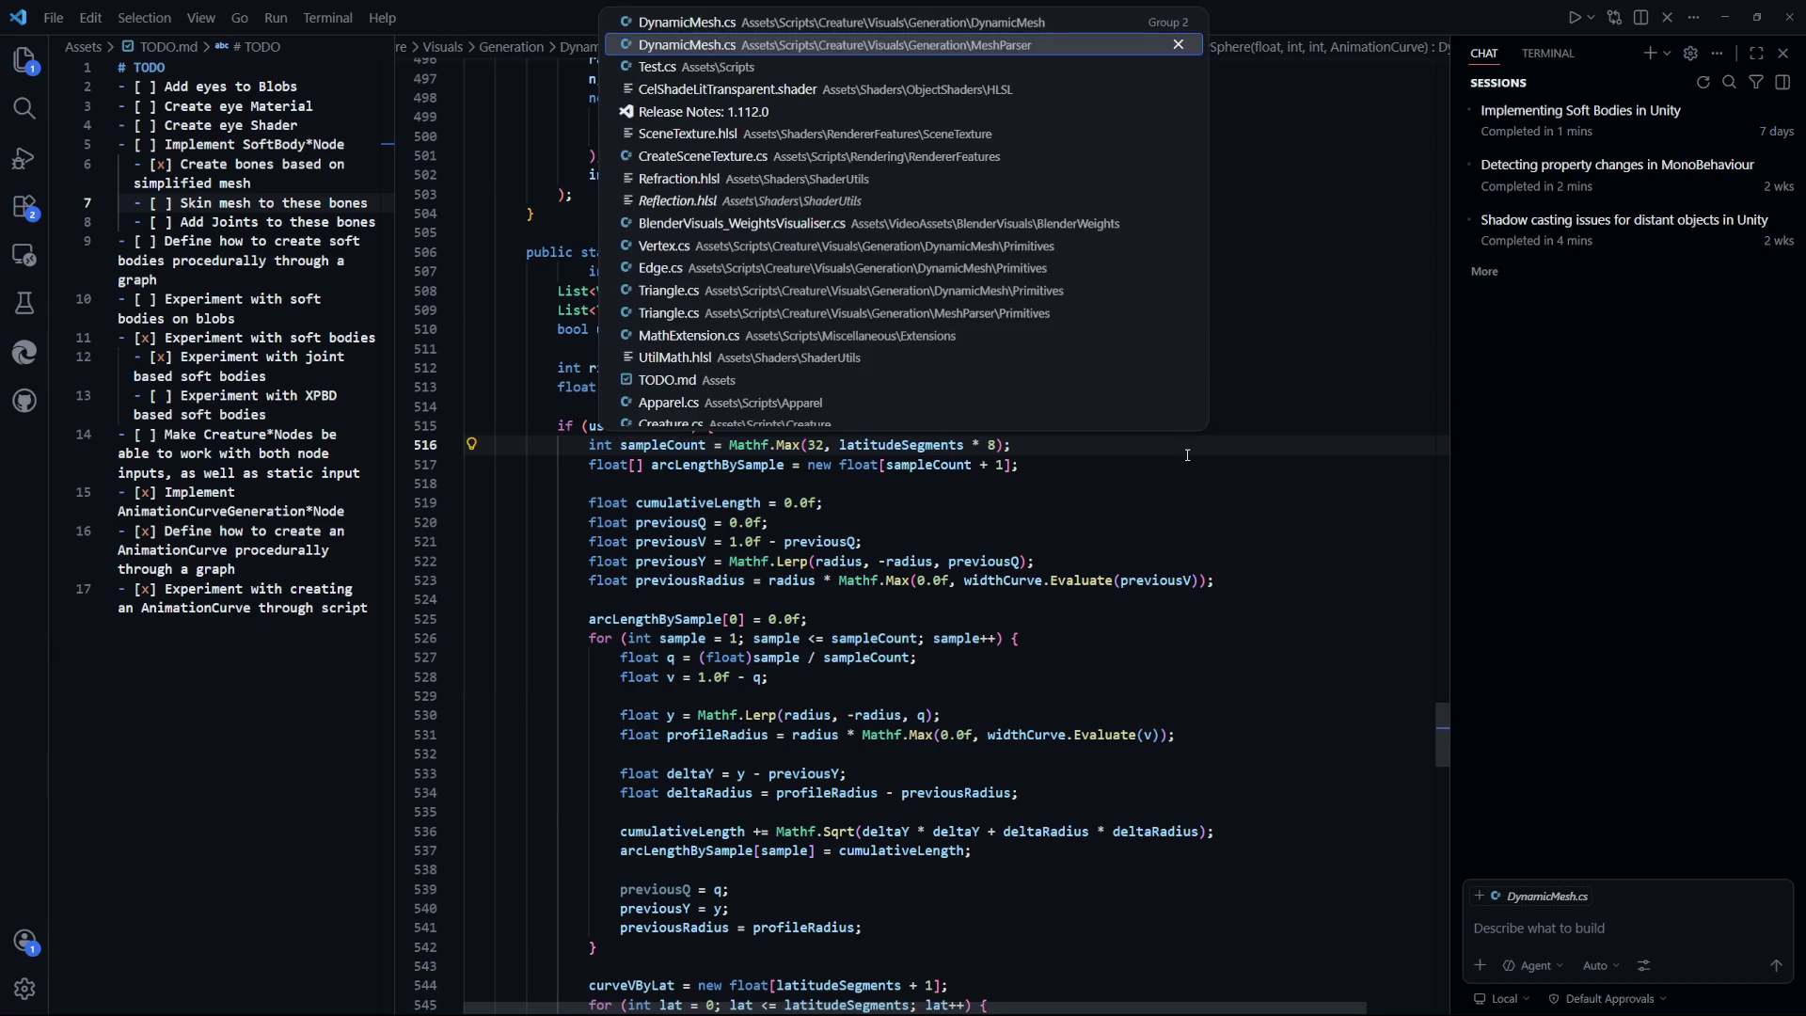
key(Down)
key(Return)
mouse_move(549, 520)
mouse_down()
mouse_move(480, 675)
mouse_move(568, 675)
mouse_up()
key(Escape)
Review the rotation block and the two CreateUvSphere calls in Awake.
click(1014, 656)
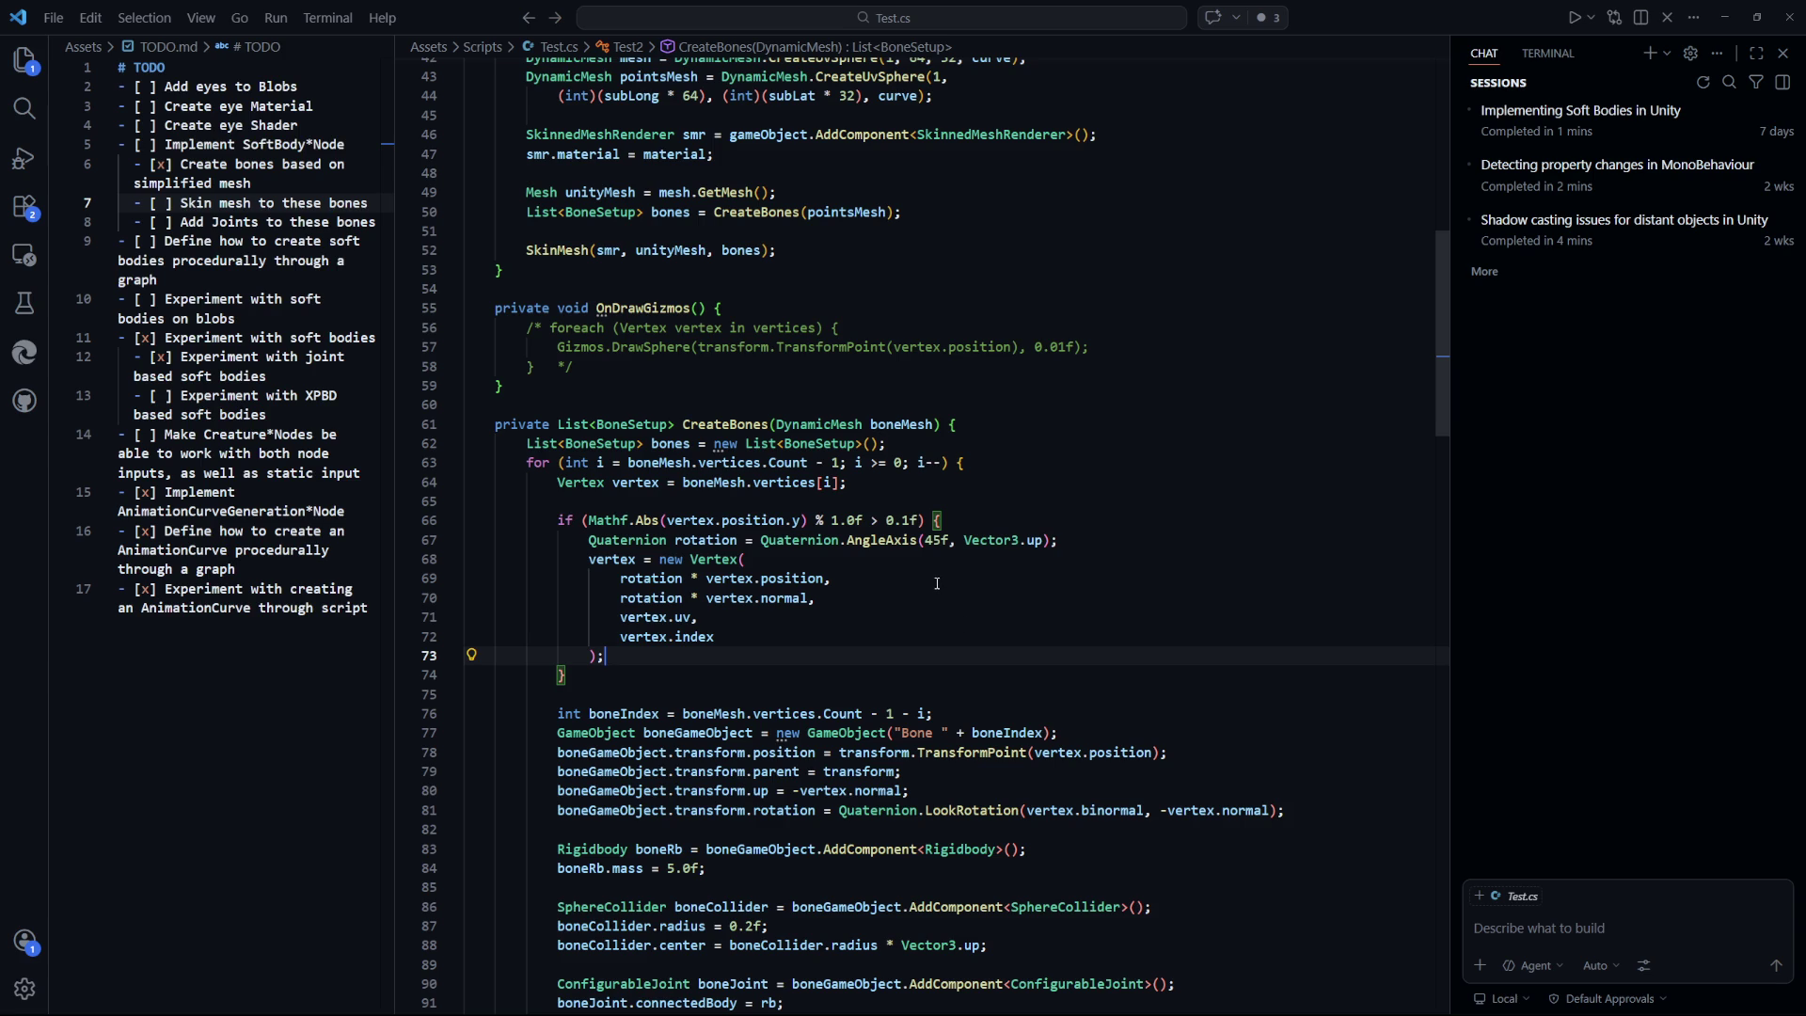
key(Up)
key(Up)
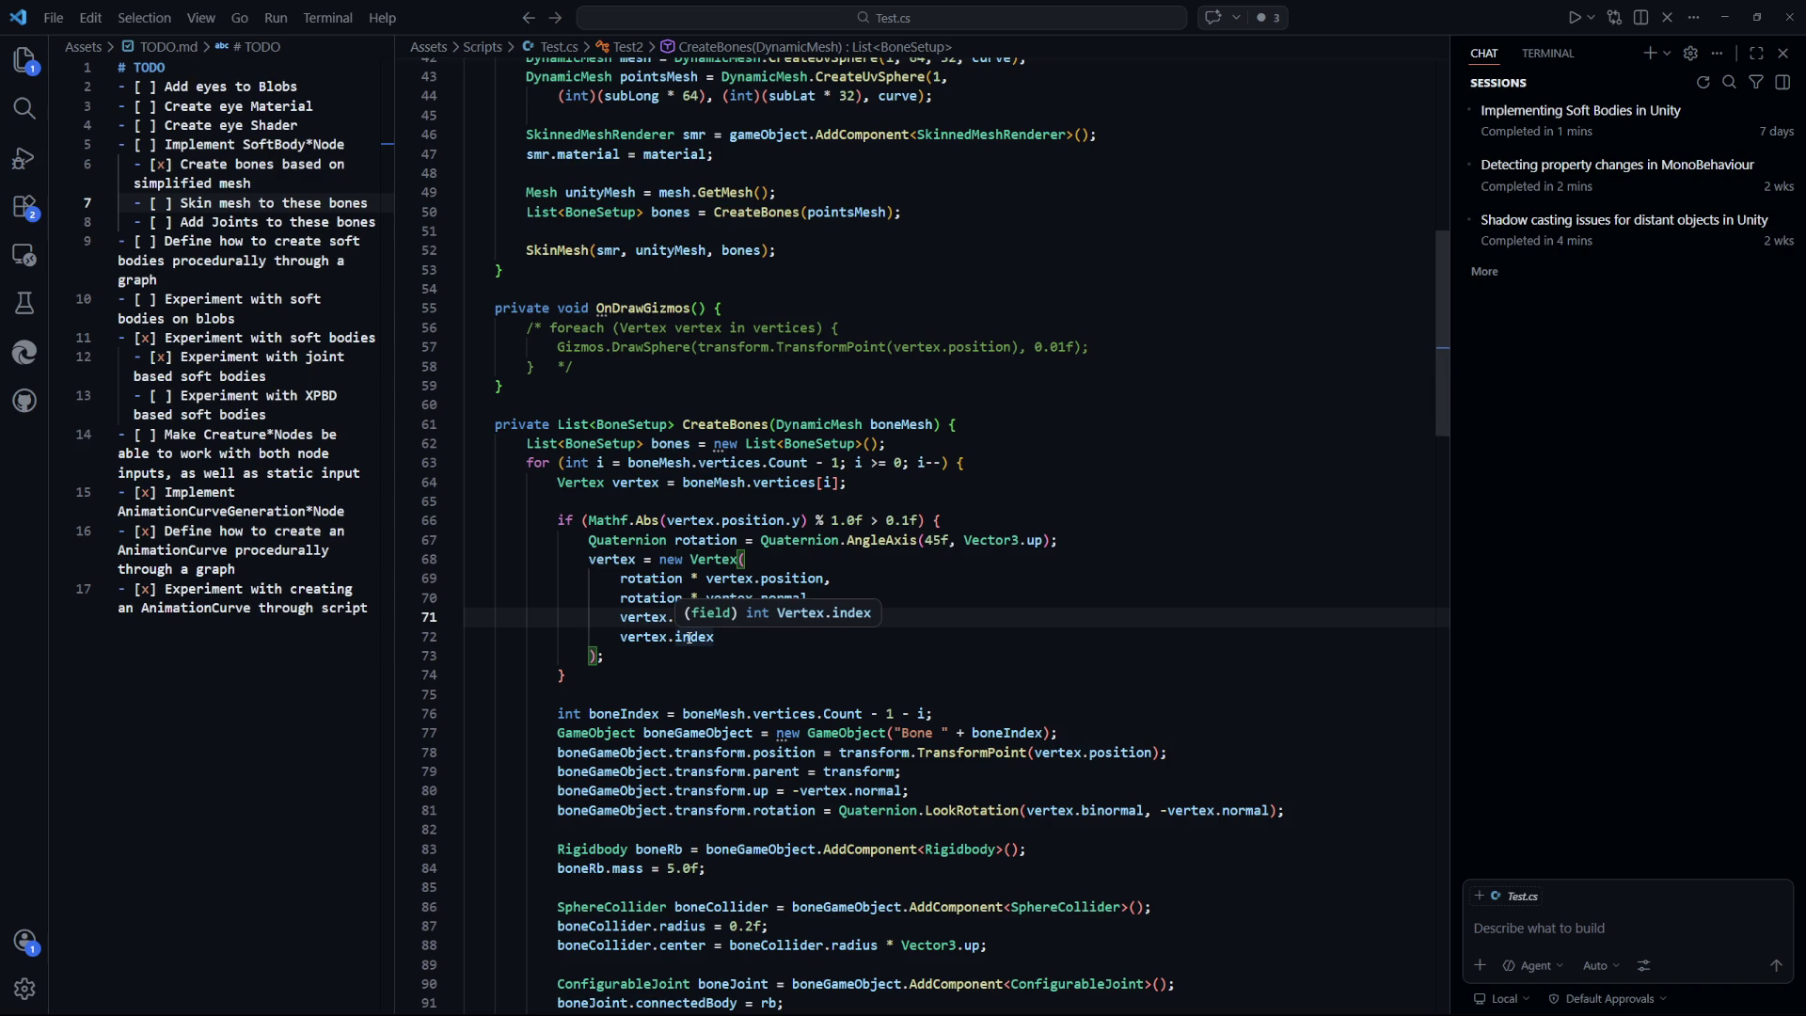
scroll(1035, 532, up, 7)
scroll(1035, 531, down, 12)
scroll(959, 480, up, 12)
mouse_move(1006, 502)
mouse_down()
mouse_move(498, 471)
mouse_move(529, 452)
mouse_up()
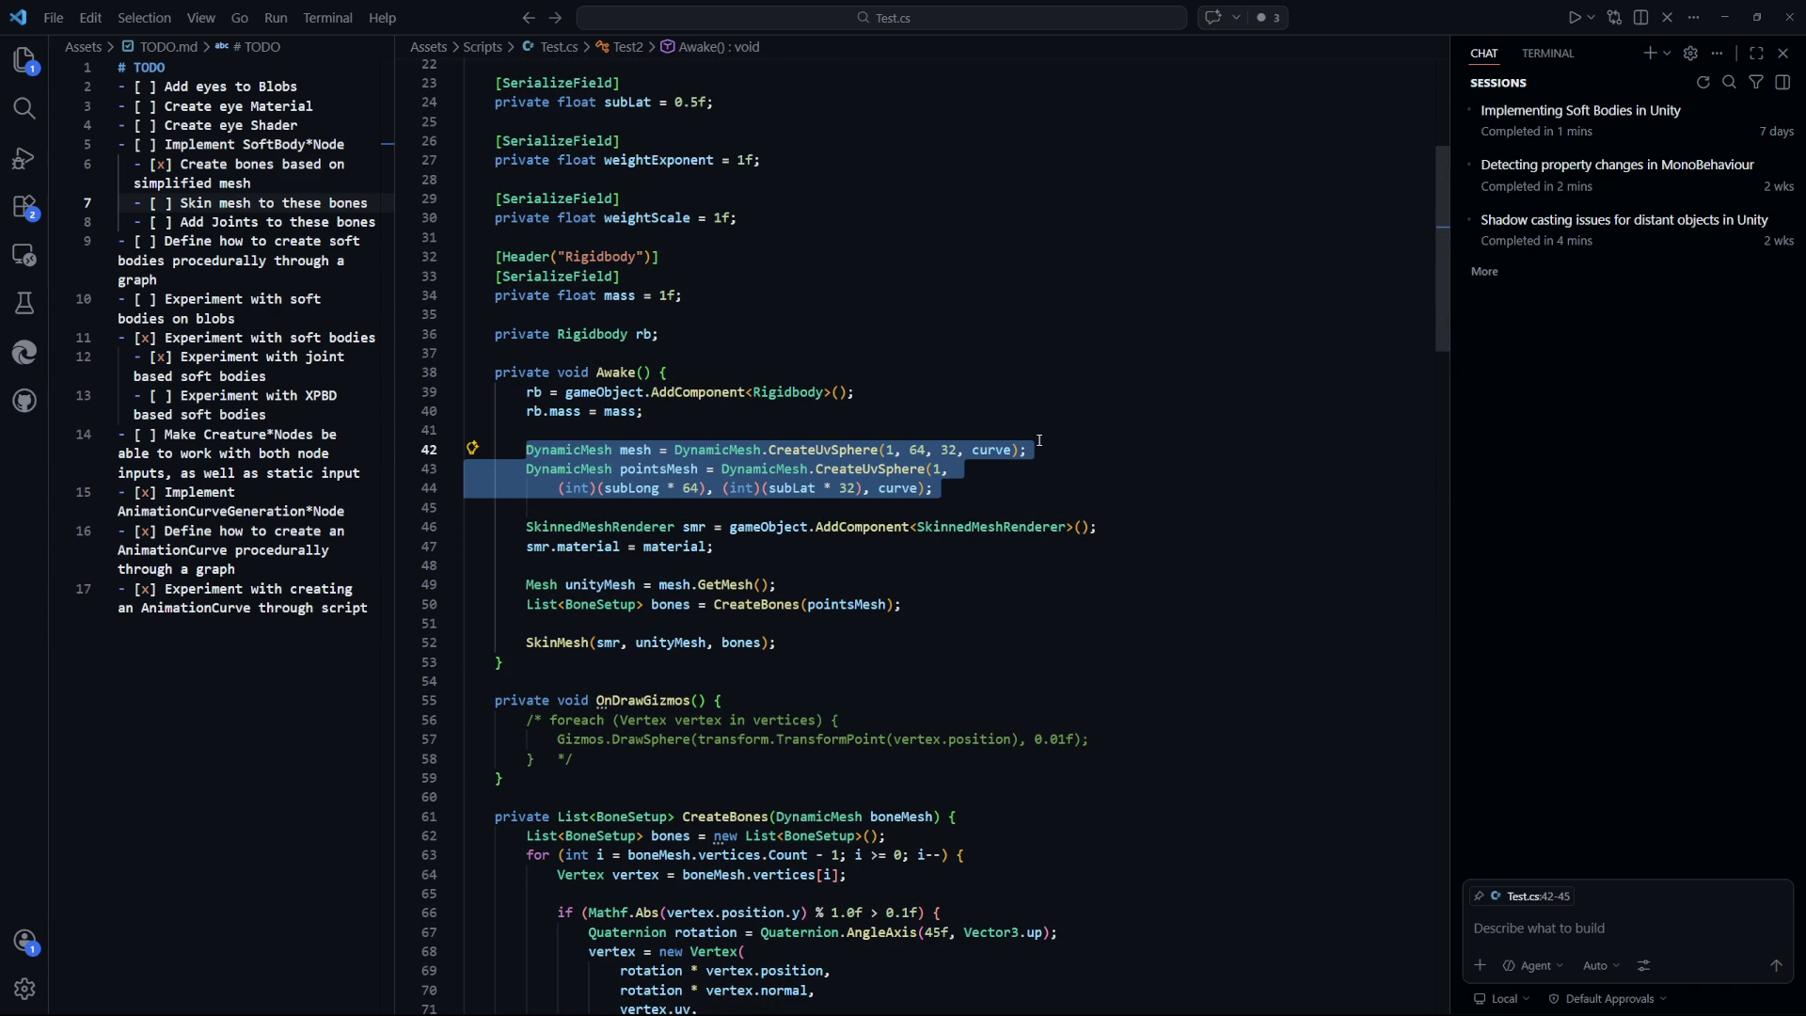
scroll(1040, 440, down, 11)
click(918, 414)
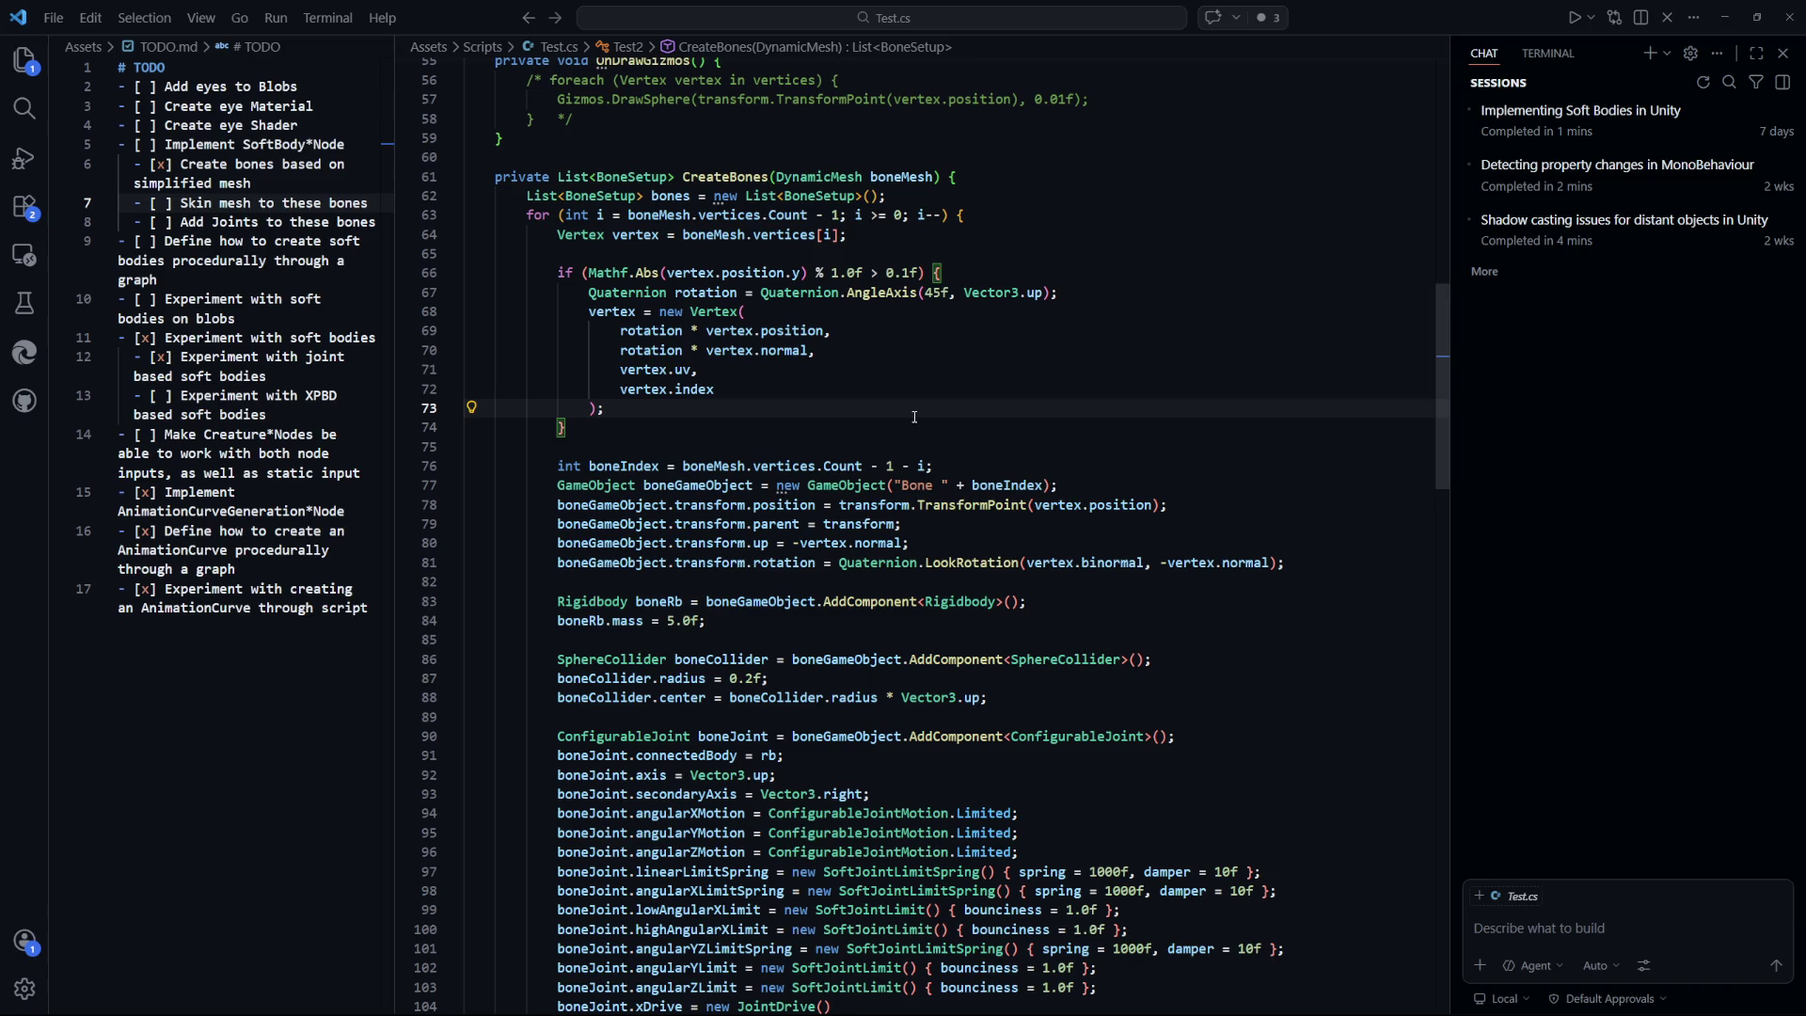
Return to Unity, show the Game view and walk the character toward the grey blob.
key(alt+Tab)
mouse_move(911, 404)
mouse_down()
mouse_move(806, 396)
mouse_move(837, 436)
mouse_move(779, 305)
mouse_move(859, 451)
mouse_move(856, 472)
mouse_move(748, 449)
mouse_move(766, 492)
mouse_move(442, 367)
mouse_up()
click(38, 75)
key(w)
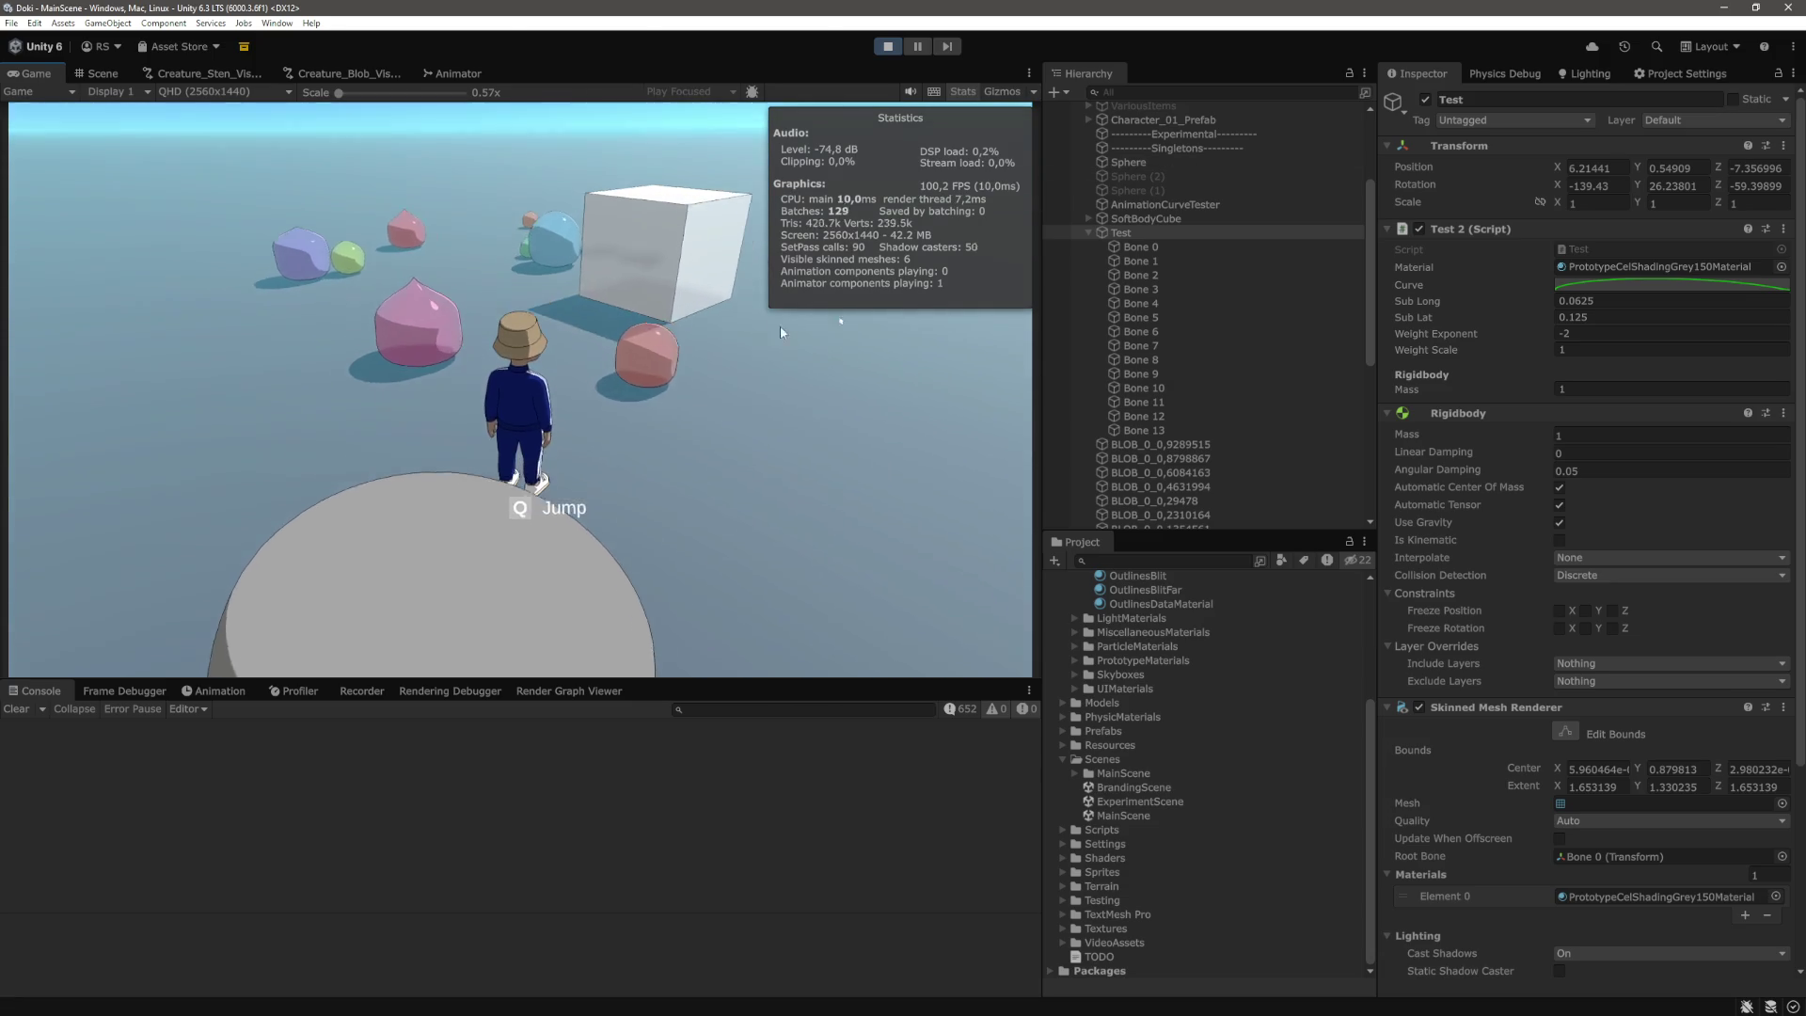
Walk the character into the grey soft-body sphere to test squashing, then exit play mode.
mouse_move(675, 335)
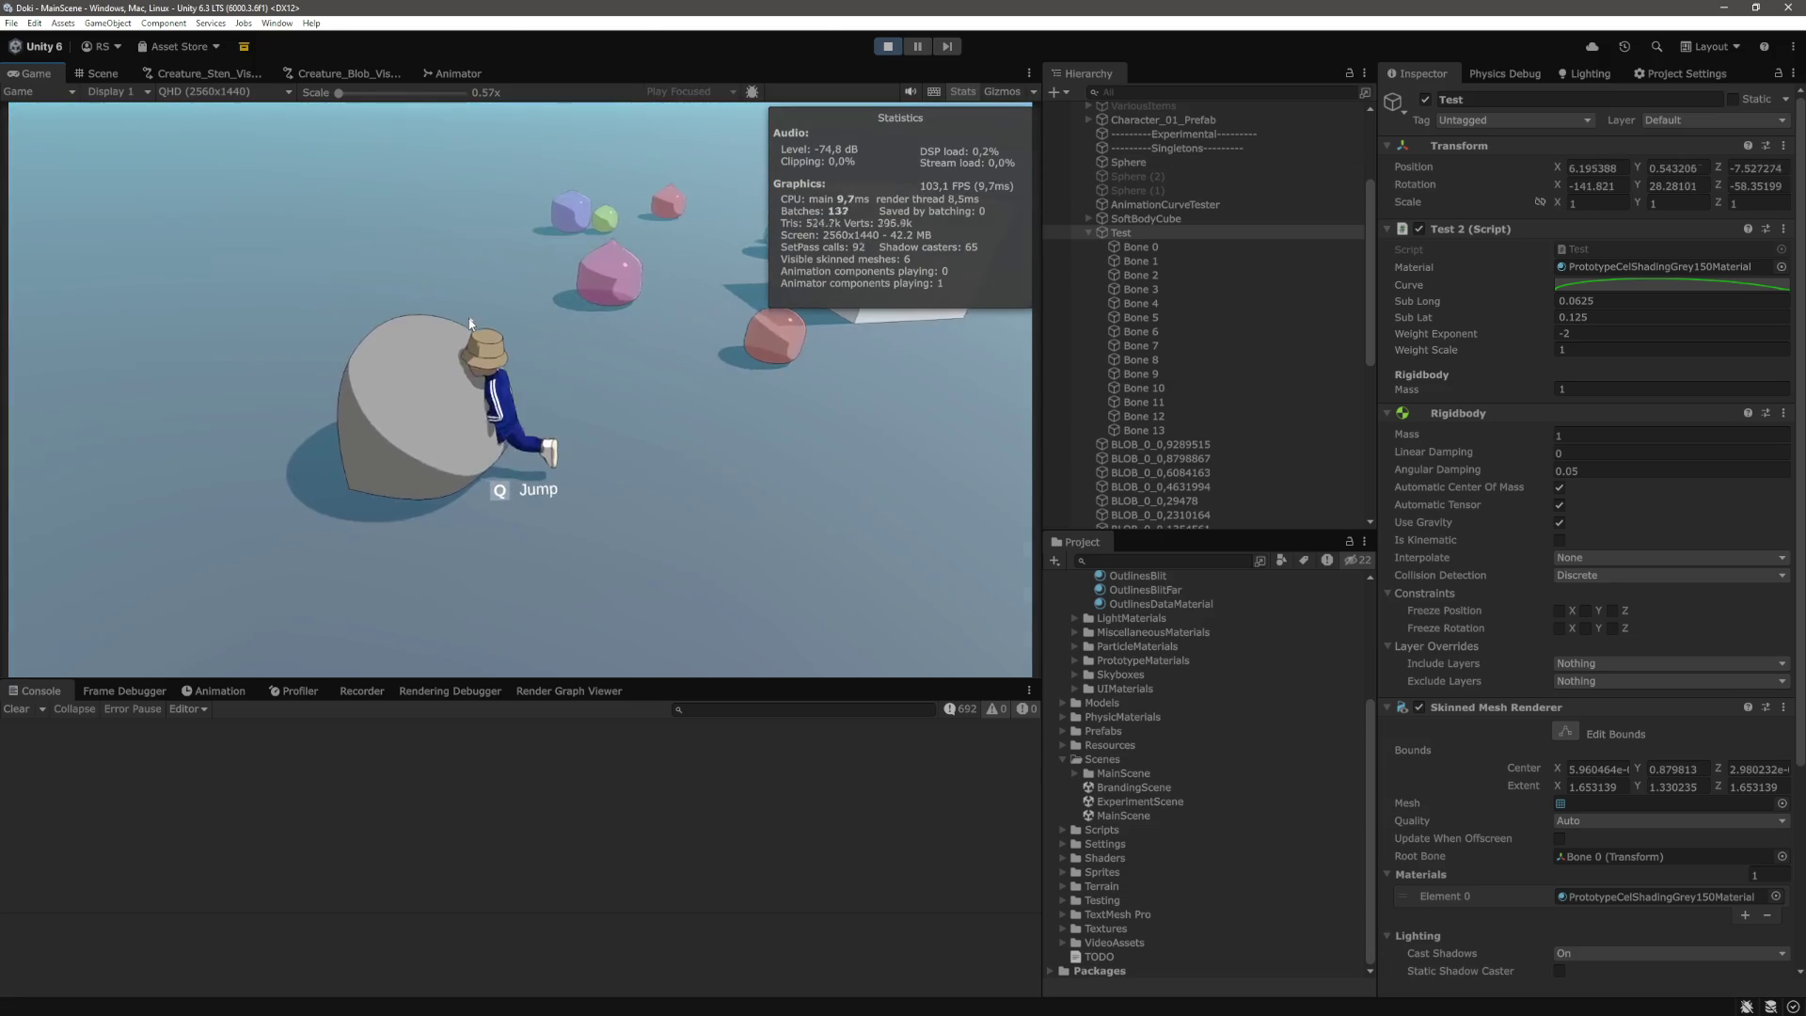
click(465, 307)
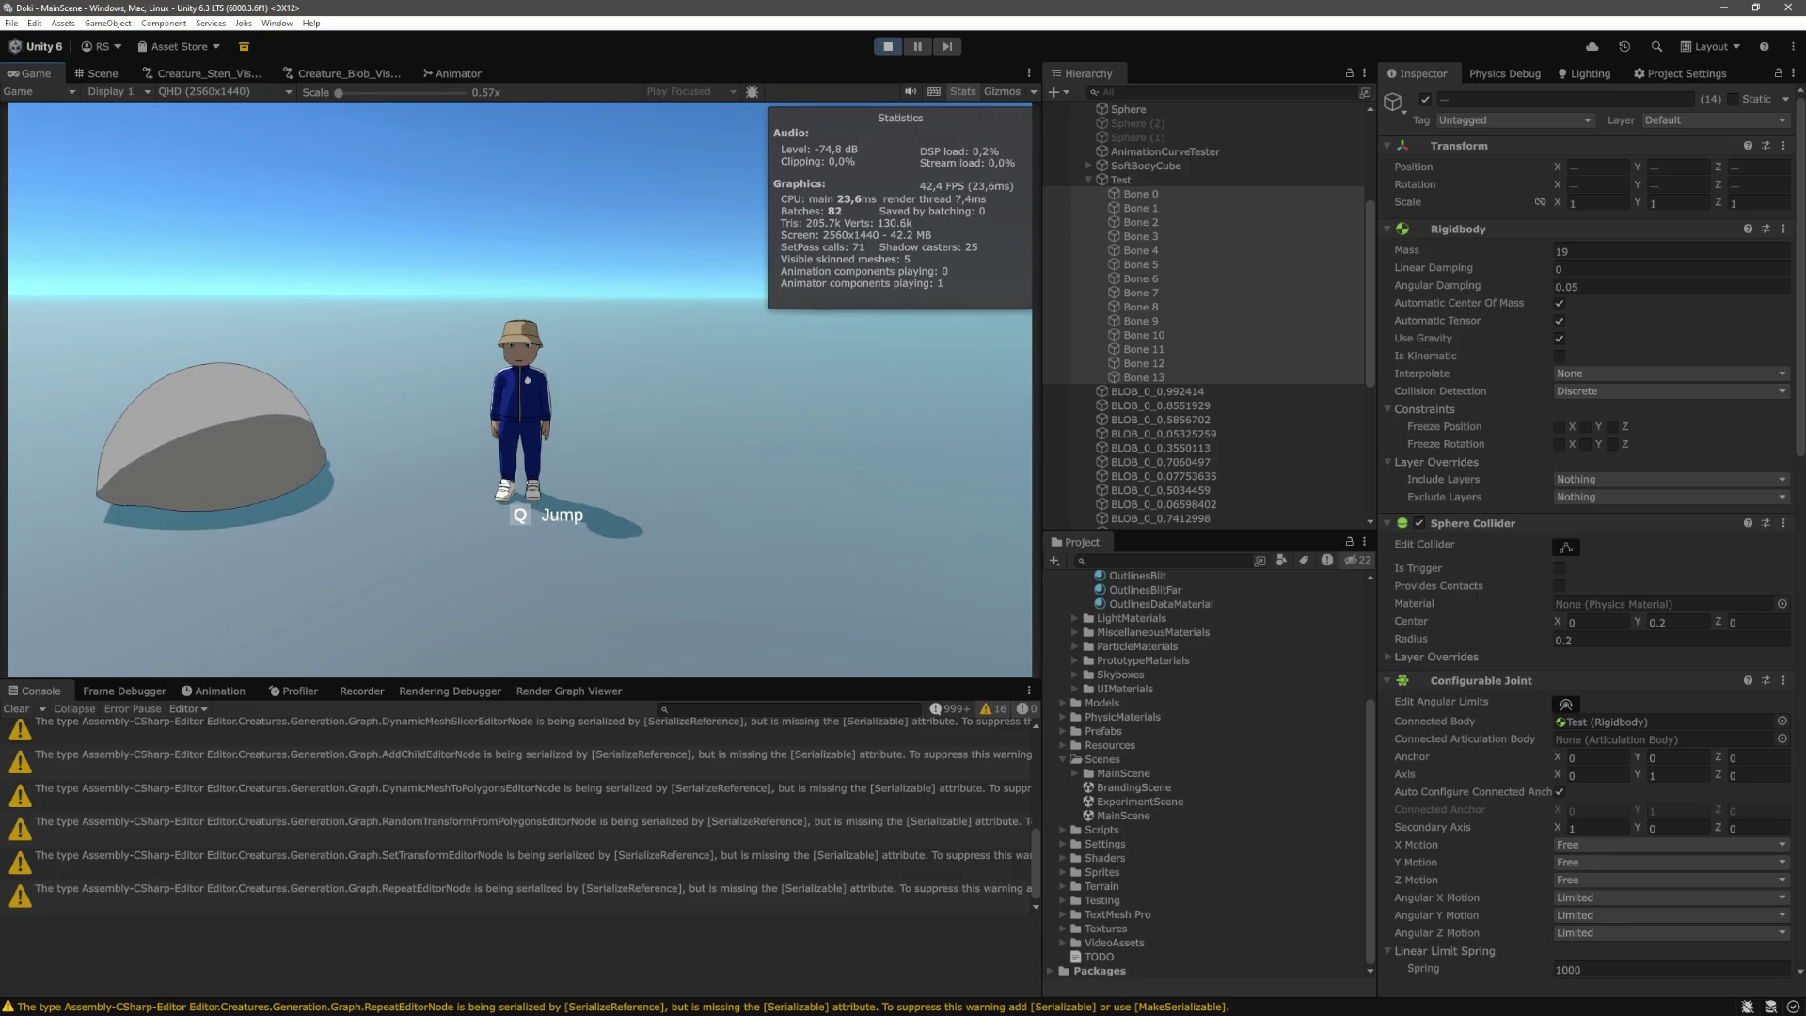
key(ctrl+p)
Undo the last change, set the Test object's Weight Exponent to -2, and re-enter play mode.
key(ctrl+z)
click(1121, 419)
click(1599, 334)
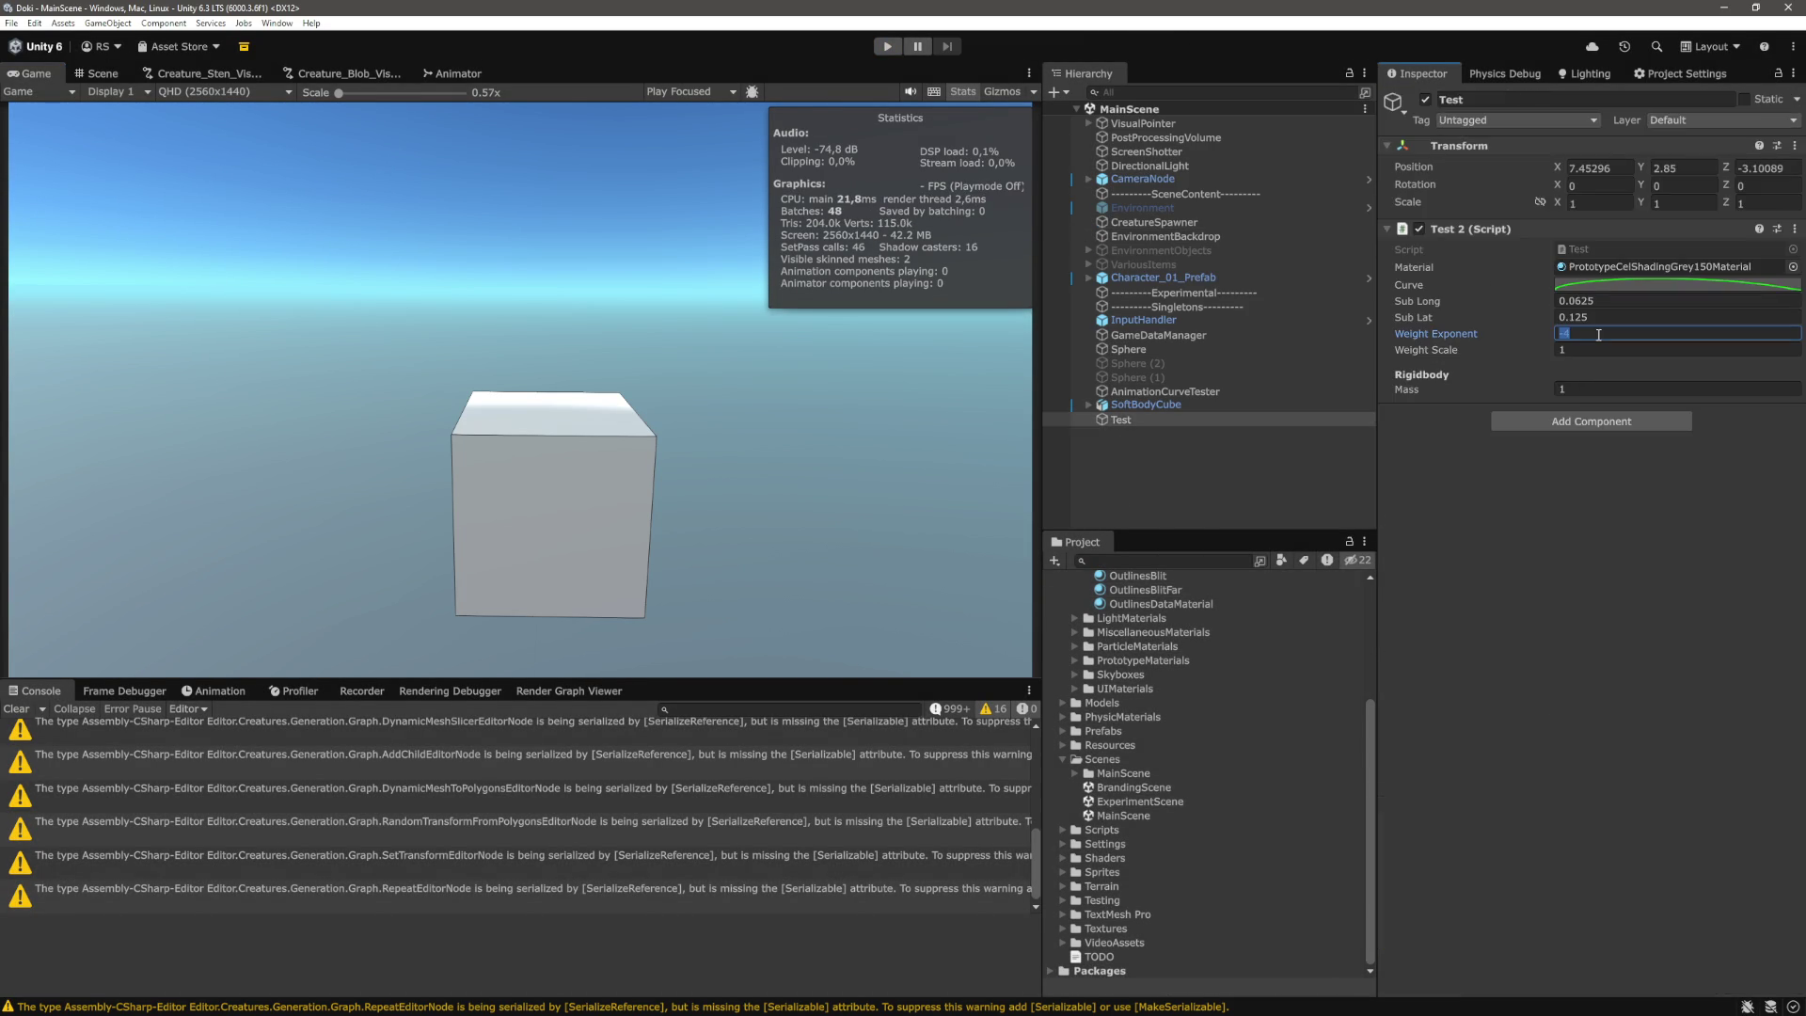
text(-2)
key(Return)
key(ctrl+p)
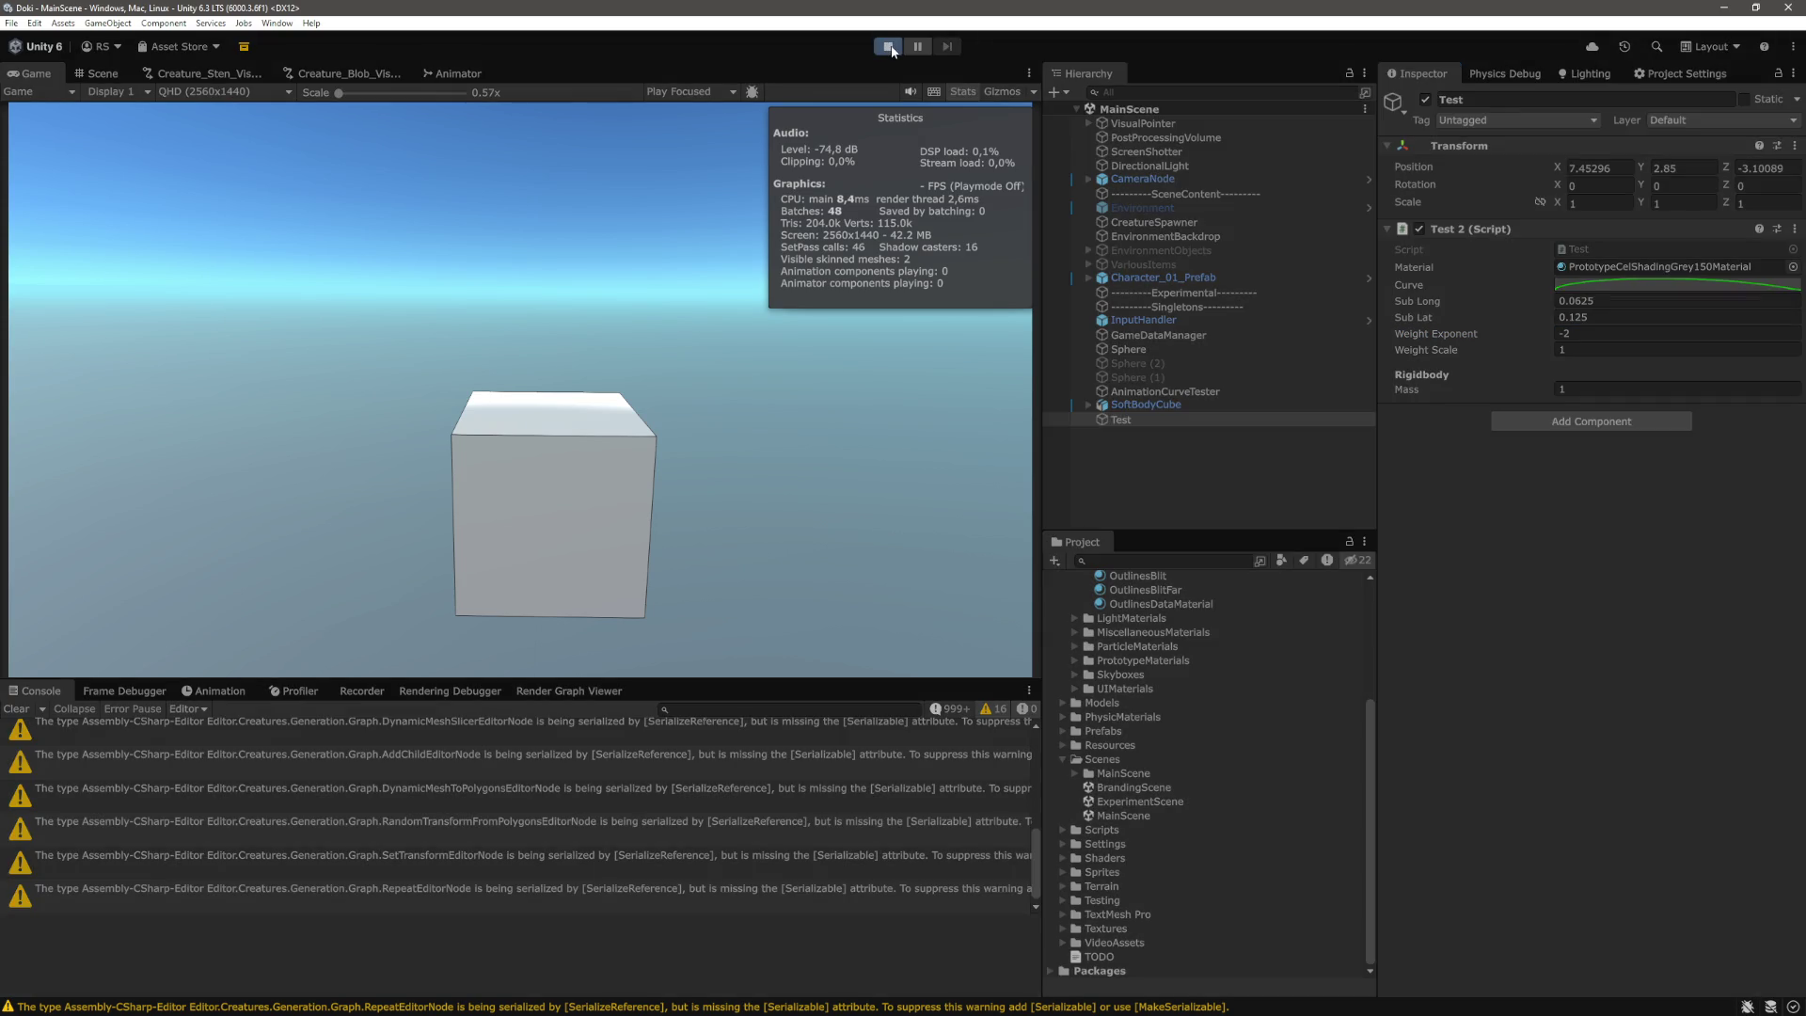
Select Bone 0 through Bone 13 and frame them in the Scene view.
scroll(1161, 352, down, 3)
click(1141, 246)
shift+click(1144, 430)
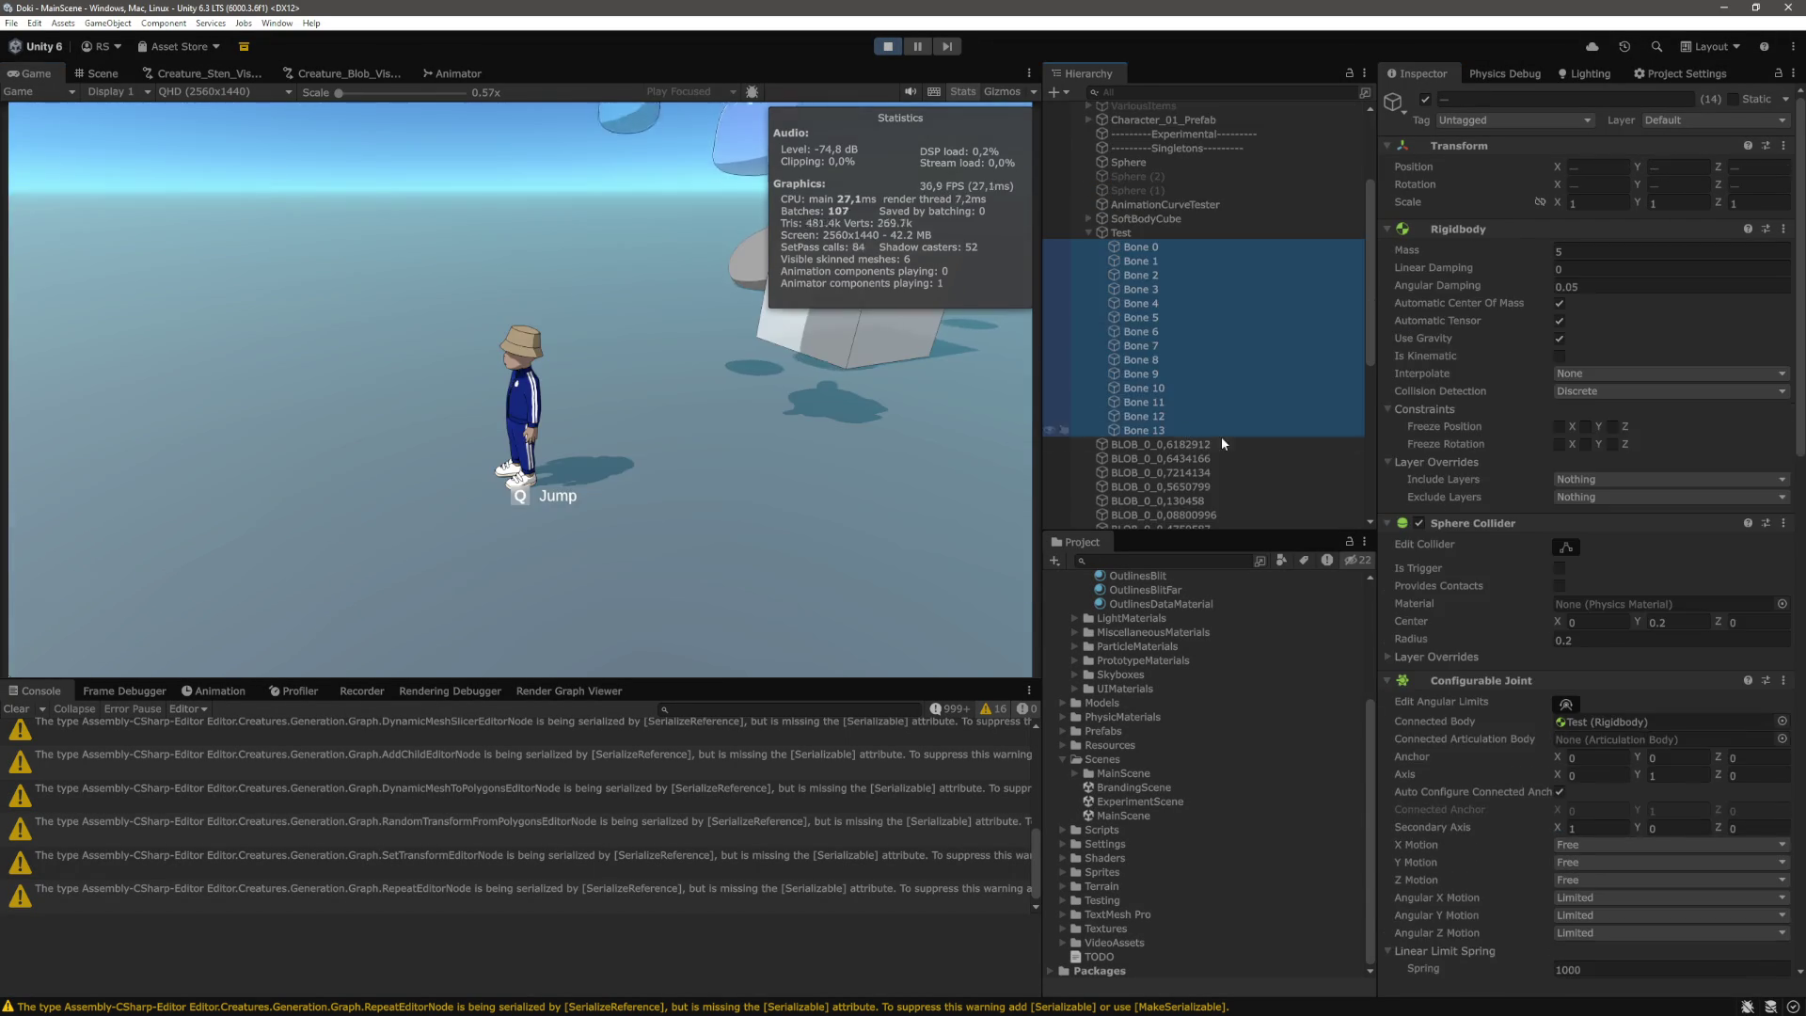
click(108, 71)
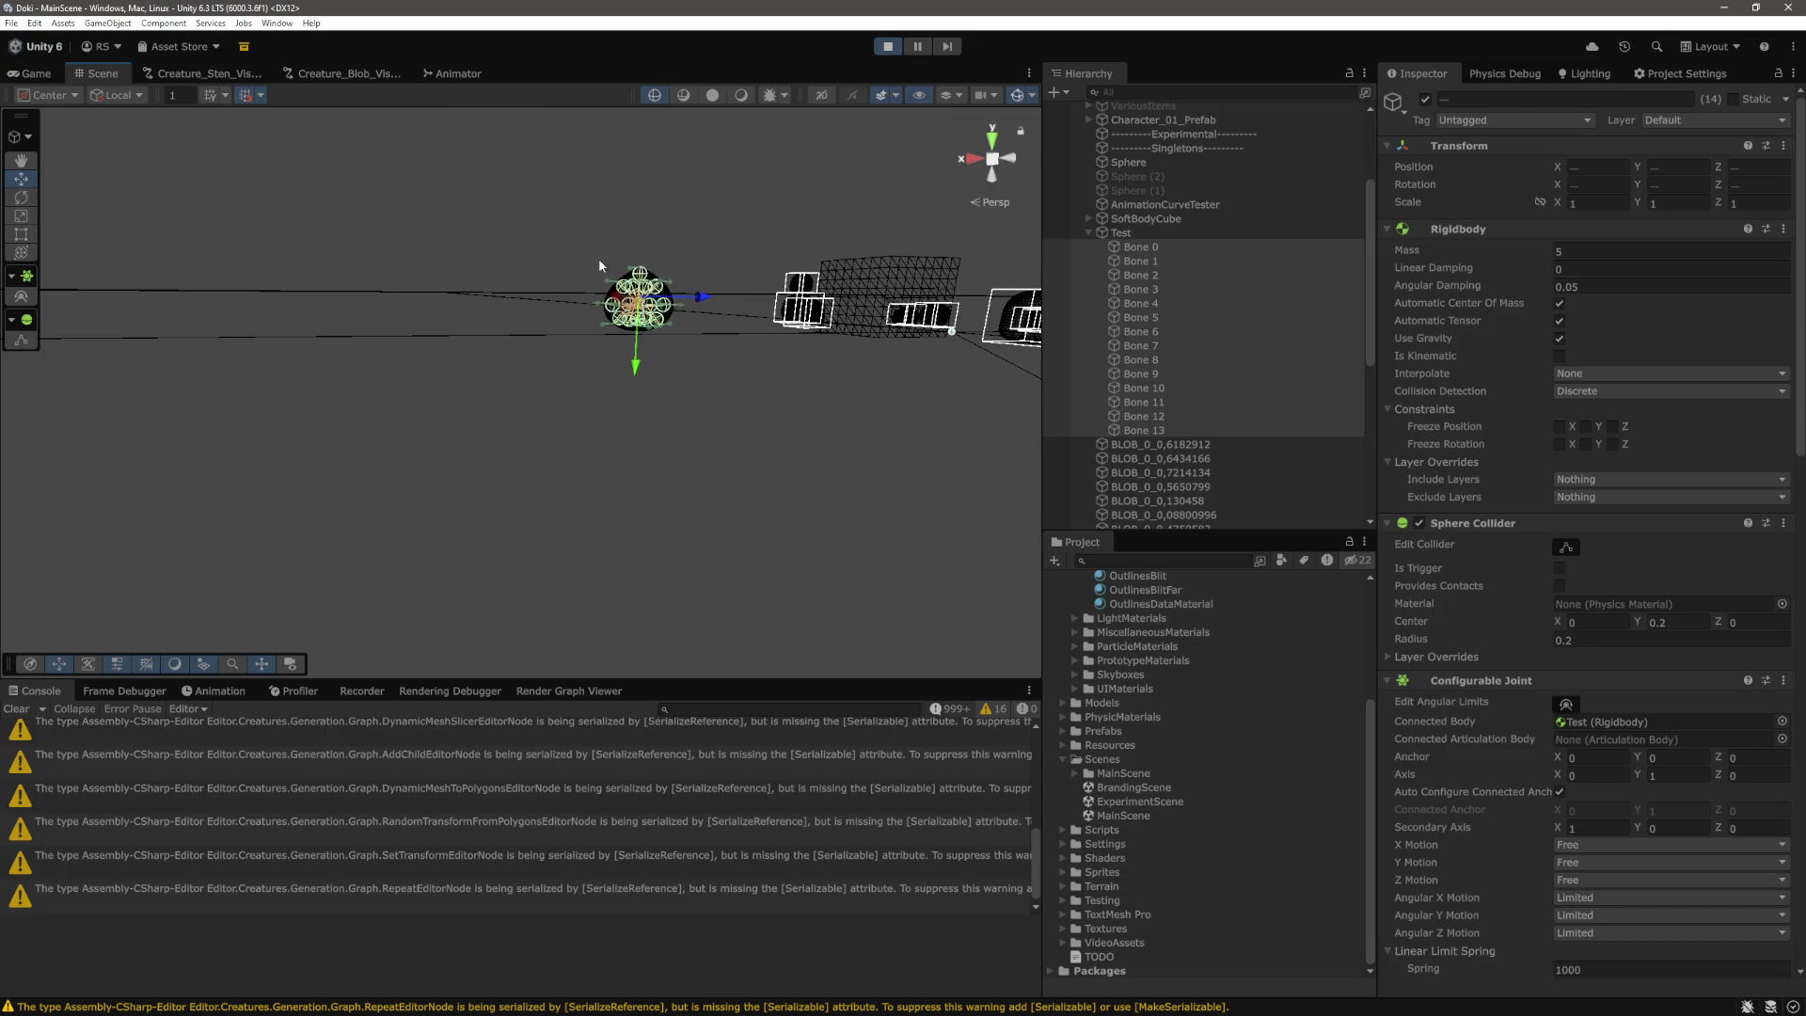
drag(499, 285, 465, 295)
key(f)
Set the bones' Rigidbody Mass to 15, leave only Bone 13 selected, and return to the Game view.
click(1617, 251)
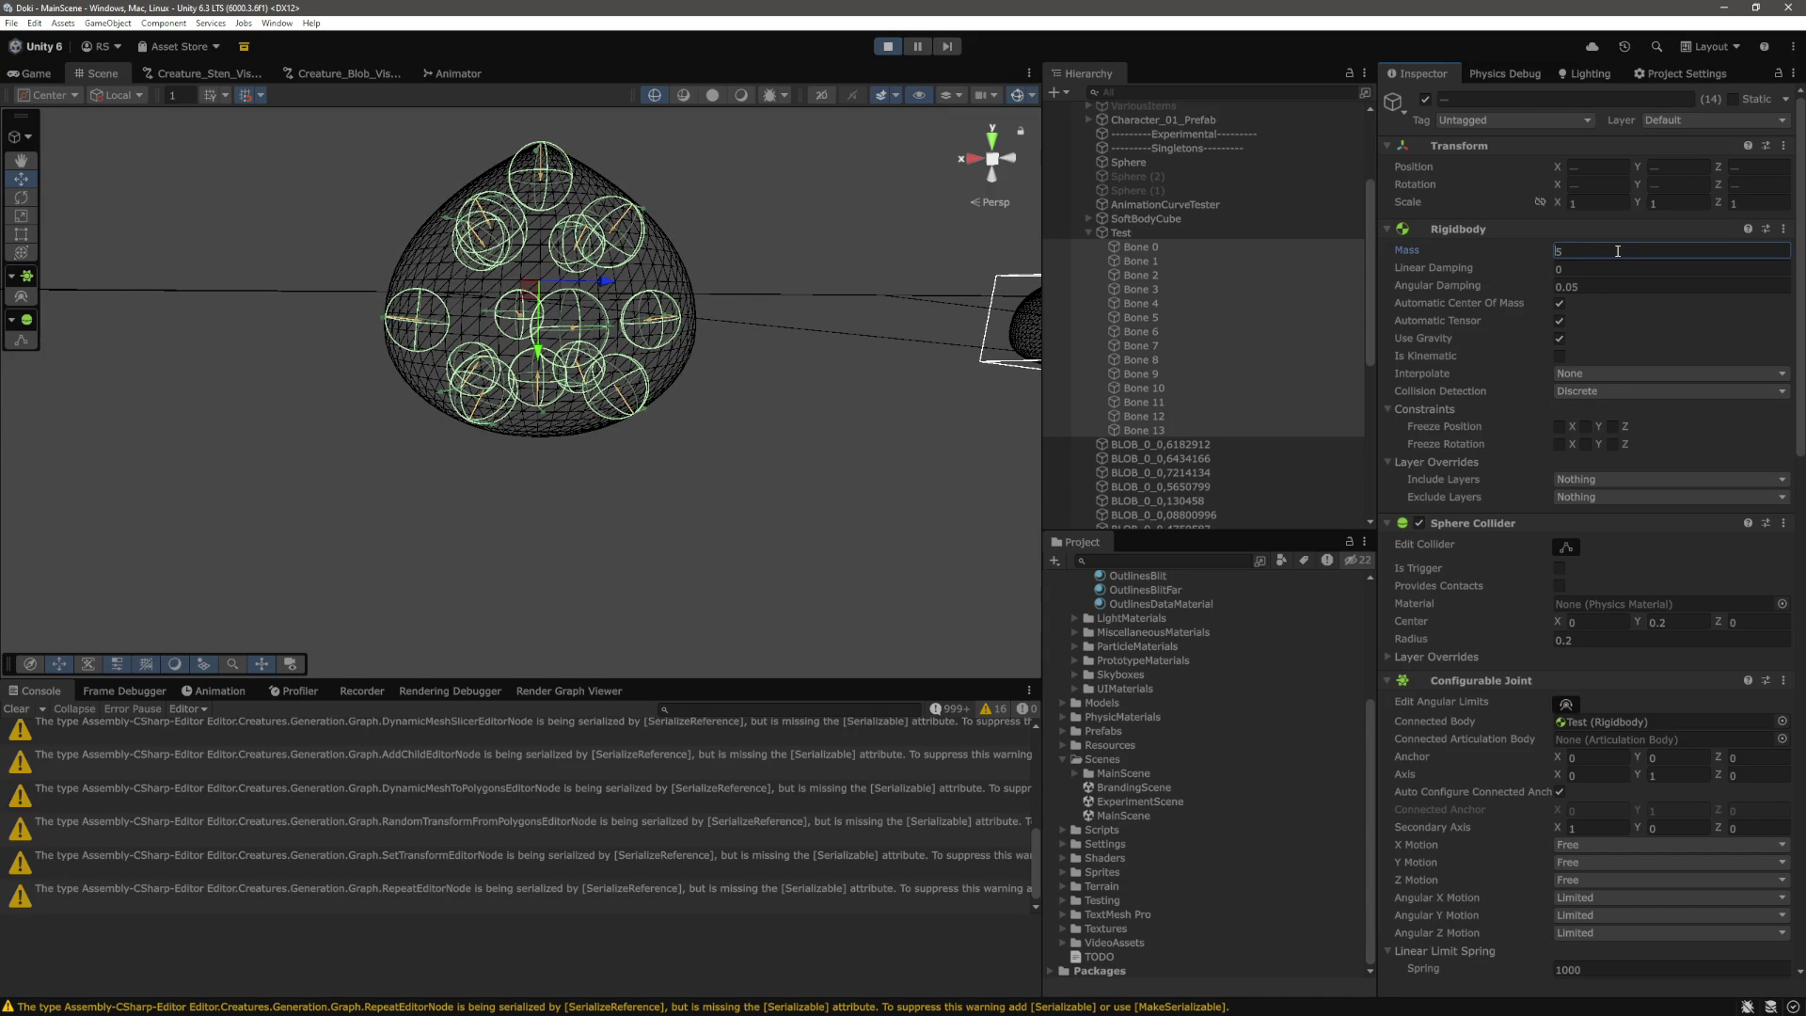
text(25)
key(Return)
click(1152, 430)
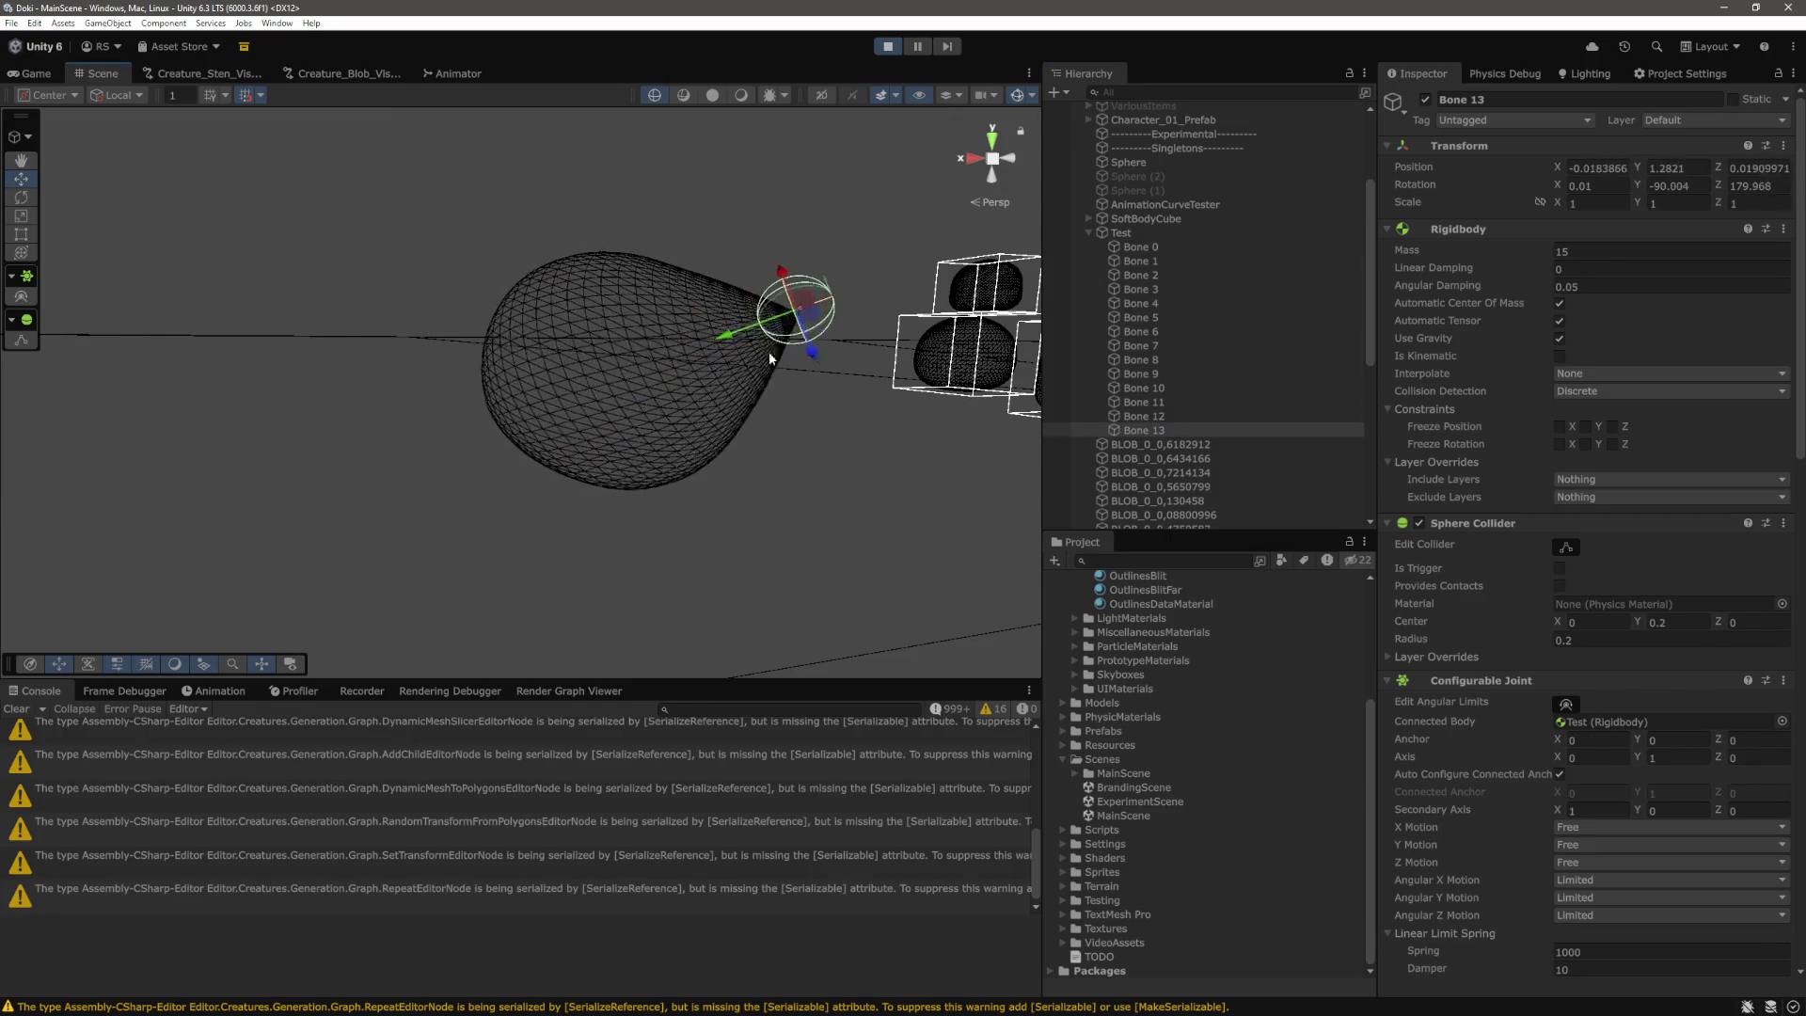
click(35, 74)
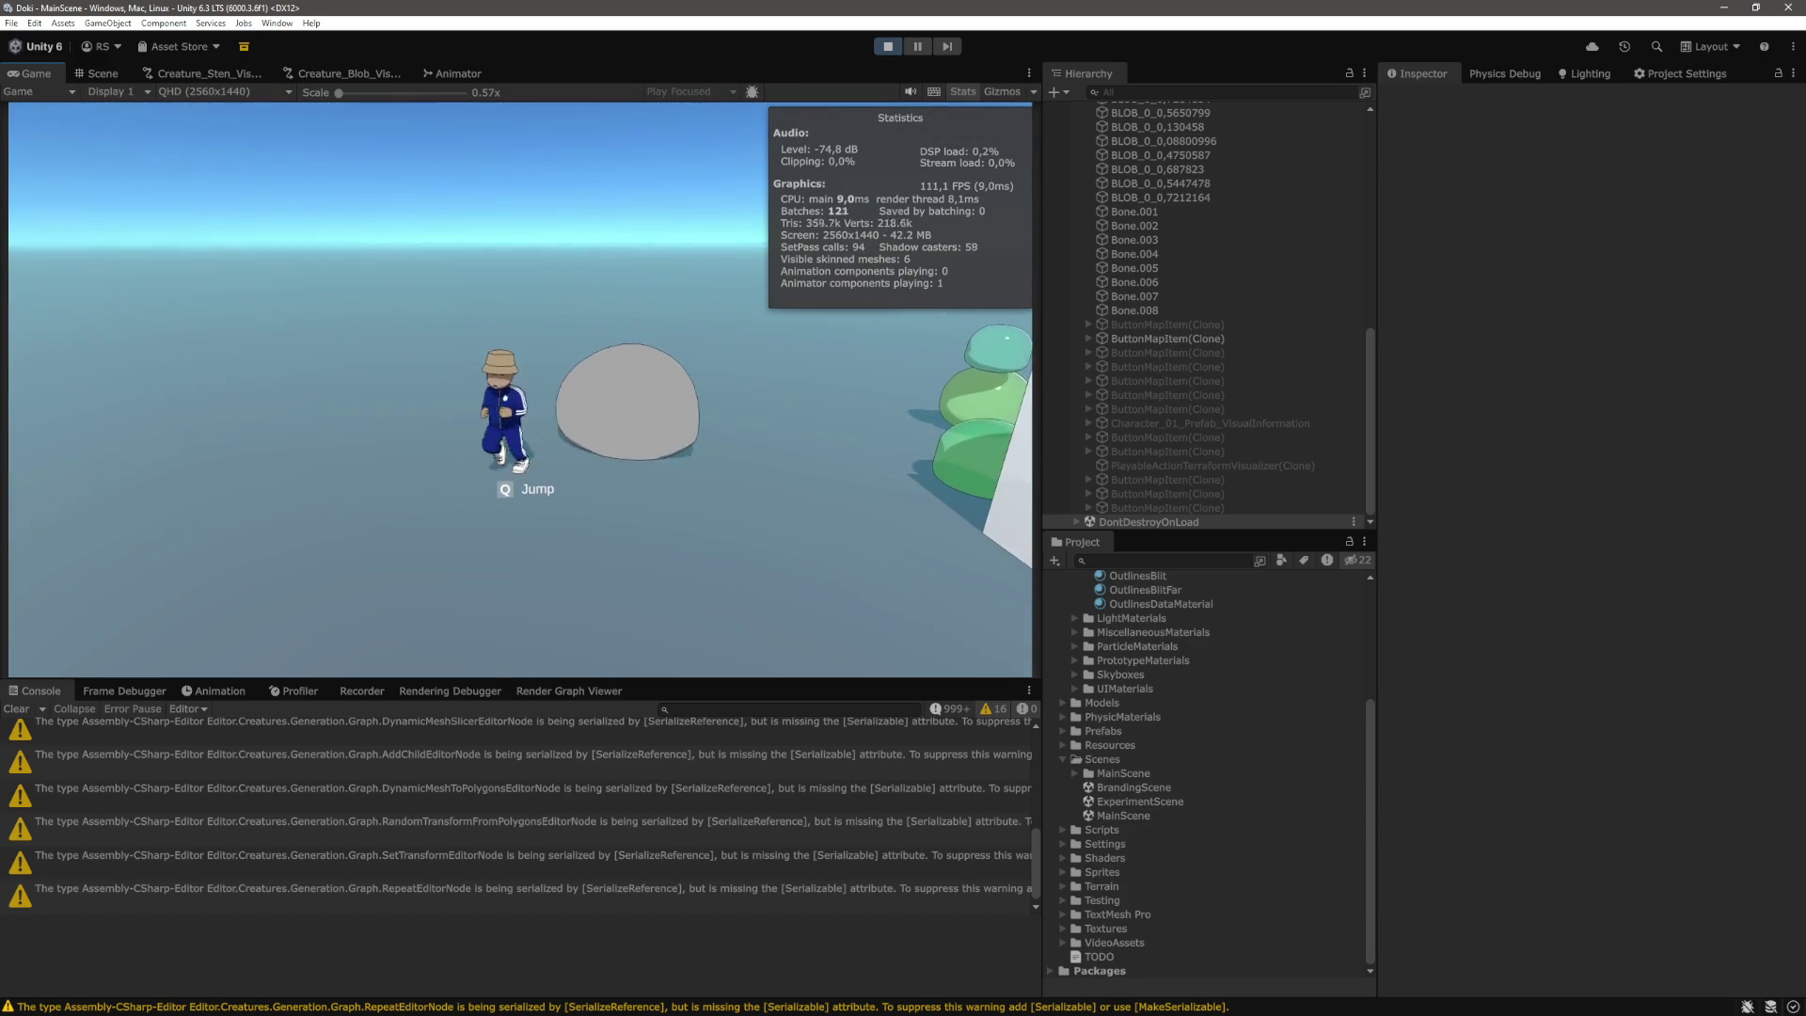
Exit play mode with Ctrl+P to return to editing.
key(ctrl+p)
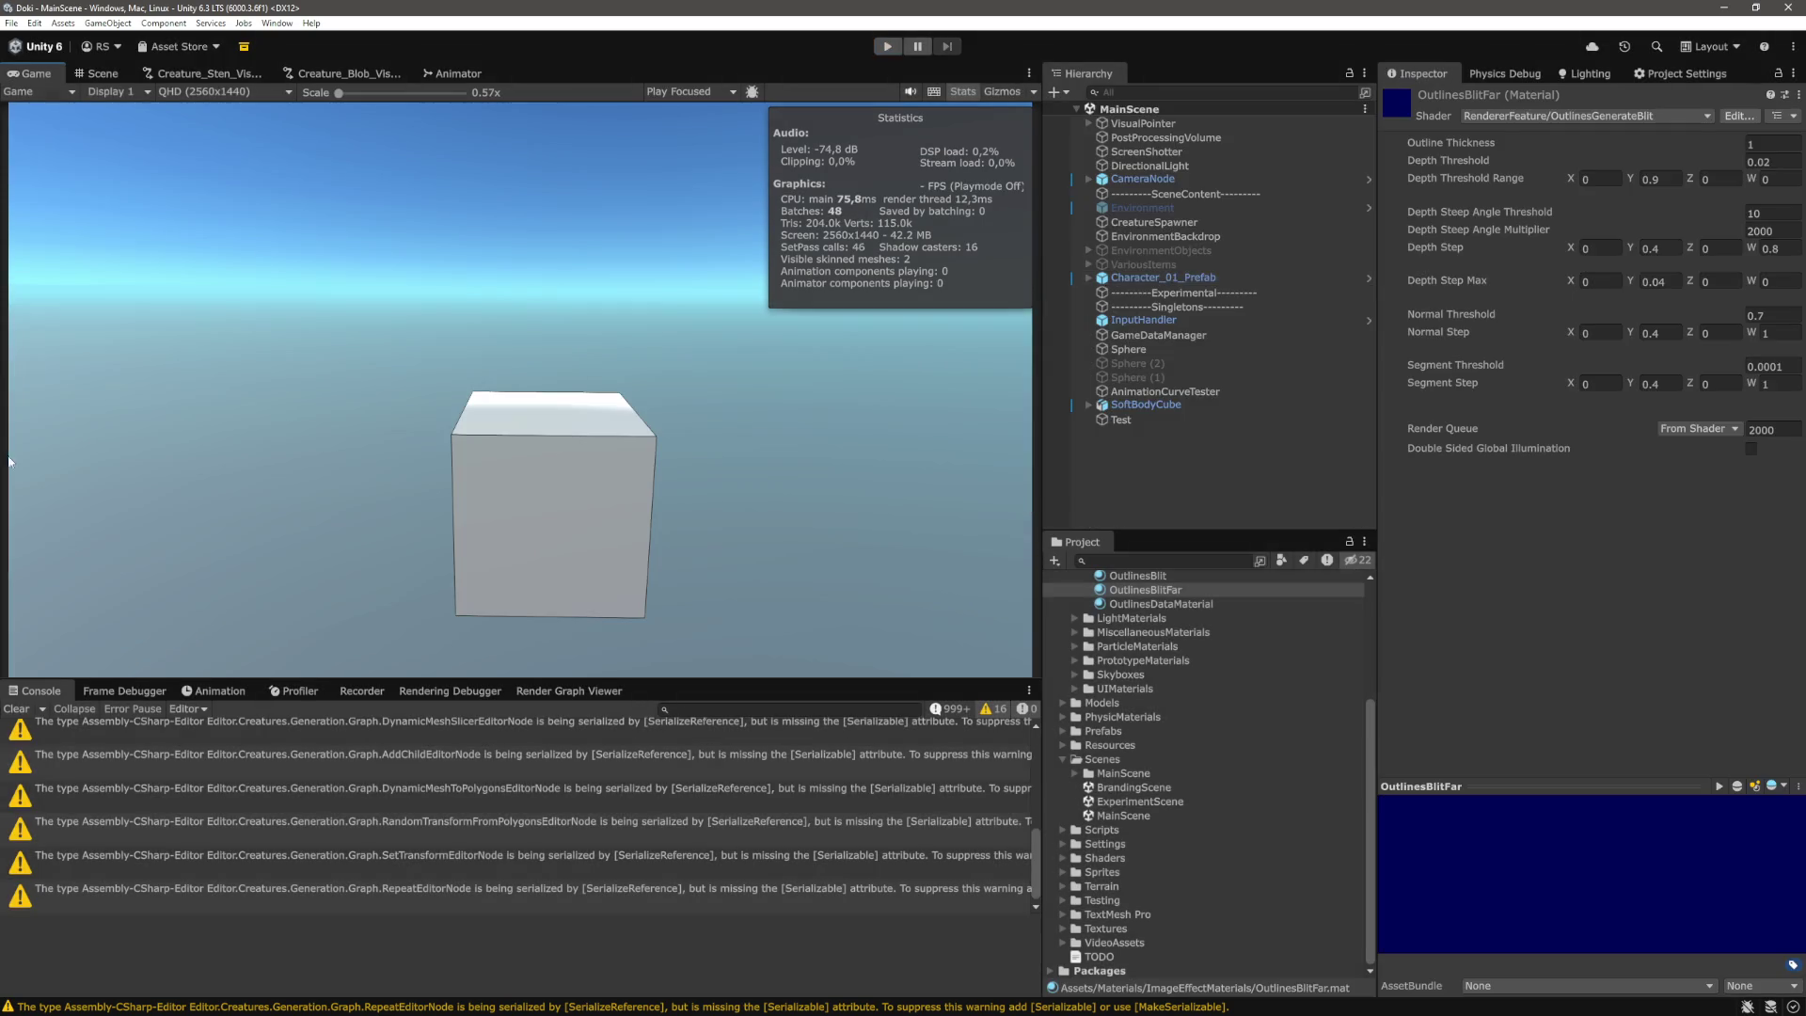